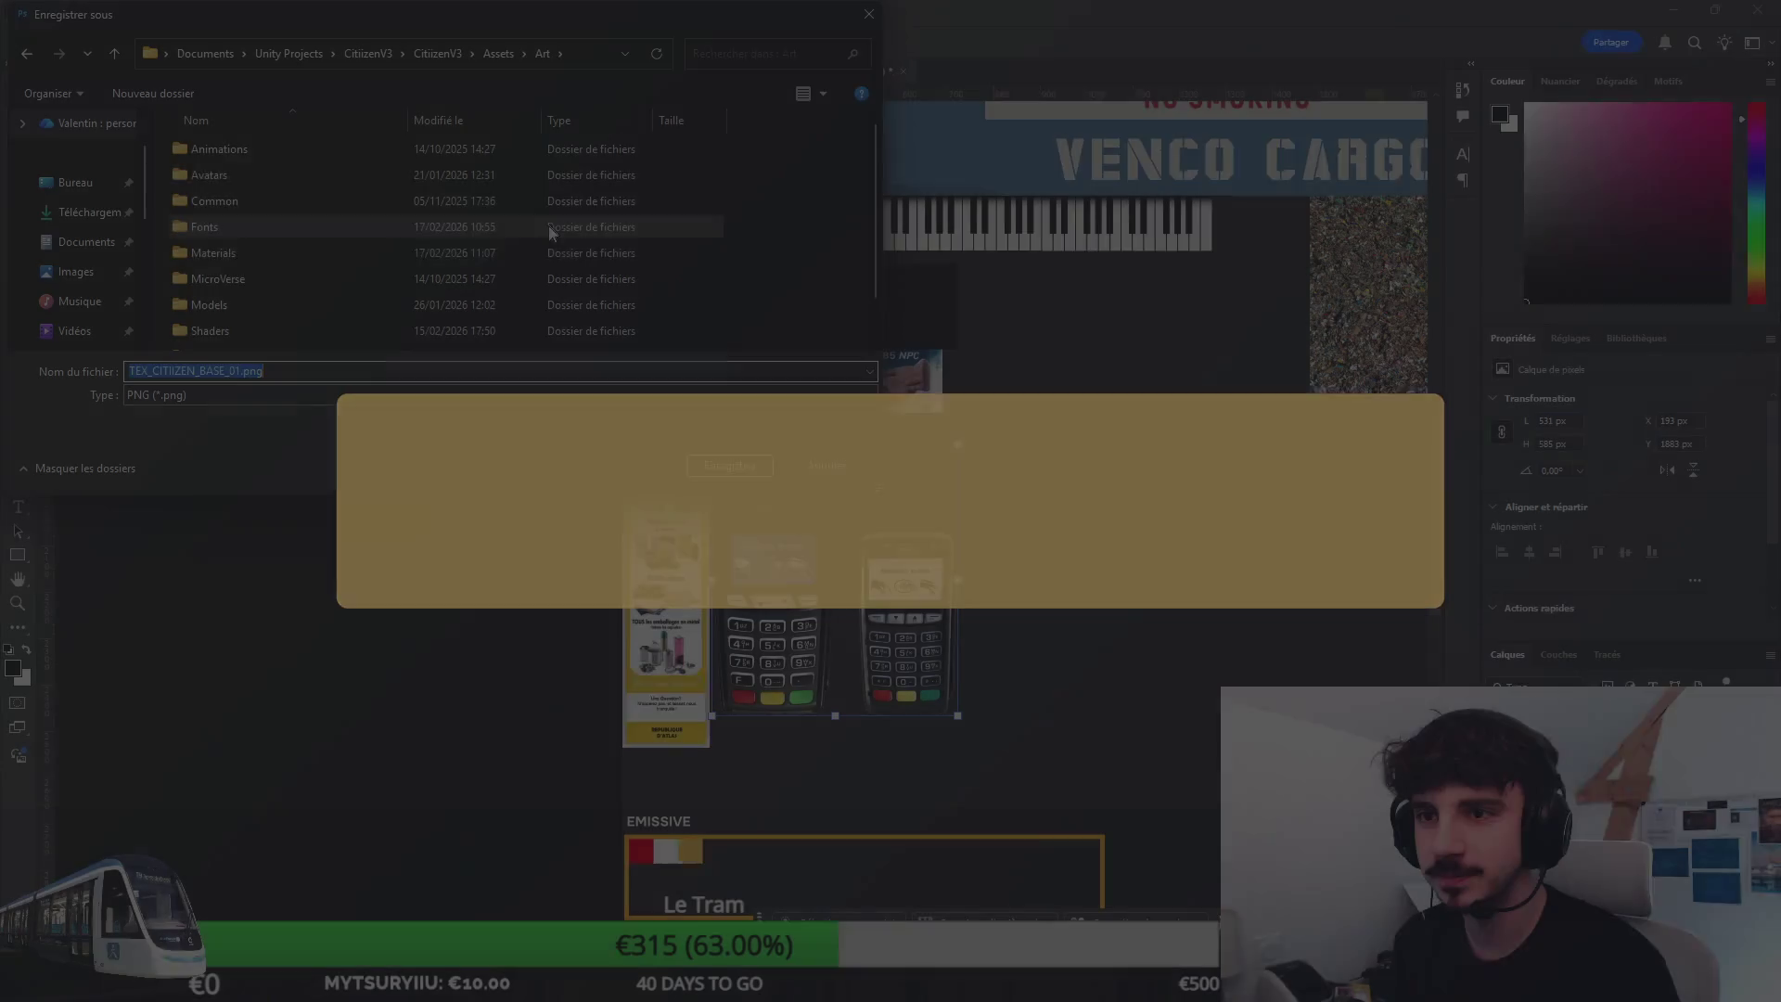
{"action": "scroll", "coordinate": [356, 195], "scroll_direction": "up", "scroll_amount": 3, "text": "ctrl"}
{"action": "scroll", "coordinate": [357, 195], "scroll_direction": "down", "scroll_amount": 10}
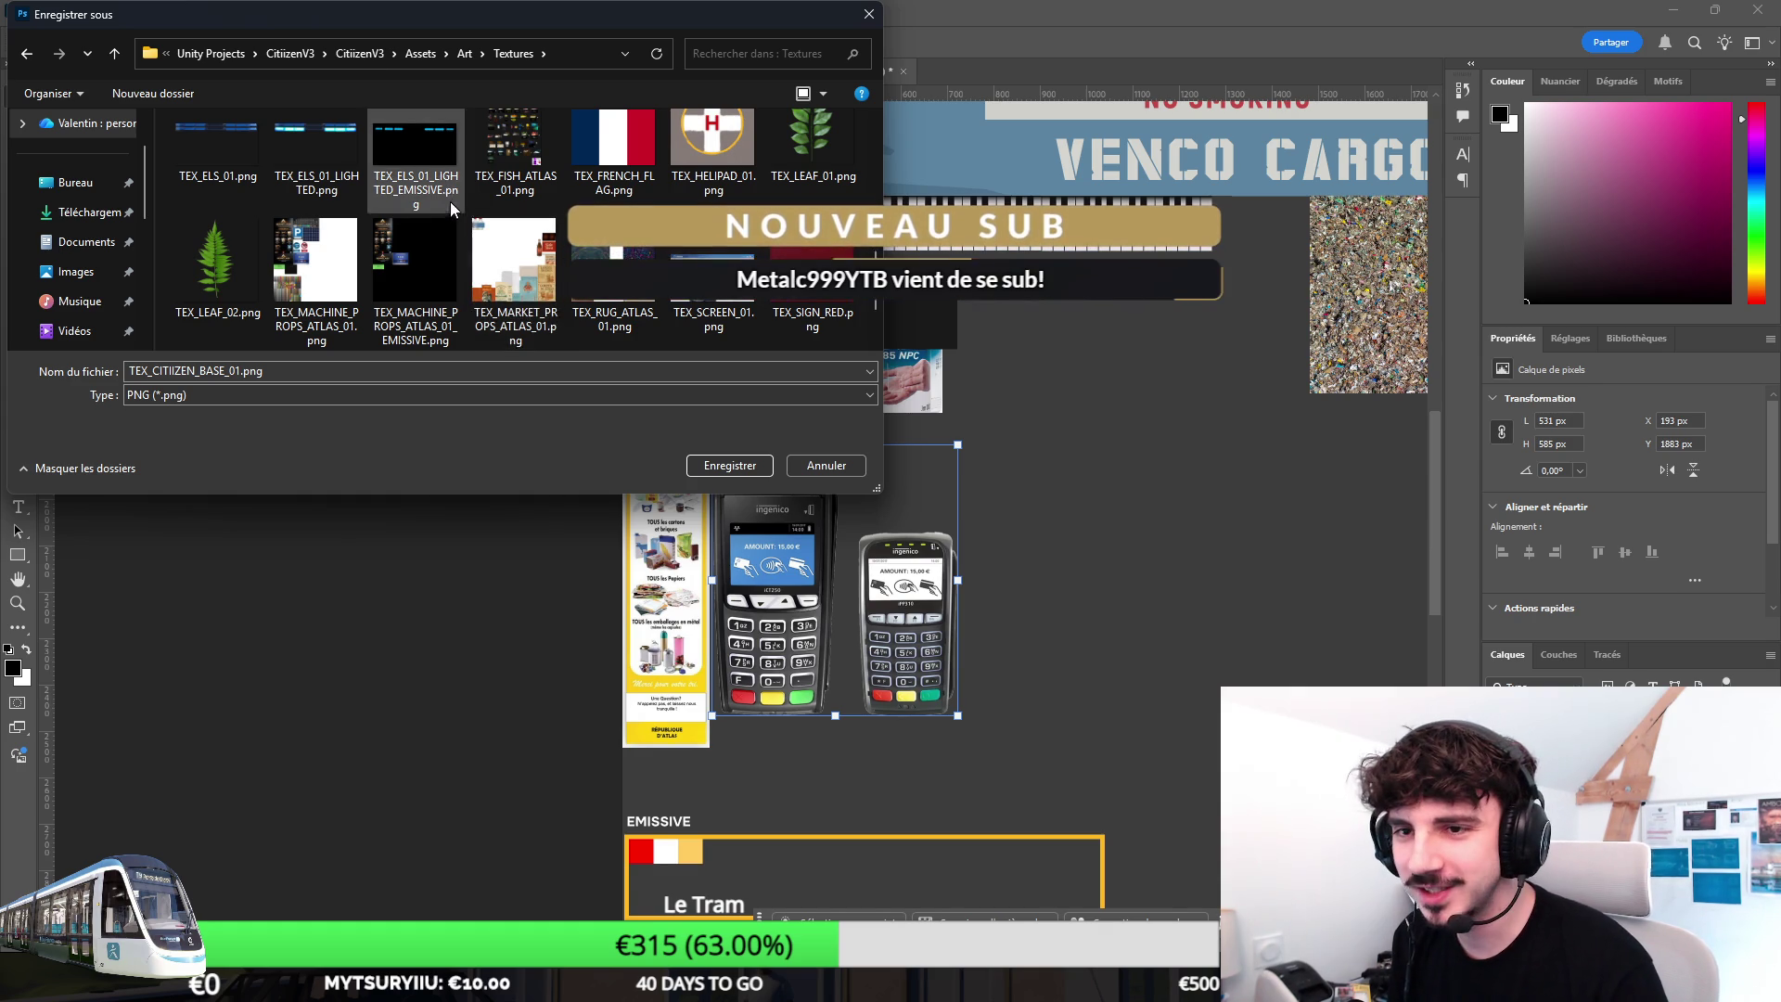
{"action": "scroll", "coordinate": [450, 204], "scroll_direction": "down", "scroll_amount": 1}
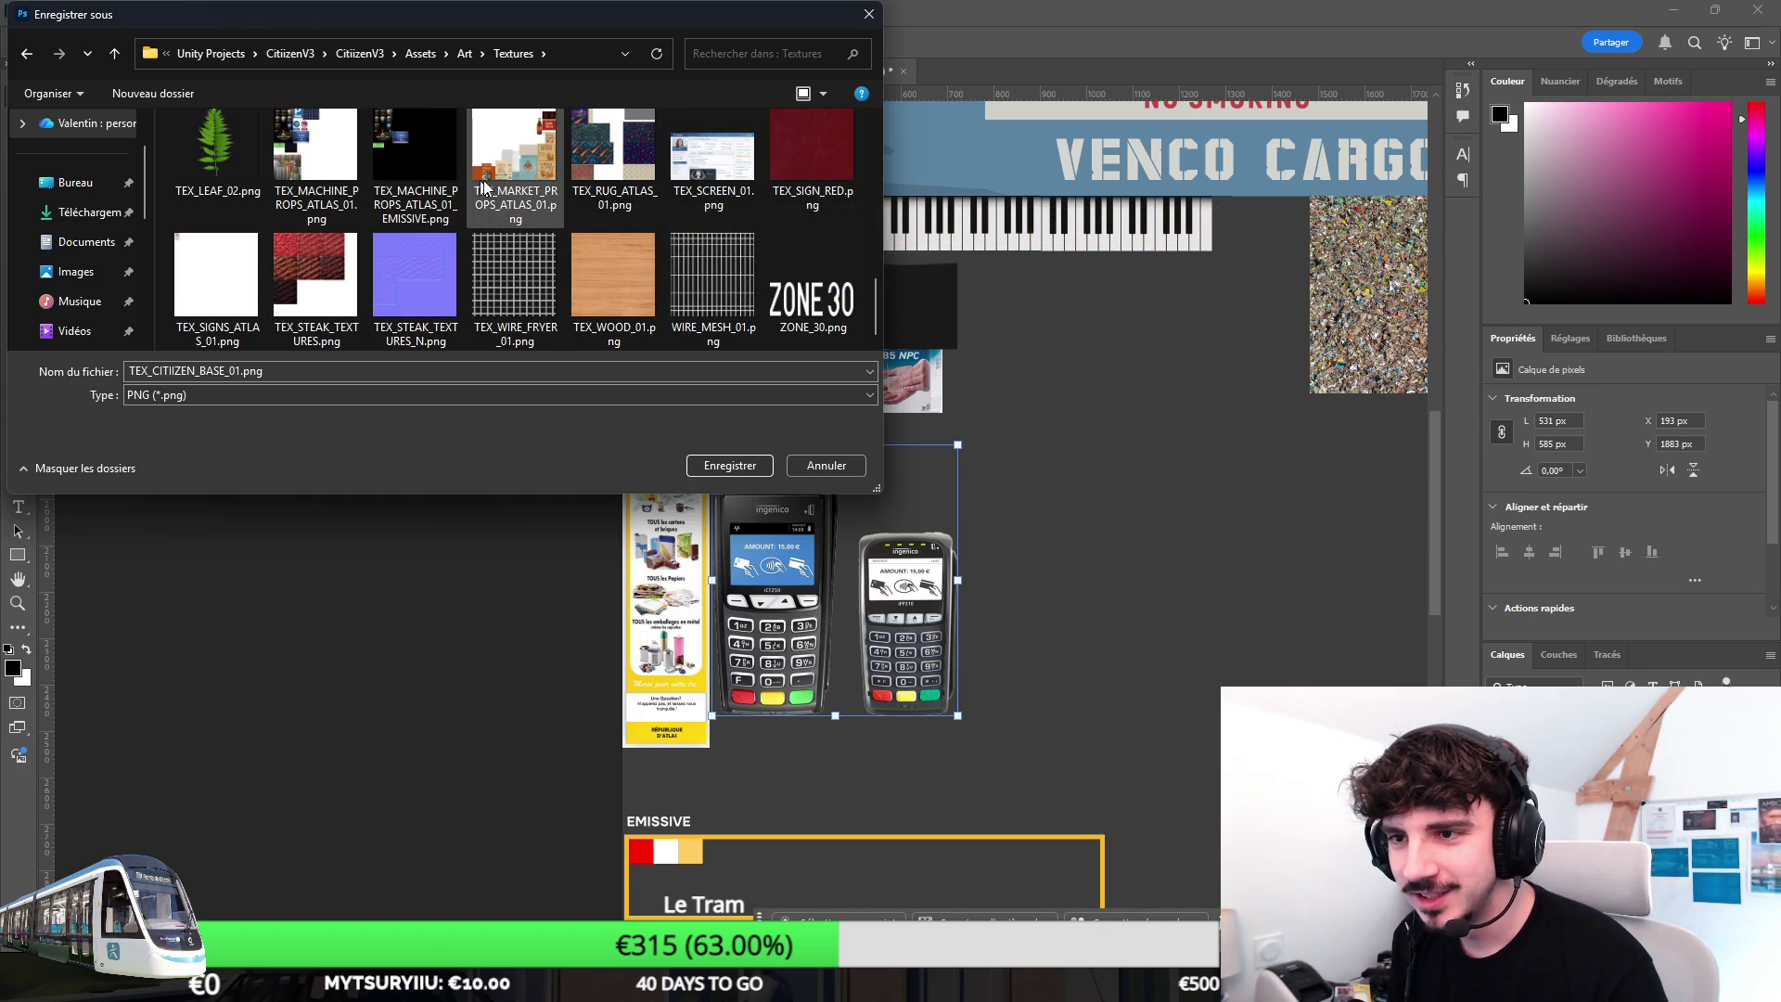
Save over TEX_CITIZEN_BASE_01.png, confirm the overwrite, and bring Blender forward in Object Mode.
{"action": "left_click", "coordinate": [729, 466]}
{"action": "left_click", "coordinate": [936, 482]}
{"action": "key", "text": "alt+Tab"}
{"action": "key", "text": "Tab"}
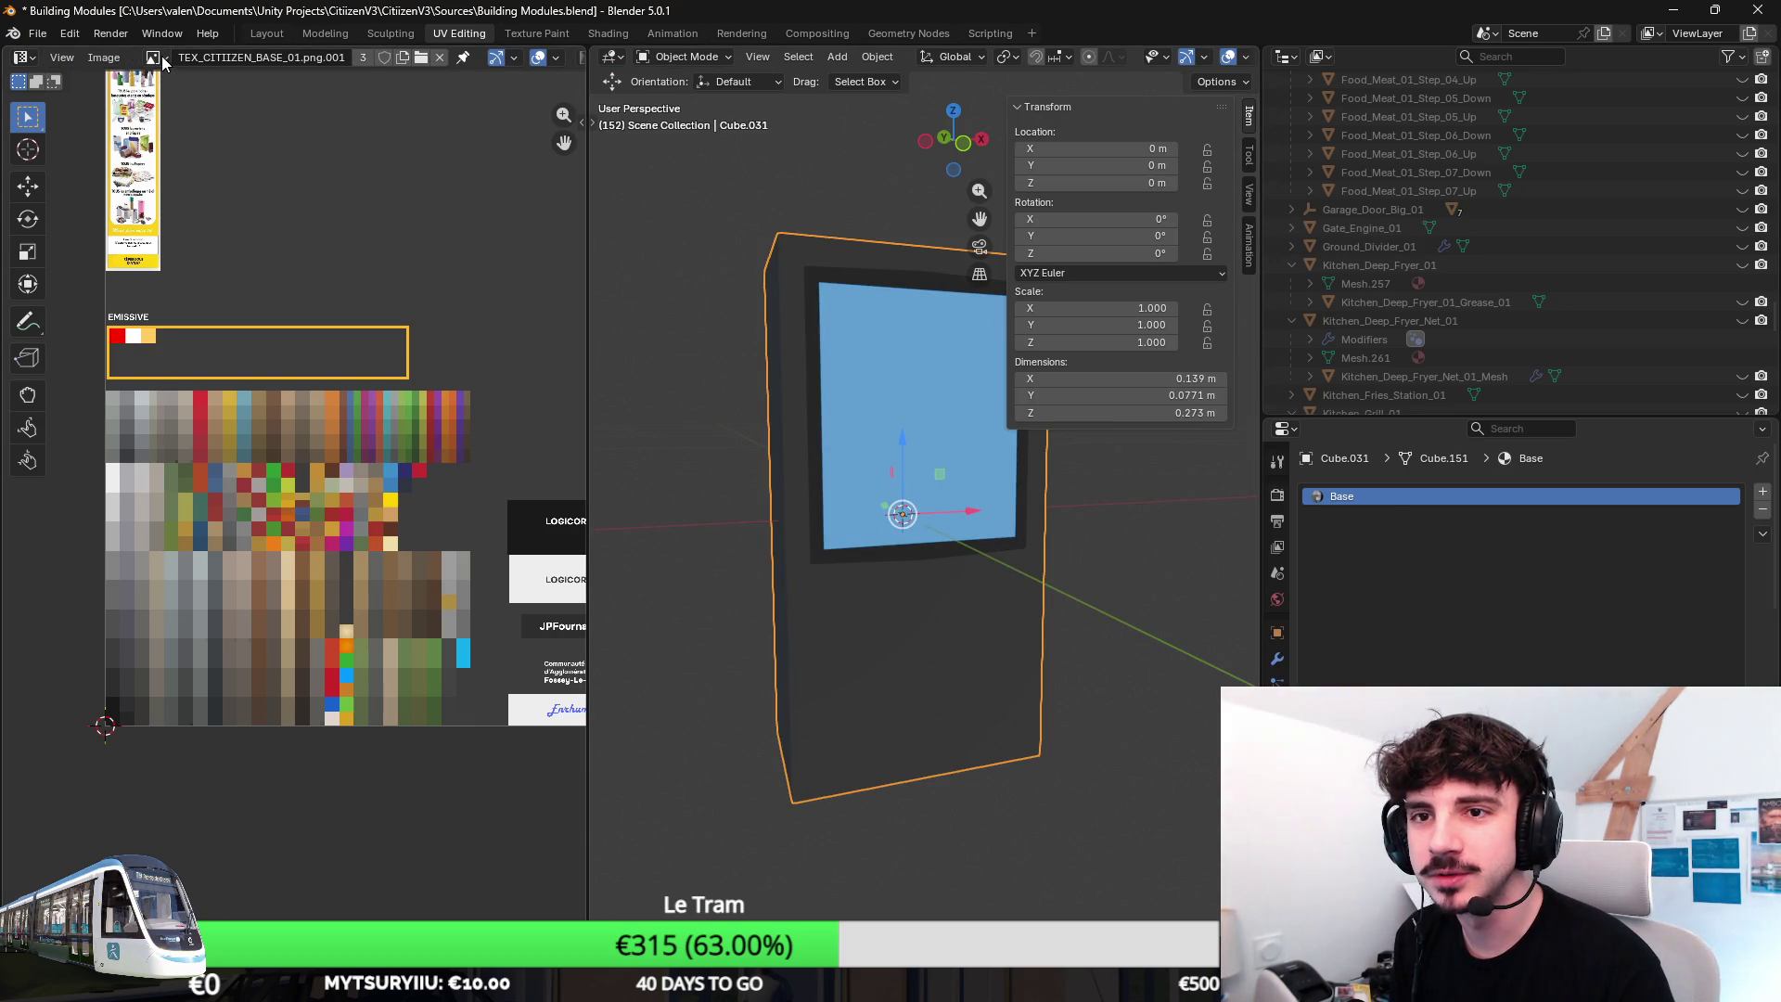
Reload the updated texture from disk and enter Edit Mode on the screen object Cube.031.
{"action": "left_click", "coordinate": [110, 63]}
{"action": "left_click", "coordinate": [171, 159]}
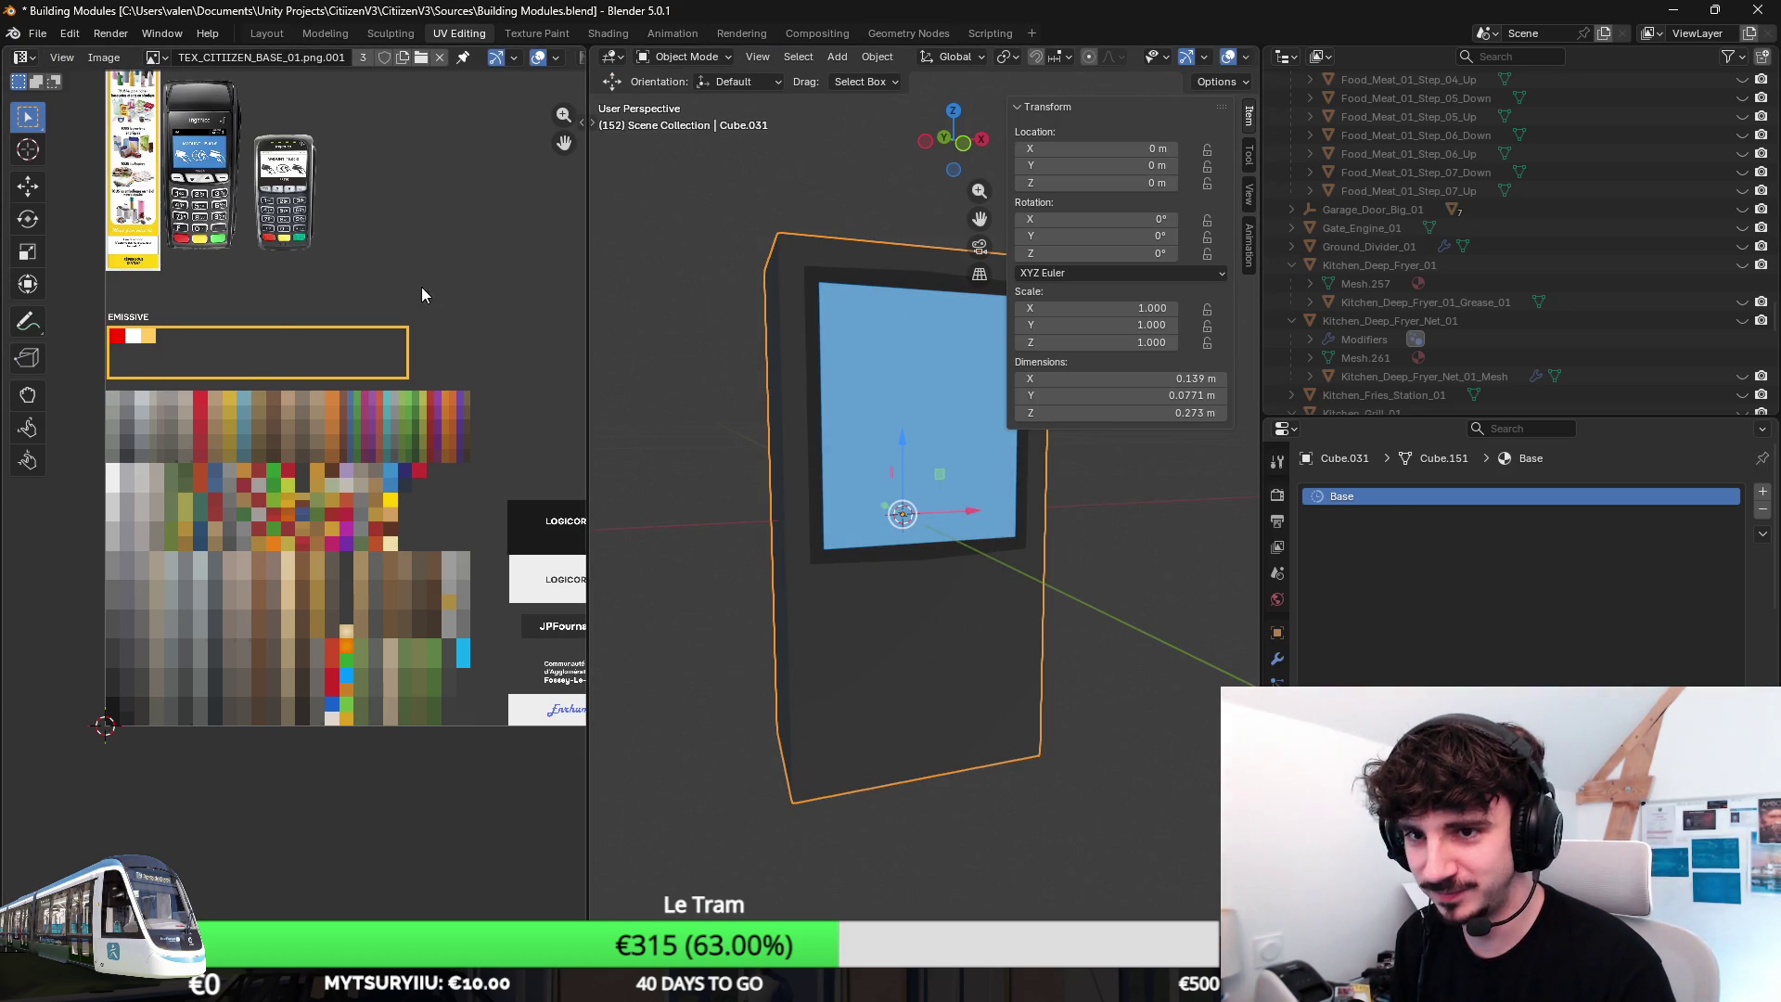
{"action": "scroll", "coordinate": [341, 399], "scroll_direction": "up", "scroll_amount": 4}
{"action": "scroll", "coordinate": [342, 394], "scroll_direction": "down", "scroll_amount": 1}
{"action": "scroll", "coordinate": [335, 391], "scroll_direction": "up", "scroll_amount": 1}
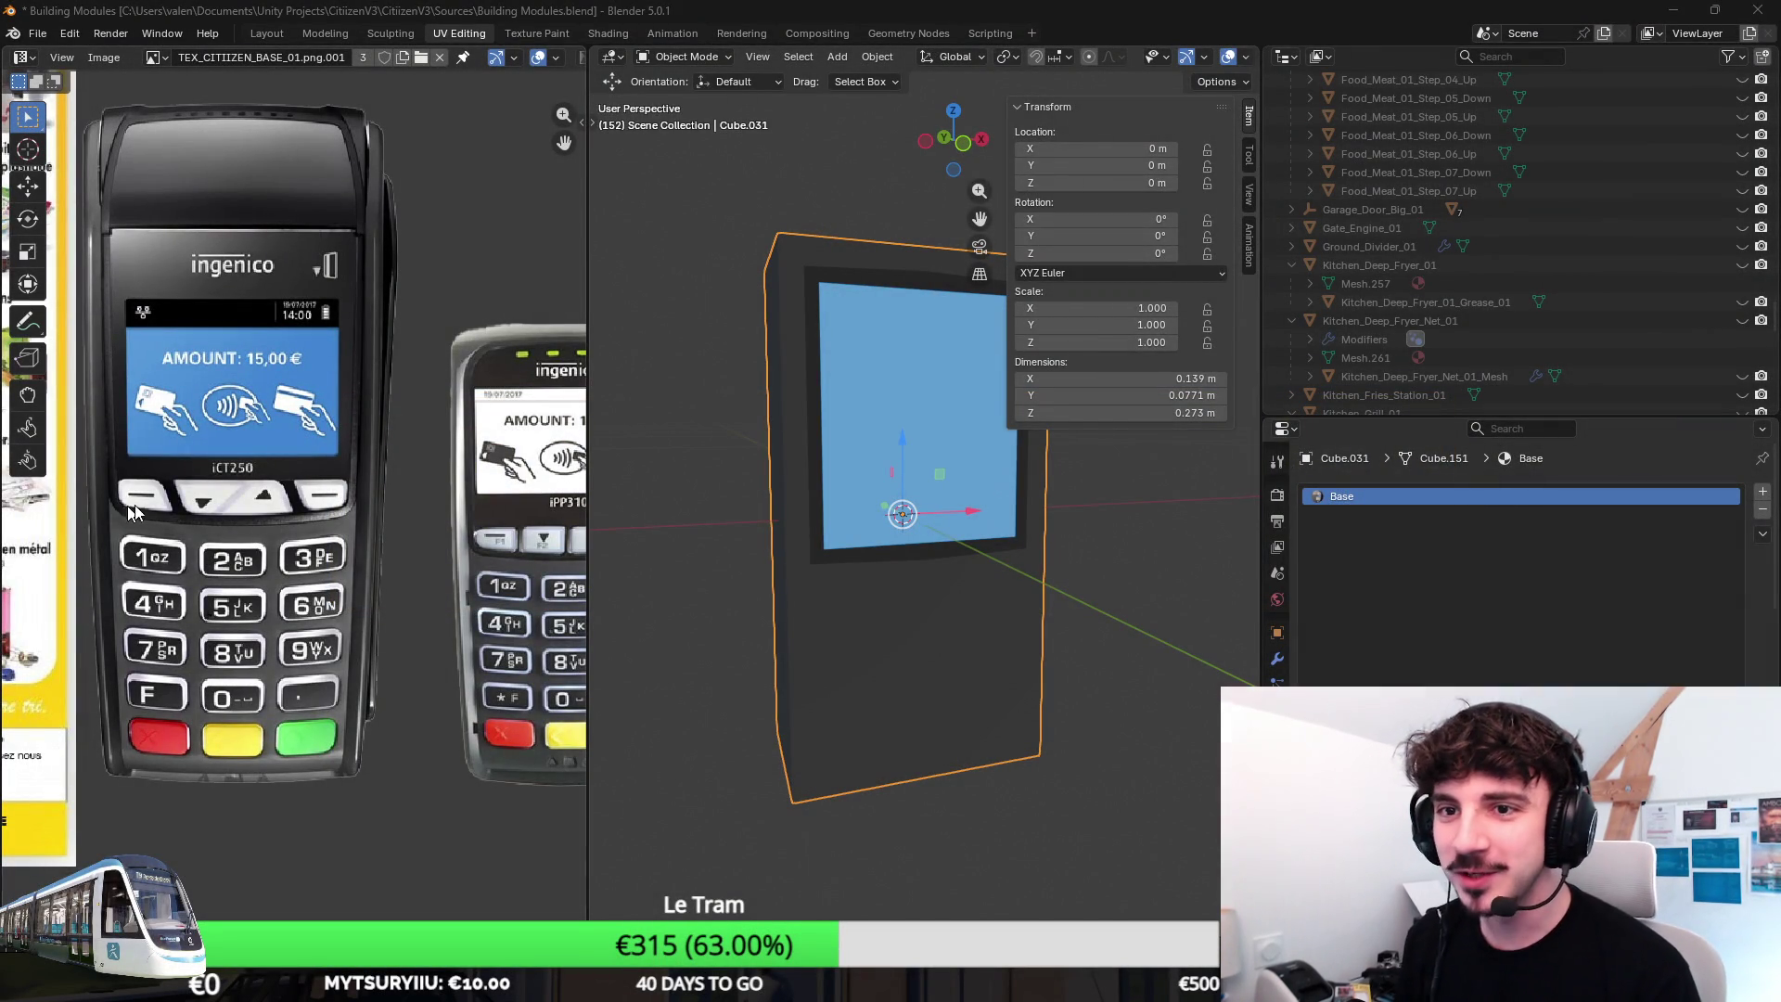
{"action": "middle_click_drag", "start_coordinate": [819, 604], "coordinate": [800, 591]}
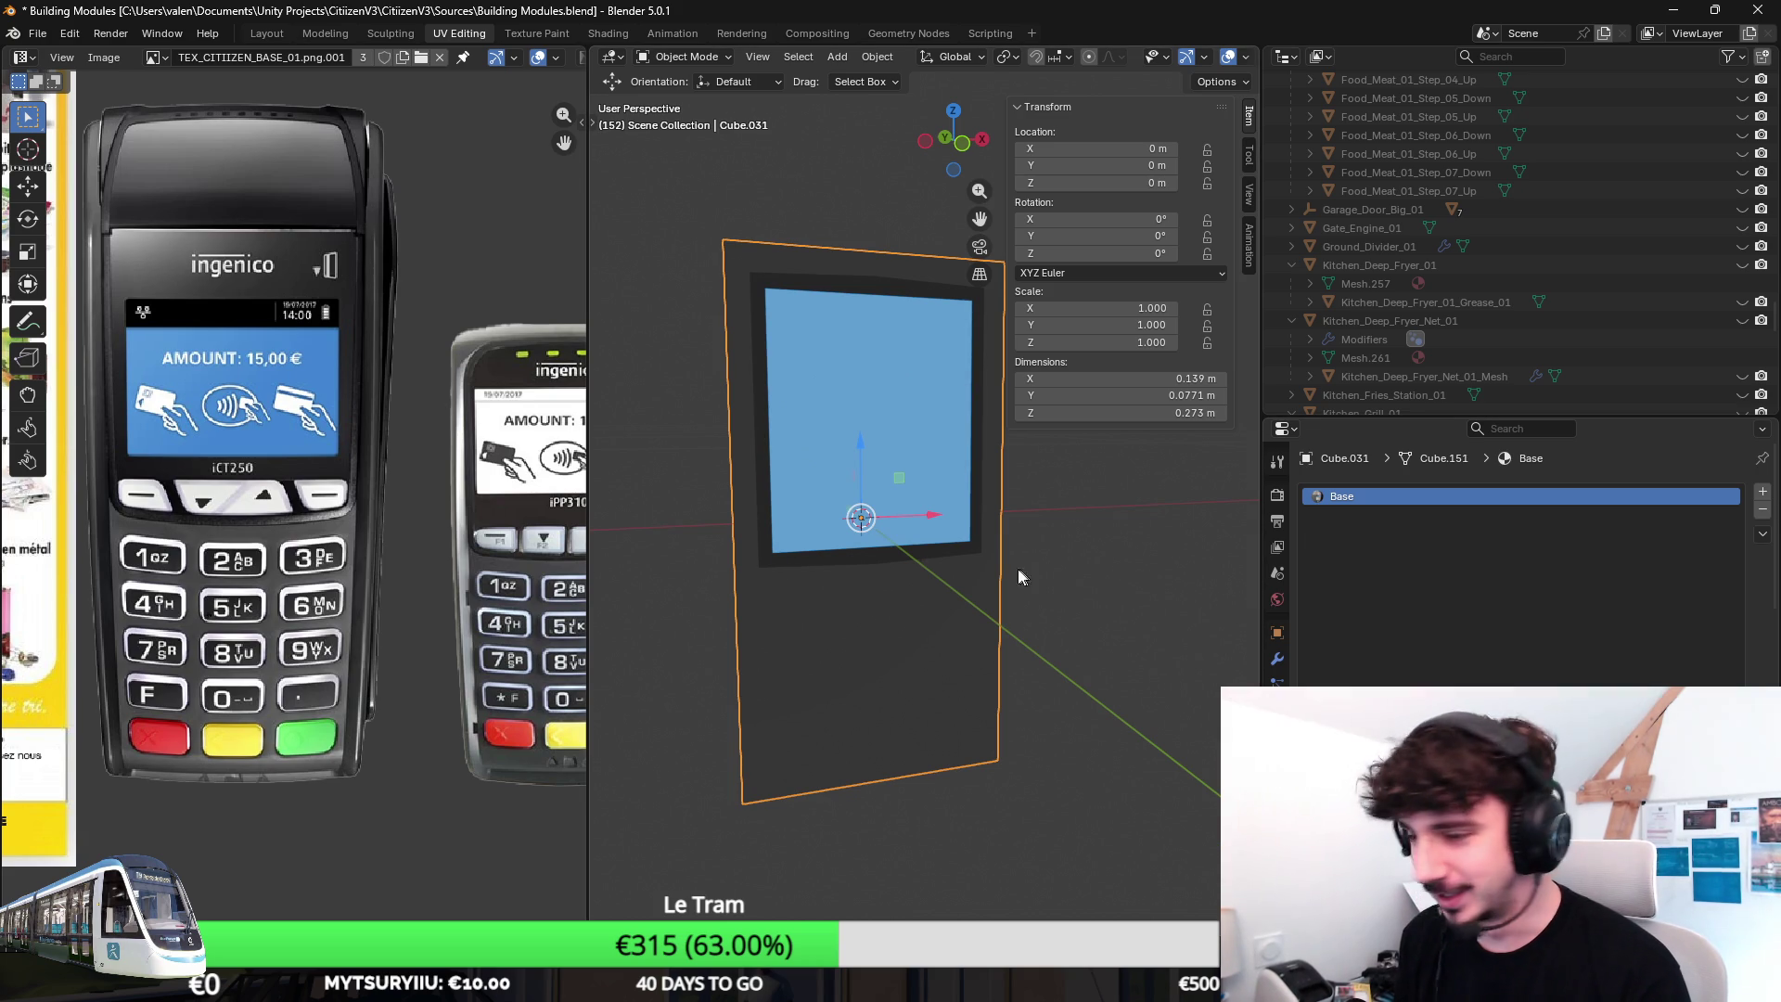
{"action": "middle_click_drag", "start_coordinate": [1180, 570], "coordinate": [941, 532]}
{"action": "key", "text": "Tab"}
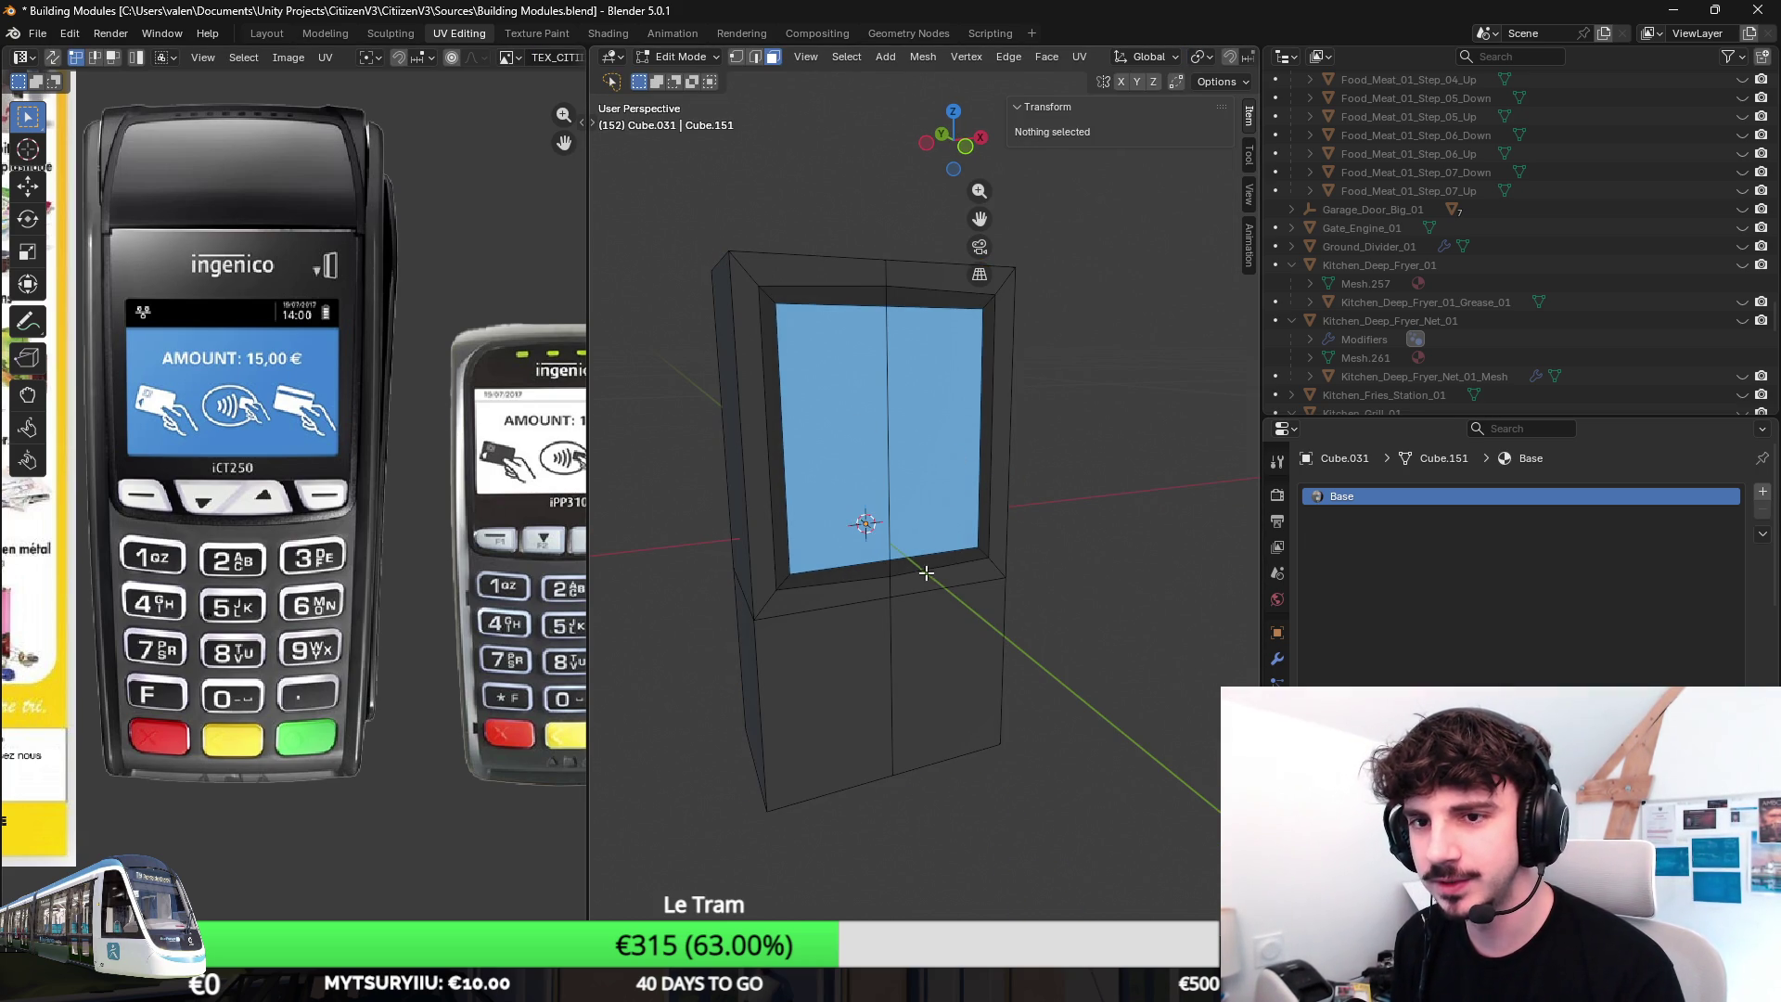
Delete all vertices of Cube.031, leaving it empty, and bring up the Add menu.
{"action": "middle_click_drag", "start_coordinate": [906, 564], "coordinate": [932, 478]}
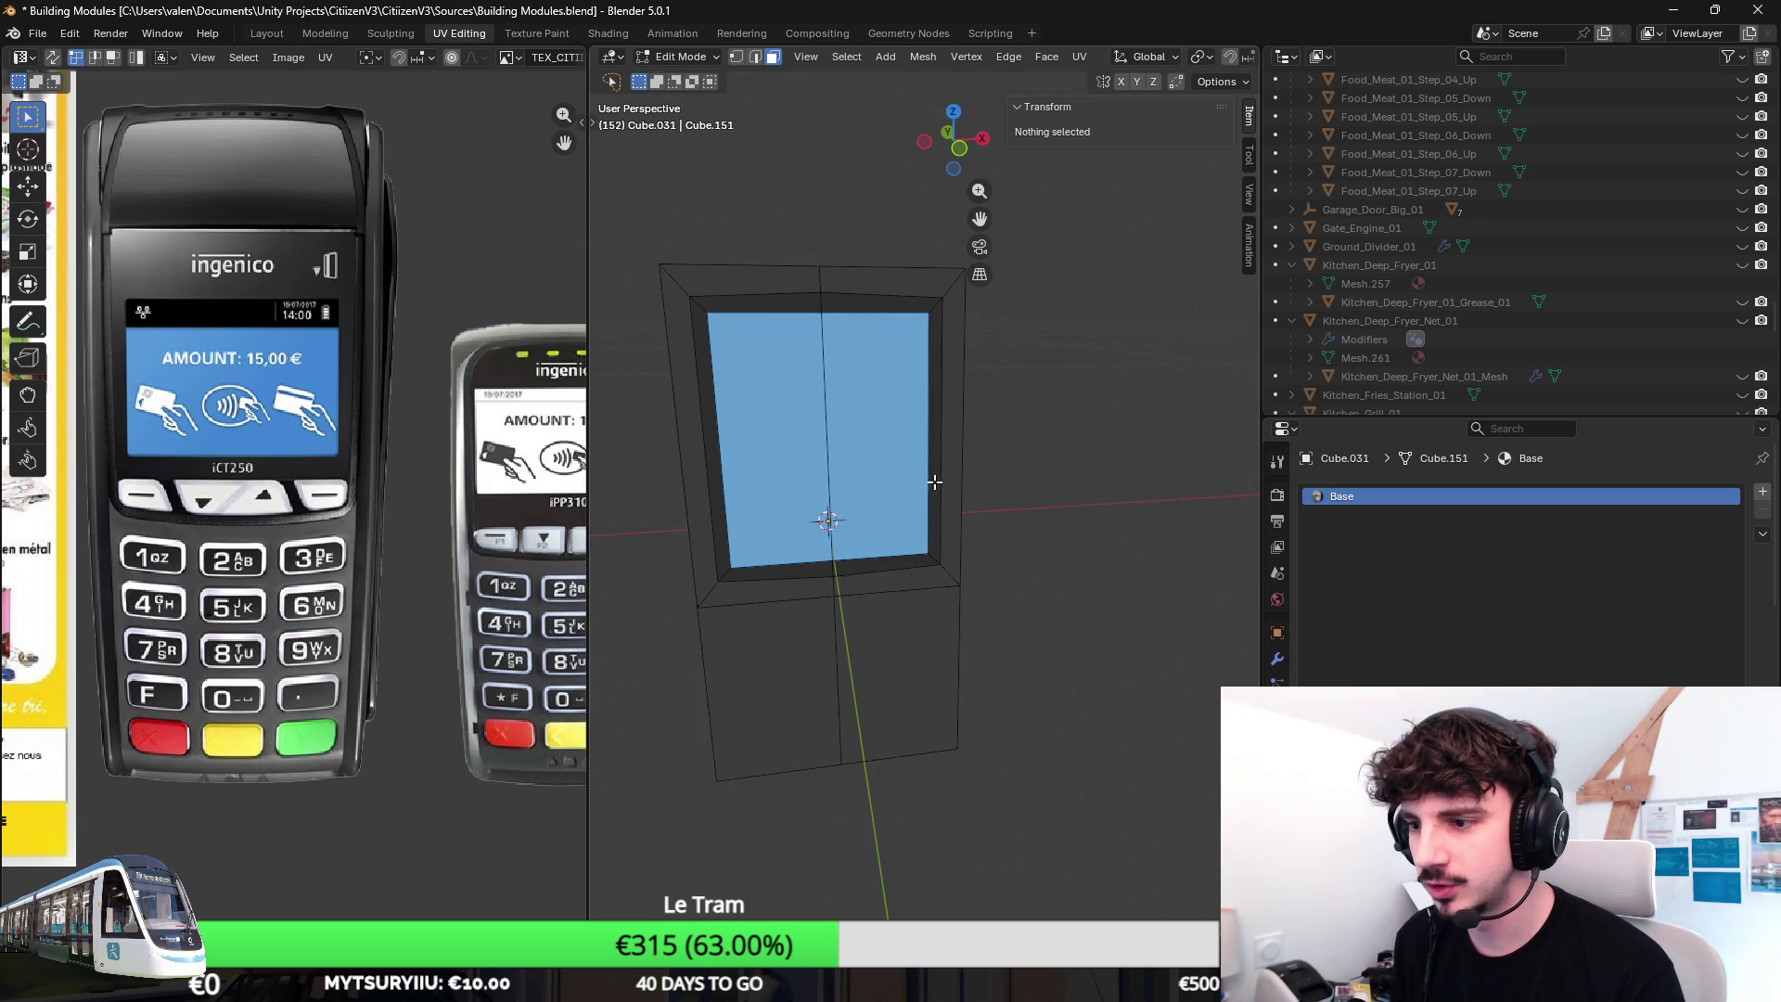
{"action": "key", "text": "a"}
{"action": "key", "text": "x"}
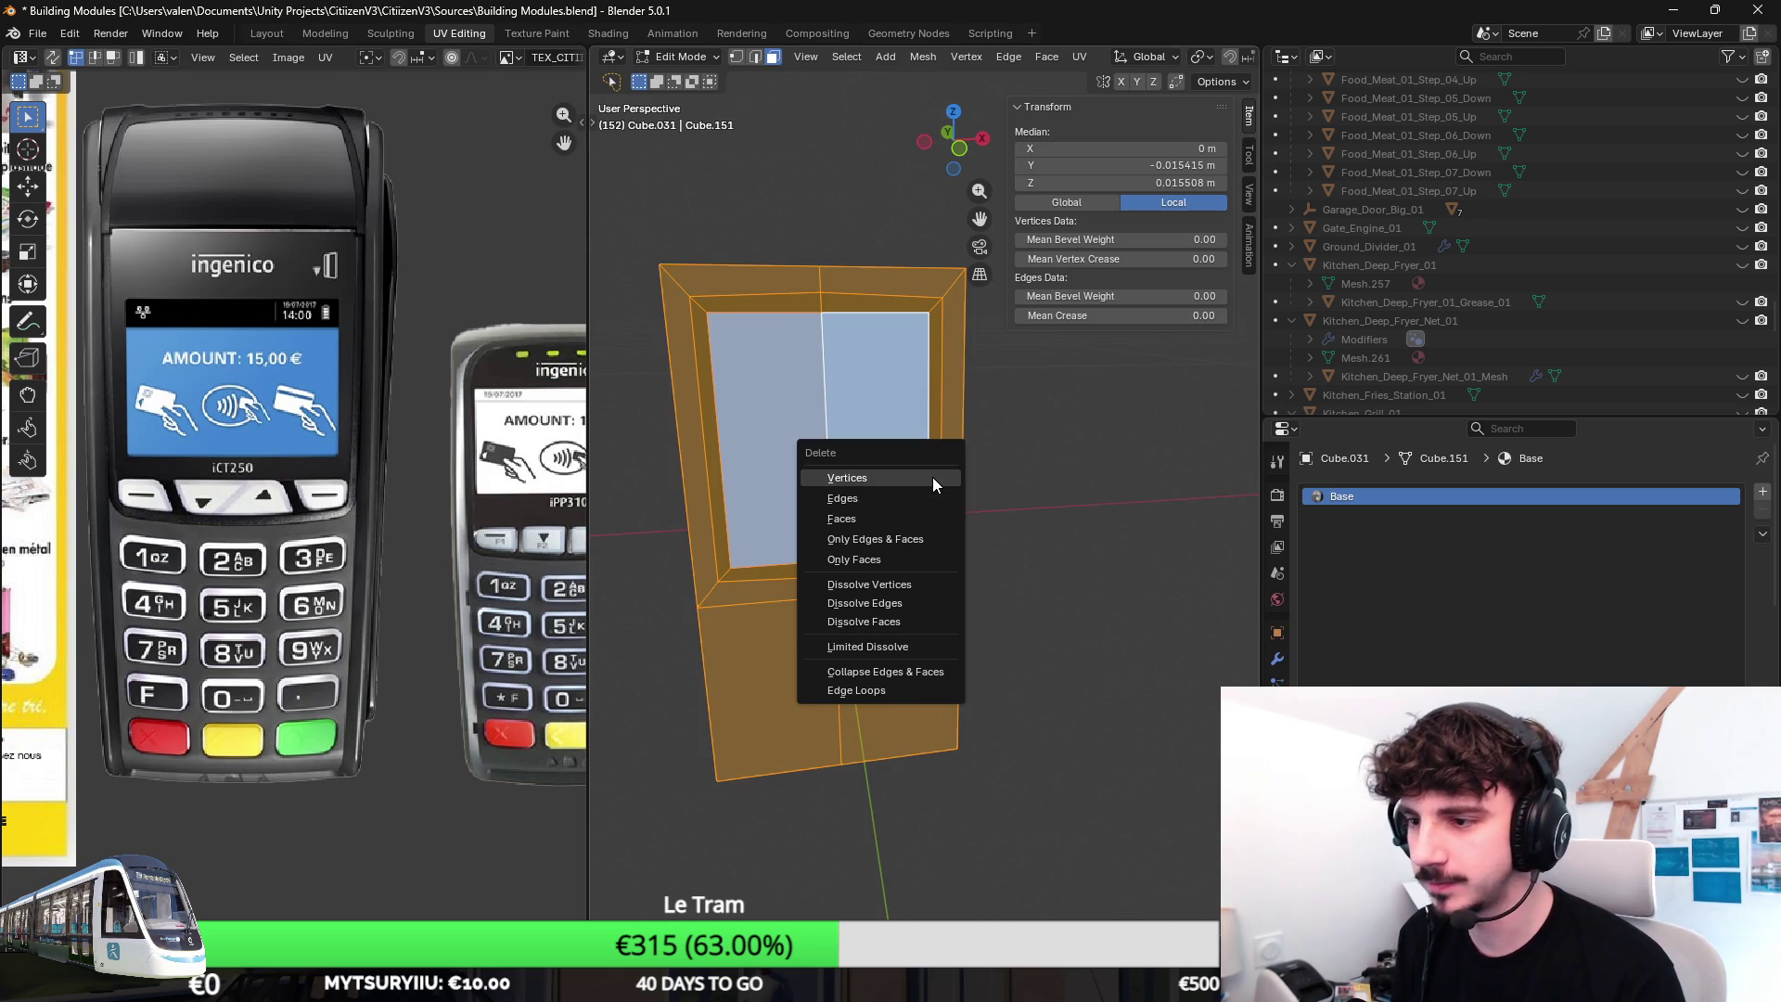
{"action": "left_click", "coordinate": [932, 477]}
{"action": "key", "text": "Tab"}
{"action": "key", "text": "shift+a"}
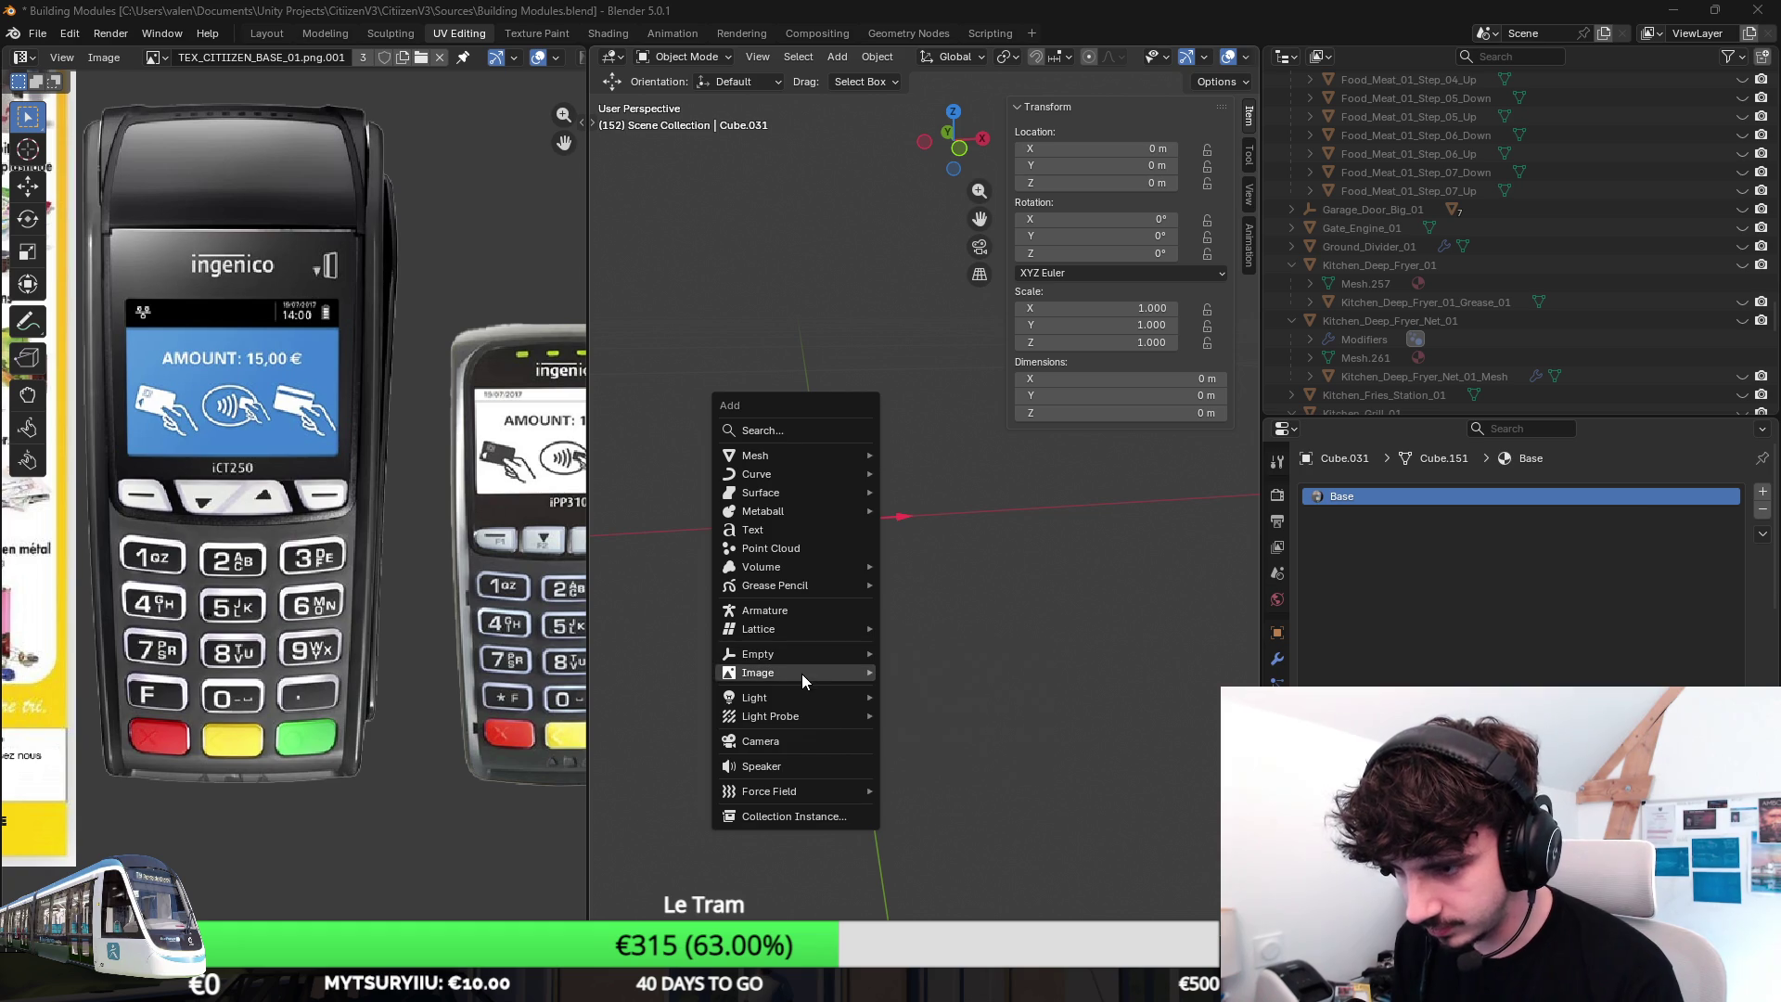
Load the two-terminal Ingenico picture as reference image Empty.001 and go to front view.
{"action": "left_click", "coordinate": [1000, 673]}
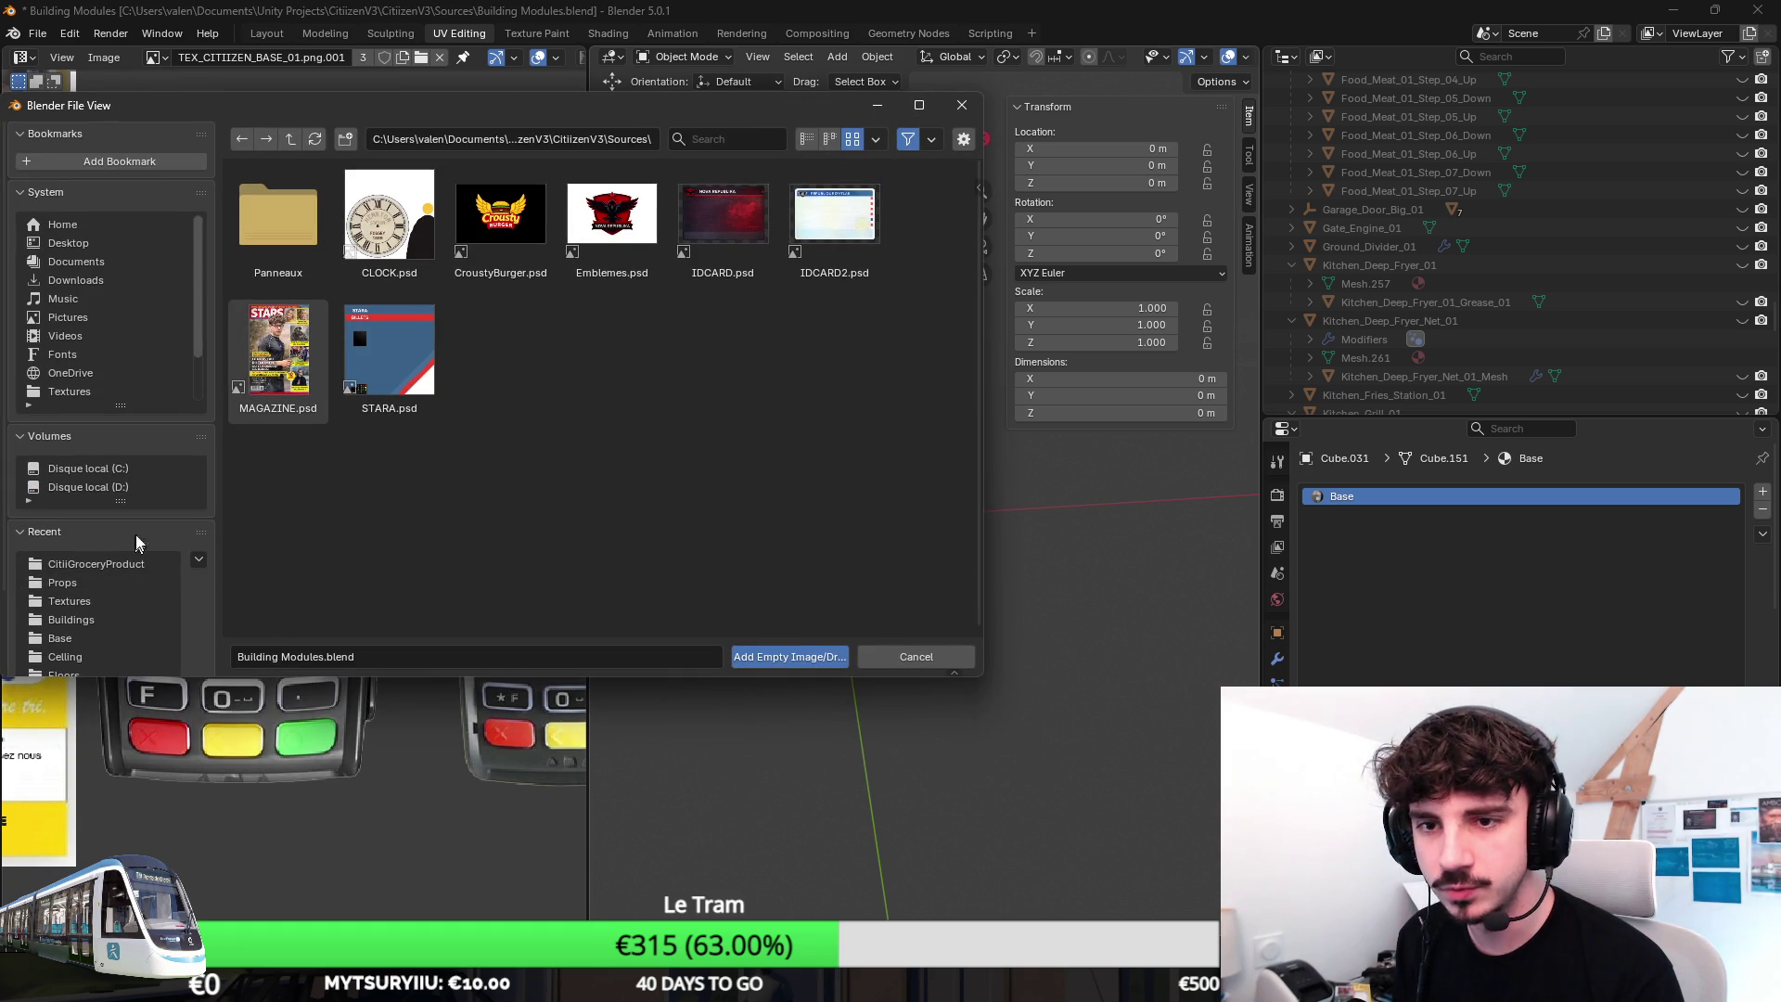
{"action": "left_click_drag", "start_coordinate": [311, 102], "coordinate": [705, 23]}
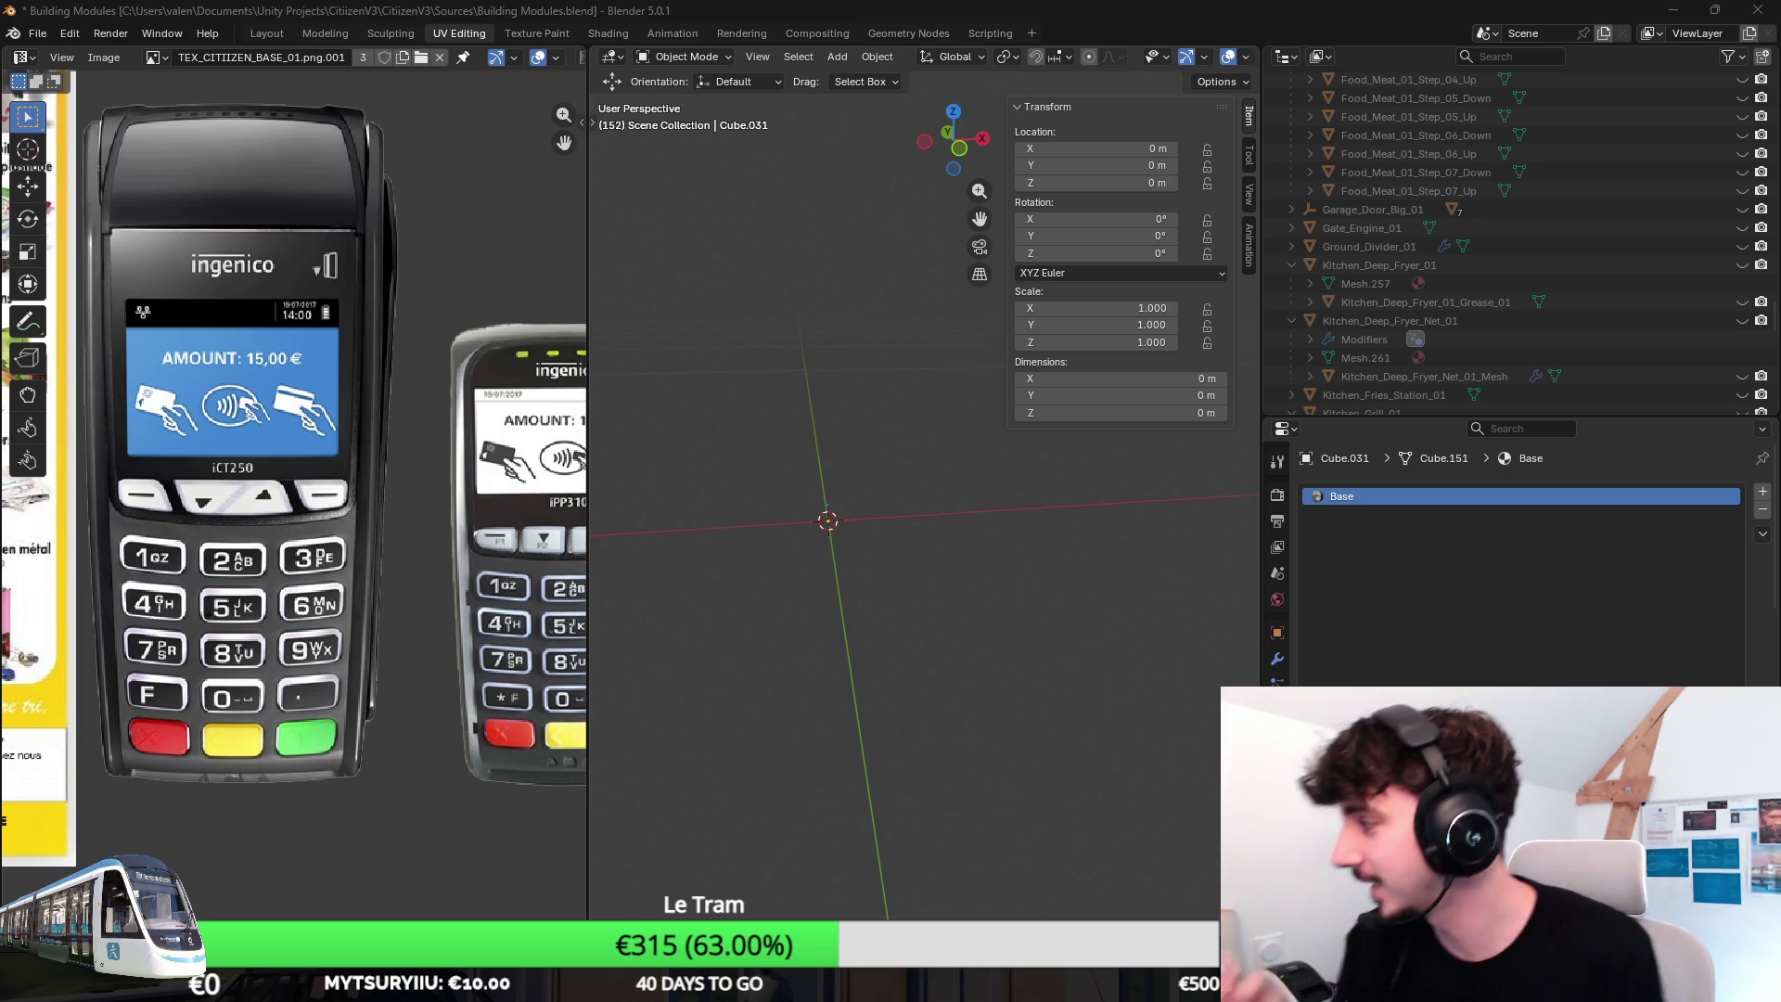
{"action": "key", "text": "ctrl+z"}
{"action": "key", "text": "KP_1"}
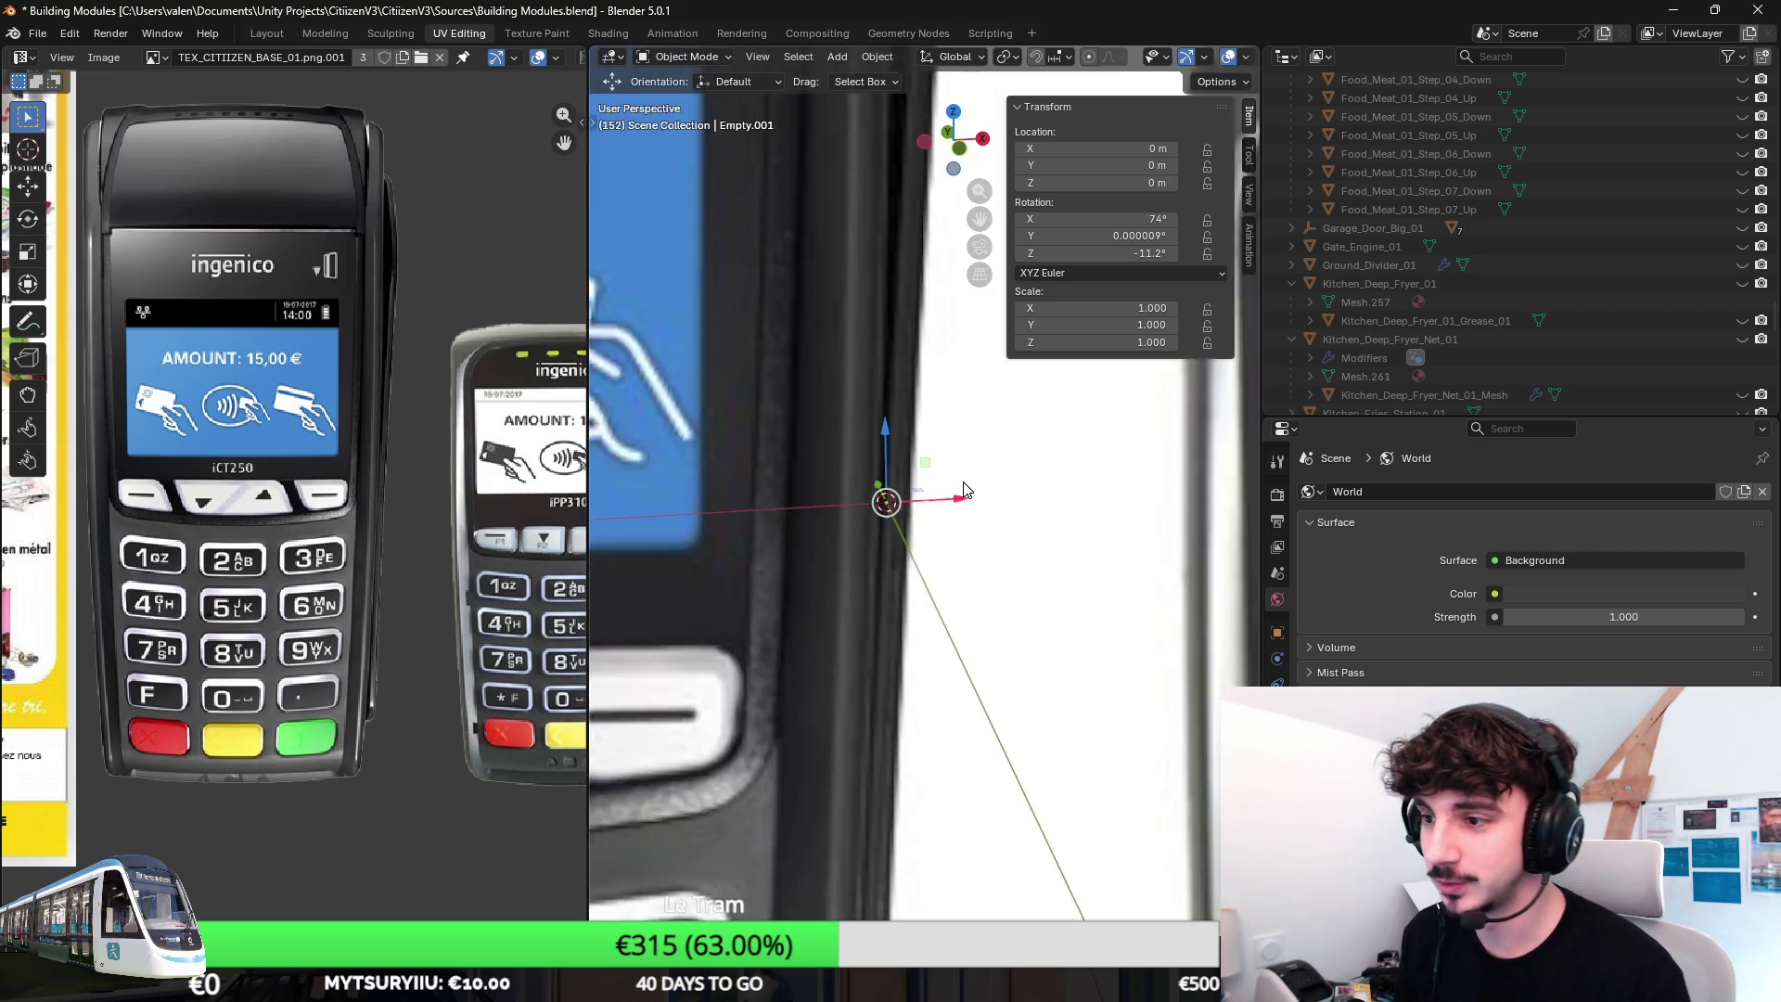
{"action": "scroll", "coordinate": [945, 491], "scroll_direction": "down", "scroll_amount": 2}
{"action": "scroll", "coordinate": [944, 491], "scroll_direction": "down", "scroll_amount": 2}
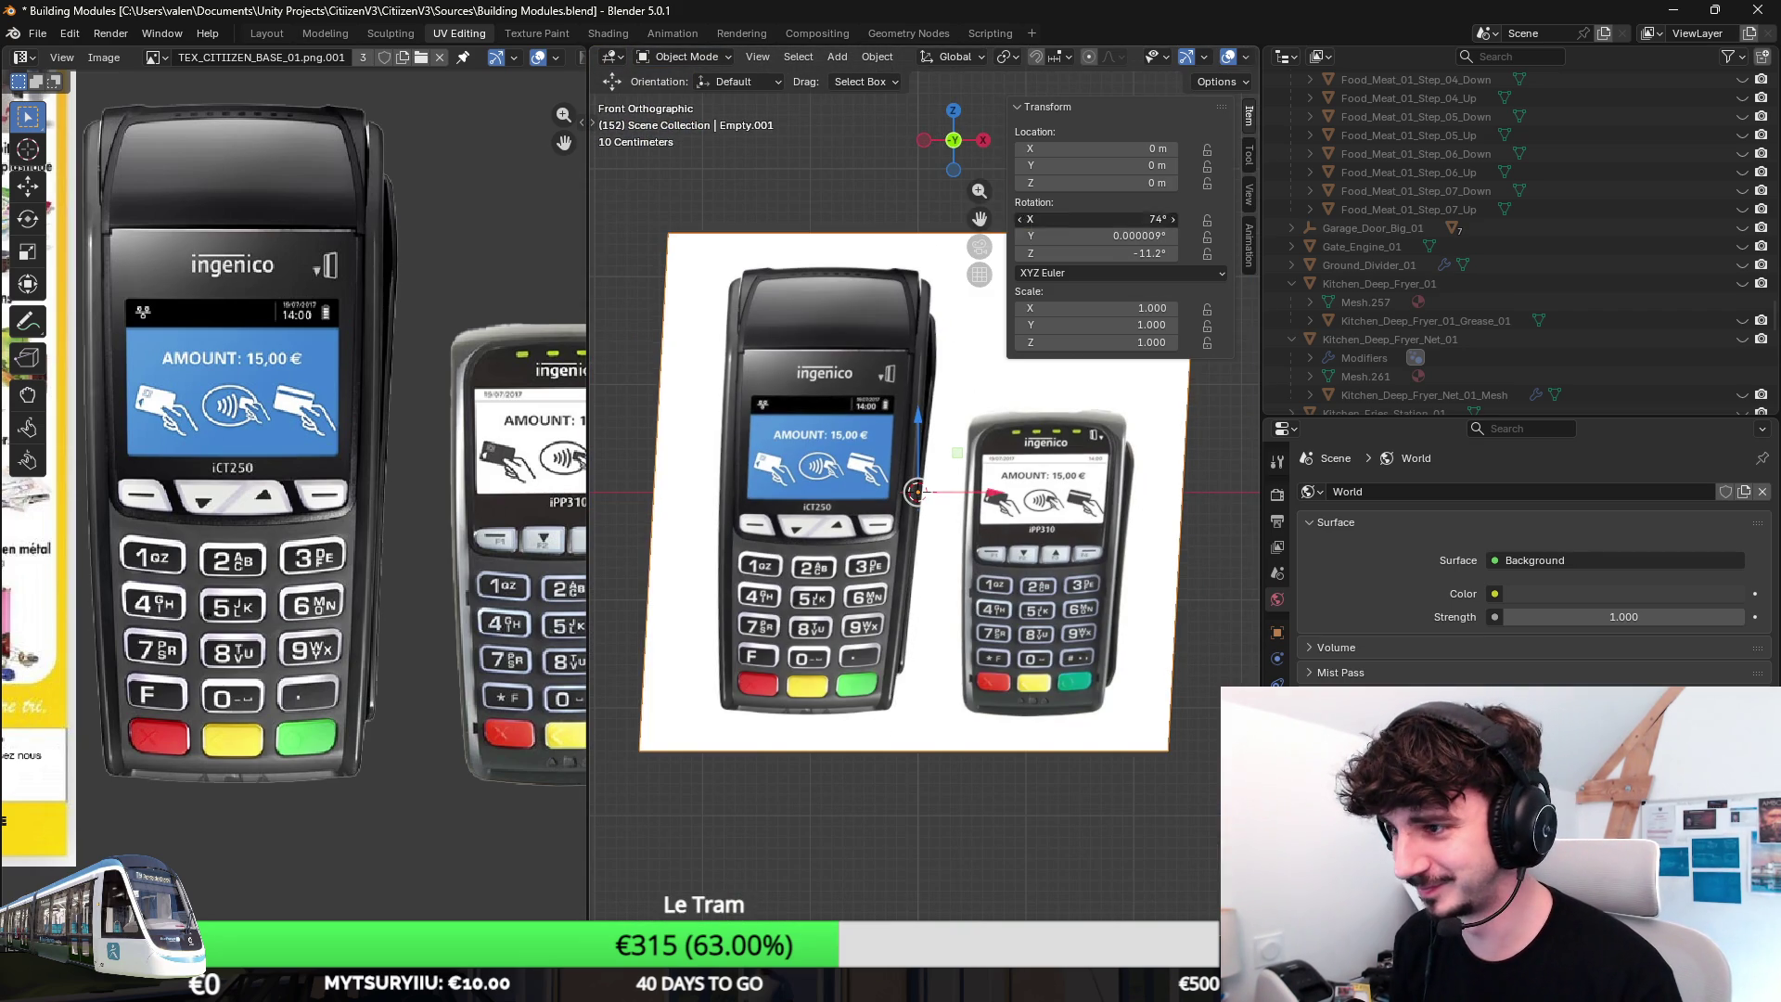
Stand the reference image upright at 90° X rotation and shrink it to about 0.127 scale.
{"action": "key", "text": "alt+r"}
{"action": "left_click", "coordinate": [1099, 219]}
{"action": "type", "text": "90"}
{"action": "key", "text": "Return"}
{"action": "key", "text": "s"}
{"action": "left_click", "coordinate": [1046, 502]}
{"action": "key", "text": "s"}
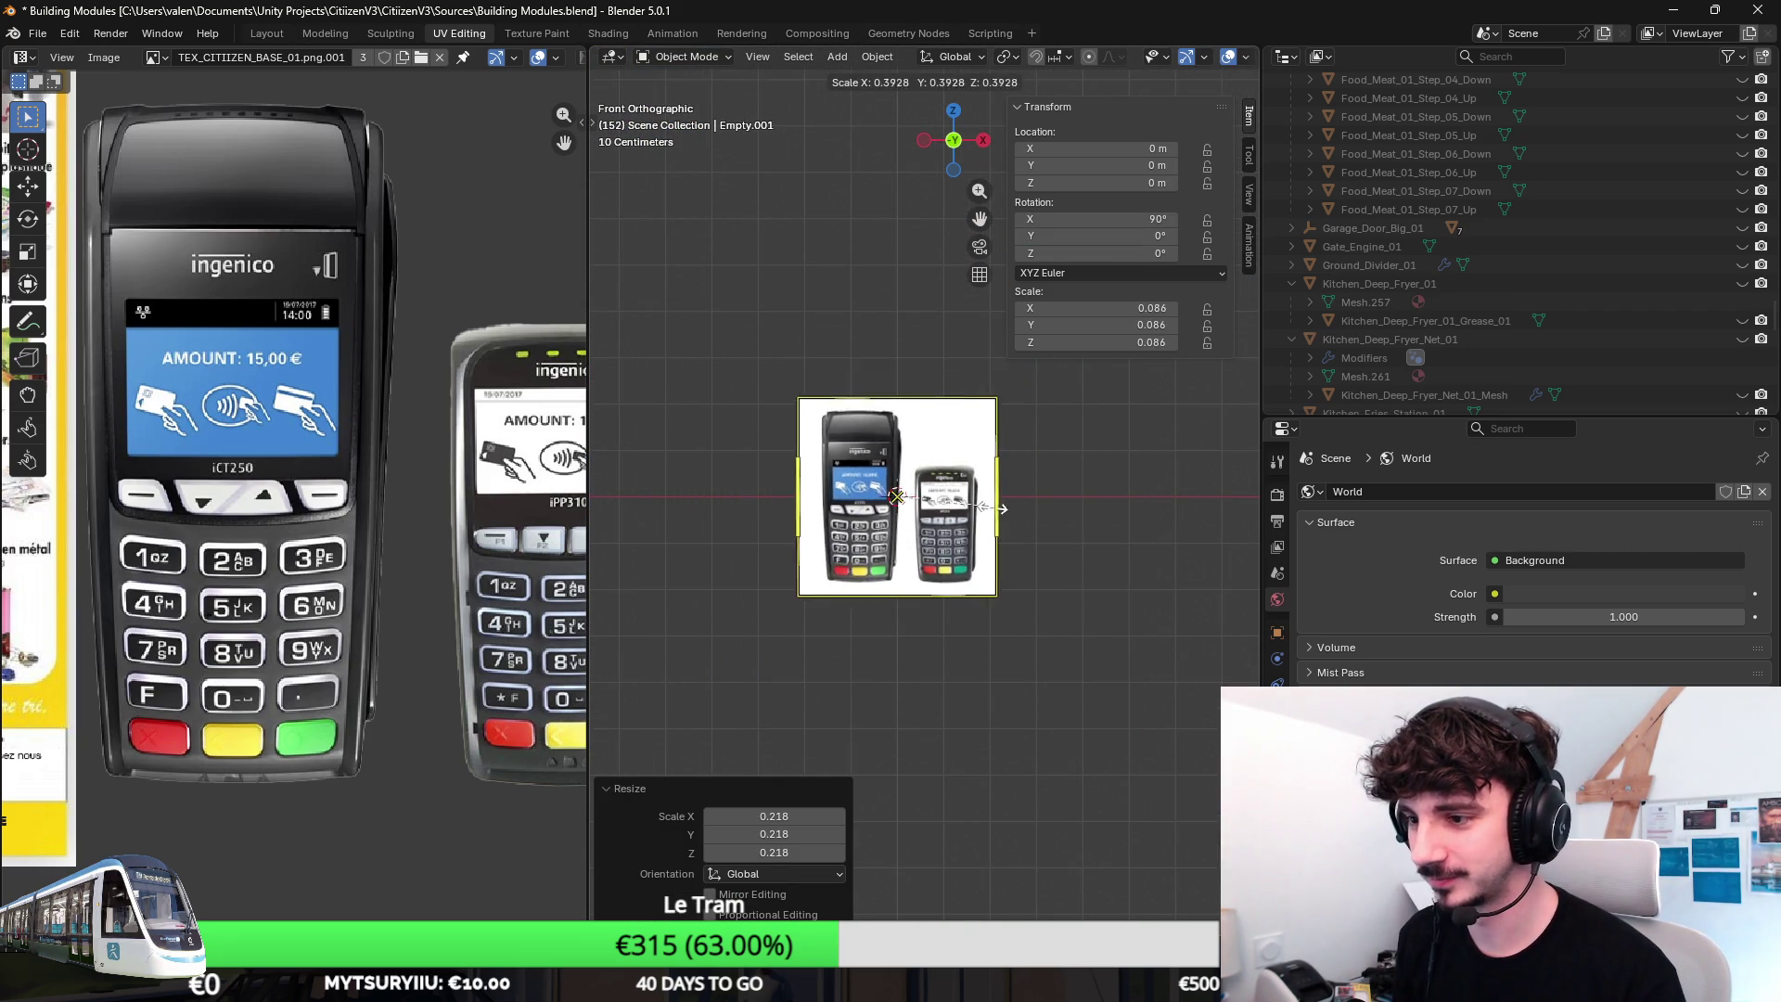
{"action": "left_click", "coordinate": [974, 497]}
{"action": "right_click", "coordinate": [969, 497]}
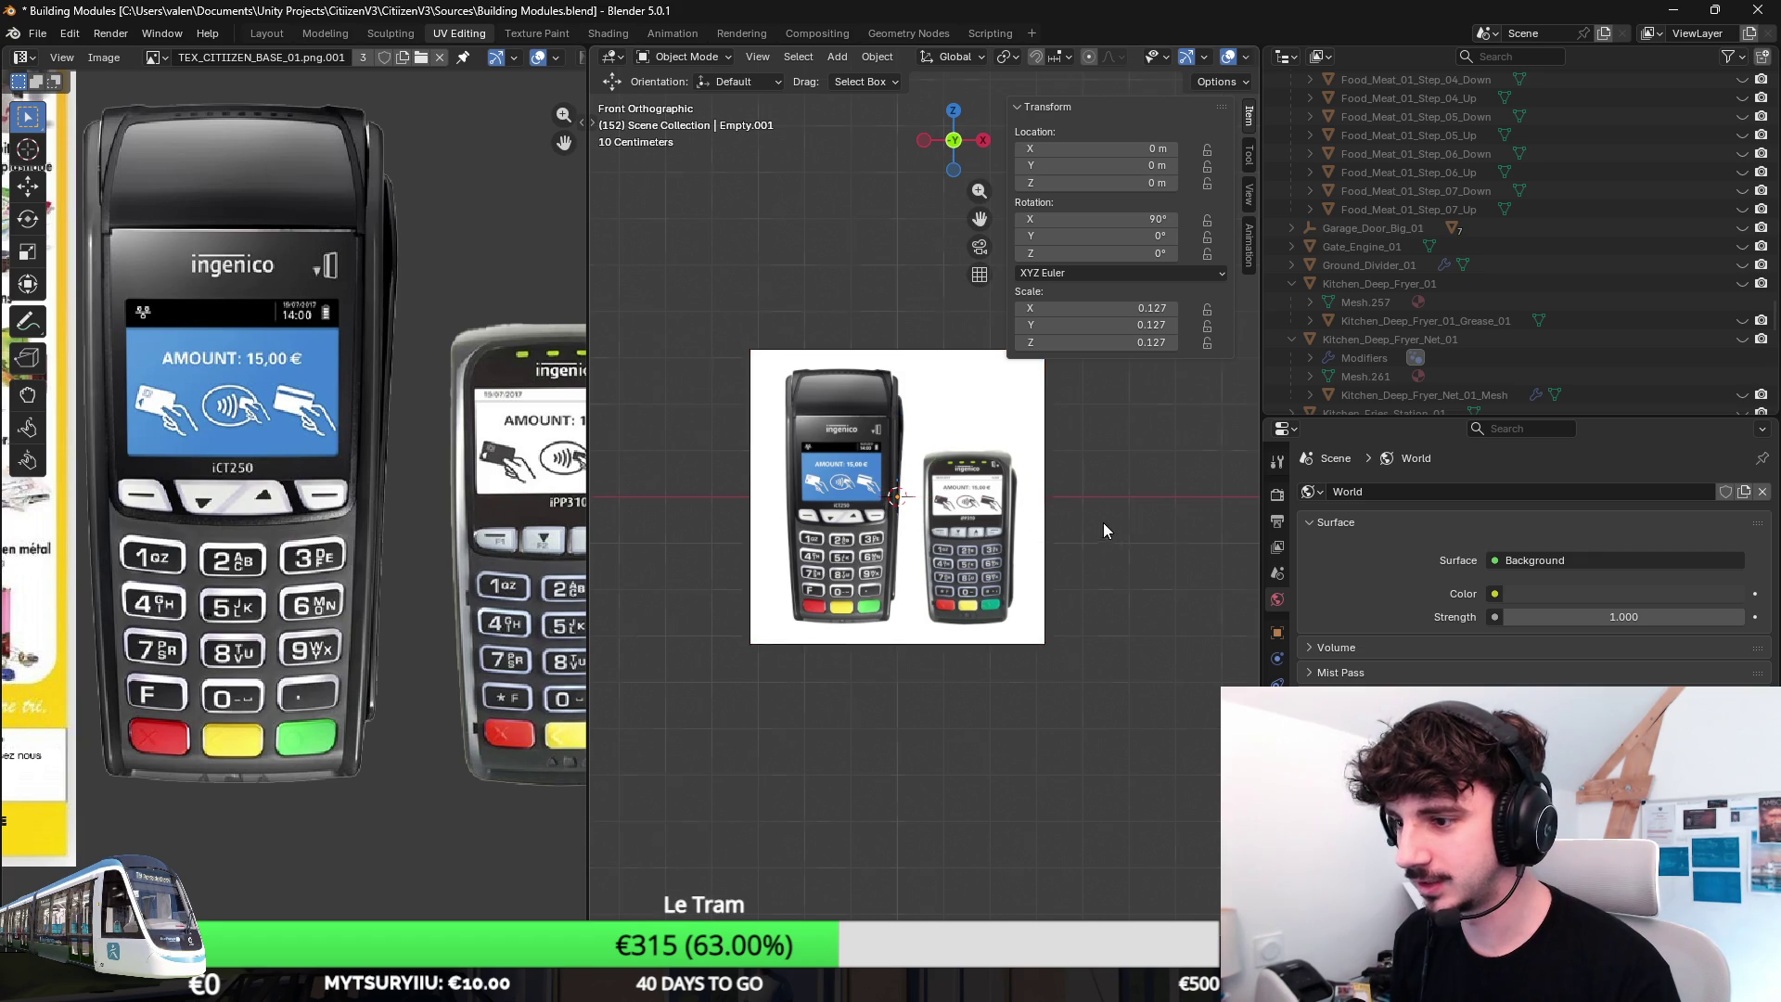
{"action": "middle_click_drag", "start_coordinate": [1111, 523], "coordinate": [1155, 500]}
{"action": "scroll", "coordinate": [1430, 268], "scroll_direction": "up", "scroll_amount": 5}
{"action": "scroll", "coordinate": [1465, 282], "scroll_direction": "up", "scroll_amount": 5}
{"action": "scroll", "coordinate": [1499, 282], "scroll_direction": "up", "scroll_amount": 5}
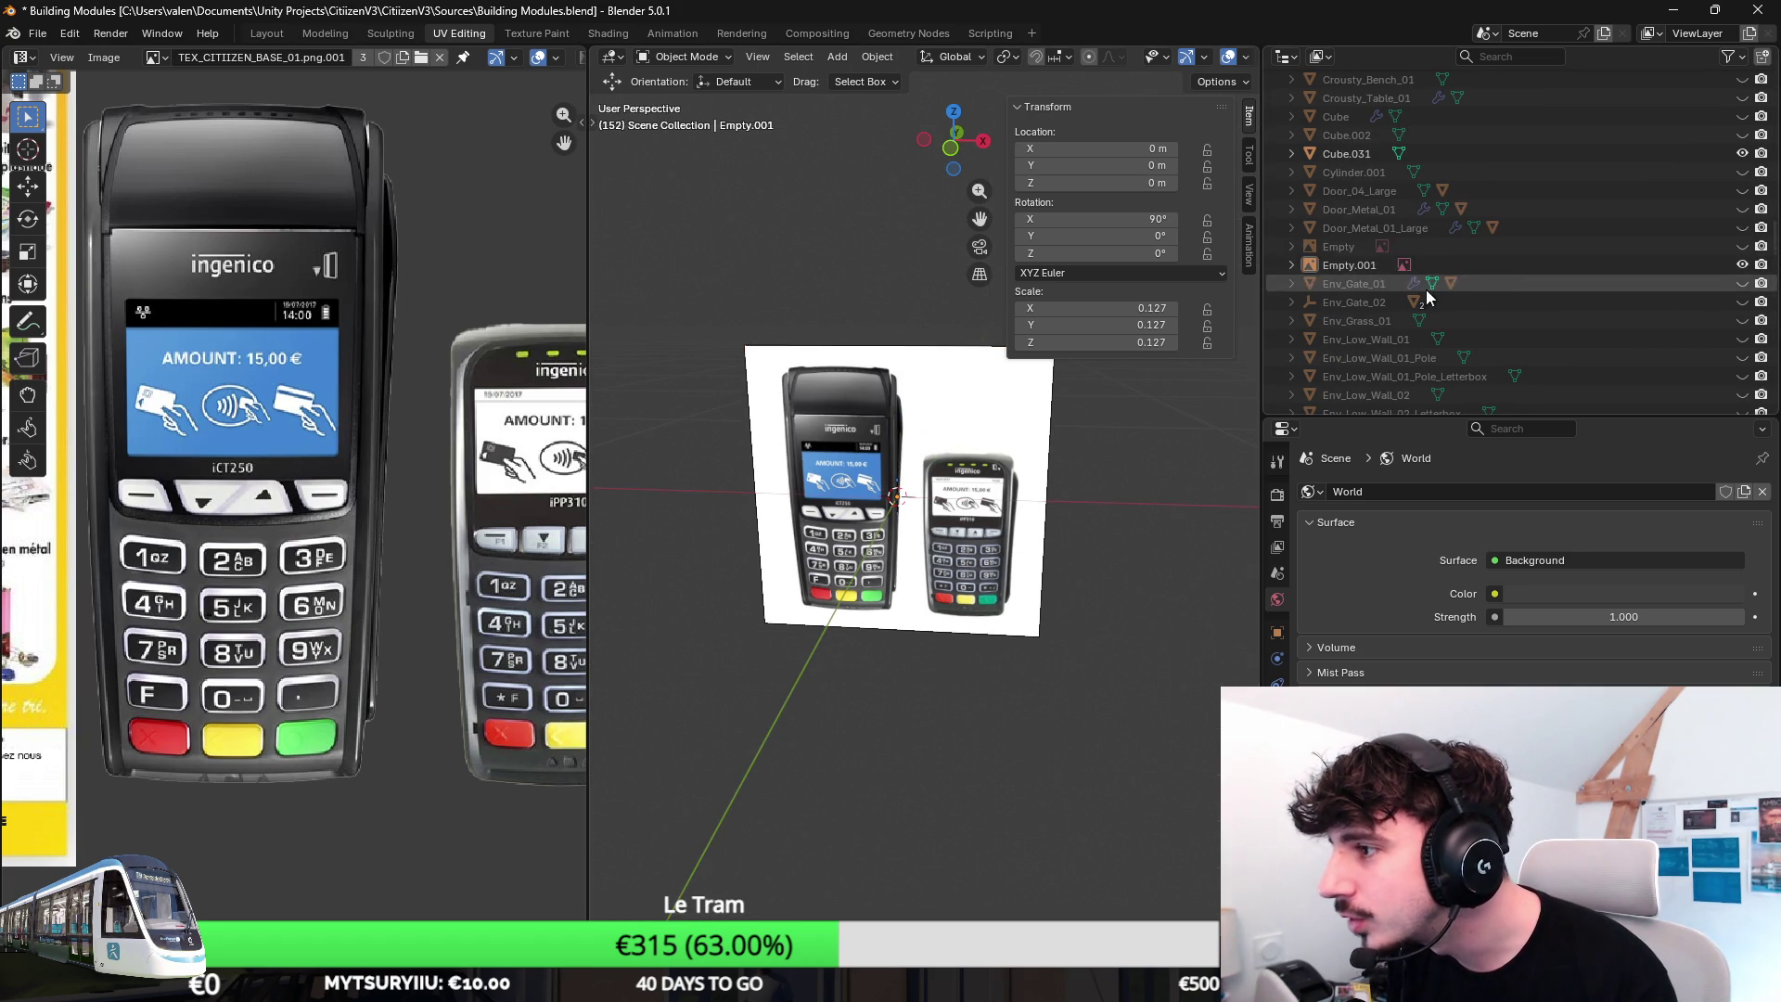
Shift the reference image 0.118 m along X, then reopen Cube.031 for mesh editing.
{"action": "left_click", "coordinate": [1350, 153]}
{"action": "key", "text": "Tab"}
{"action": "key", "text": "KP_1"}
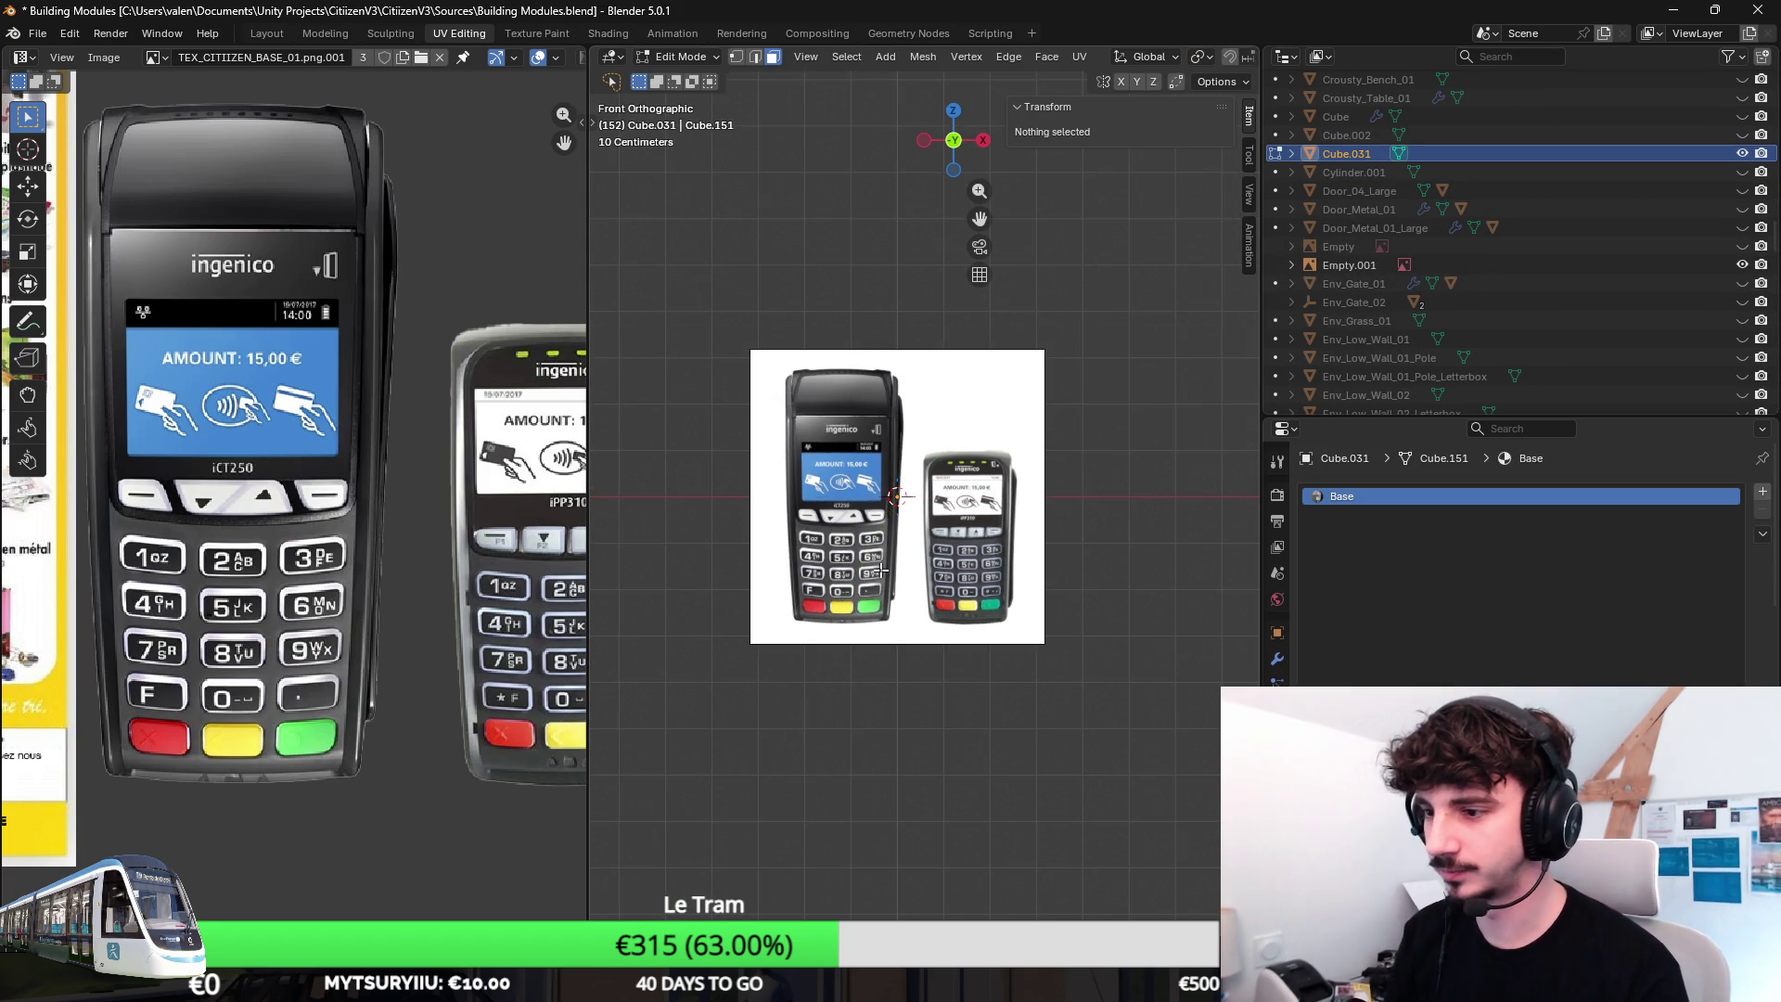
{"action": "key", "text": "Tab"}
{"action": "left_click", "coordinate": [891, 563]}
{"action": "key", "text": "g"}
{"action": "key", "text": "x"}
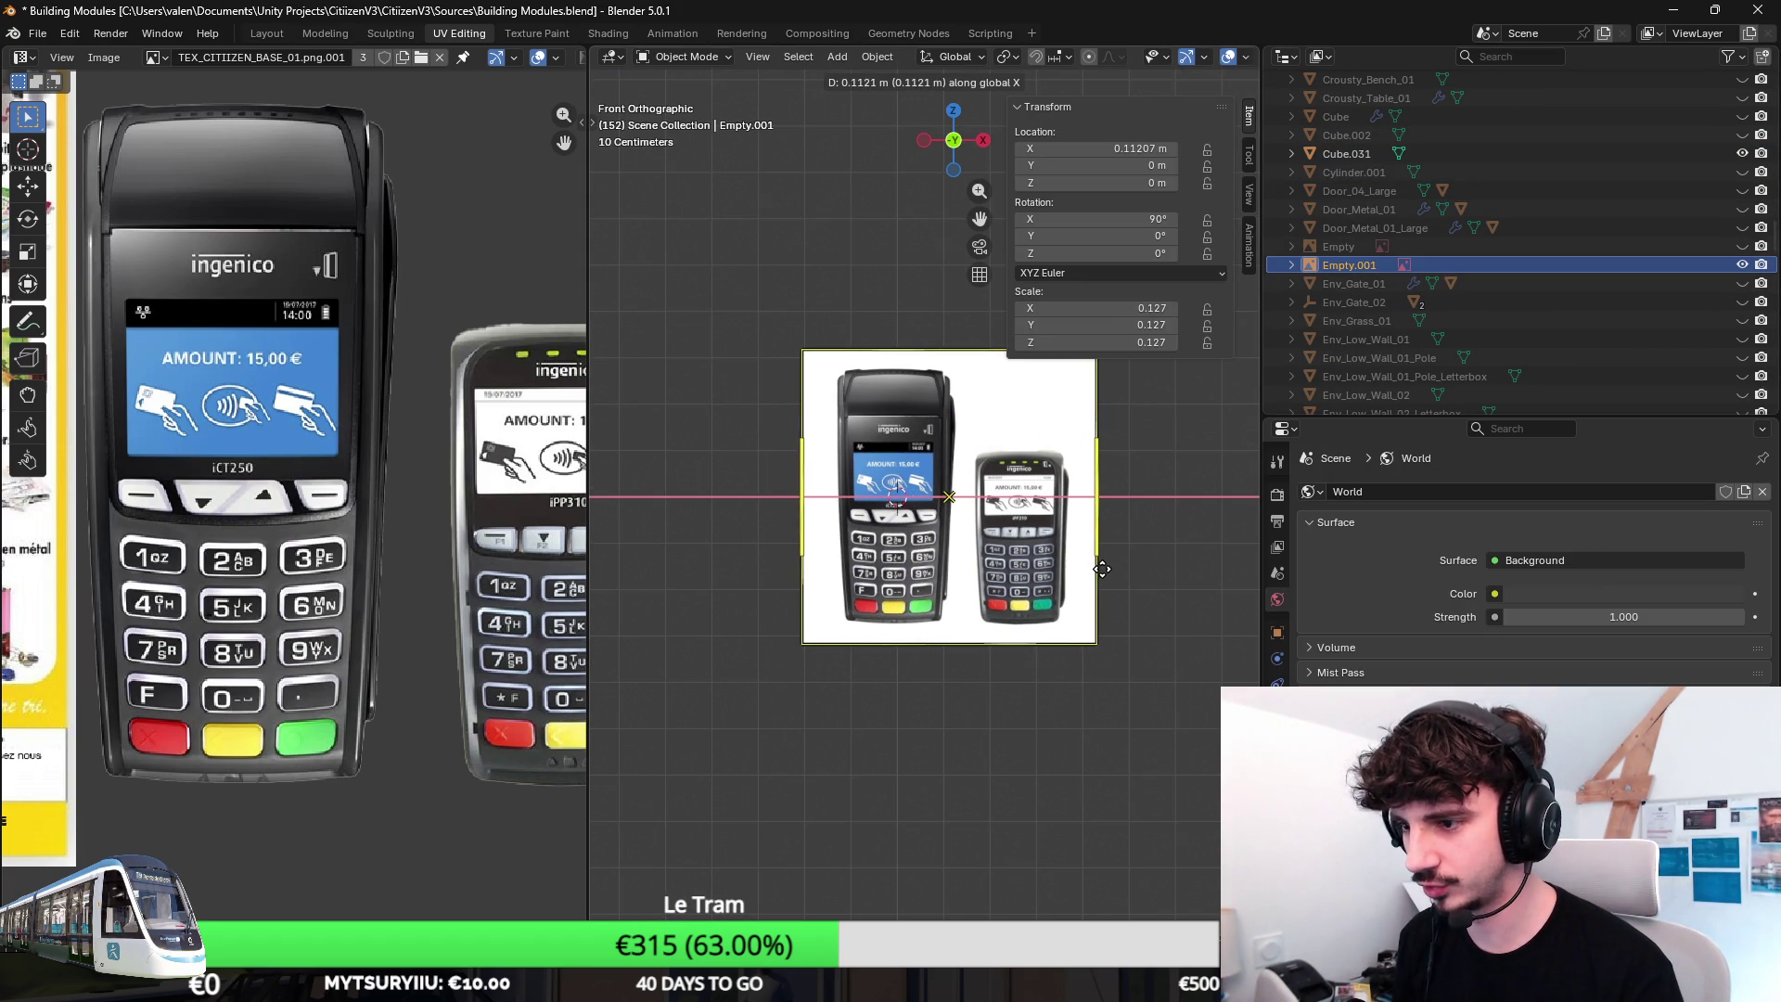
{"action": "left_click", "coordinate": [1101, 569]}
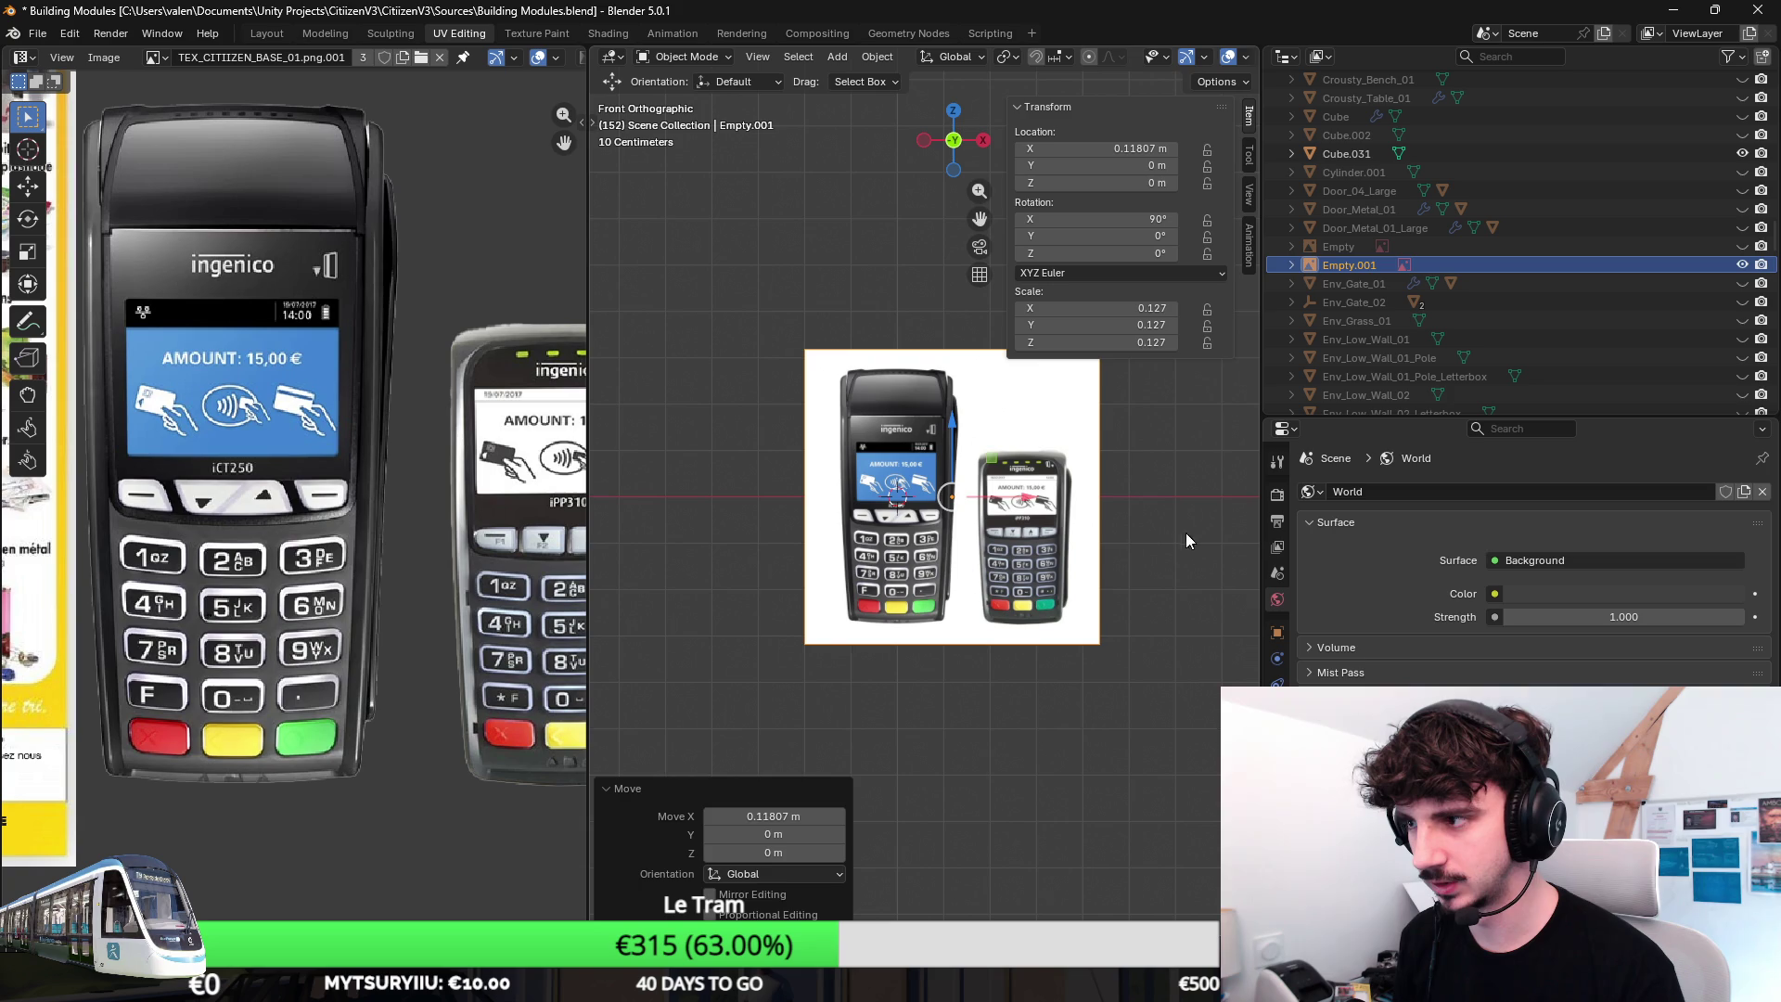
{"action": "left_click", "coordinate": [1346, 153]}
{"action": "key", "text": "Tab"}
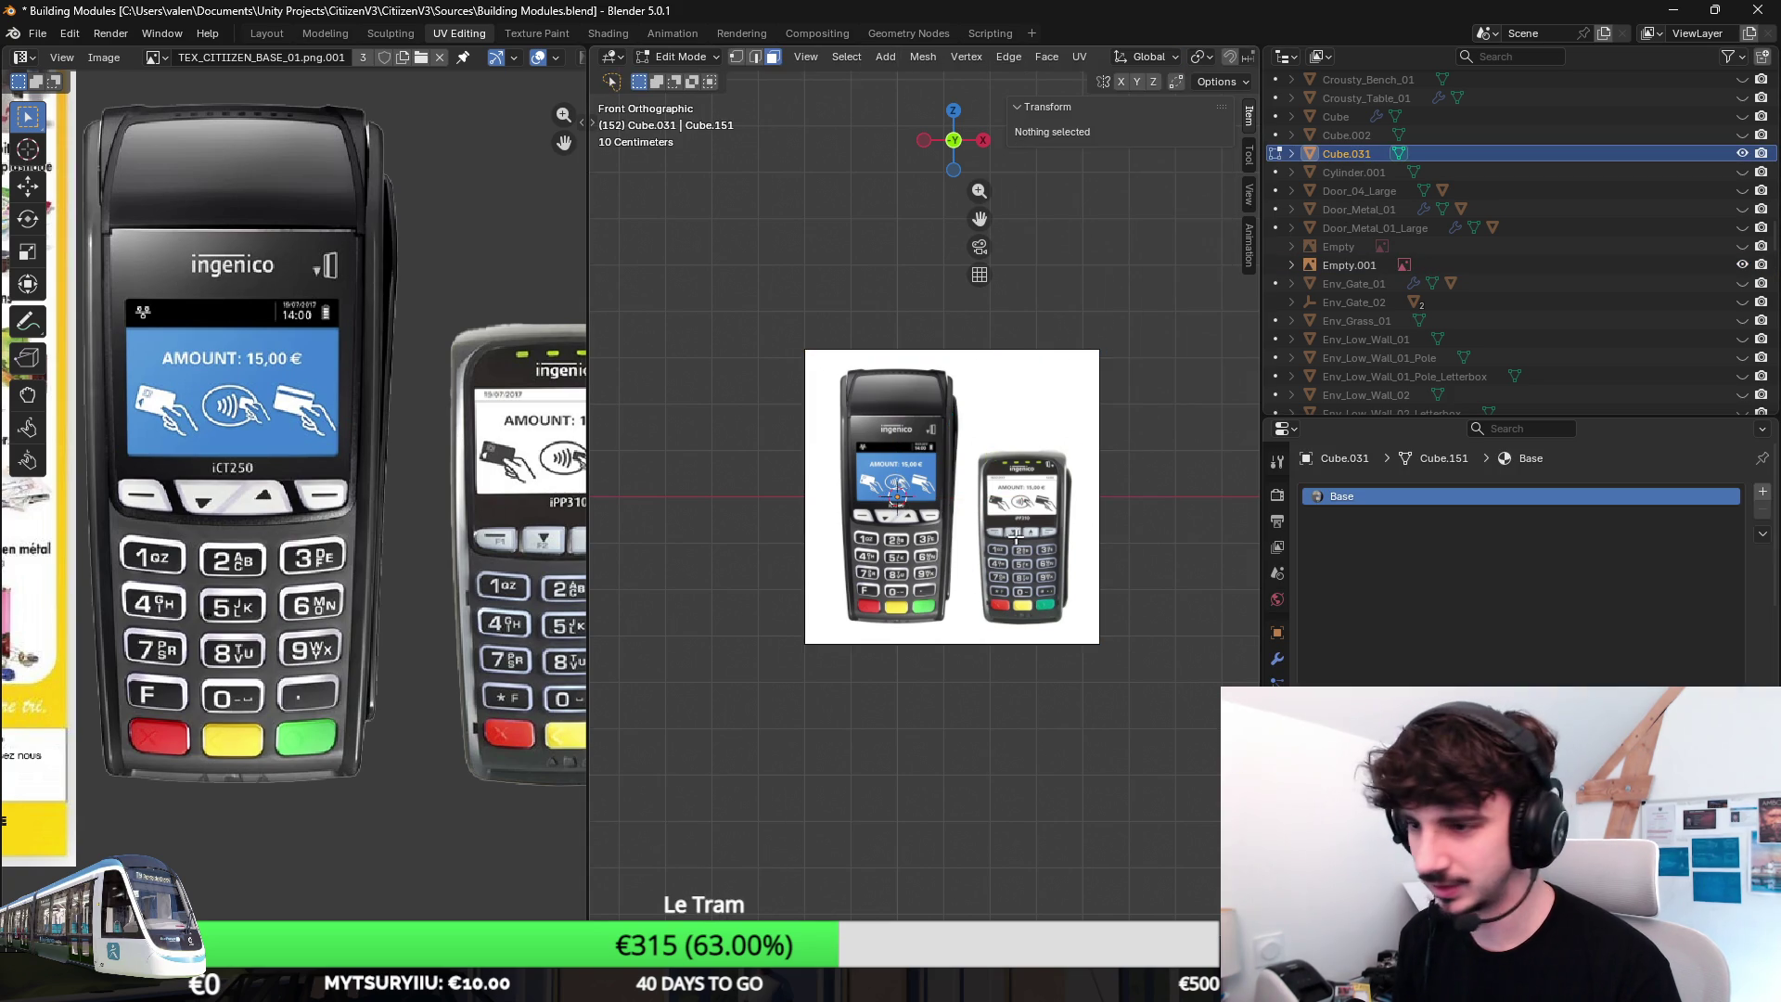
Add a cube inside Cube.031 (undoing a wrong mesh first) and shrink it down.
{"action": "key", "text": "shift+a"}
{"action": "left_click", "coordinate": [930, 400]}
{"action": "scroll", "coordinate": [929, 418], "scroll_direction": "up", "scroll_amount": 2}
{"action": "scroll", "coordinate": [946, 473], "scroll_direction": "down", "scroll_amount": 2}
{"action": "key", "text": "ctrl+z"}
{"action": "key", "text": "shift+a"}
{"action": "left_click", "coordinate": [930, 497]}
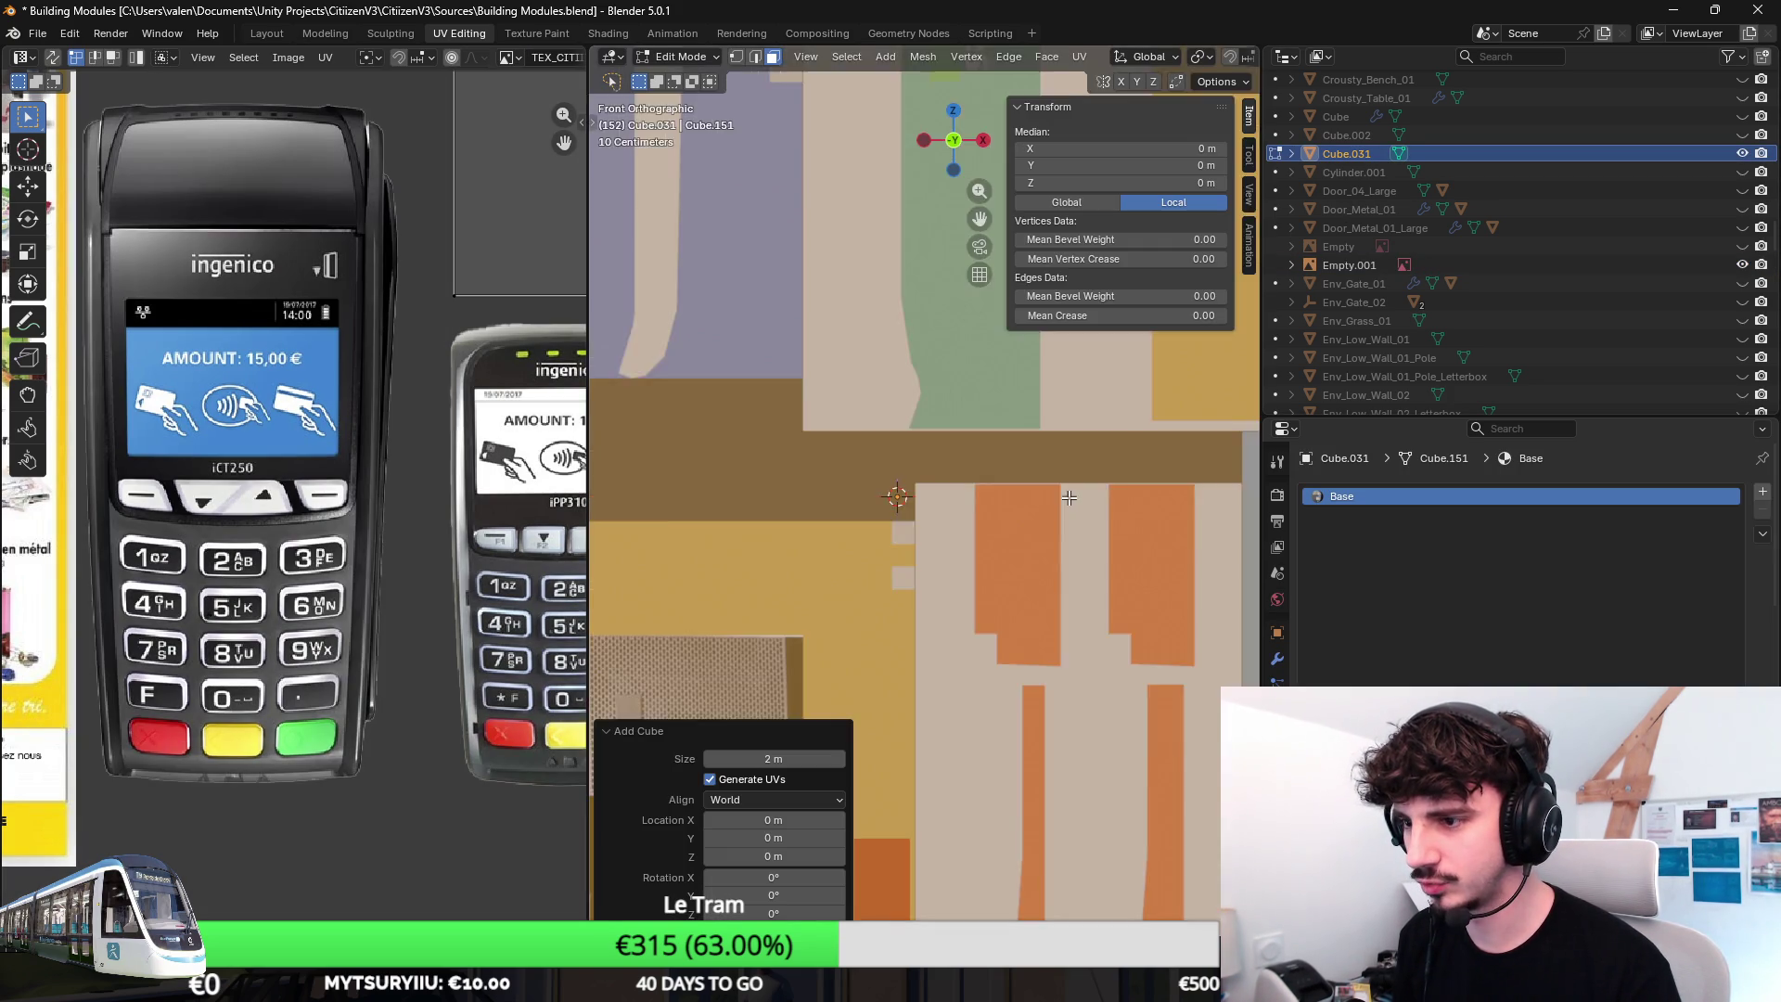
{"action": "scroll", "coordinate": [929, 497], "scroll_direction": "down", "scroll_amount": 3}
{"action": "key", "text": "s"}
{"action": "left_click", "coordinate": [946, 482]}
{"action": "scroll", "coordinate": [968, 507], "scroll_direction": "up", "scroll_amount": 6}
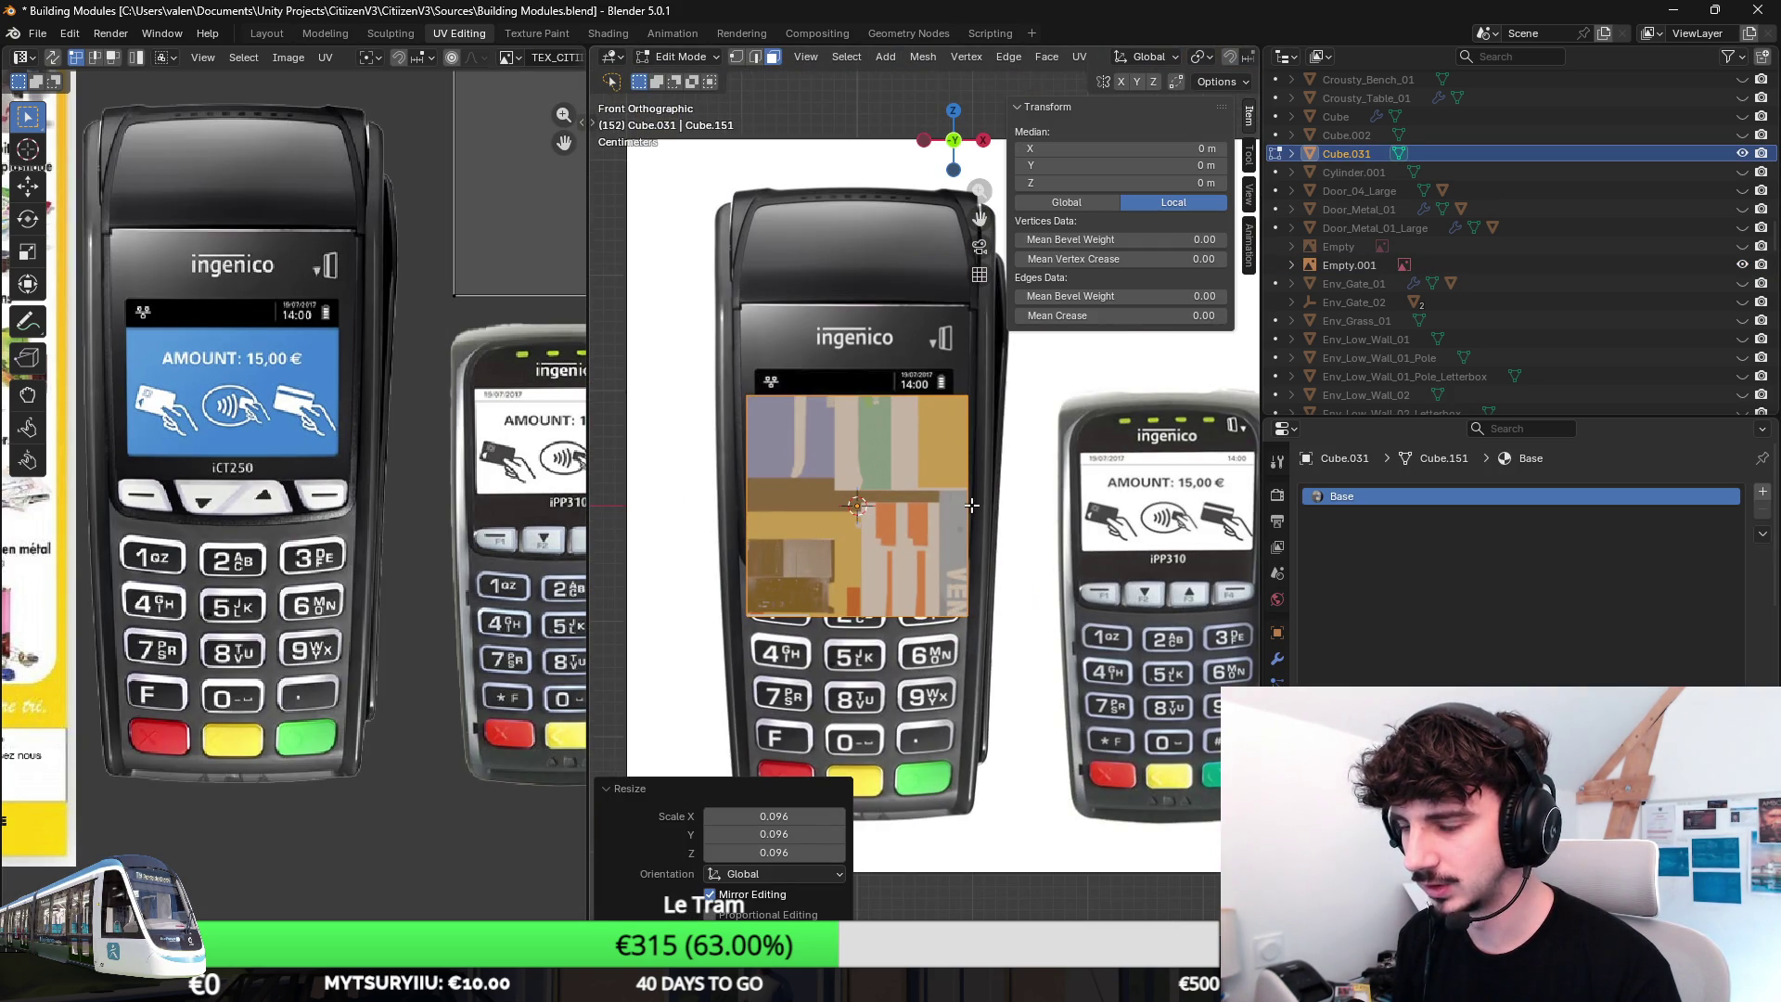
Delete the cube's faces down to a single plane over the terminal screen, viewed from the front.
{"action": "middle_click_drag", "start_coordinate": [947, 437], "coordinate": [1031, 322]}
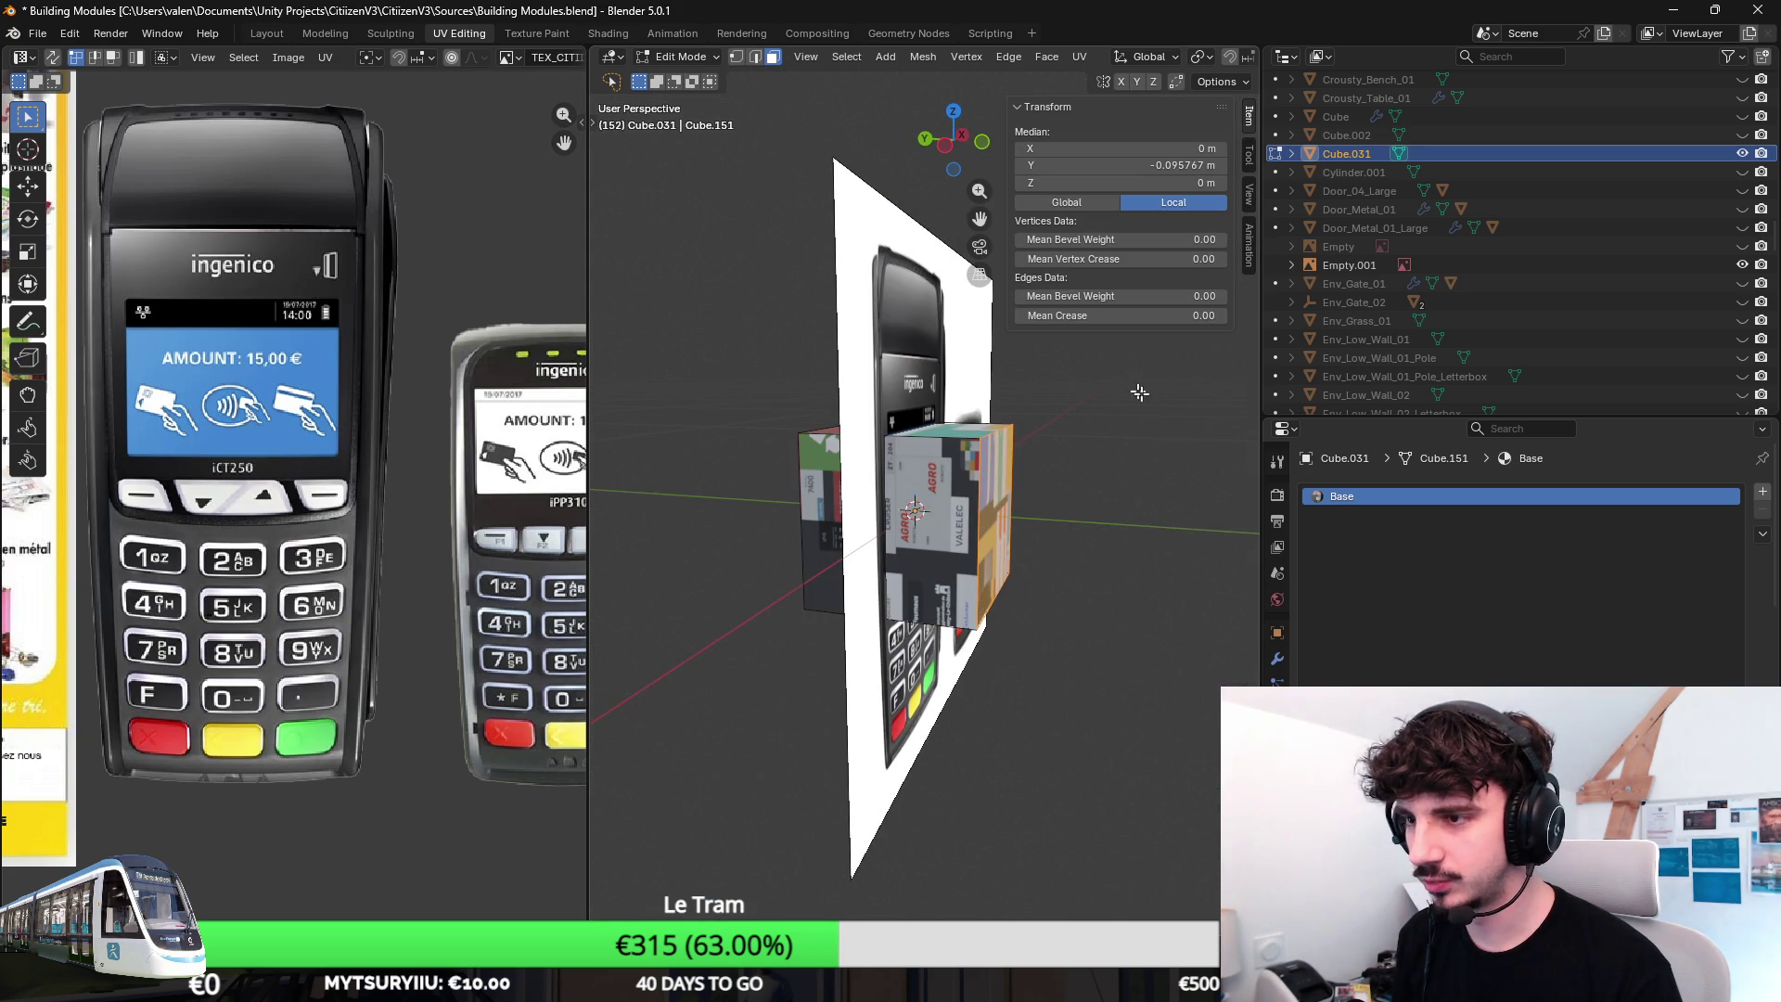
{"action": "key", "text": "x"}
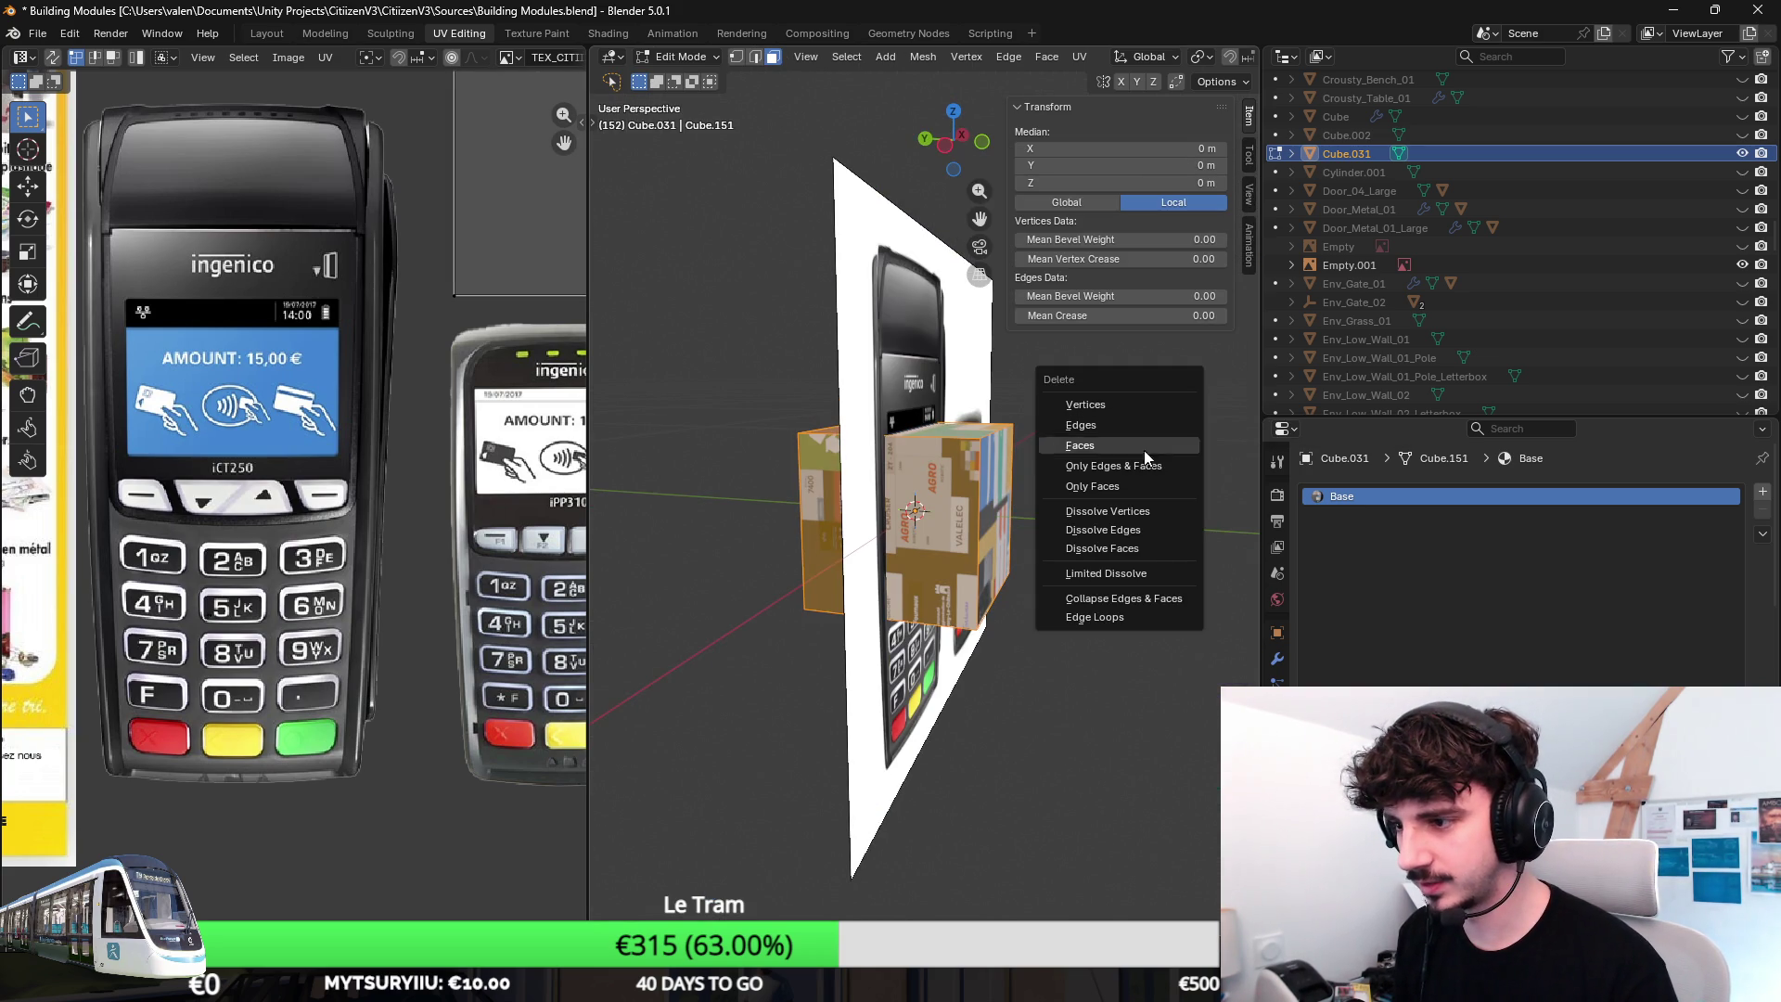
{"action": "left_click", "coordinate": [1136, 447]}
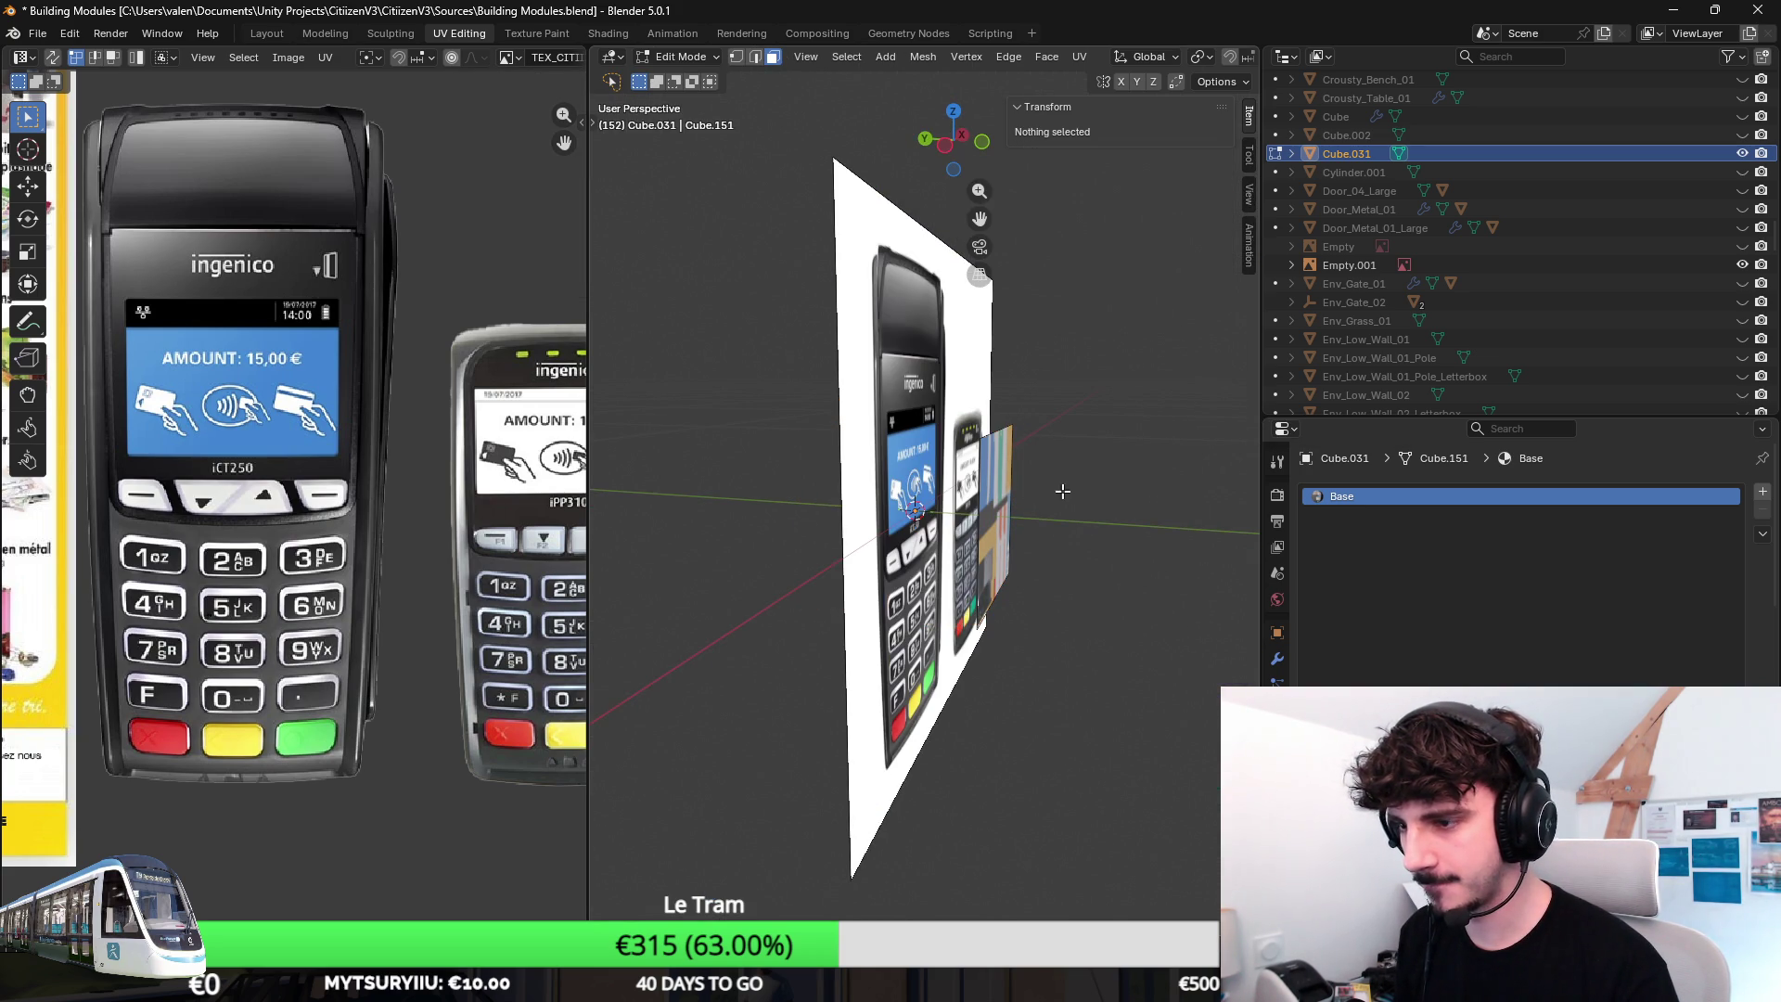
{"action": "middle_click_drag", "start_coordinate": [1061, 482], "coordinate": [948, 476]}
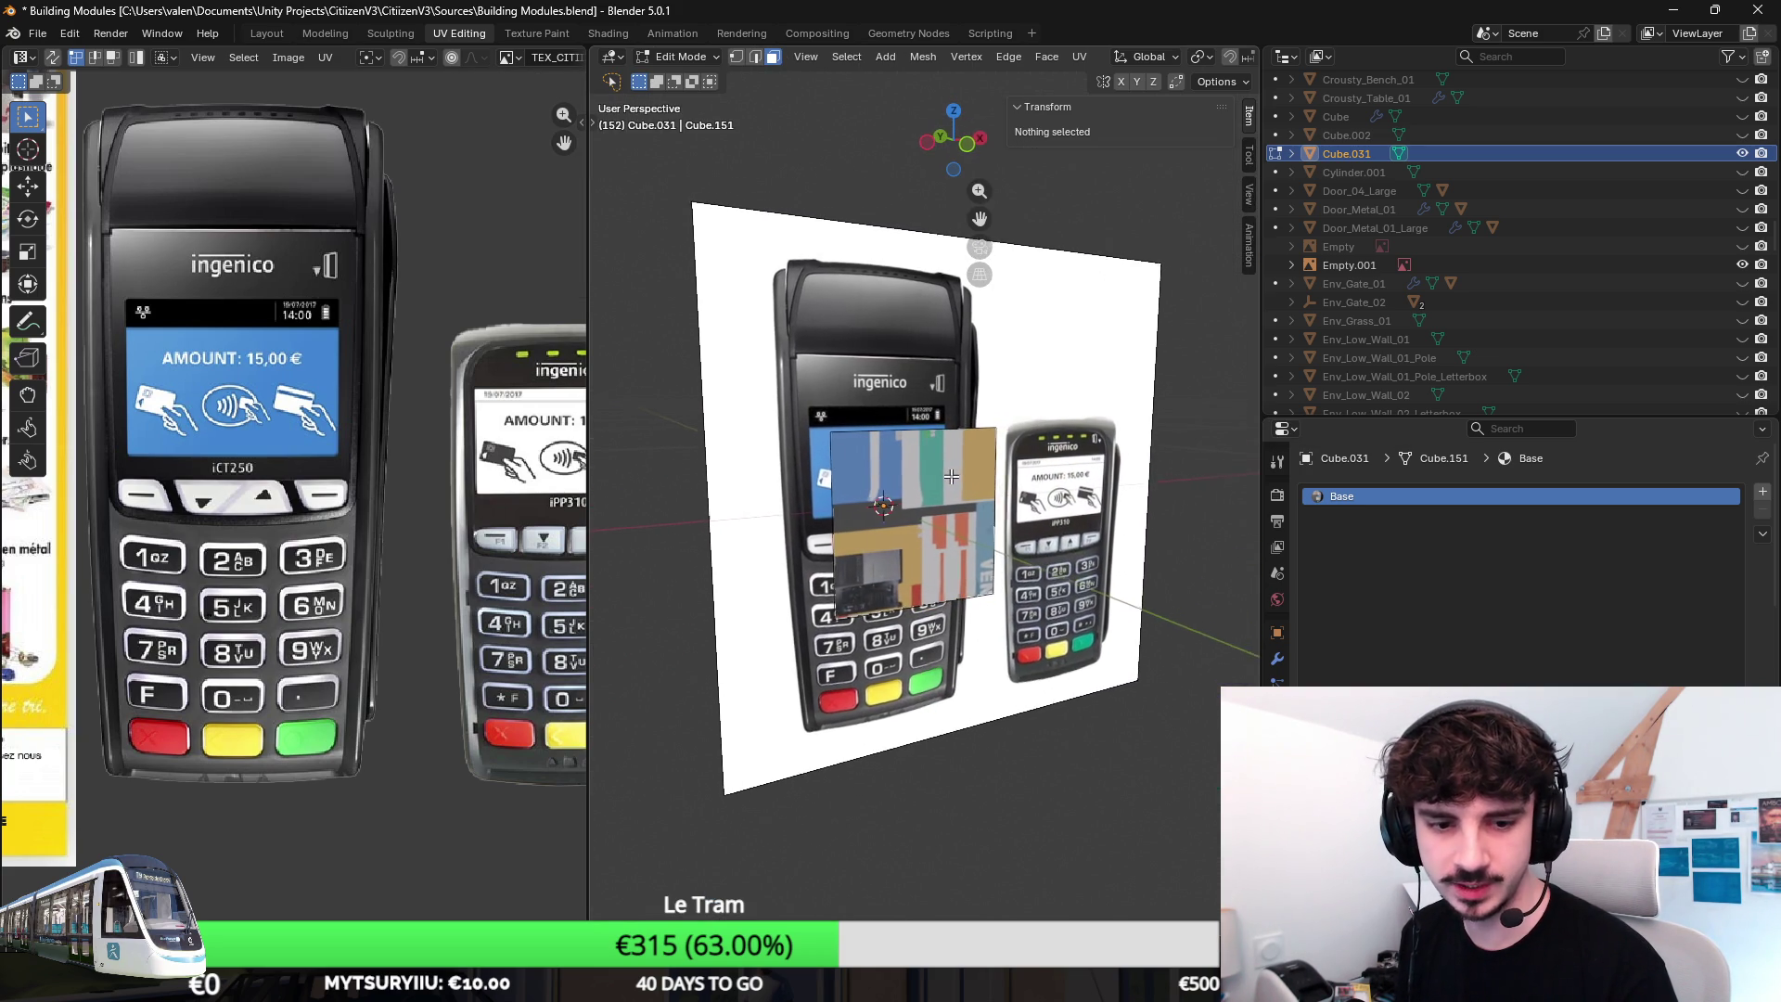
{"action": "left_click", "coordinate": [892, 496]}
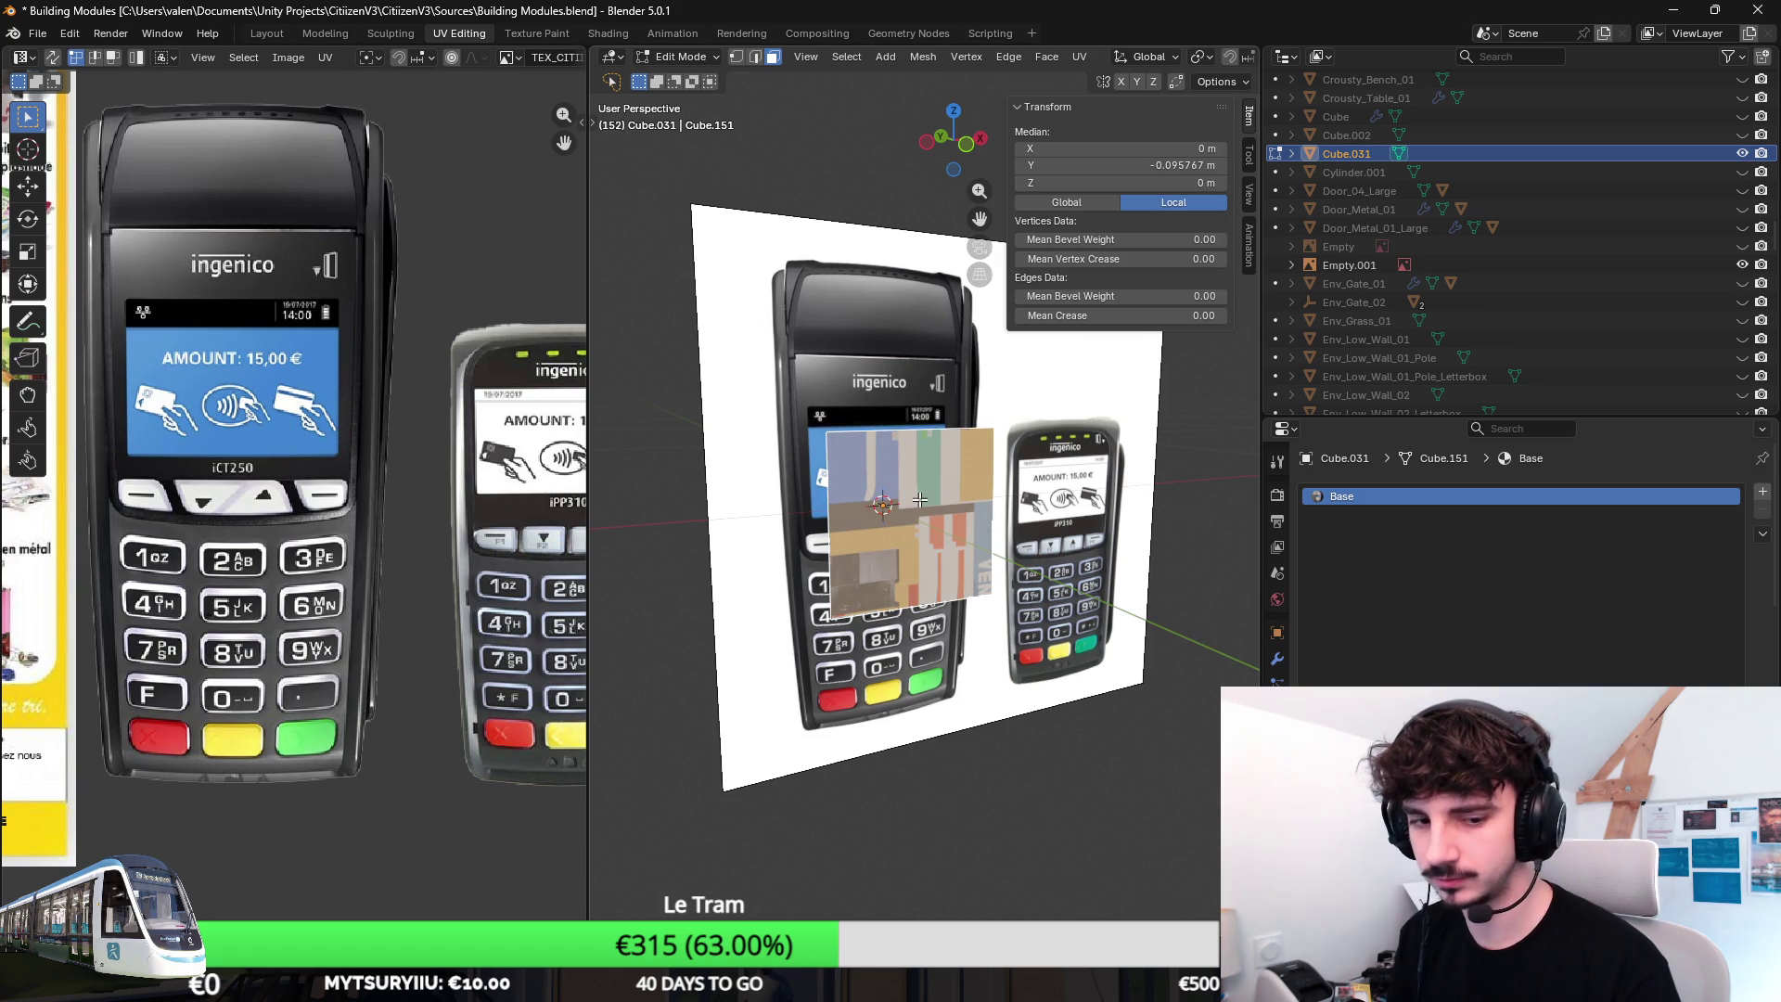
{"action": "key", "text": "KP_1"}
{"action": "scroll", "coordinate": [920, 498], "scroll_direction": "up", "scroll_amount": 4}
{"action": "scroll", "coordinate": [834, 459], "scroll_direction": "down", "scroll_amount": 1}
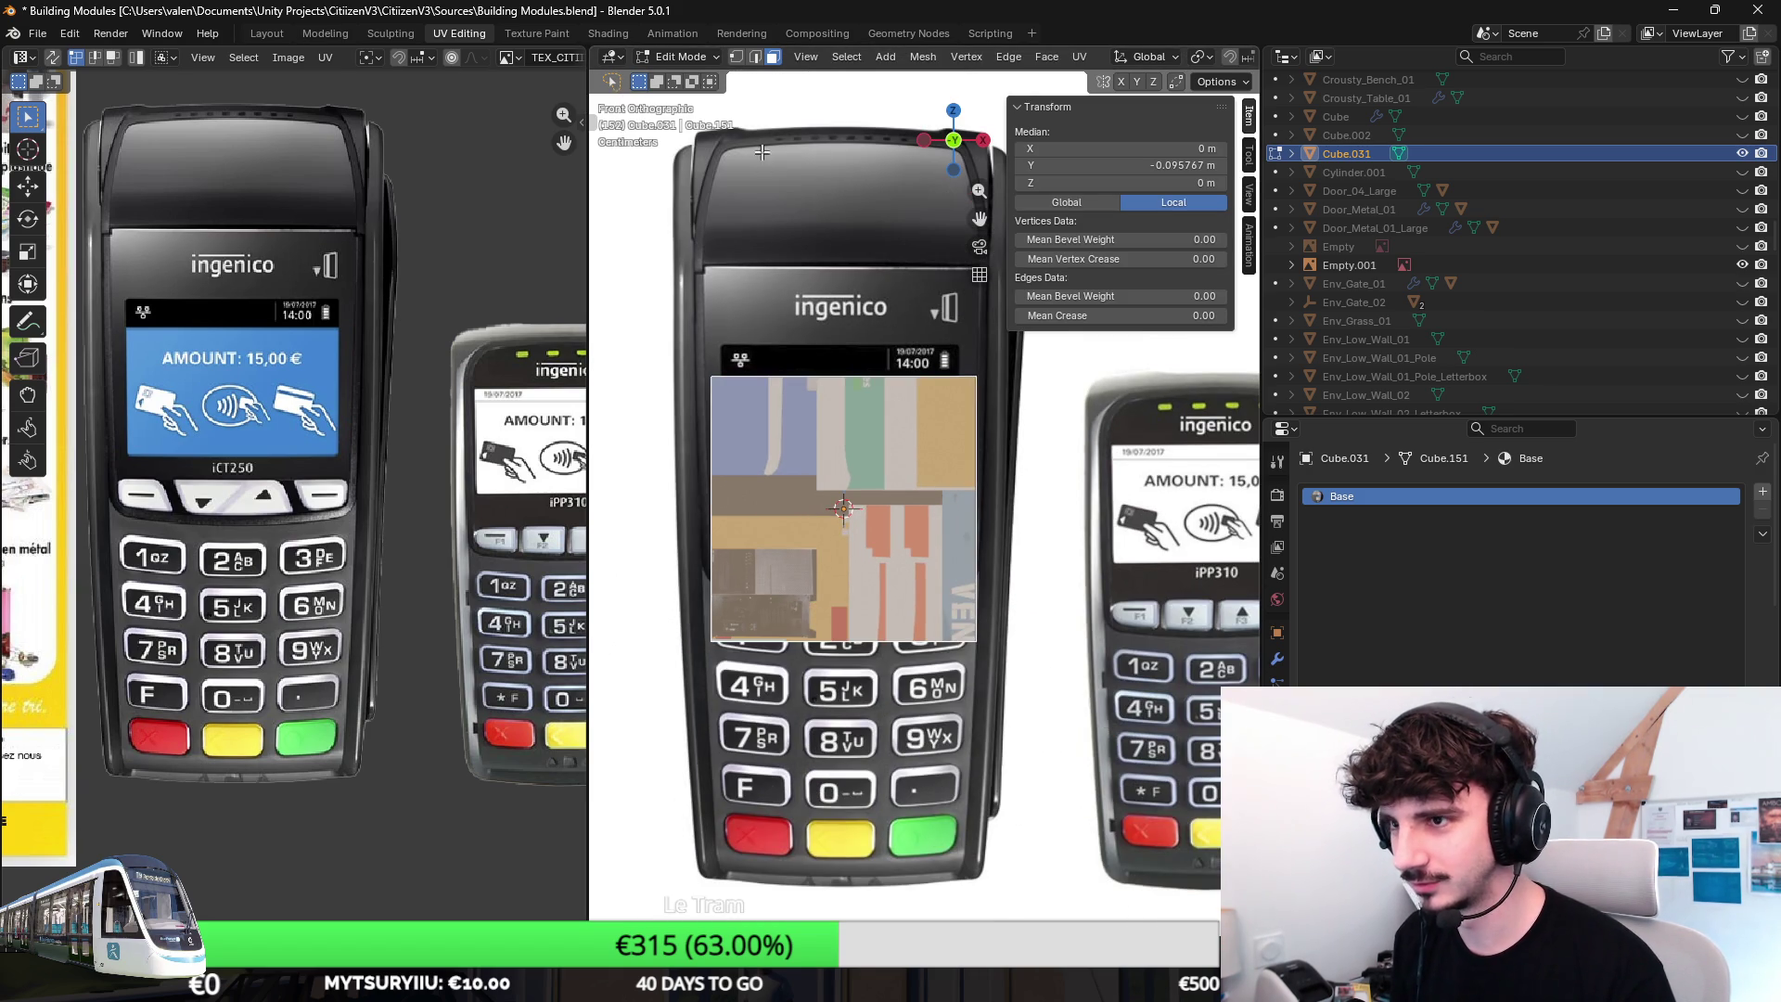
Toggle X-ray, switch to vertex select and pick one corner vertex for deletion.
{"action": "key", "text": "alt+z"}
{"action": "left_click", "coordinate": [734, 55]}
{"action": "left_click", "coordinate": [812, 435]}
{"action": "left_click", "coordinate": [737, 634]}
{"action": "key", "text": "x"}
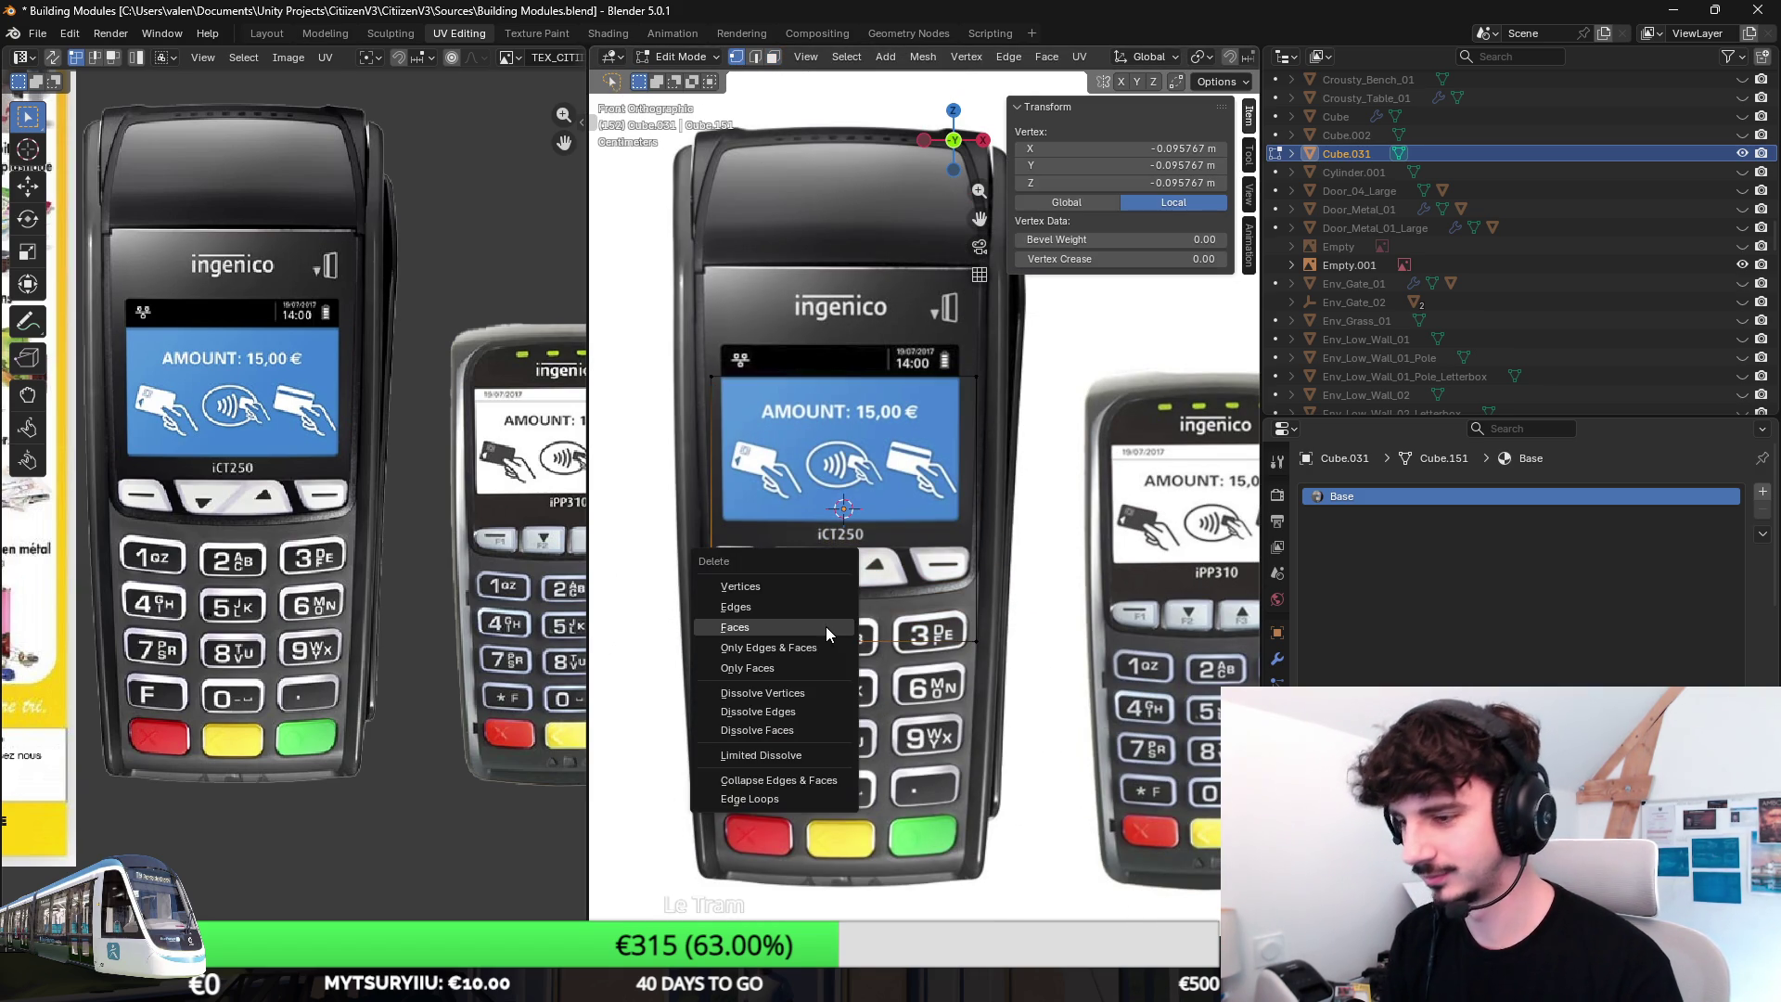
Delete two vertices, leaving one edge, and widen it along X to the terminal's width.
{"action": "left_click", "coordinate": [808, 585]}
{"action": "key", "text": "x"}
{"action": "left_click", "coordinate": [985, 449]}
{"action": "left_click", "coordinate": [911, 437]}
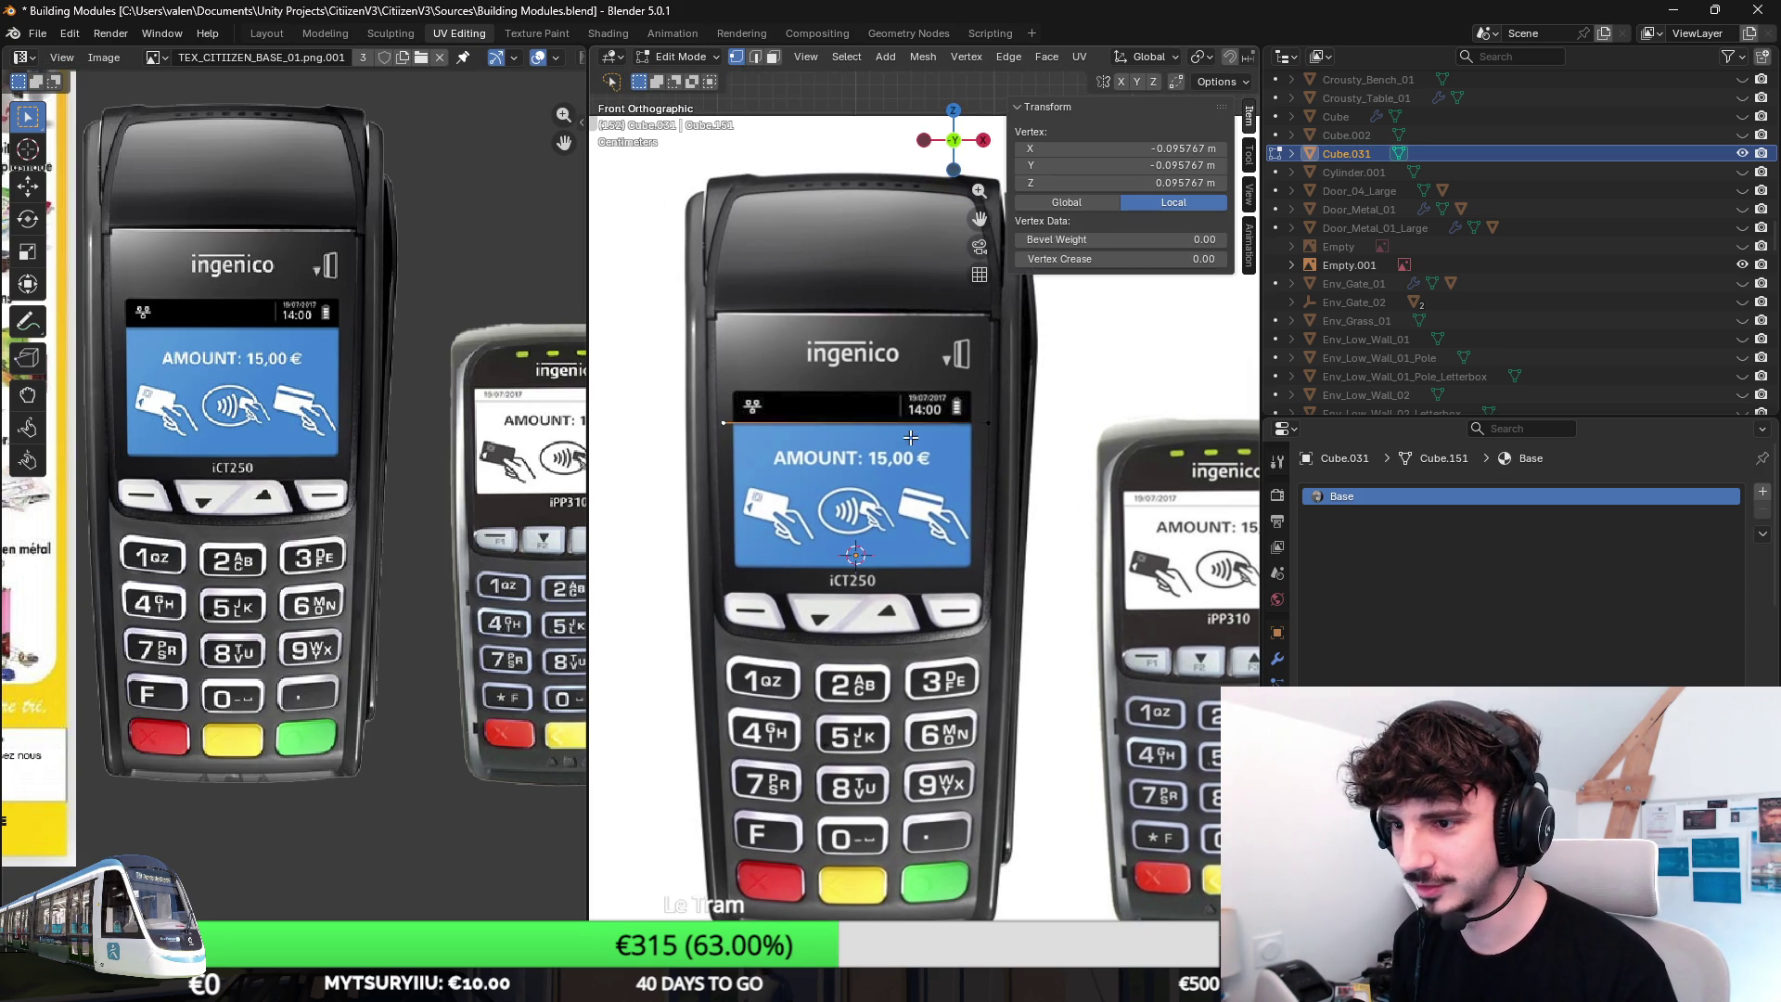
{"action": "left_click", "coordinate": [963, 416], "text": "shift"}
{"action": "key", "text": "s"}
{"action": "key", "text": "x"}
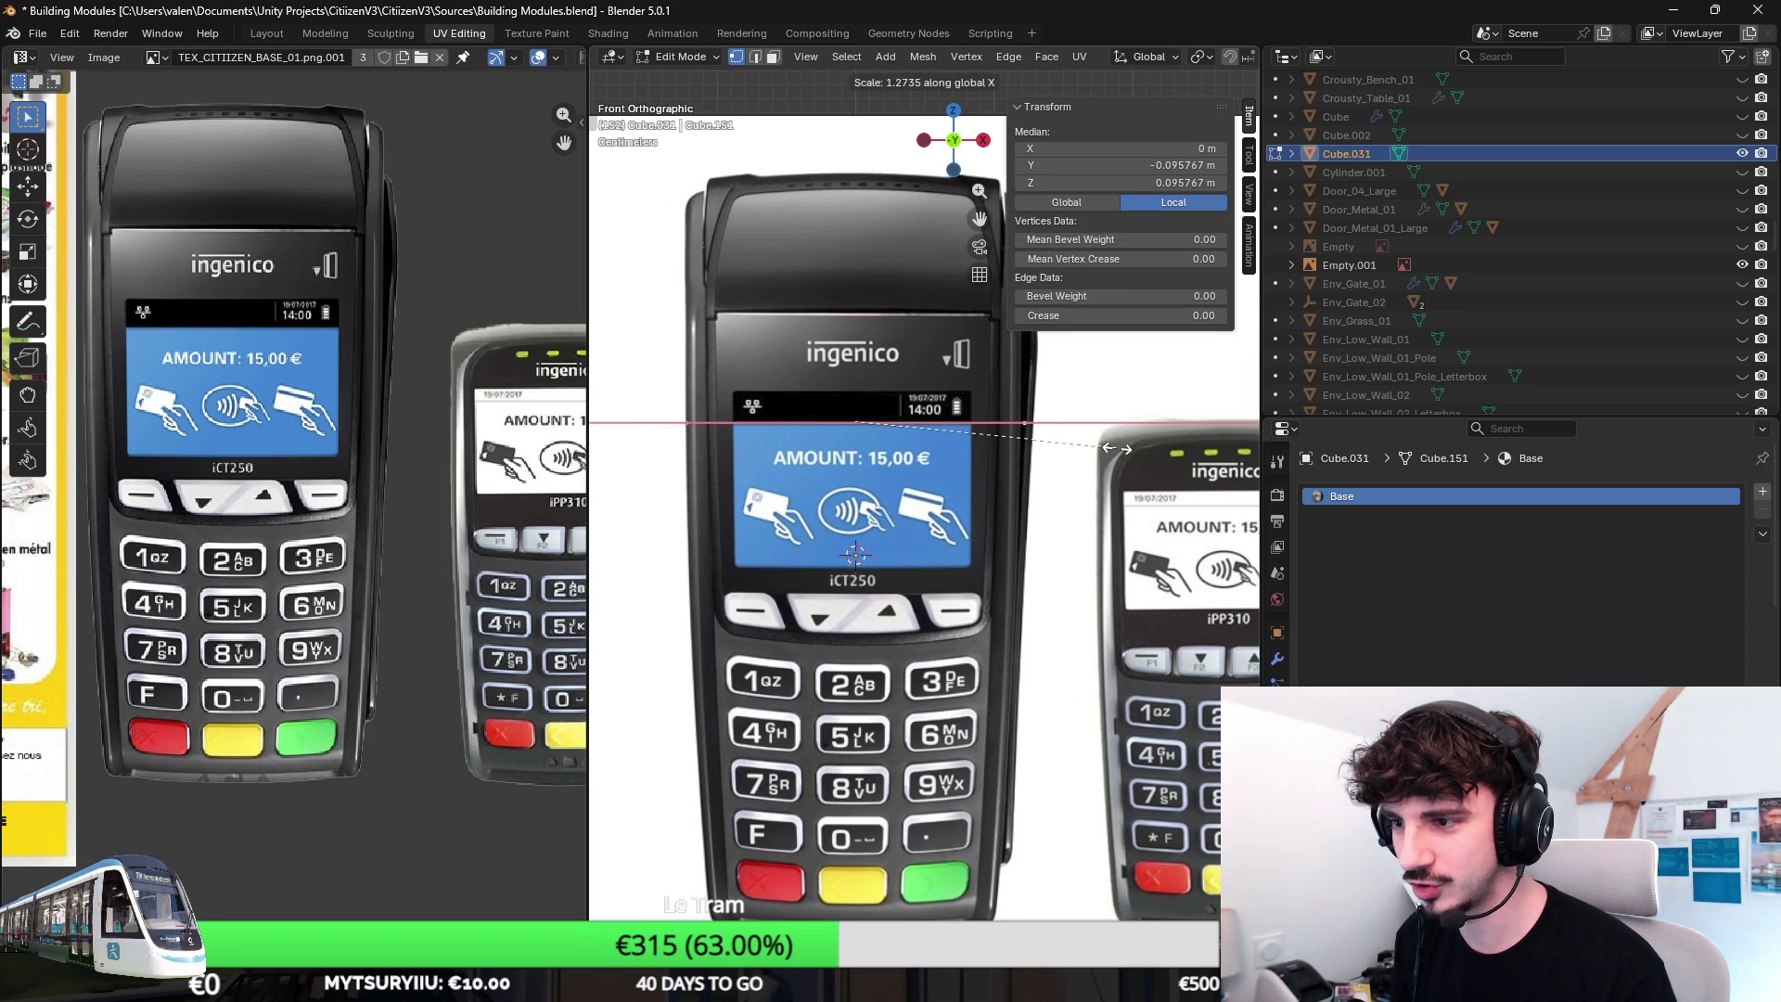
{"action": "left_click", "coordinate": [1113, 447]}
Raise the edge to the terminal's top, narrow it to the top outline and settle its height.
{"action": "middle_click_drag", "start_coordinate": [1114, 446], "coordinate": [1063, 532], "text": "shift"}
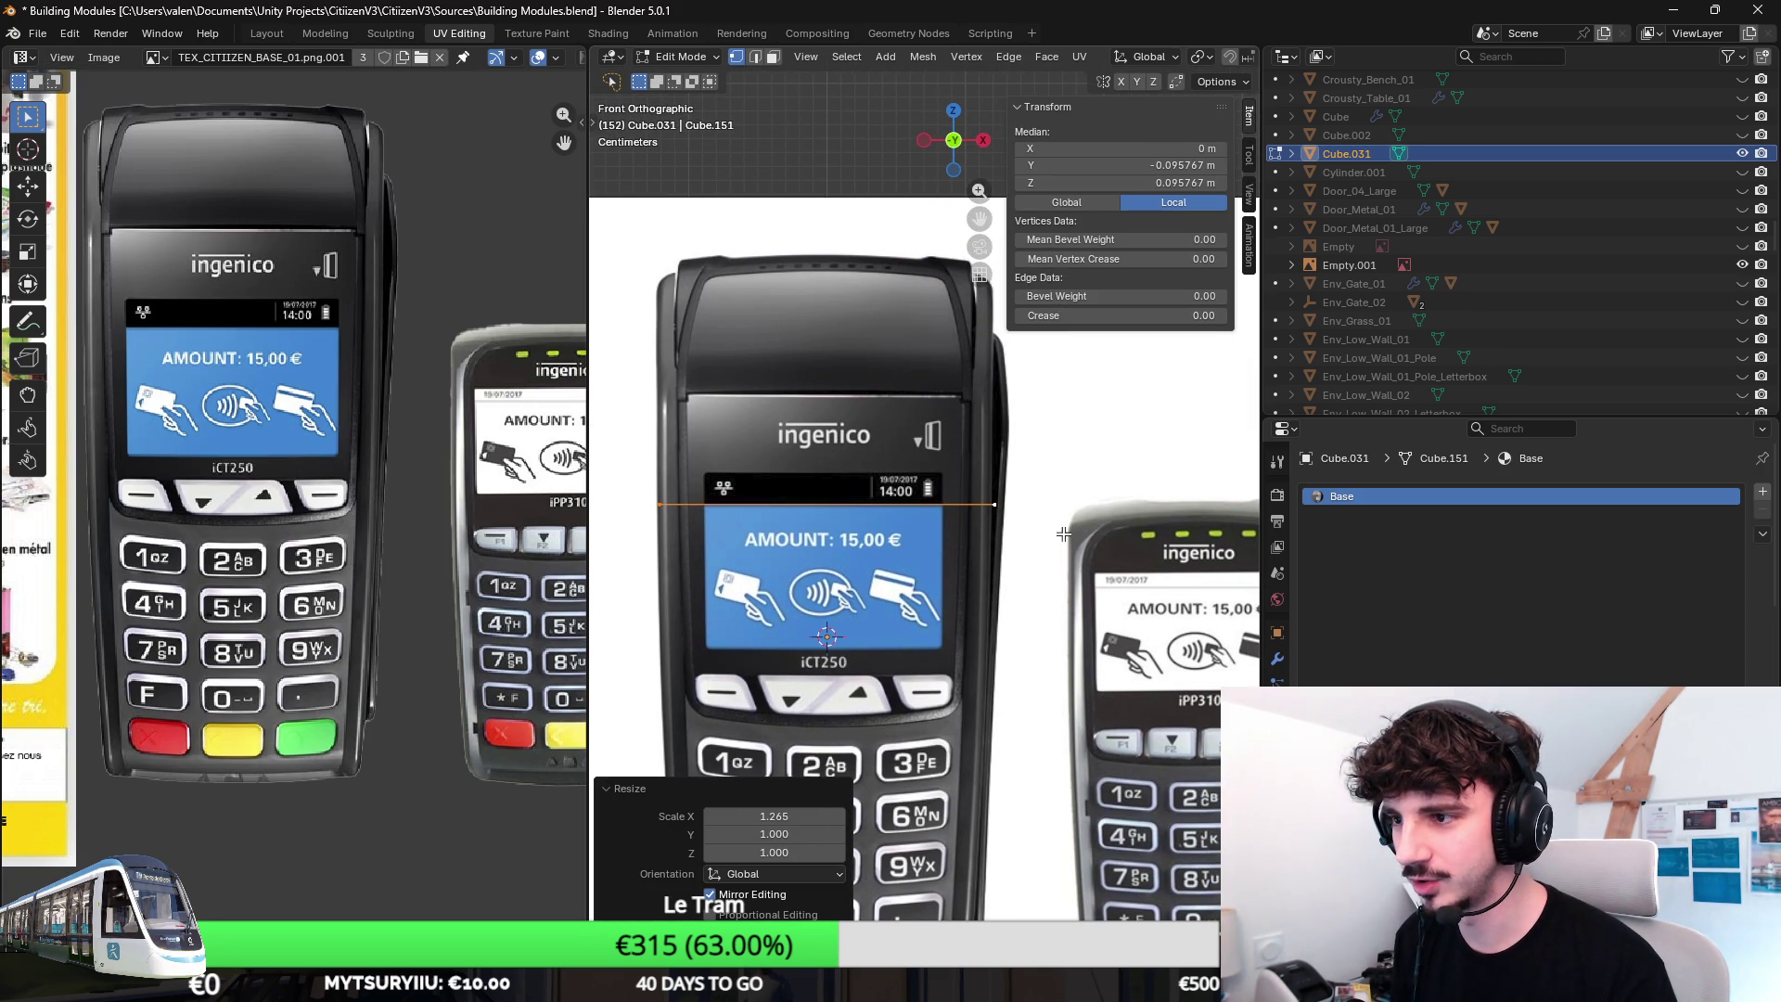
{"action": "left_click", "coordinate": [645, 491]}
{"action": "left_click", "coordinate": [993, 503], "text": "shift"}
{"action": "key", "text": "g"}
{"action": "key", "text": "z"}
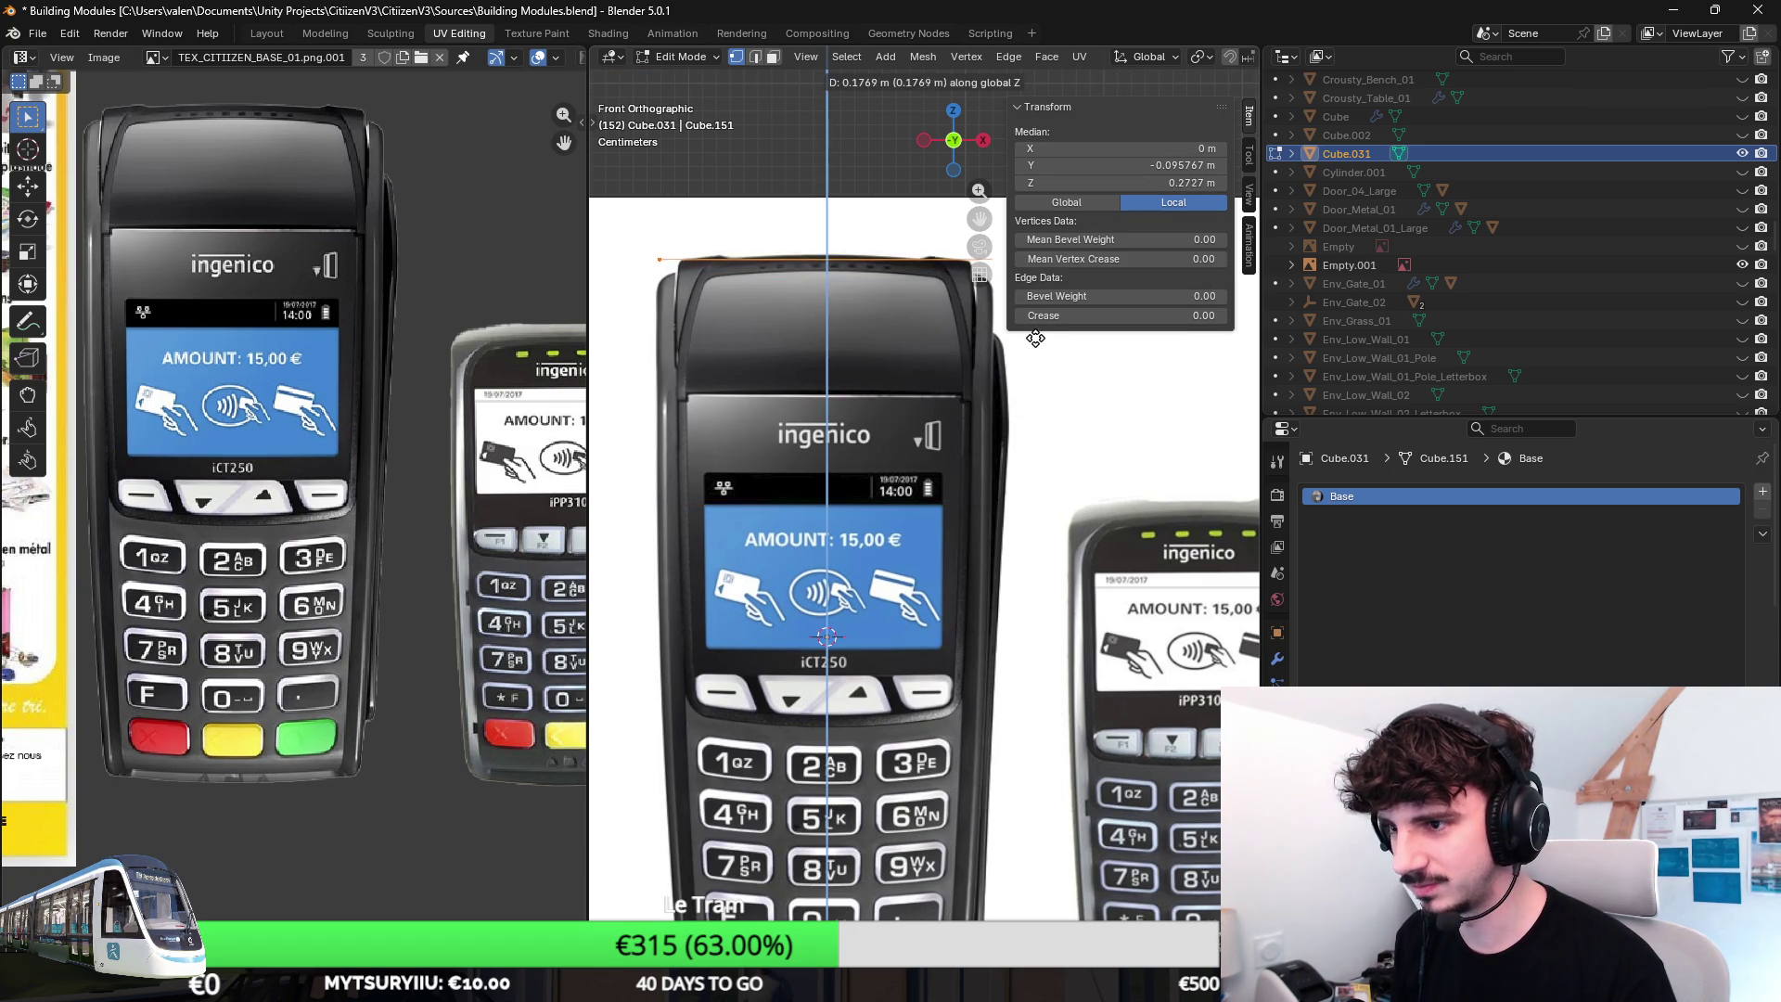
{"action": "left_click", "coordinate": [1035, 339]}
{"action": "key", "text": "s"}
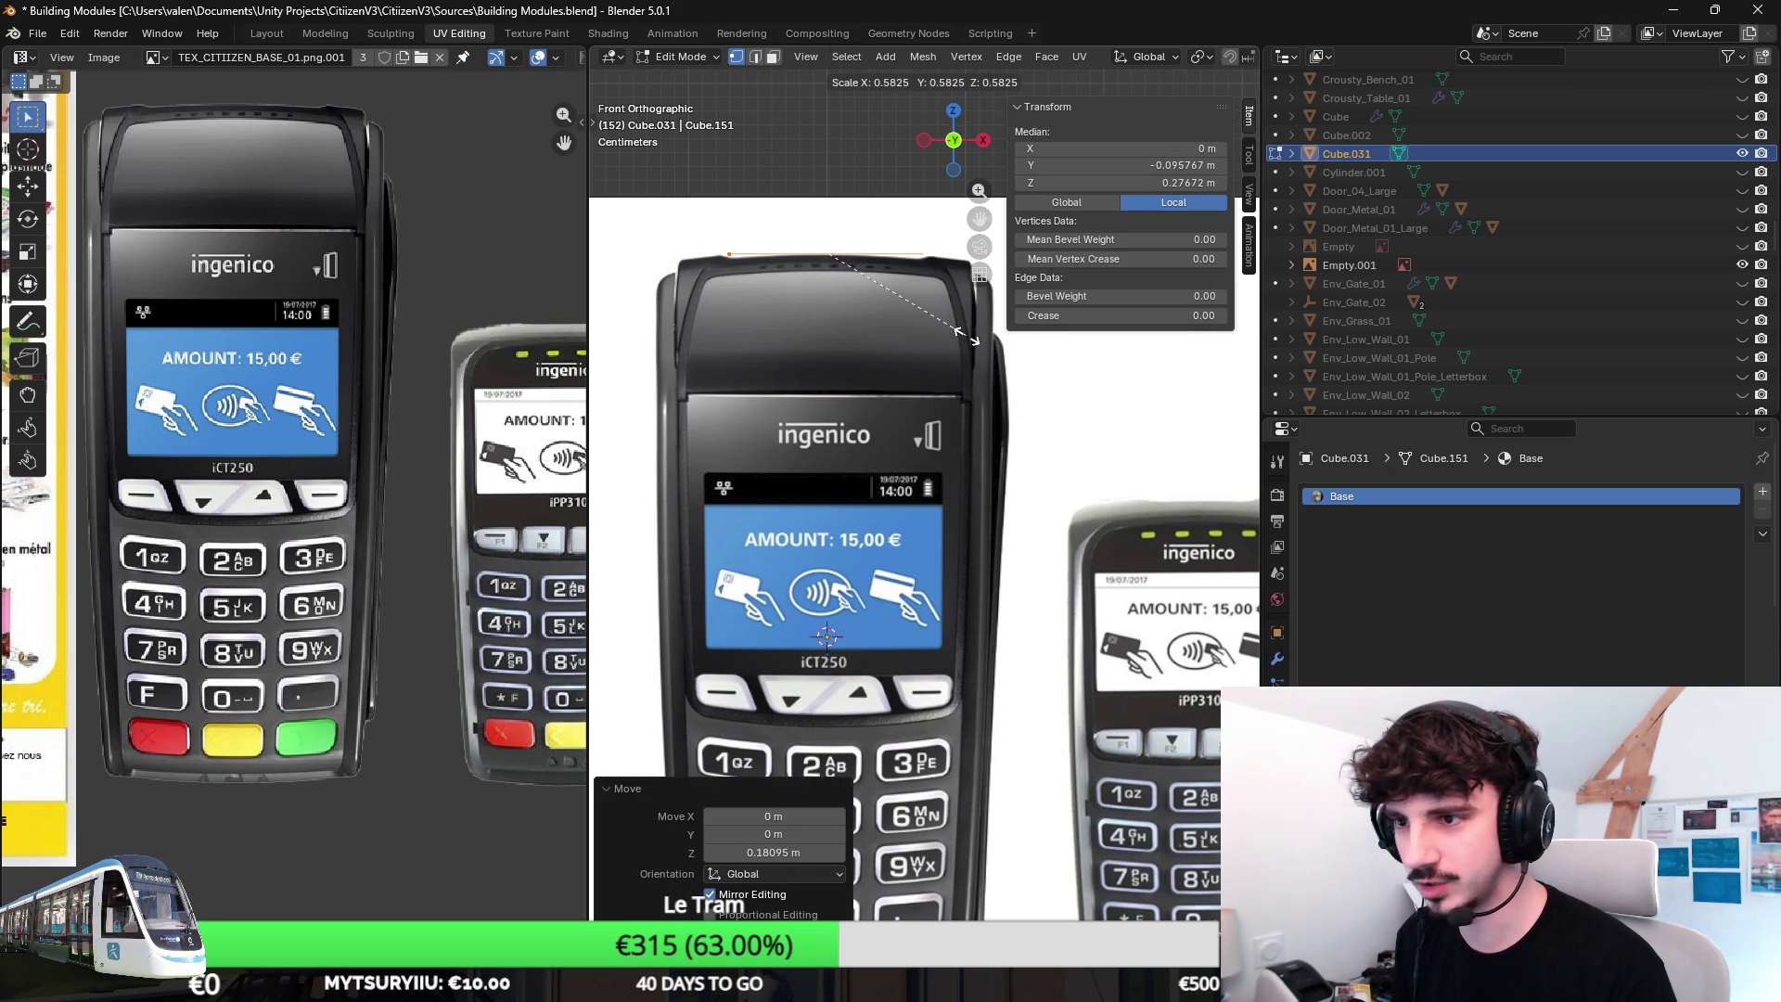
{"action": "left_click", "coordinate": [970, 338]}
{"action": "scroll", "coordinate": [970, 337], "scroll_direction": "up", "scroll_amount": 1}
{"action": "scroll", "coordinate": [905, 348], "scroll_direction": "up", "scroll_amount": 2}
{"action": "scroll", "coordinate": [843, 363], "scroll_direction": "up", "scroll_amount": 1}
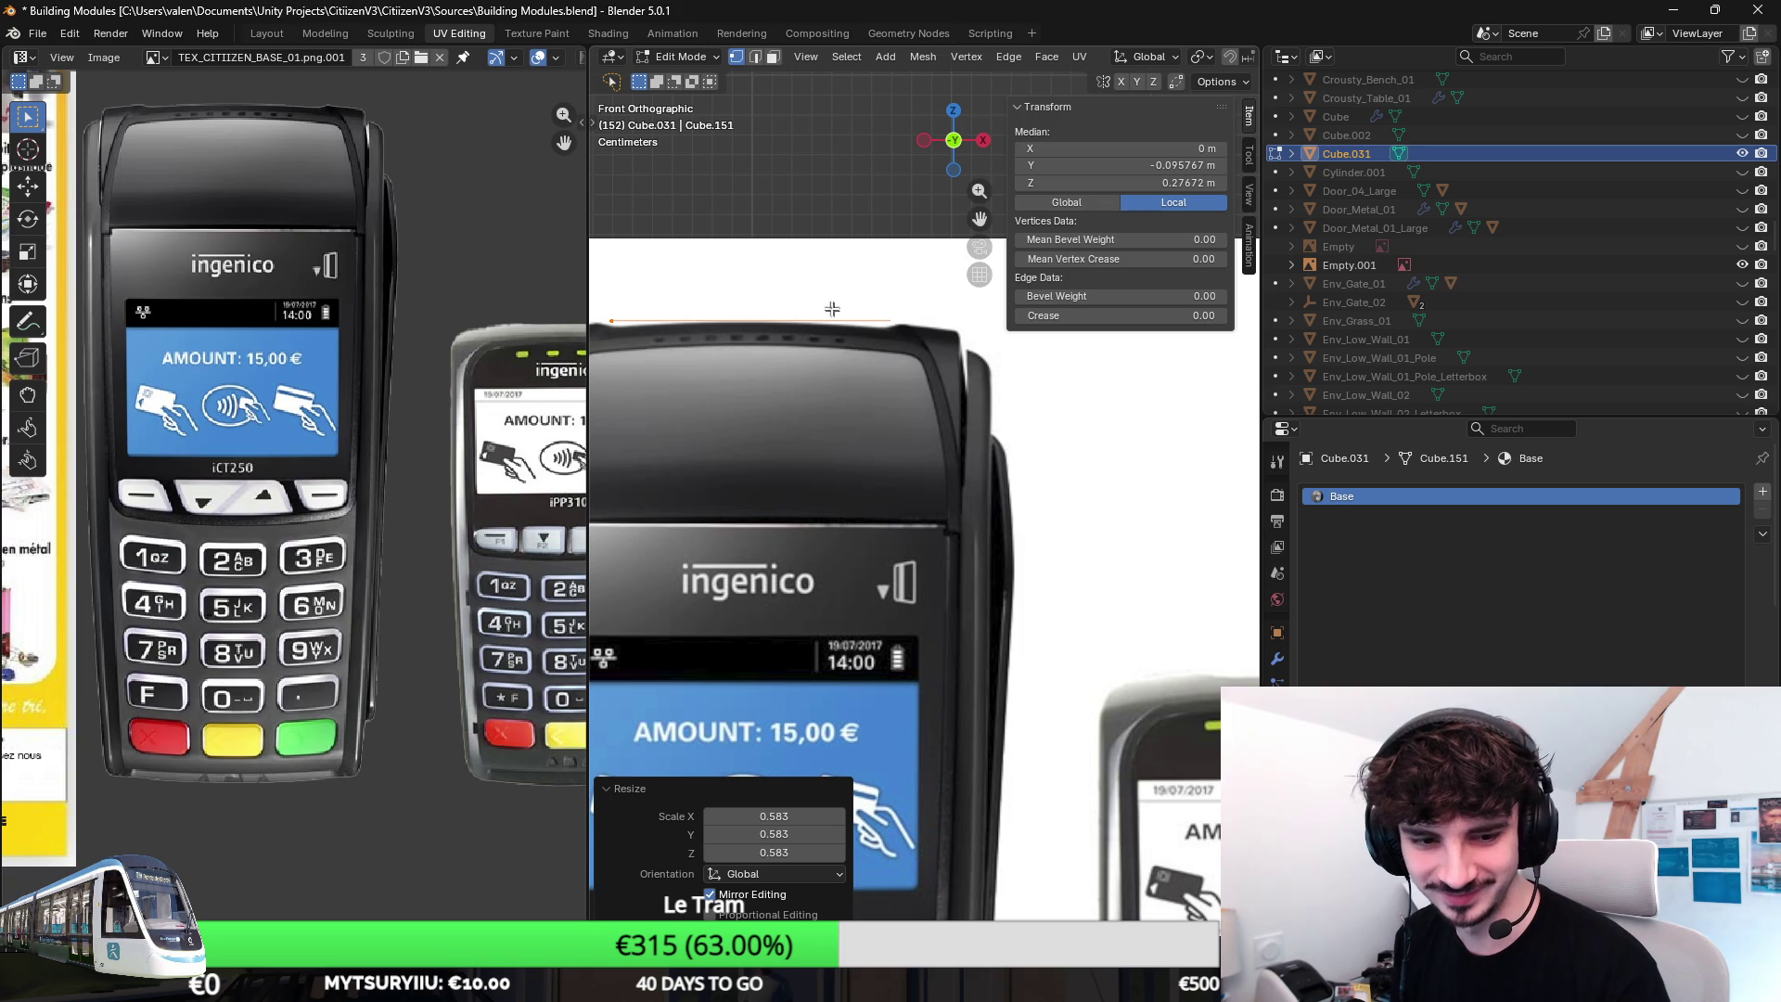
{"action": "scroll", "coordinate": [835, 319], "scroll_direction": "up", "scroll_amount": 1}
{"action": "key", "text": "g"}
{"action": "key", "text": "z"}
{"action": "left_click", "coordinate": [835, 327]}
{"action": "scroll", "coordinate": [832, 330], "scroll_direction": "down", "scroll_amount": 1}
Subdivide the top edge, lower the new midpoint, and delete the right-hand vertex to keep a left half.
{"action": "right_click", "coordinate": [832, 330]}
{"action": "left_click", "coordinate": [849, 345]}
{"action": "key", "text": "g"}
{"action": "key", "text": "z"}
{"action": "left_click", "coordinate": [878, 353]}
{"action": "left_click", "coordinate": [967, 359]}
{"action": "left_click", "coordinate": [684, 351], "text": "shift"}
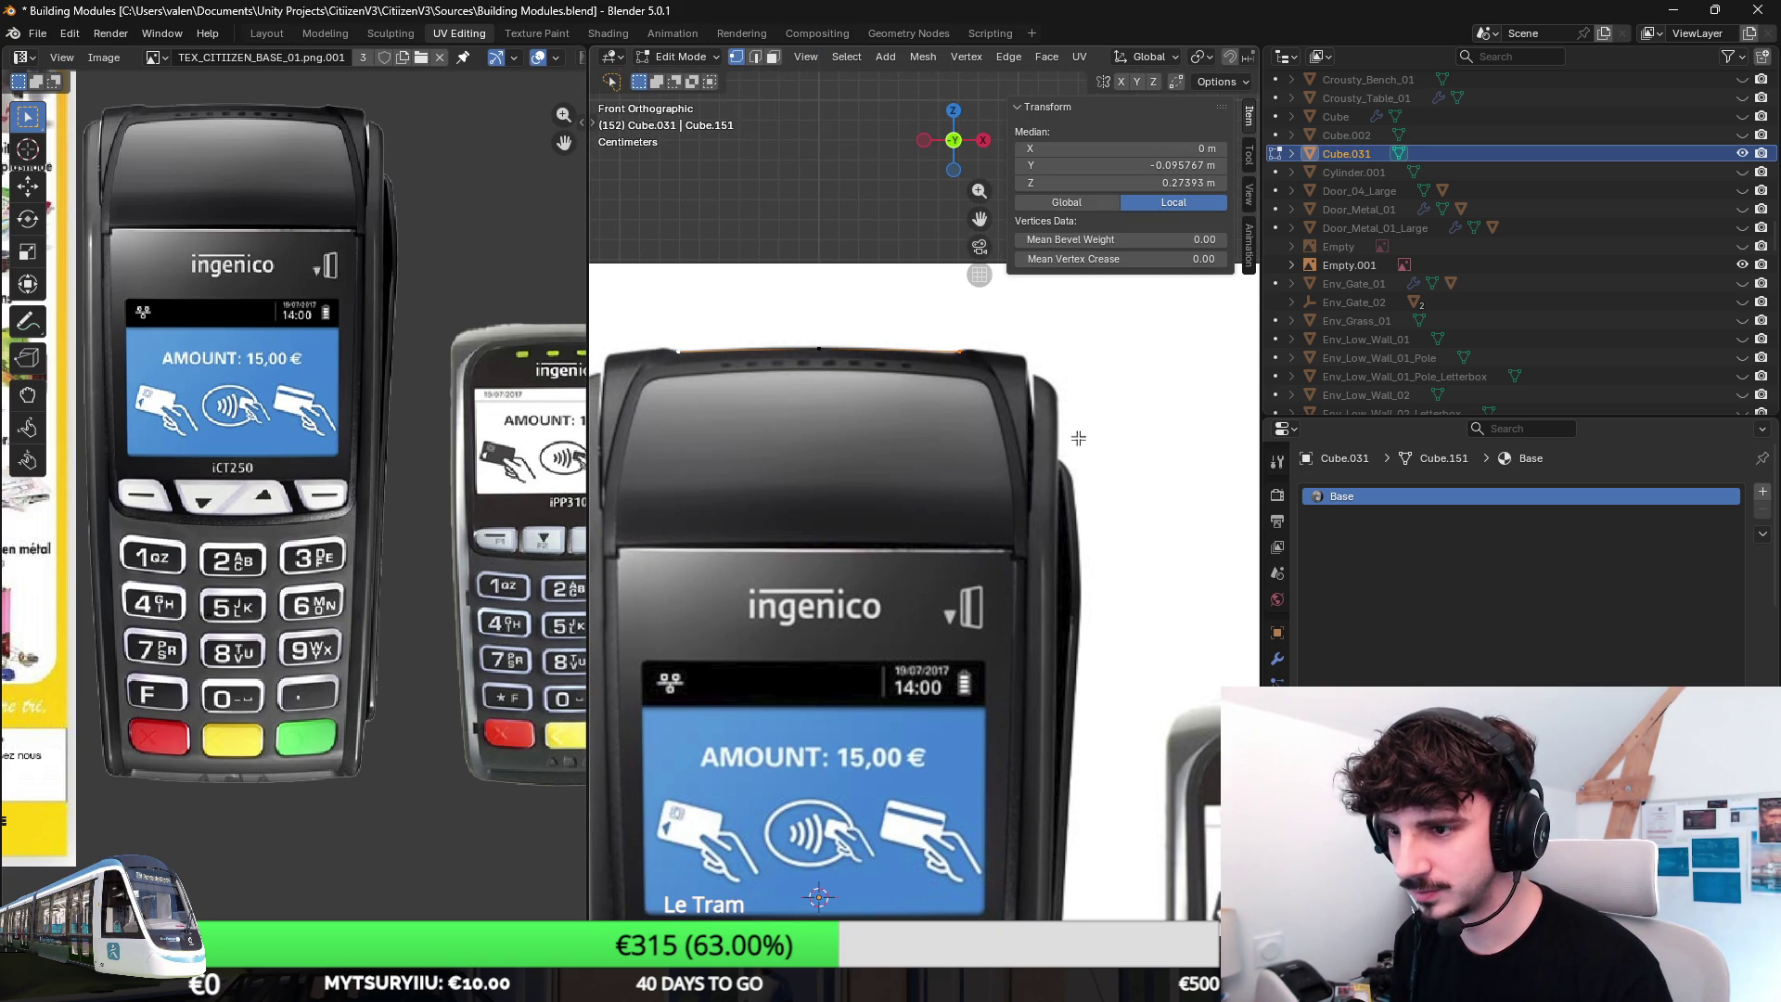
{"action": "middle_click_drag", "start_coordinate": [921, 447], "coordinate": [996, 424], "text": "shift"}
{"action": "left_click", "coordinate": [1066, 371]}
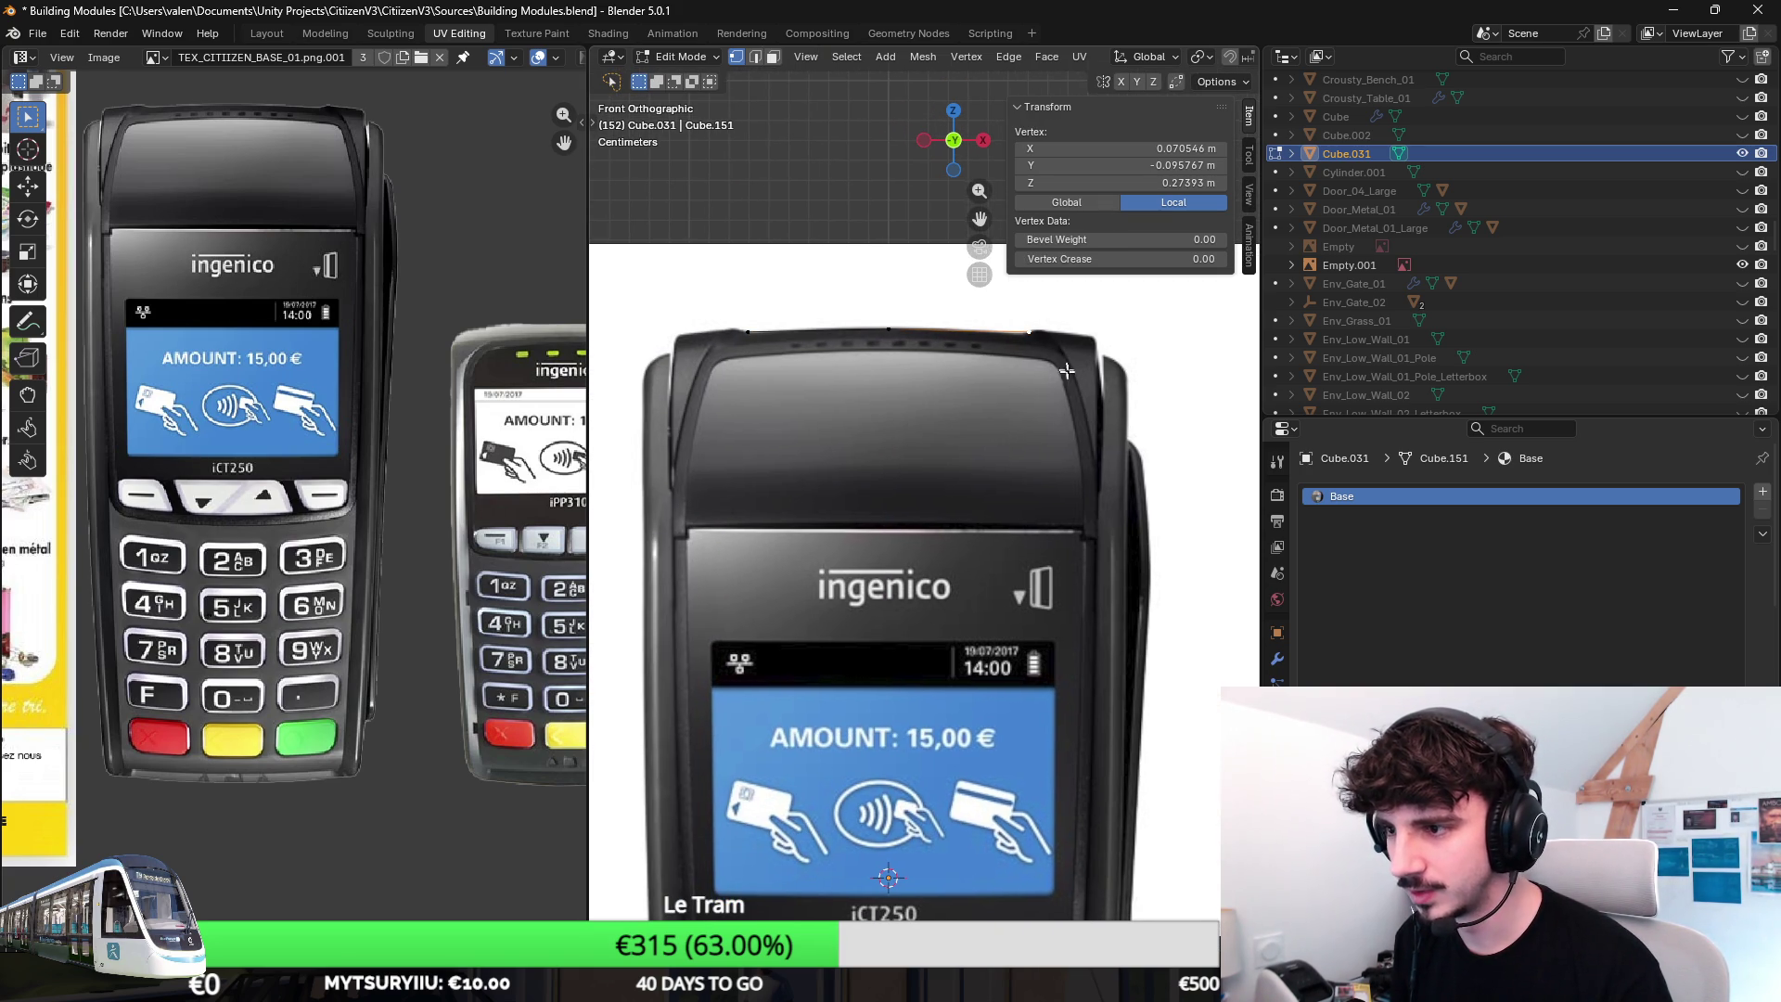
{"action": "key", "text": "x"}
{"action": "left_click", "coordinate": [1007, 377]}
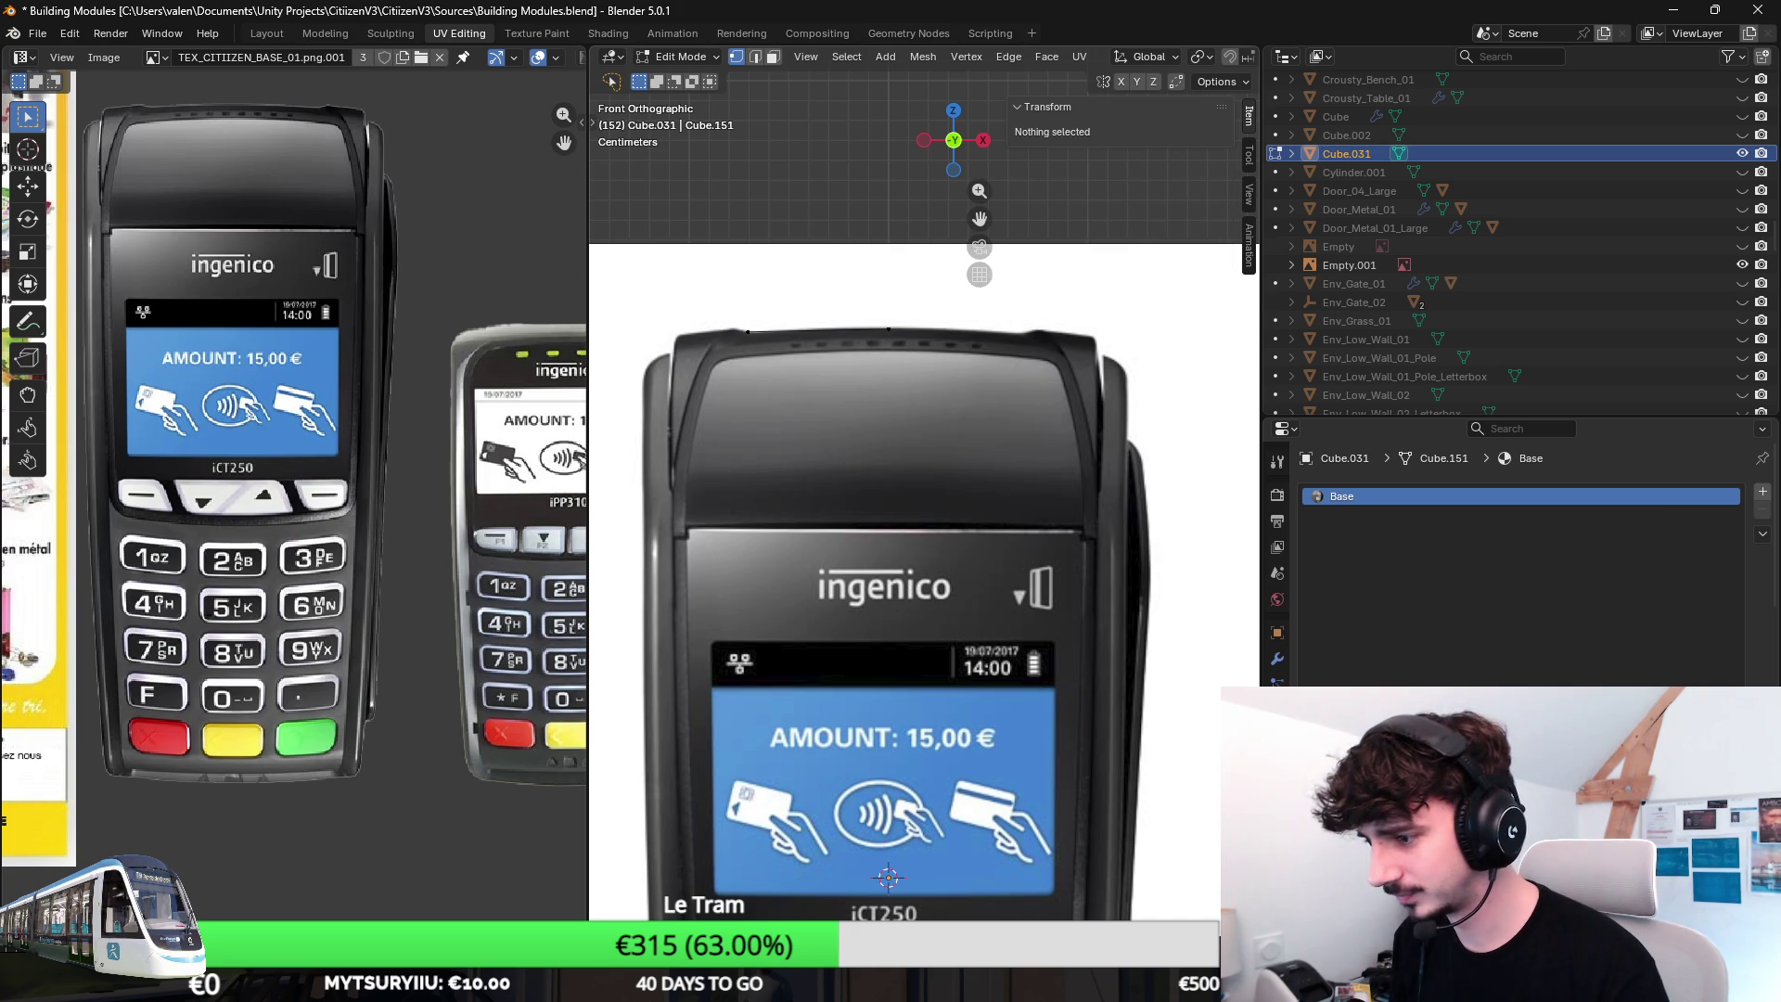
Add a Mirror modifier to Cube.031 and select the top-left vertex.
{"action": "left_click", "coordinate": [1277, 658]}
{"action": "left_click", "coordinate": [1392, 496]}
{"action": "type", "text": "mi"}
{"action": "key", "text": "Return"}
{"action": "left_click", "coordinate": [851, 364]}
Extrude vertices from the top corner down the terminal's left side, placing each on the outline.
{"action": "middle_click_drag", "start_coordinate": [850, 367], "coordinate": [857, 366], "text": "shift"}
{"action": "scroll", "coordinate": [856, 366], "scroll_direction": "up", "scroll_amount": 3}
{"action": "key", "text": "e"}
{"action": "left_click", "coordinate": [981, 424]}
{"action": "key", "text": "g"}
{"action": "scroll", "coordinate": [898, 423], "scroll_direction": "down", "scroll_amount": 1}
{"action": "scroll", "coordinate": [911, 414], "scroll_direction": "down", "scroll_amount": 1}
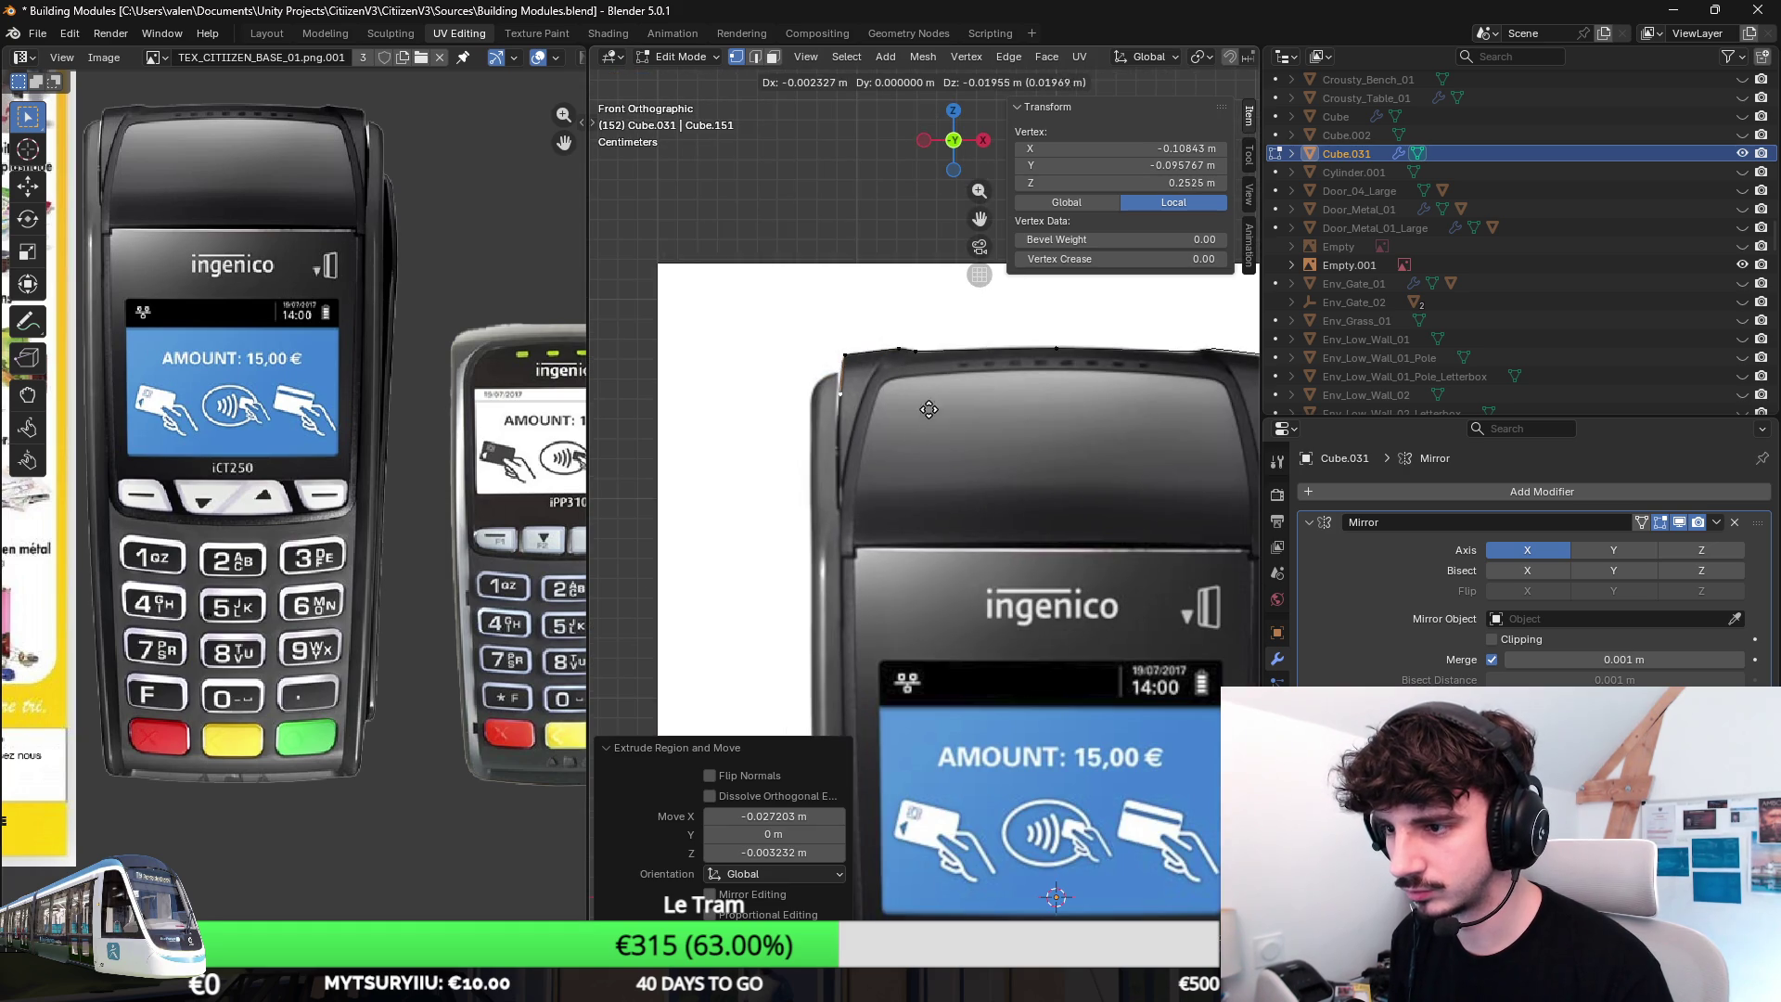
{"action": "scroll", "coordinate": [933, 556], "scroll_direction": "down", "scroll_amount": 3}
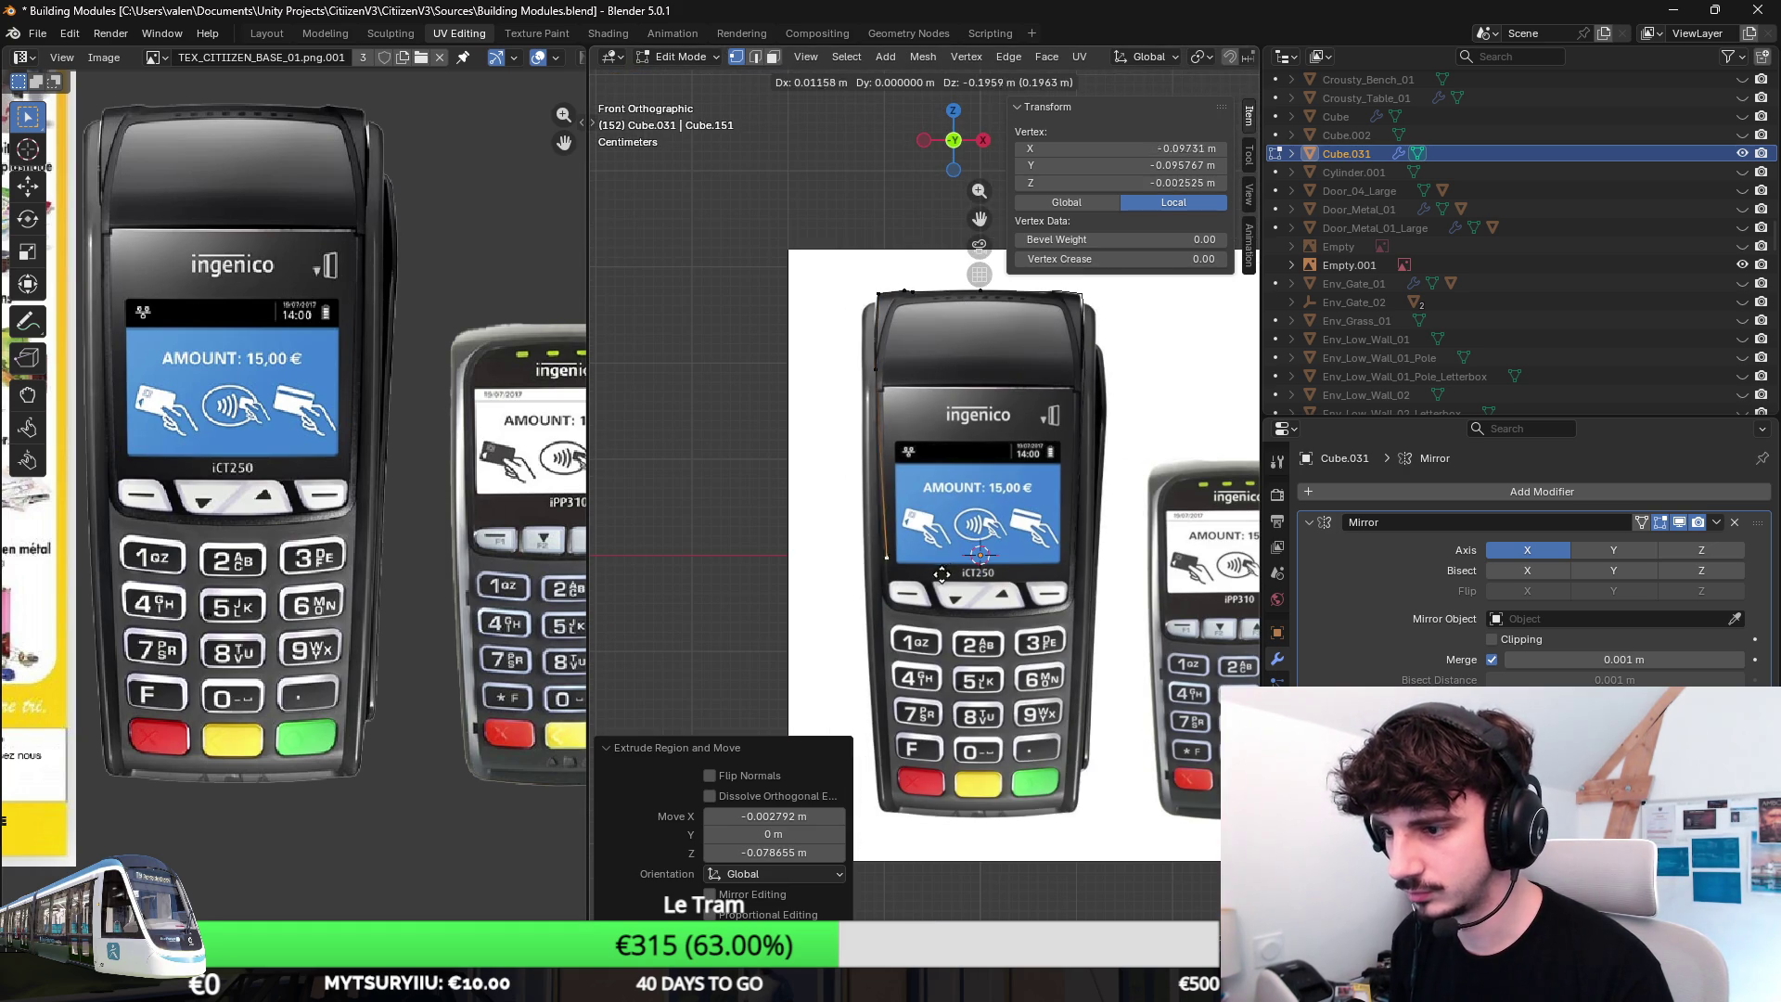
{"action": "left_click", "coordinate": [939, 609]}
{"action": "scroll", "coordinate": [863, 320], "scroll_direction": "up", "scroll_amount": 2}
{"action": "scroll", "coordinate": [821, 348], "scroll_direction": "up", "scroll_amount": 2}
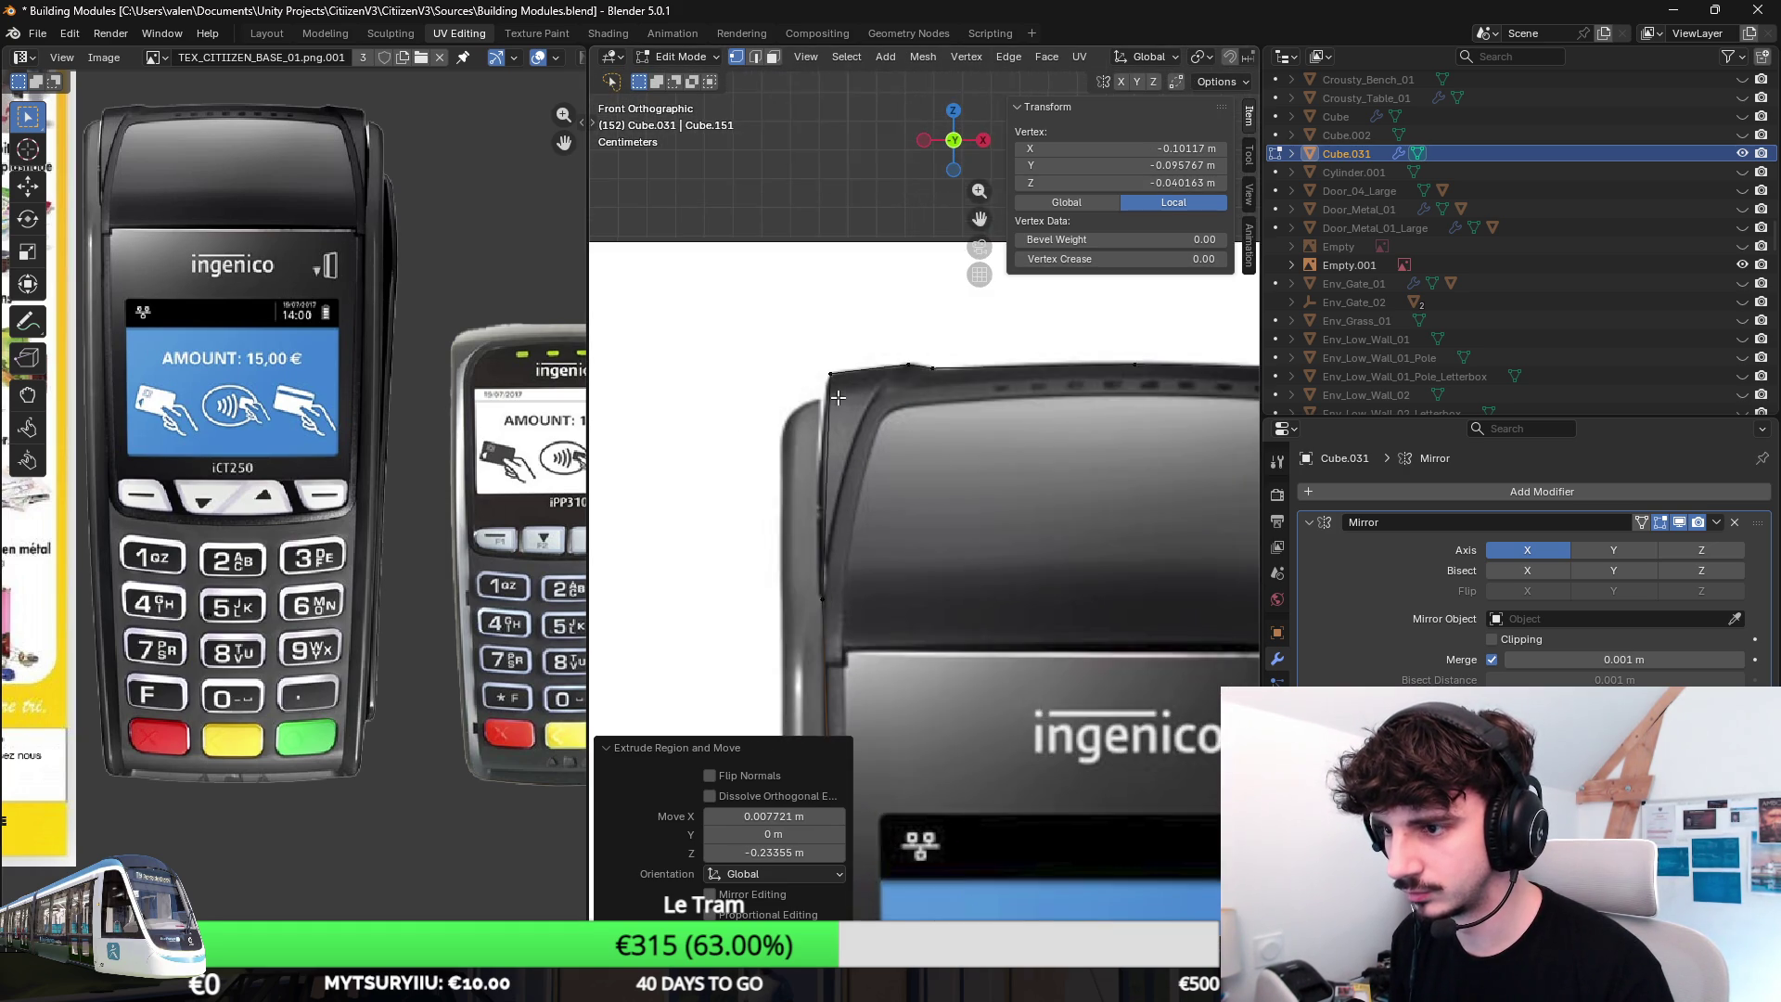
{"action": "scroll", "coordinate": [779, 360], "scroll_direction": "up", "scroll_amount": 2}
{"action": "key", "text": "e"}
{"action": "left_click", "coordinate": [730, 413]}
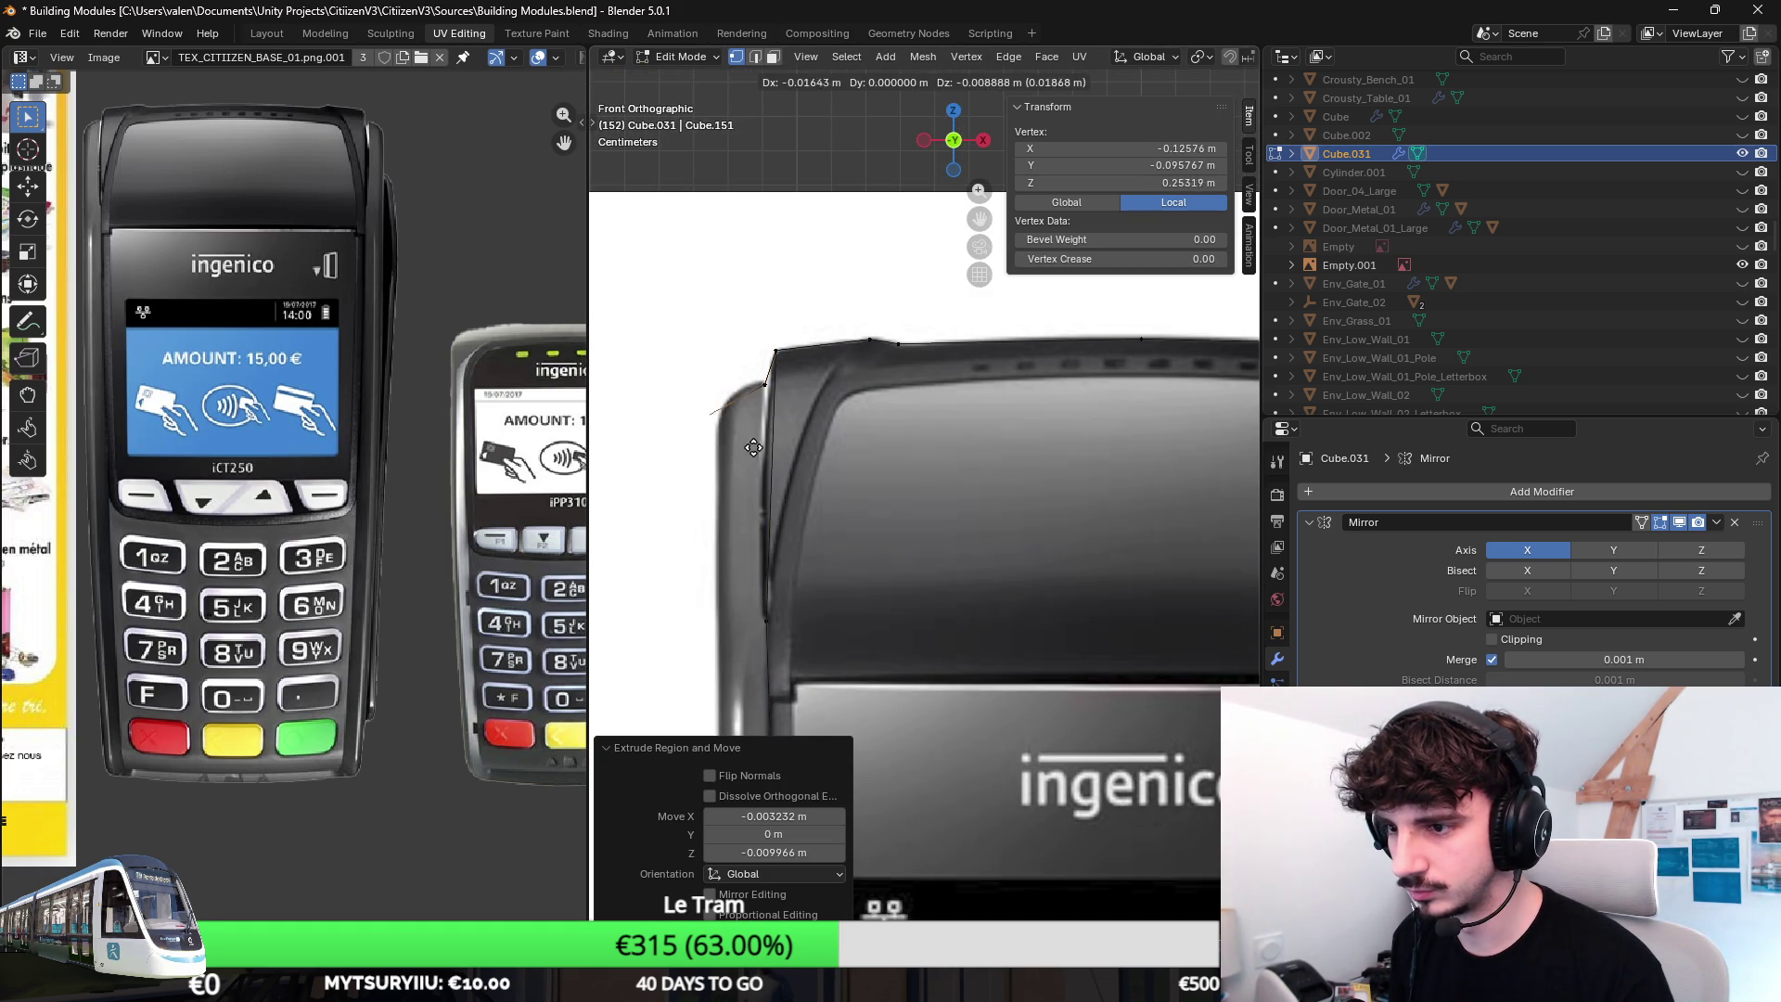
{"action": "key", "text": "g"}
{"action": "scroll", "coordinate": [806, 473], "scroll_direction": "down", "scroll_amount": 2}
{"action": "scroll", "coordinate": [871, 509], "scroll_direction": "up", "scroll_amount": 1}
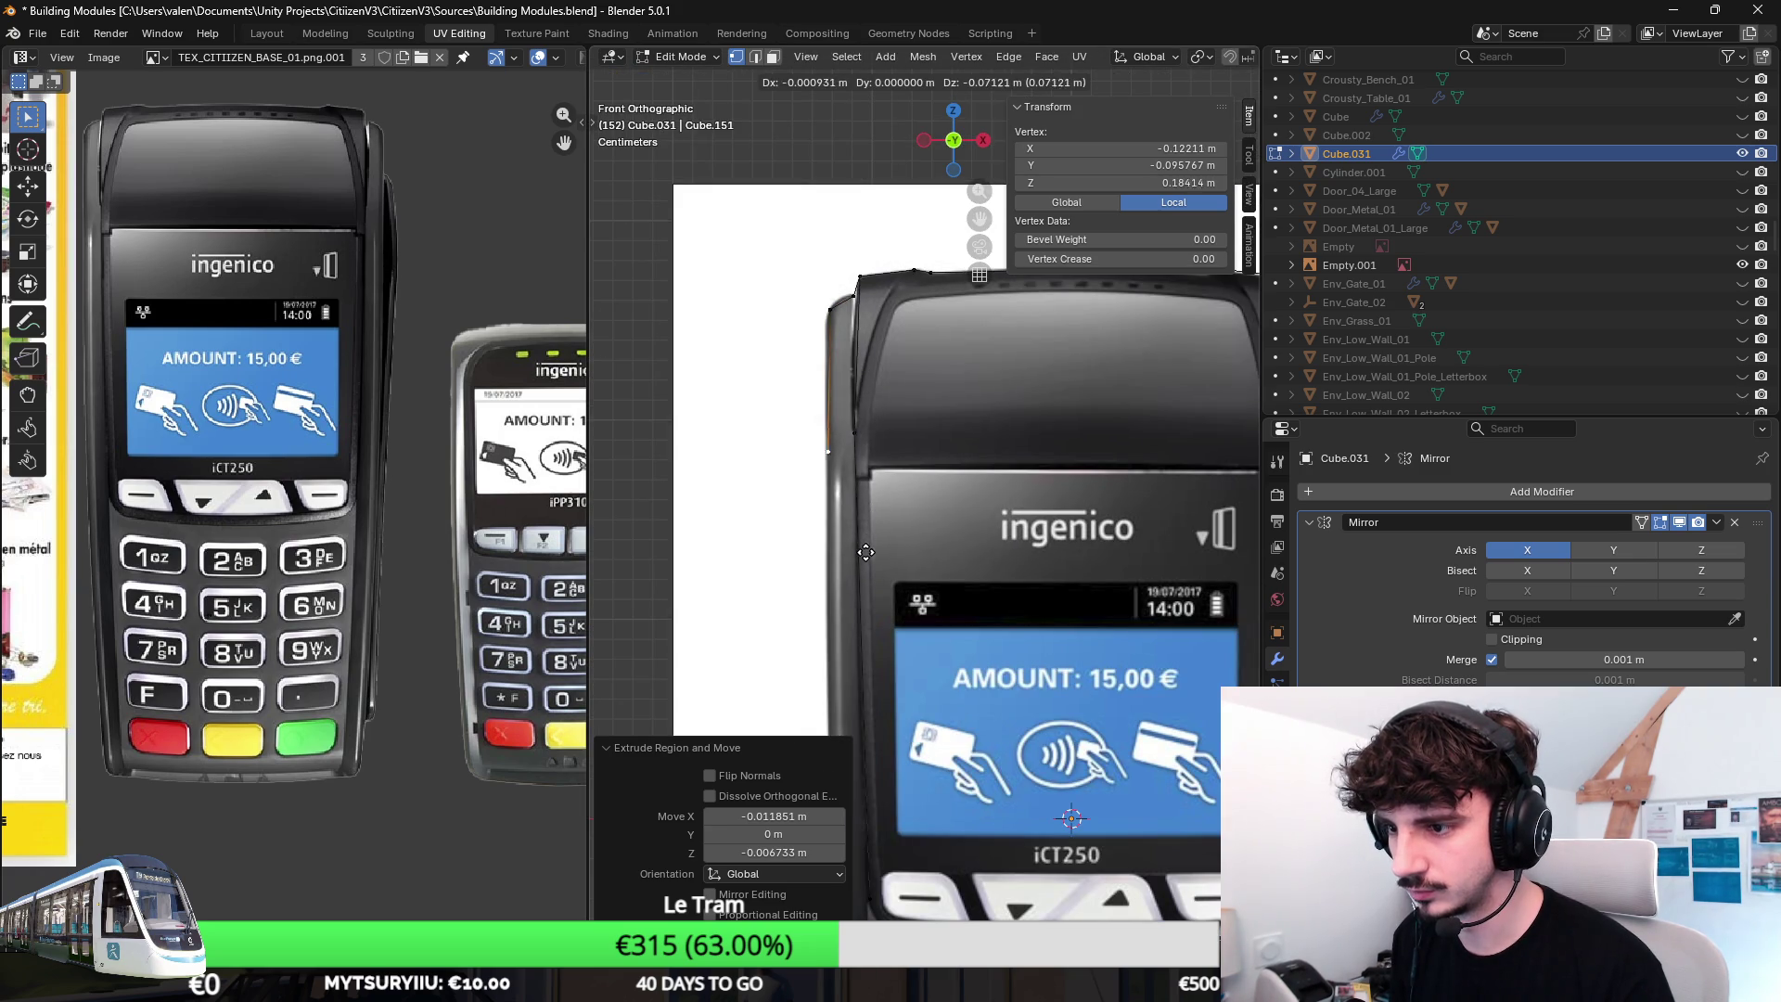
{"action": "scroll", "coordinate": [869, 616], "scroll_direction": "down", "scroll_amount": 3}
{"action": "scroll", "coordinate": [905, 620], "scroll_direction": "up", "scroll_amount": 1}
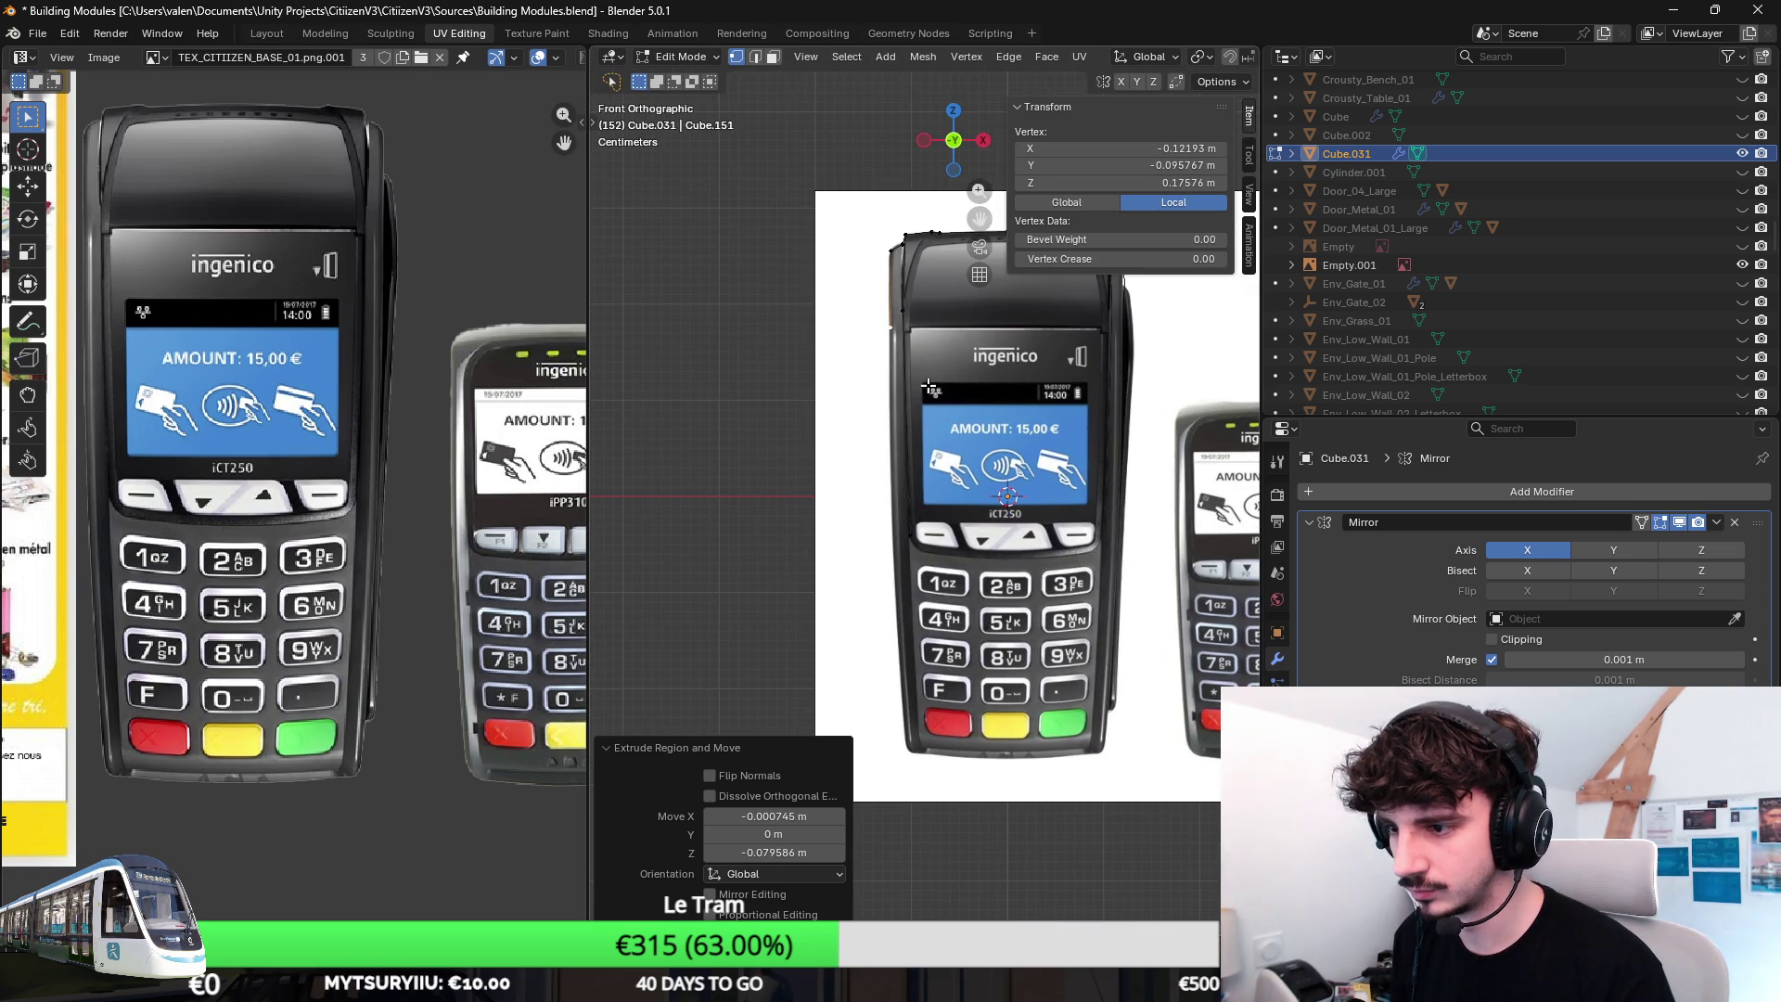
{"action": "left_click", "coordinate": [931, 627]}
Extrude two more vertices to reach the terminal's bottom corner.
{"action": "key", "text": "e"}
{"action": "left_click", "coordinate": [952, 855]}
{"action": "key", "text": "e"}
{"action": "left_click", "coordinate": [959, 885]}
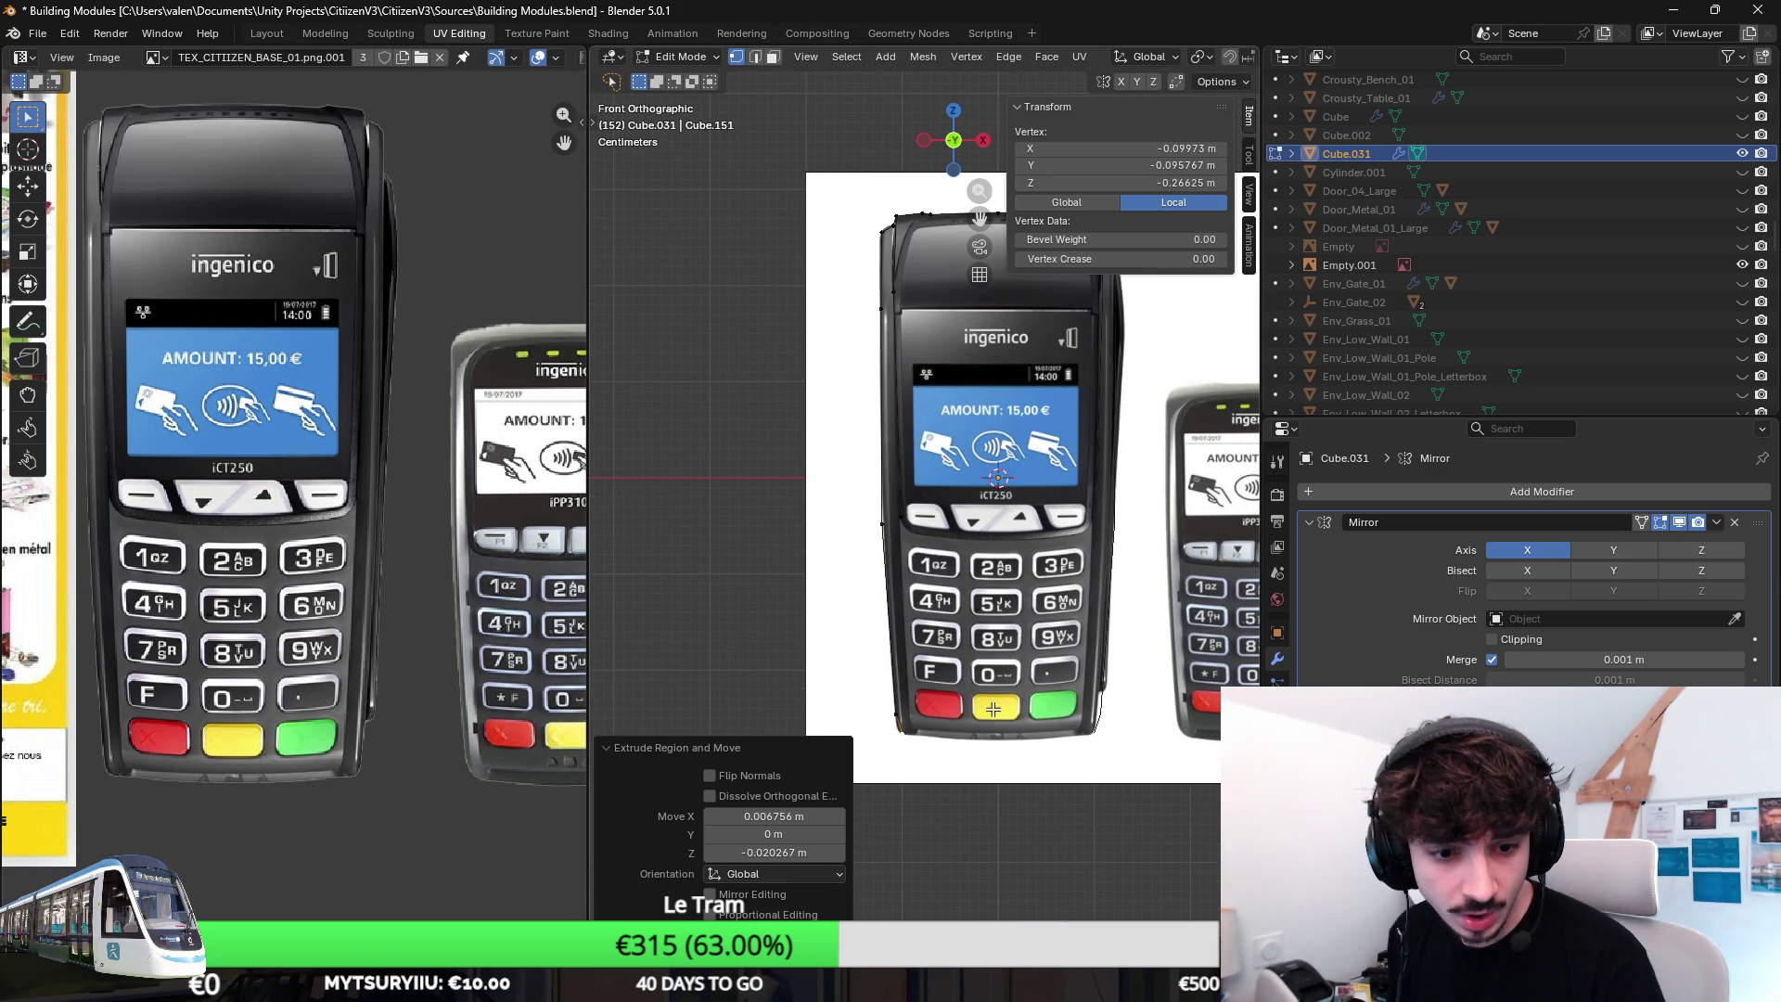
{"action": "middle_click_drag", "start_coordinate": [982, 815], "coordinate": [975, 798], "text": "shift"}
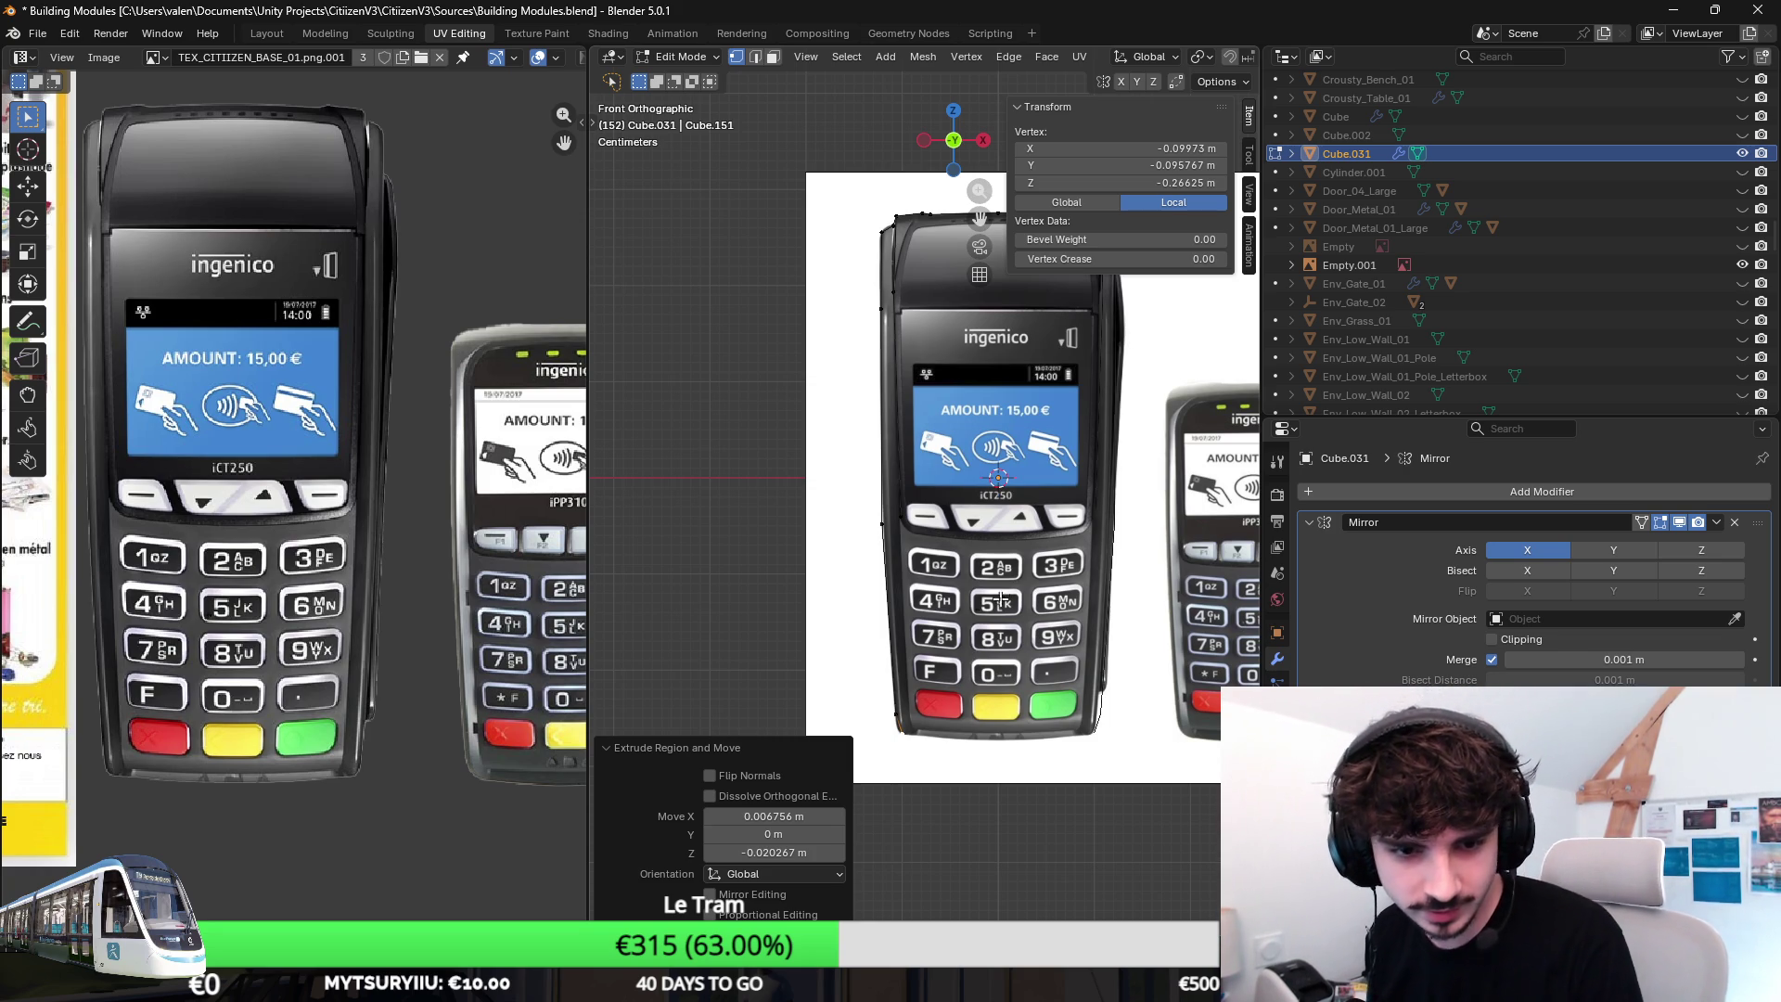
{"action": "scroll", "coordinate": [961, 646], "scroll_direction": "up", "scroll_amount": 3}
{"action": "scroll", "coordinate": [933, 584], "scroll_direction": "up", "scroll_amount": 2}
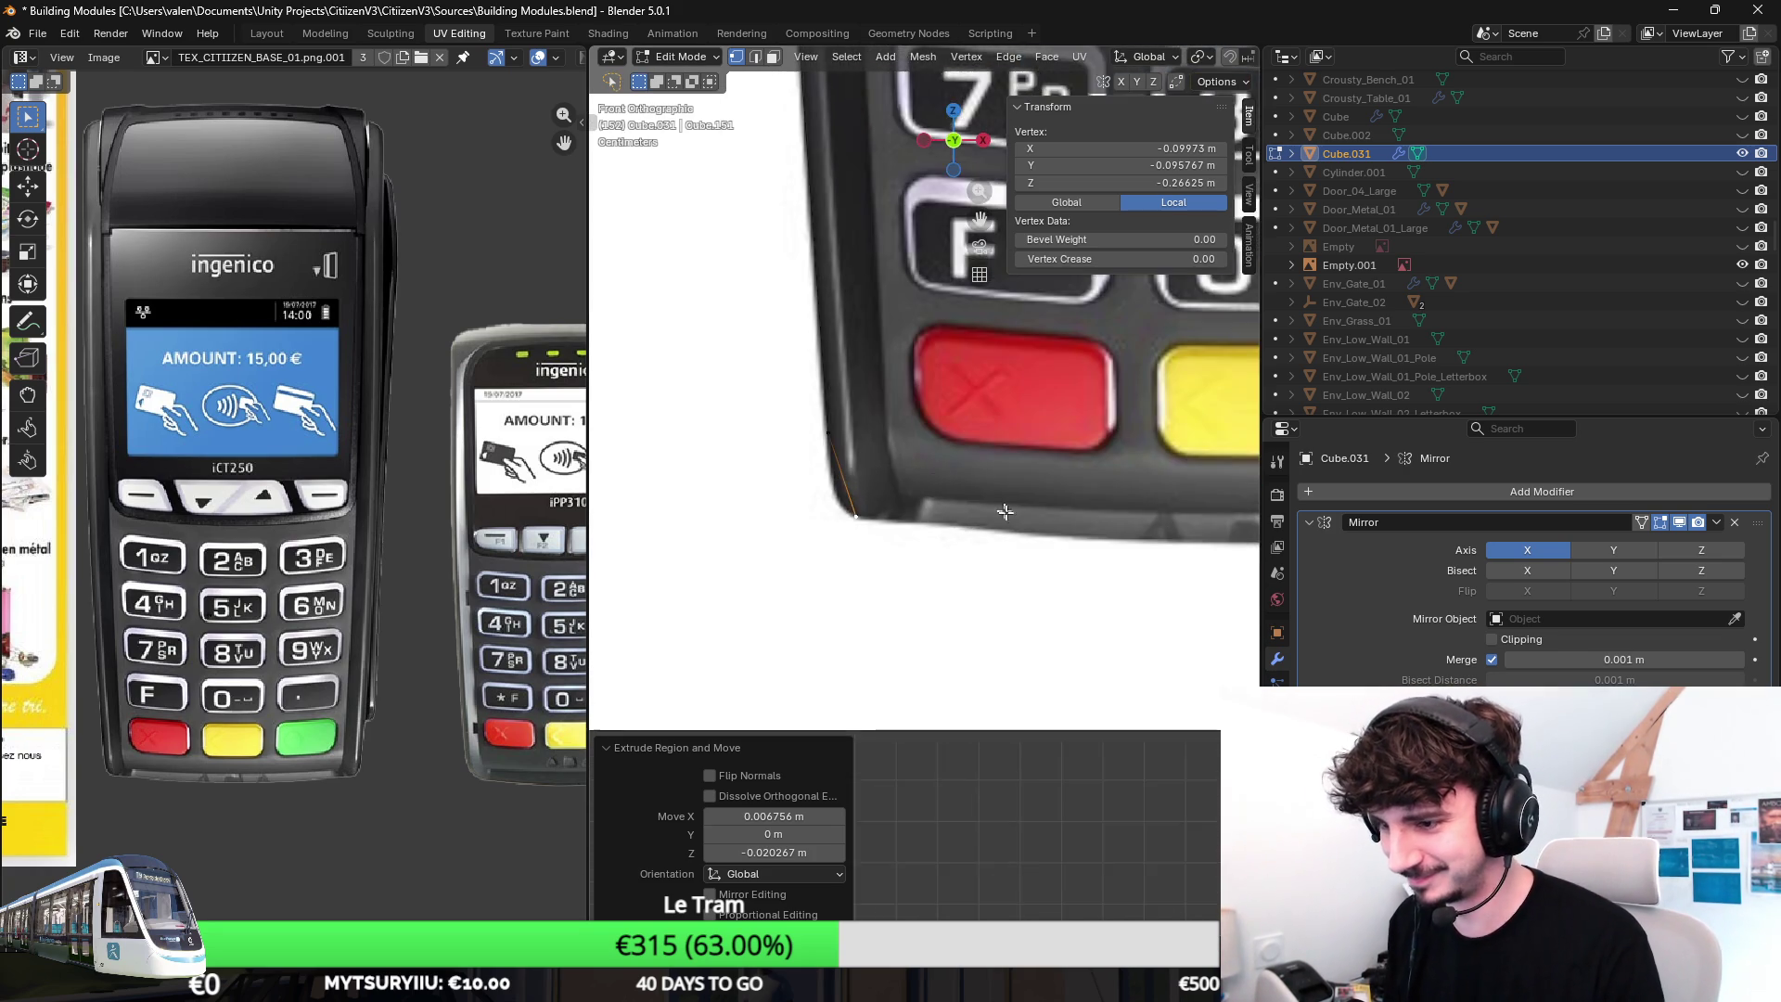
{"action": "scroll", "coordinate": [905, 529], "scroll_direction": "down", "scroll_amount": 2}
{"action": "scroll", "coordinate": [881, 480], "scroll_direction": "down", "scroll_amount": 1}
Set the bottom vertex's X to 0 on the centre line and move it vertically onto the terminal's base.
{"action": "key", "text": "g"}
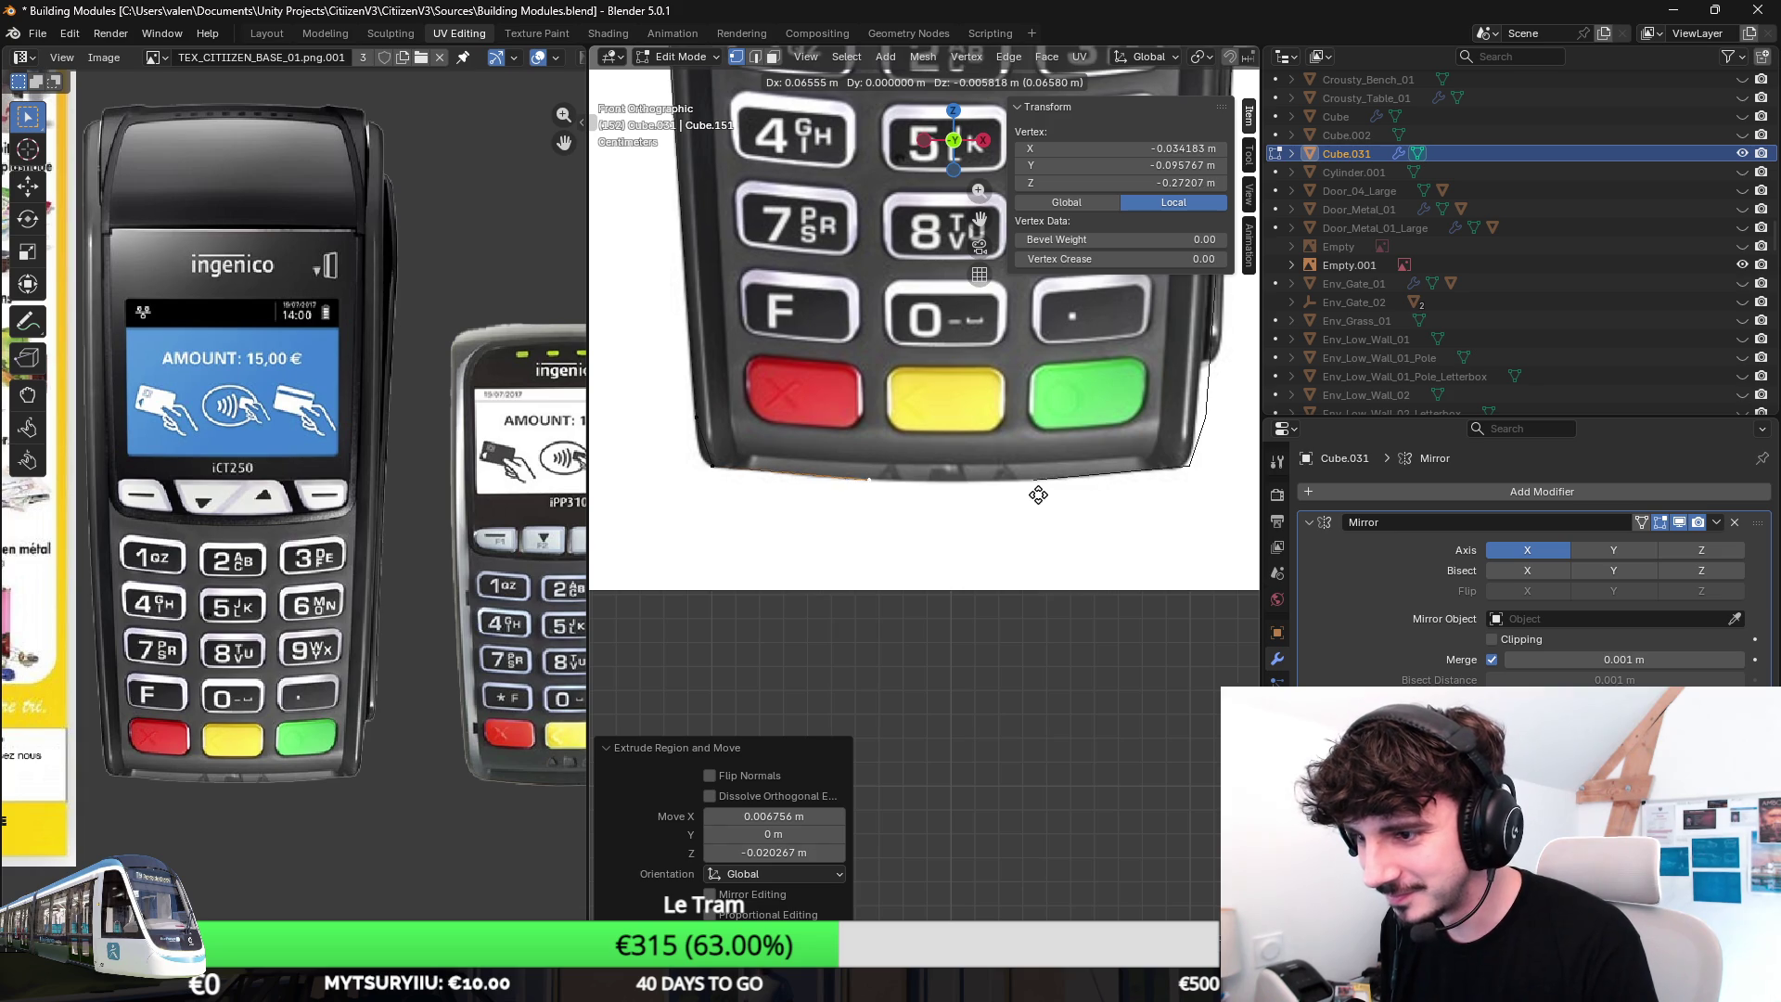
{"action": "key", "text": "Escape"}
{"action": "left_click", "coordinate": [1173, 147]}
{"action": "type", "text": "0"}
{"action": "key", "text": "Return"}
{"action": "key", "text": "g"}
{"action": "key", "text": "z"}
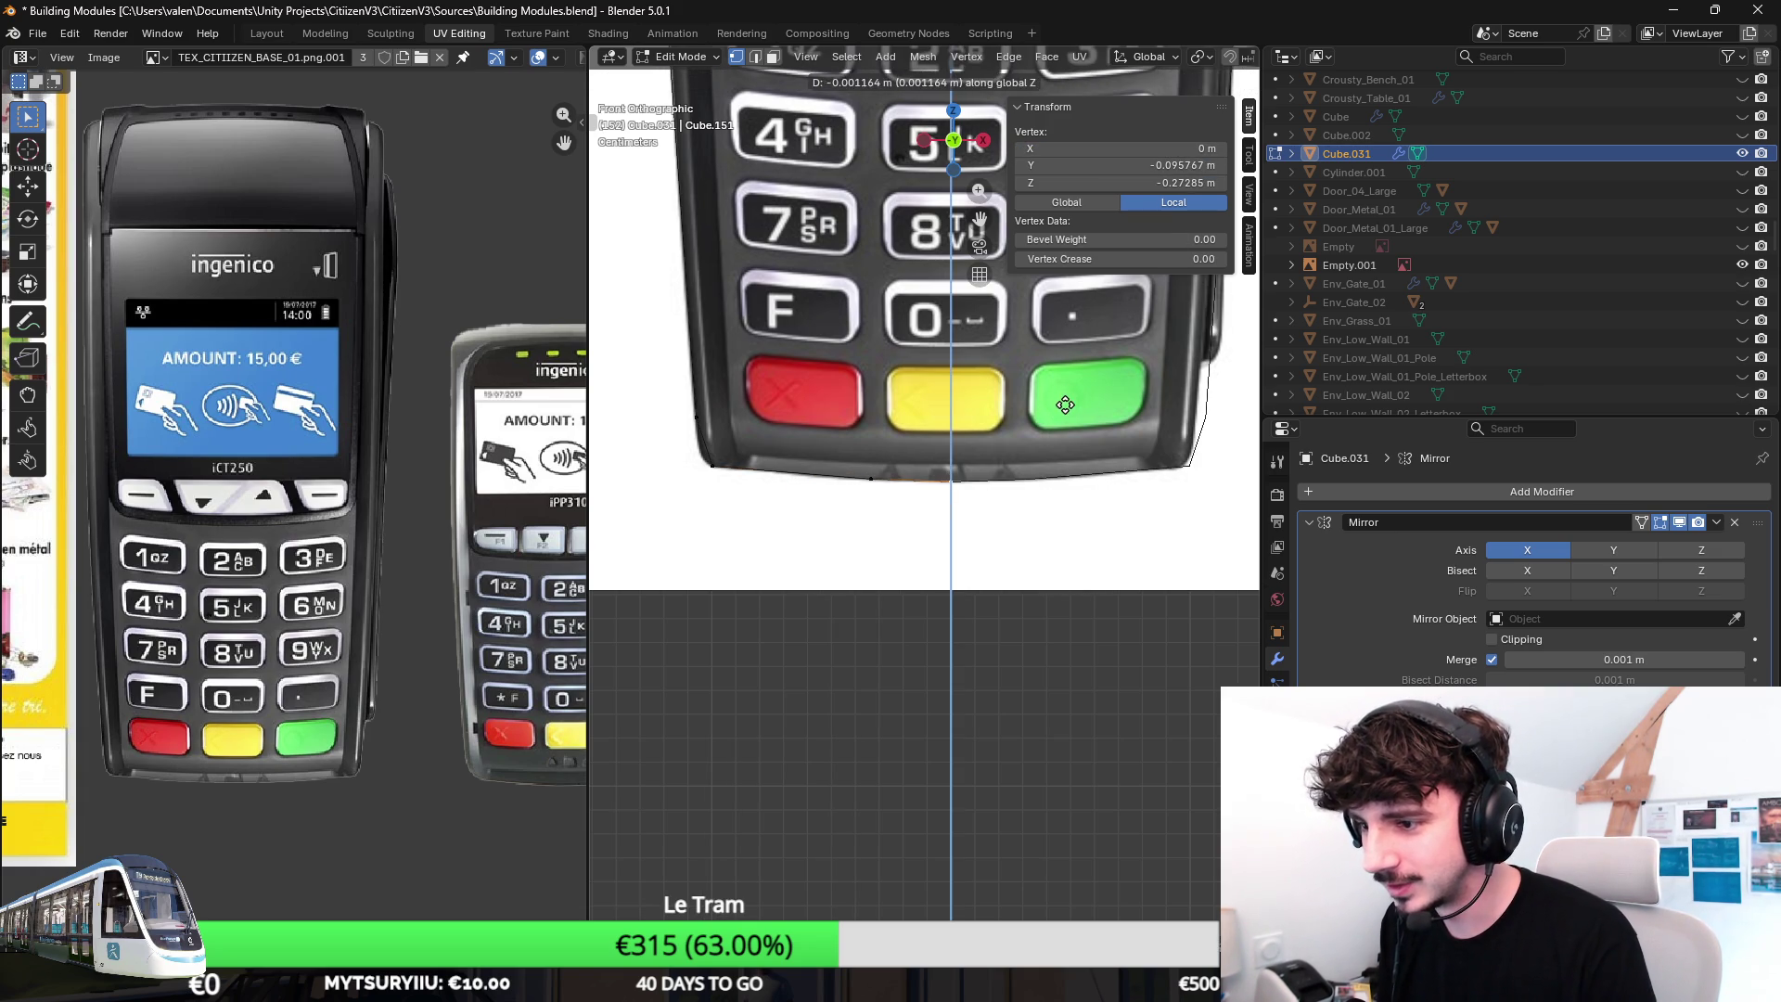
{"action": "left_click", "coordinate": [1065, 403]}
{"action": "scroll", "coordinate": [1065, 403], "scroll_direction": "down", "scroll_amount": 2}
{"action": "scroll", "coordinate": [835, 431], "scroll_direction": "up", "scroll_amount": 5, "text": "shift"}
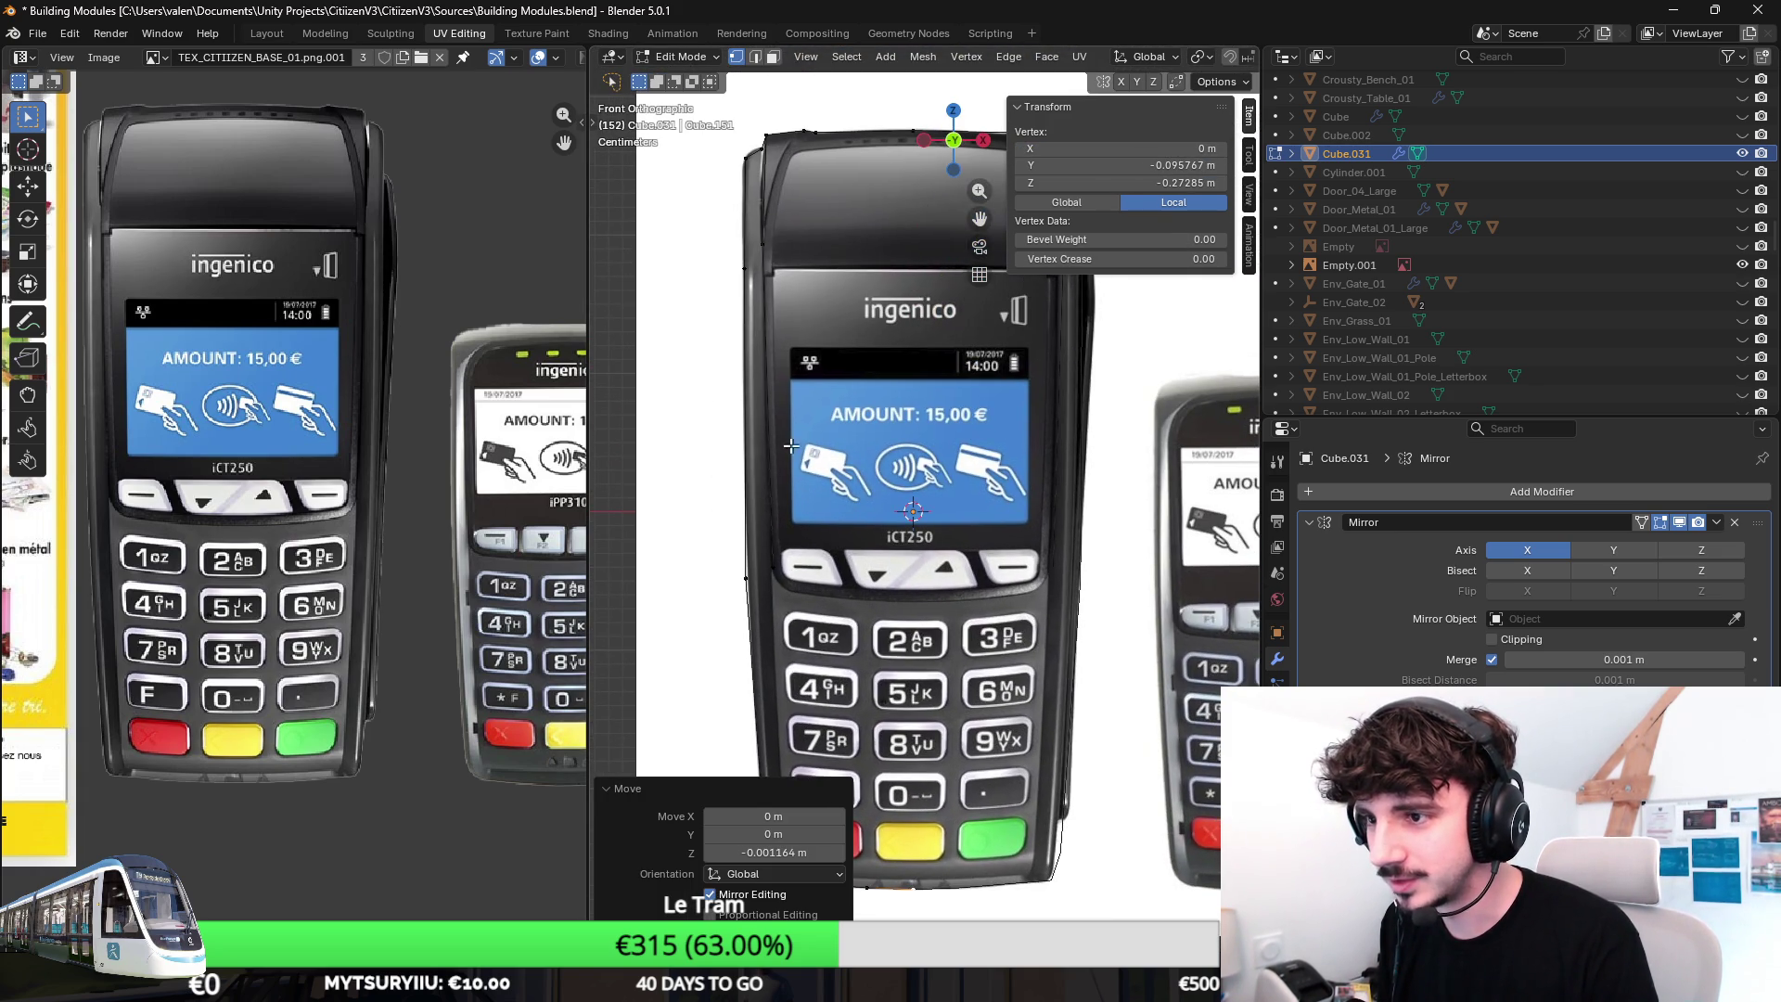
{"action": "left_click", "coordinate": [768, 546]}
{"action": "scroll", "coordinate": [816, 491], "scroll_direction": "up", "scroll_amount": 2}
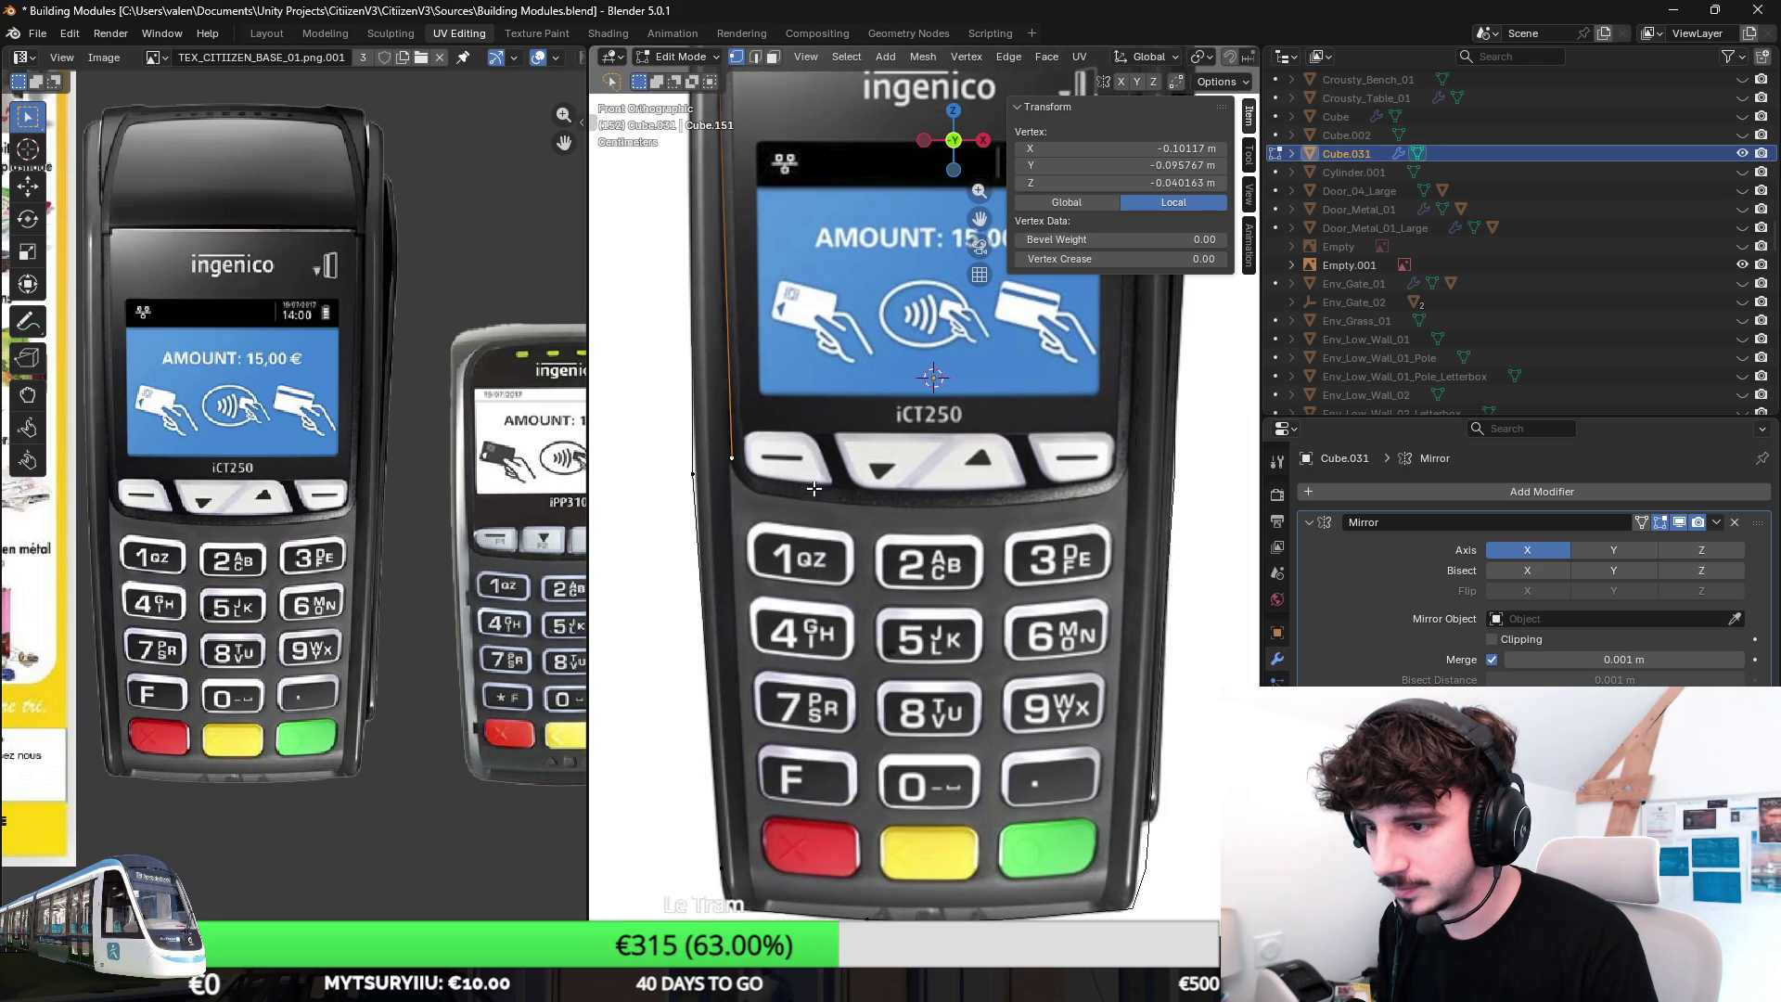
Extrude the outline down the left side and snap the last vertex's X to 0 on the centre line.
{"action": "key", "text": "e"}
{"action": "left_click", "coordinate": [798, 501]}
{"action": "key", "text": "g"}
{"action": "left_click", "coordinate": [815, 513]}
{"action": "key", "text": "e"}
{"action": "right_click", "coordinate": [1011, 534]}
{"action": "left_click", "coordinate": [1179, 147]}
{"action": "type", "text": "0"}
{"action": "key", "text": "Return"}
{"action": "scroll", "coordinate": [1077, 478], "scroll_direction": "up", "scroll_amount": 5}
Adjust the centre and side vertices vertically so they follow the keypad edge.
{"action": "key", "text": "g"}
{"action": "key", "text": "z"}
{"action": "left_click", "coordinate": [1081, 486]}
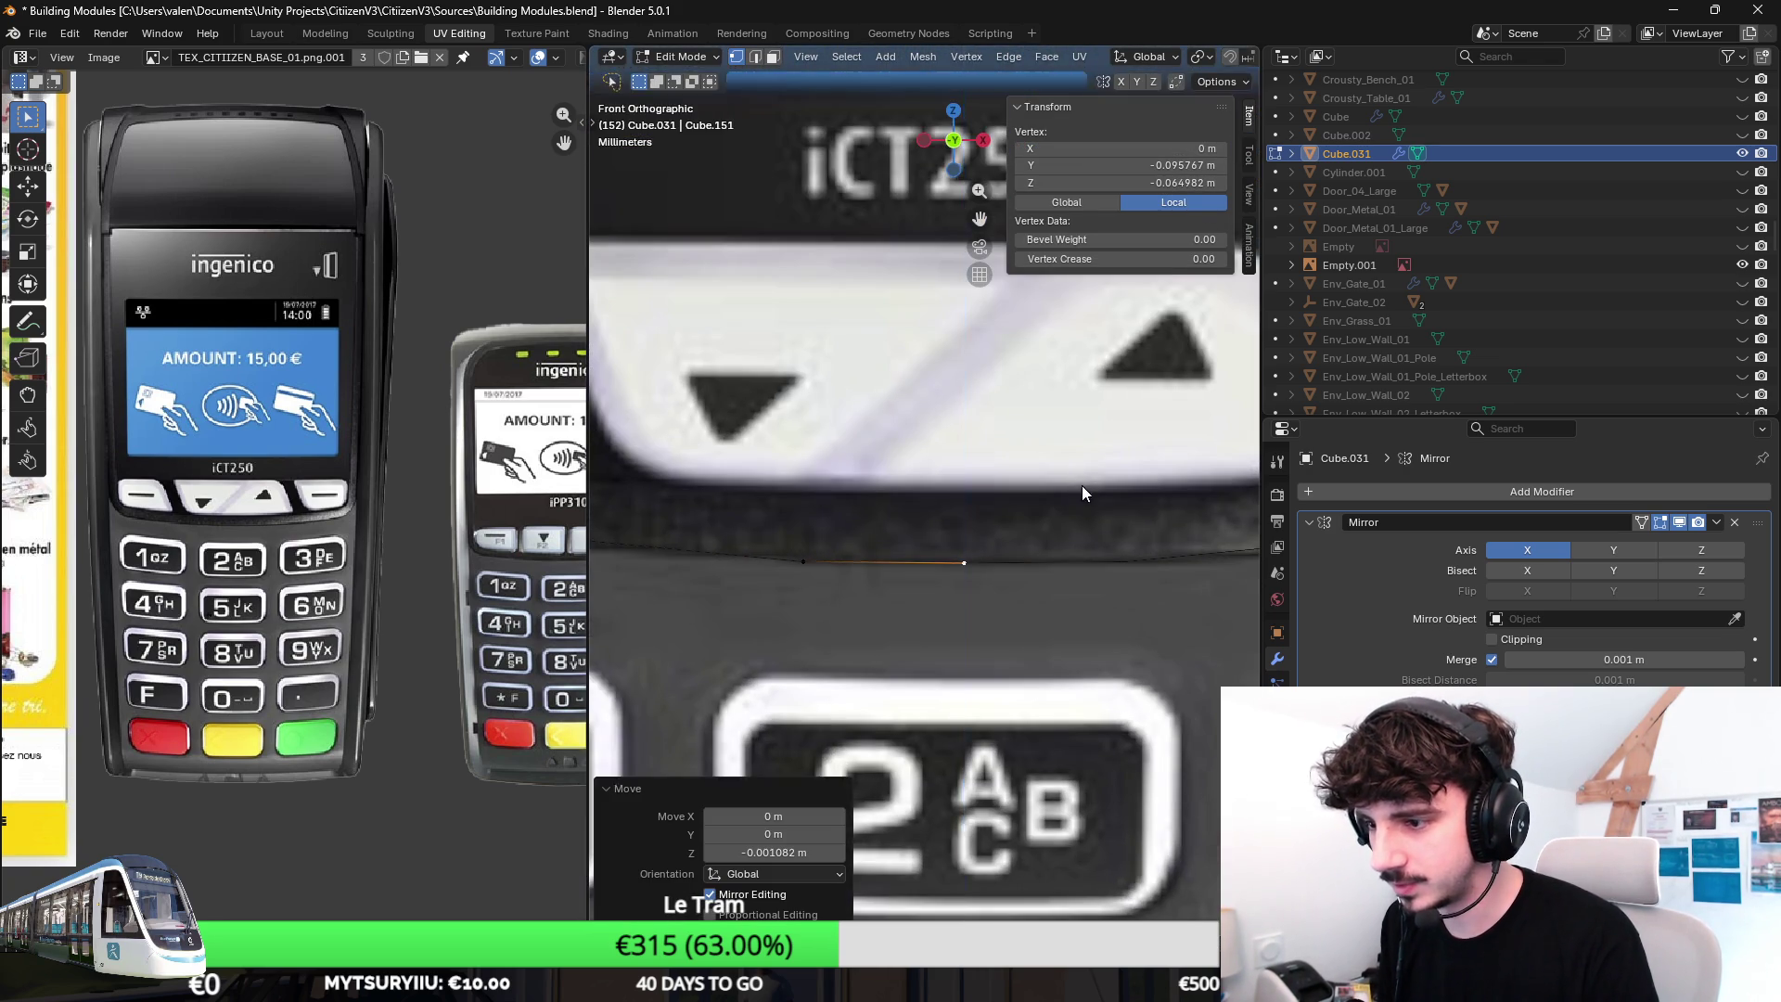
{"action": "scroll", "coordinate": [1081, 486], "scroll_direction": "down", "scroll_amount": 3}
{"action": "scroll", "coordinate": [993, 469], "scroll_direction": "down", "scroll_amount": 2}
{"action": "key", "text": "g"}
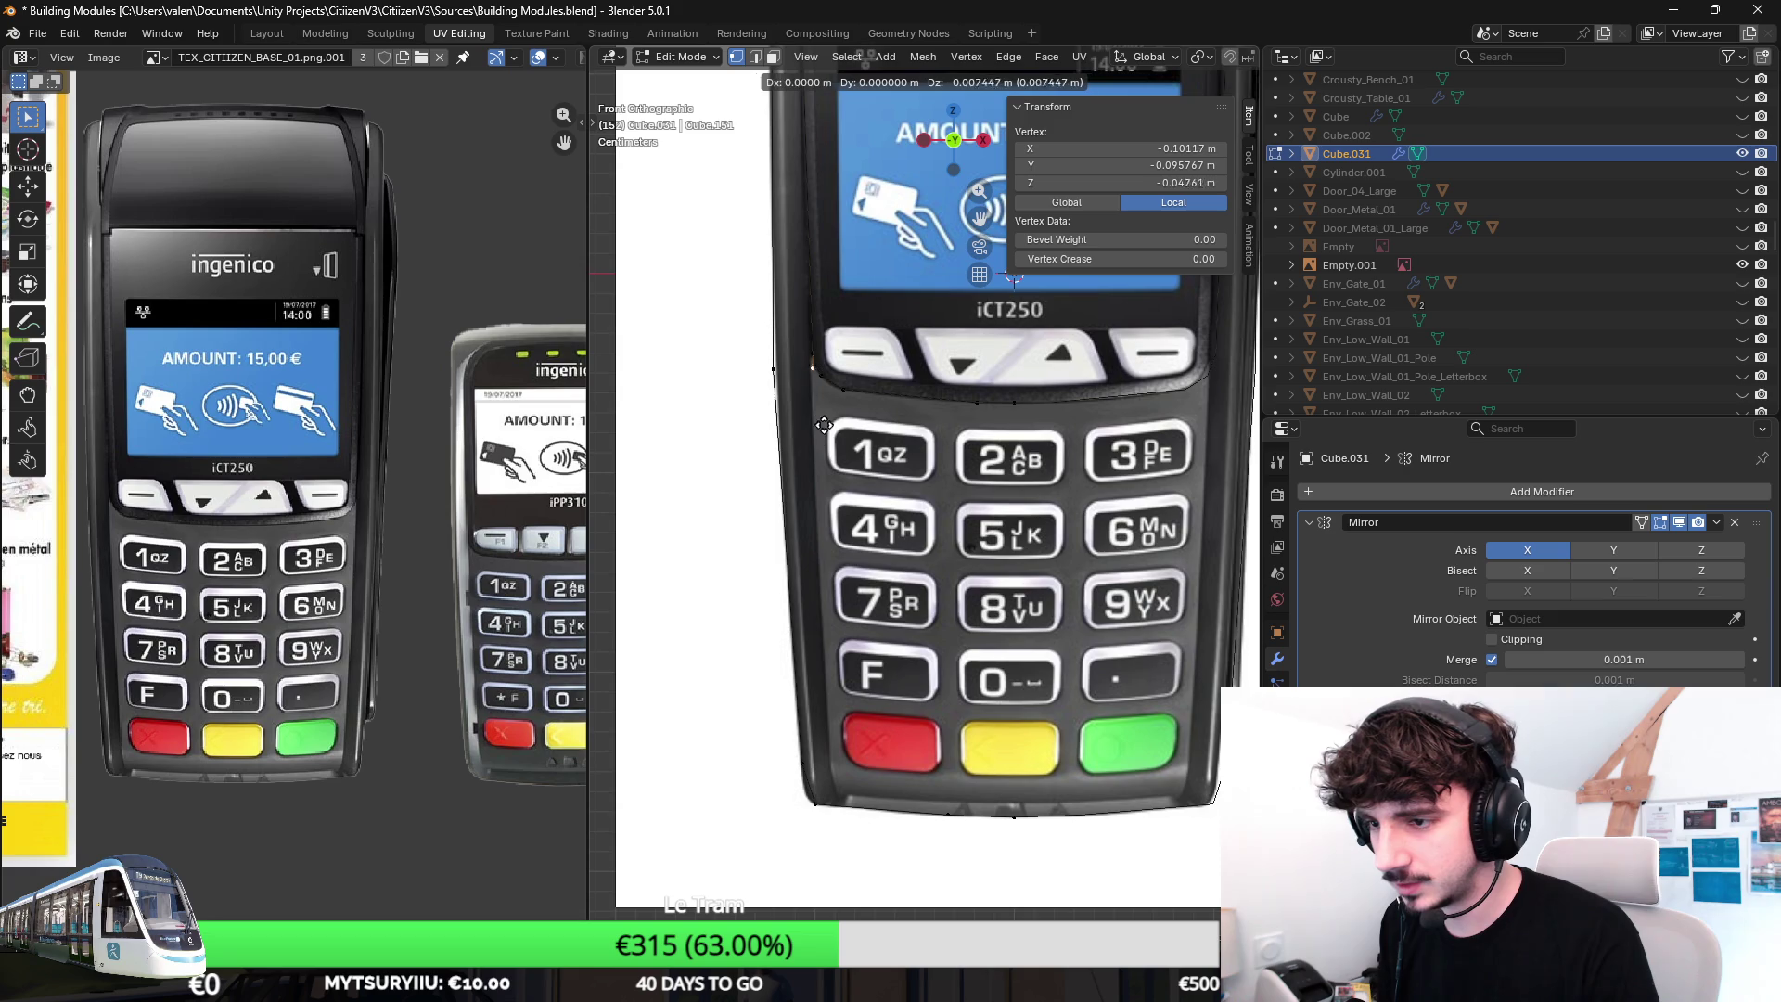
{"action": "left_click", "coordinate": [823, 459]}
{"action": "key", "text": "g"}
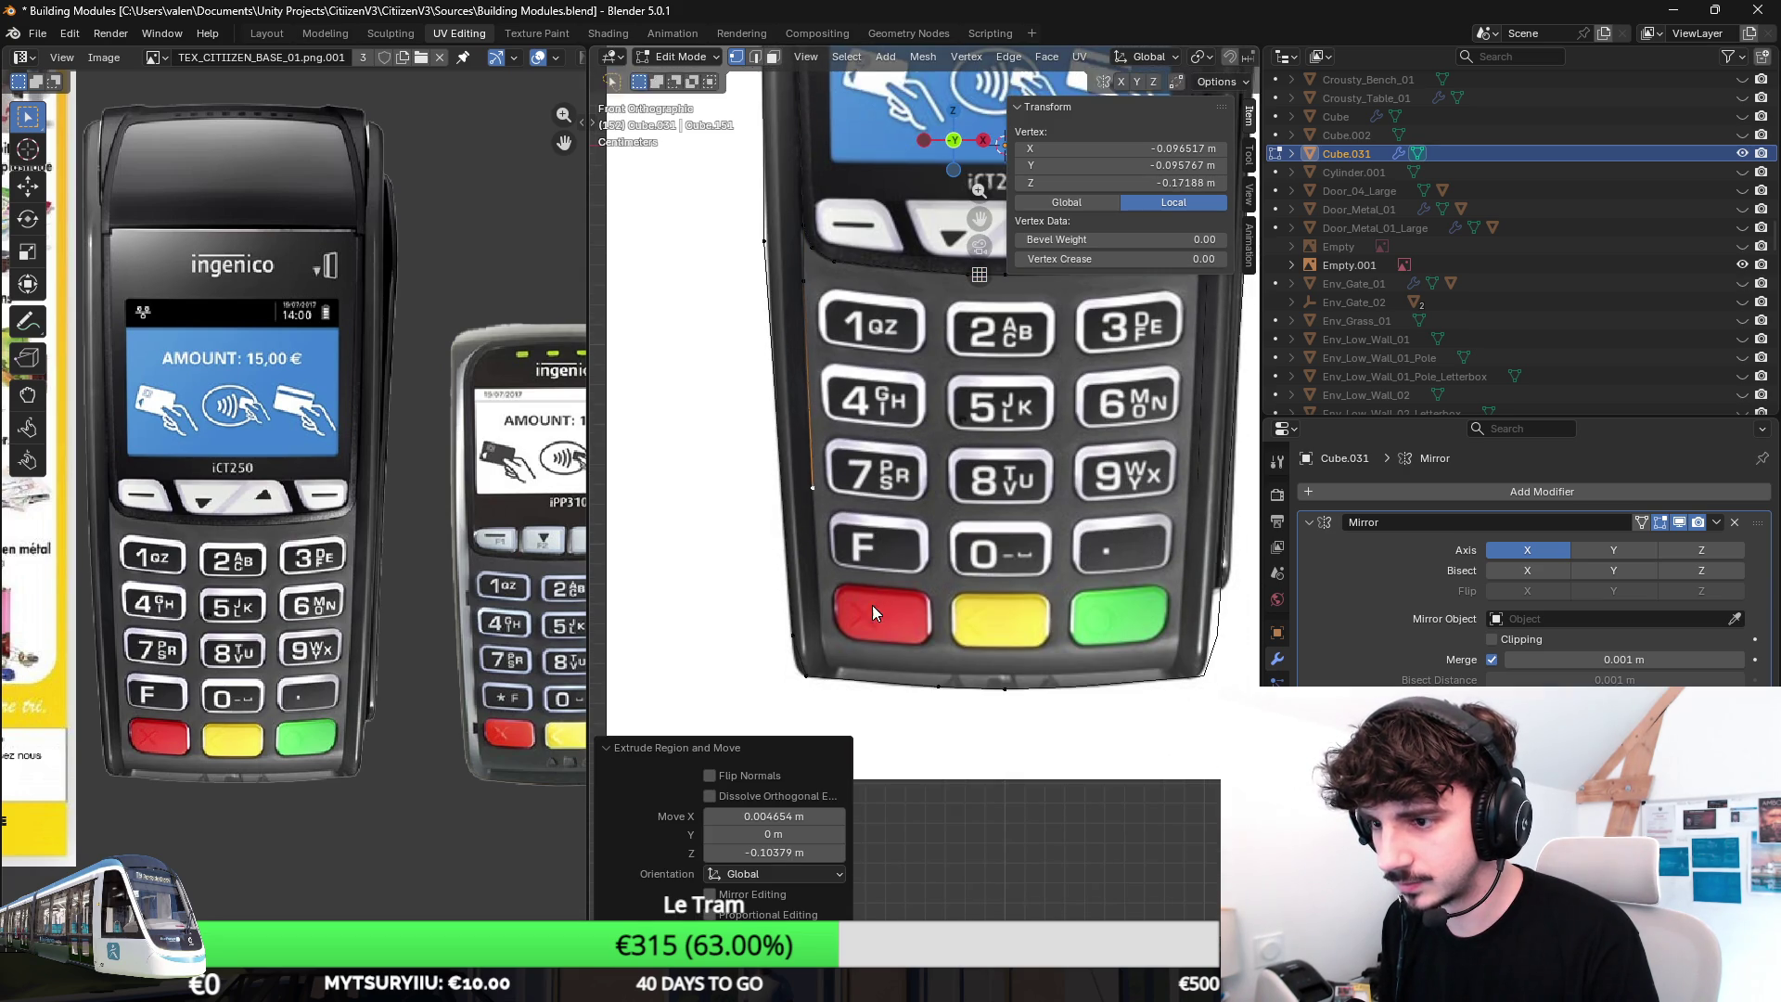
{"action": "left_click", "coordinate": [886, 775]}
{"action": "scroll", "coordinate": [931, 570], "scroll_direction": "up", "scroll_amount": 2}
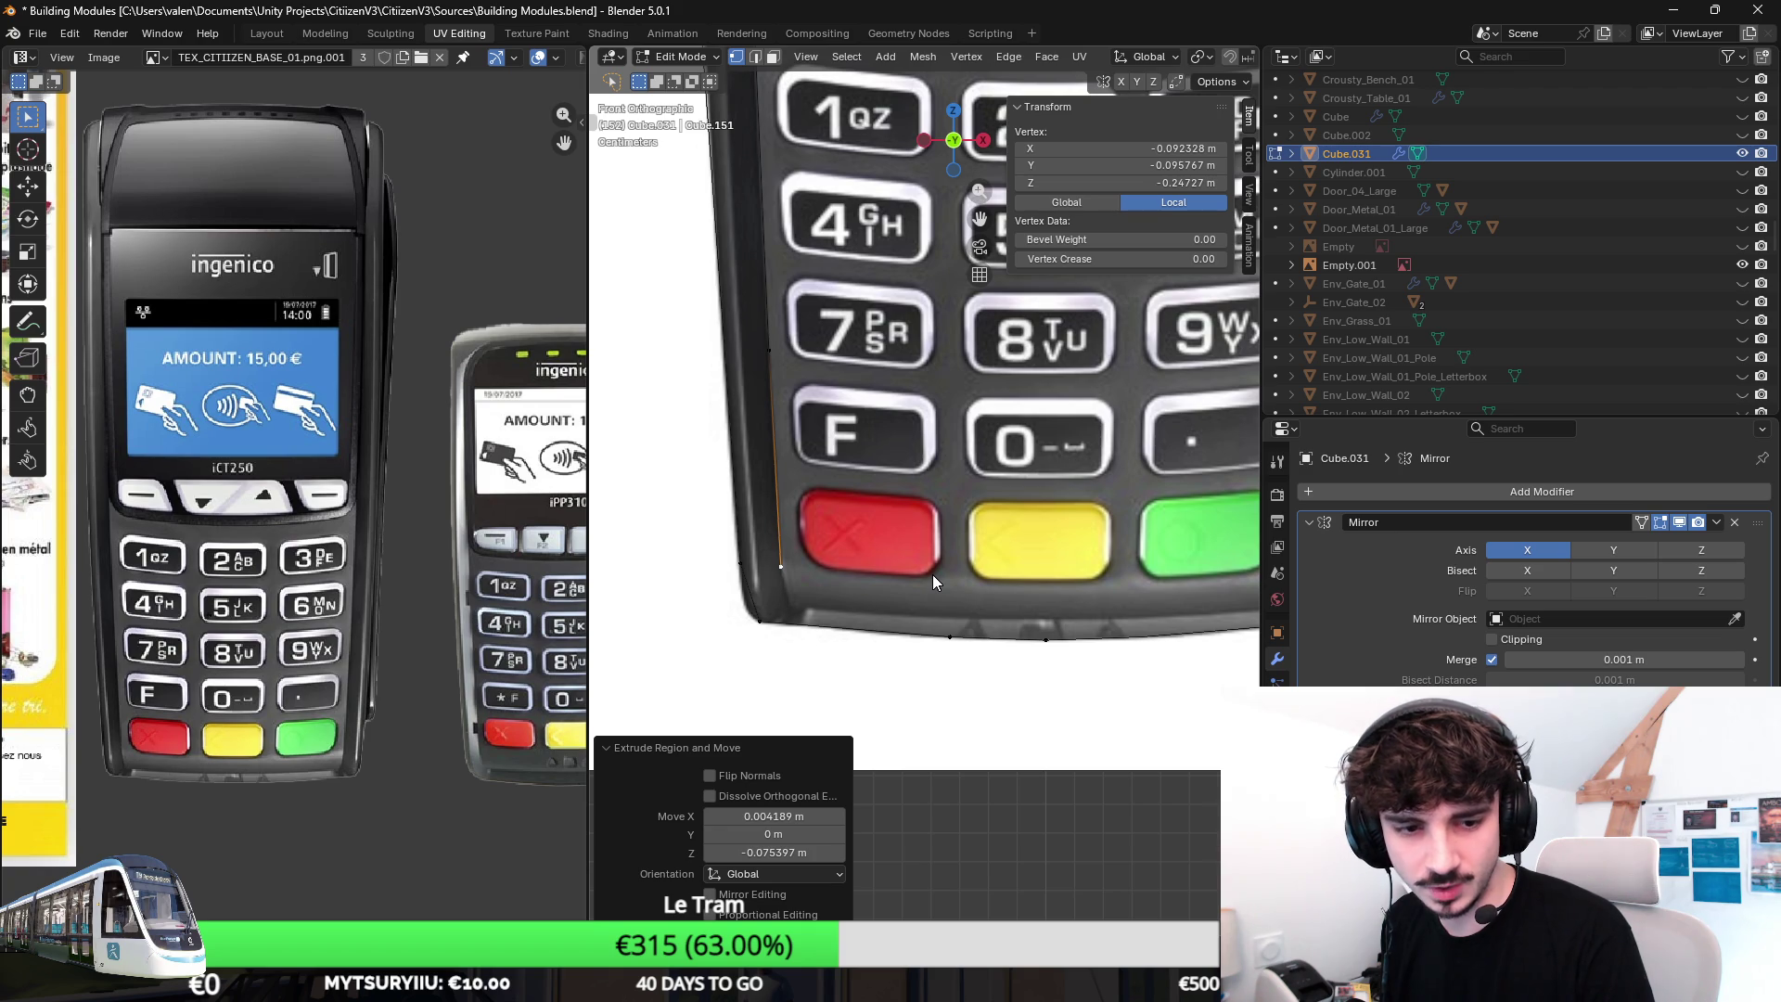
{"action": "scroll", "coordinate": [932, 575], "scroll_direction": "down", "scroll_amount": 5, "text": "shift"}
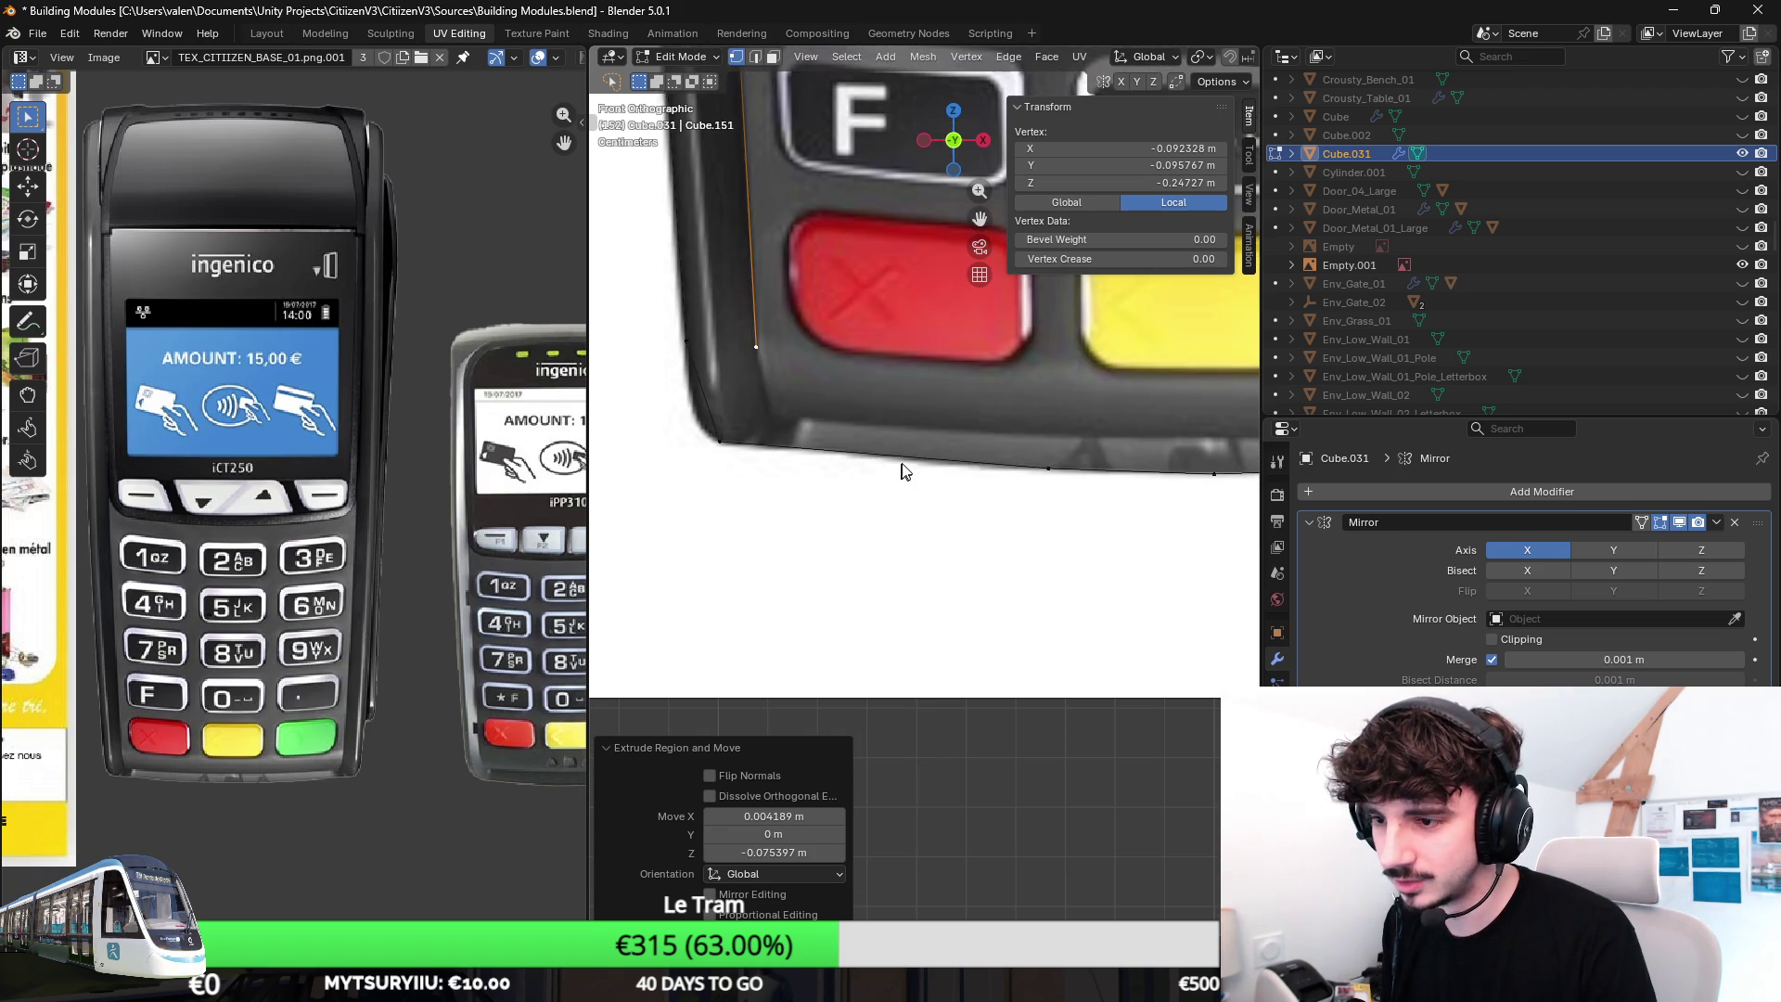
{"action": "key", "text": "g"}
{"action": "left_click", "coordinate": [890, 465]}
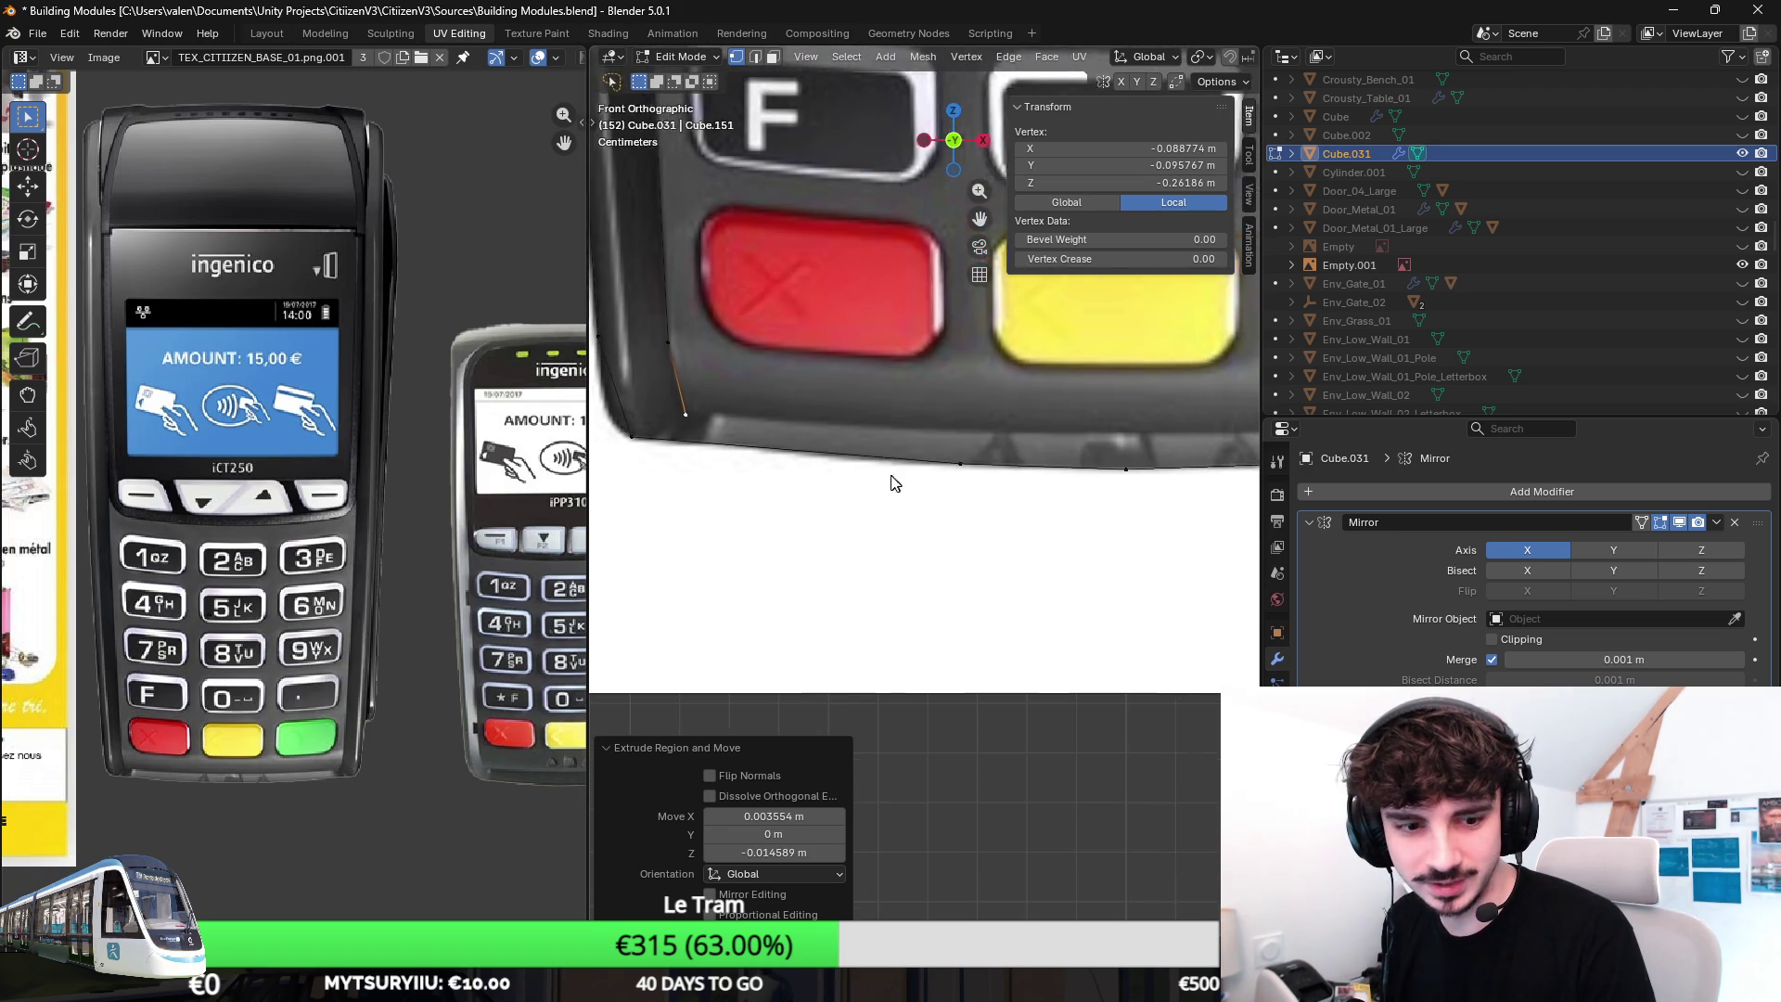
{"action": "scroll", "coordinate": [890, 482], "scroll_direction": "down", "scroll_amount": 2}
{"action": "scroll", "coordinate": [890, 481], "scroll_direction": "down", "scroll_amount": 1}
{"action": "scroll", "coordinate": [1033, 487], "scroll_direction": "down", "scroll_amount": 1}
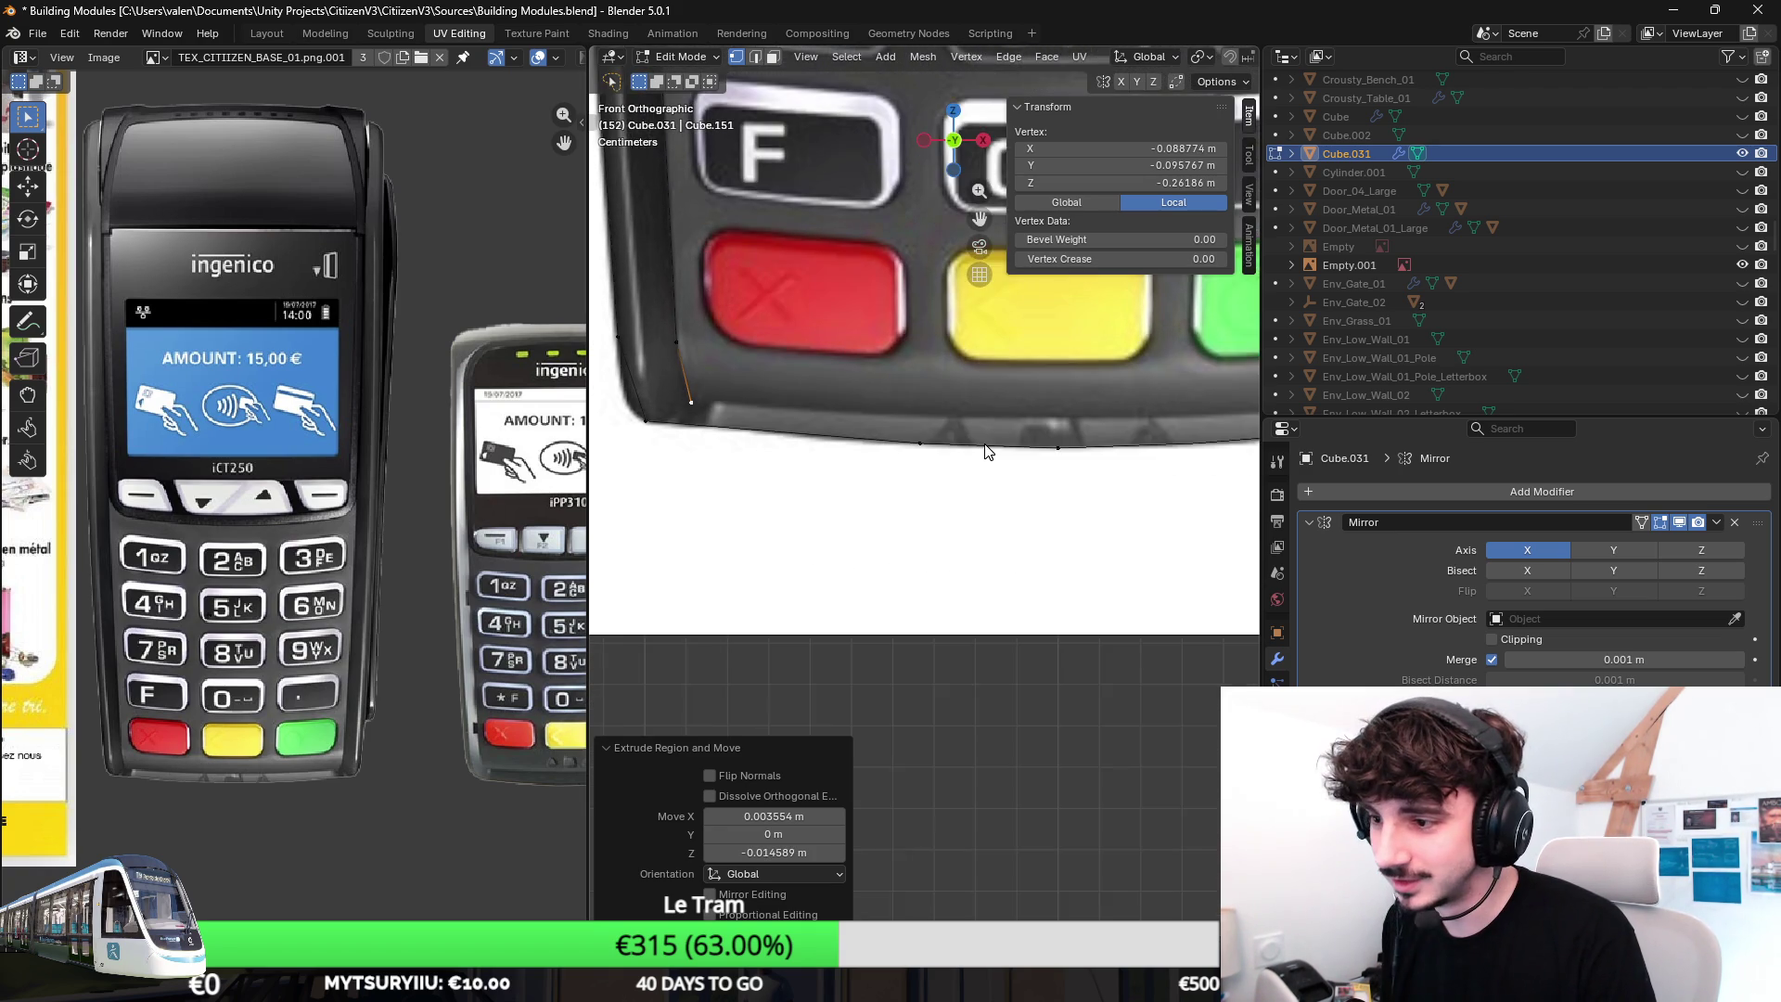
{"action": "scroll", "coordinate": [1030, 436], "scroll_direction": "down", "scroll_amount": 1}
{"action": "scroll", "coordinate": [1016, 461], "scroll_direction": "down", "scroll_amount": 1}
{"action": "scroll", "coordinate": [1017, 460], "scroll_direction": "up", "scroll_amount": 1}
Extrude vertices along the curved bottom edge under the keys and set the final one to X 0.
{"action": "key", "text": "e"}
{"action": "left_click", "coordinate": [1009, 491]}
{"action": "key", "text": "g"}
{"action": "key", "text": "z"}
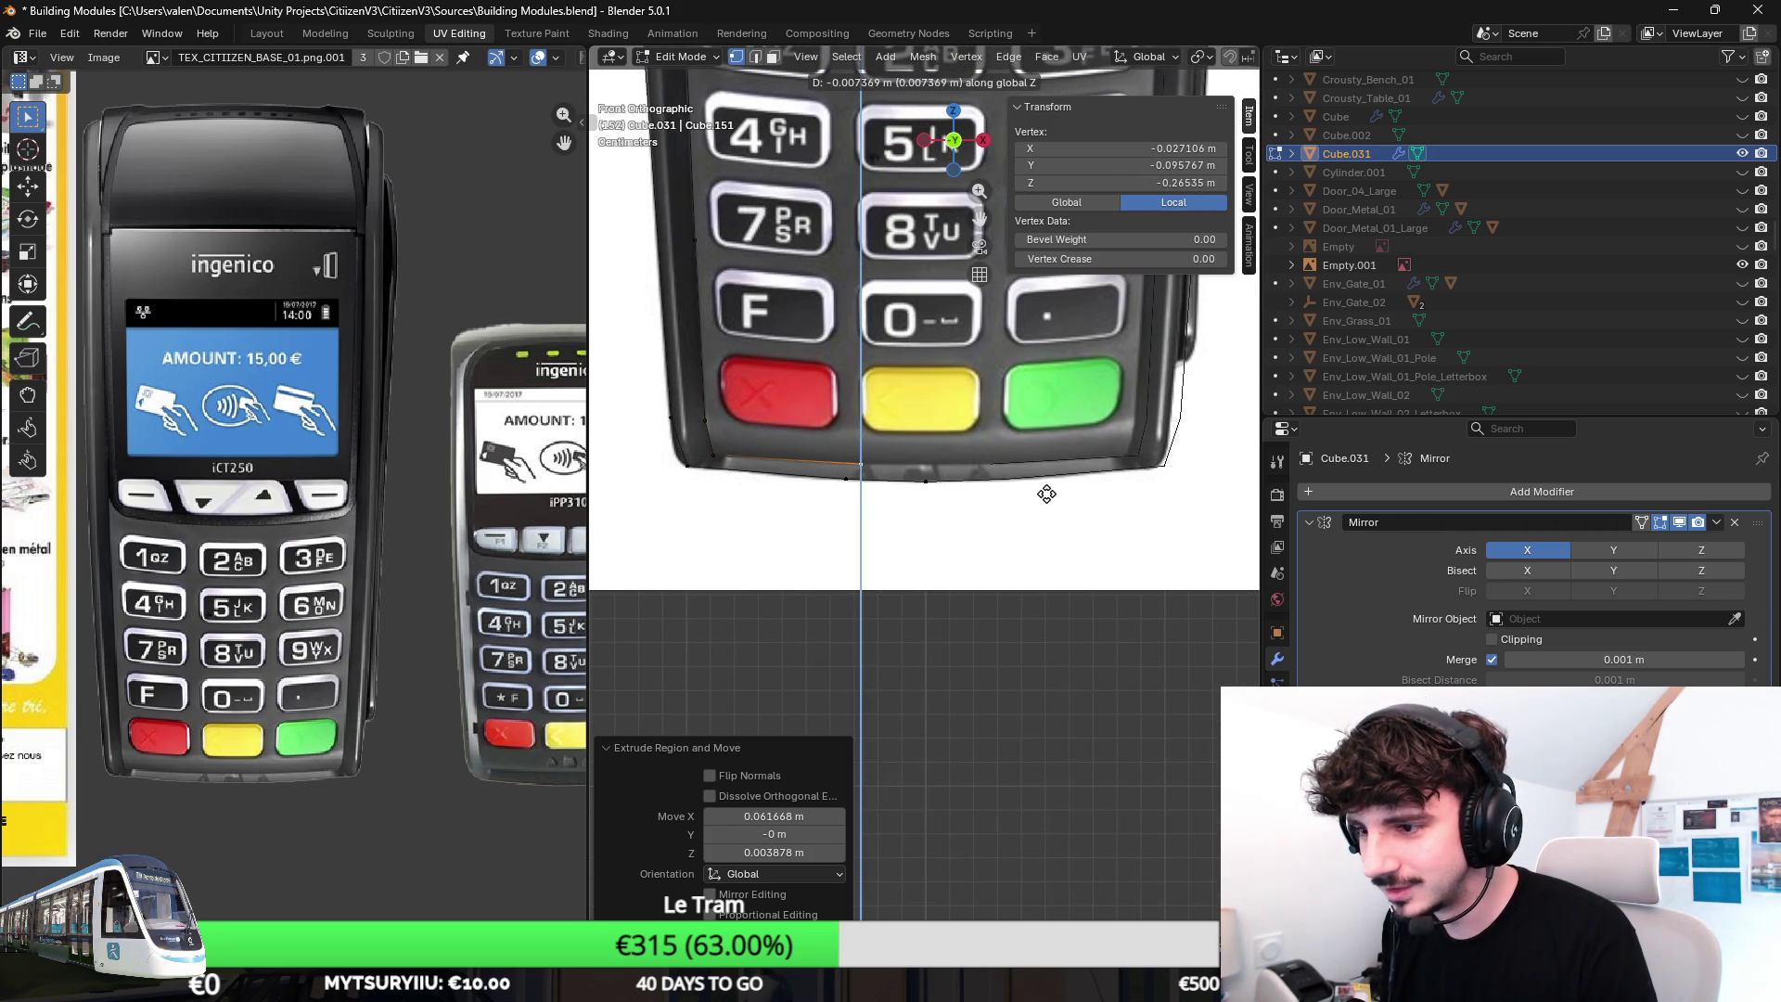
{"action": "left_click", "coordinate": [1046, 492]}
{"action": "scroll", "coordinate": [1023, 503], "scroll_direction": "up", "scroll_amount": 1}
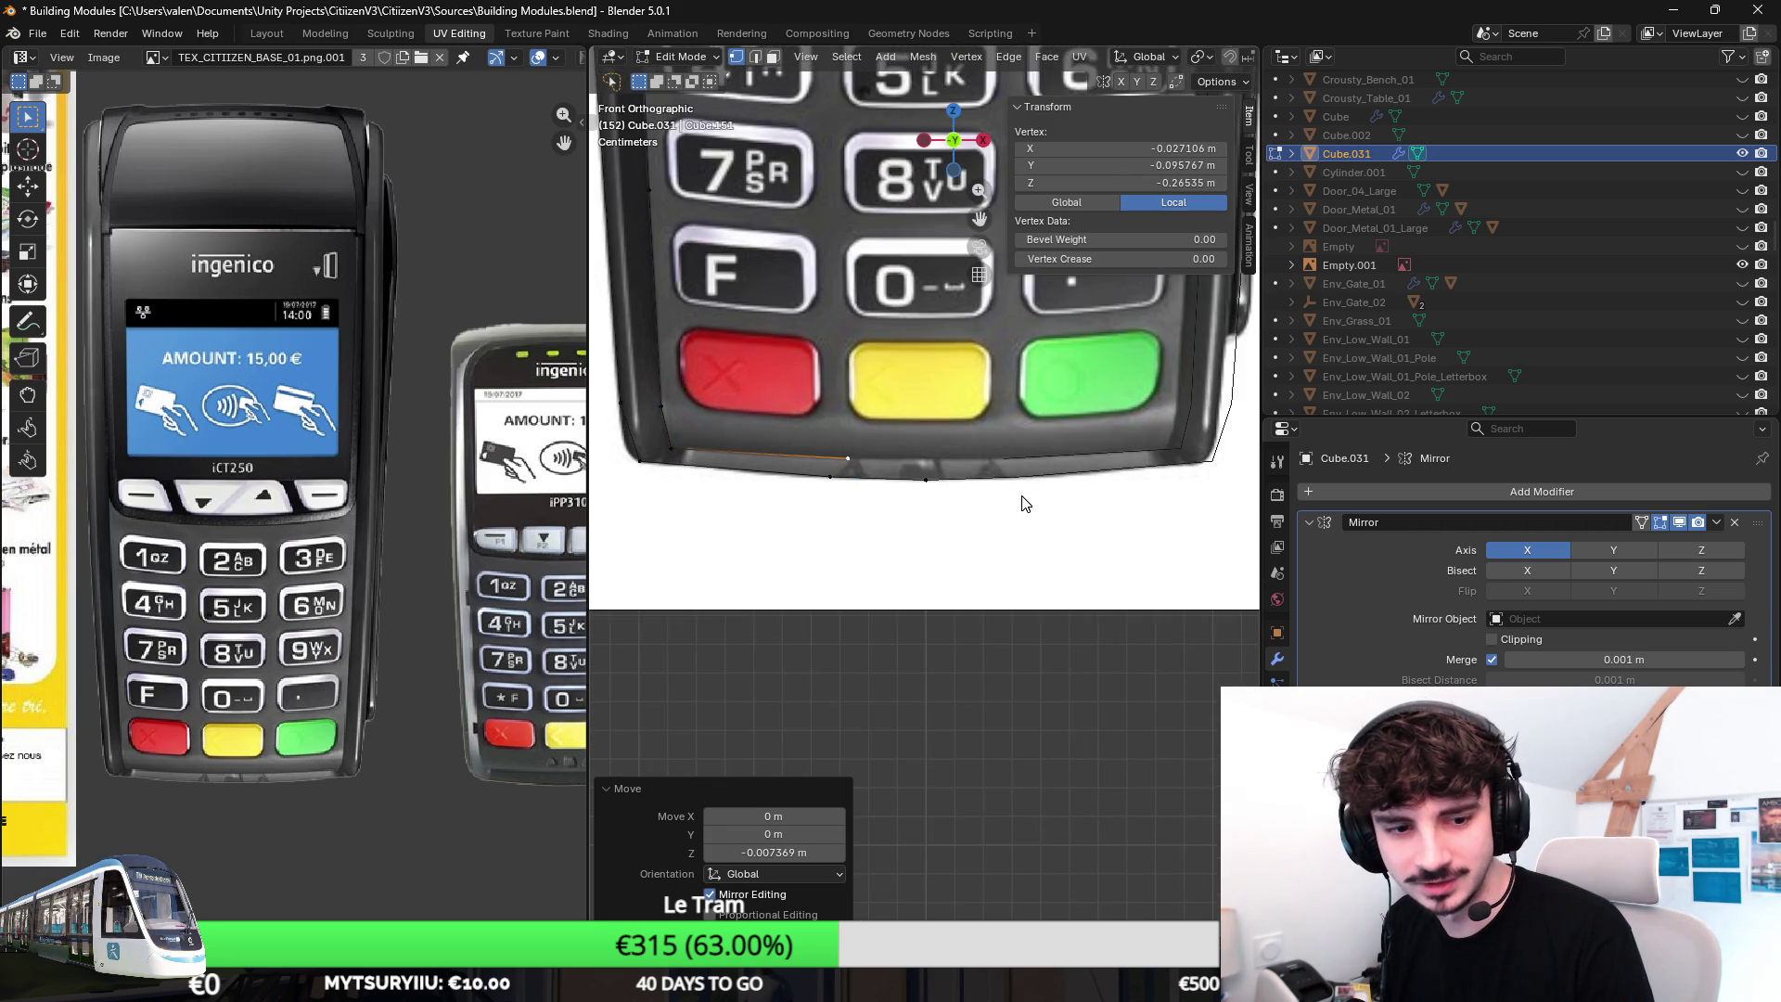
{"action": "scroll", "coordinate": [1015, 522], "scroll_direction": "up", "scroll_amount": 1}
{"action": "key", "text": "e"}
{"action": "left_click", "coordinate": [1091, 520]}
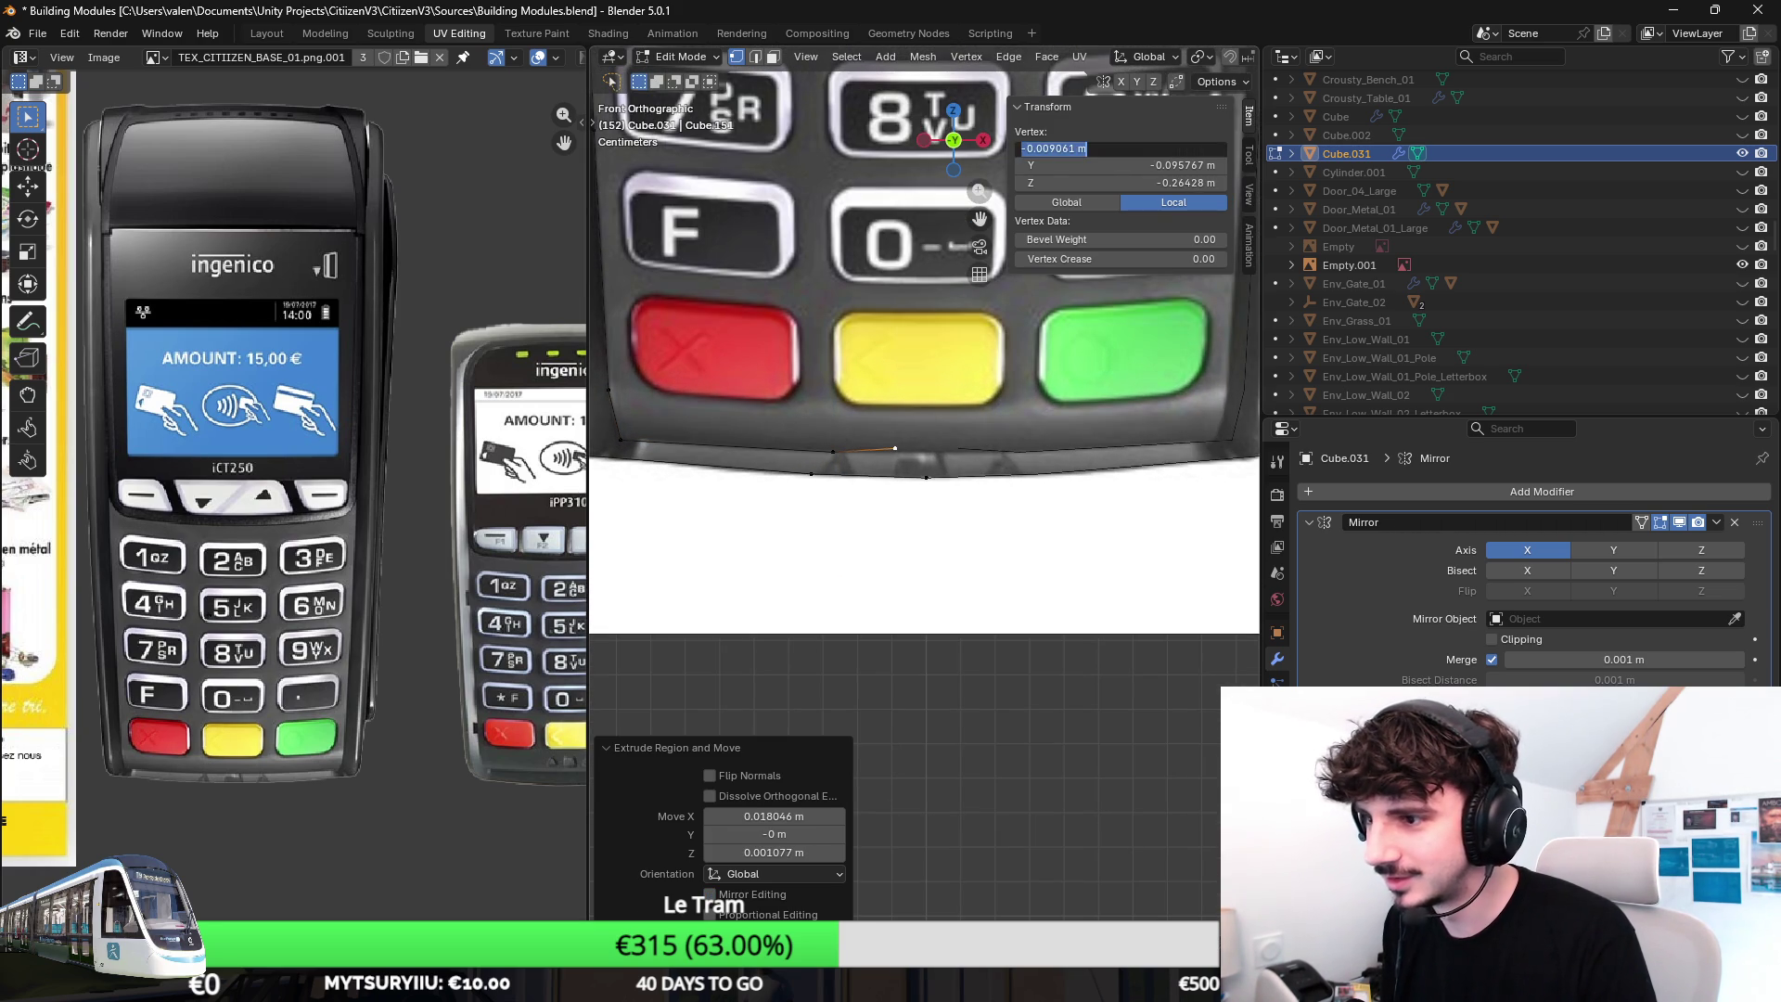
{"action": "left_click", "coordinate": [1165, 147]}
{"action": "type", "text": "0"}
{"action": "key", "text": "Return"}
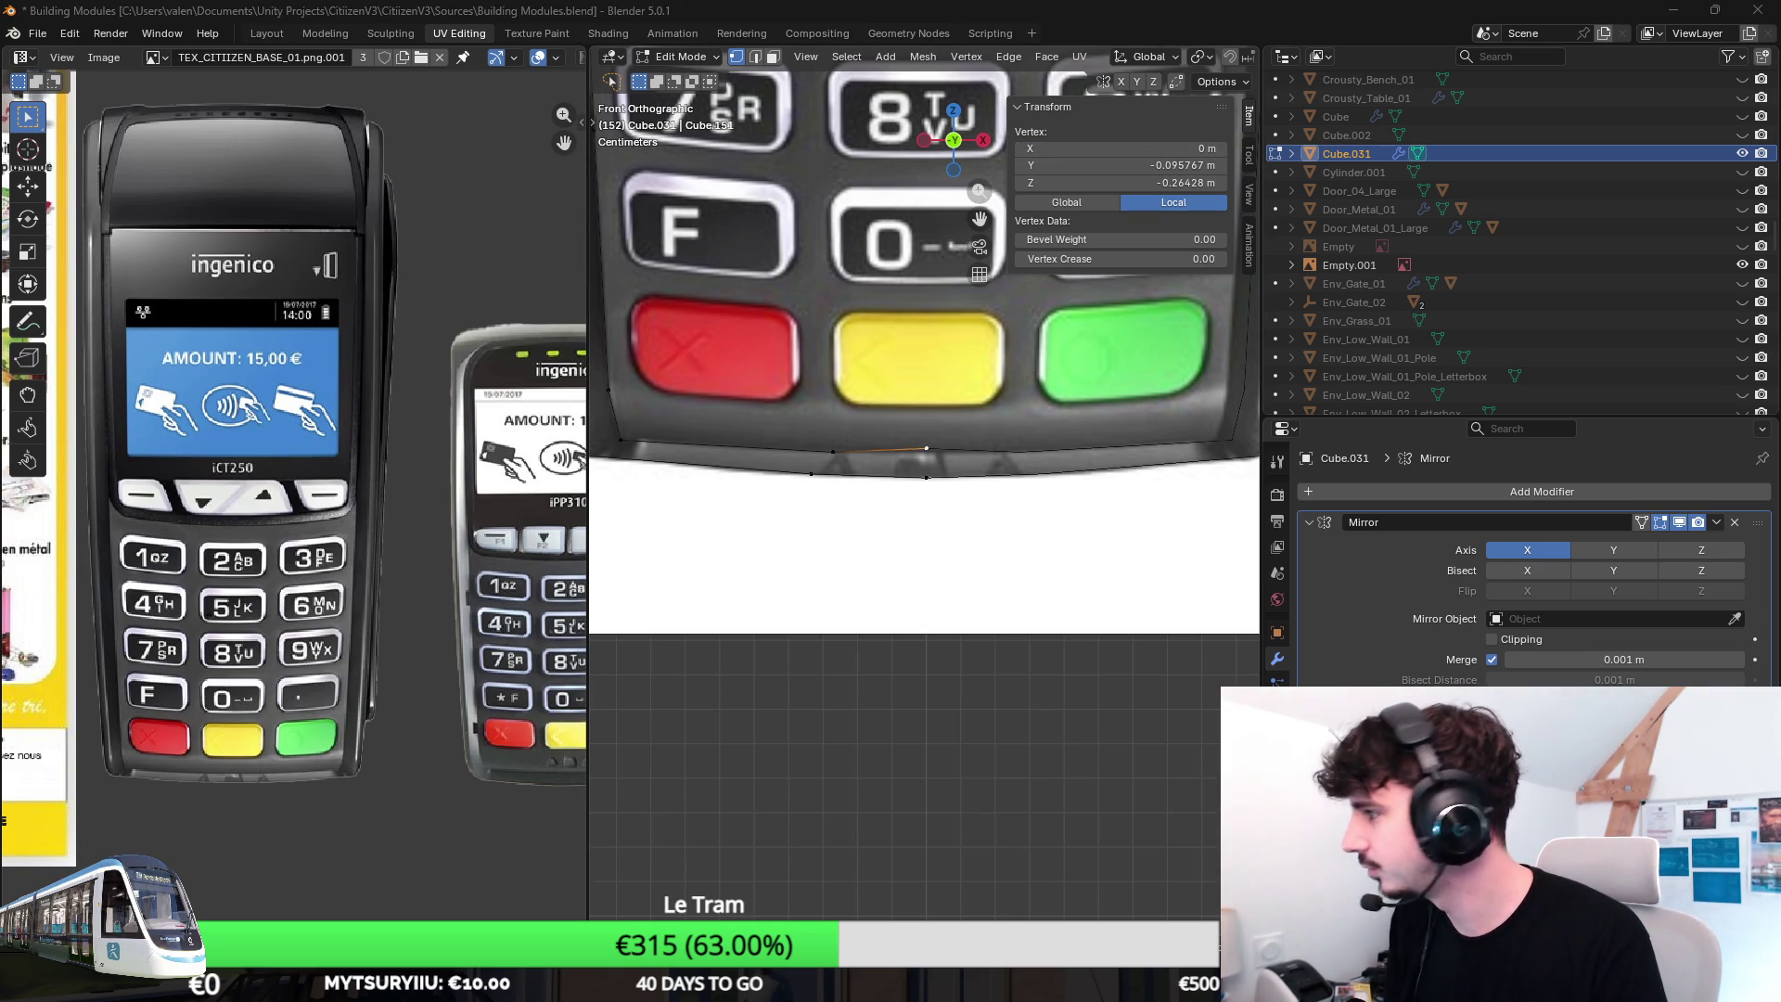
{"action": "scroll", "coordinate": [934, 458], "scroll_direction": "up", "scroll_amount": 2}
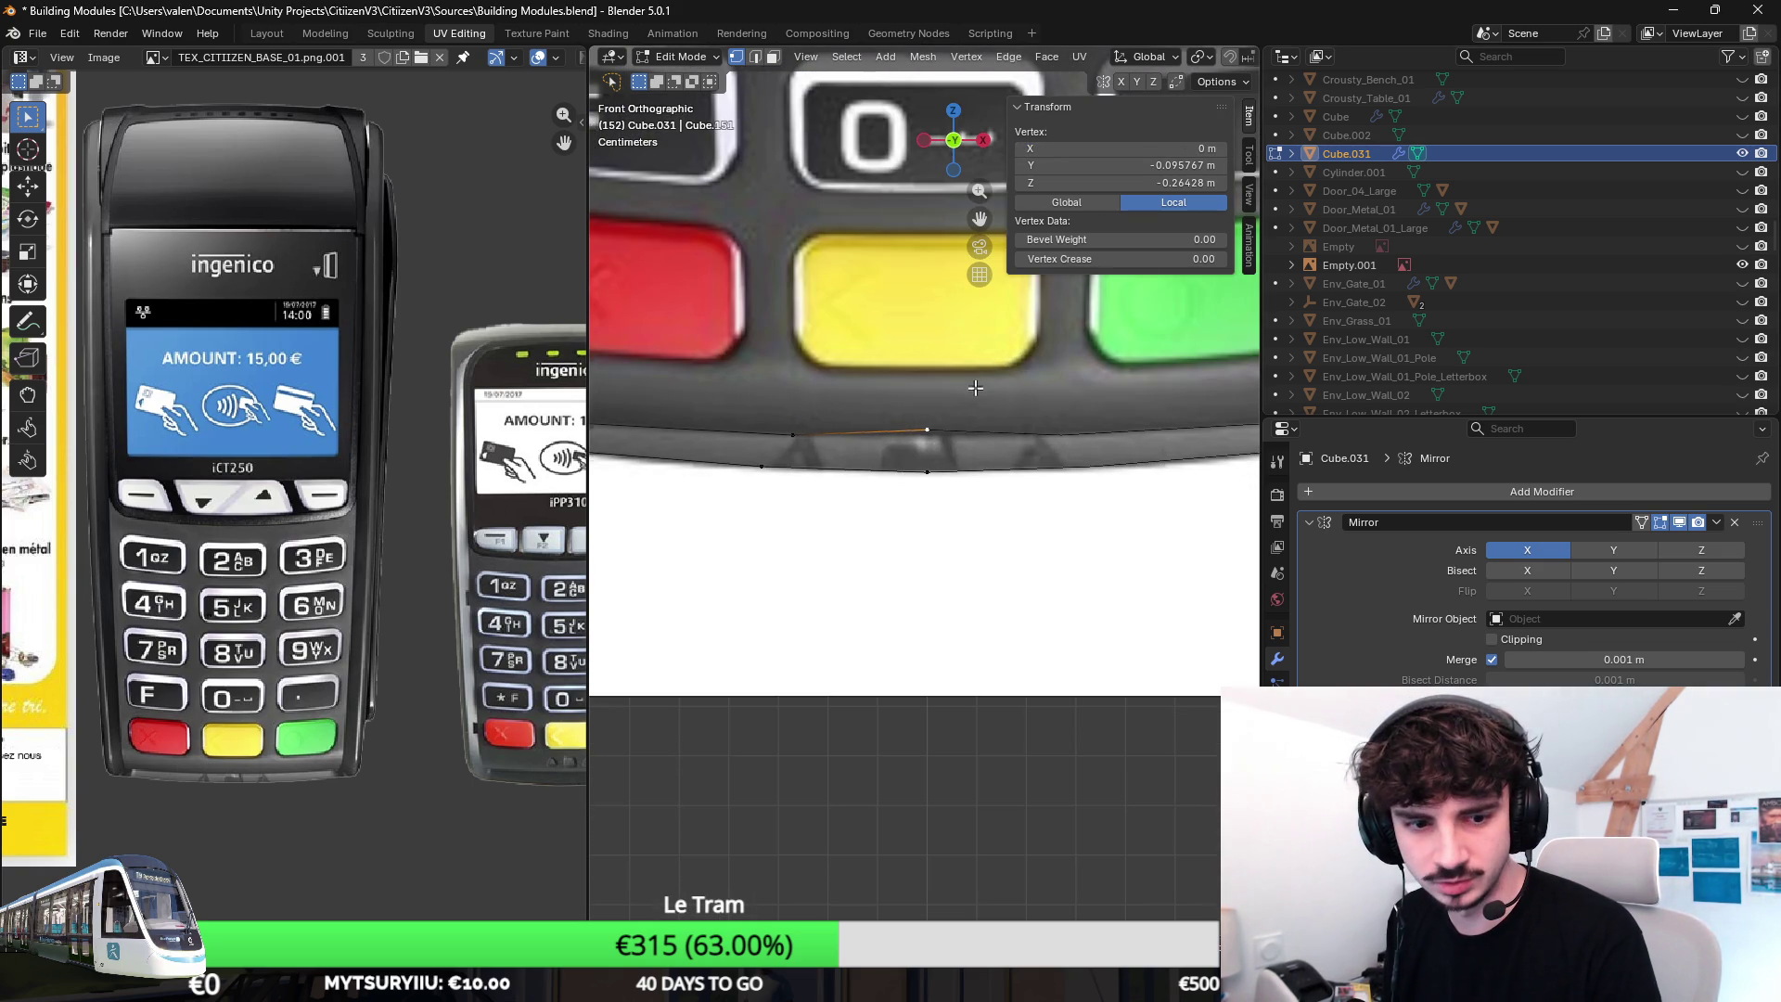
{"action": "scroll", "coordinate": [975, 388], "scroll_direction": "up", "scroll_amount": 1}
{"action": "scroll", "coordinate": [975, 389], "scroll_direction": "up", "scroll_amount": 2}
Lower the centre vertex on Z to match the bottom curve and reframe the keypad in view.
{"action": "key", "text": "g"}
{"action": "key", "text": "z"}
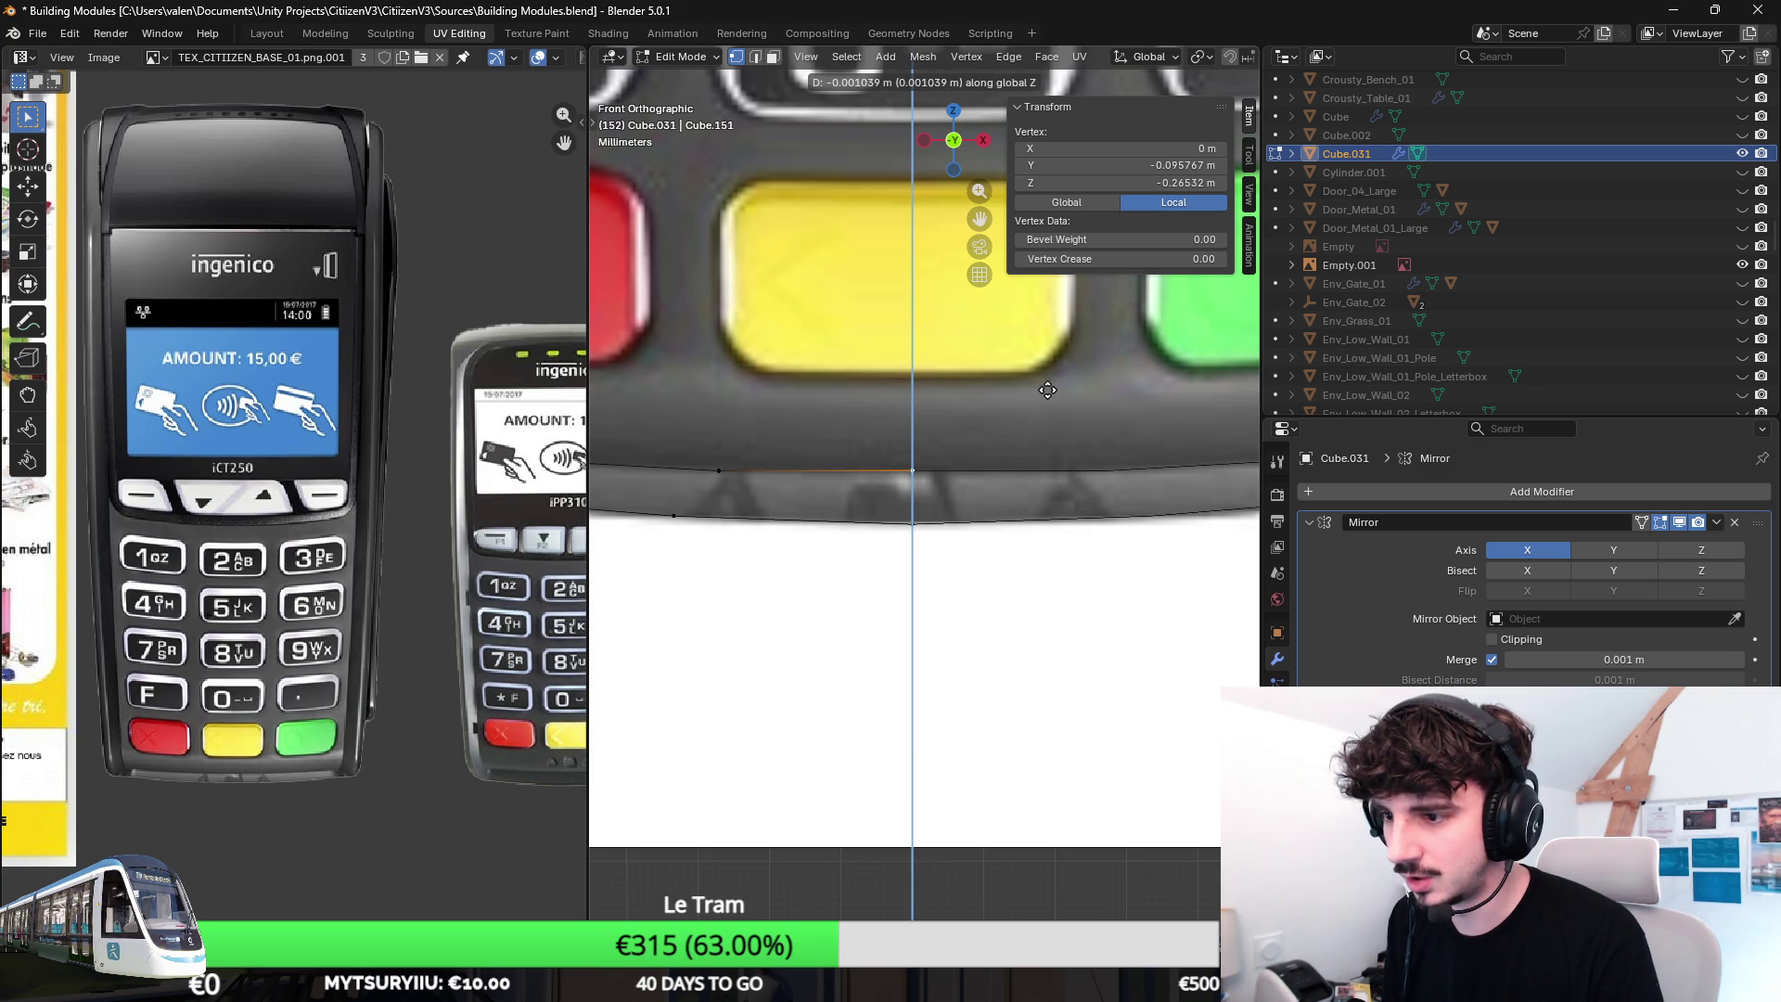
{"action": "scroll", "coordinate": [1047, 389], "scroll_direction": "down", "scroll_amount": 2}
{"action": "left_click", "coordinate": [960, 496]}
{"action": "scroll", "coordinate": [969, 533], "scroll_direction": "down", "scroll_amount": 1}
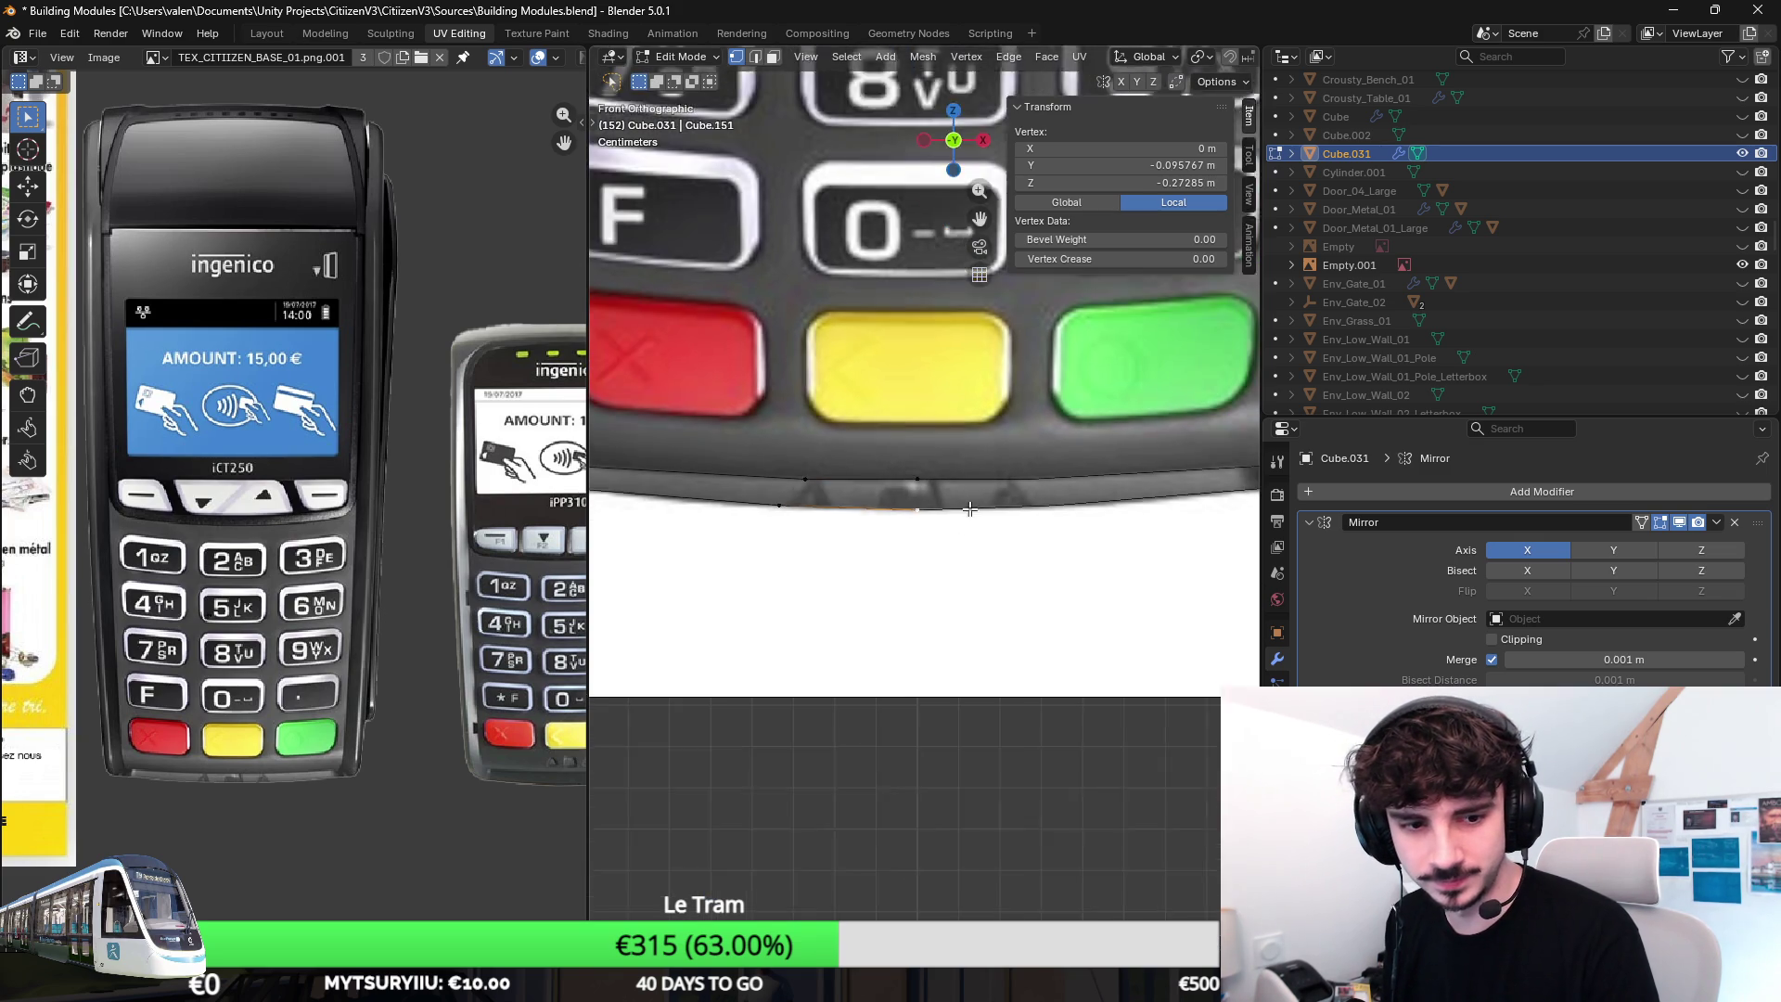
{"action": "scroll", "coordinate": [967, 506], "scroll_direction": "down", "scroll_amount": 1}
{"action": "middle_click_drag", "start_coordinate": [908, 476], "coordinate": [1017, 503], "text": "shift"}
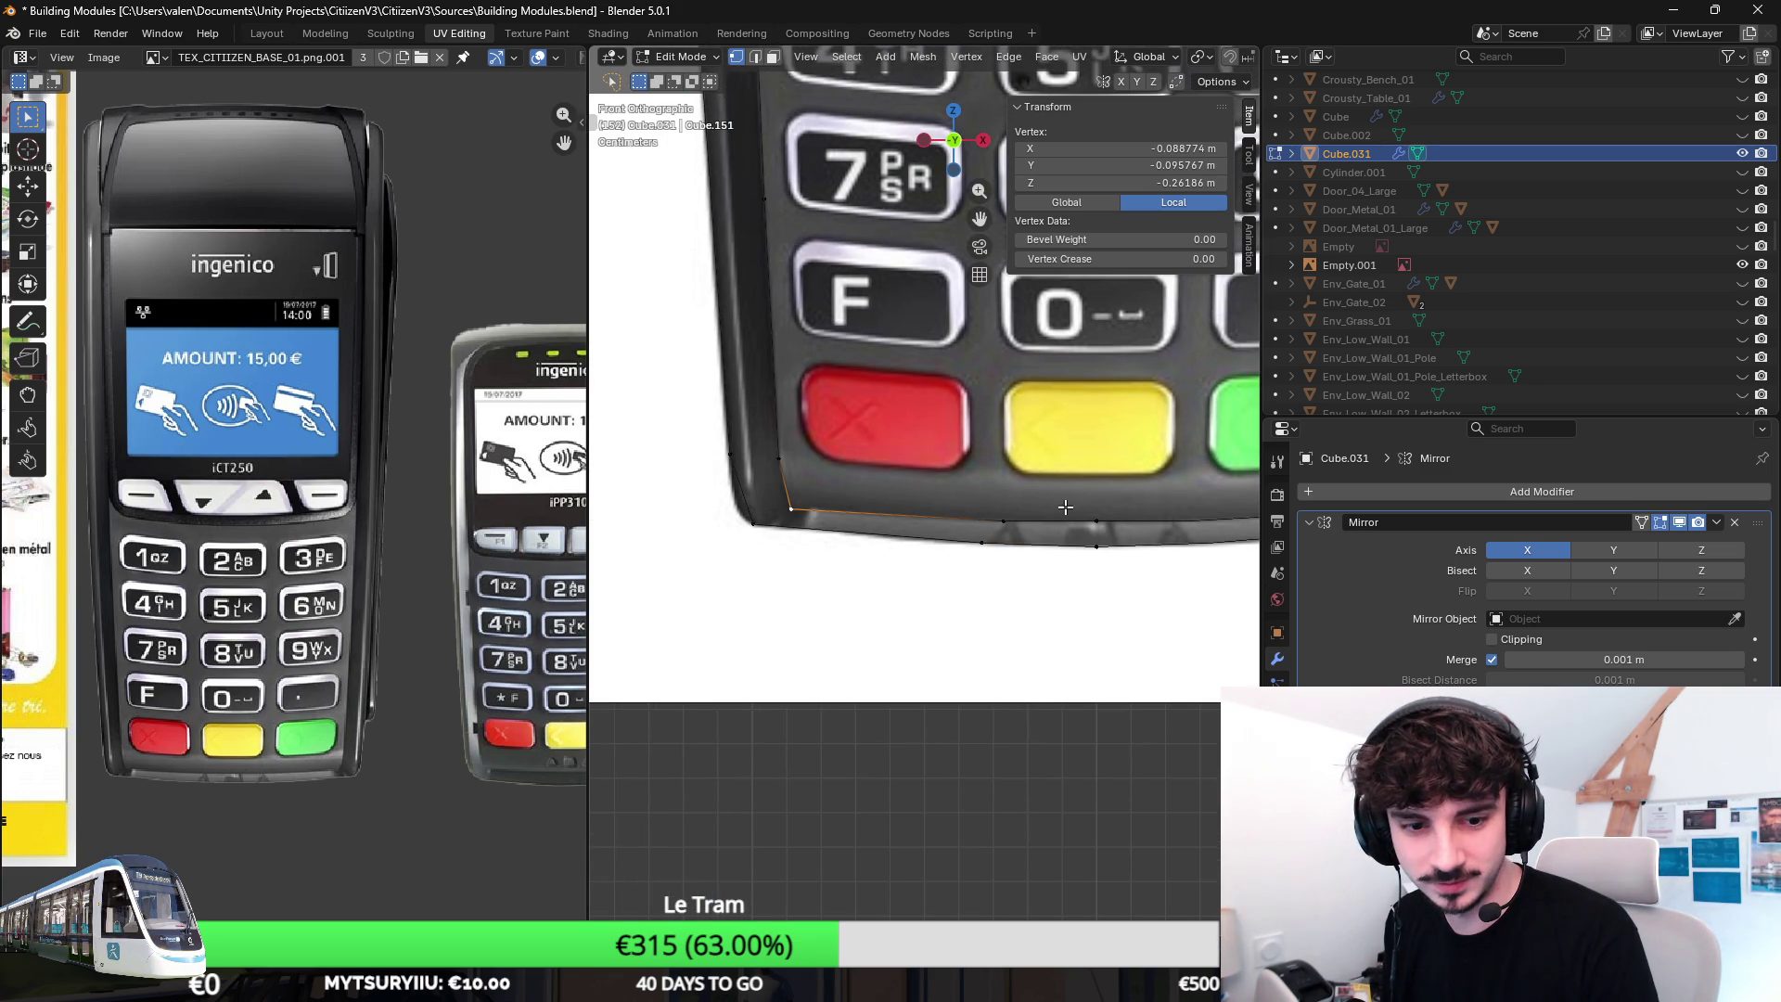
{"action": "scroll", "coordinate": [1064, 508], "scroll_direction": "down", "scroll_amount": 2}
{"action": "middle_click_drag", "start_coordinate": [1058, 408], "coordinate": [982, 658], "text": "shift"}
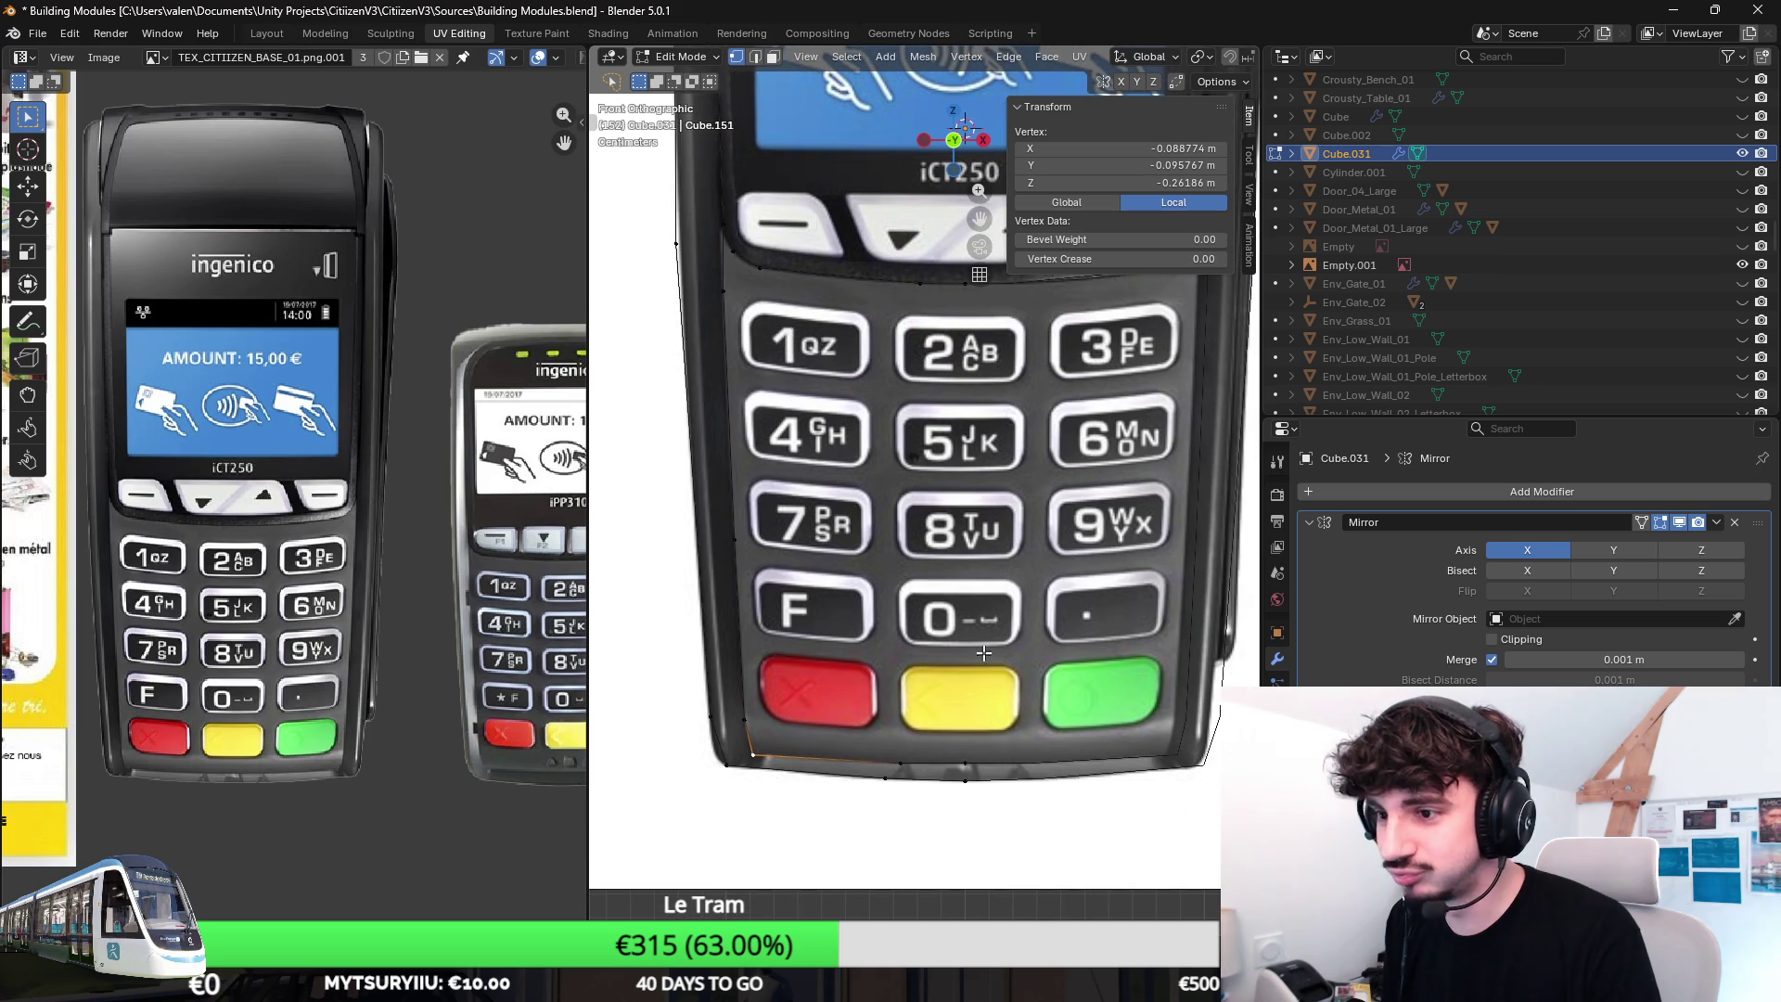
{"action": "scroll", "coordinate": [982, 651], "scroll_direction": "down", "scroll_amount": 2}
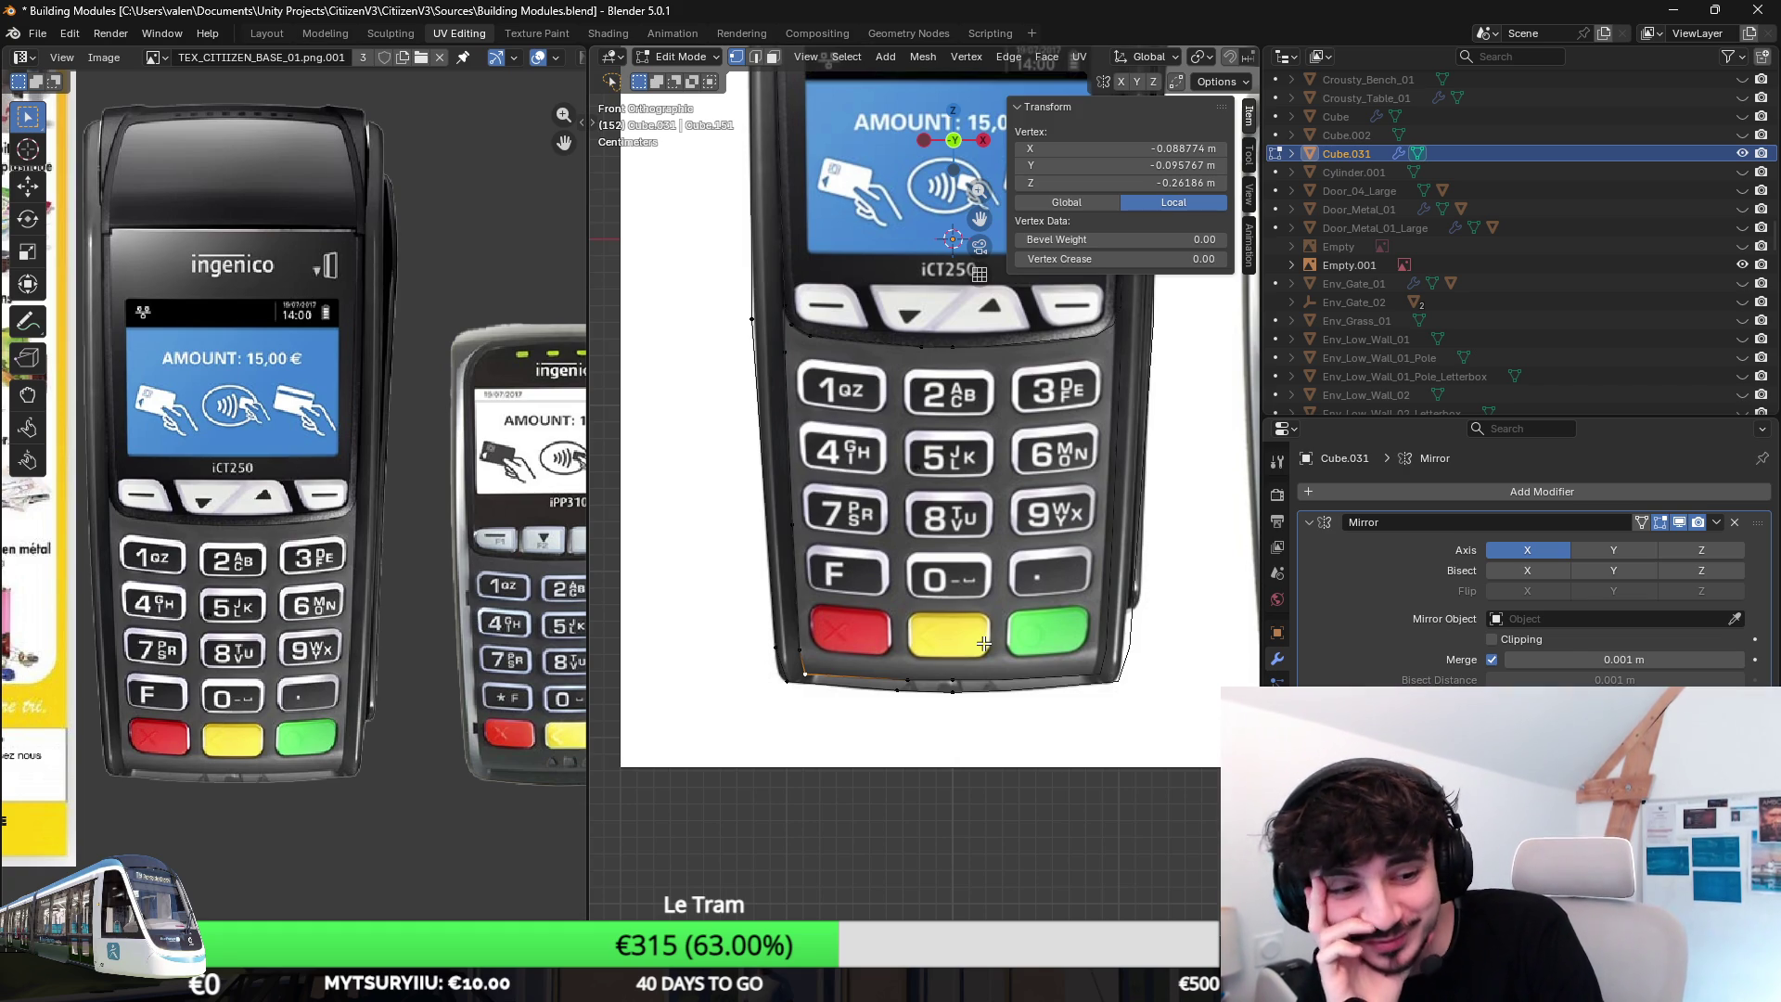
{"action": "scroll", "coordinate": [953, 655], "scroll_direction": "down", "scroll_amount": 2}
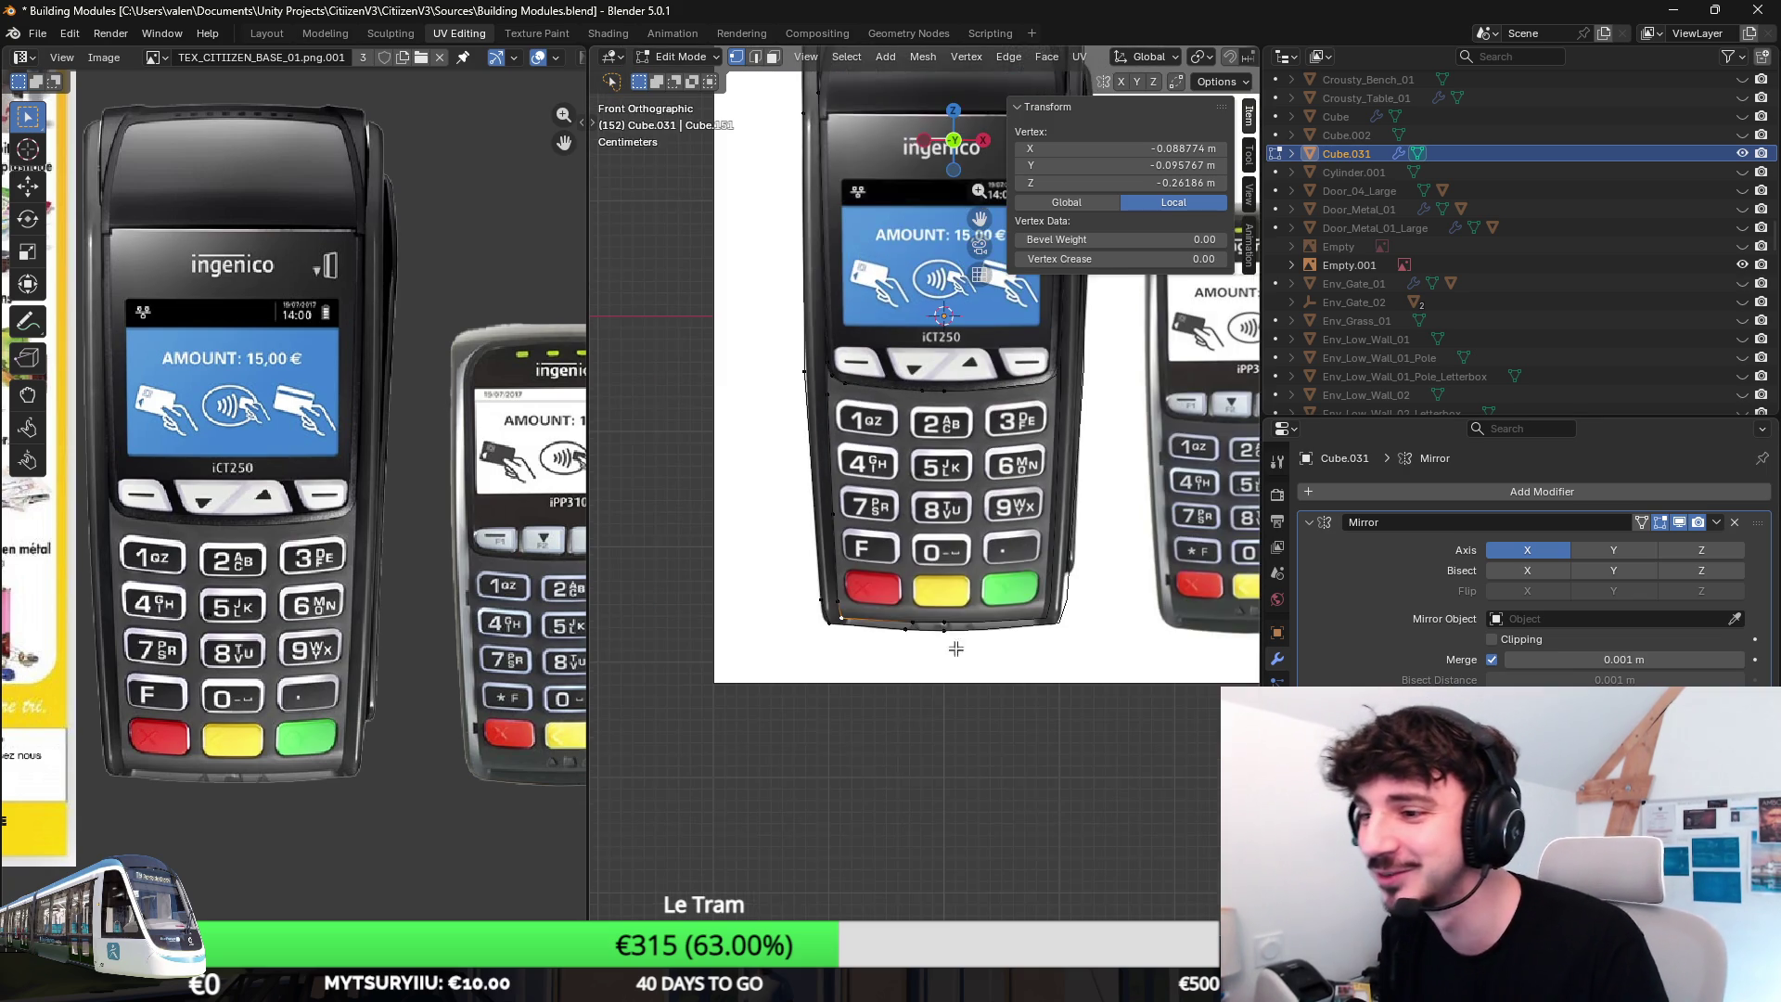
In front view, extrude a new vertex onto the upper side edge and set its X coordinate to 0.
{"action": "middle_click_drag", "start_coordinate": [953, 655], "coordinate": [959, 519]}
{"action": "scroll", "coordinate": [959, 520], "scroll_direction": "down", "scroll_amount": 3}
{"action": "scroll", "coordinate": [959, 519], "scroll_direction": "up", "scroll_amount": 1}
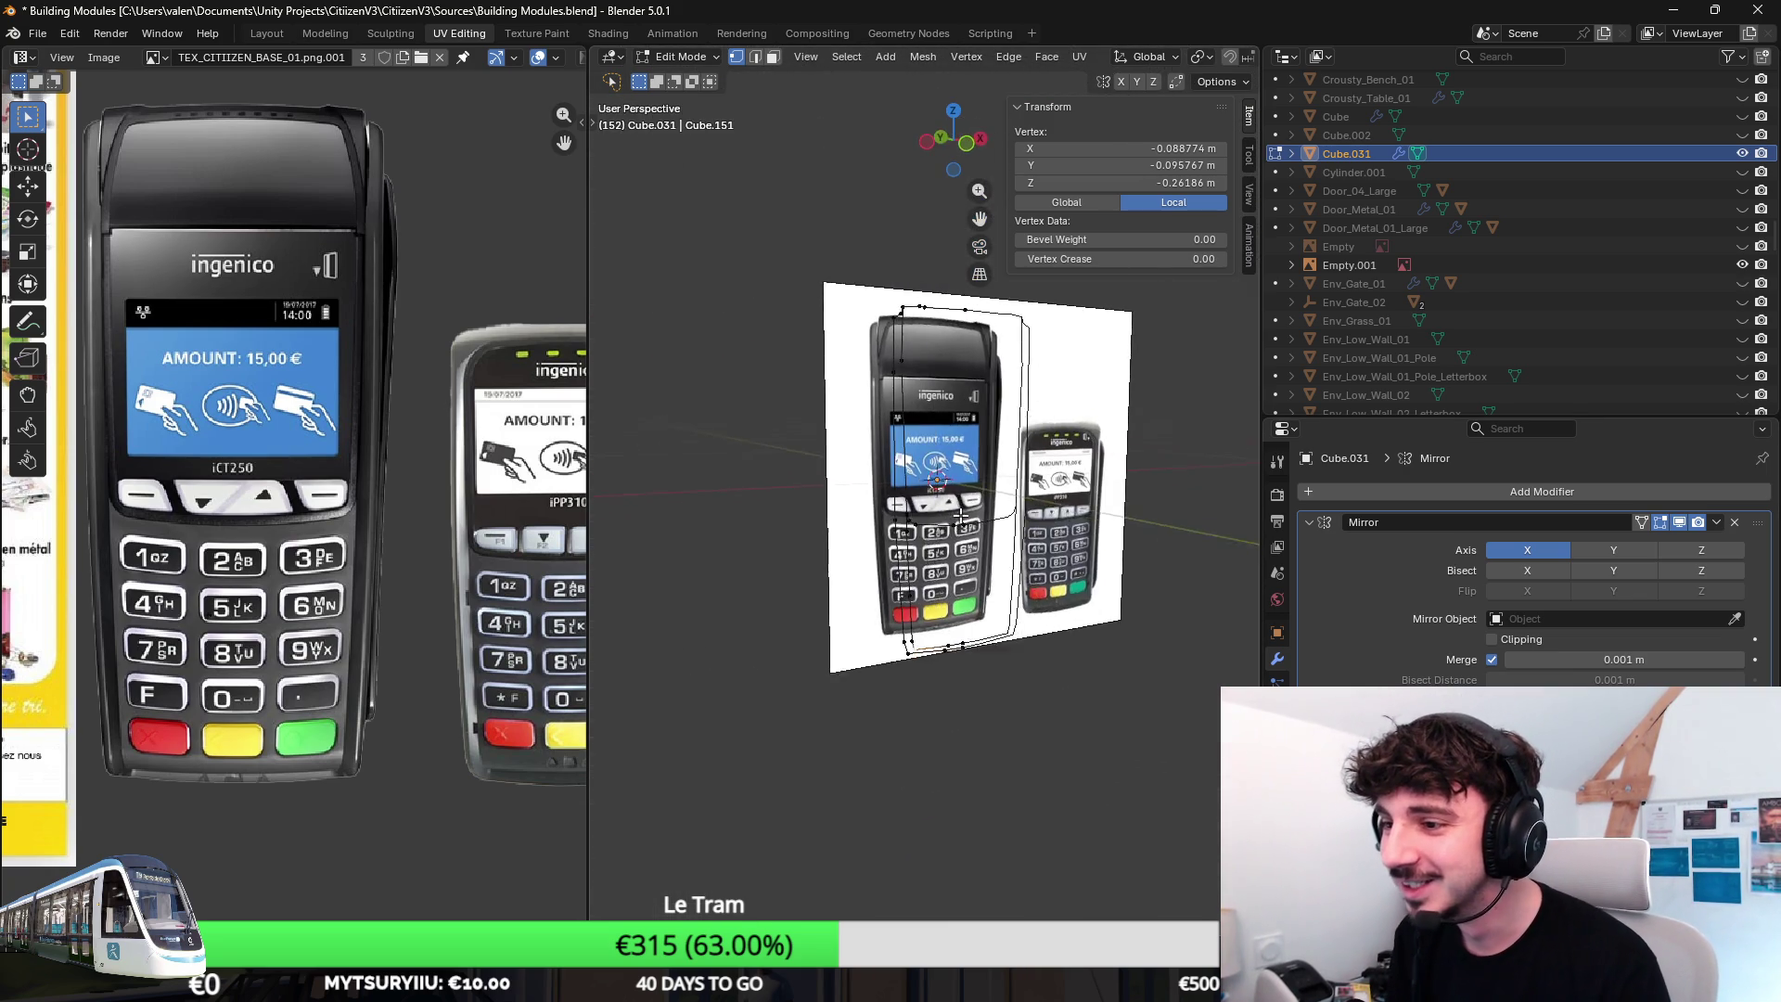
{"action": "scroll", "coordinate": [960, 518], "scroll_direction": "up", "scroll_amount": 2}
{"action": "scroll", "coordinate": [960, 518], "scroll_direction": "up", "scroll_amount": 1}
{"action": "scroll", "coordinate": [946, 522], "scroll_direction": "up", "scroll_amount": 1}
{"action": "key", "text": "KP_1"}
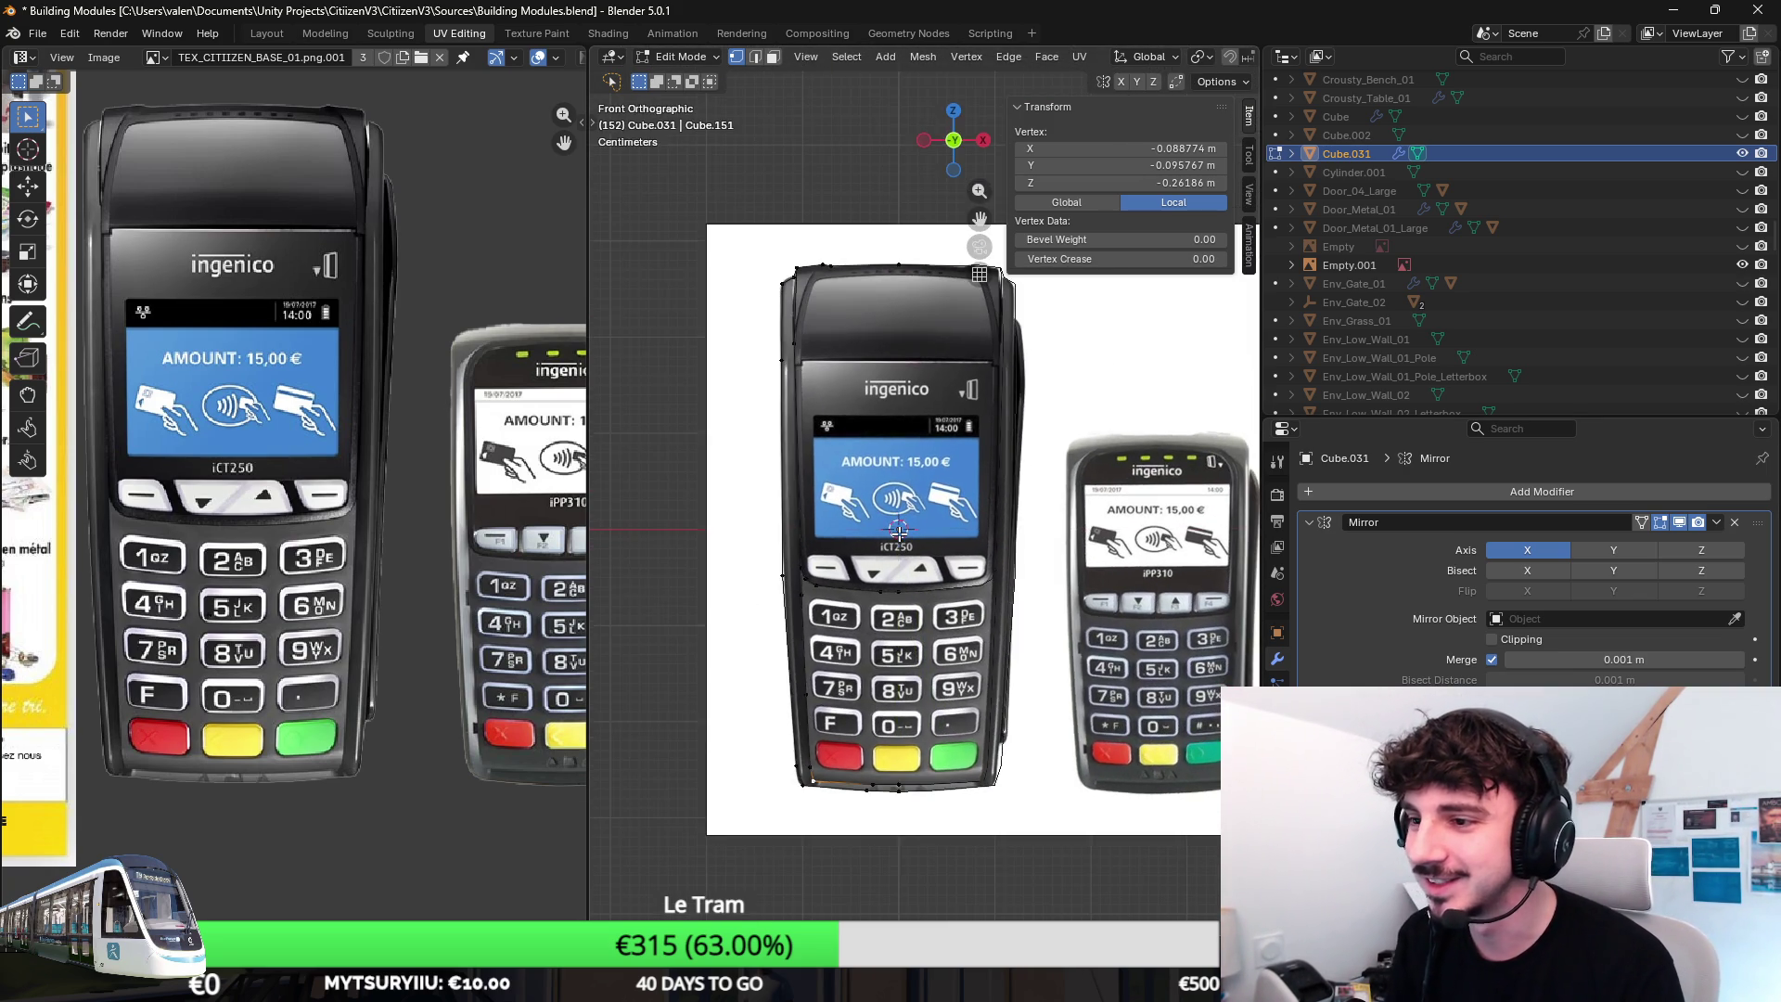
{"action": "scroll", "coordinate": [898, 533], "scroll_direction": "up", "scroll_amount": 4}
{"action": "scroll", "coordinate": [897, 534], "scroll_direction": "up", "scroll_amount": 2}
{"action": "middle_click_drag", "start_coordinate": [775, 418], "coordinate": [844, 424], "text": "shift"}
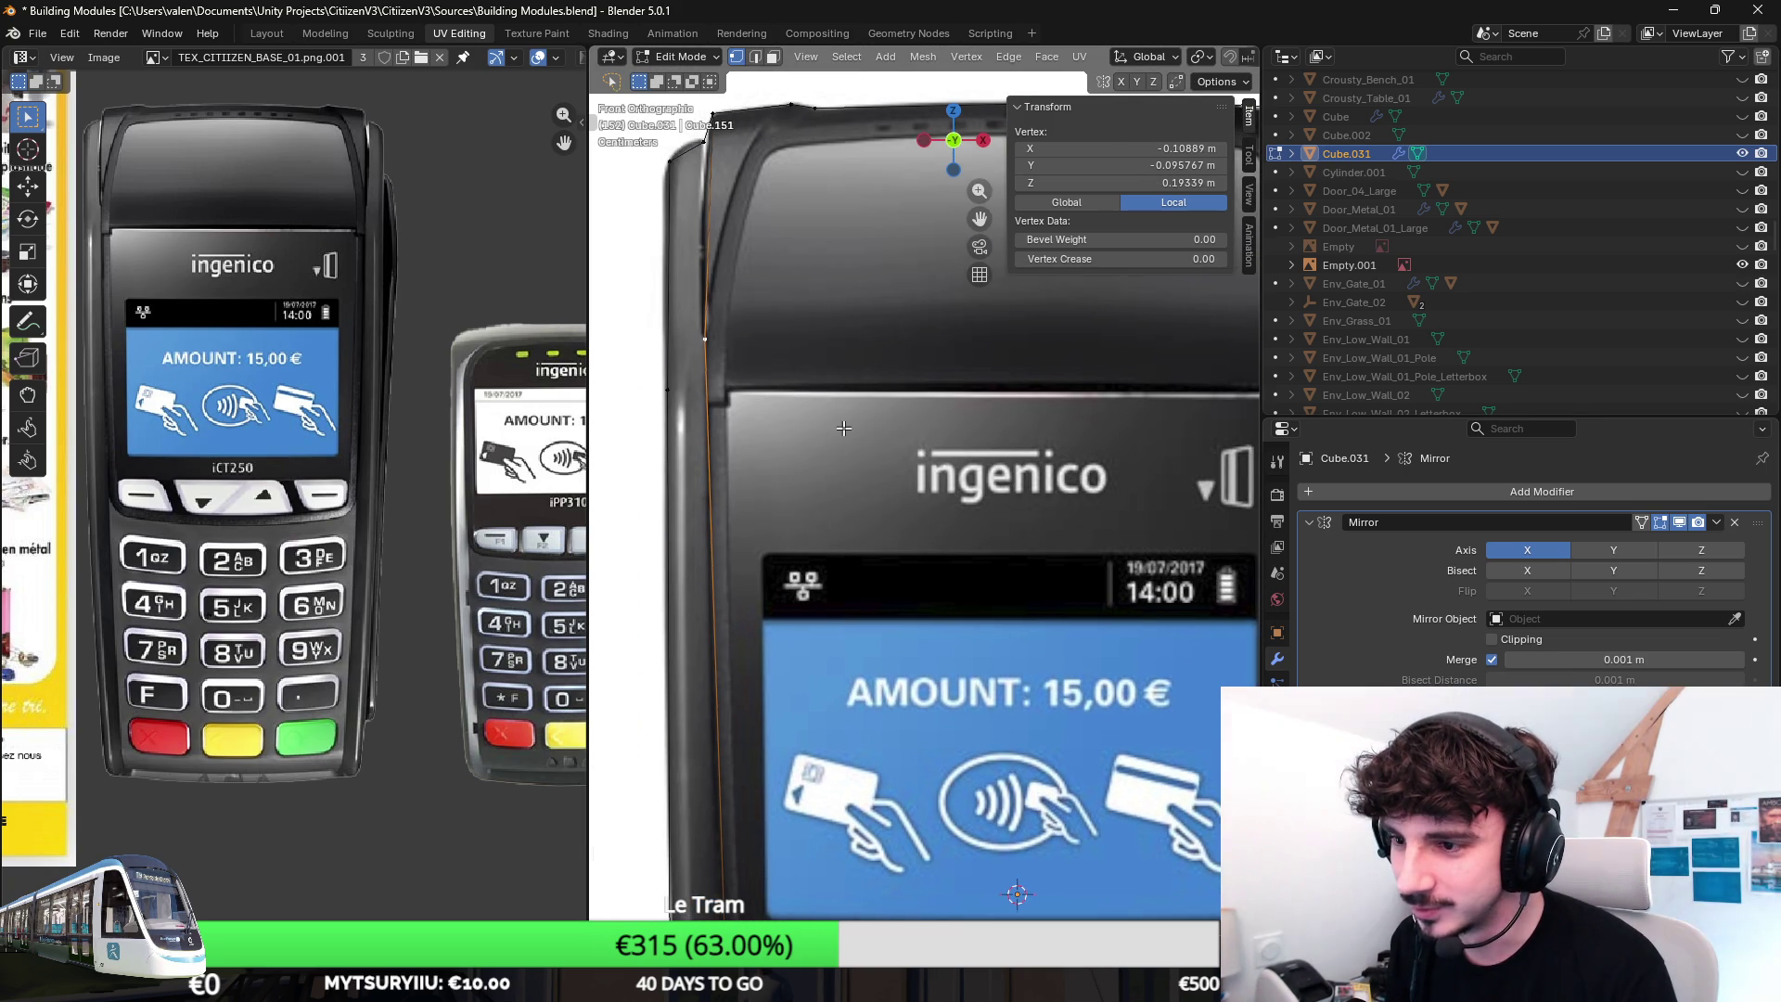
{"action": "left_click", "coordinate": [871, 498]}
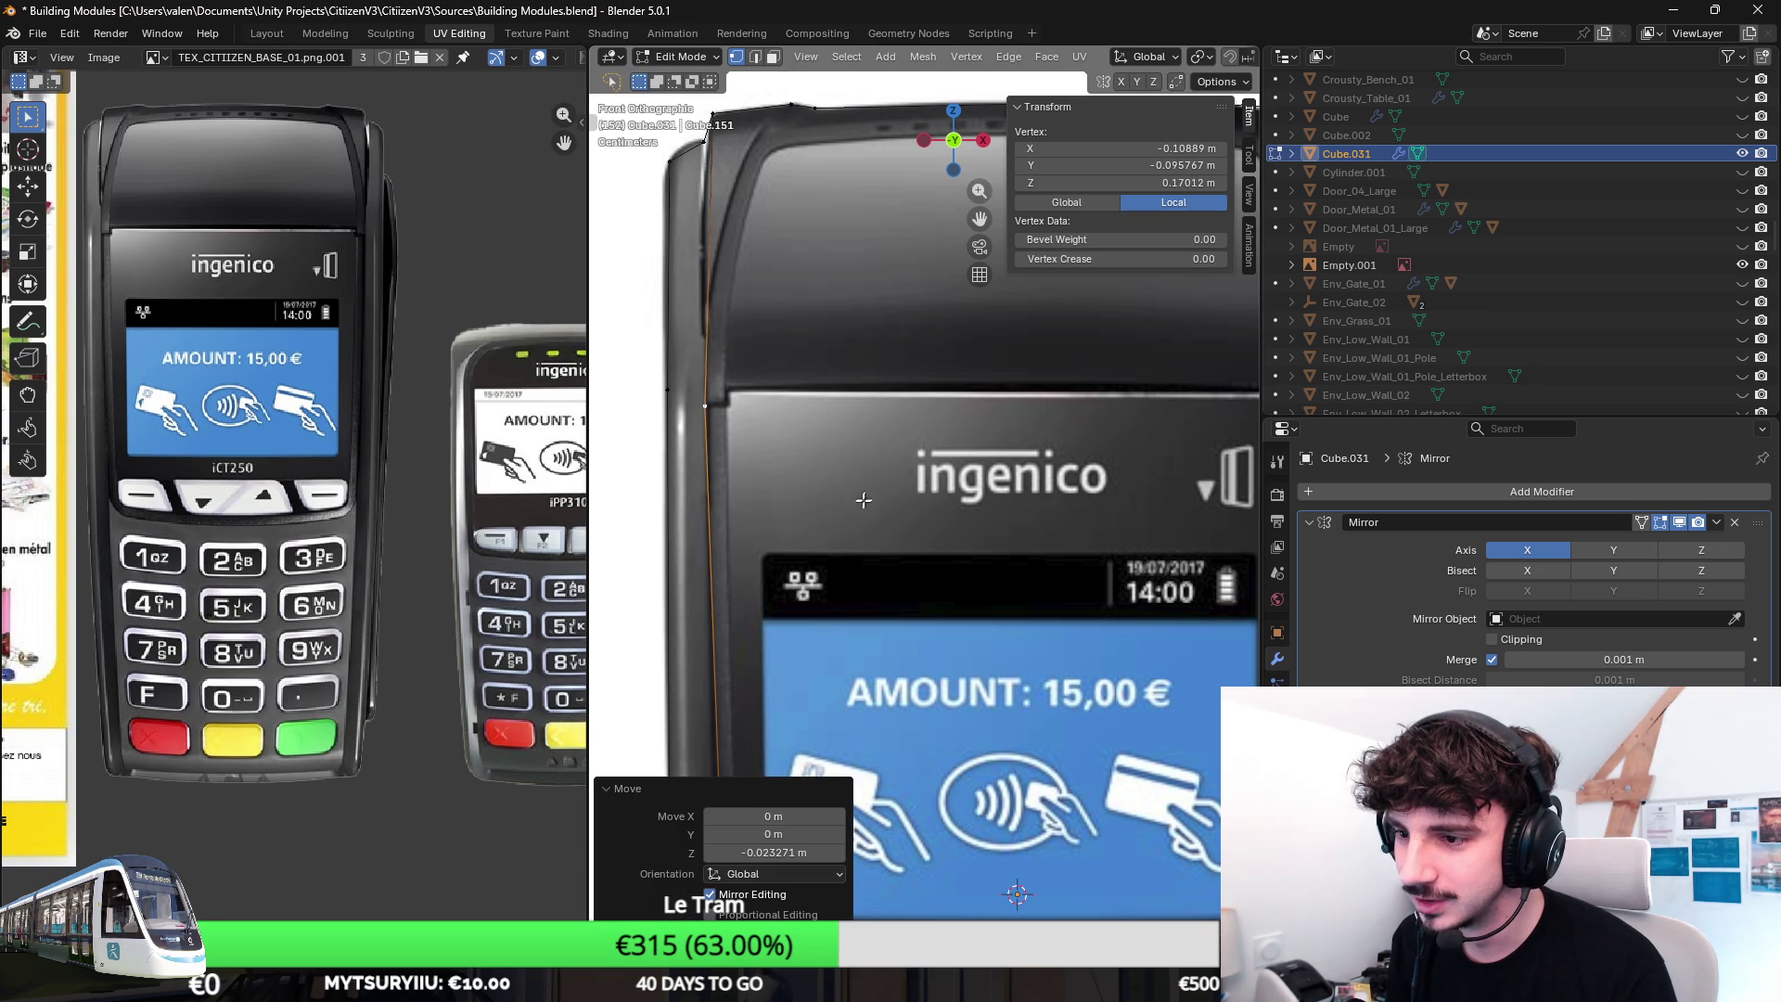
{"action": "key", "text": "g"}
{"action": "key", "text": "Escape"}
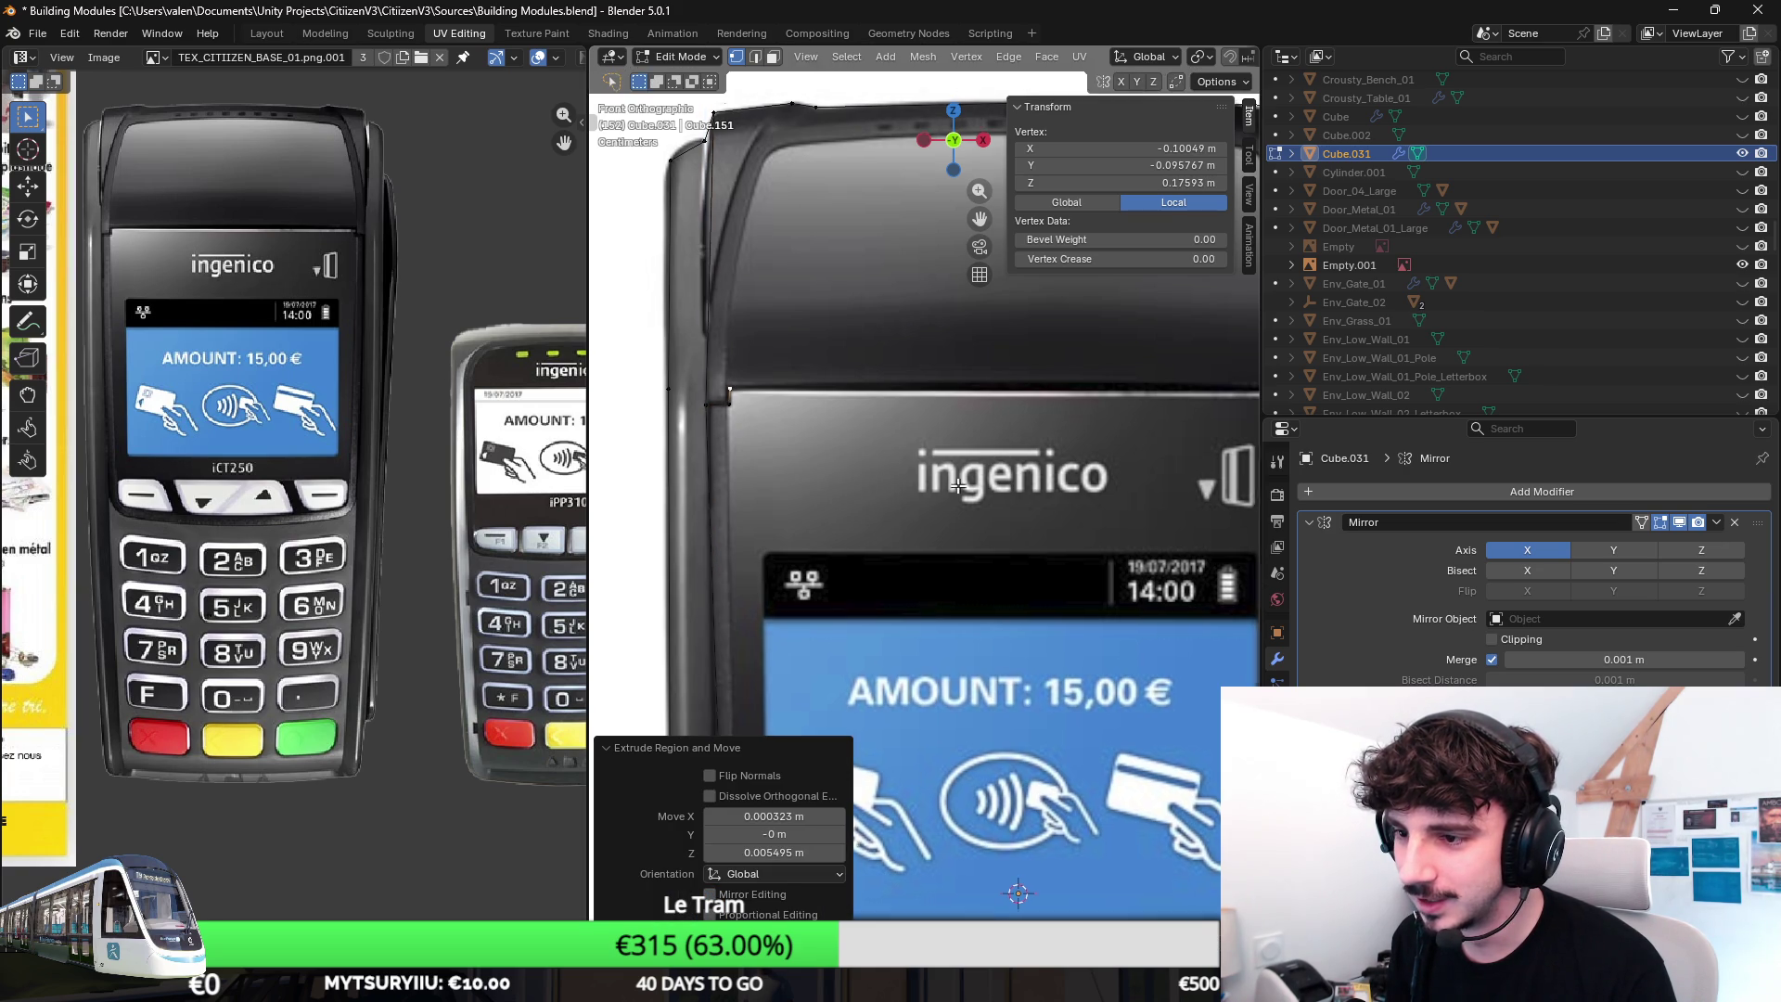
{"action": "scroll", "coordinate": [876, 482], "scroll_direction": "down", "scroll_amount": 3}
{"action": "key", "text": "g"}
{"action": "left_click", "coordinate": [905, 496]}
{"action": "double_click", "coordinate": [1157, 148]}
{"action": "type", "text": "0"}
{"action": "key", "text": "Return"}
{"action": "scroll", "coordinate": [1036, 392], "scroll_direction": "up", "scroll_amount": 2}
{"action": "scroll", "coordinate": [1001, 393], "scroll_direction": "up", "scroll_amount": 3}
{"action": "scroll", "coordinate": [960, 393], "scroll_direction": "up", "scroll_amount": 1}
{"action": "scroll", "coordinate": [925, 393], "scroll_direction": "up", "scroll_amount": 2}
Move the vertex sideways then on Z to sit at the housing step's corner (X −0.101, Z 0.170).
{"action": "key", "text": "g"}
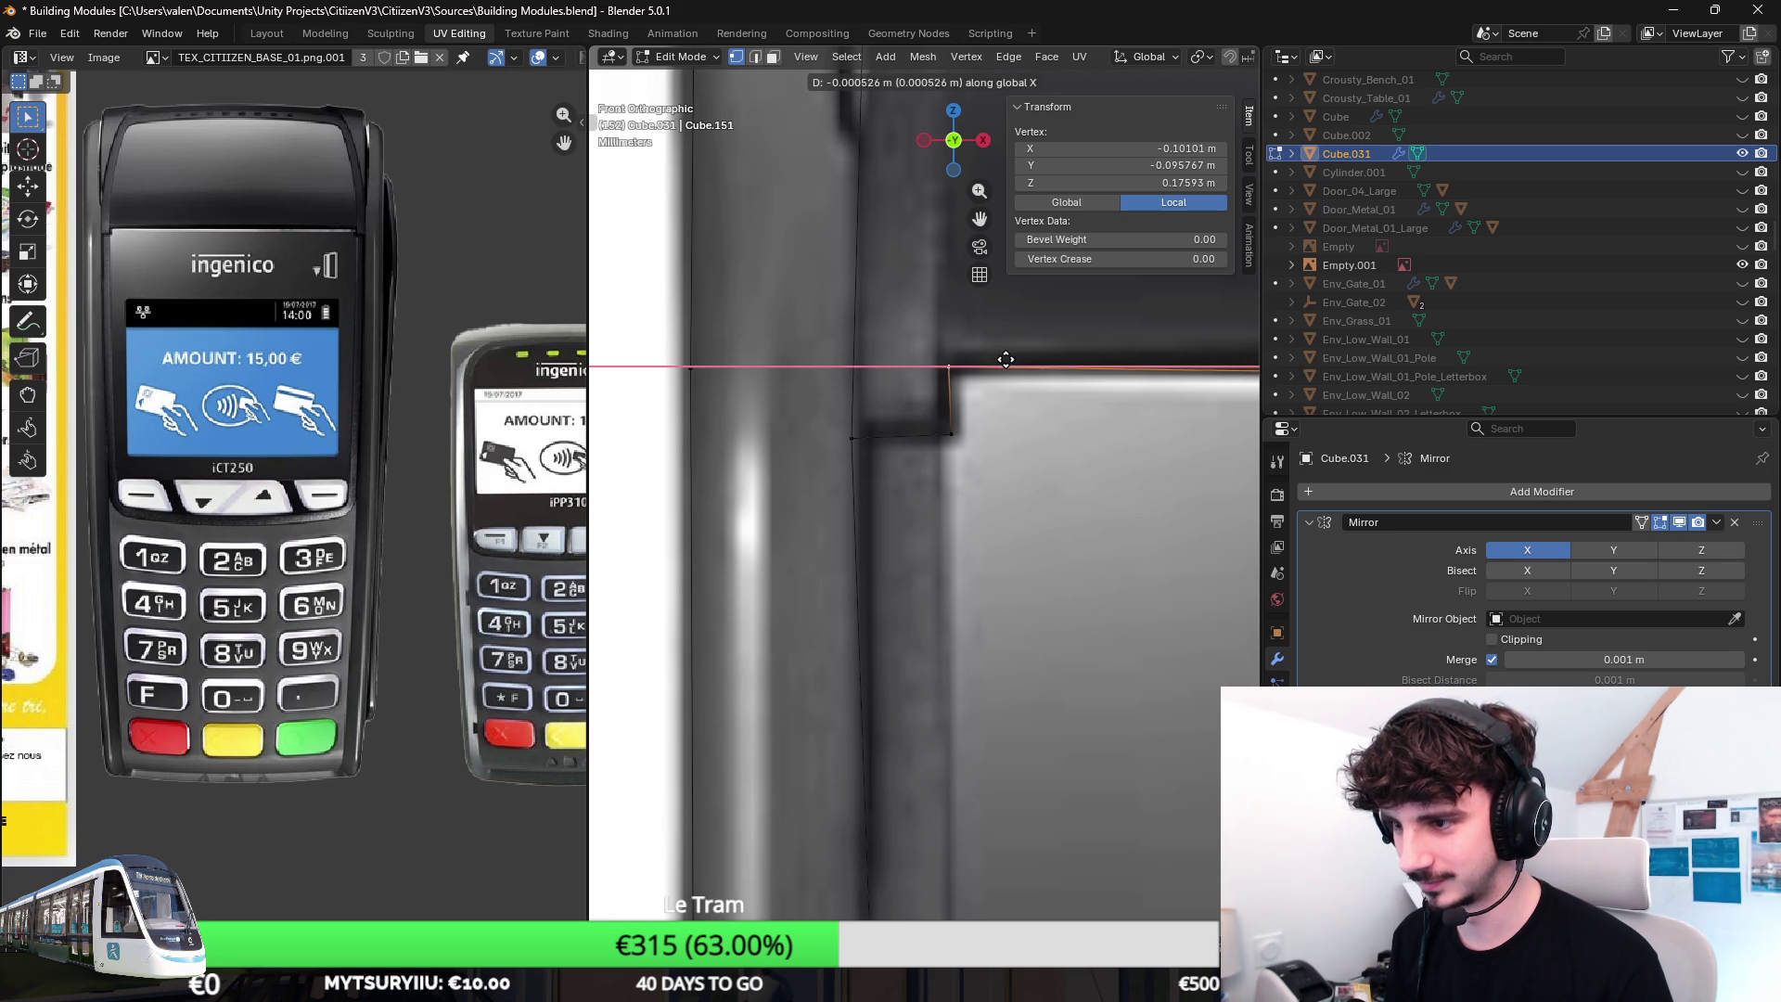
{"action": "left_click", "coordinate": [1035, 425]}
{"action": "key", "text": "g"}
{"action": "key", "text": "z"}
{"action": "left_click", "coordinate": [1035, 428]}
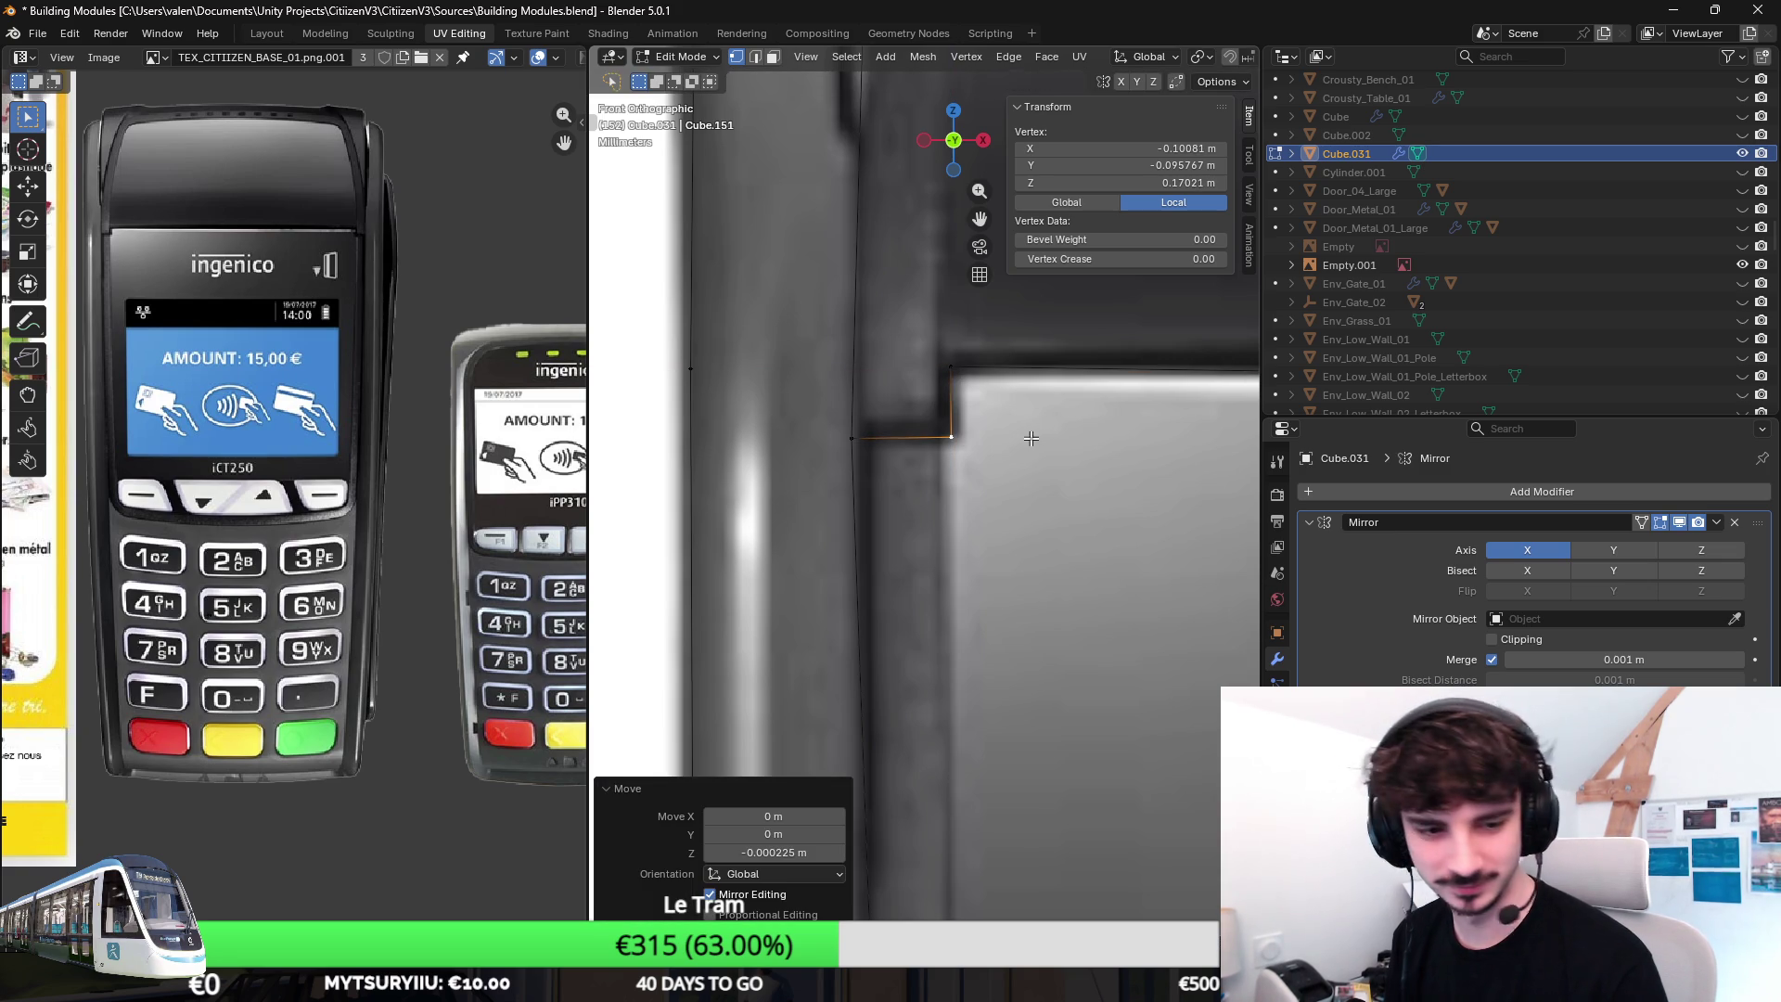
{"action": "scroll", "coordinate": [1037, 428], "scroll_direction": "down", "scroll_amount": 3}
{"action": "scroll", "coordinate": [1058, 473], "scroll_direction": "down", "scroll_amount": 2}
{"action": "scroll", "coordinate": [1073, 528], "scroll_direction": "down", "scroll_amount": 4}
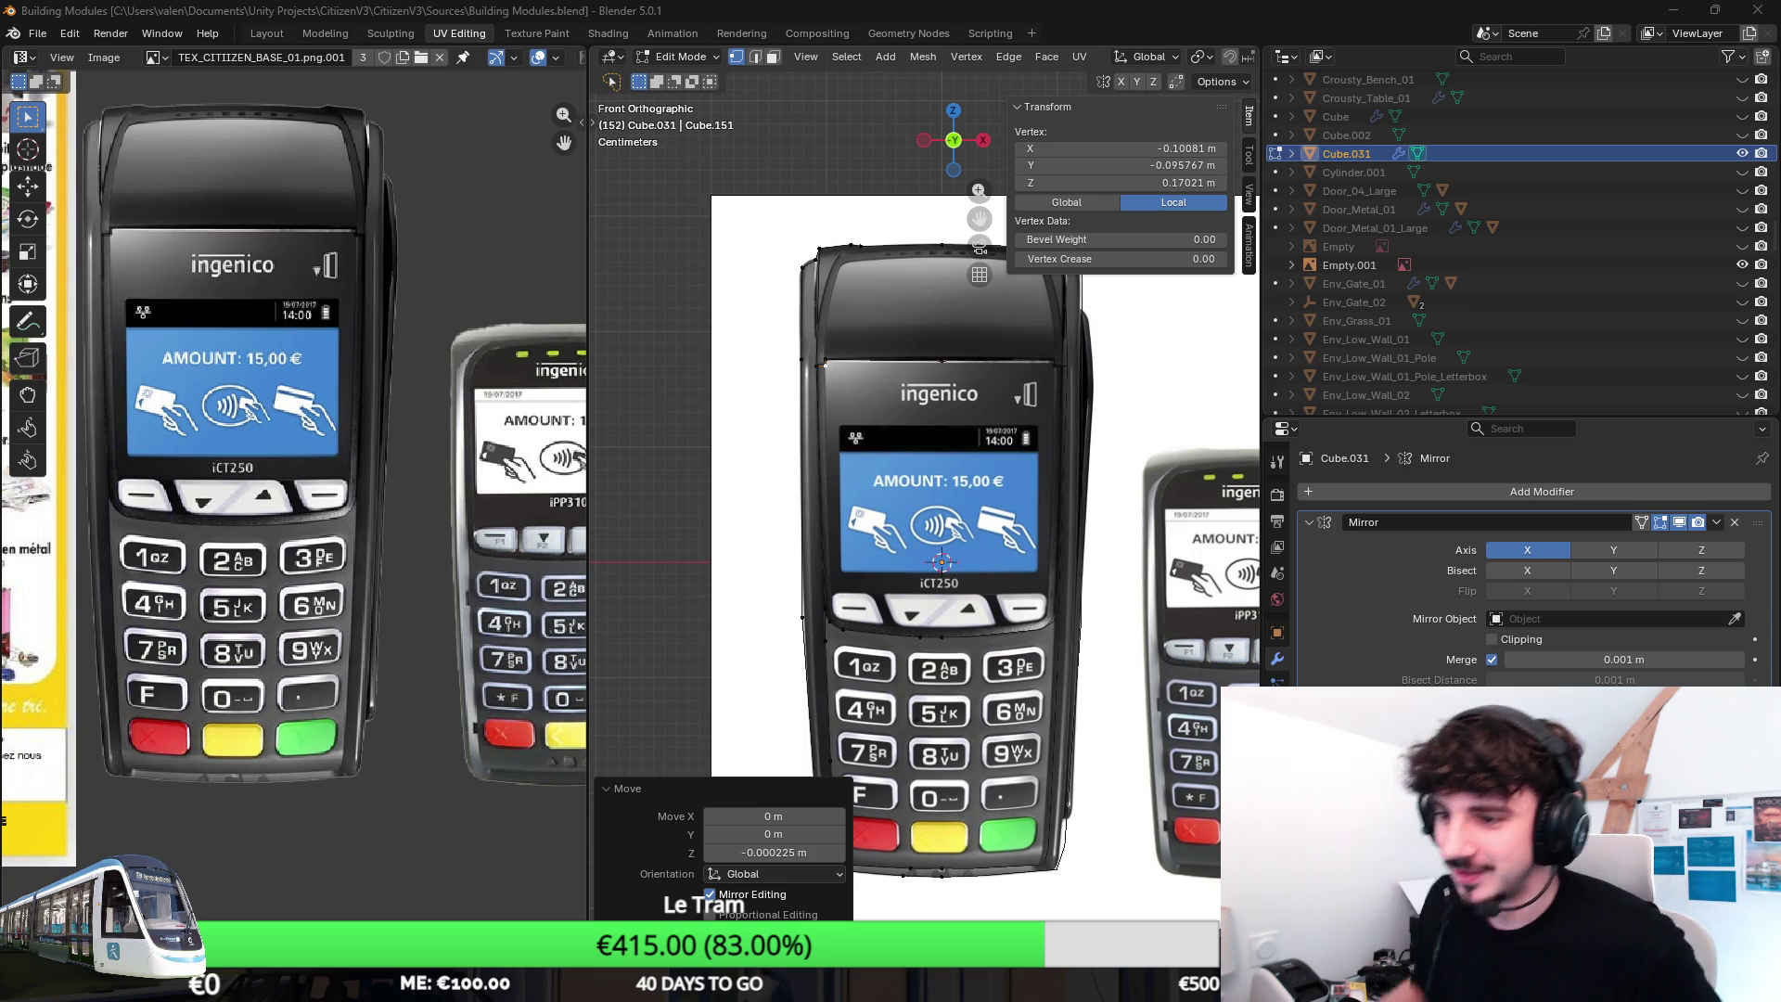
In front view, pull the top-left corner vertex onto the outline and raise a side vertex on Z.
{"action": "middle_click_drag", "start_coordinate": [648, 493], "coordinate": [831, 451]}
{"action": "scroll", "coordinate": [831, 453], "scroll_direction": "down", "scroll_amount": 4}
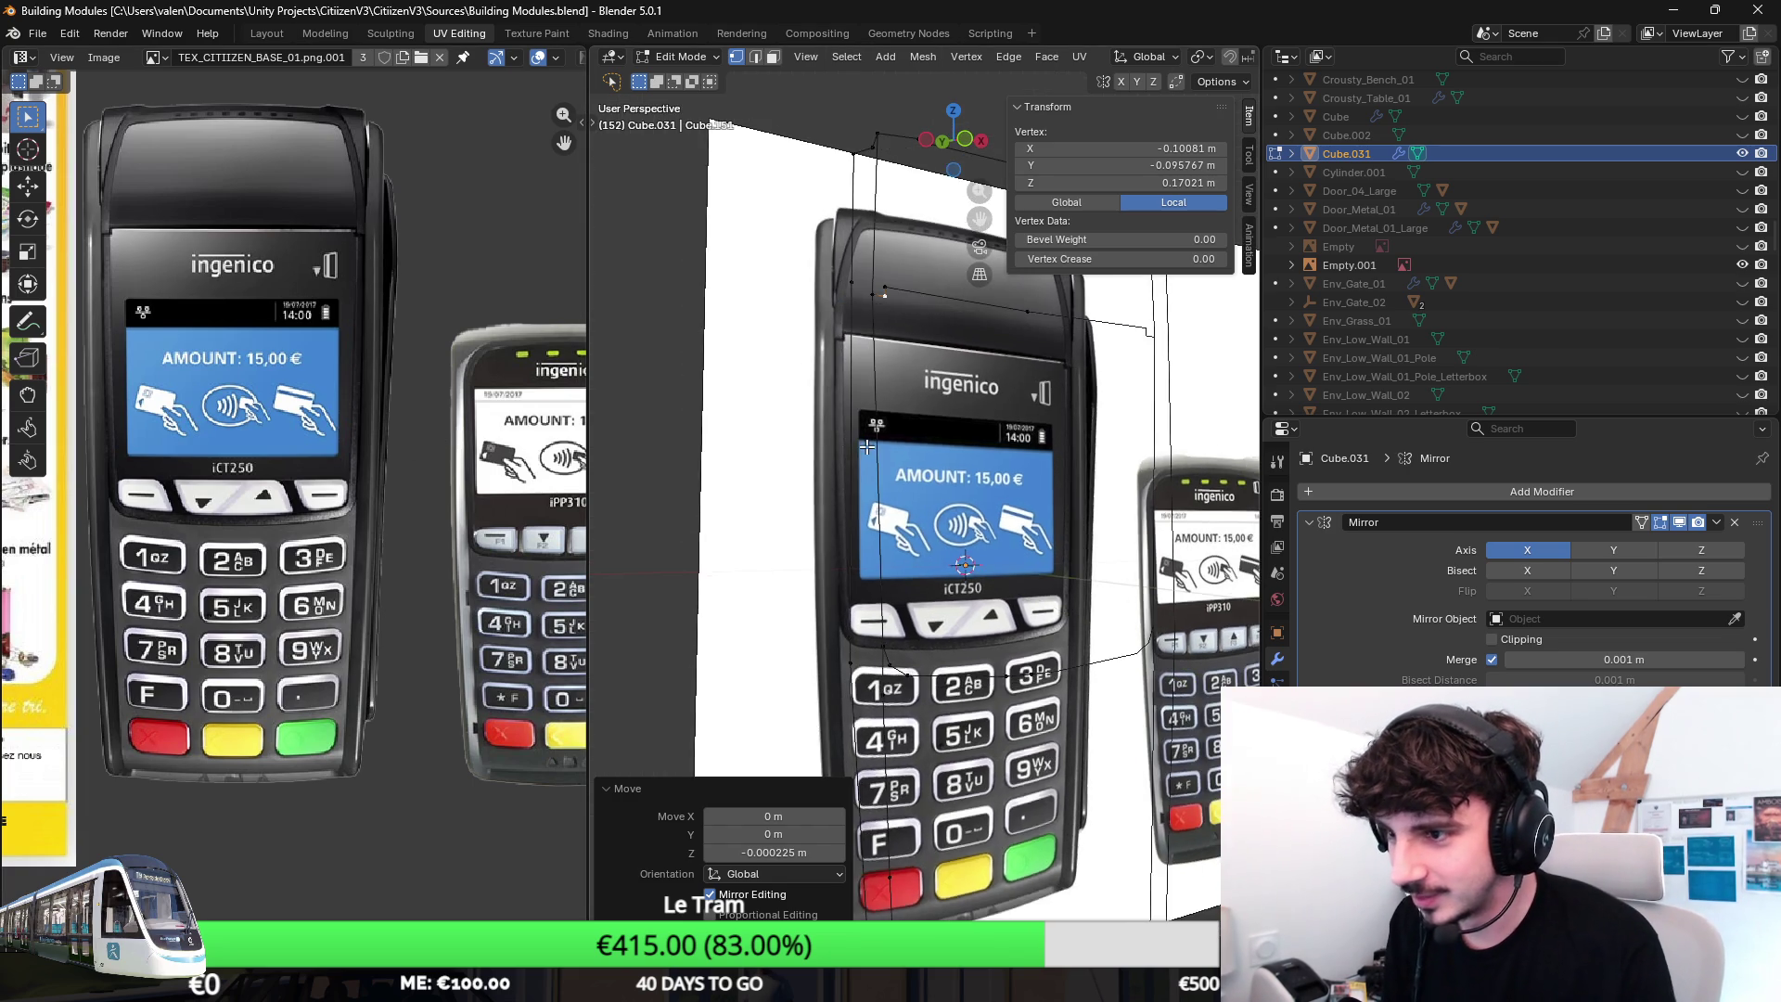
{"action": "key", "text": "KP_1"}
{"action": "scroll", "coordinate": [841, 454], "scroll_direction": "up", "scroll_amount": 2}
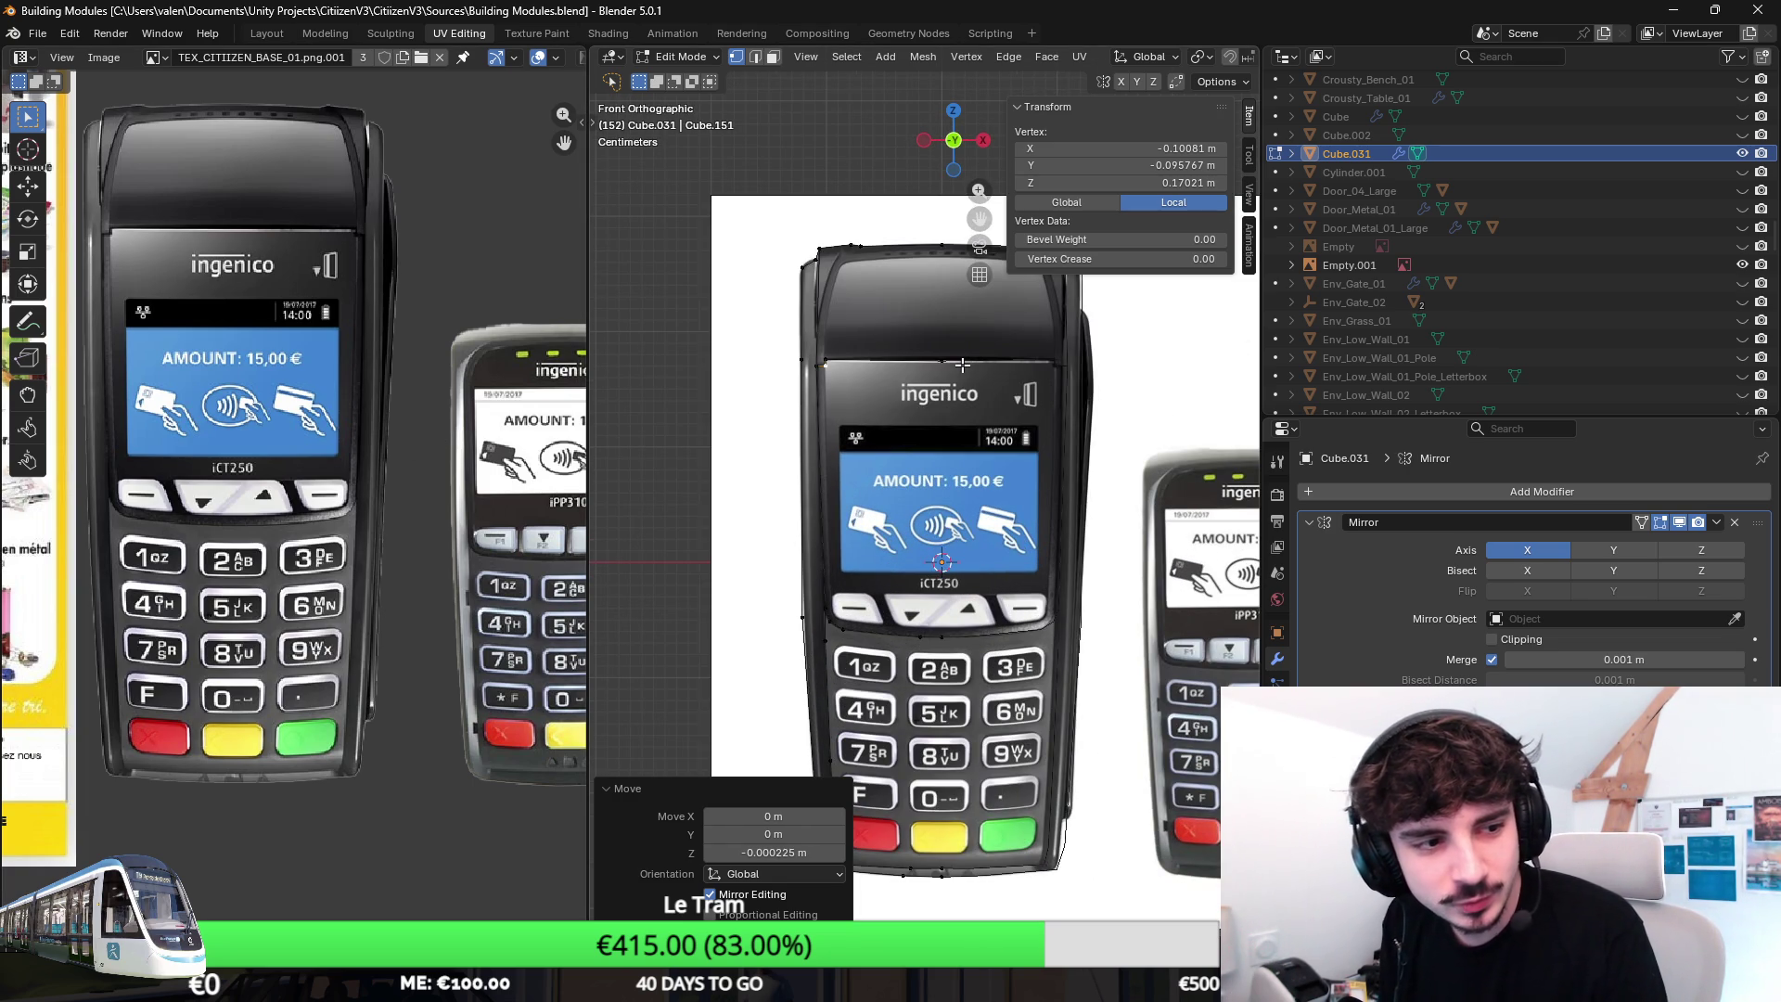
{"action": "scroll", "coordinate": [835, 321], "scroll_direction": "up", "scroll_amount": 2}
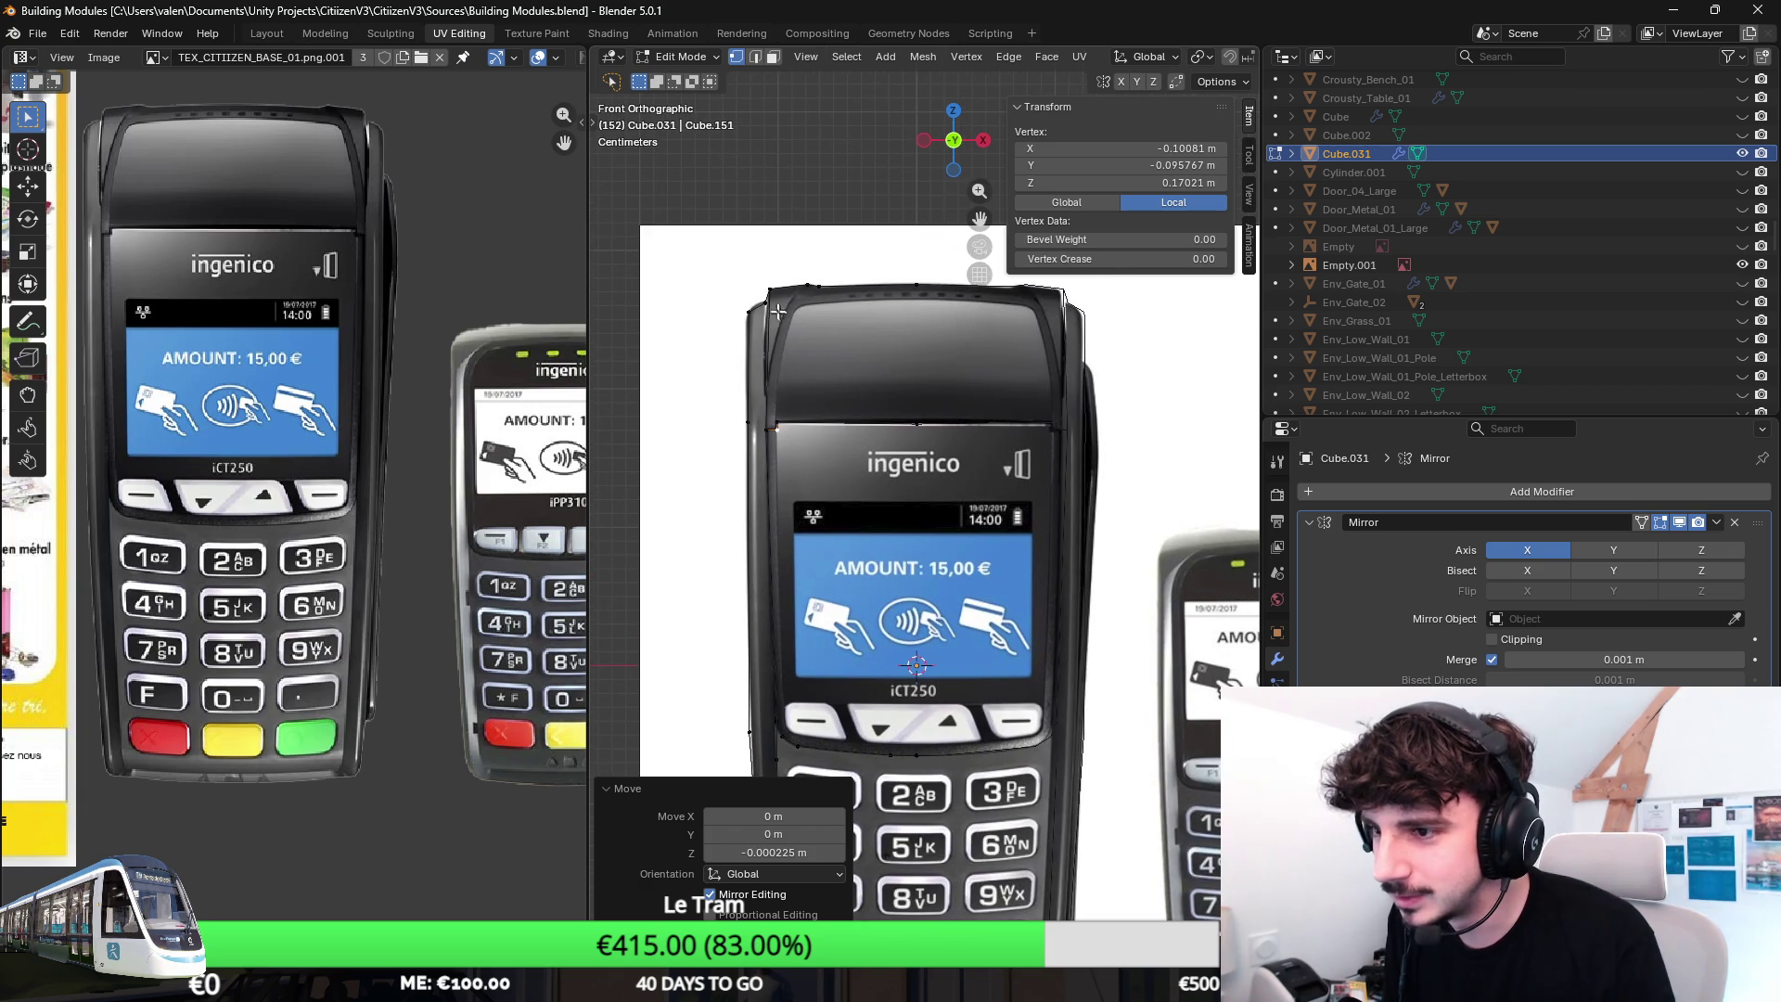
{"action": "left_click", "coordinate": [776, 288]}
{"action": "left_click_drag", "start_coordinate": [777, 289], "coordinate": [763, 310]}
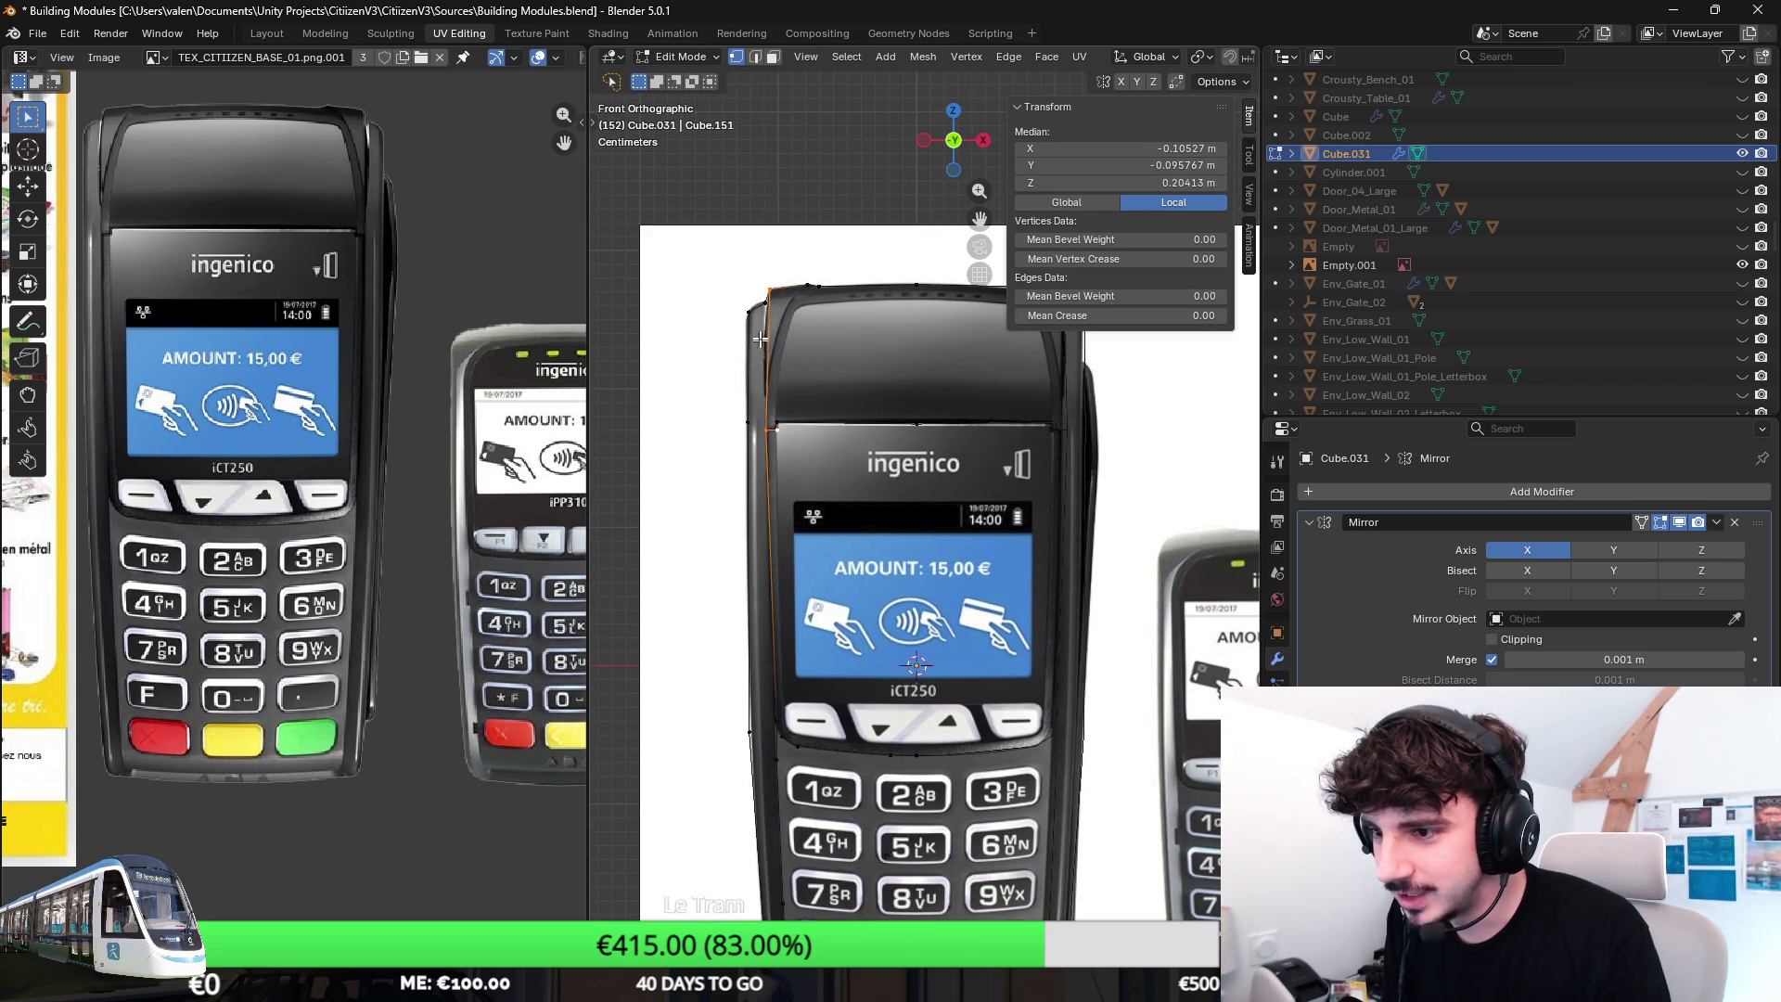
{"action": "scroll", "coordinate": [786, 376], "scroll_direction": "up", "scroll_amount": 3}
{"action": "scroll", "coordinate": [762, 404], "scroll_direction": "up", "scroll_amount": 4}
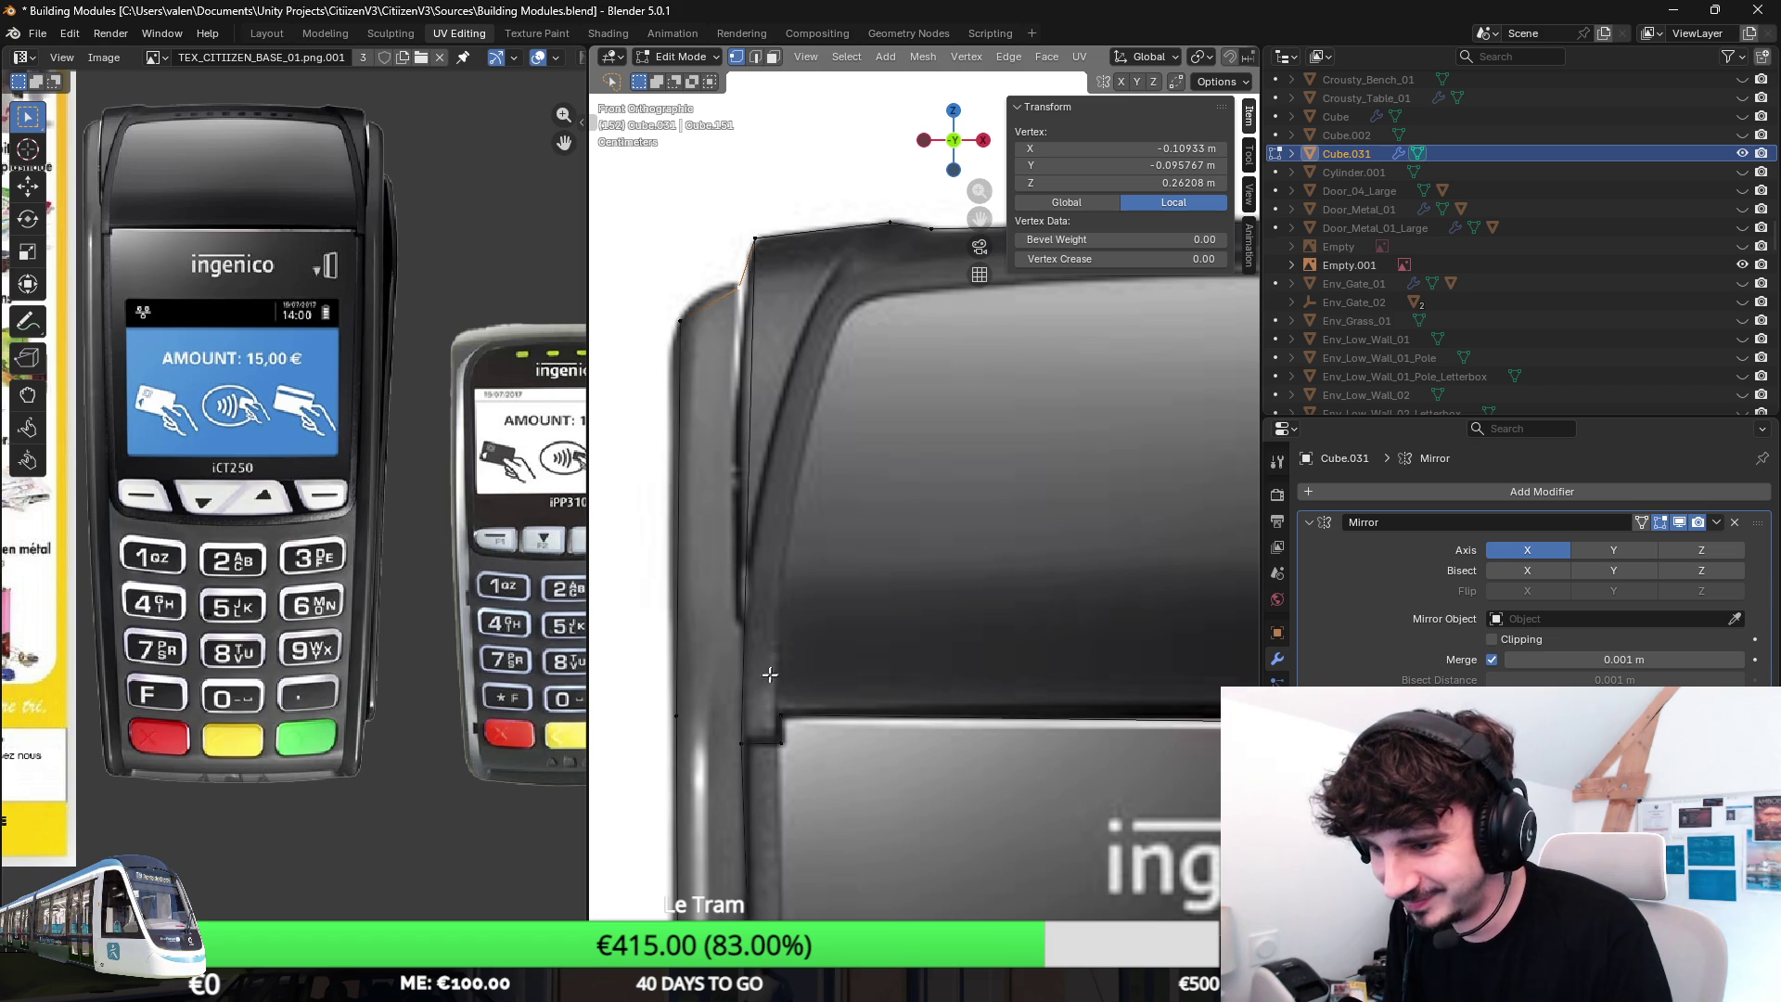
{"action": "left_click", "coordinate": [747, 739]}
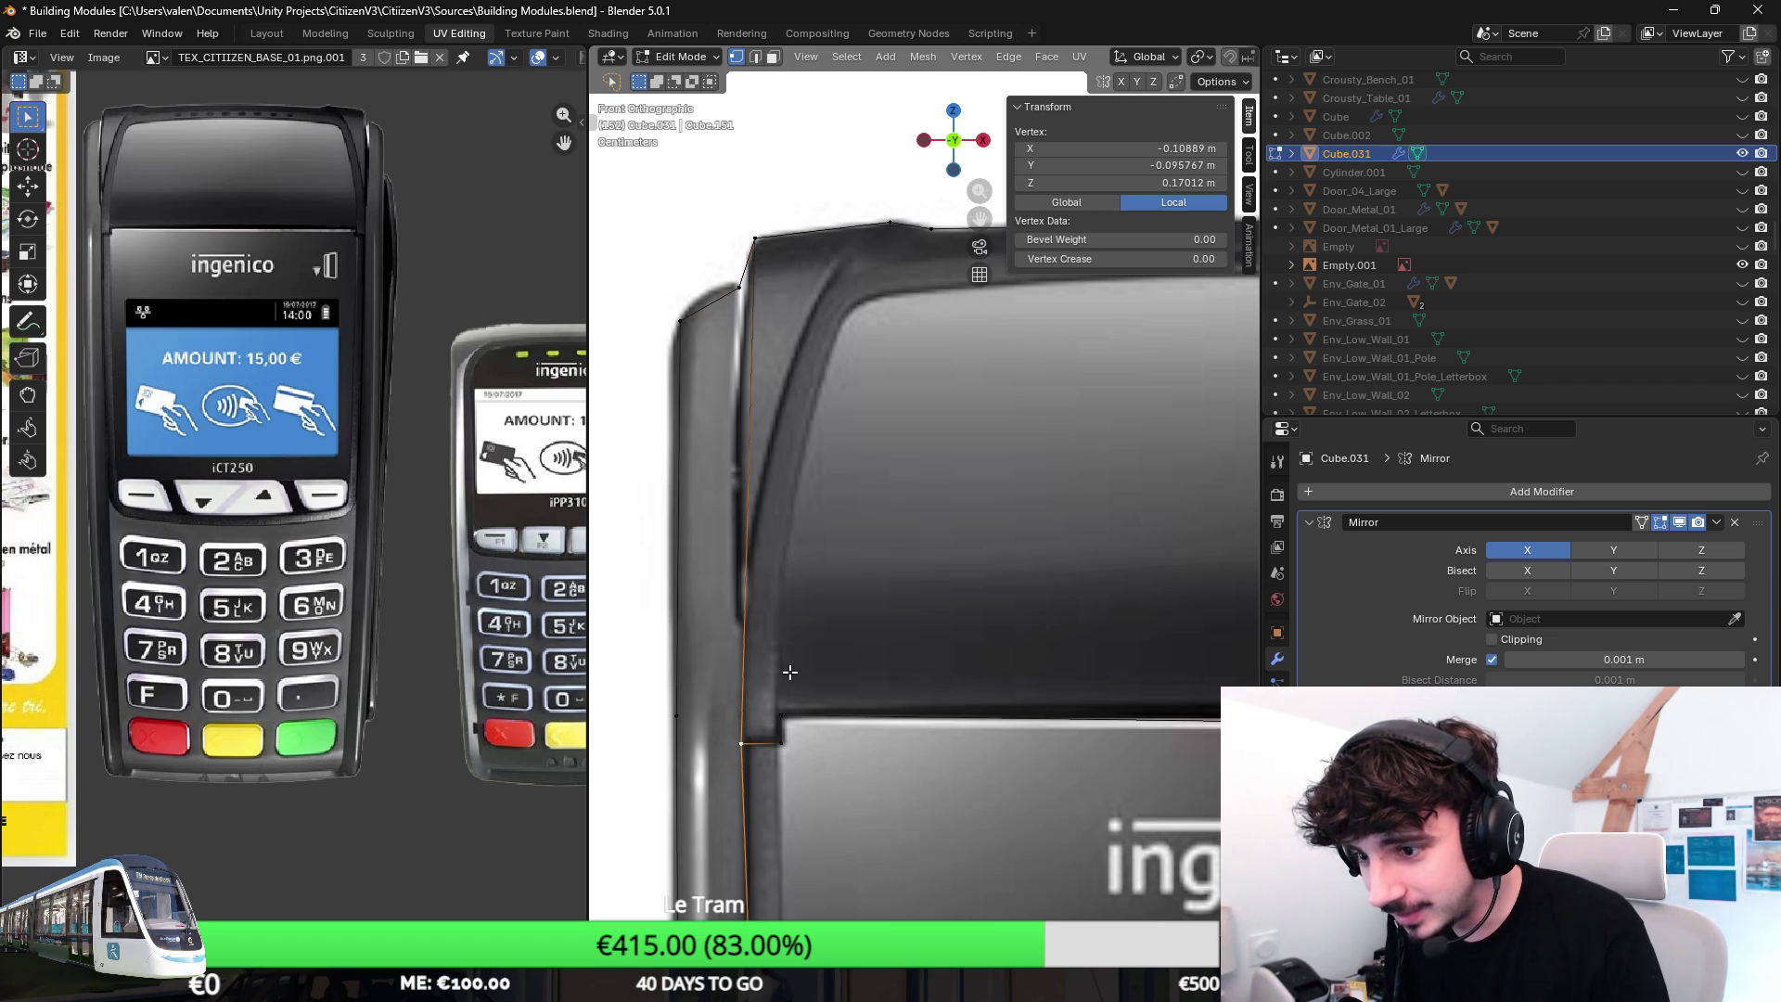
{"action": "key", "text": "g"}
{"action": "key", "text": "z"}
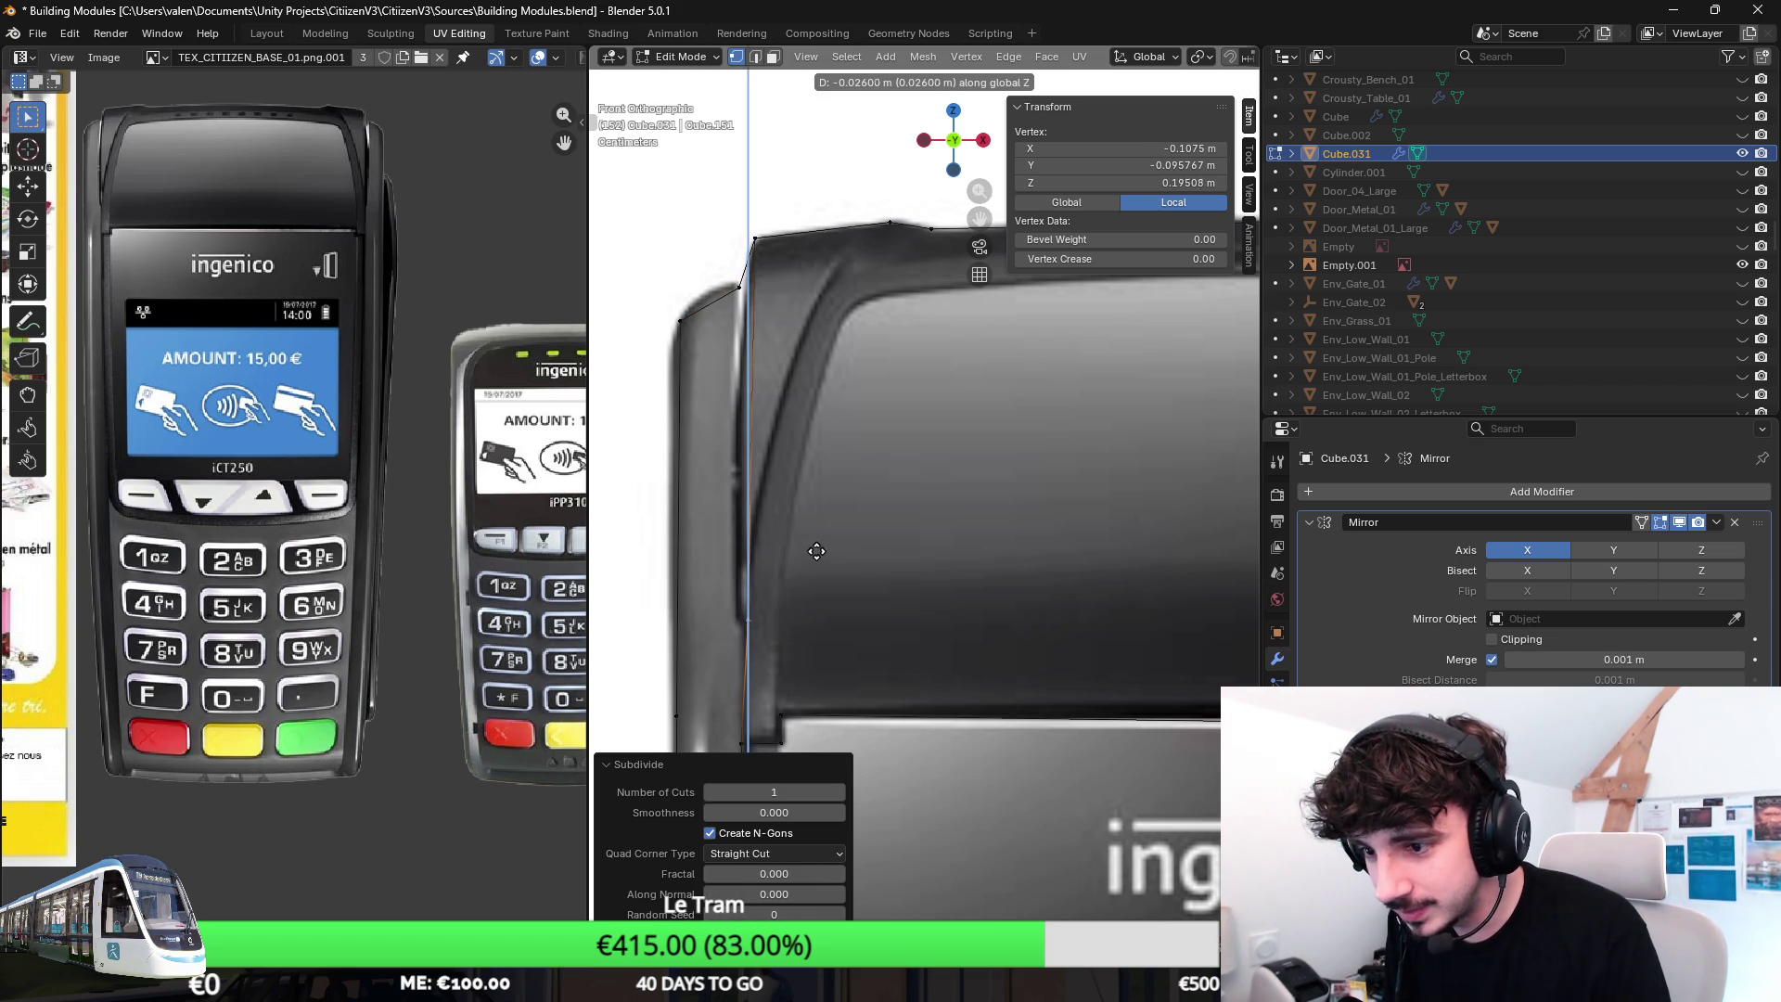
{"action": "left_click", "coordinate": [816, 554]}
{"action": "left_click", "coordinate": [745, 593], "text": "shift"}
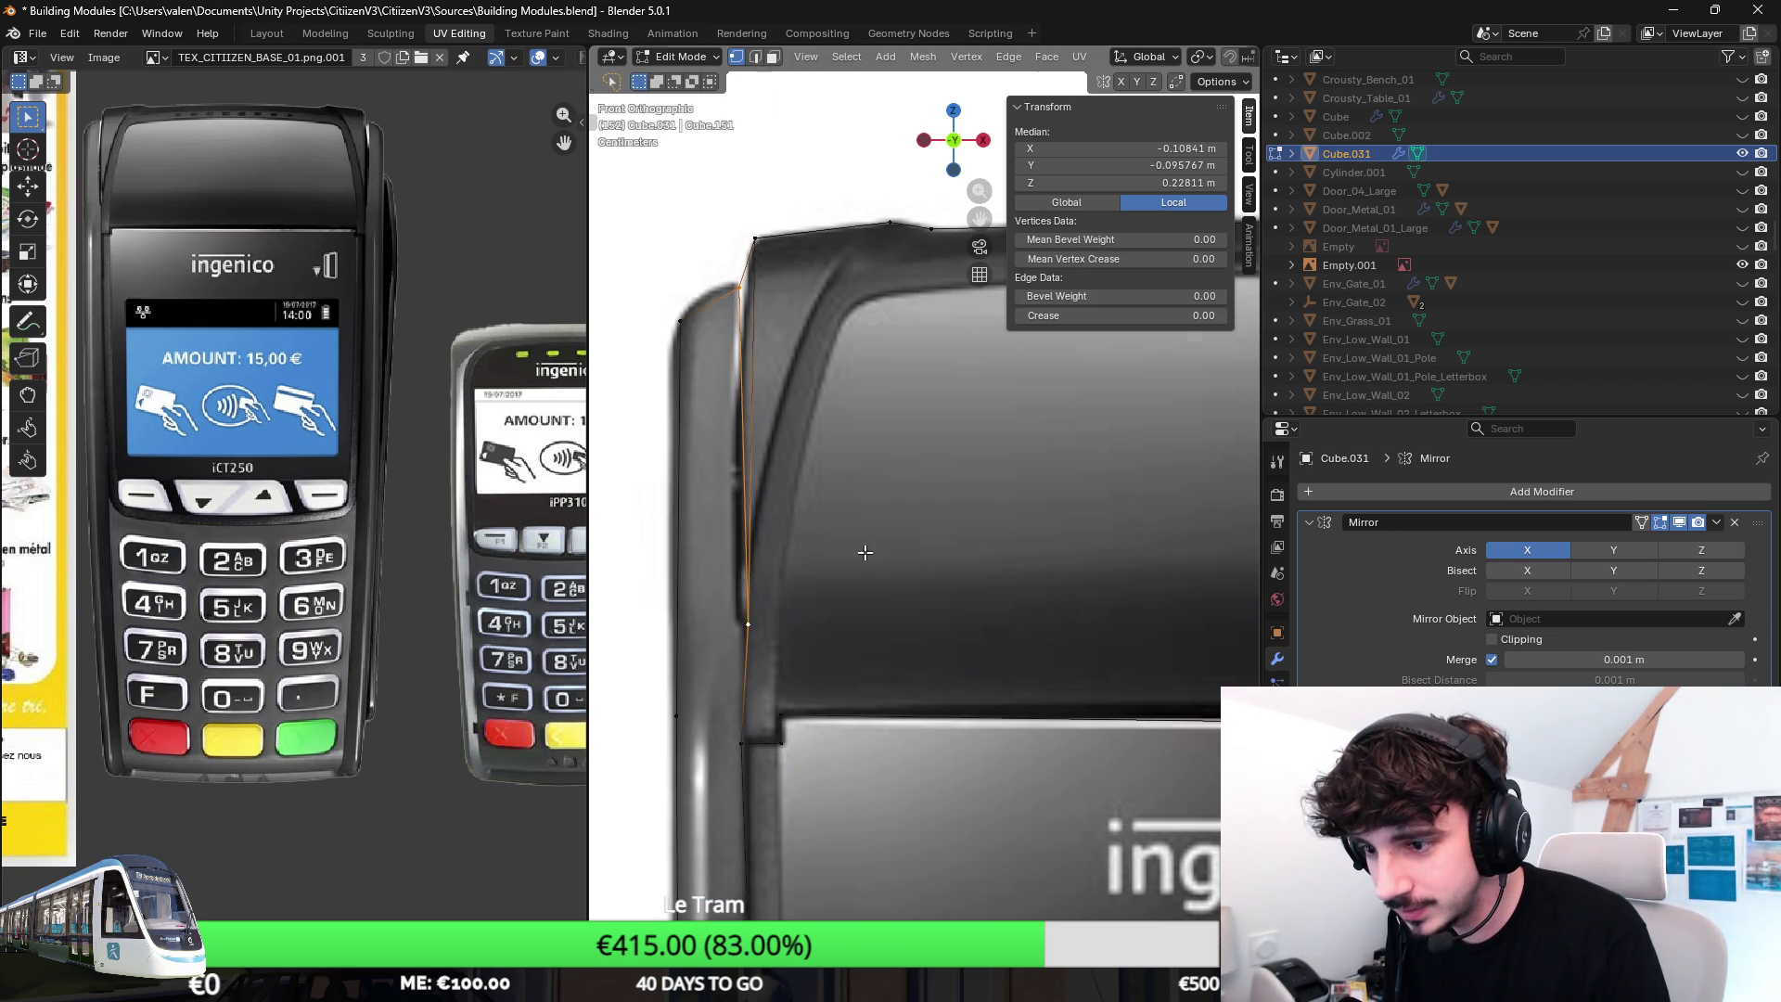
{"action": "scroll", "coordinate": [1120, 609], "scroll_direction": "down", "scroll_amount": 5}
Nudge the top-corner vertices along X and reposition a top-edge vertex on the housing outline.
{"action": "middle_click_drag", "start_coordinate": [1120, 610], "coordinate": [946, 557]}
{"action": "scroll", "coordinate": [918, 539], "scroll_direction": "up", "scroll_amount": 3}
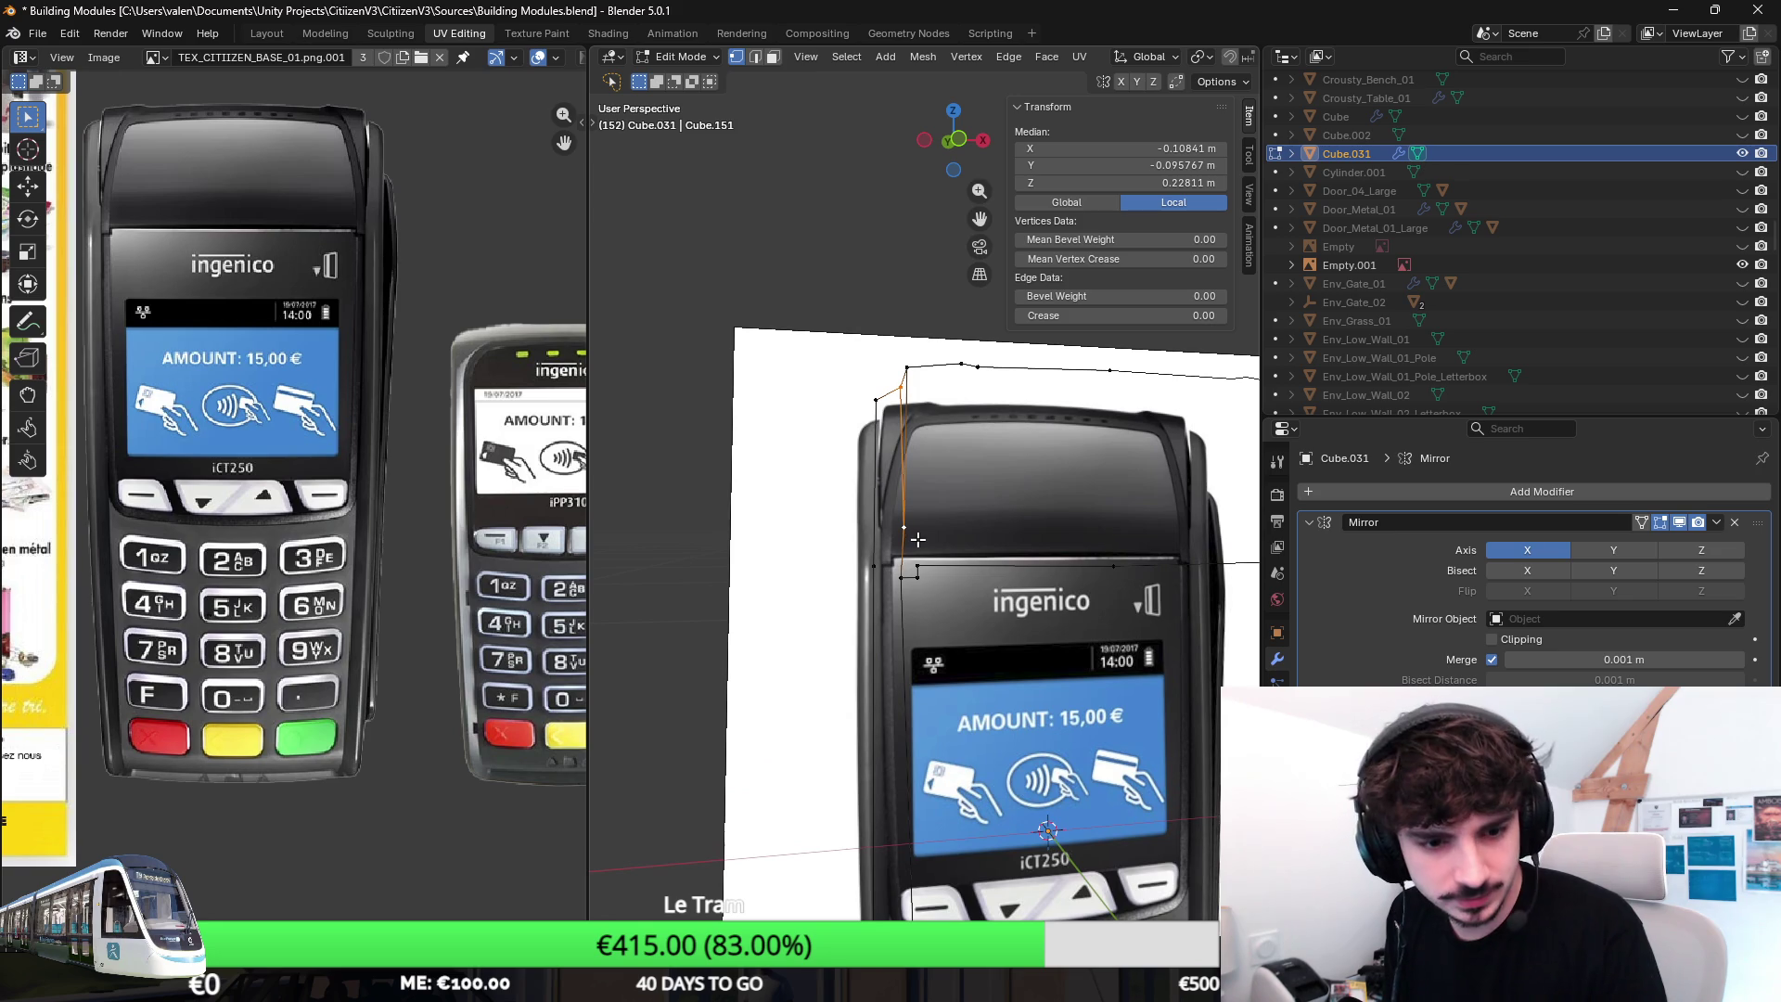
{"action": "key", "text": "KP_1"}
{"action": "scroll", "coordinate": [891, 515], "scroll_direction": "up", "scroll_amount": 2}
{"action": "scroll", "coordinate": [864, 497], "scroll_direction": "up", "scroll_amount": 2}
{"action": "scroll", "coordinate": [803, 501], "scroll_direction": "up", "scroll_amount": 2}
{"action": "scroll", "coordinate": [779, 503], "scroll_direction": "up", "scroll_amount": 2}
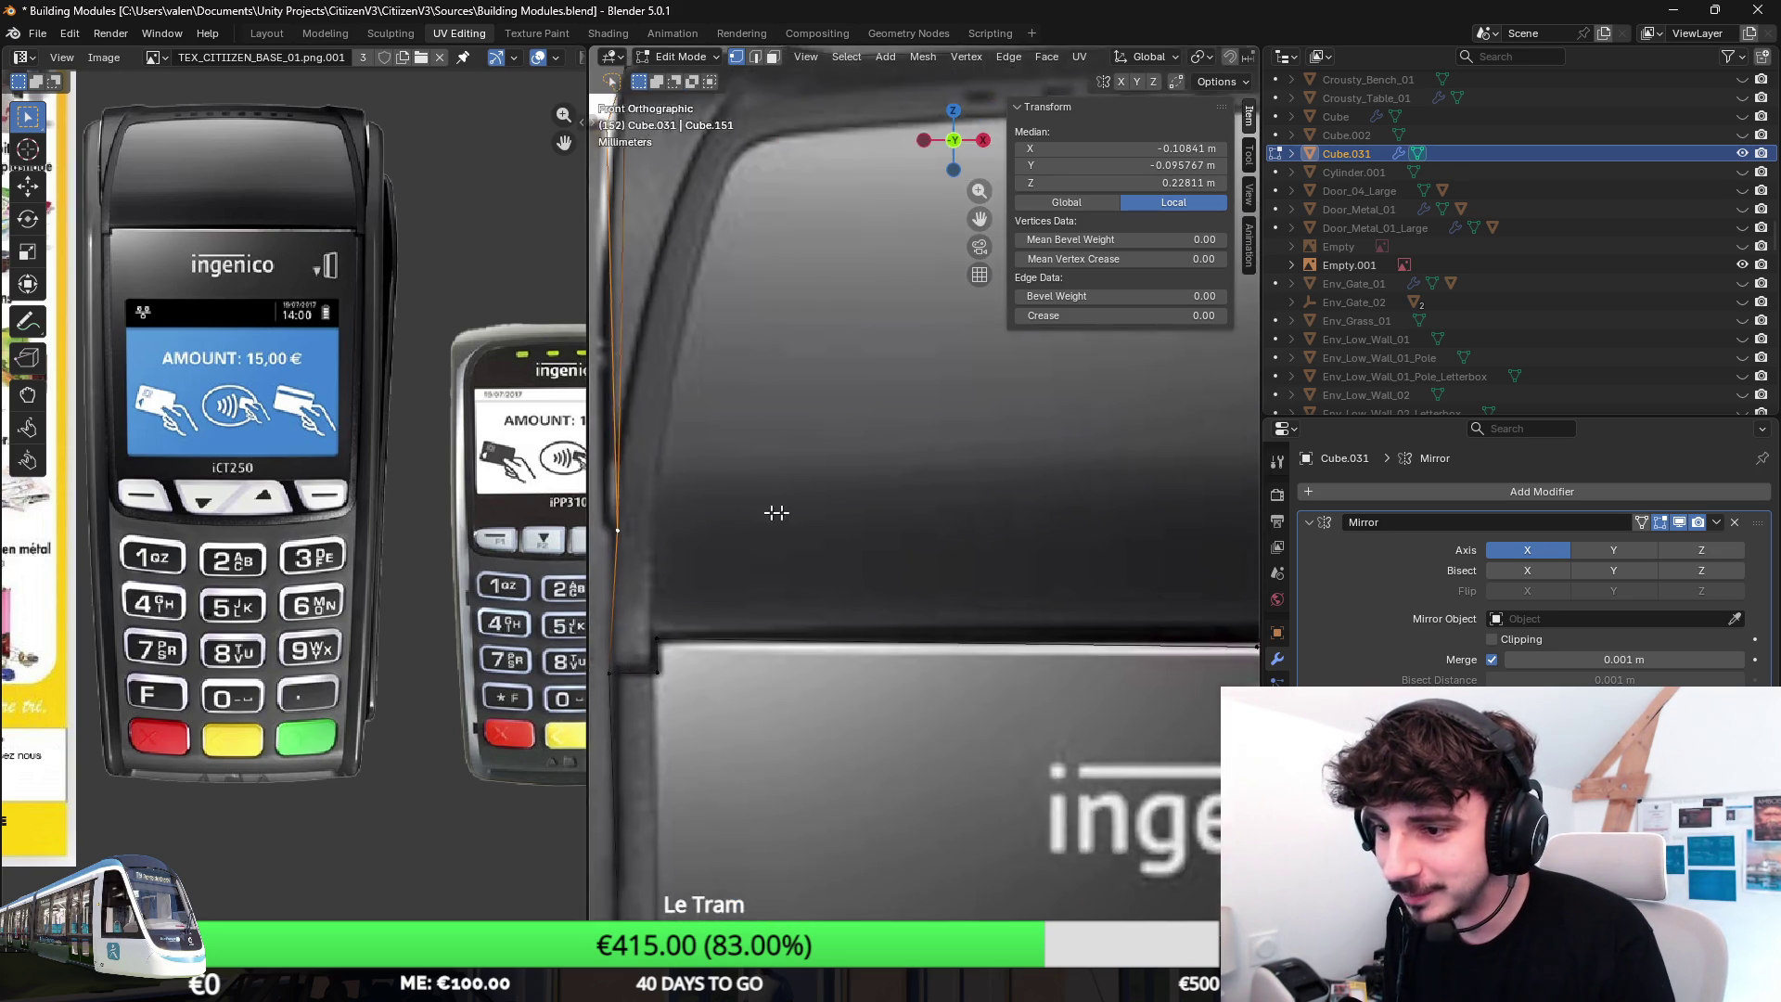
{"action": "scroll", "coordinate": [725, 509], "scroll_direction": "up", "scroll_amount": 2}
{"action": "left_click", "coordinate": [786, 544]}
{"action": "key", "text": "g"}
{"action": "key", "text": "x"}
{"action": "left_click", "coordinate": [930, 517]}
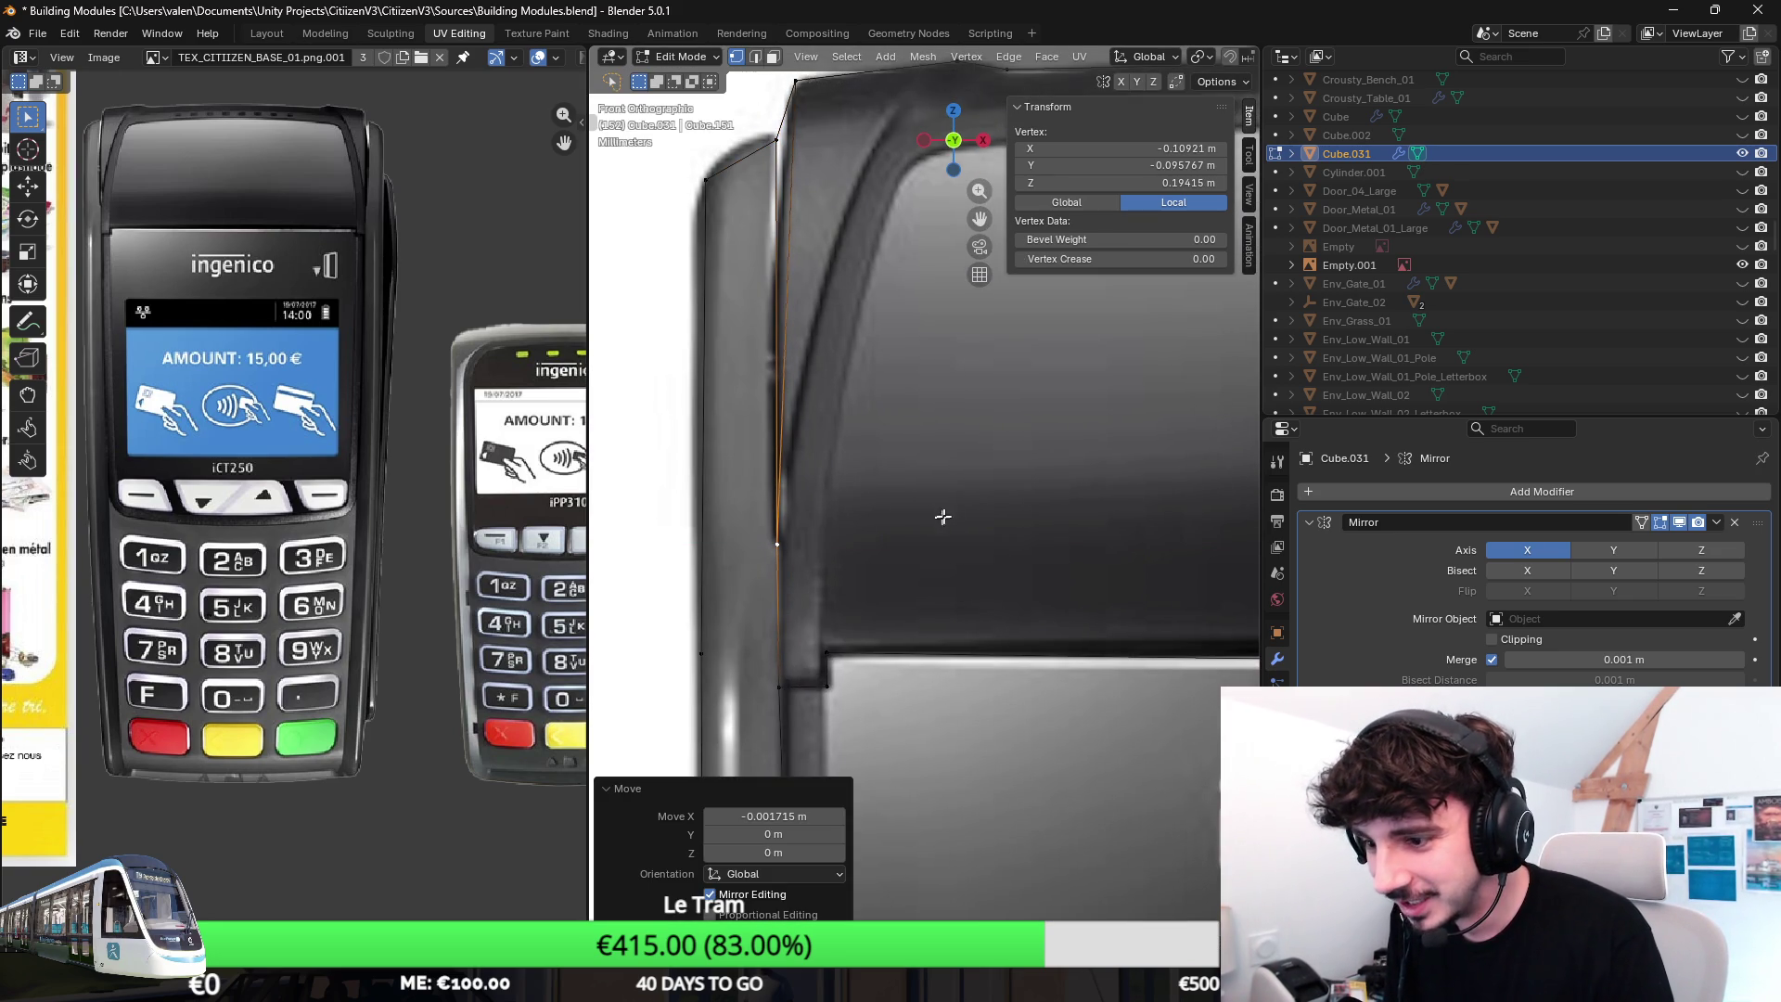
{"action": "scroll", "coordinate": [854, 544], "scroll_direction": "down", "scroll_amount": 2}
{"action": "scroll", "coordinate": [992, 507], "scroll_direction": "up", "scroll_amount": 1}
{"action": "scroll", "coordinate": [991, 508], "scroll_direction": "up", "scroll_amount": 1}
{"action": "scroll", "coordinate": [849, 405], "scroll_direction": "down", "scroll_amount": 1}
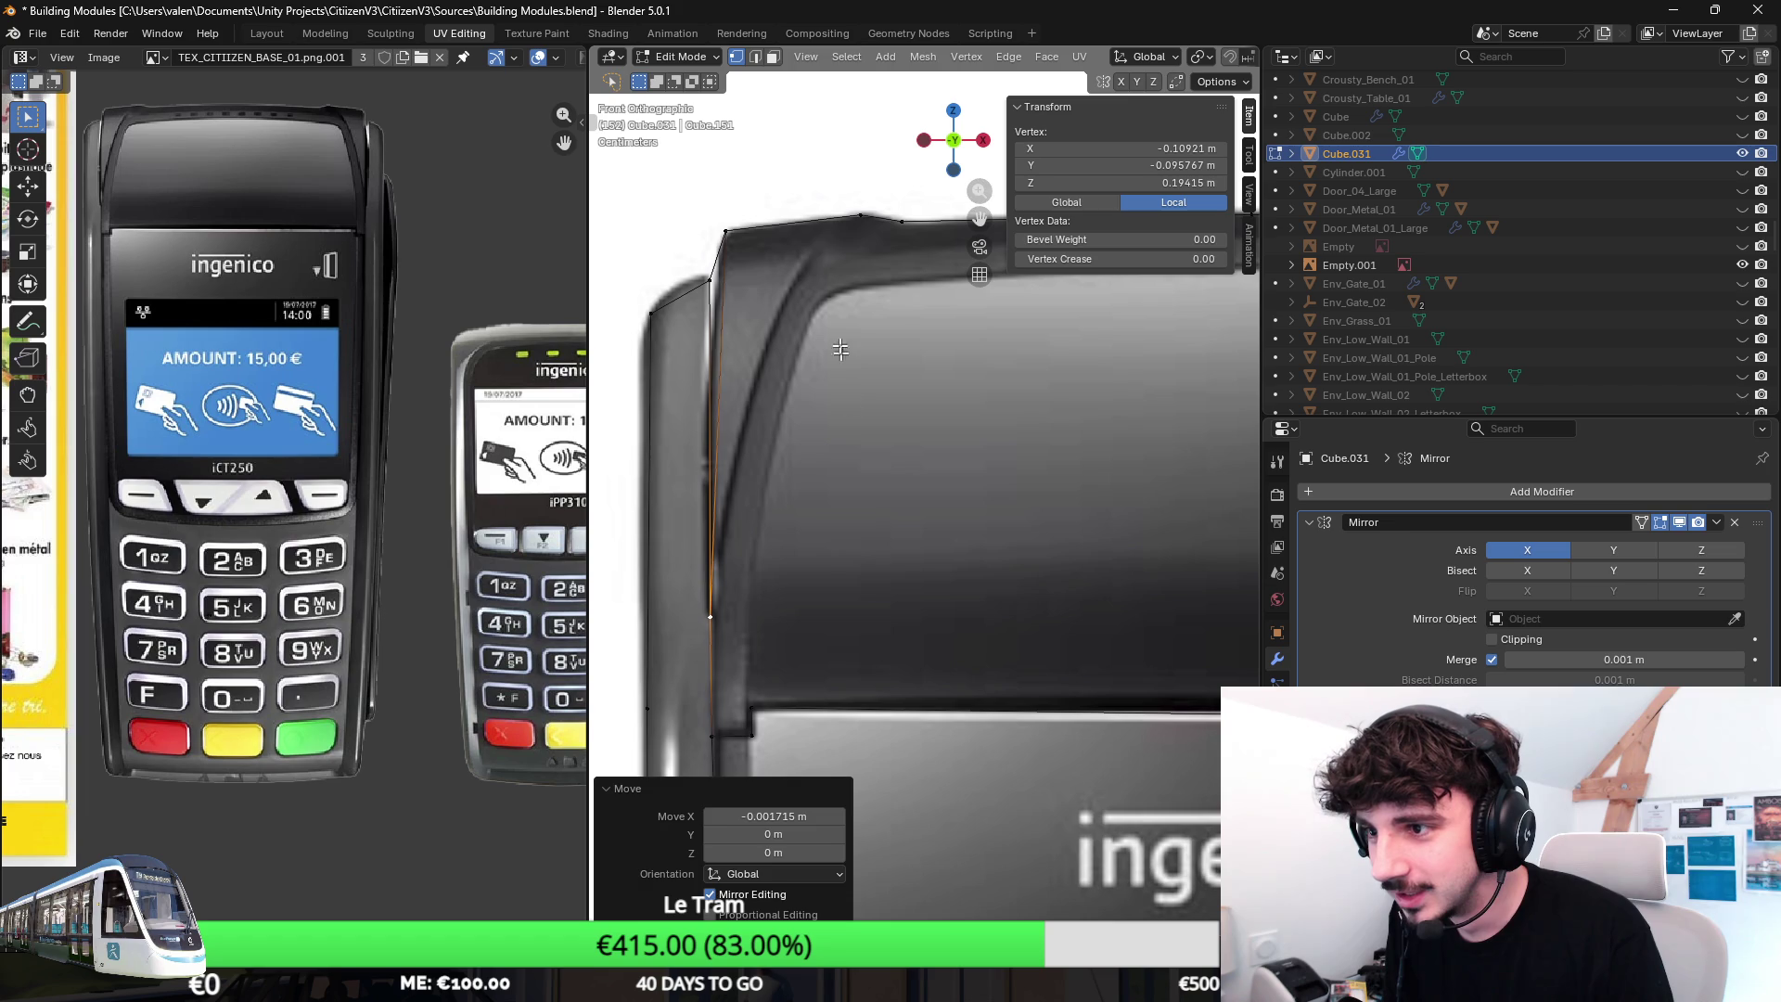
{"action": "left_click", "coordinate": [863, 235]}
{"action": "scroll", "coordinate": [884, 251], "scroll_direction": "down", "scroll_amount": 2}
{"action": "scroll", "coordinate": [863, 348], "scroll_direction": "down", "scroll_amount": 2}
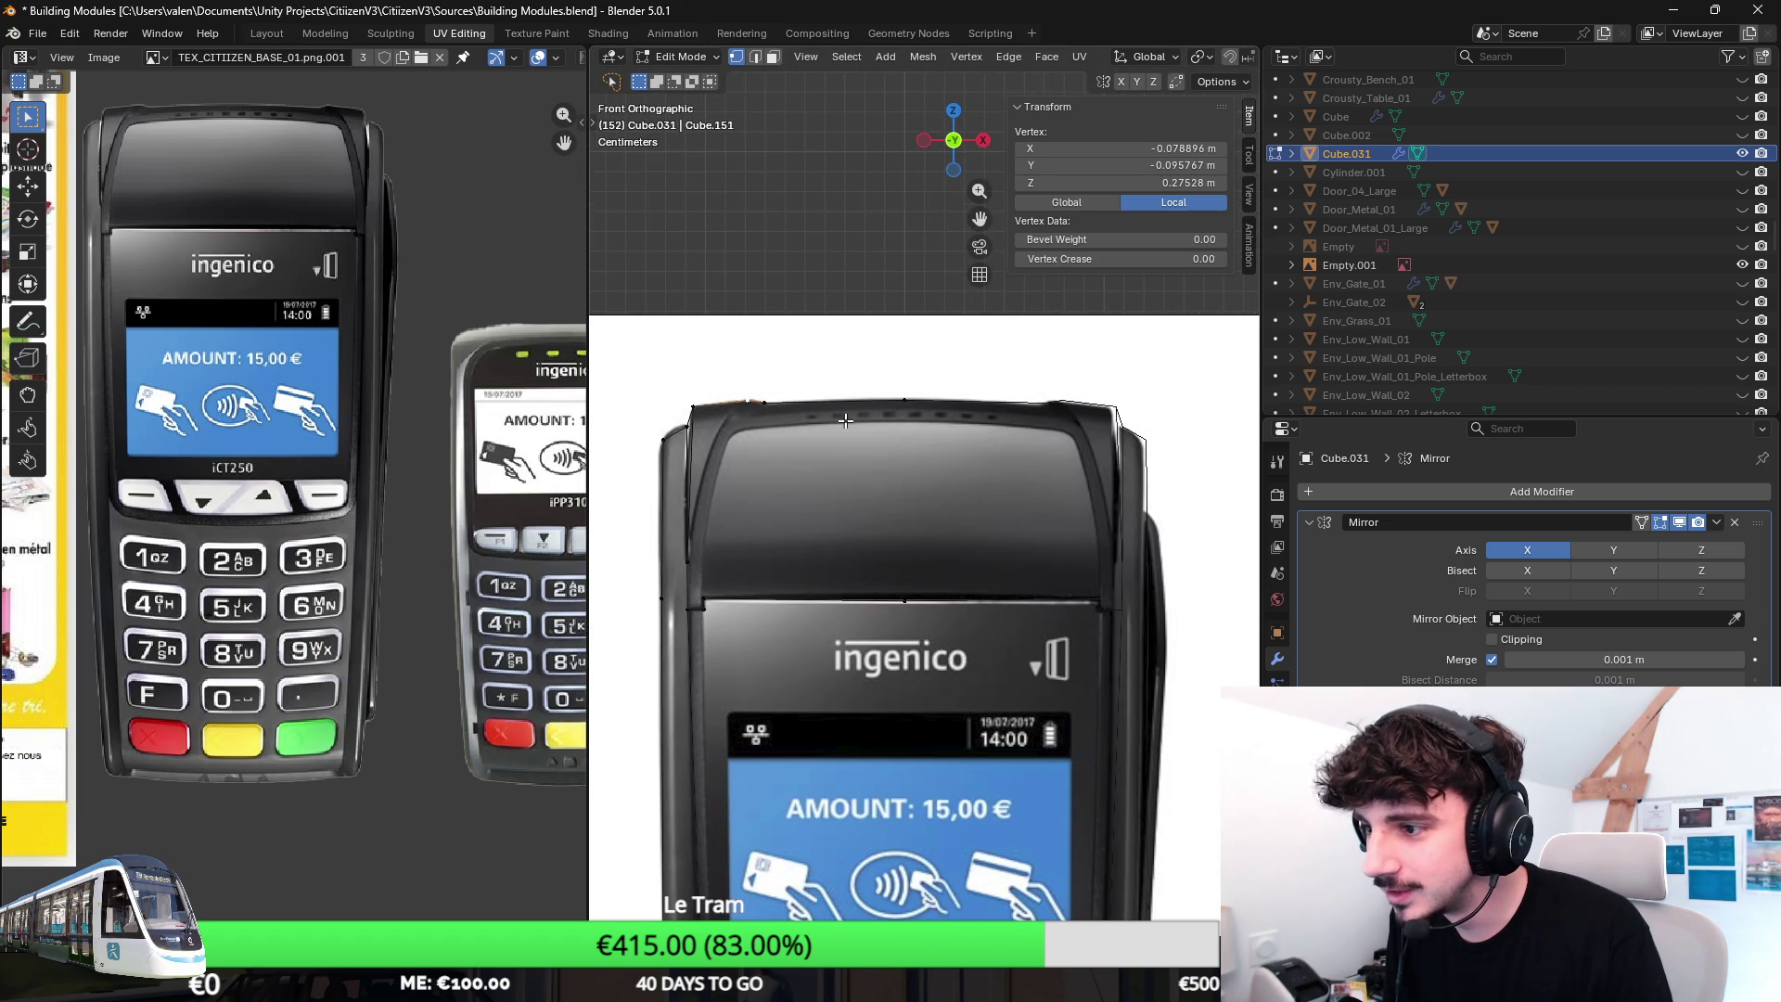
{"action": "scroll", "coordinate": [788, 428], "scroll_direction": "up", "scroll_amount": 3}
{"action": "scroll", "coordinate": [787, 427], "scroll_direction": "up", "scroll_amount": 2}
{"action": "key", "text": "g"}
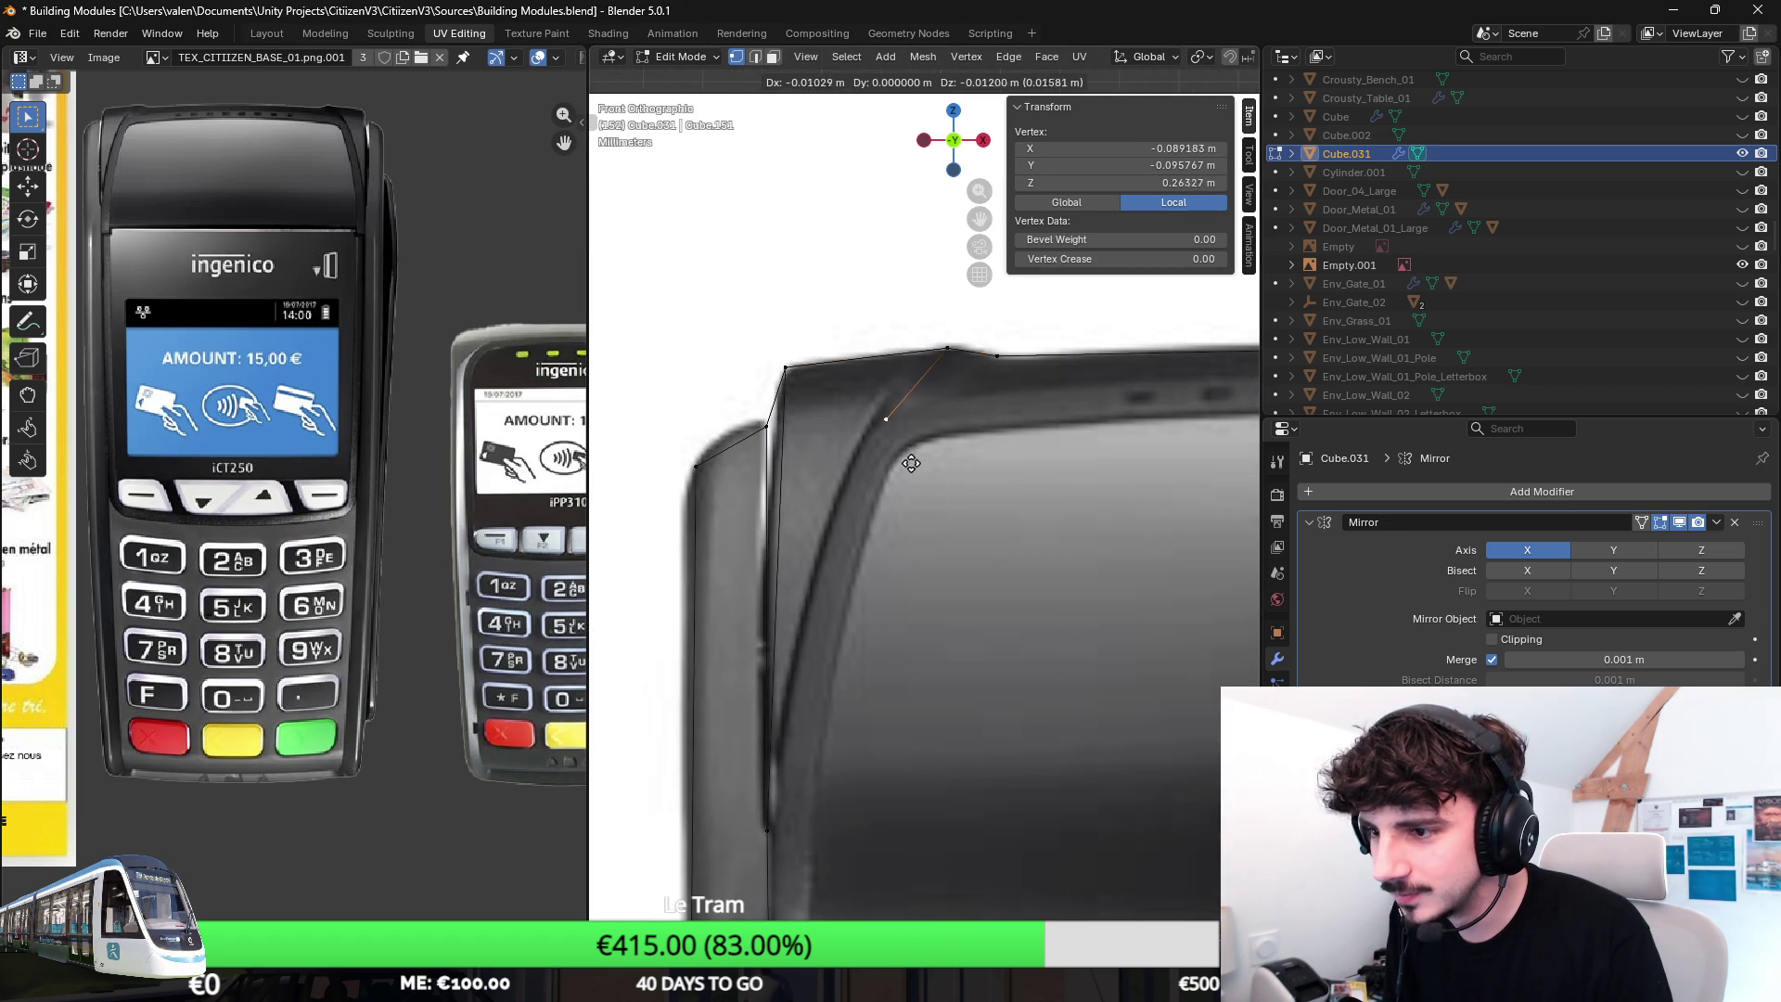
{"action": "left_click", "coordinate": [889, 484]}
Extrude a new vertex down the side outline and select it with its neighbour.
{"action": "key", "text": "e"}
{"action": "left_click", "coordinate": [834, 622]}
{"action": "scroll", "coordinate": [825, 621], "scroll_direction": "down", "scroll_amount": 2, "text": "shift"}
{"action": "left_click", "coordinate": [806, 680], "text": "shift"}
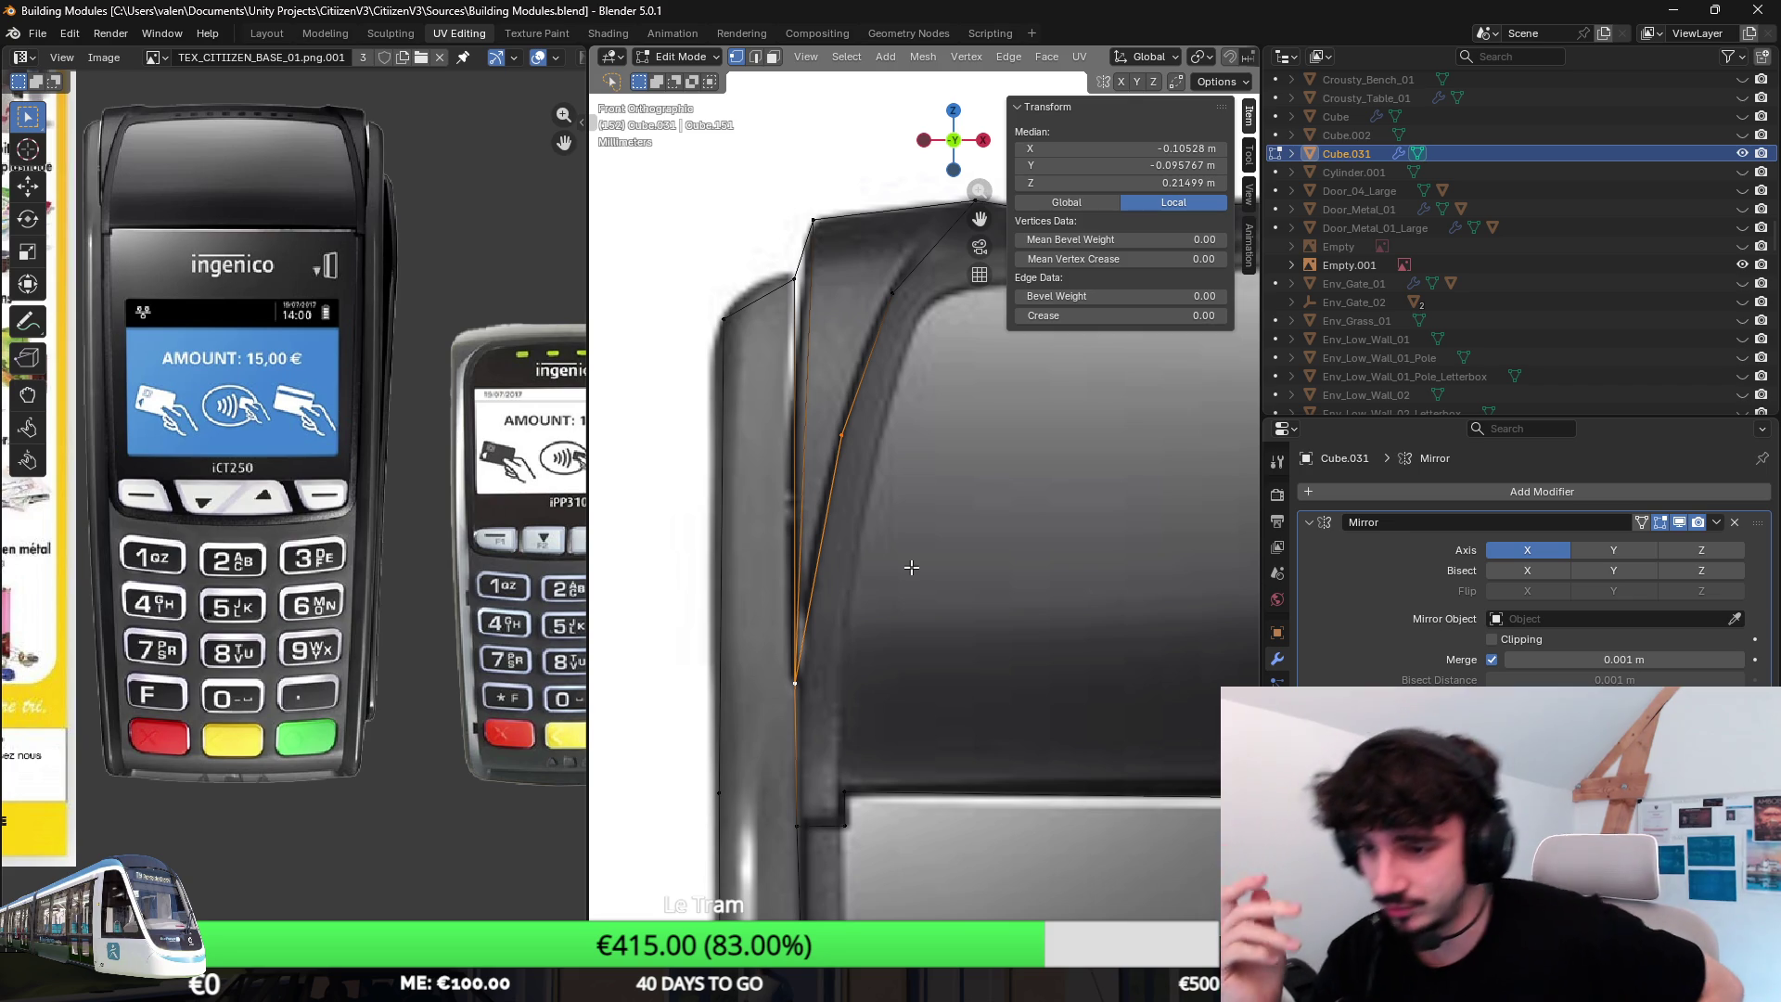
{"action": "scroll", "coordinate": [946, 555], "scroll_direction": "down", "scroll_amount": 5}
{"action": "middle_click_drag", "start_coordinate": [946, 514], "coordinate": [723, 465], "text": "shift"}
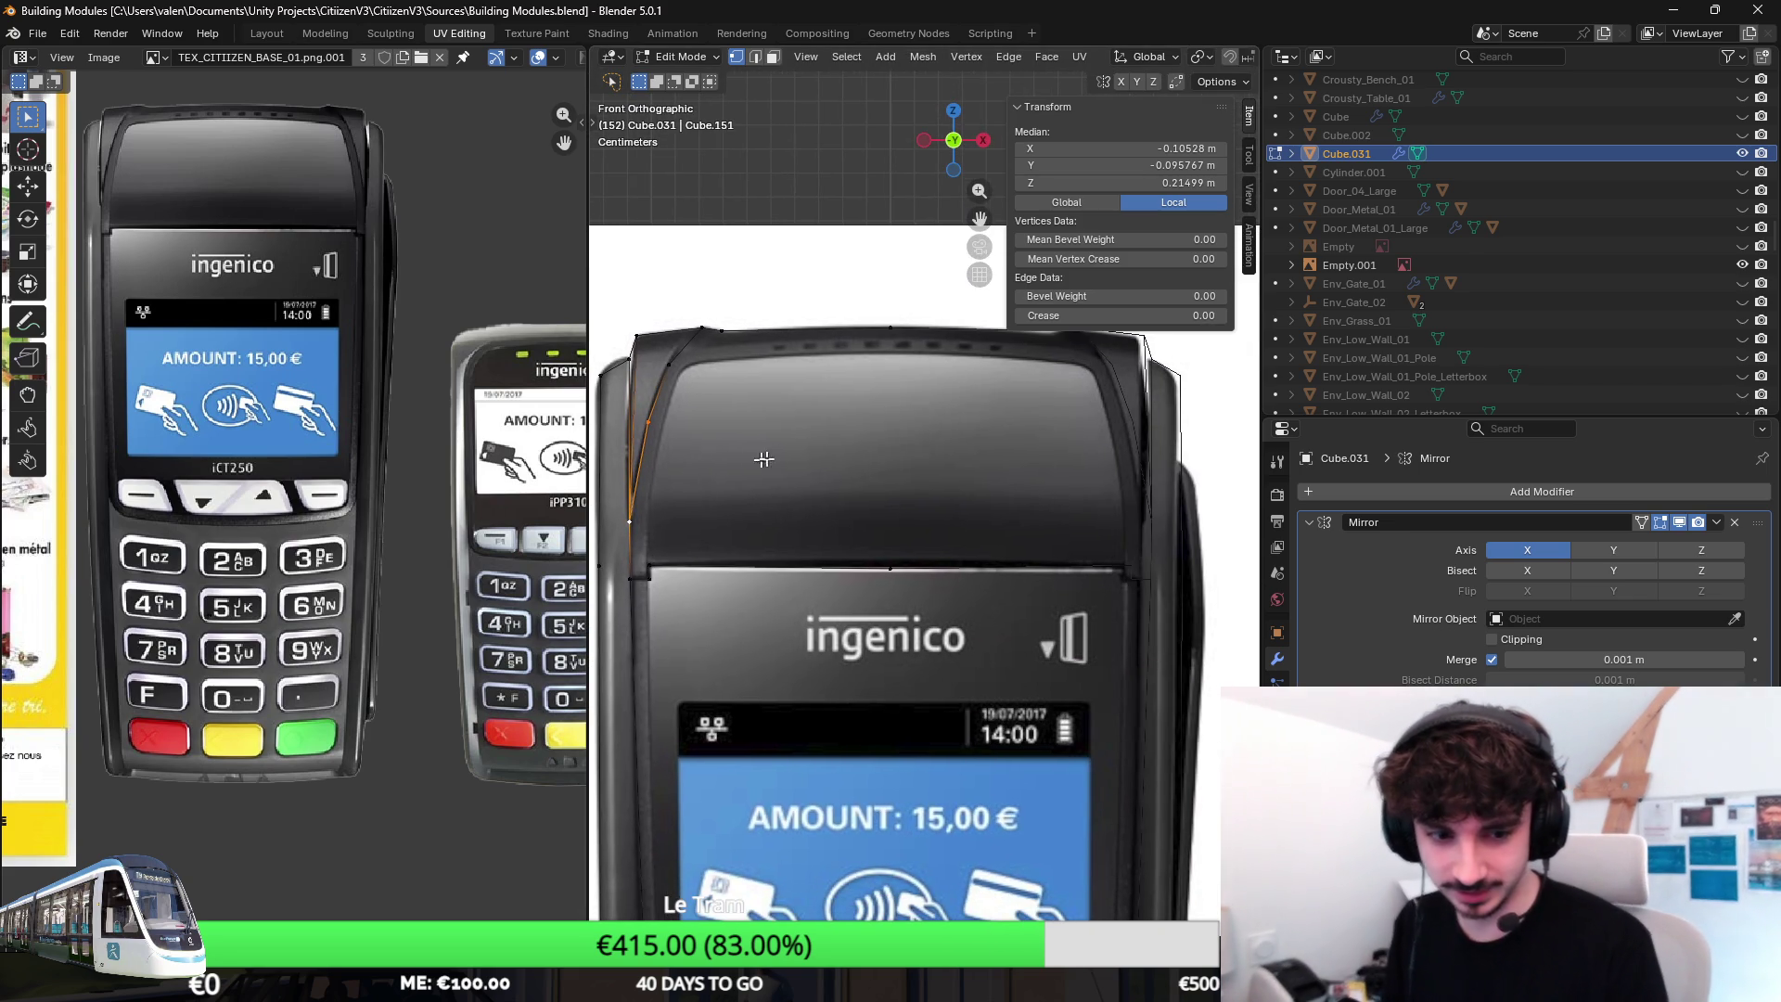
{"action": "left_click", "coordinate": [1002, 466]}
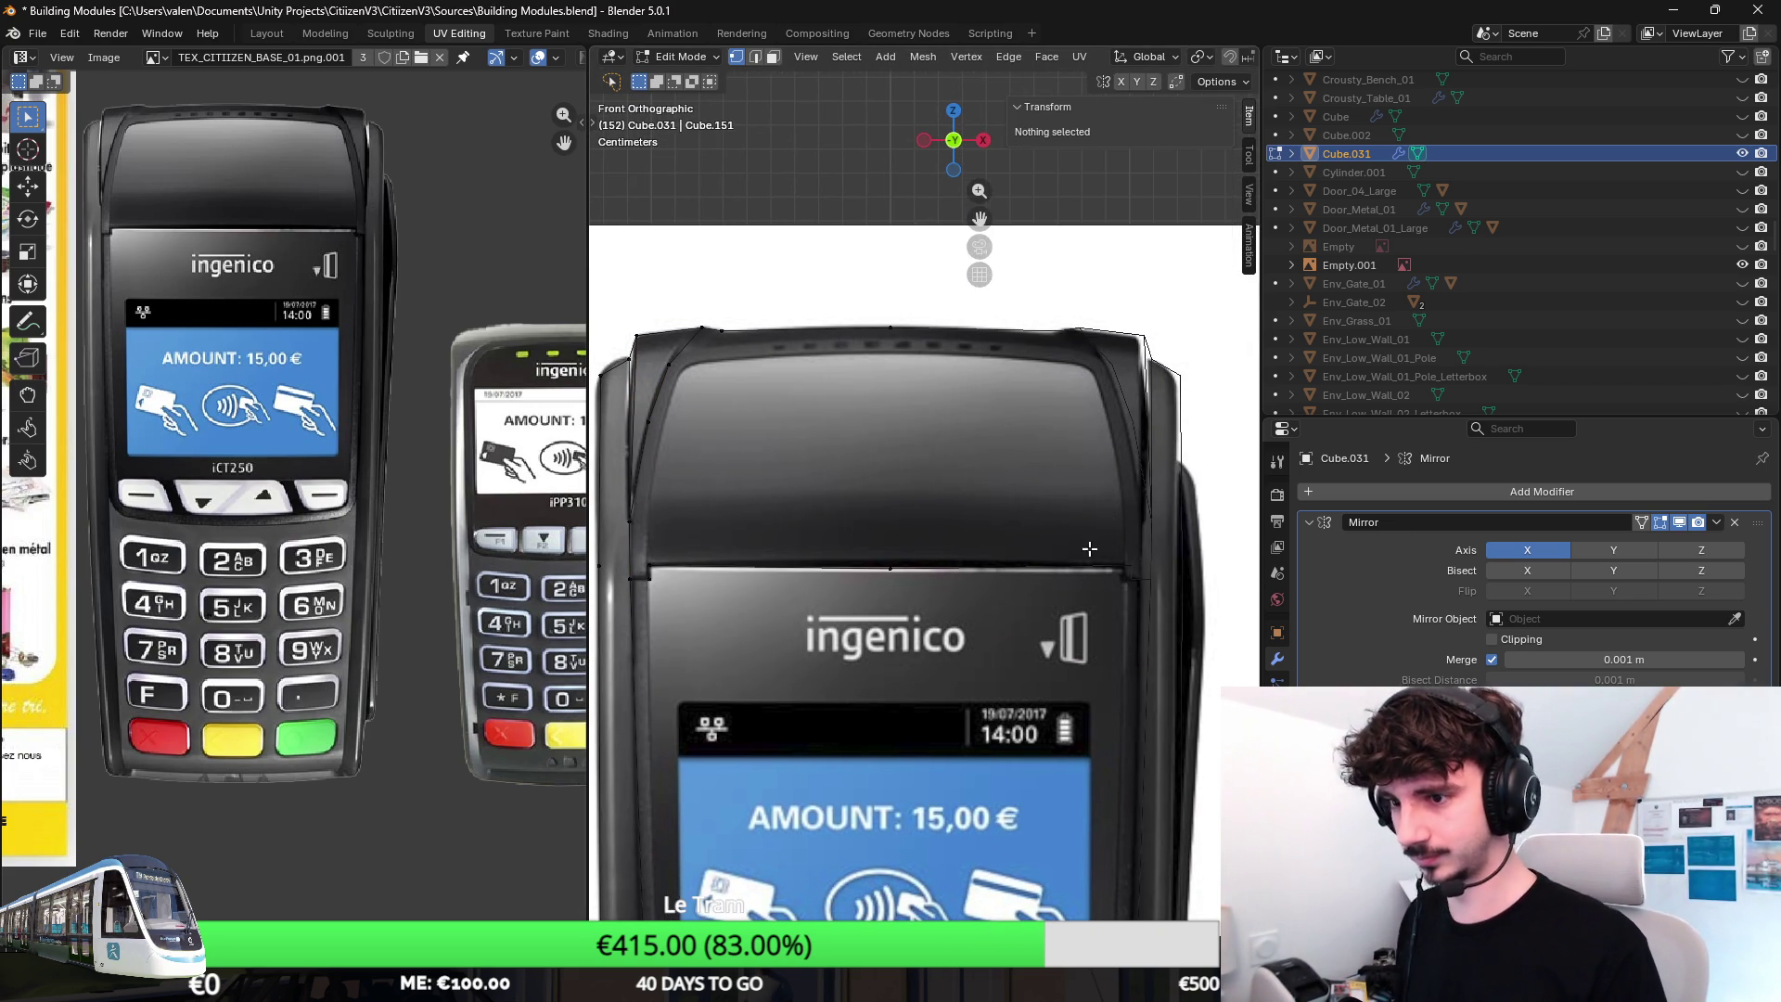
{"action": "scroll", "coordinate": [974, 501], "scroll_direction": "down", "scroll_amount": 2}
{"action": "scroll", "coordinate": [937, 540], "scroll_direction": "down", "scroll_amount": 2}
{"action": "scroll", "coordinate": [936, 539], "scroll_direction": "up", "scroll_amount": 3}
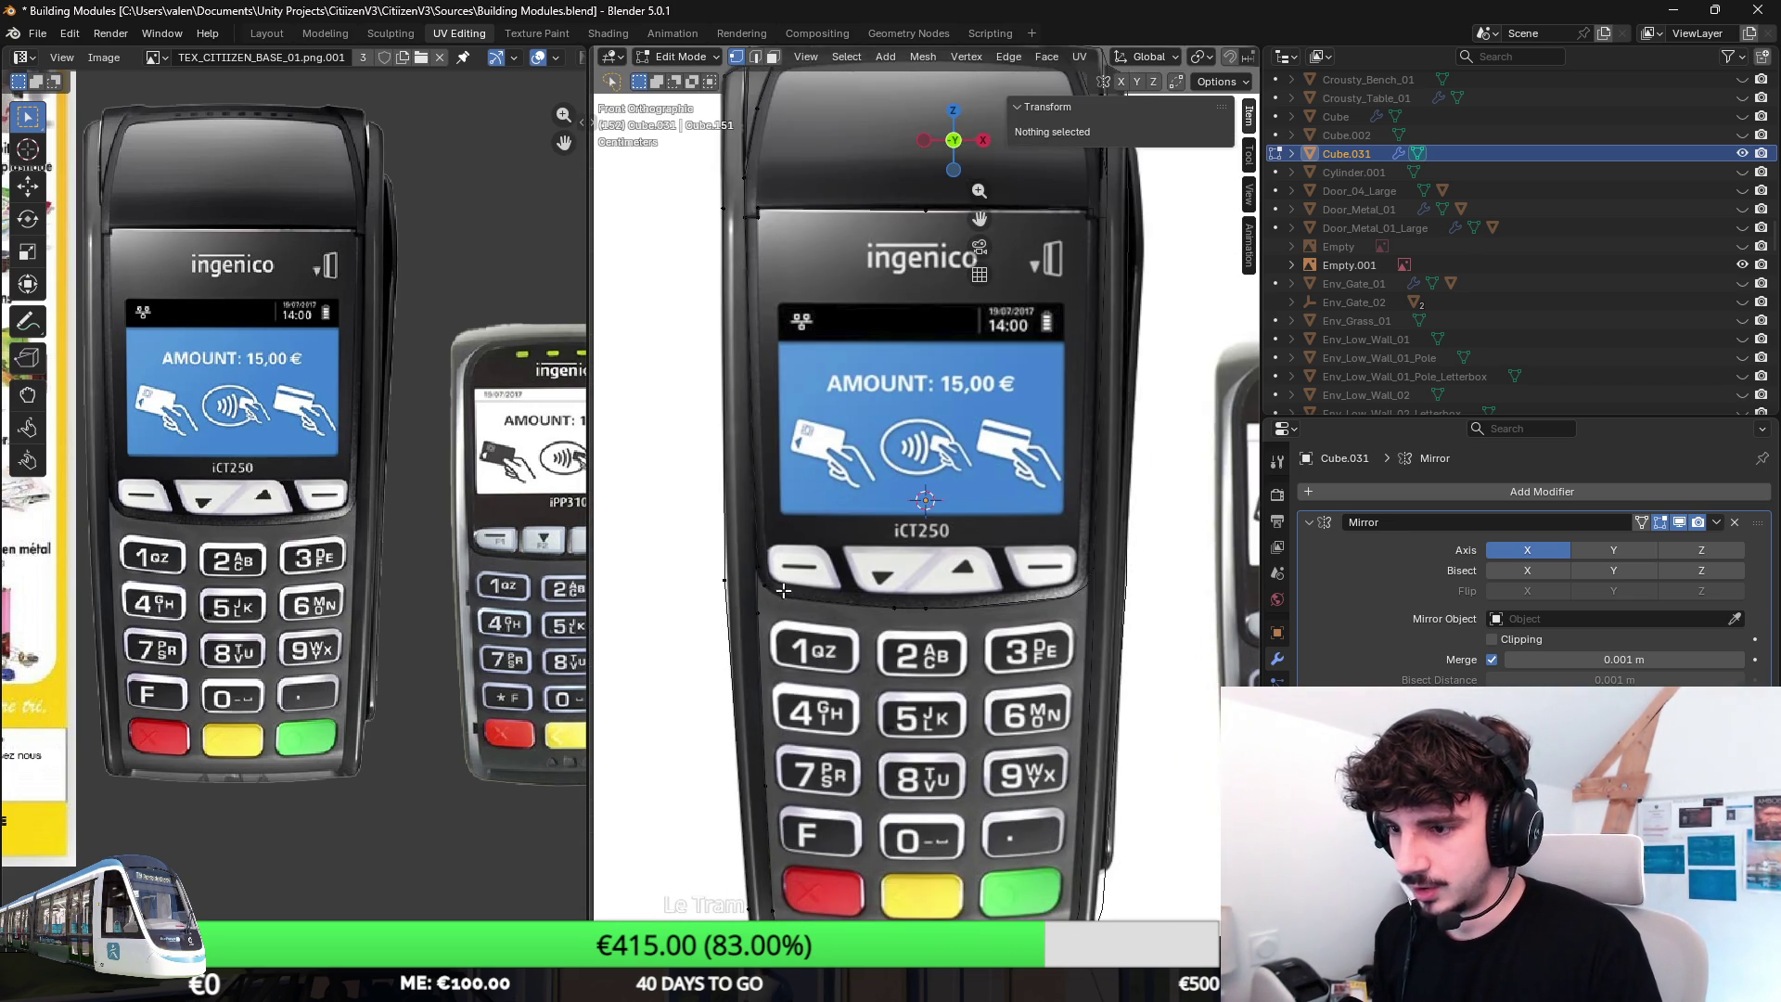
{"action": "left_click", "coordinate": [751, 618]}
{"action": "scroll", "coordinate": [751, 618], "scroll_direction": "up", "scroll_amount": 2}
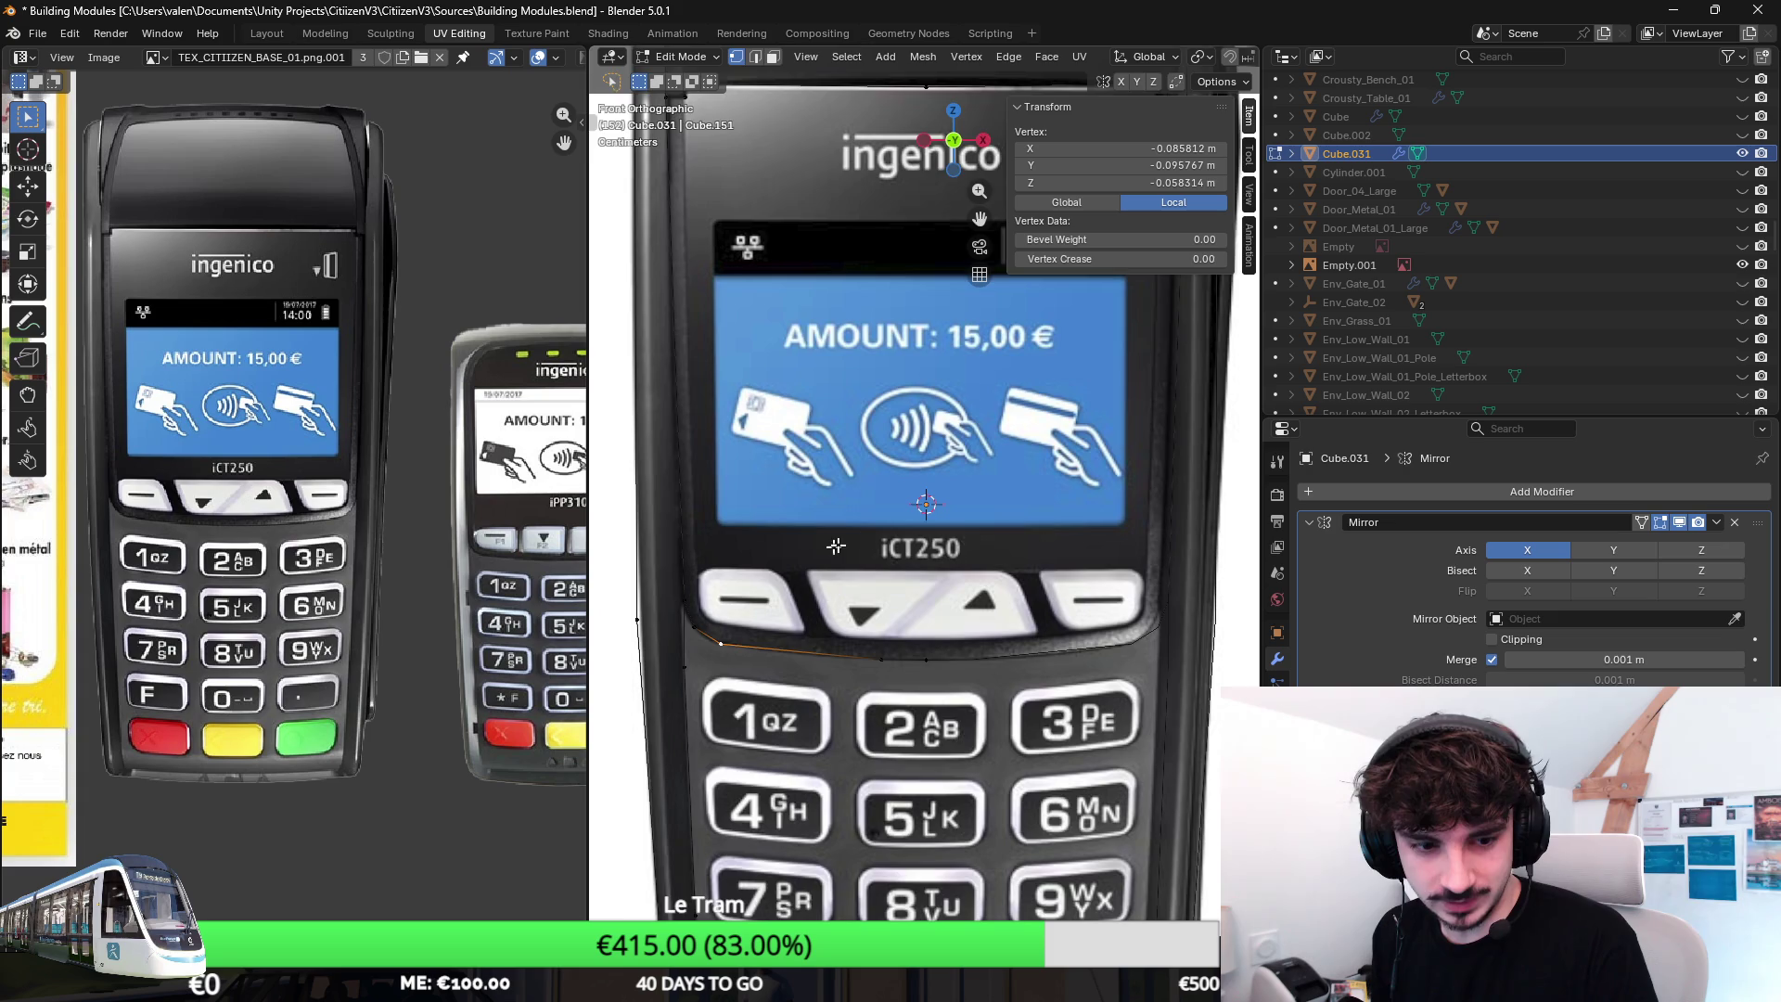
{"action": "scroll", "coordinate": [817, 556], "scroll_direction": "down", "scroll_amount": 1}
{"action": "scroll", "coordinate": [905, 542], "scroll_direction": "down", "scroll_amount": 3}
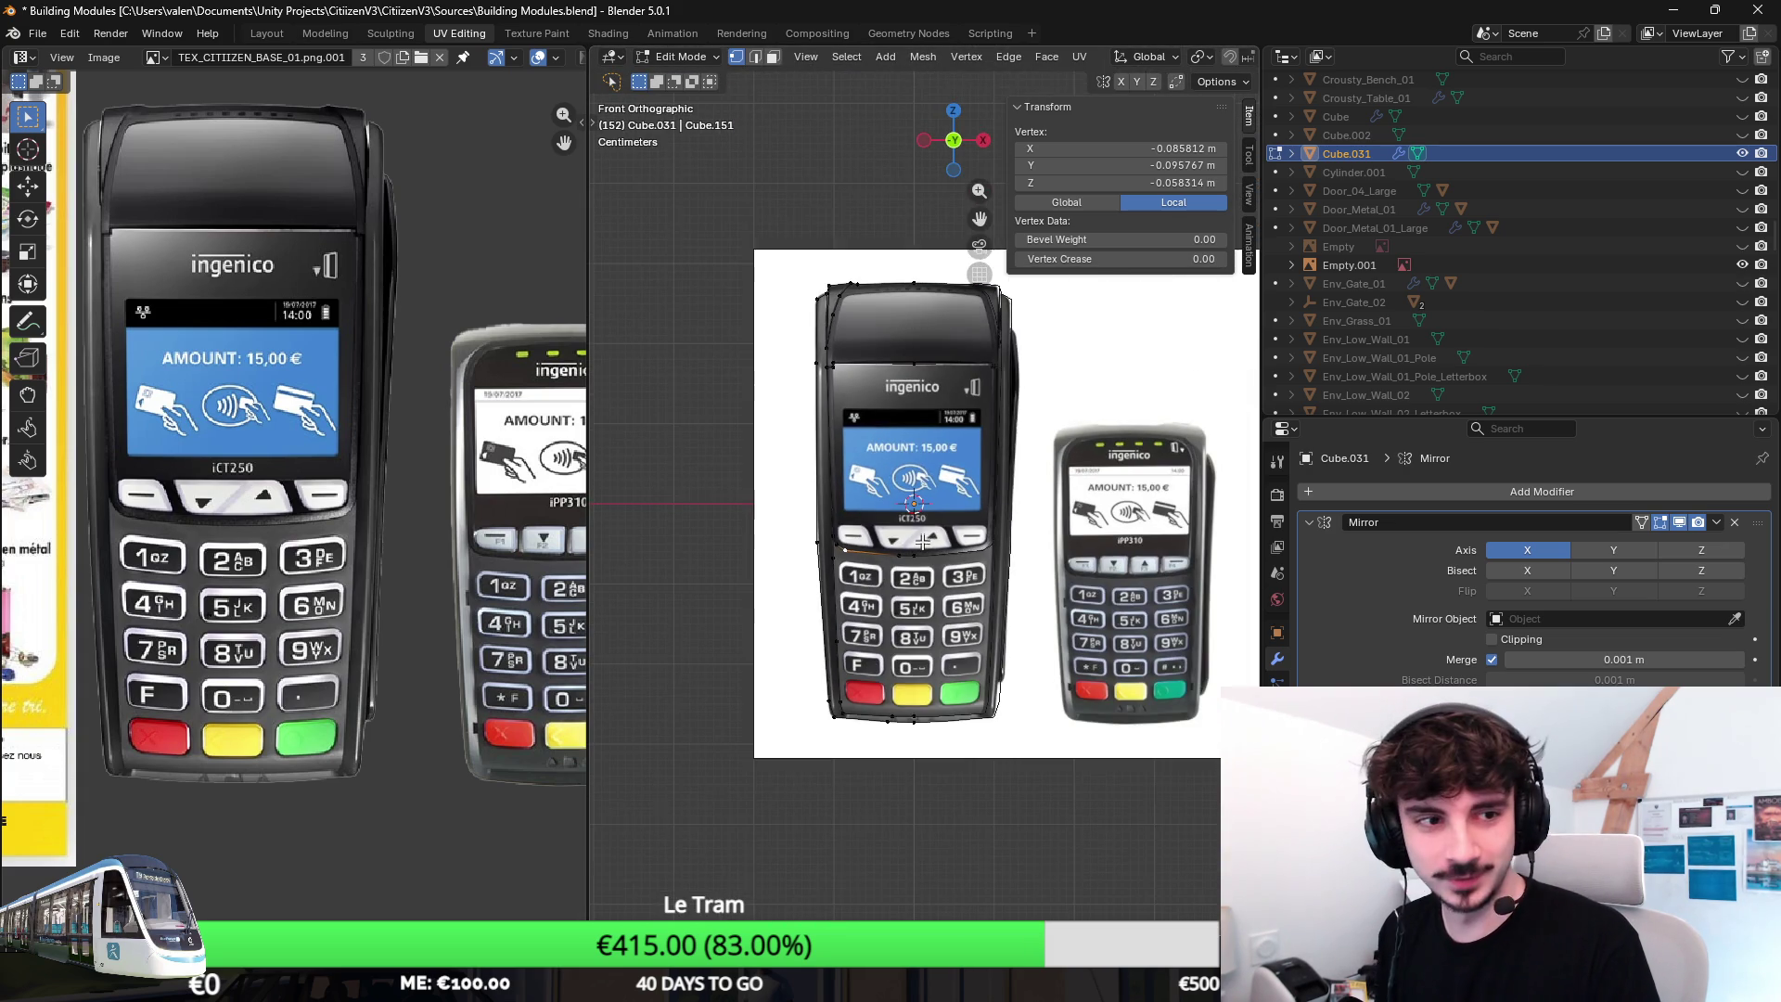
{"action": "middle_click_drag", "start_coordinate": [984, 516], "coordinate": [971, 541], "text": "shift"}
{"action": "scroll", "coordinate": [972, 544], "scroll_direction": "up", "scroll_amount": 1}
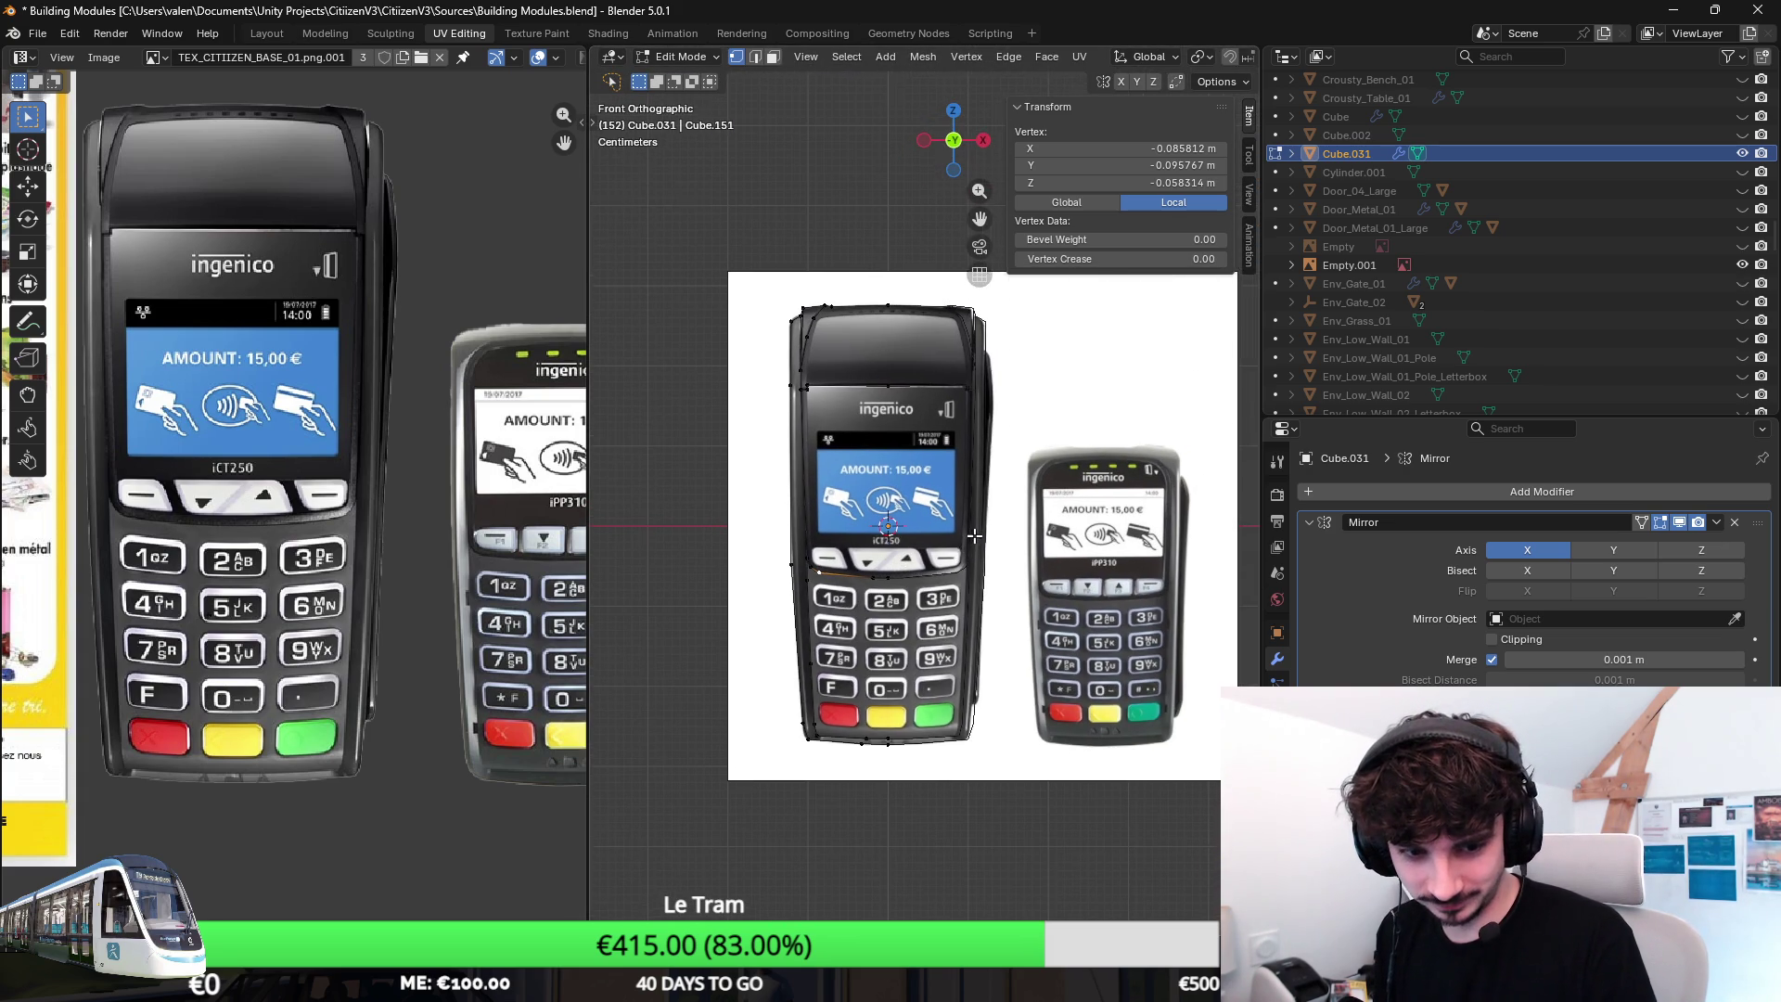
{"action": "scroll", "coordinate": [972, 543], "scroll_direction": "up", "scroll_amount": 1}
{"action": "scroll", "coordinate": [973, 545], "scroll_direction": "up", "scroll_amount": 1}
{"action": "scroll", "coordinate": [973, 544], "scroll_direction": "up", "scroll_amount": 3}
{"action": "left_click", "coordinate": [818, 350]}
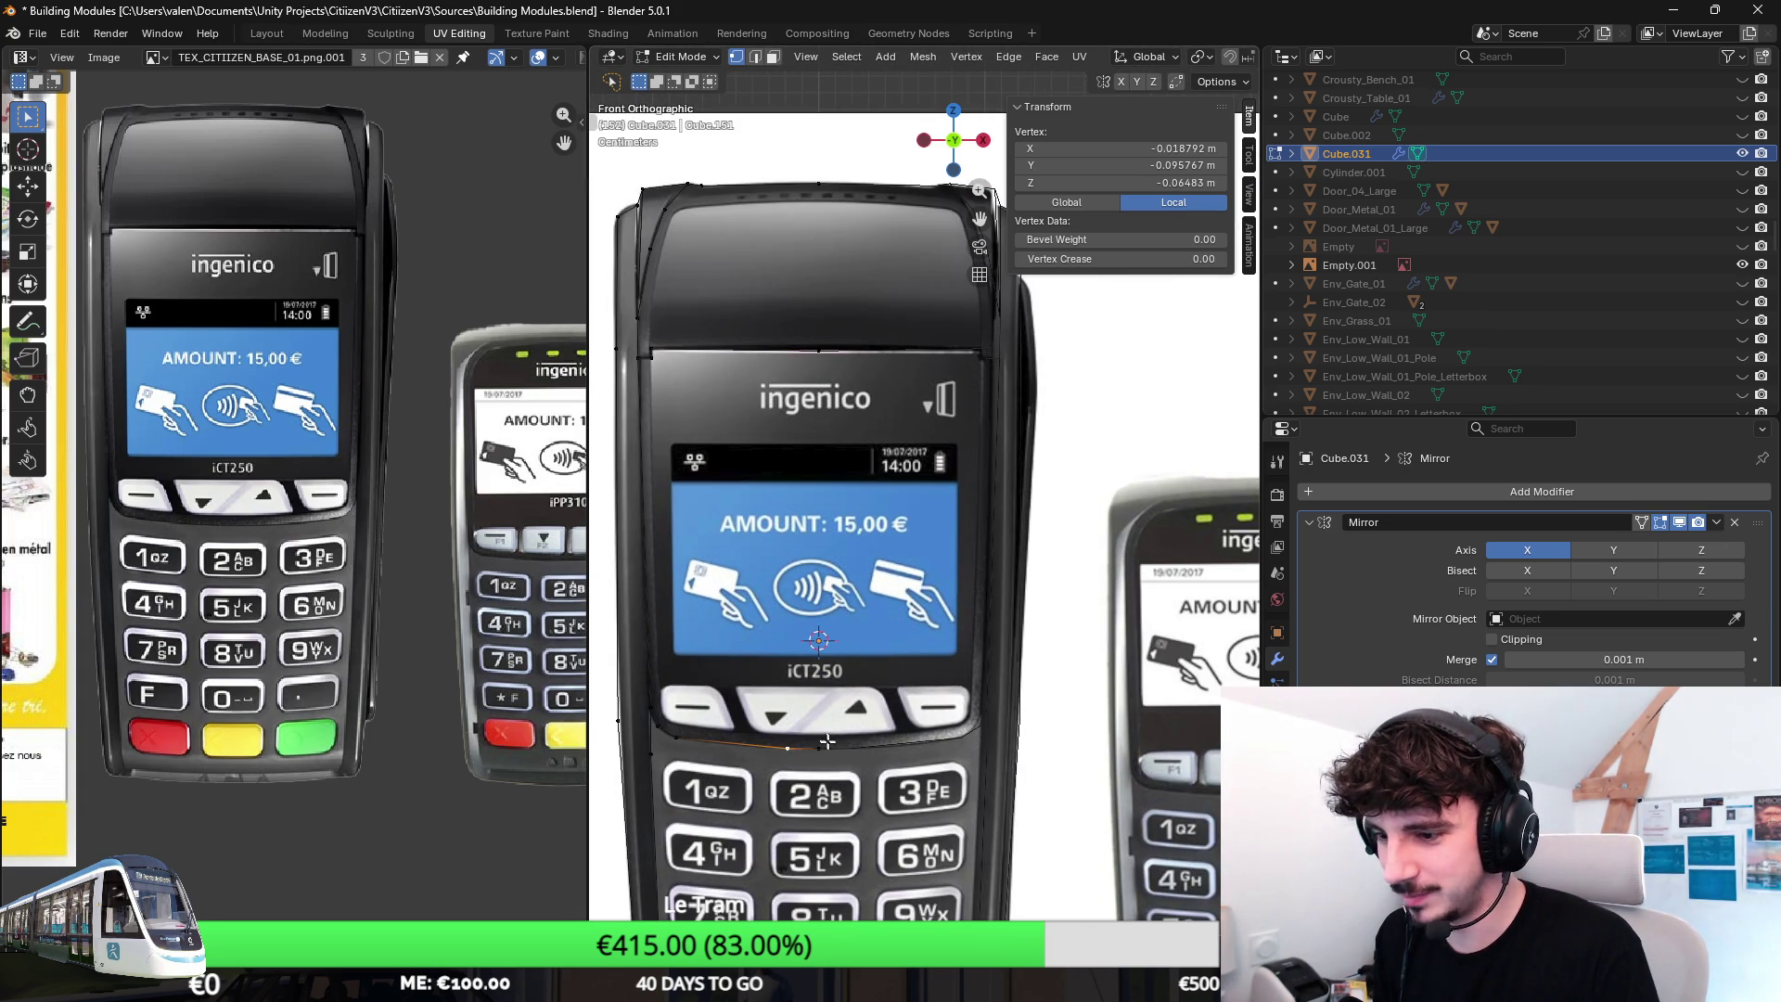
{"action": "left_click", "coordinate": [898, 741]}
{"action": "middle_click_drag", "start_coordinate": [914, 732], "coordinate": [923, 609], "text": "shift"}
{"action": "scroll", "coordinate": [923, 608], "scroll_direction": "down", "scroll_amount": 1}
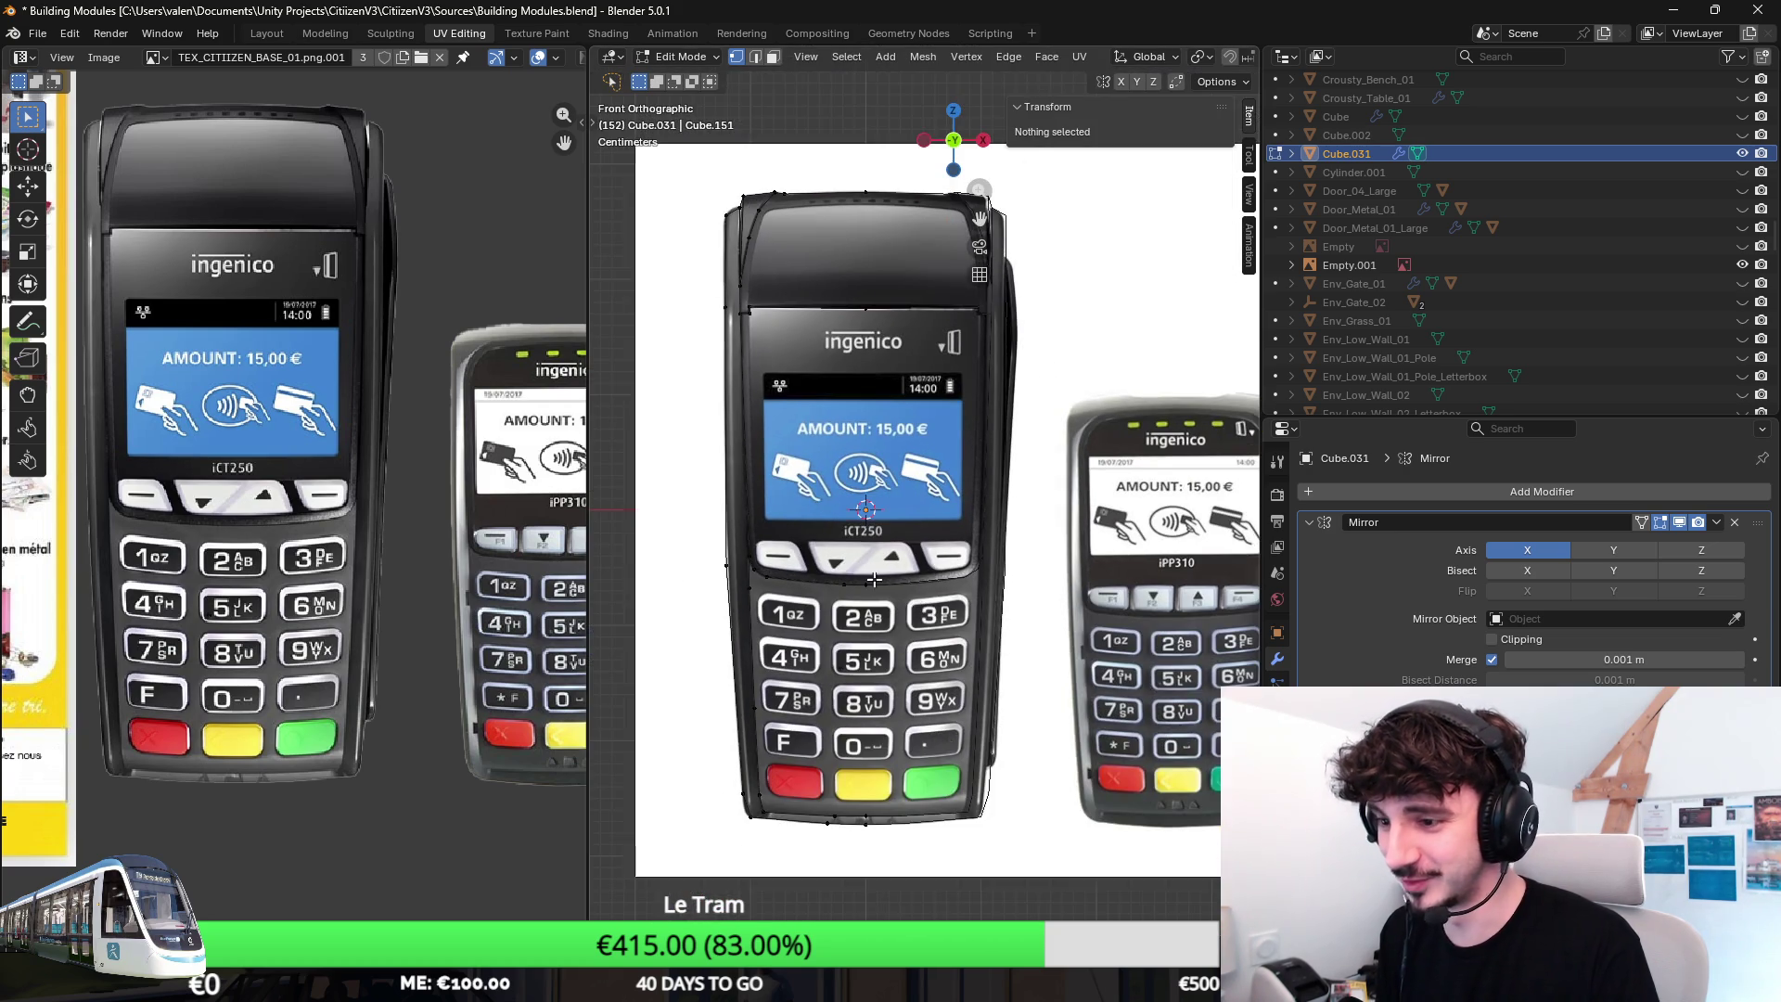
{"action": "scroll", "coordinate": [904, 620], "scroll_direction": "up", "scroll_amount": 2}
{"action": "scroll", "coordinate": [881, 633], "scroll_direction": "up", "scroll_amount": 1}
{"action": "left_click", "coordinate": [724, 267]}
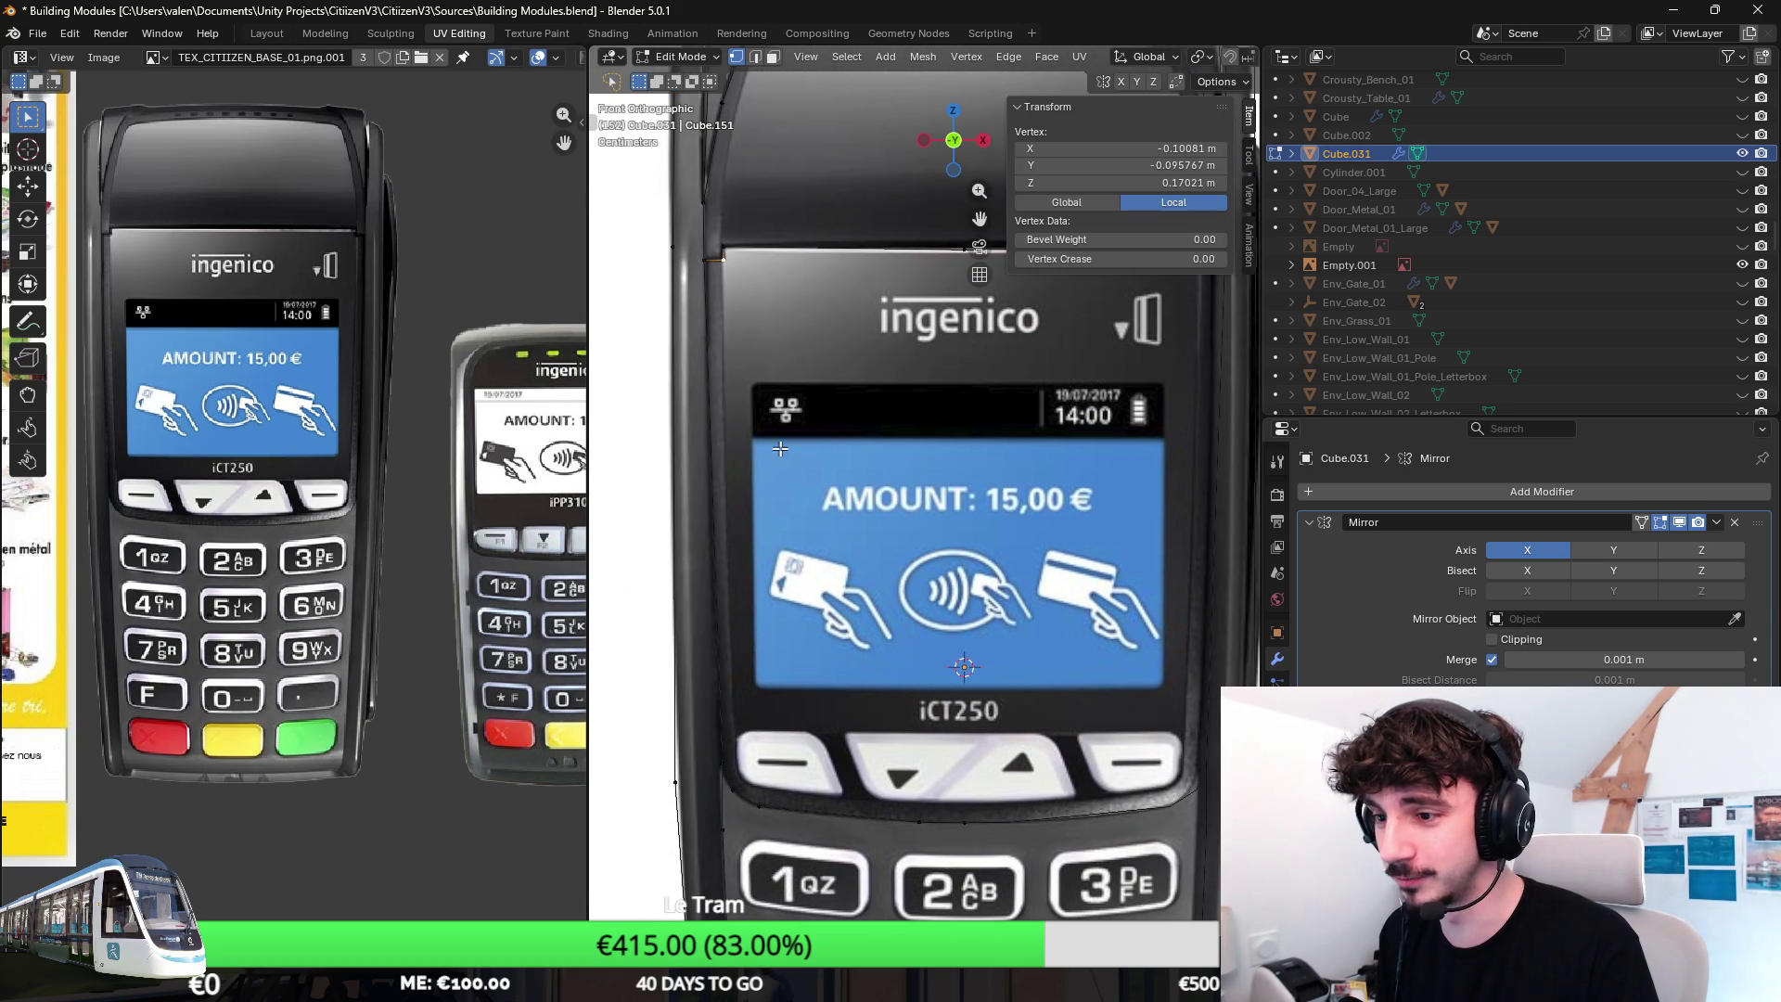
{"action": "left_click", "coordinate": [774, 726]}
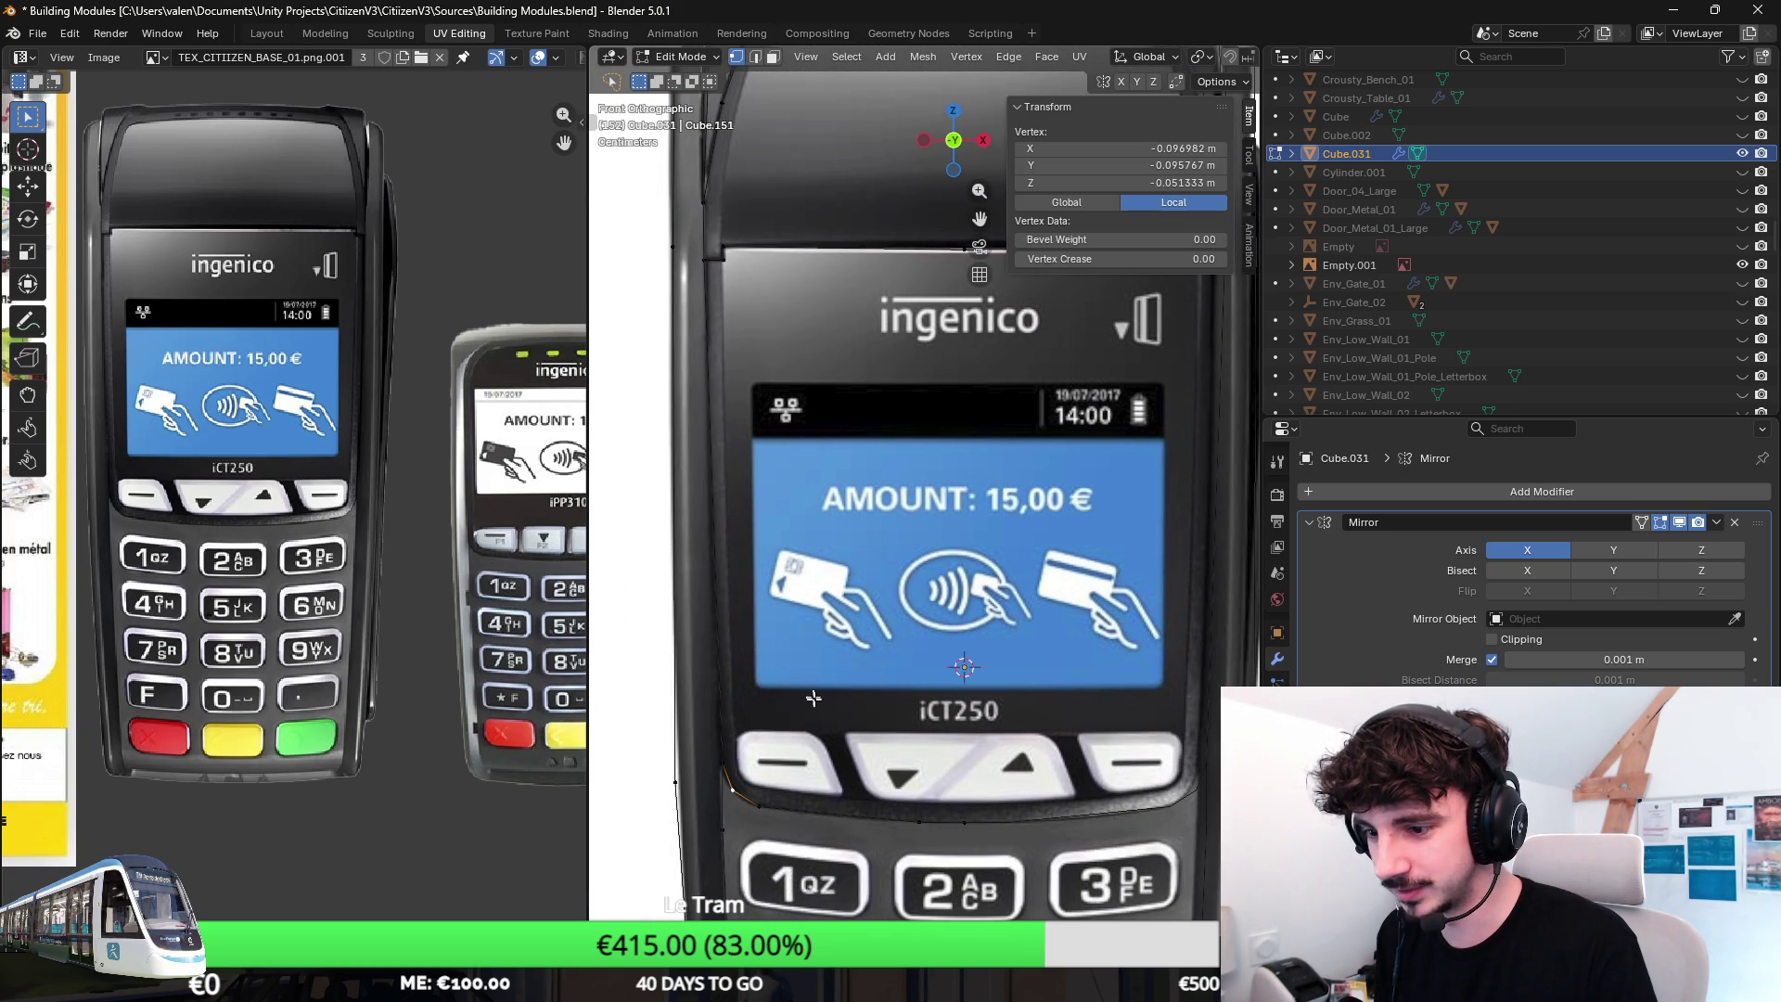
{"action": "scroll", "coordinate": [833, 739], "scroll_direction": "down", "scroll_amount": 1}
{"action": "scroll", "coordinate": [832, 739], "scroll_direction": "down", "scroll_amount": 1}
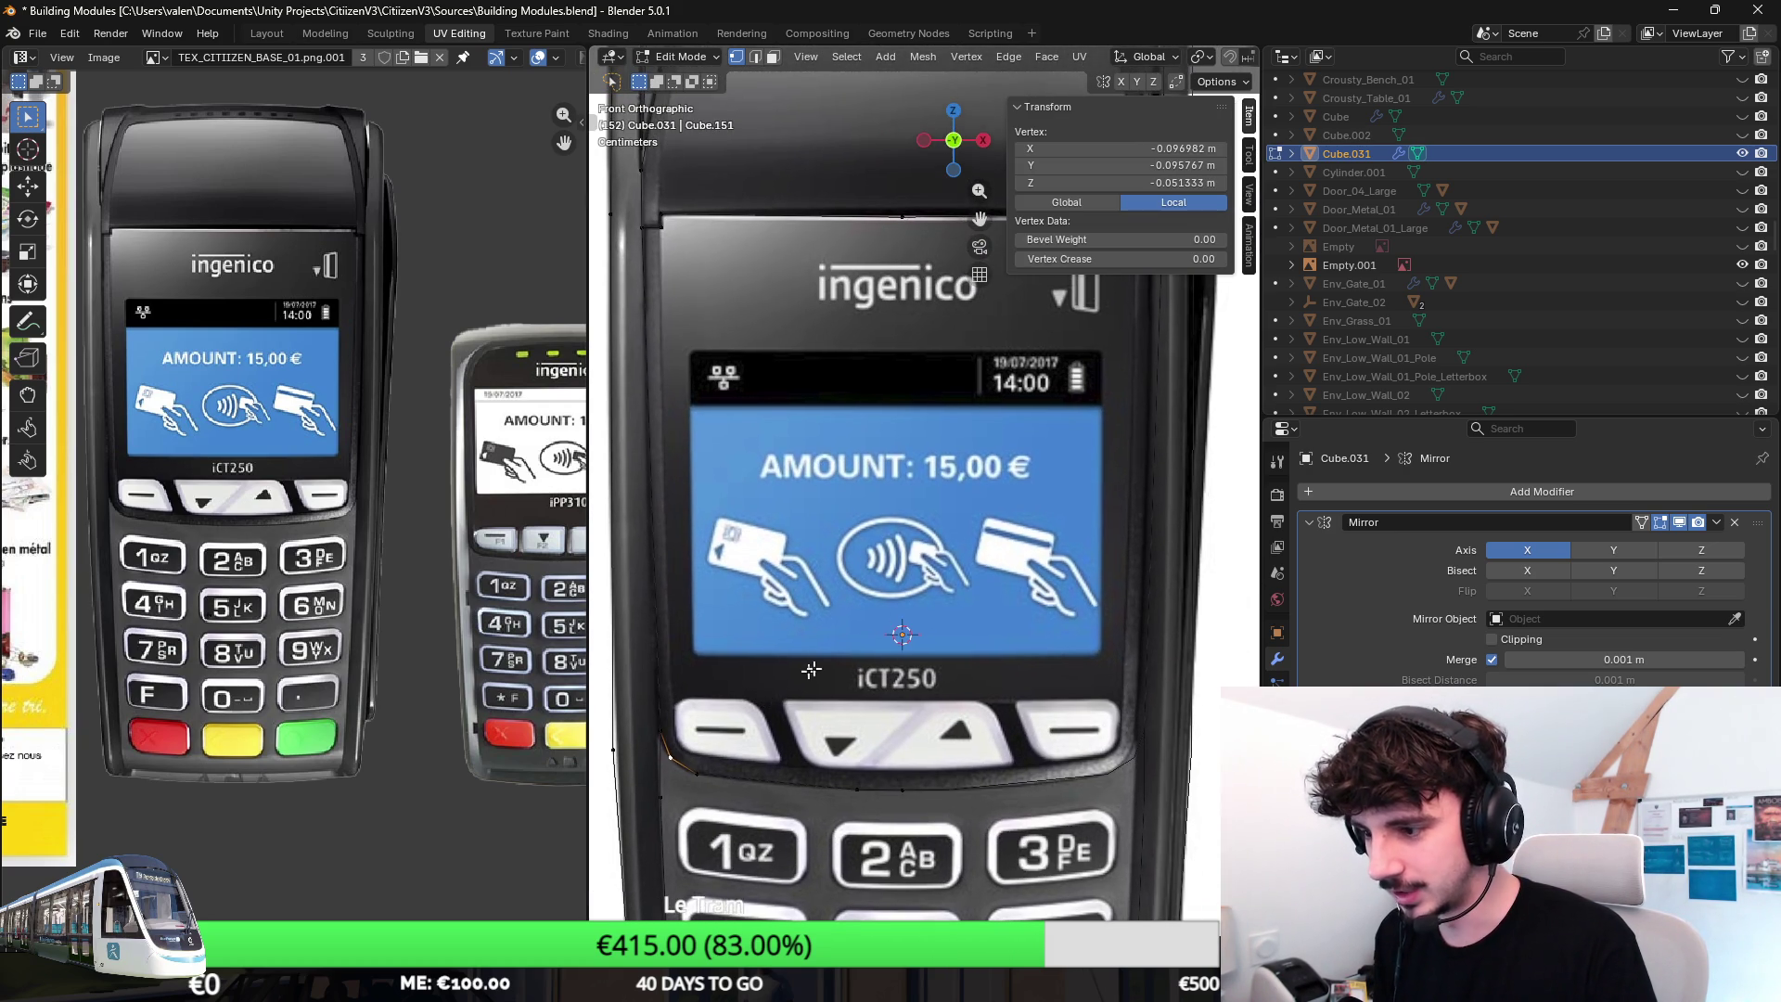
{"action": "scroll", "coordinate": [833, 739], "scroll_direction": "down", "scroll_amount": 1}
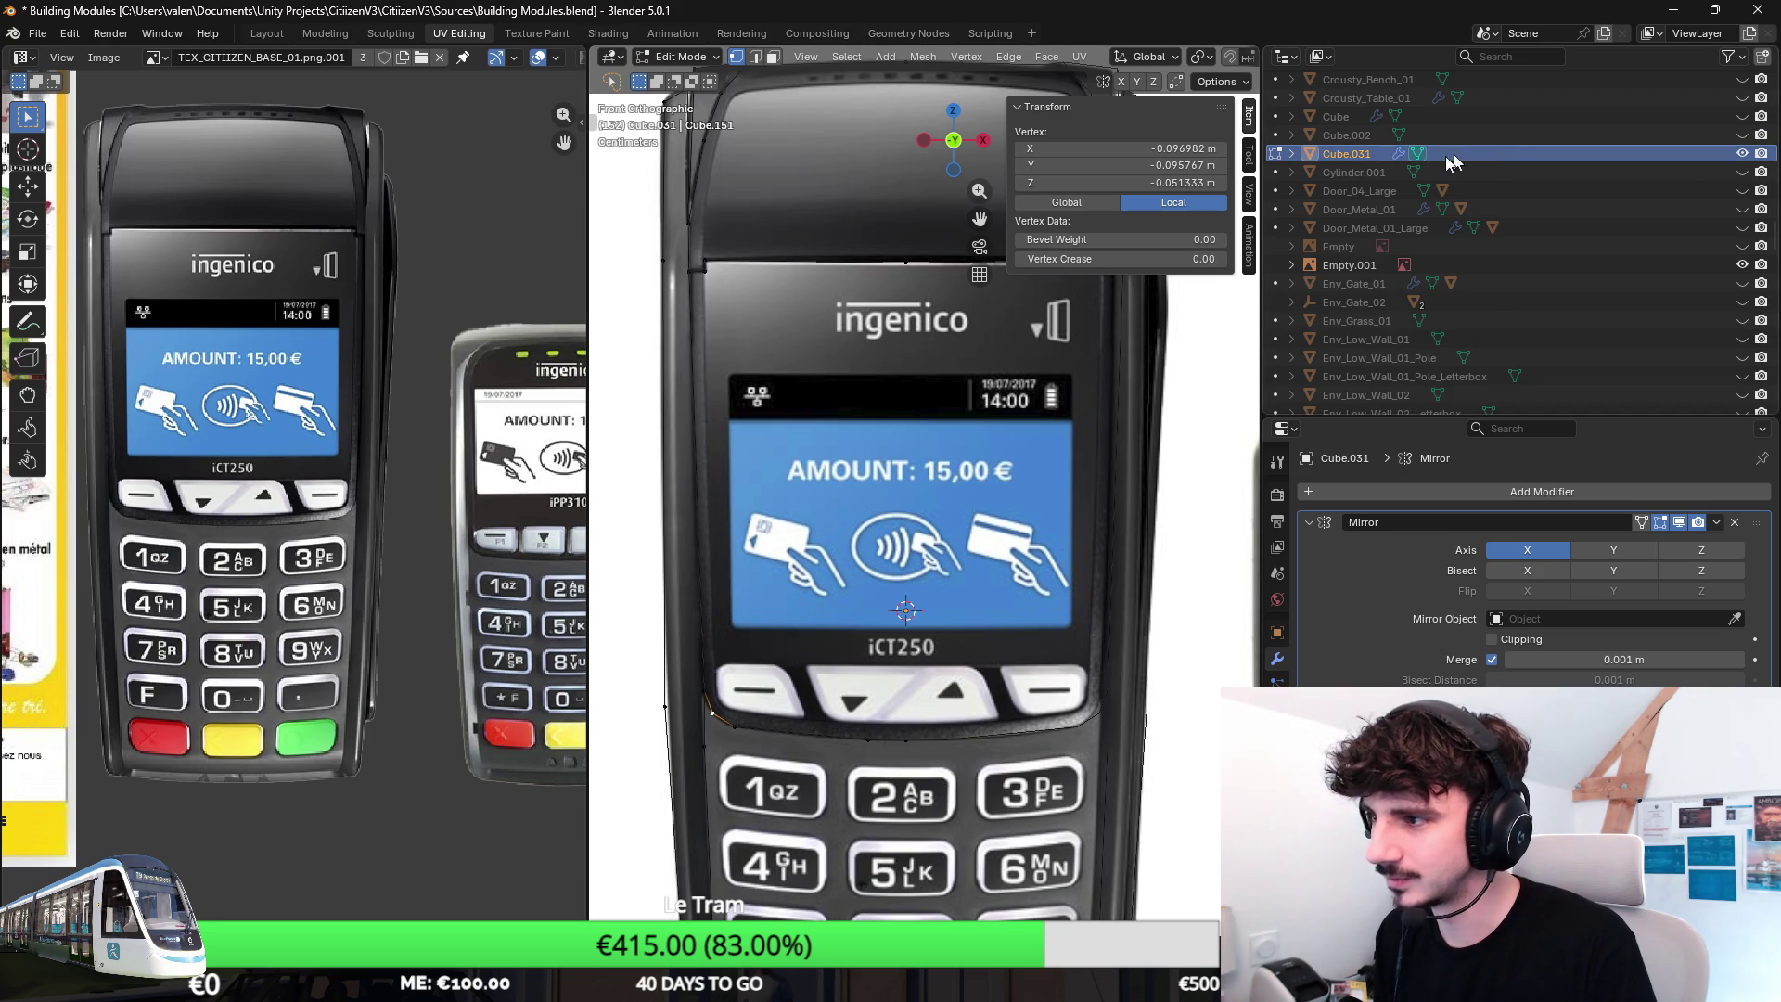
Rename Cube.031 to TPE_01 in the Outliner and return to Object Mode.
{"action": "double_click", "coordinate": [1345, 154]}
{"action": "scroll", "coordinate": [1345, 153], "scroll_direction": "up", "scroll_amount": 2}
{"action": "type", "text": "TPE_01"}
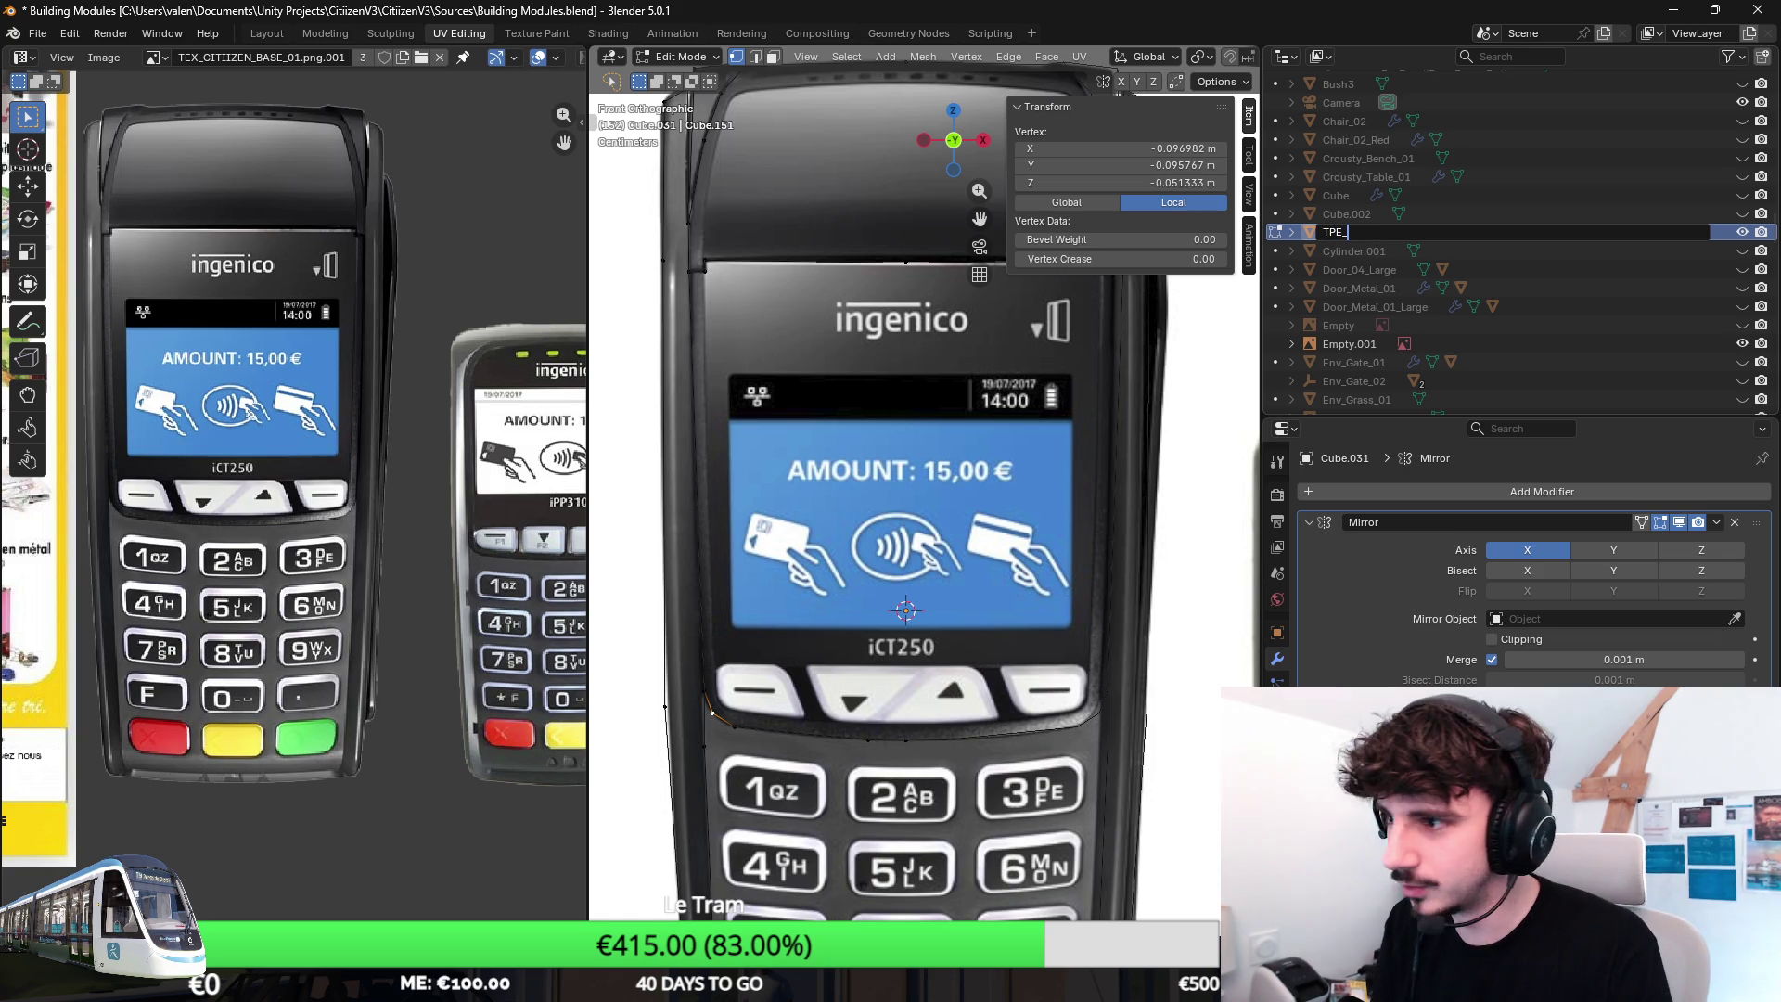
{"action": "key", "text": "Return"}
{"action": "scroll", "coordinate": [1426, 219], "scroll_direction": "down", "scroll_amount": 4}
{"action": "scroll", "coordinate": [1426, 218], "scroll_direction": "down", "scroll_amount": 4}
{"action": "scroll", "coordinate": [1427, 219], "scroll_direction": "down", "scroll_amount": 5}
{"action": "scroll", "coordinate": [1426, 218], "scroll_direction": "down", "scroll_amount": 5}
{"action": "scroll", "coordinate": [1426, 219], "scroll_direction": "down", "scroll_amount": 5}
{"action": "middle_click_drag", "start_coordinate": [1189, 348], "coordinate": [1012, 453]}
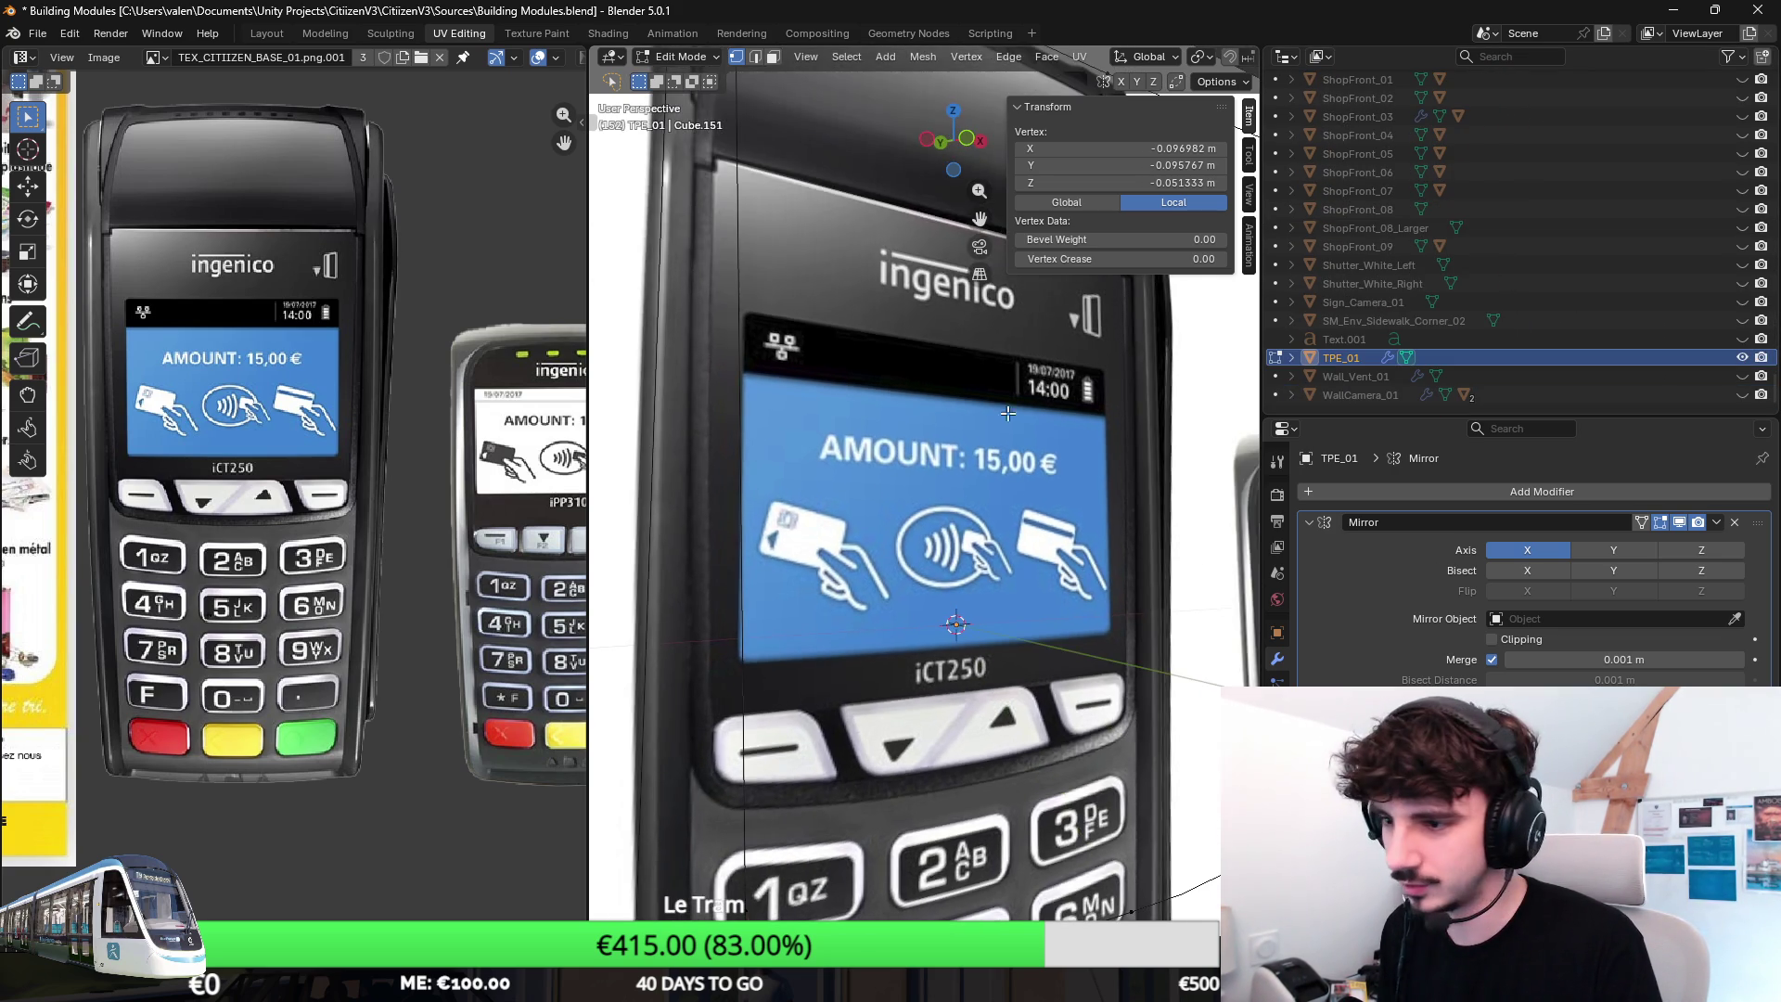
{"action": "key", "text": "Tab"}
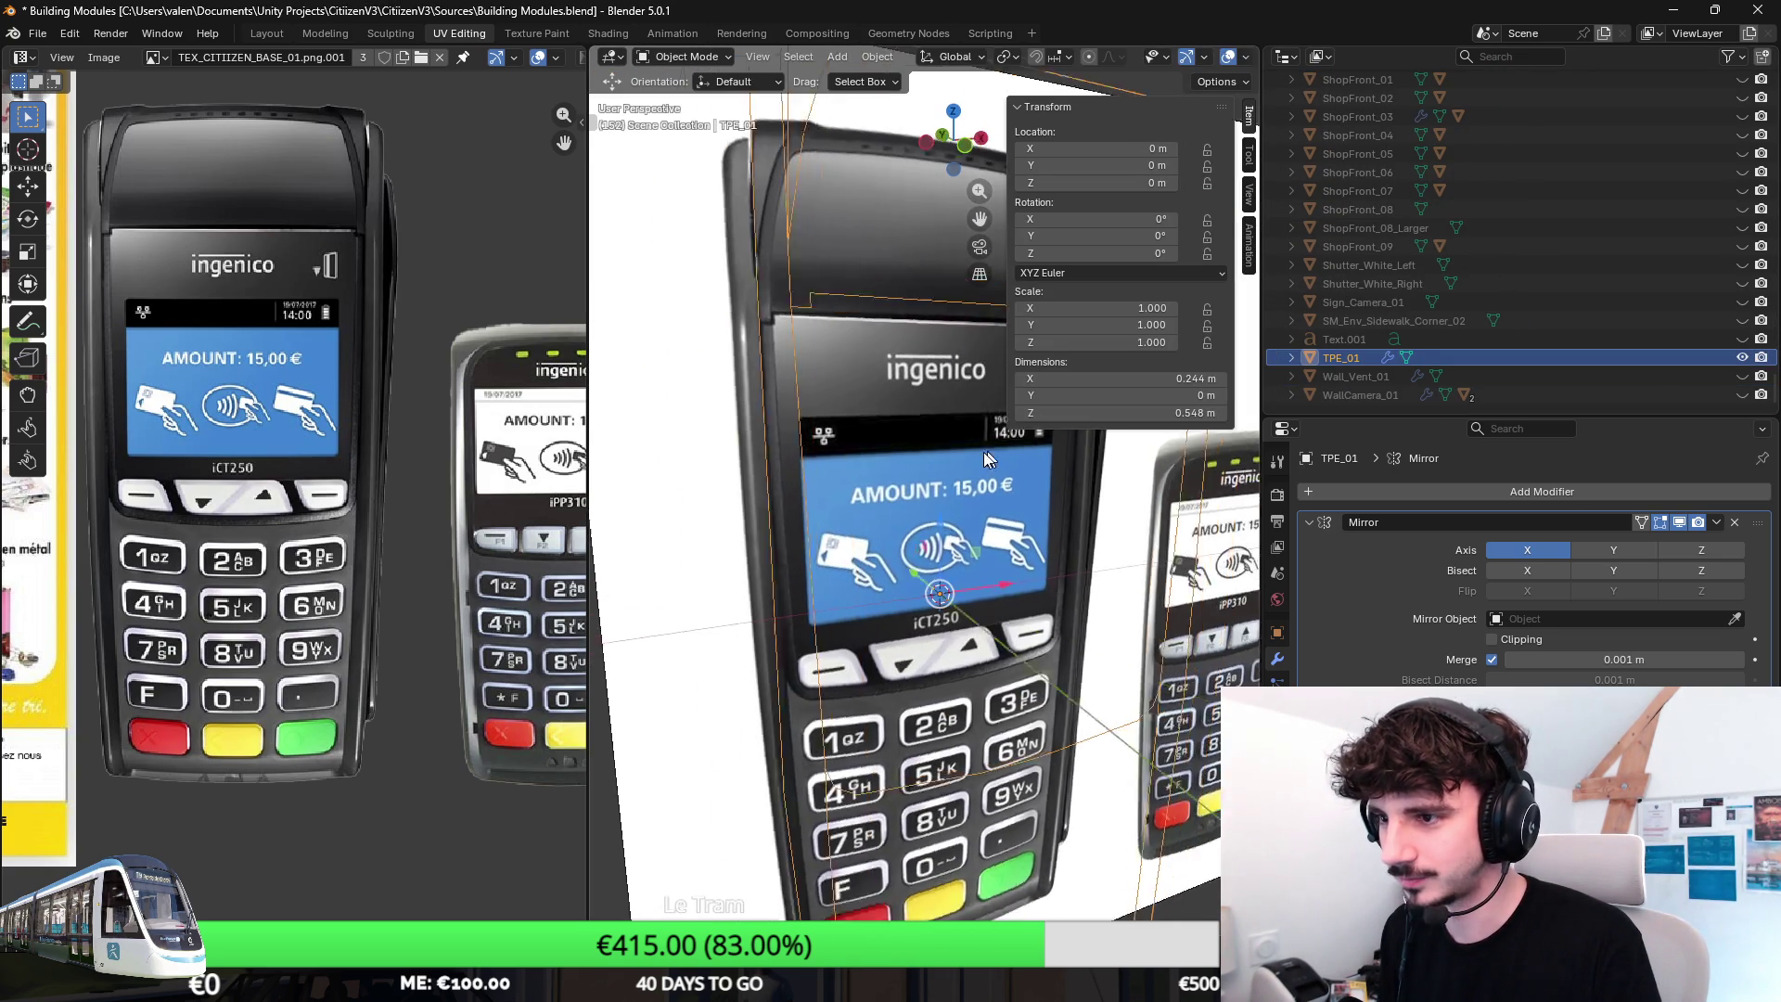
{"action": "scroll", "coordinate": [1003, 447], "scroll_direction": "down", "scroll_amount": 2}
{"action": "scroll", "coordinate": [905, 432], "scroll_direction": "down", "scroll_amount": 2}
{"action": "scroll", "coordinate": [848, 418], "scroll_direction": "down", "scroll_amount": 1}
Briefly inspect the mesh's edge loop and a vertex in front view, then leave Edit Mode again.
{"action": "mouse_move", "coordinate": [830, 402]}
{"action": "middle_mouse_down"}
{"action": "mouse_move", "coordinate": [839, 392]}
{"action": "mouse_move", "coordinate": [935, 509]}
{"action": "middle_mouse_up"}
{"action": "key", "text": "Tab"}
{"action": "scroll", "coordinate": [924, 513], "scroll_direction": "up", "scroll_amount": 2}
{"action": "left_click", "coordinate": [926, 513], "text": "alt"}
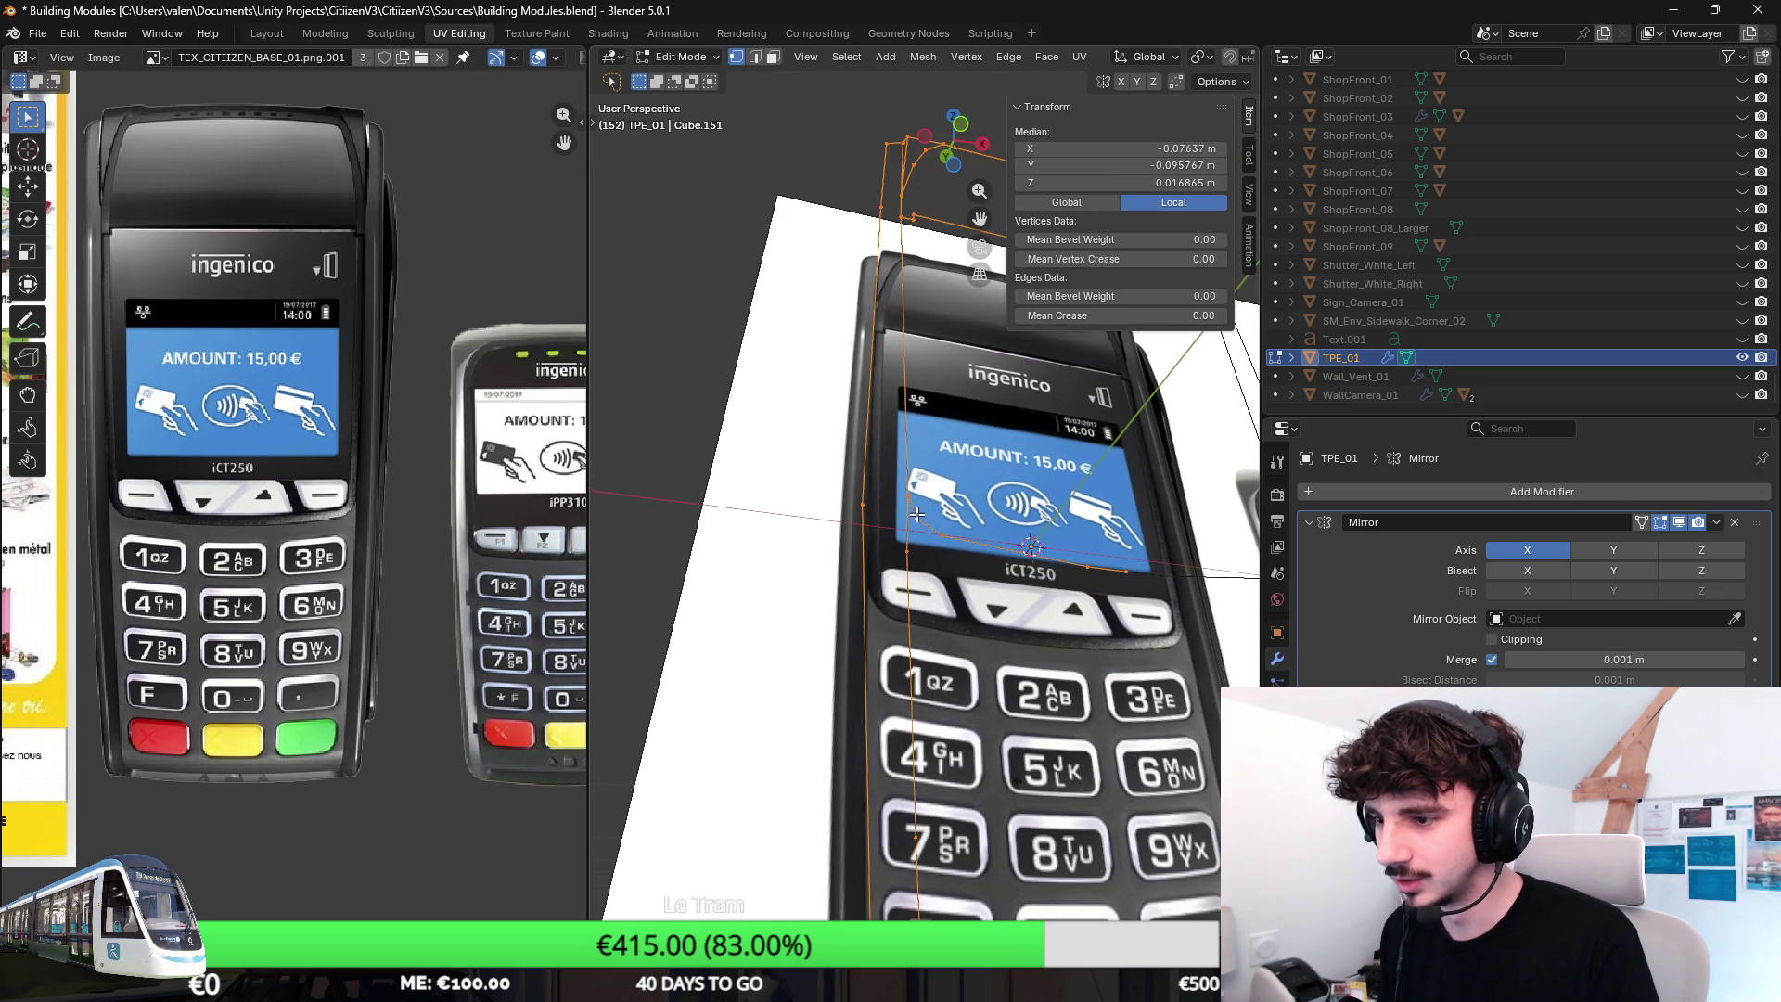
{"action": "scroll", "coordinate": [939, 473], "scroll_direction": "down", "scroll_amount": 2}
{"action": "scroll", "coordinate": [960, 418], "scroll_direction": "down", "scroll_amount": 2}
{"action": "mouse_move", "coordinate": [961, 405]}
{"action": "middle_mouse_down"}
{"action": "mouse_move", "coordinate": [971, 364]}
{"action": "mouse_move", "coordinate": [890, 613]}
{"action": "middle_mouse_up"}
{"action": "key", "text": "KP_1"}
{"action": "scroll", "coordinate": [890, 612], "scroll_direction": "up", "scroll_amount": 3}
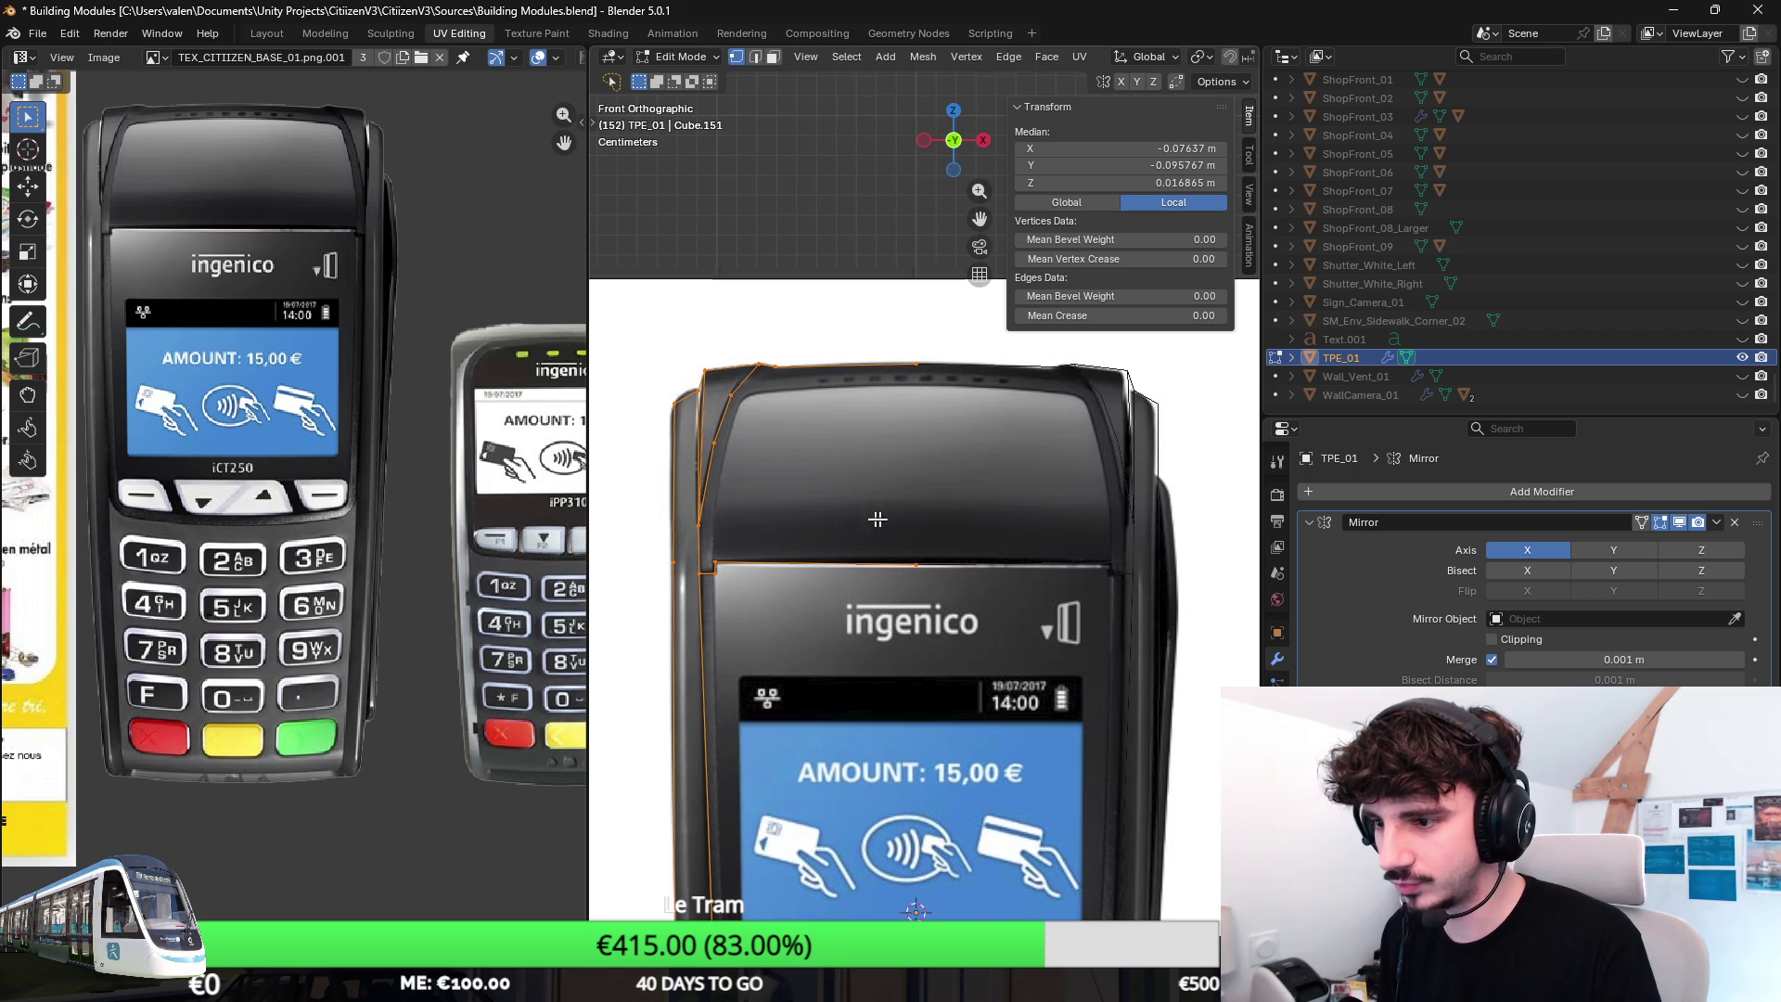
{"action": "left_click", "coordinate": [925, 388]}
{"action": "scroll", "coordinate": [973, 488], "scroll_direction": "down", "scroll_amount": 2}
{"action": "key", "text": "Tab"}
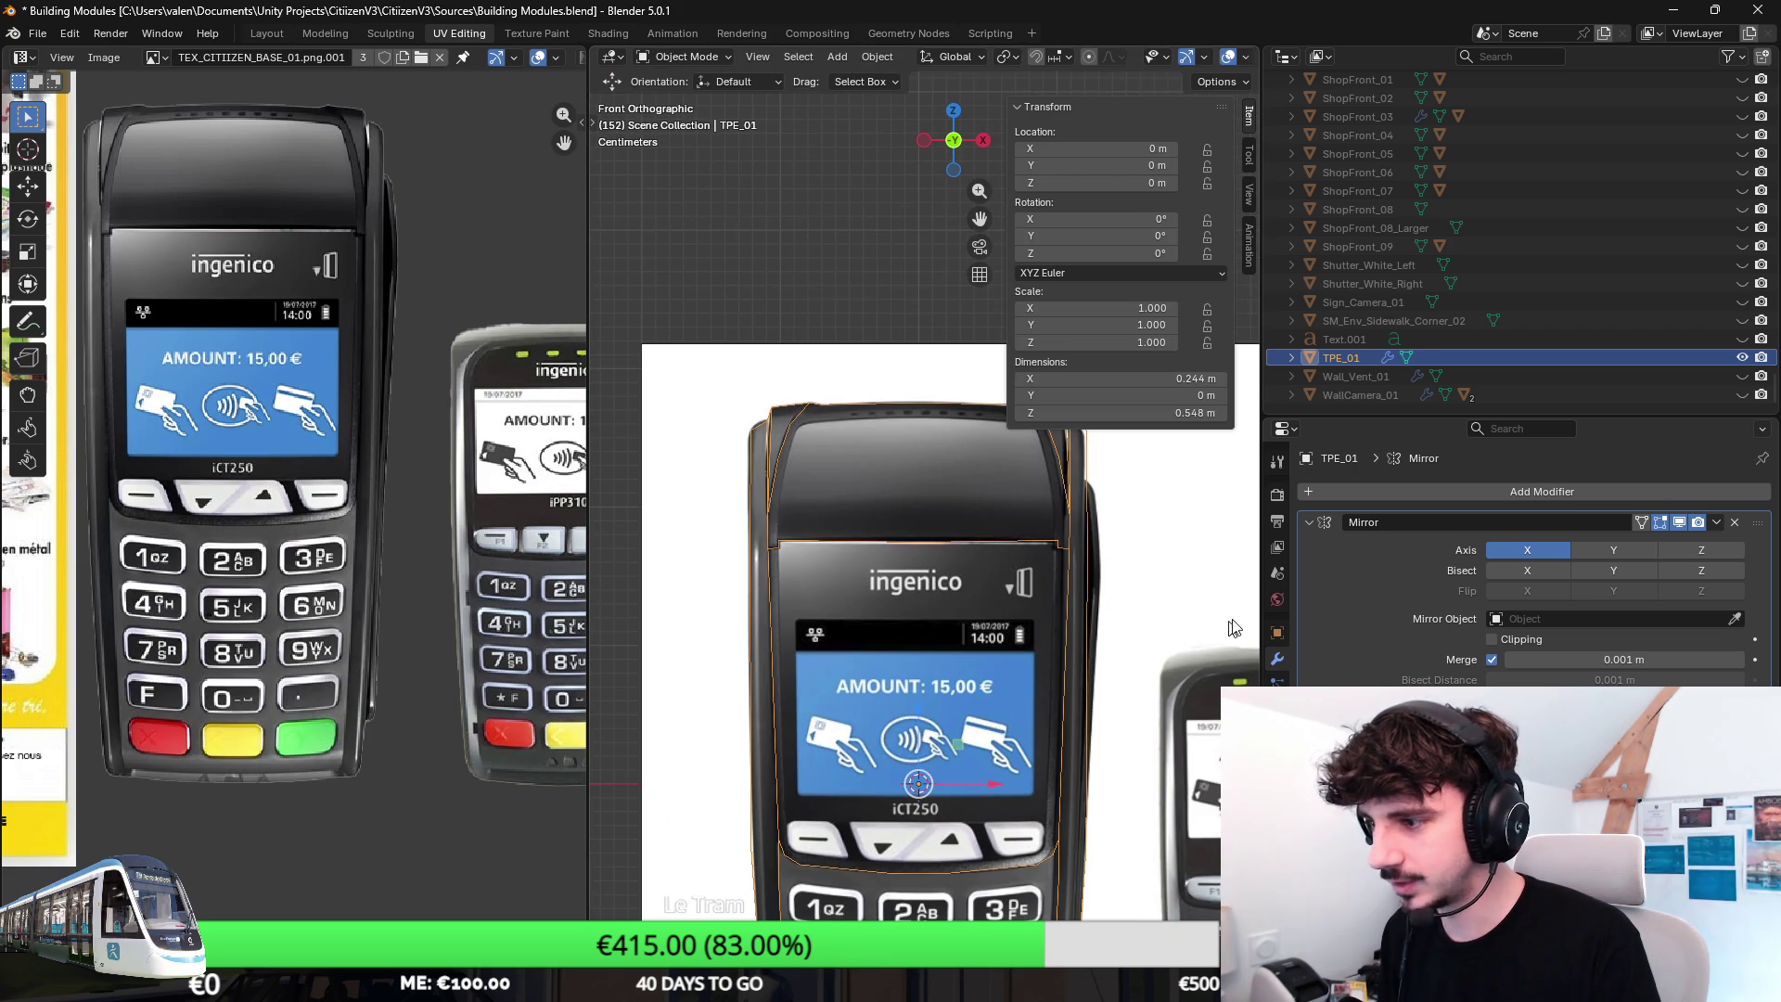
Apply TPE_01's Mirror modifier into the mesh and enter Edit Mode.
{"action": "left_click", "coordinate": [1715, 522]}
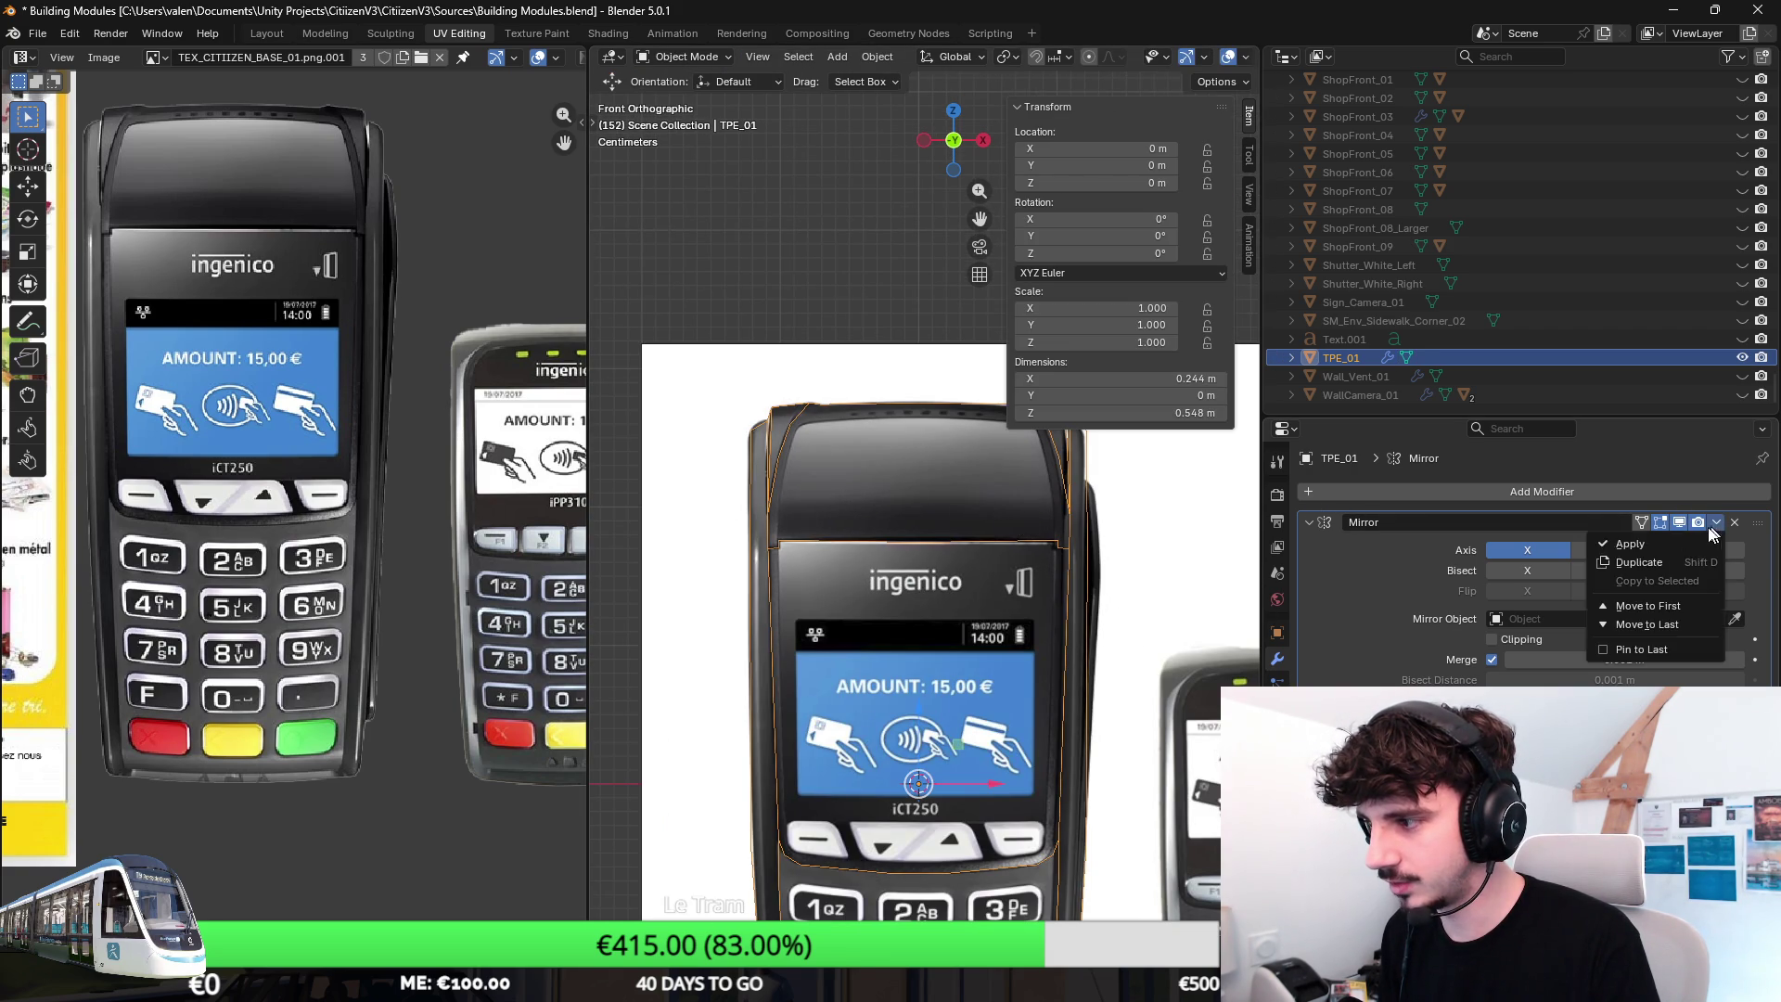
{"action": "left_click", "coordinate": [1628, 545]}
{"action": "key", "text": "F3"}
{"action": "key", "text": "Escape"}
{"action": "key", "text": "ctrl+z"}
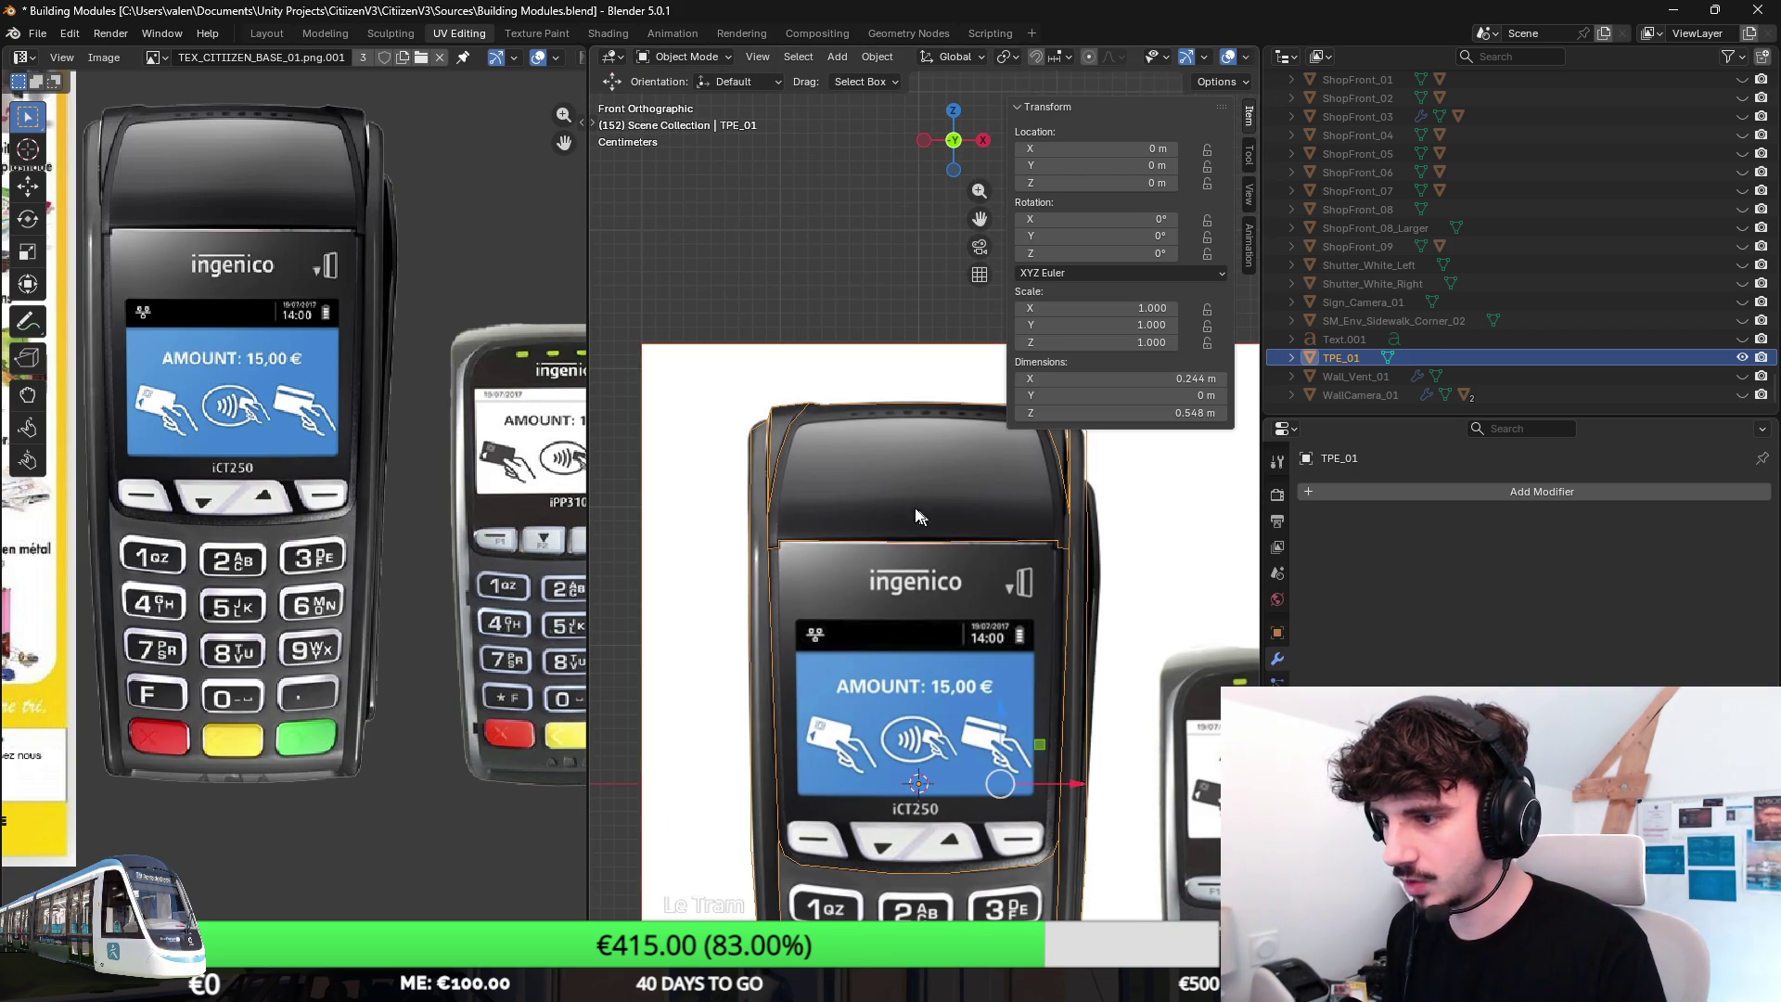
{"action": "key", "text": "ctrl+shift+z"}
{"action": "key", "text": "Tab"}
Select all vertices, run Merge by Distance, then join two top vertices with an edge (J).
{"action": "key", "text": "a"}
{"action": "key", "text": "F3"}
{"action": "type", "text": "me"}
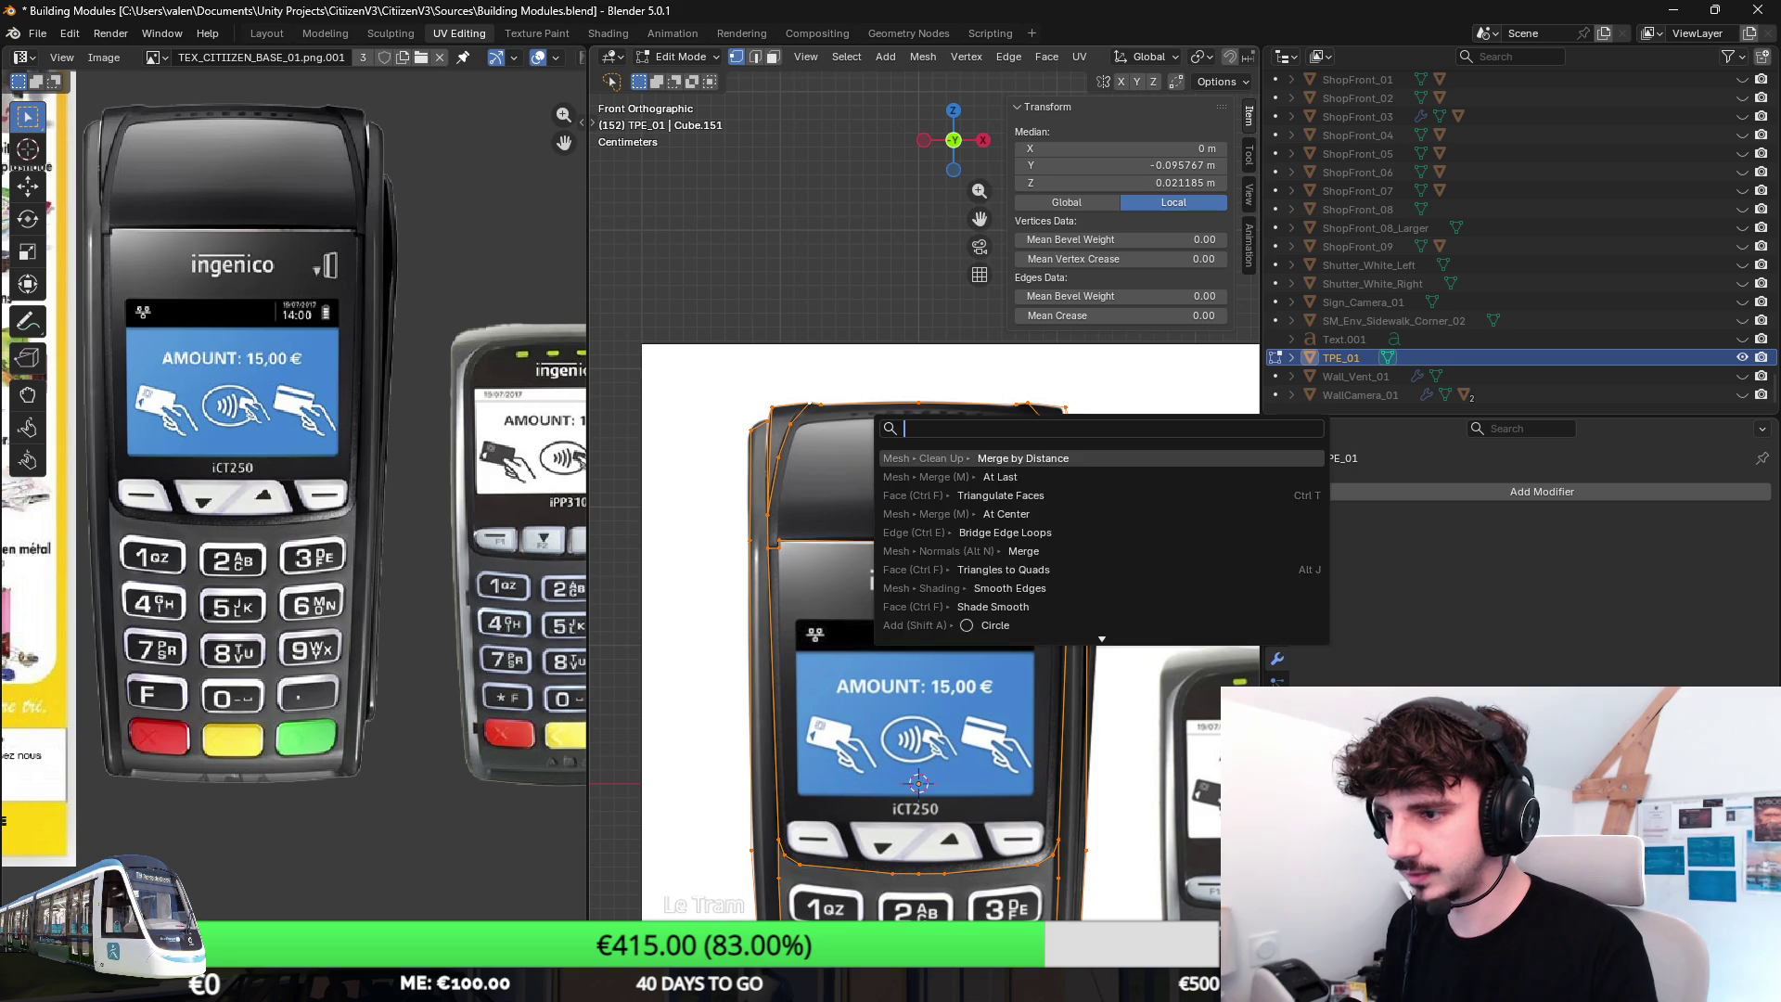
{"action": "type", "text": "rge"}
{"action": "key", "text": "Return"}
{"action": "scroll", "coordinate": [881, 418], "scroll_direction": "up", "scroll_amount": 2}
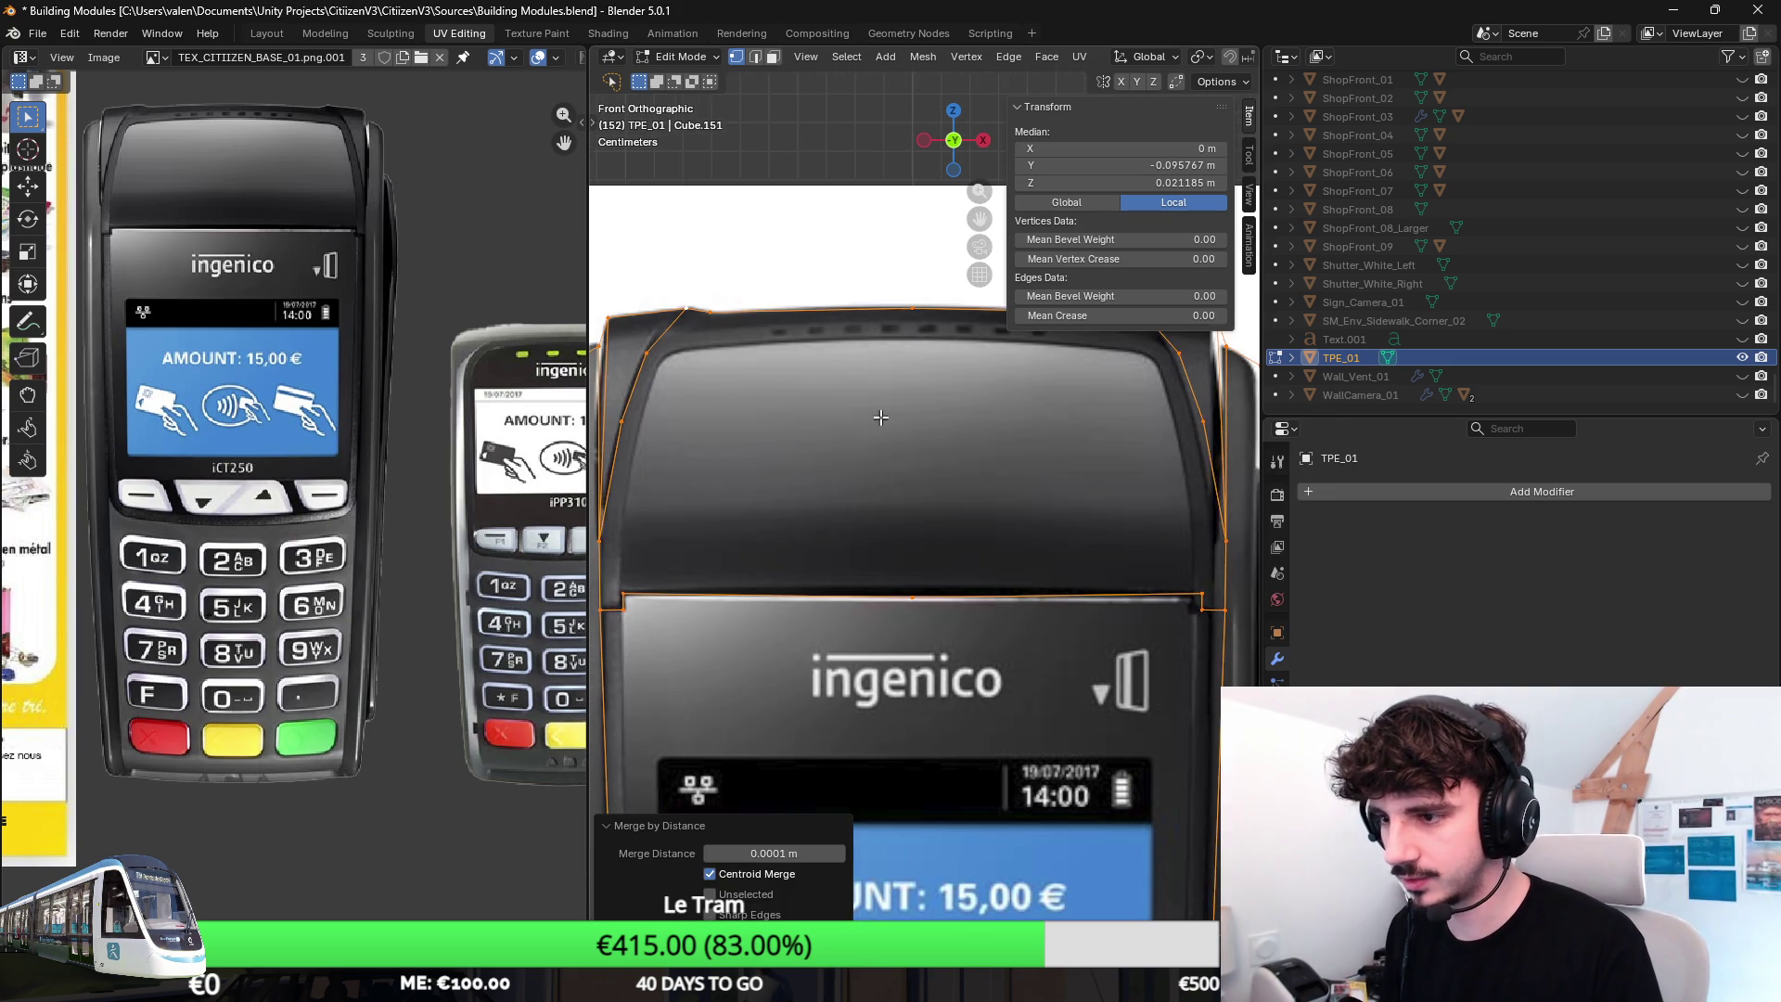
{"action": "left_click", "coordinate": [943, 521]}
{"action": "scroll", "coordinate": [812, 556], "scroll_direction": "up", "scroll_amount": 1}
{"action": "key", "text": "j"}
{"action": "left_click", "coordinate": [674, 582]}
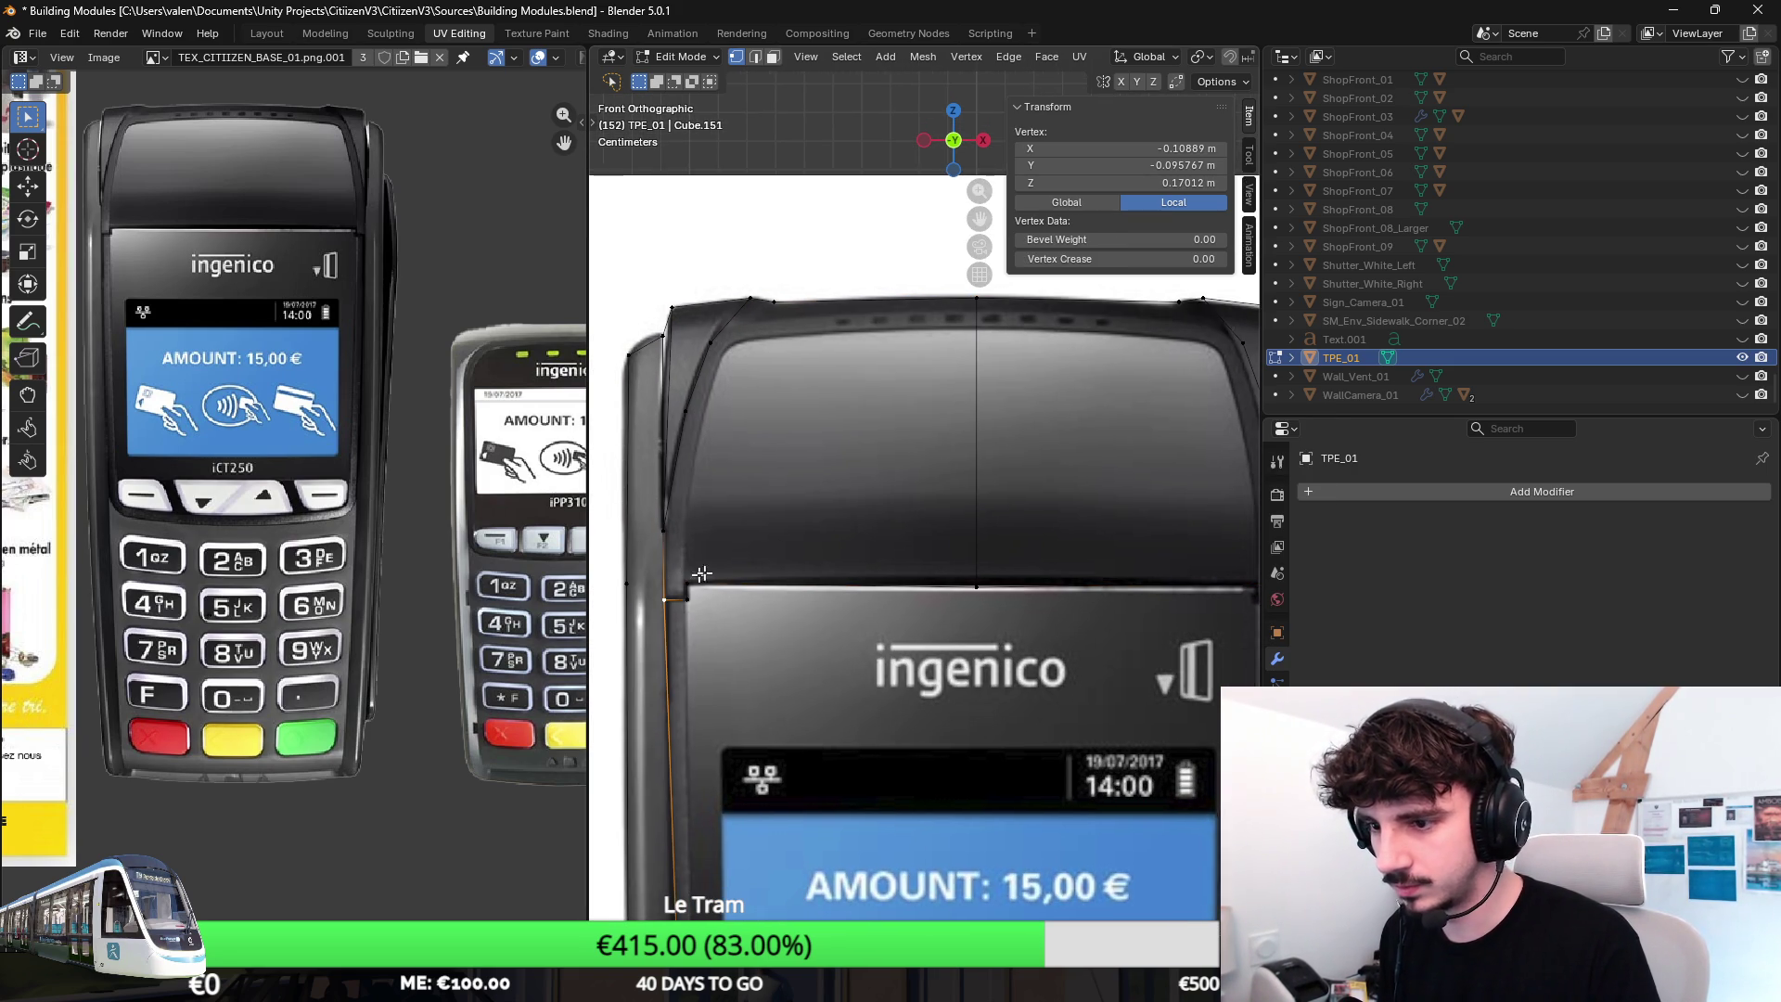
Connect upper vertices with a diagonal edge and build up a vertex selection on the left side.
{"action": "left_click", "coordinate": [687, 408]}
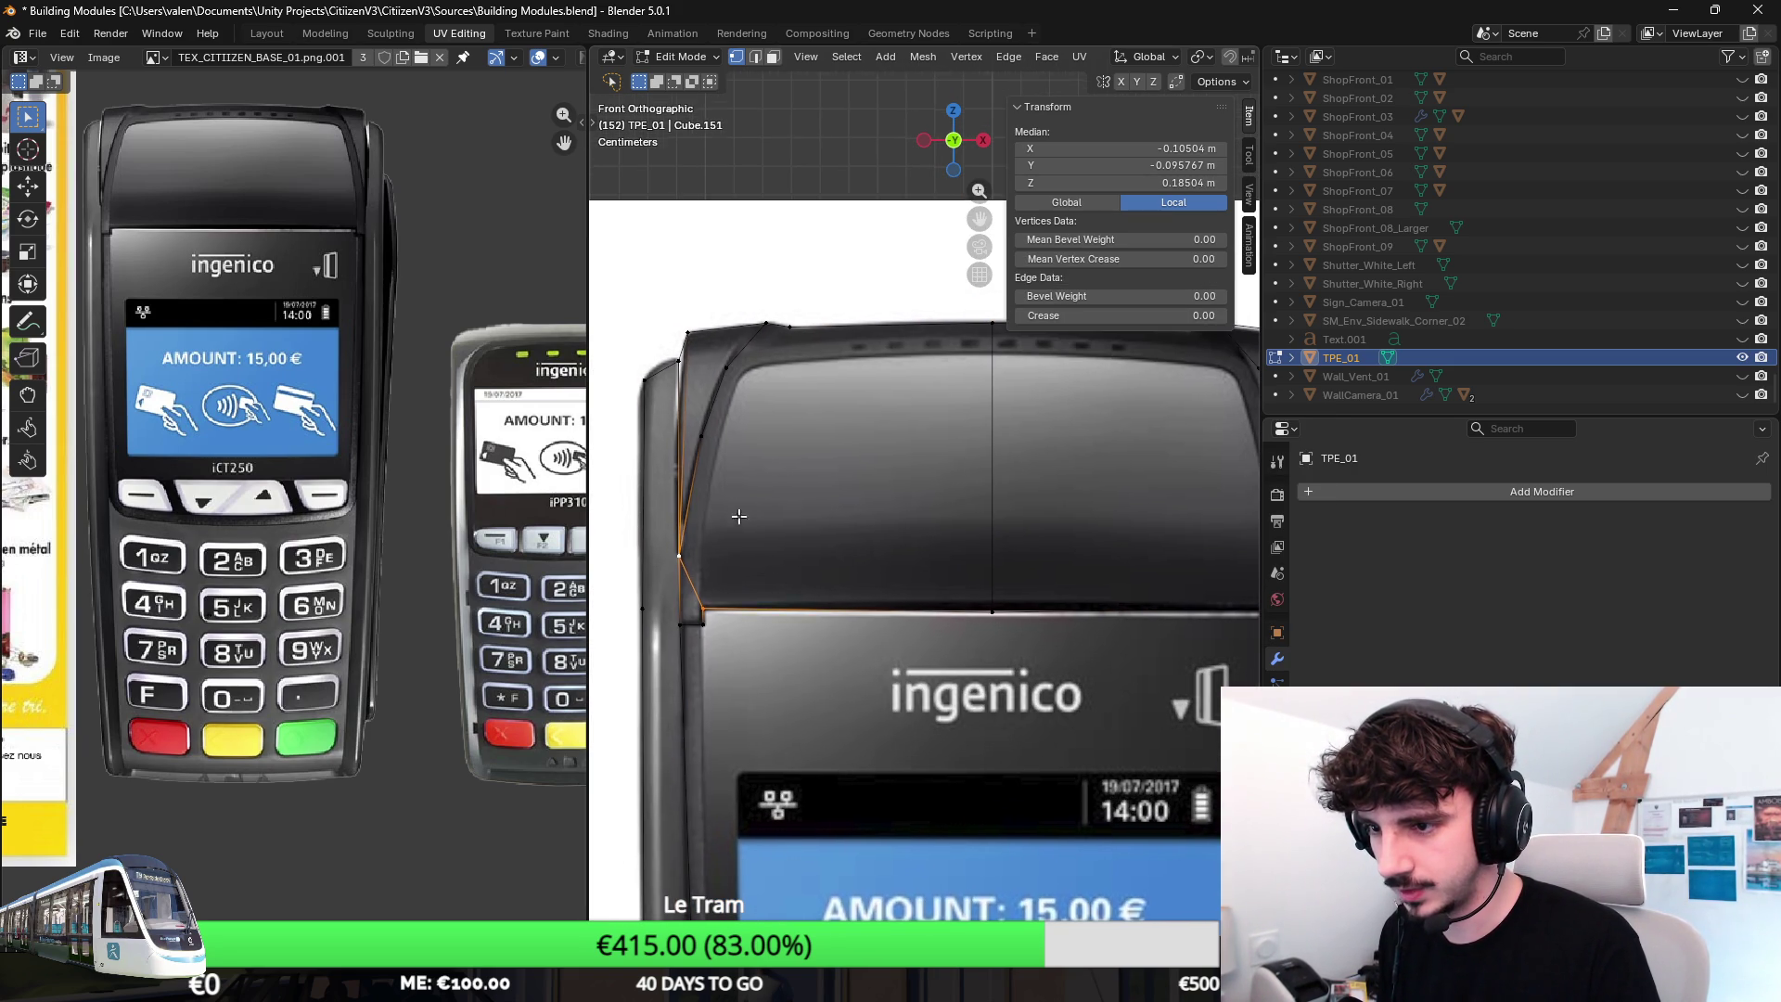
{"action": "middle_click_drag", "start_coordinate": [986, 558], "coordinate": [1002, 584], "text": "shift"}
{"action": "left_click", "coordinate": [992, 610], "text": "shift"}
{"action": "key", "text": "j"}
{"action": "middle_click_drag", "start_coordinate": [793, 344], "coordinate": [781, 372], "text": "shift"}
{"action": "left_click", "coordinate": [782, 372], "text": "shift"}
{"action": "left_click", "coordinate": [762, 371]}
{"action": "left_click", "coordinate": [691, 461]}
{"action": "left_click", "coordinate": [743, 516], "text": "shift"}
{"action": "middle_click_drag", "start_coordinate": [744, 515], "coordinate": [769, 477], "text": "shift"}
{"action": "left_click", "coordinate": [688, 542]}
{"action": "left_click", "coordinate": [1019, 601], "text": "shift"}
Select the vertical centre edge and delete it, leaving the top edge loop.
{"action": "middle_click_drag", "start_coordinate": [1034, 572], "coordinate": [1003, 559], "text": "shift"}
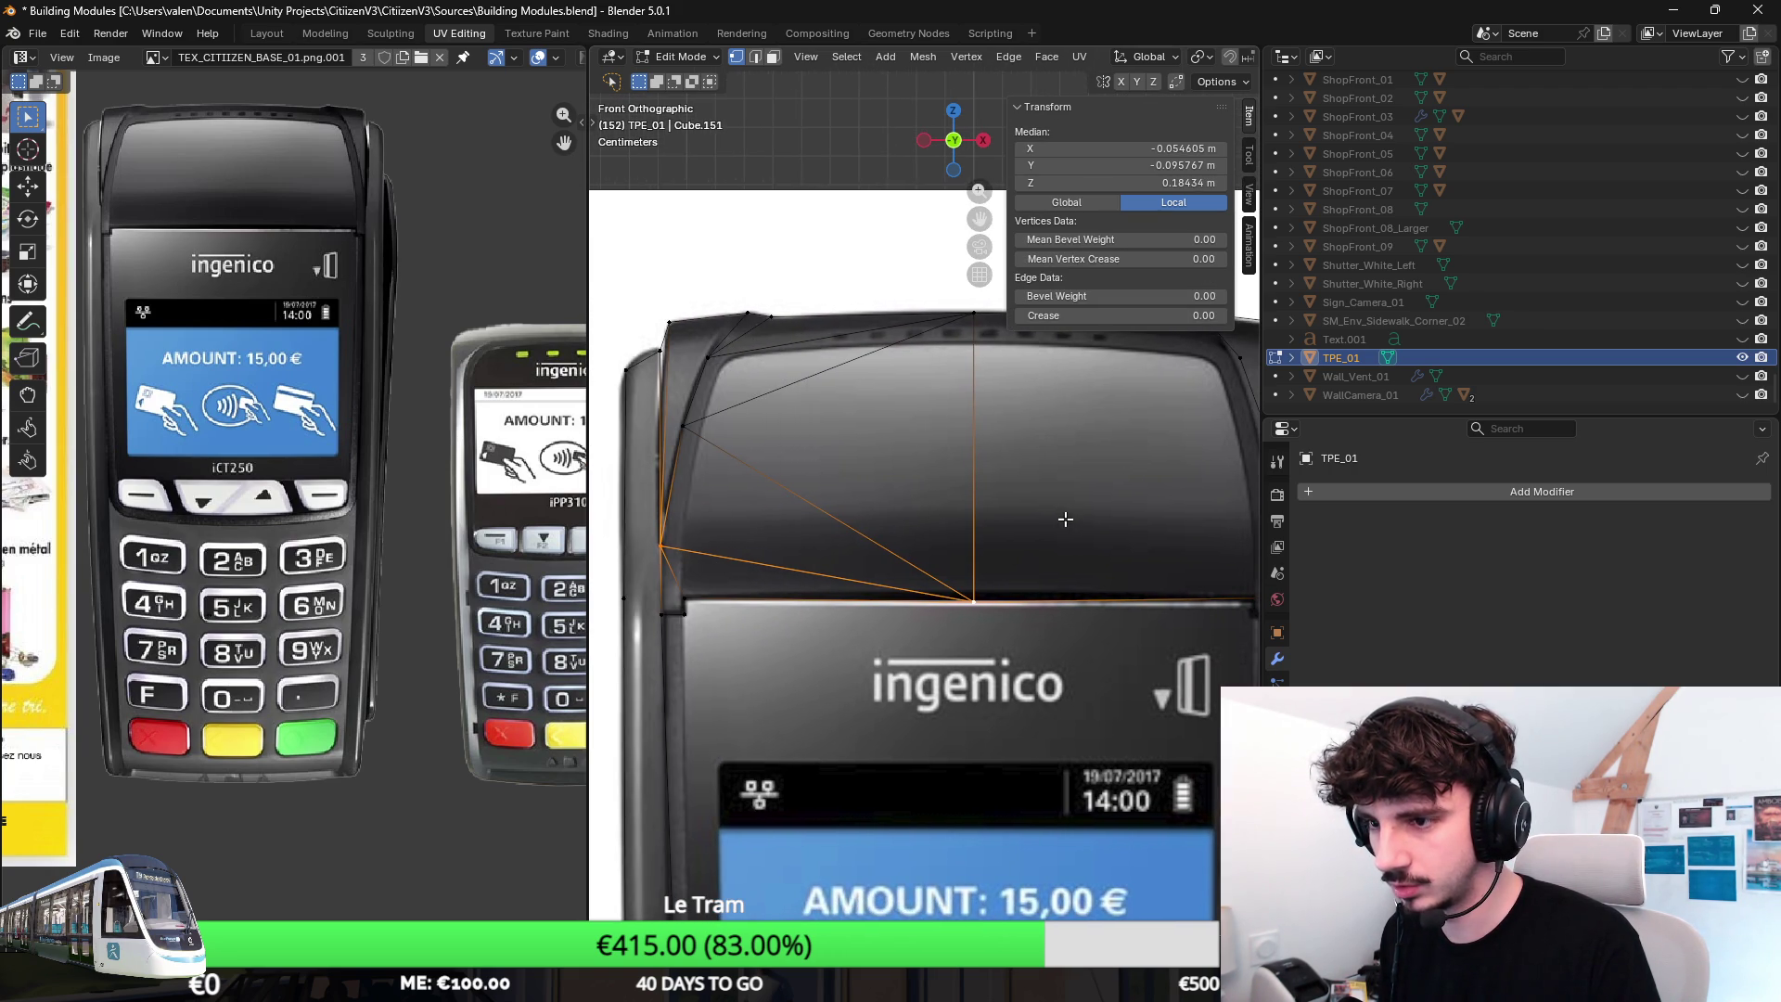
{"action": "middle_click_drag", "start_coordinate": [1091, 473], "coordinate": [1057, 475], "text": "shift"}
{"action": "left_click", "coordinate": [1053, 473]}
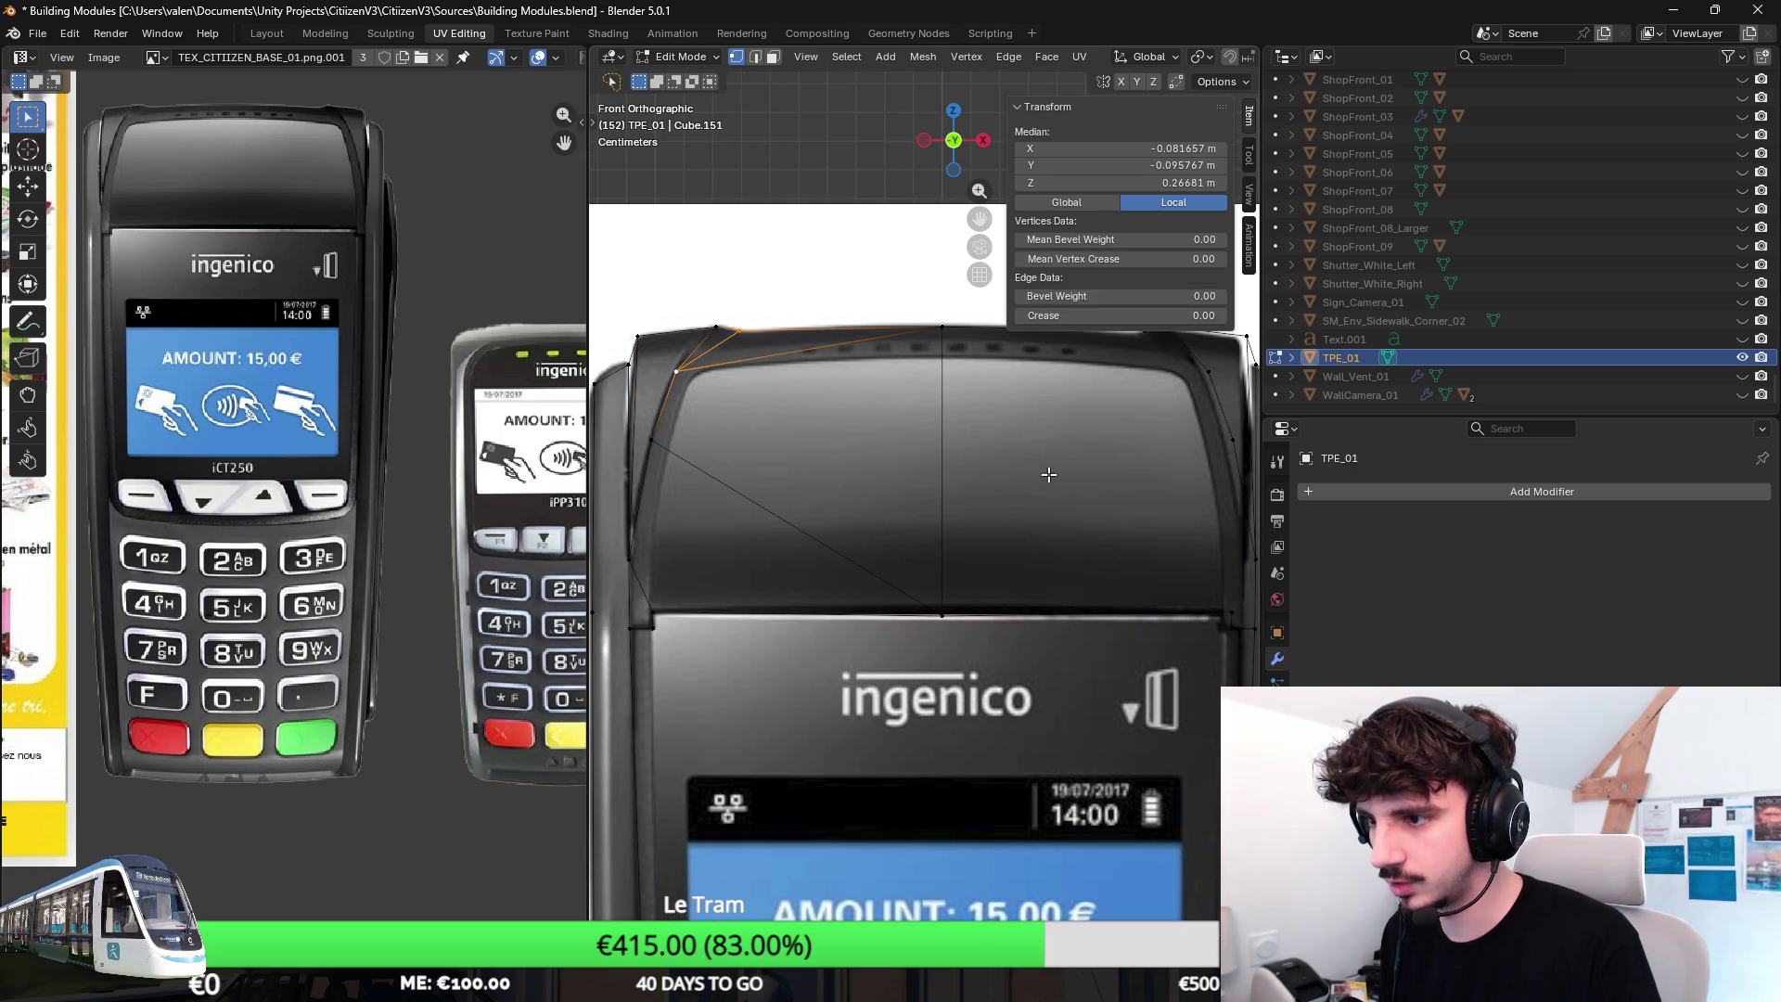
{"action": "left_click", "coordinate": [1047, 474]}
{"action": "left_click", "coordinate": [1047, 473]}
{"action": "left_click", "coordinate": [1047, 473], "text": "alt"}
{"action": "key", "text": "ctrl+x"}
{"action": "left_click", "coordinate": [1047, 473], "text": "alt"}
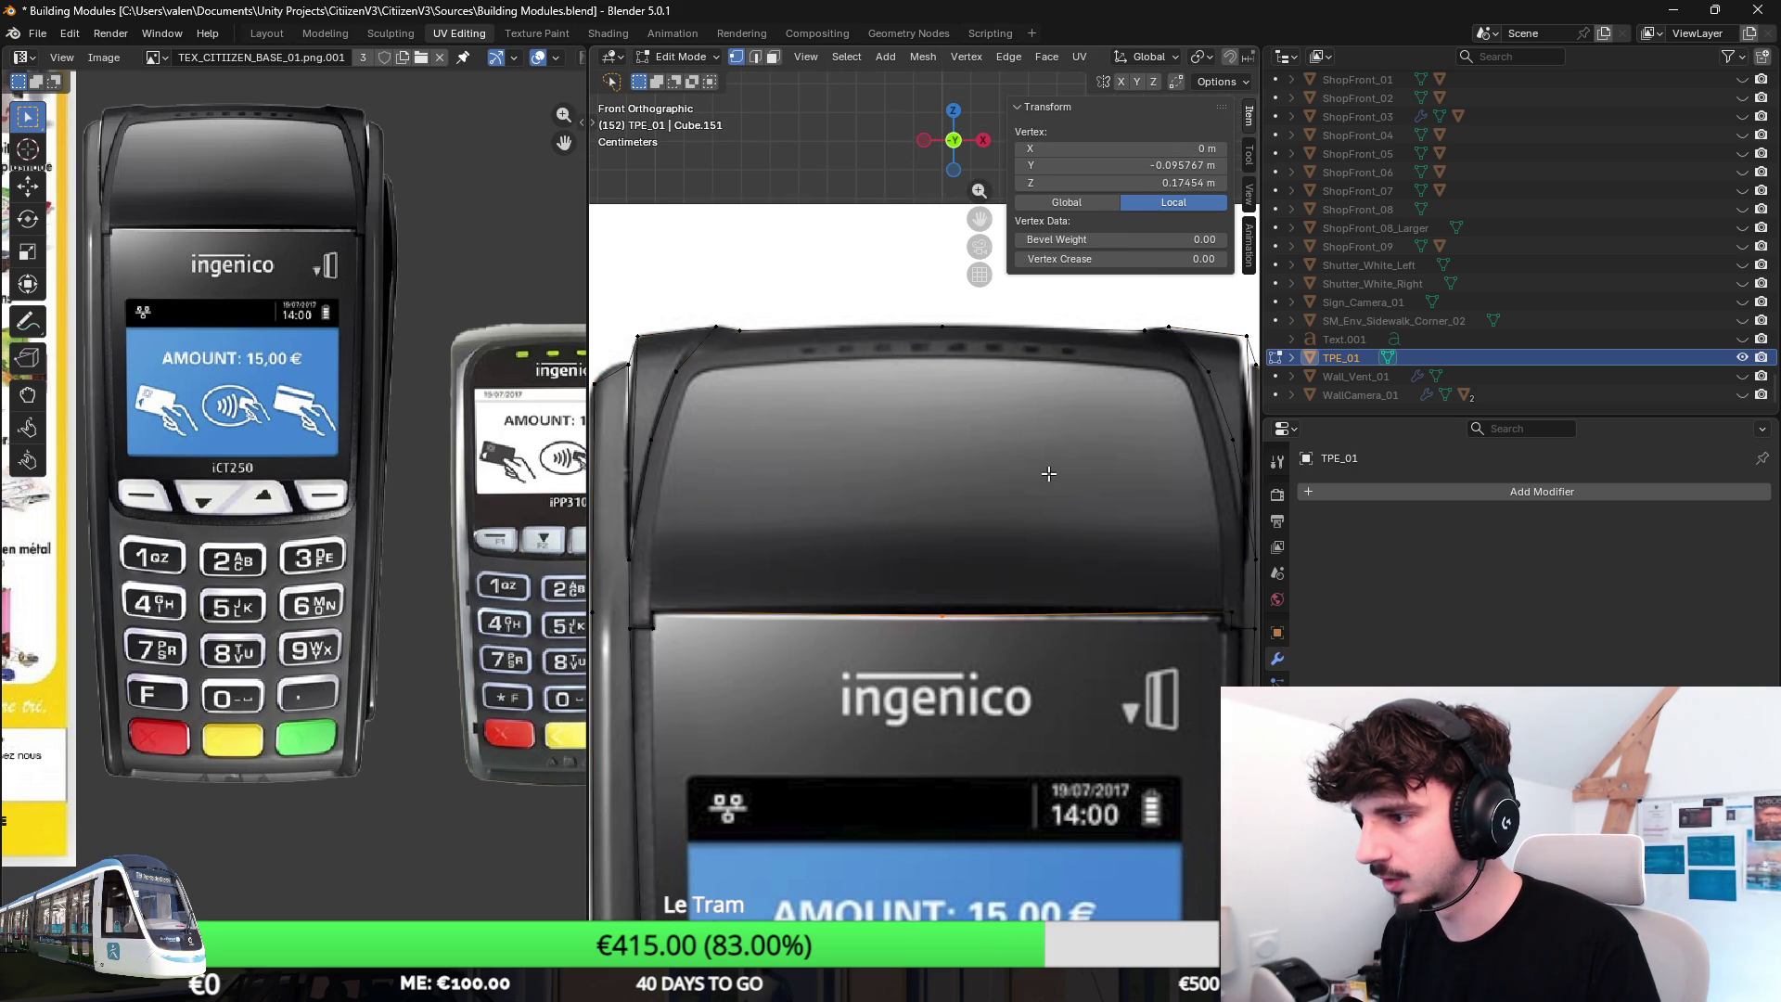
Return to Object Mode and select the TPE_01 terminal object.
{"action": "key", "text": "Tab"}
{"action": "left_click", "coordinate": [1047, 473]}
{"action": "left_click", "coordinate": [1048, 476]}
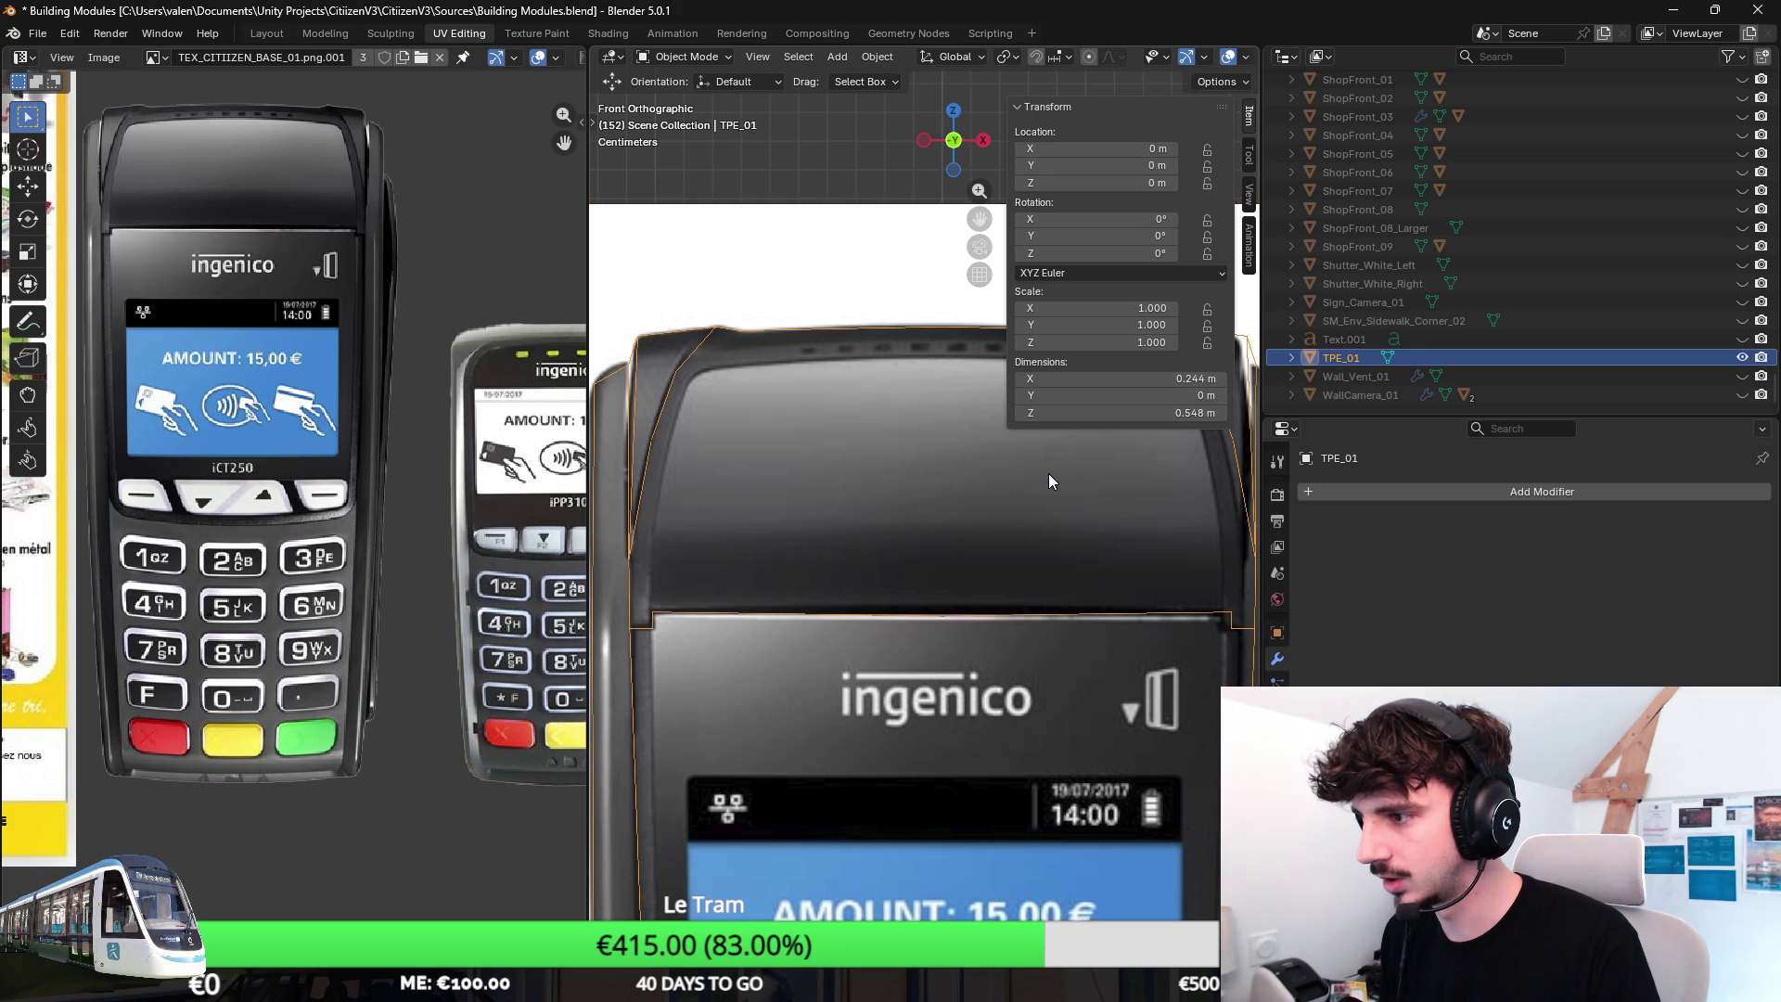
{"action": "middle_click_drag", "start_coordinate": [841, 452], "coordinate": [885, 446], "text": "shift"}
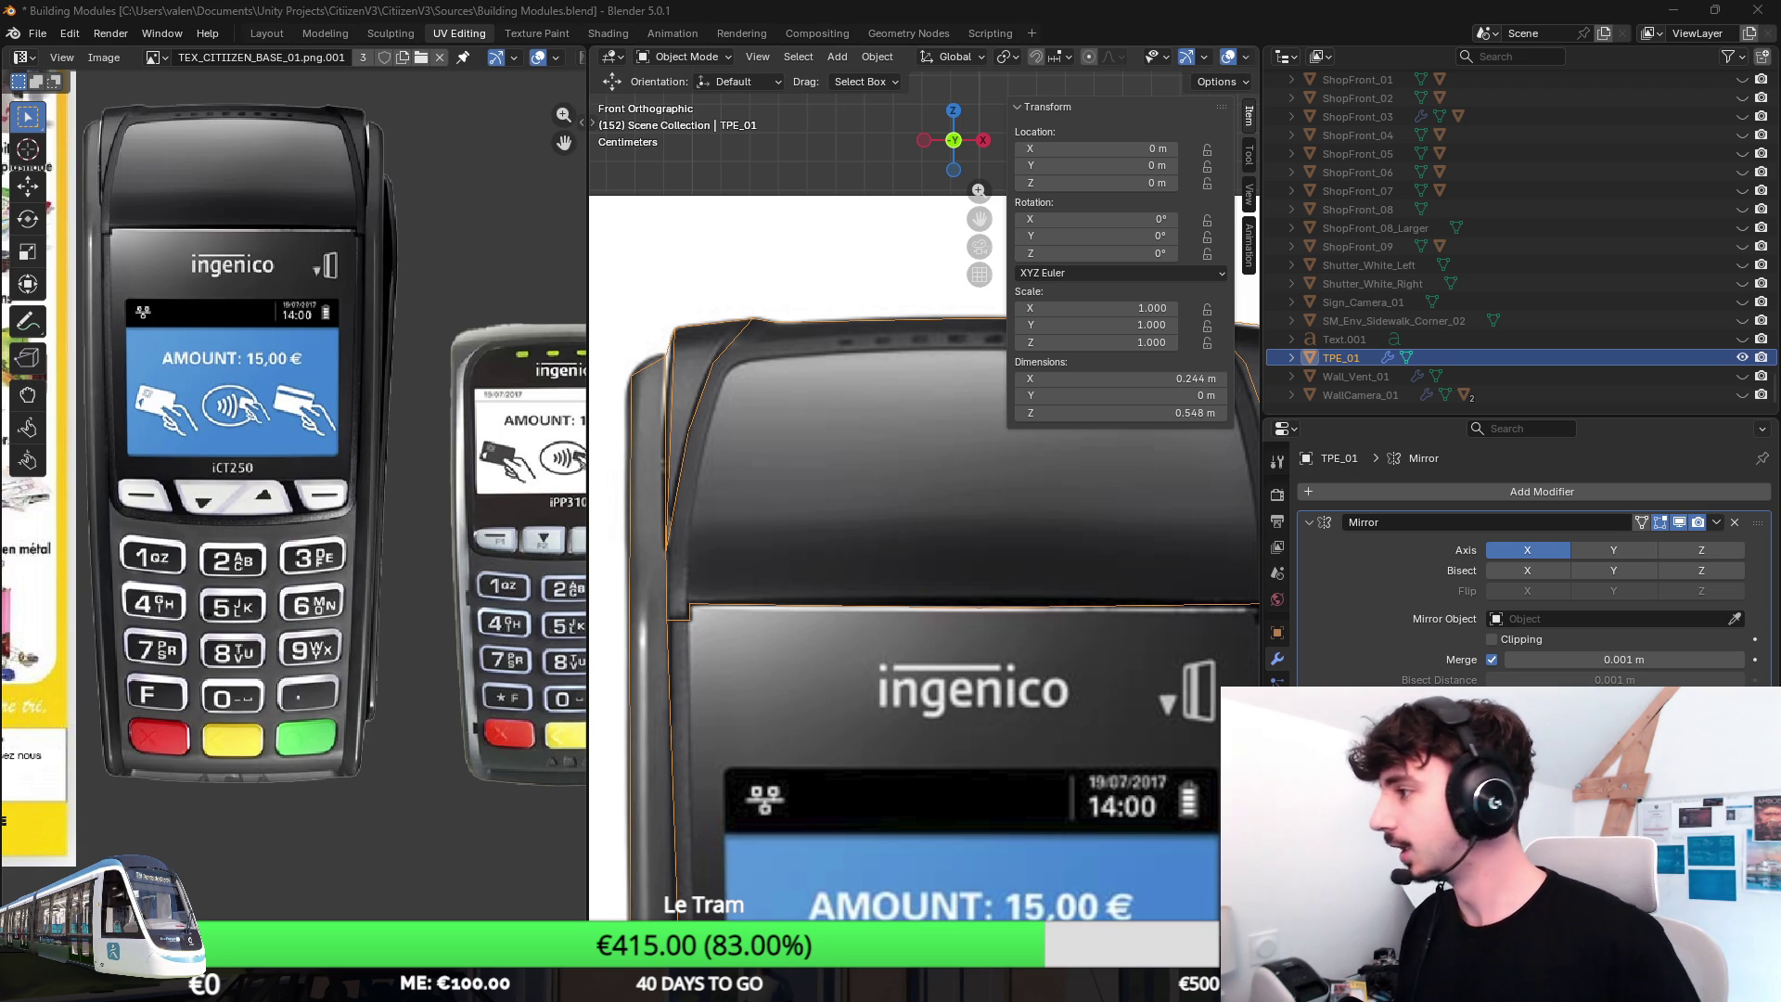
Enter Edit Mode on TPE_01 and check the top and left-side vertices one by one.
{"action": "middle_click_drag", "start_coordinate": [1131, 628], "coordinate": [941, 583], "text": "shift"}
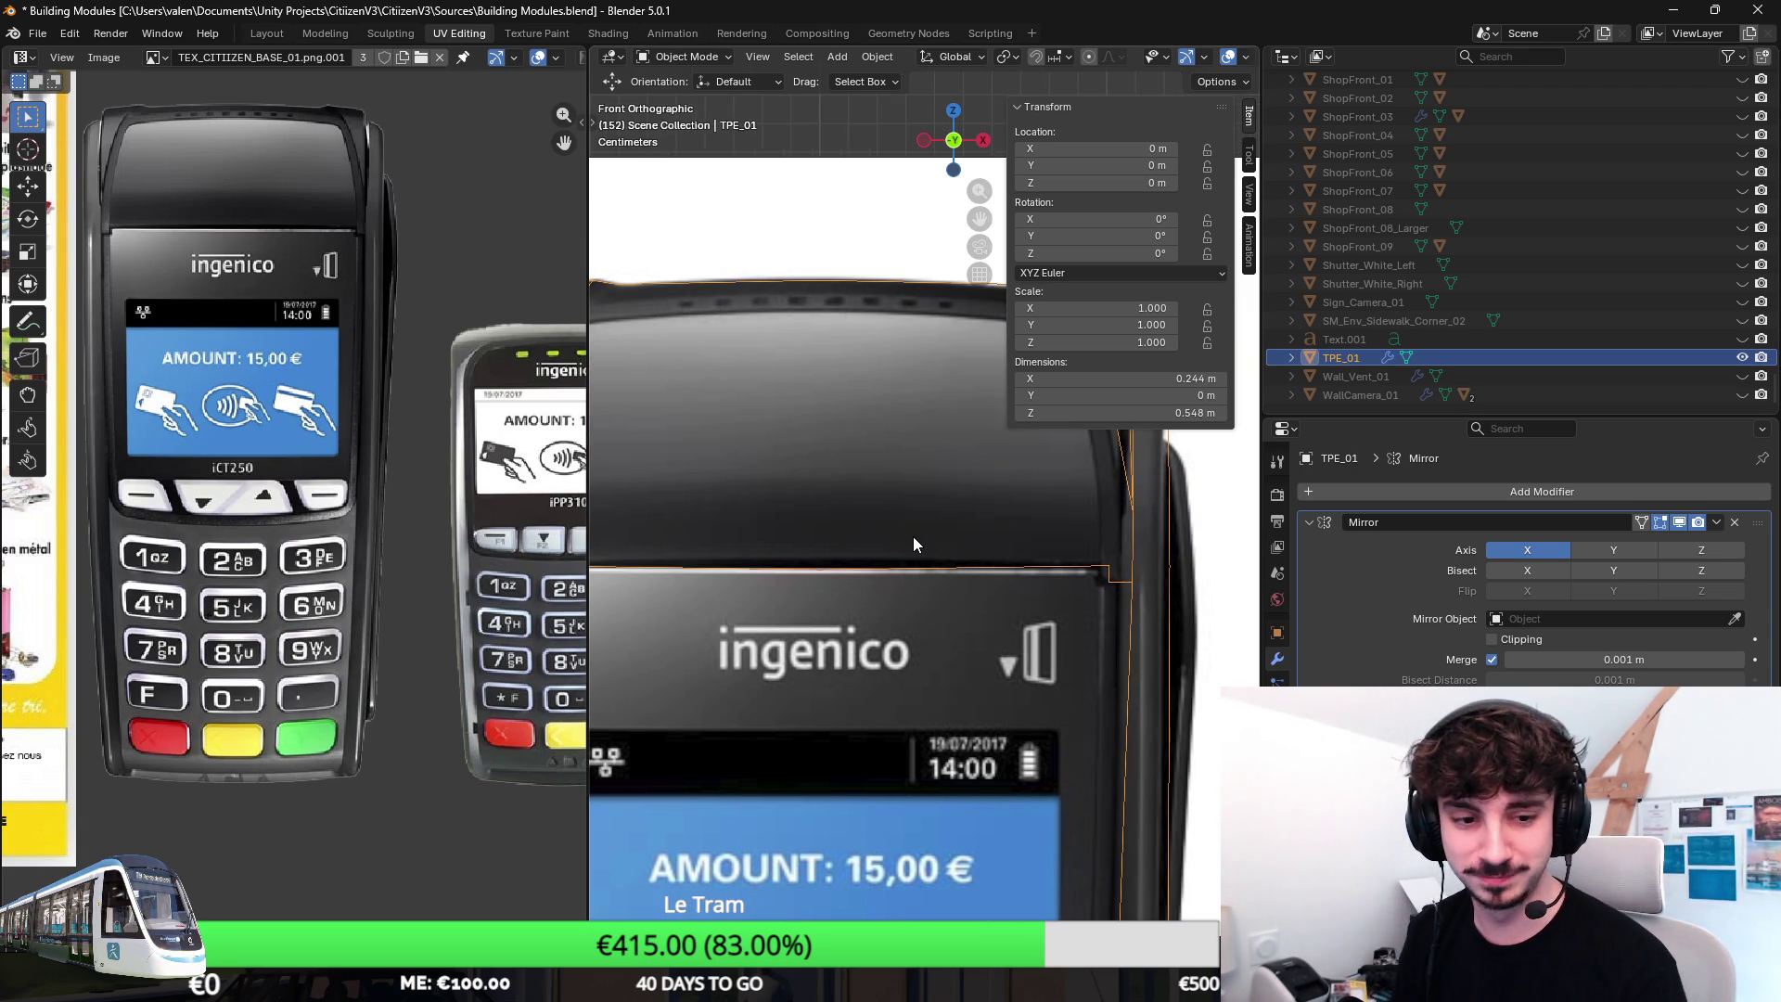
{"action": "key", "text": "Tab"}
{"action": "scroll", "coordinate": [835, 516], "scroll_direction": "down", "scroll_amount": 3}
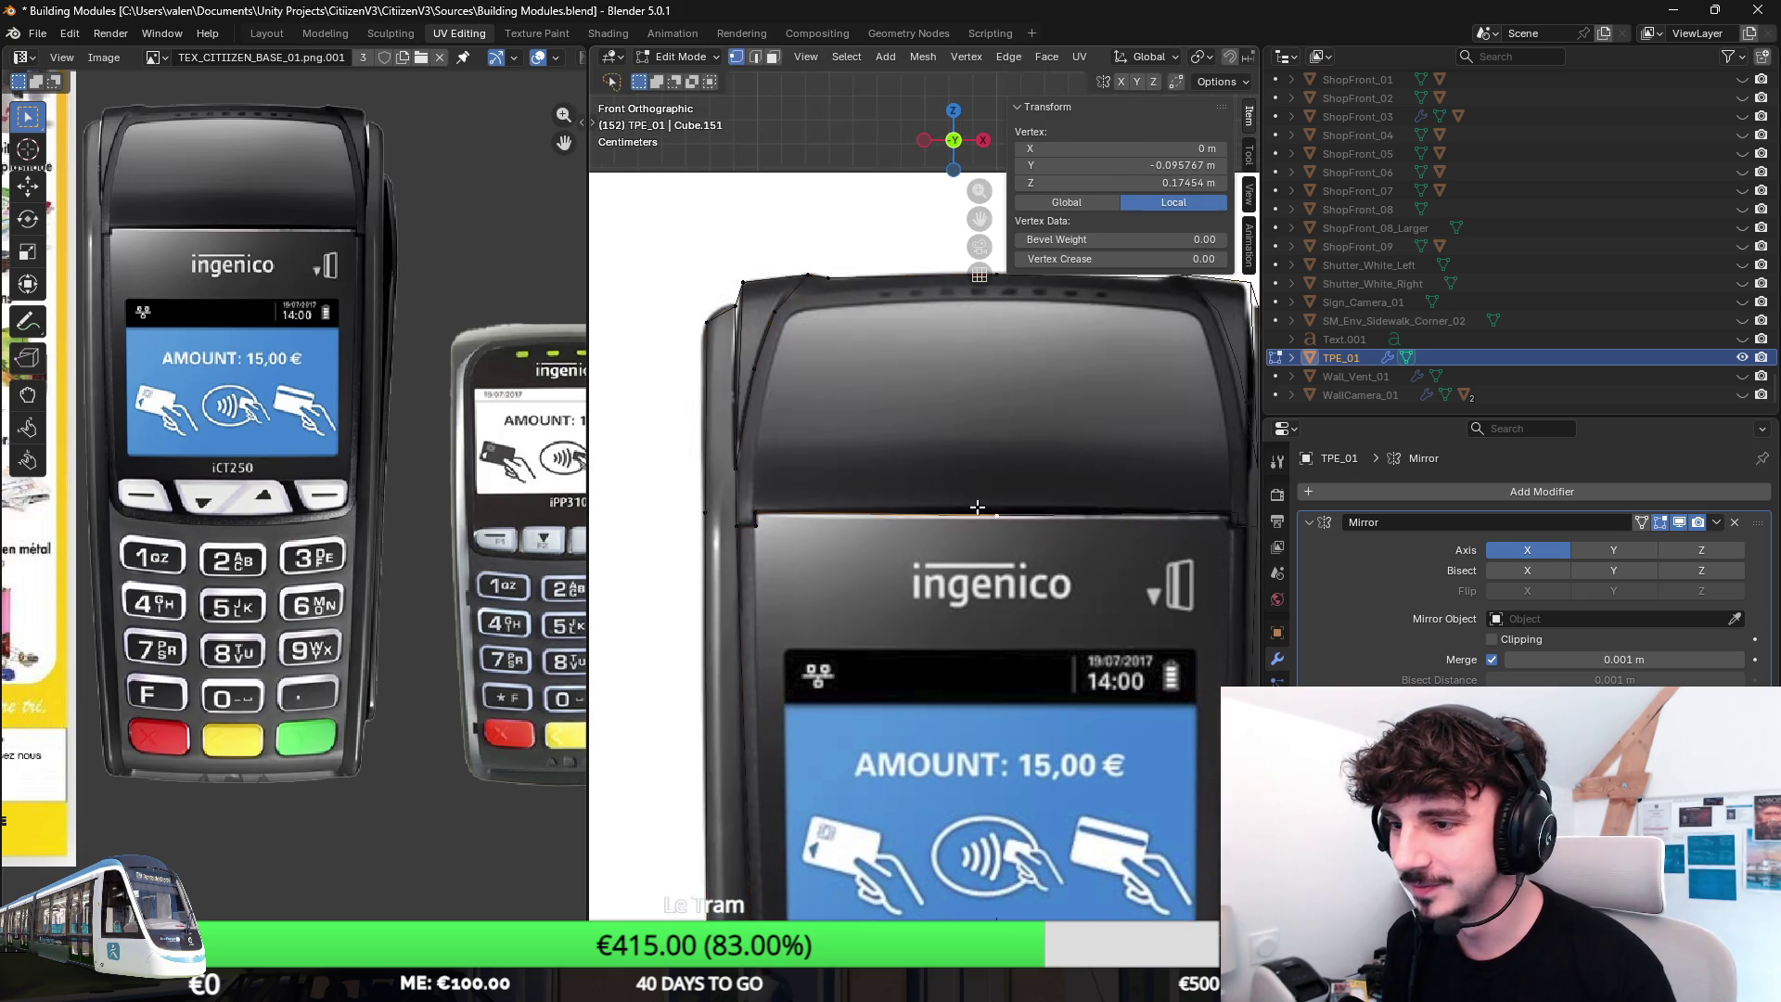
{"action": "scroll", "coordinate": [768, 480], "scroll_direction": "up", "scroll_amount": 4}
{"action": "scroll", "coordinate": [883, 430], "scroll_direction": "up", "scroll_amount": 2, "text": "shift"}
{"action": "scroll", "coordinate": [883, 429], "scroll_direction": "right", "scroll_amount": 1, "text": "ctrl"}
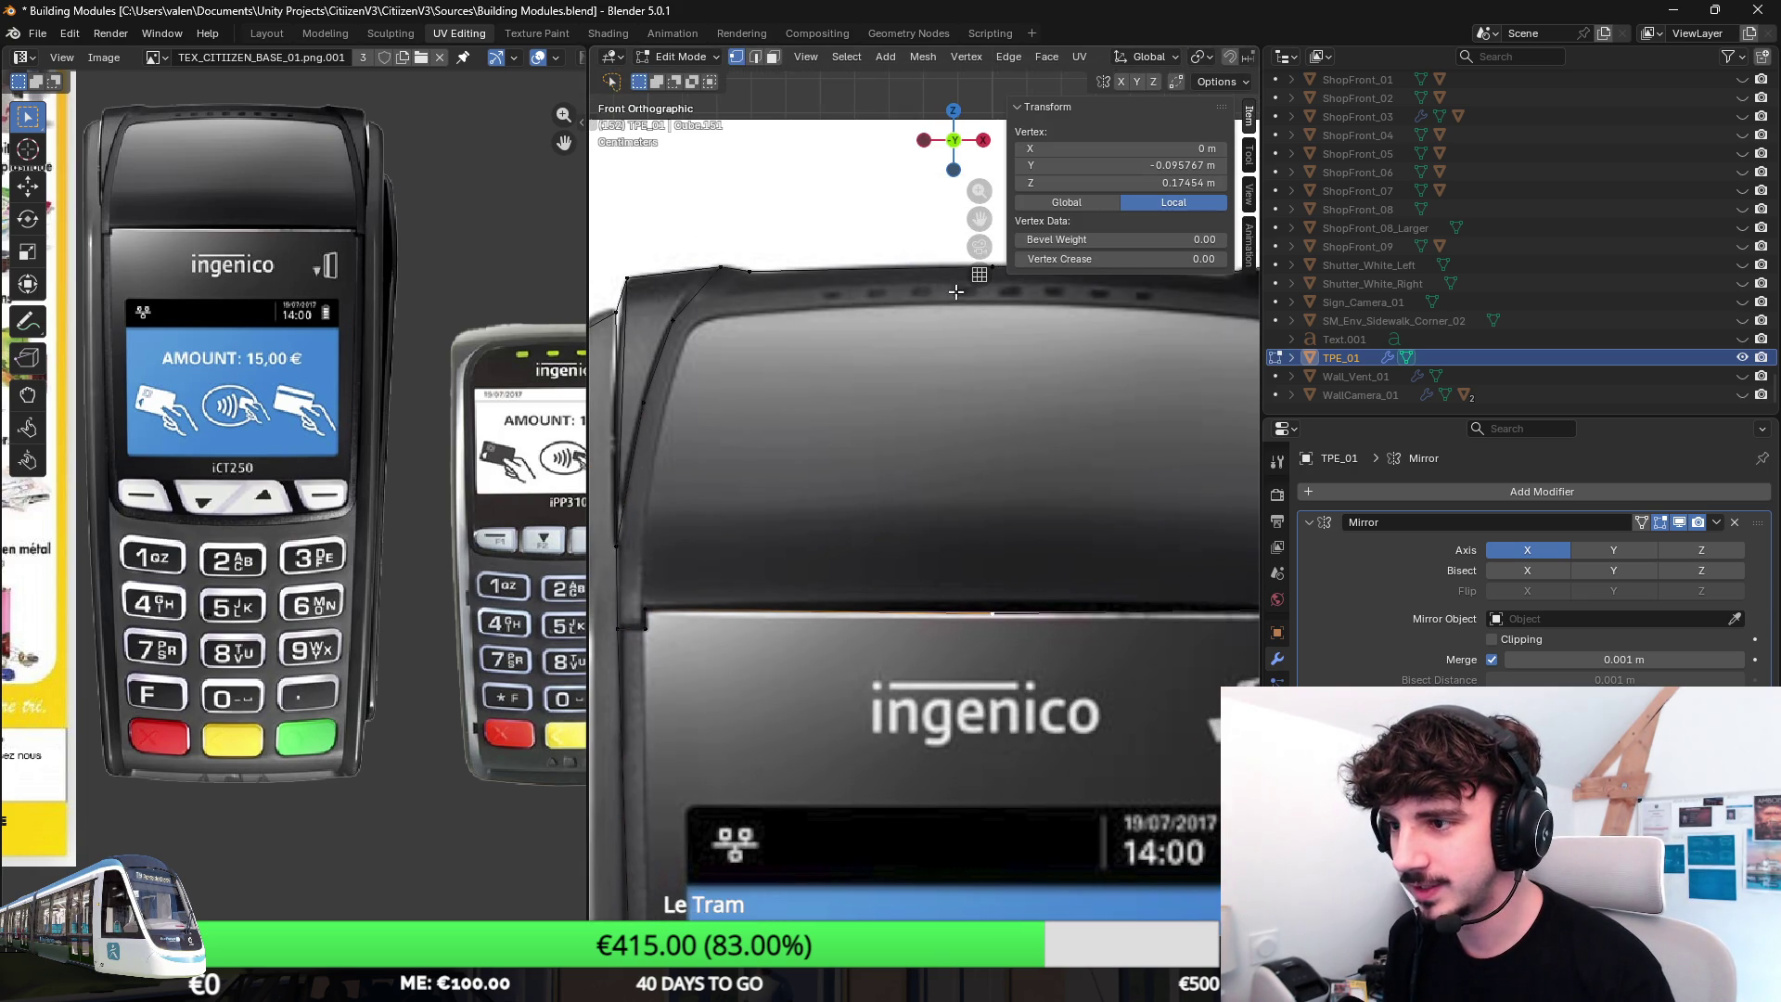
{"action": "scroll", "coordinate": [905, 334], "scroll_direction": "up", "scroll_amount": 1, "text": "shift"}
{"action": "scroll", "coordinate": [905, 335], "scroll_direction": "right", "scroll_amount": 1, "text": "ctrl"}
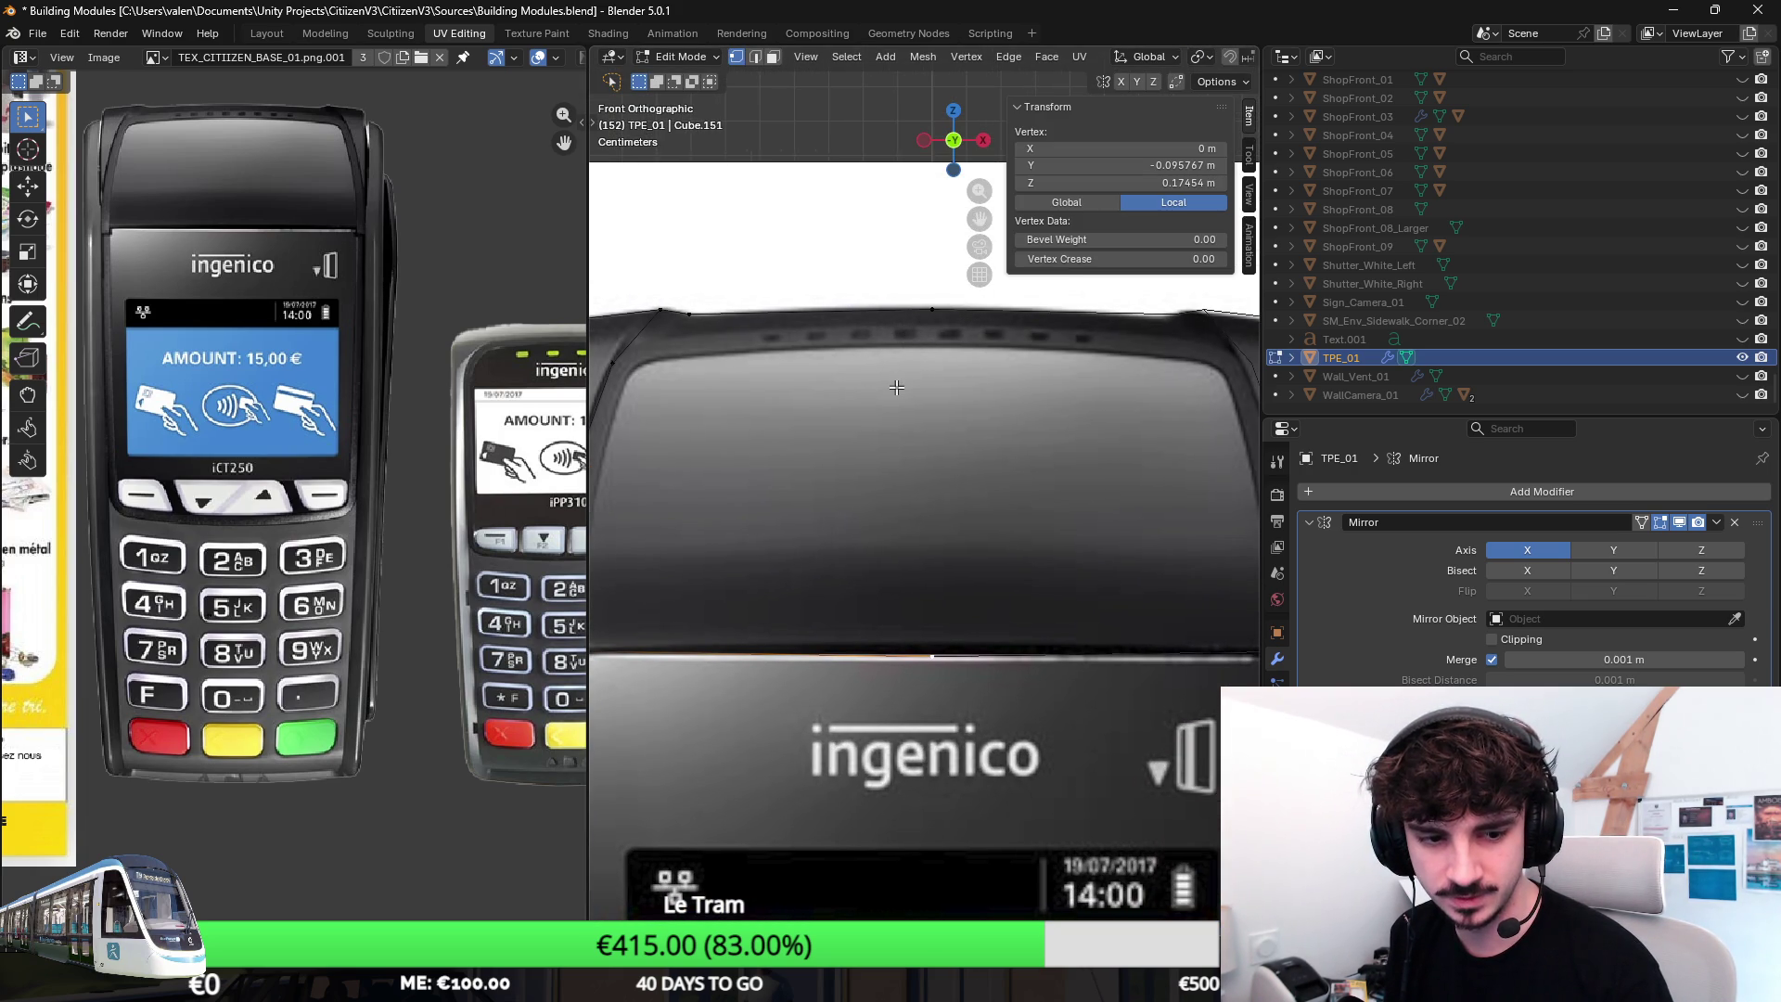
{"action": "left_click", "coordinate": [946, 330]}
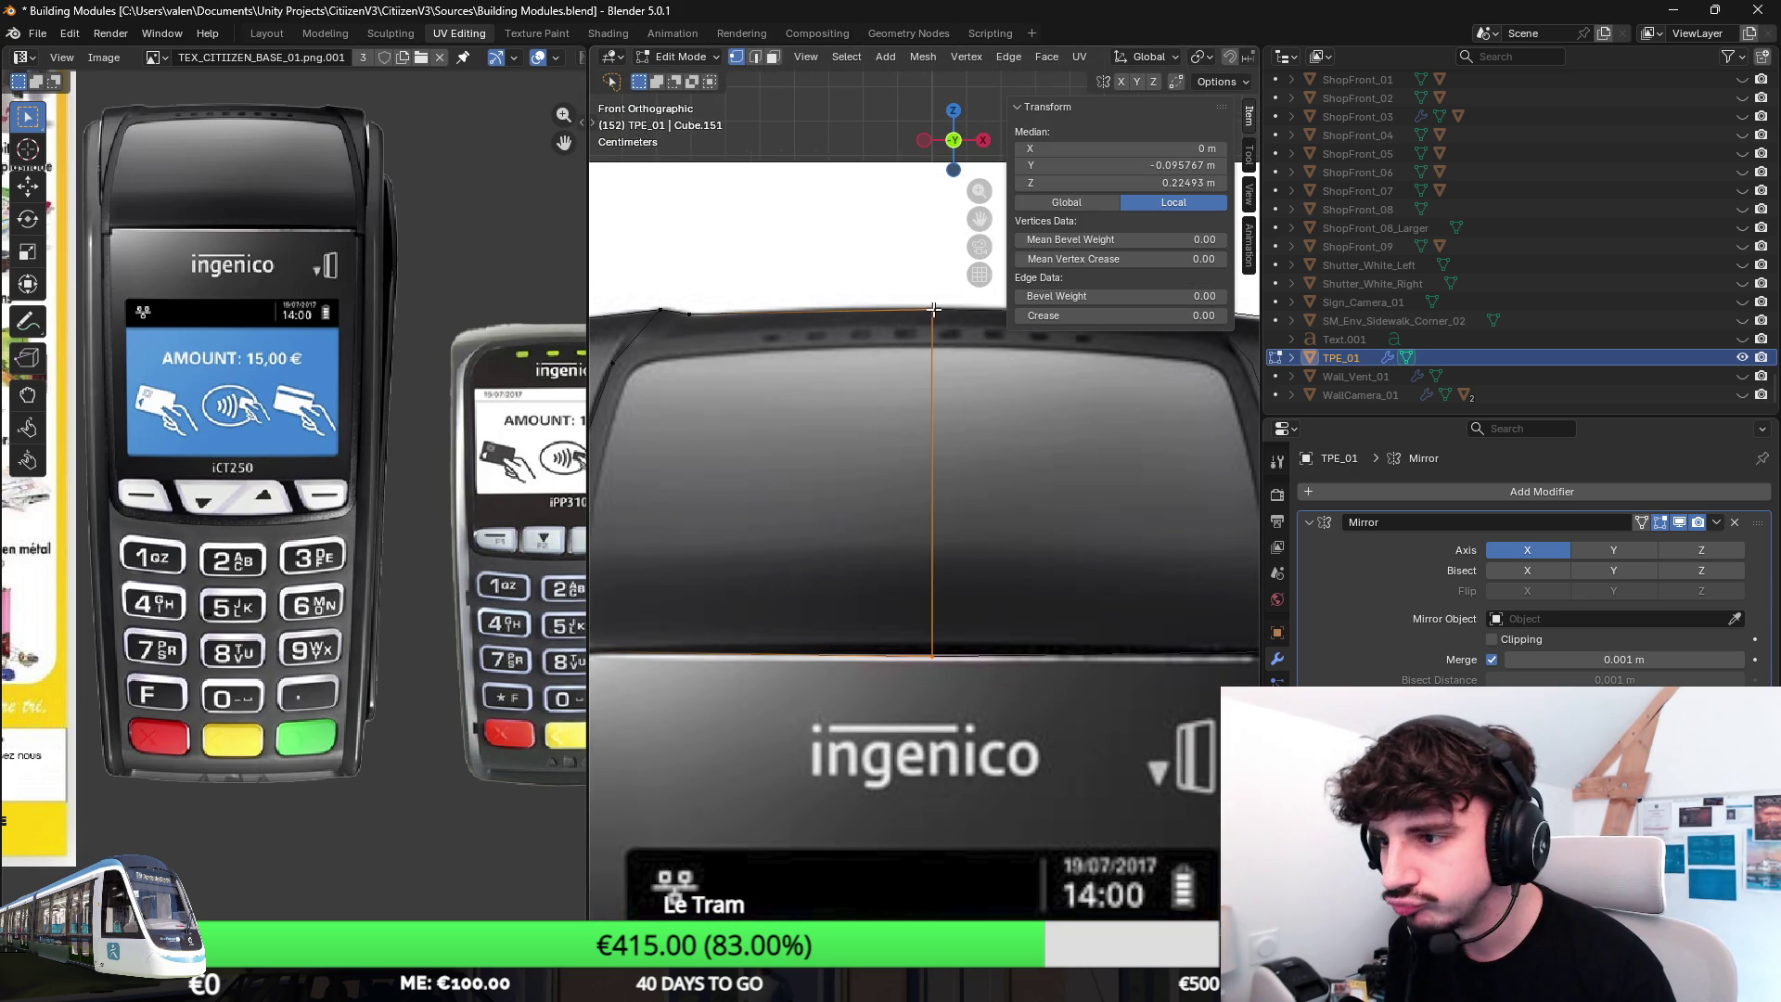
{"action": "scroll", "coordinate": [694, 357], "scroll_direction": "left", "scroll_amount": 1, "text": "ctrl"}
{"action": "scroll", "coordinate": [692, 356], "scroll_direction": "left", "scroll_amount": 1, "text": "ctrl"}
{"action": "left_click", "coordinate": [753, 319]}
{"action": "scroll", "coordinate": [768, 384], "scroll_direction": "up", "scroll_amount": 1, "text": "shift"}
{"action": "scroll", "coordinate": [769, 384], "scroll_direction": "right", "scroll_amount": 1, "text": "ctrl"}
{"action": "scroll", "coordinate": [699, 395], "scroll_direction": "left", "scroll_amount": 1, "text": "ctrl"}
{"action": "scroll", "coordinate": [683, 417], "scroll_direction": "down", "scroll_amount": 1, "text": "shift"}
{"action": "left_click", "coordinate": [658, 453]}
{"action": "scroll", "coordinate": [935, 414], "scroll_direction": "up", "scroll_amount": 1, "text": "shift"}
{"action": "scroll", "coordinate": [935, 415], "scroll_direction": "right", "scroll_amount": 1, "text": "ctrl"}
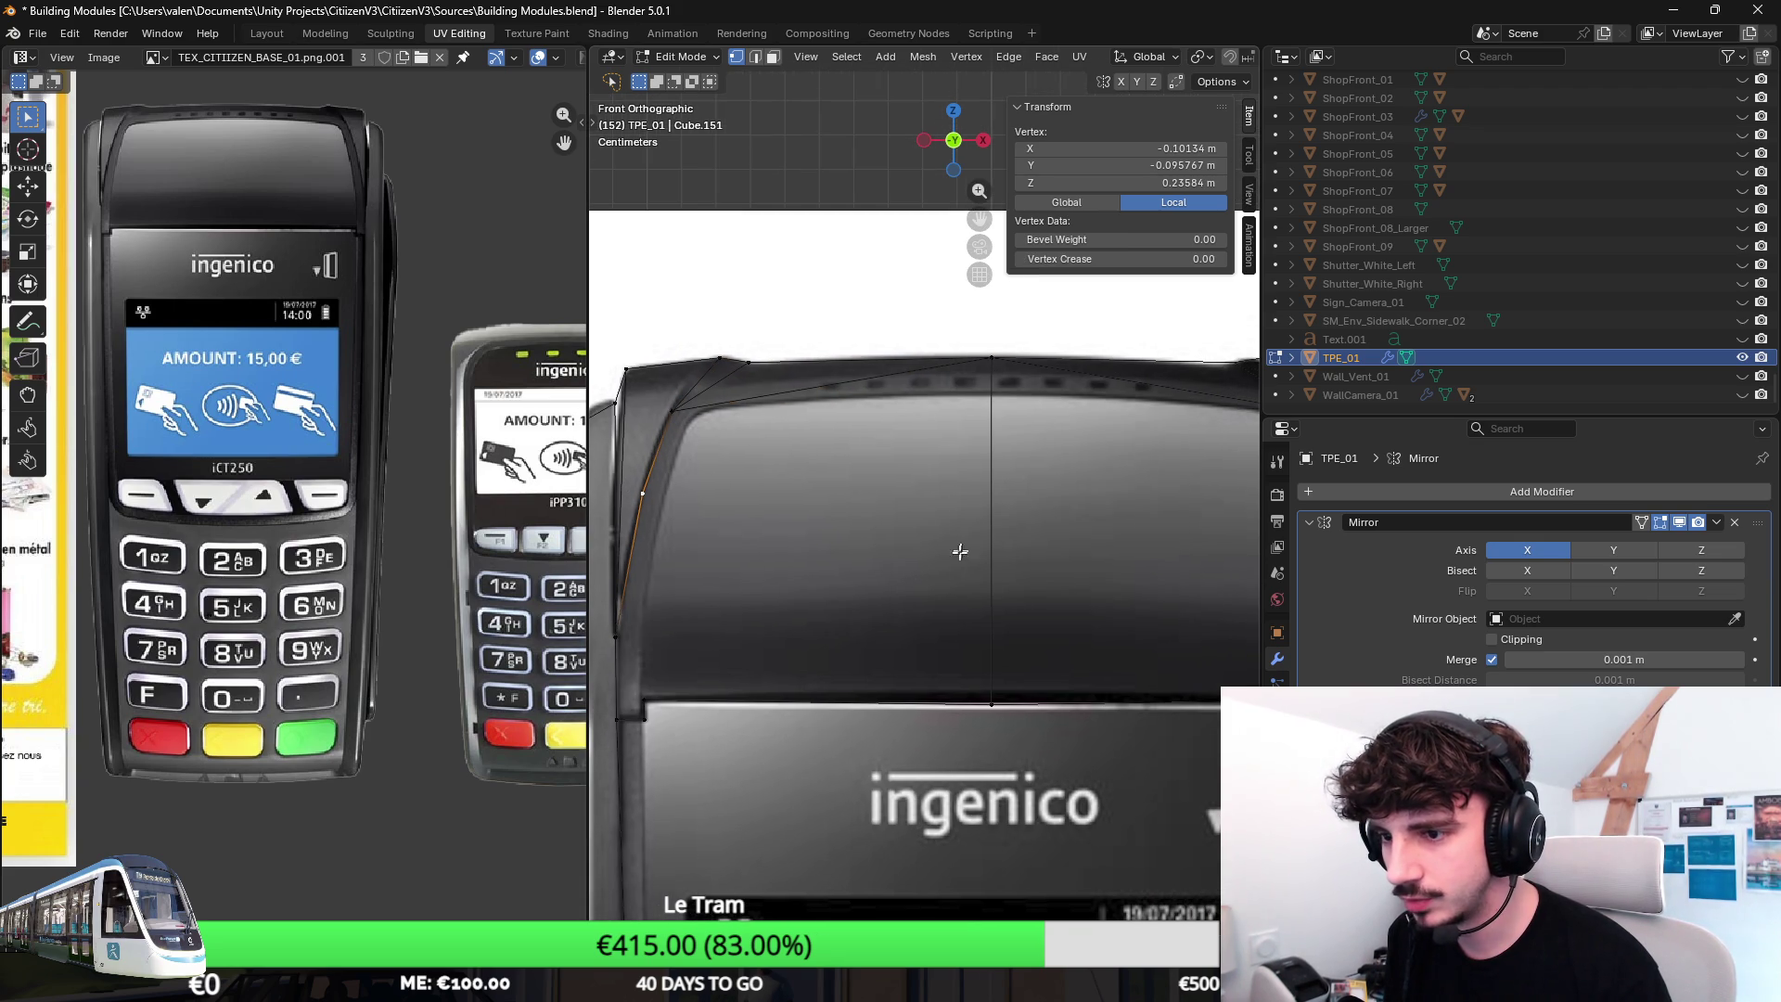
{"action": "left_click", "coordinate": [991, 359], "text": "shift"}
{"action": "scroll", "coordinate": [676, 588], "scroll_direction": "left", "scroll_amount": 1, "text": "ctrl"}
{"action": "scroll", "coordinate": [675, 589], "scroll_direction": "down", "scroll_amount": 1, "text": "shift"}
{"action": "left_click", "coordinate": [726, 657]}
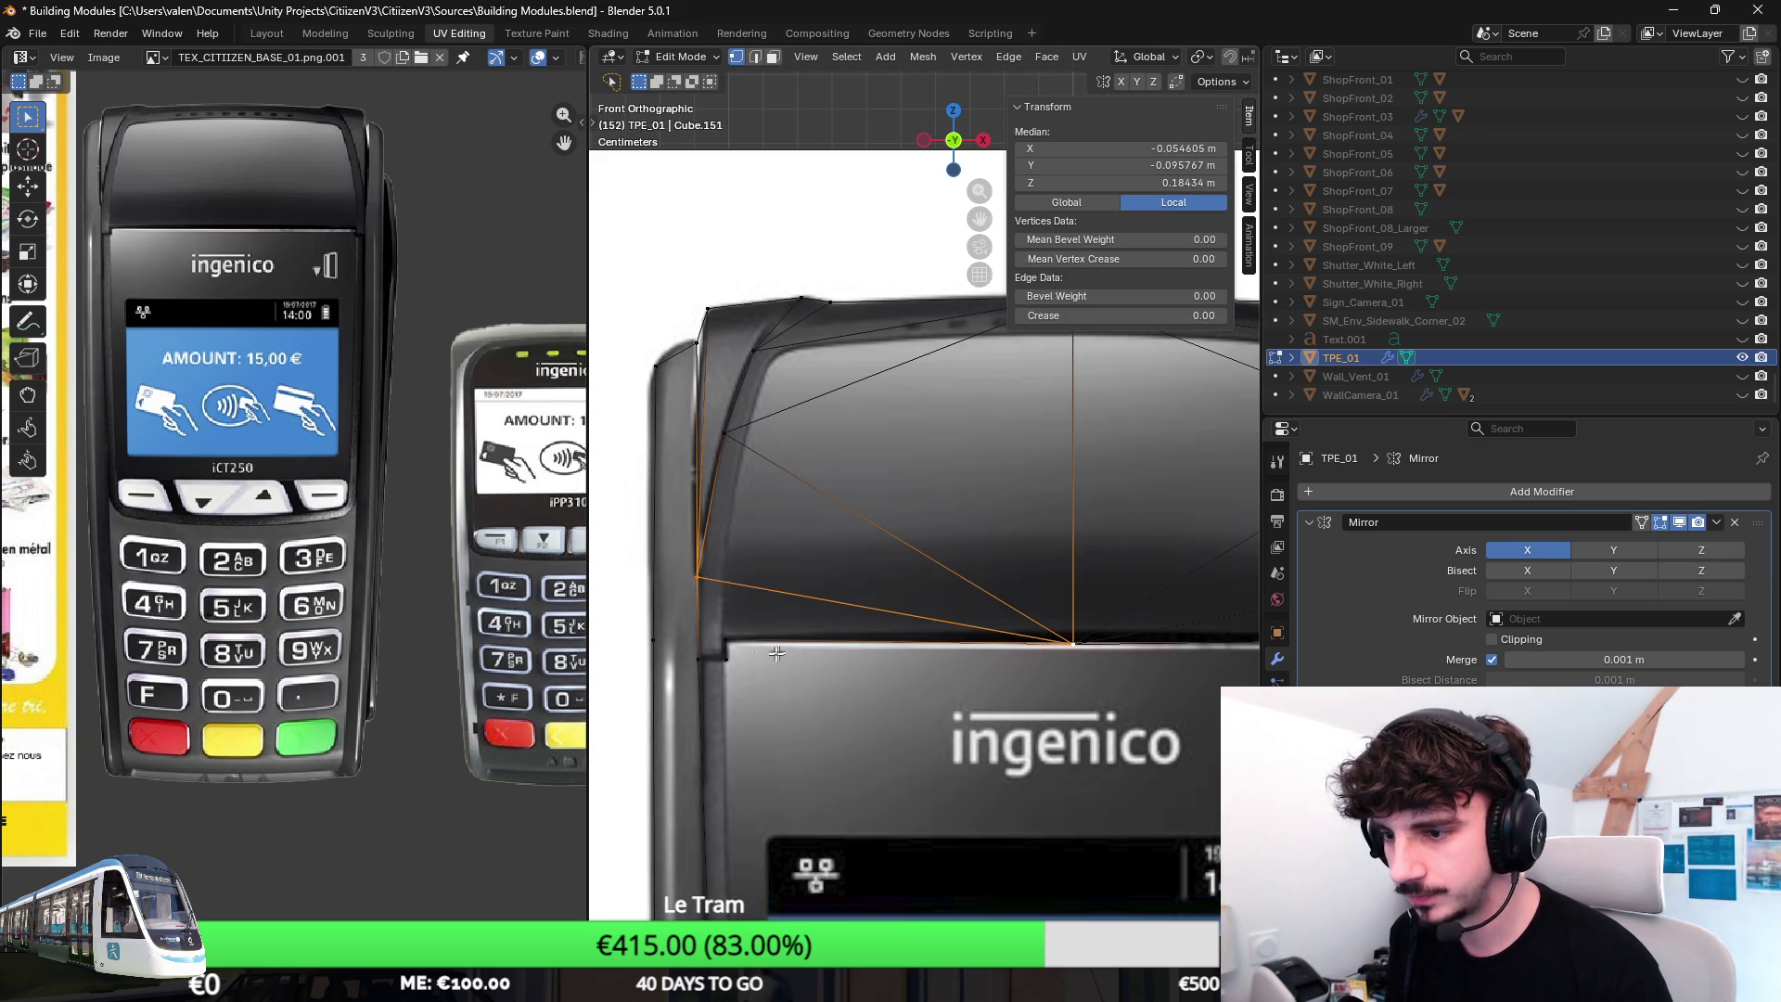
{"action": "left_click", "coordinate": [695, 587], "text": "shift"}
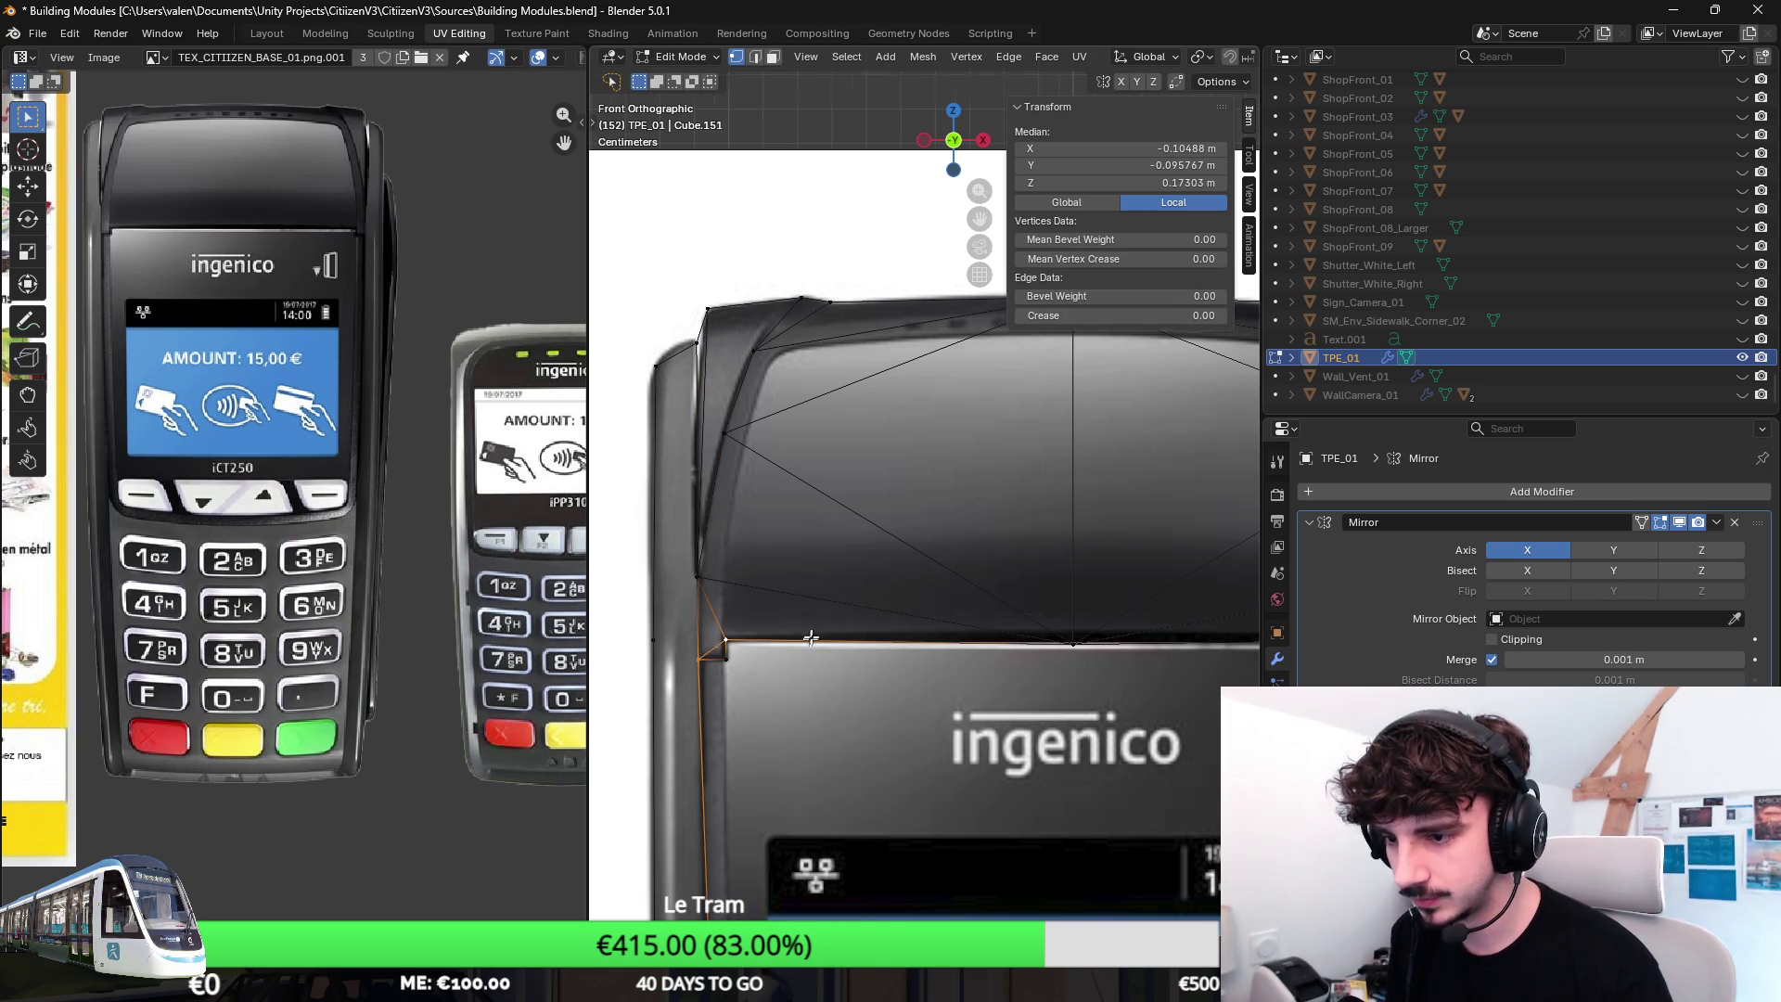
{"action": "scroll", "coordinate": [798, 661], "scroll_direction": "down", "scroll_amount": 2, "text": "shift"}
{"action": "scroll", "coordinate": [797, 660], "scroll_direction": "left", "scroll_amount": 1, "text": "ctrl"}
Inspect the side vertices, then orbit and select the top edge loop of the terminal.
{"action": "left_click", "coordinate": [784, 443]}
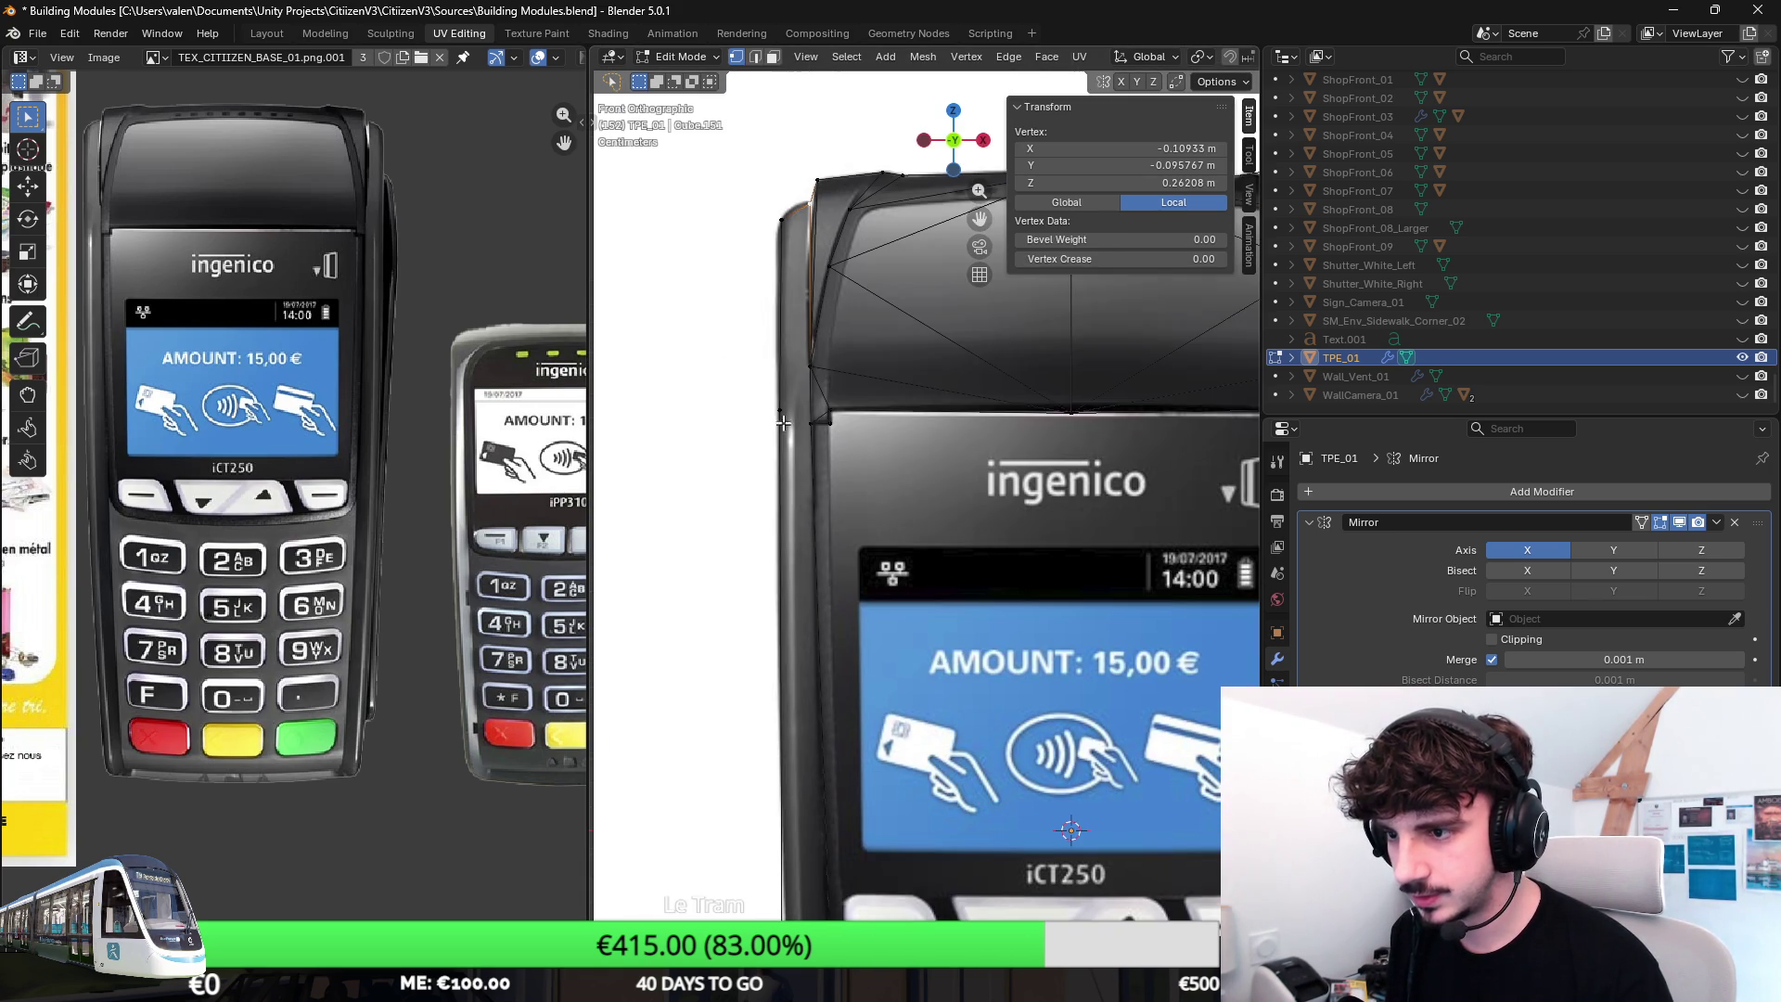
{"action": "scroll", "coordinate": [783, 443], "scroll_direction": "down", "scroll_amount": 2, "text": "shift"}
{"action": "scroll", "coordinate": [818, 522], "scroll_direction": "down", "scroll_amount": 2, "text": "shift"}
{"action": "left_click", "coordinate": [819, 521]}
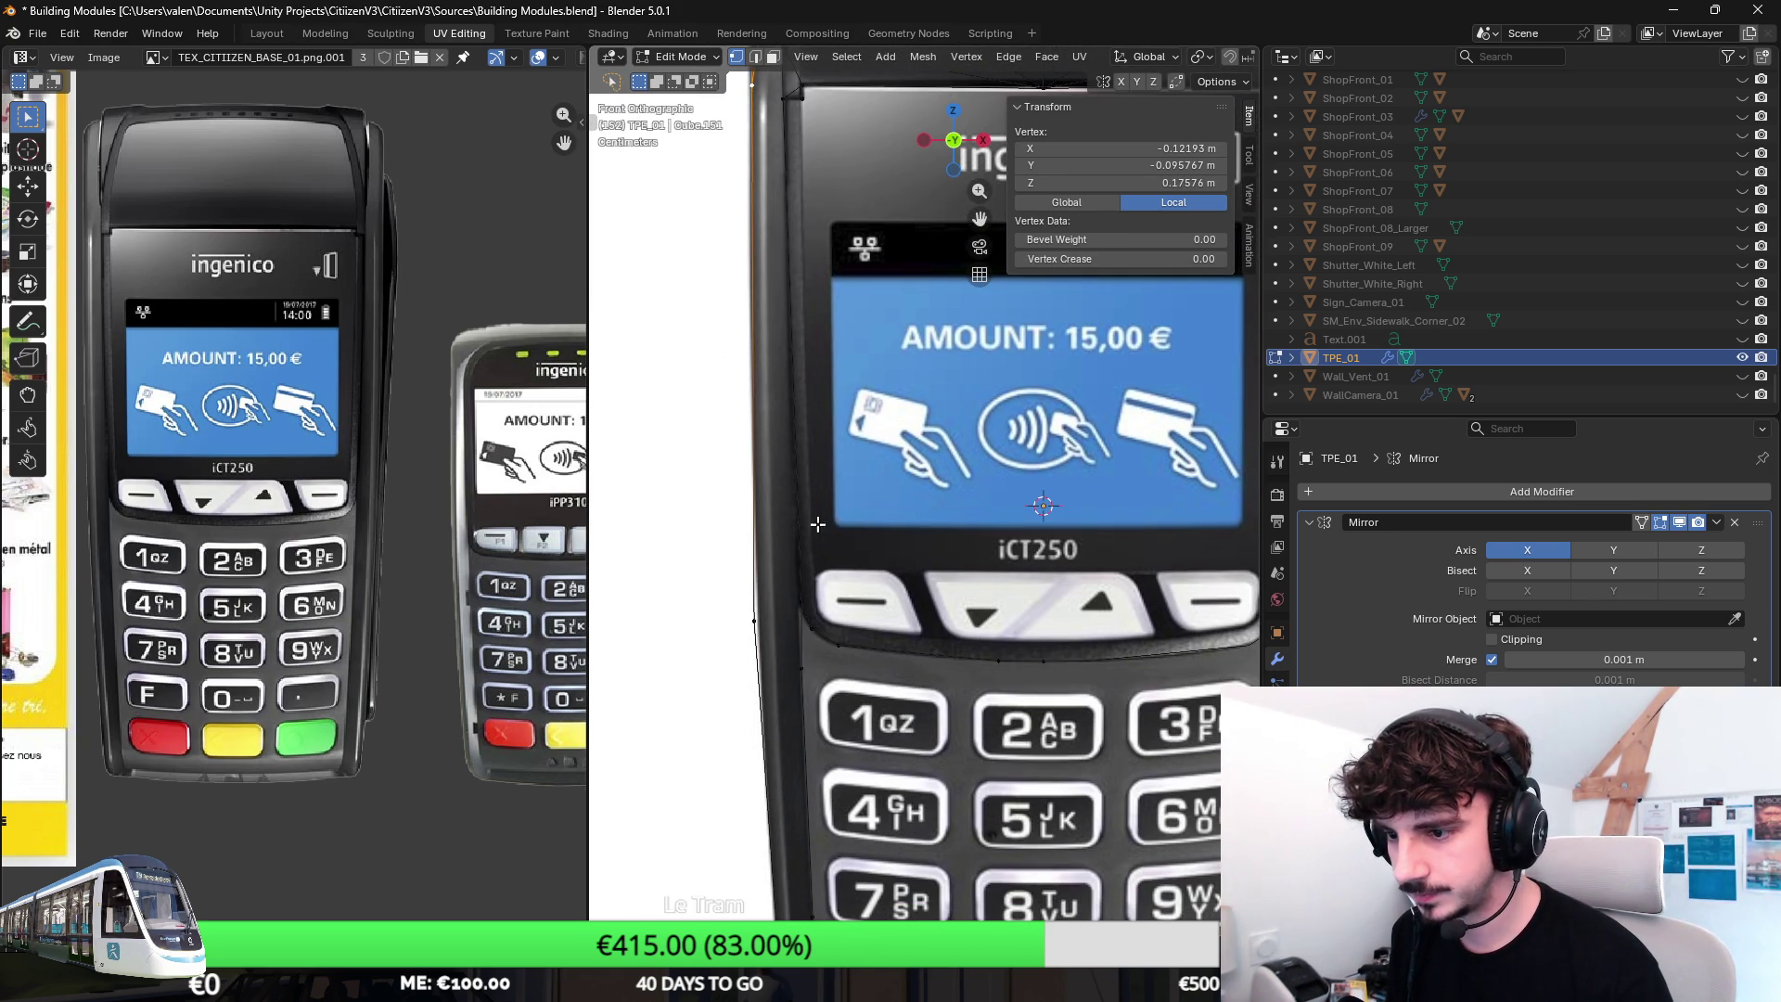
{"action": "scroll", "coordinate": [798, 673], "scroll_direction": "down", "scroll_amount": 2}
{"action": "left_click", "coordinate": [862, 585]}
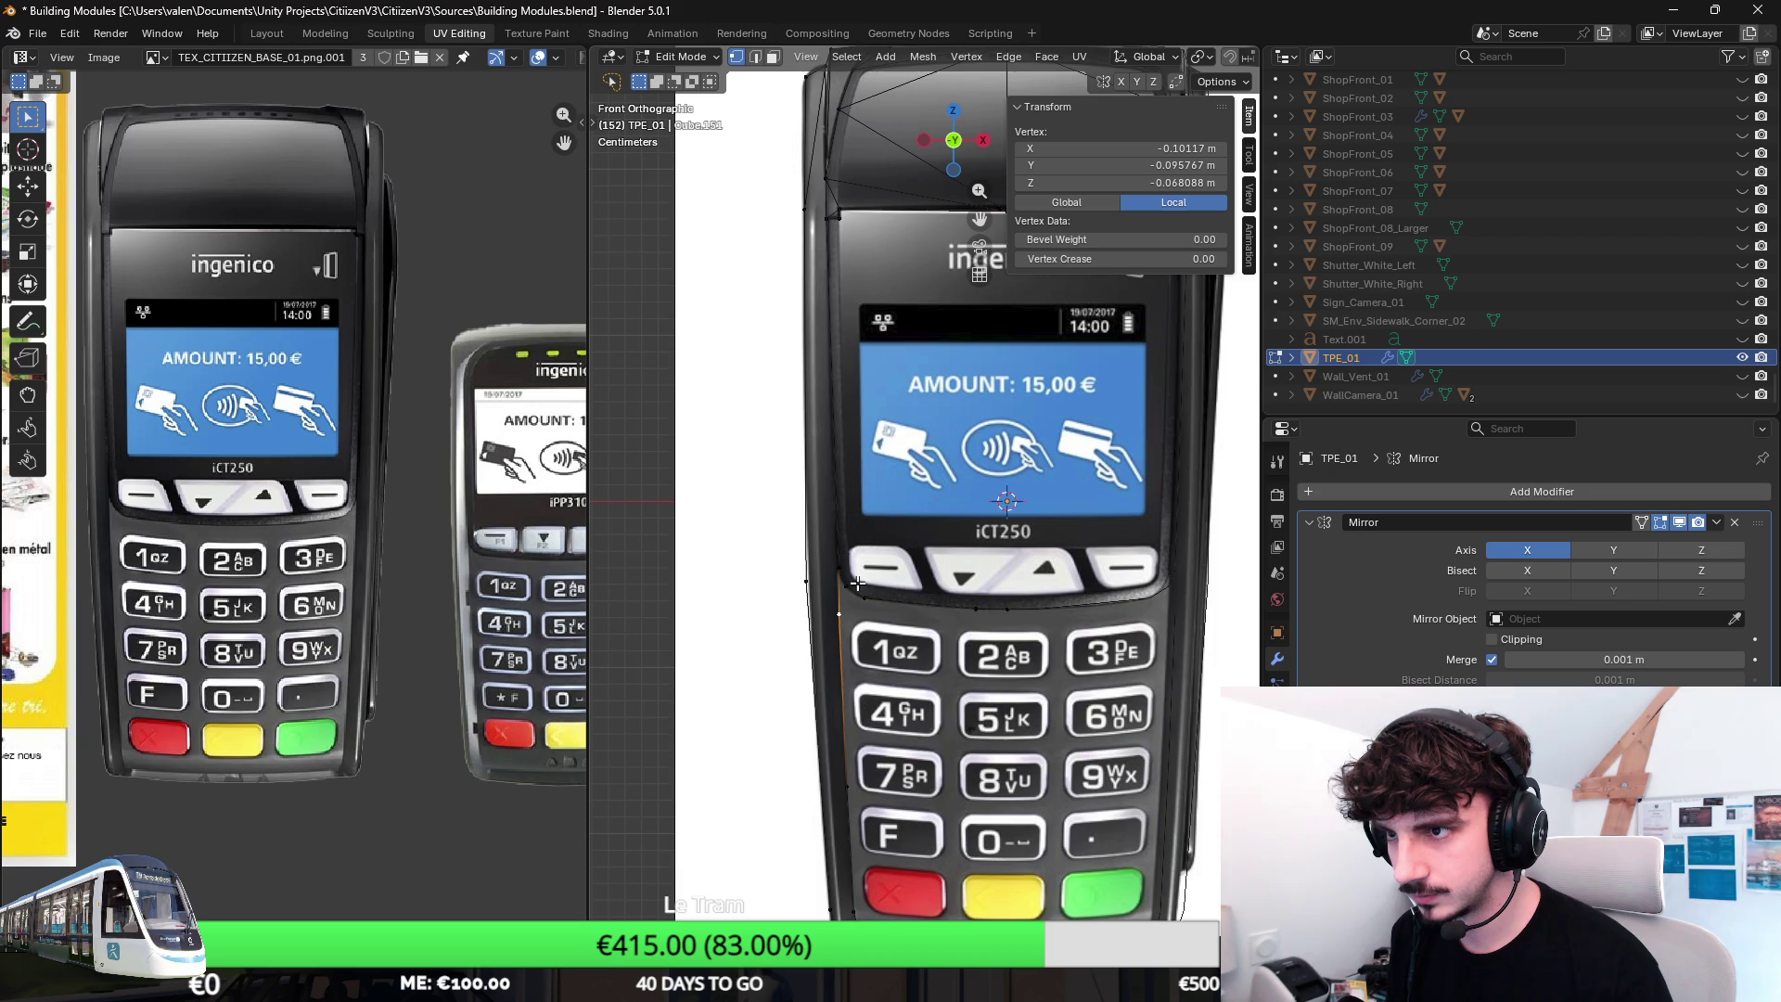
{"action": "scroll", "coordinate": [862, 567], "scroll_direction": "up", "scroll_amount": 2, "text": "shift"}
{"action": "middle_click_drag", "start_coordinate": [862, 567], "coordinate": [892, 487]}
{"action": "left_click", "coordinate": [969, 418], "text": "alt"}
{"action": "left_click", "coordinate": [968, 421], "text": "alt"}
{"action": "scroll", "coordinate": [966, 421], "scroll_direction": "down", "scroll_amount": 2}
{"action": "scroll", "coordinate": [908, 487], "scroll_direction": "down", "scroll_amount": 3}
{"action": "middle_click_drag", "start_coordinate": [910, 488], "coordinate": [859, 477]}
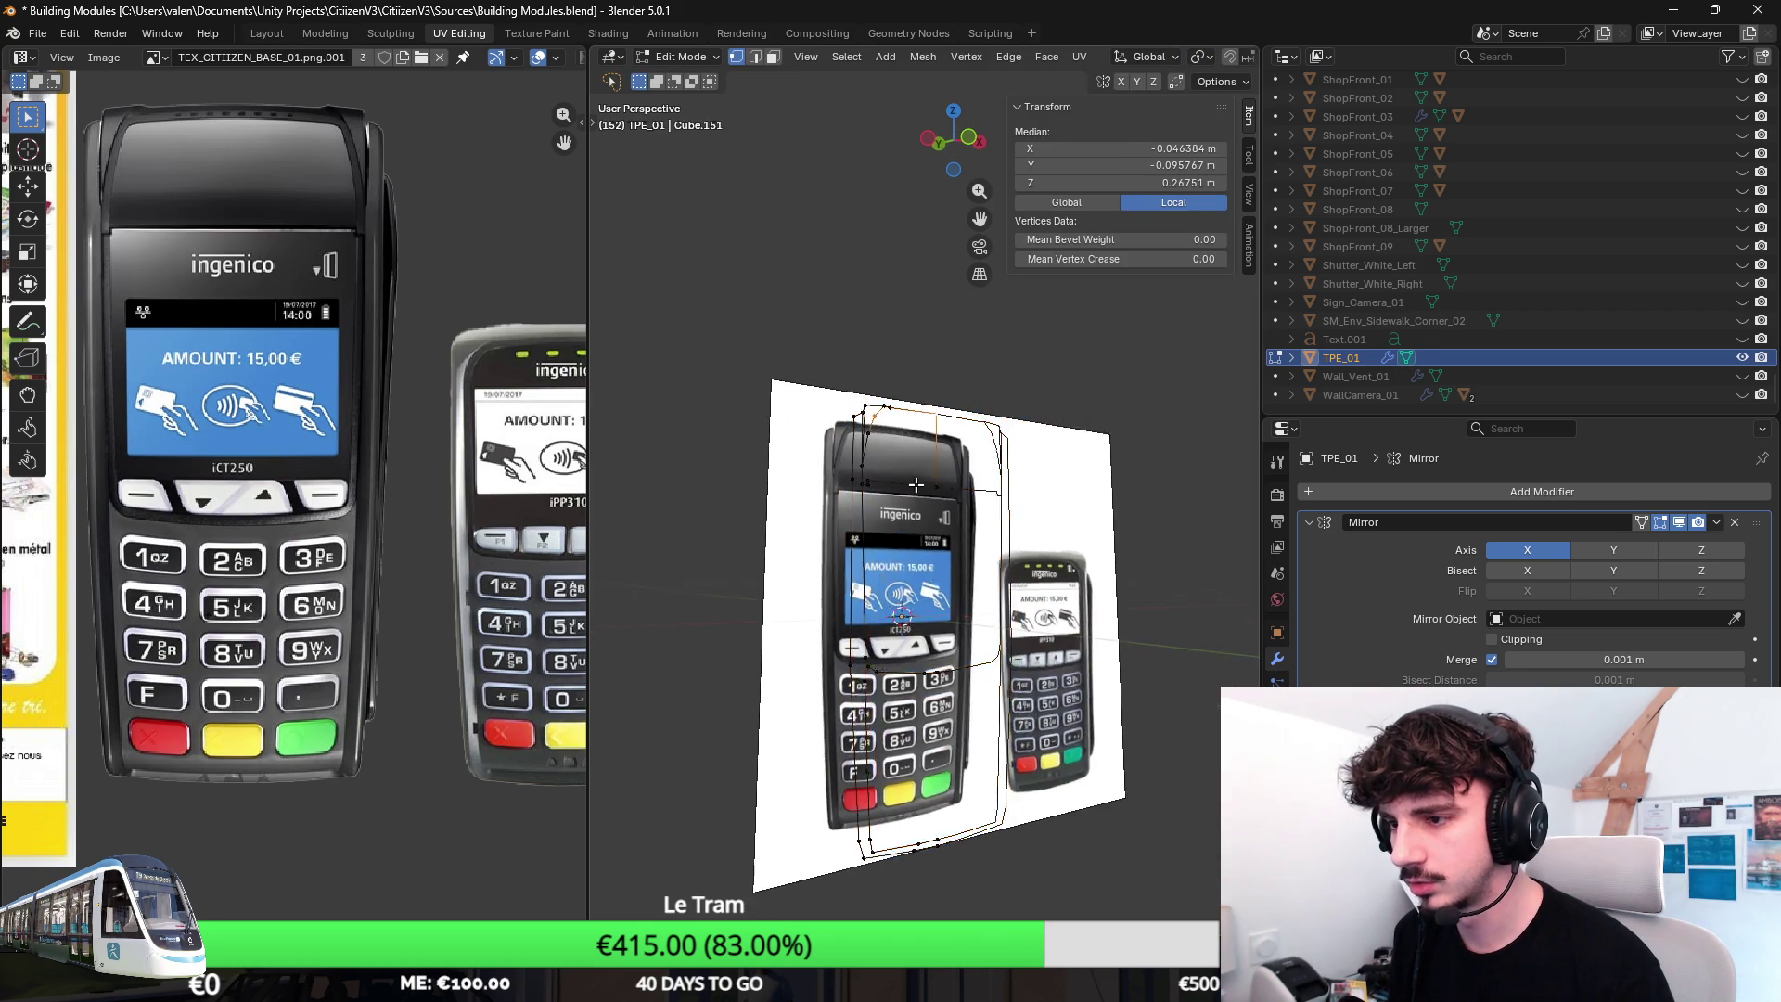
{"action": "scroll", "coordinate": [858, 476], "scroll_direction": "up", "scroll_amount": 4}
Fill the top-section edge loop with a face, then undo it after spotting a missing vertex.
{"action": "left_click", "coordinate": [707, 404], "text": "alt"}
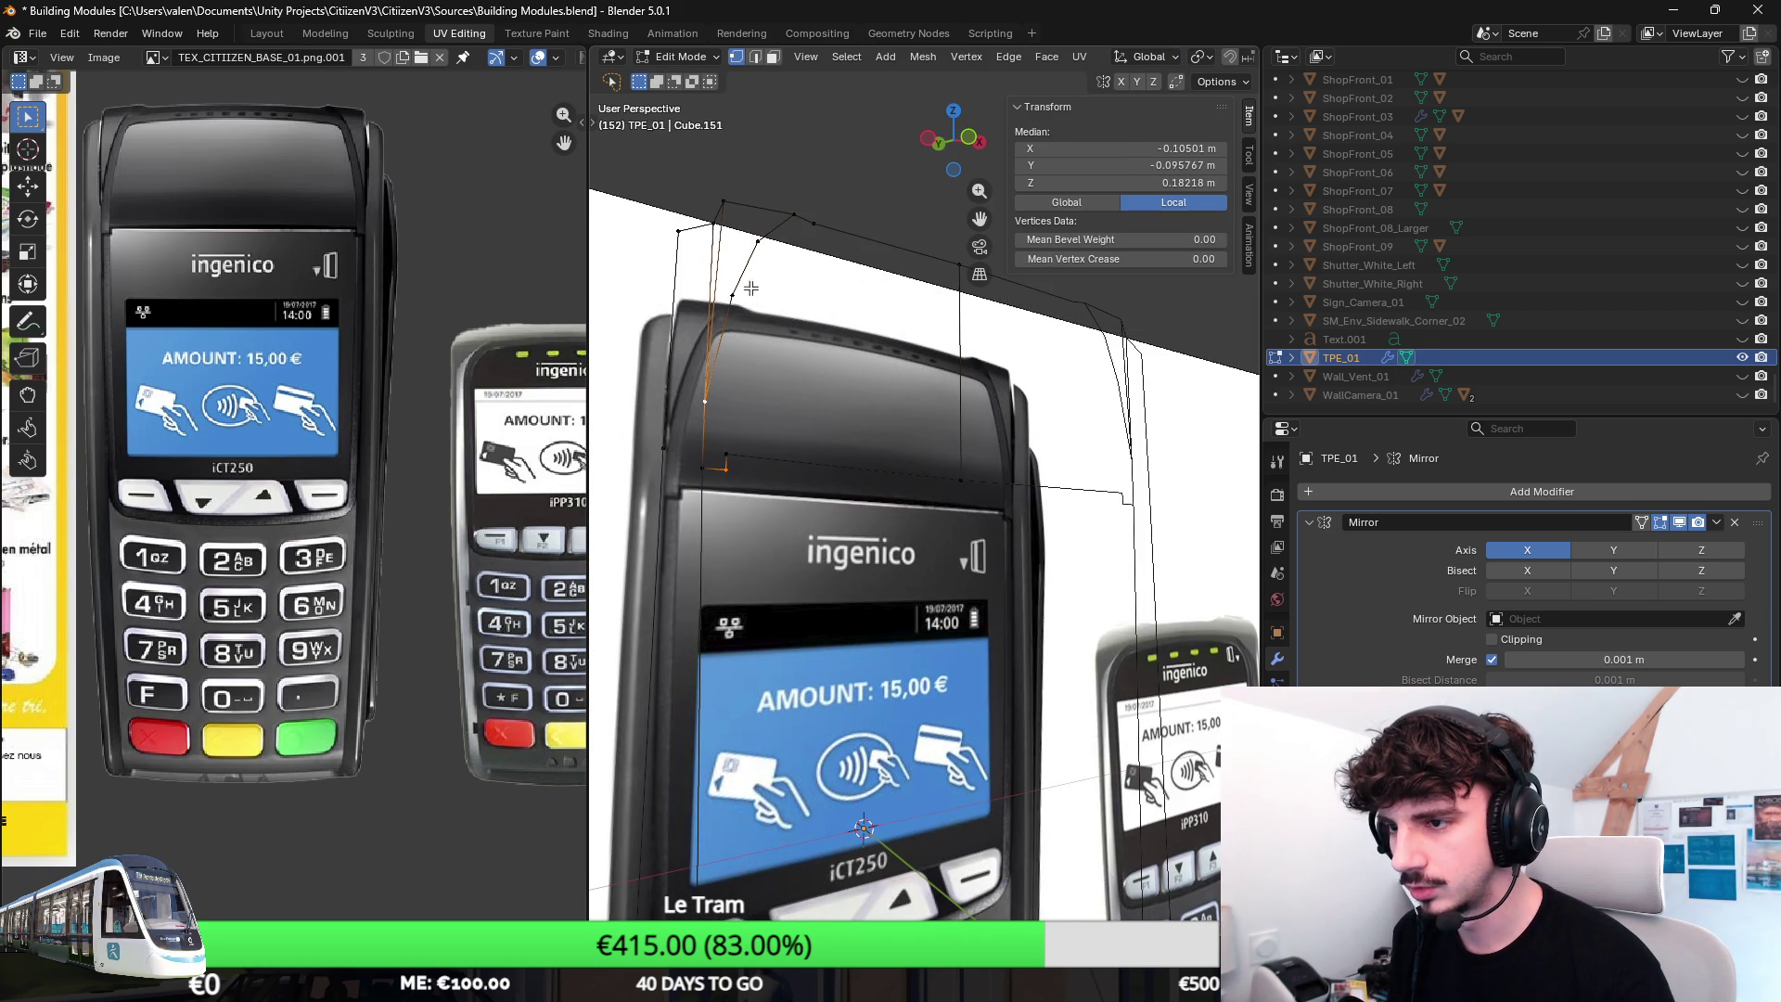
{"action": "left_click", "coordinate": [934, 495], "text": "alt+shift"}
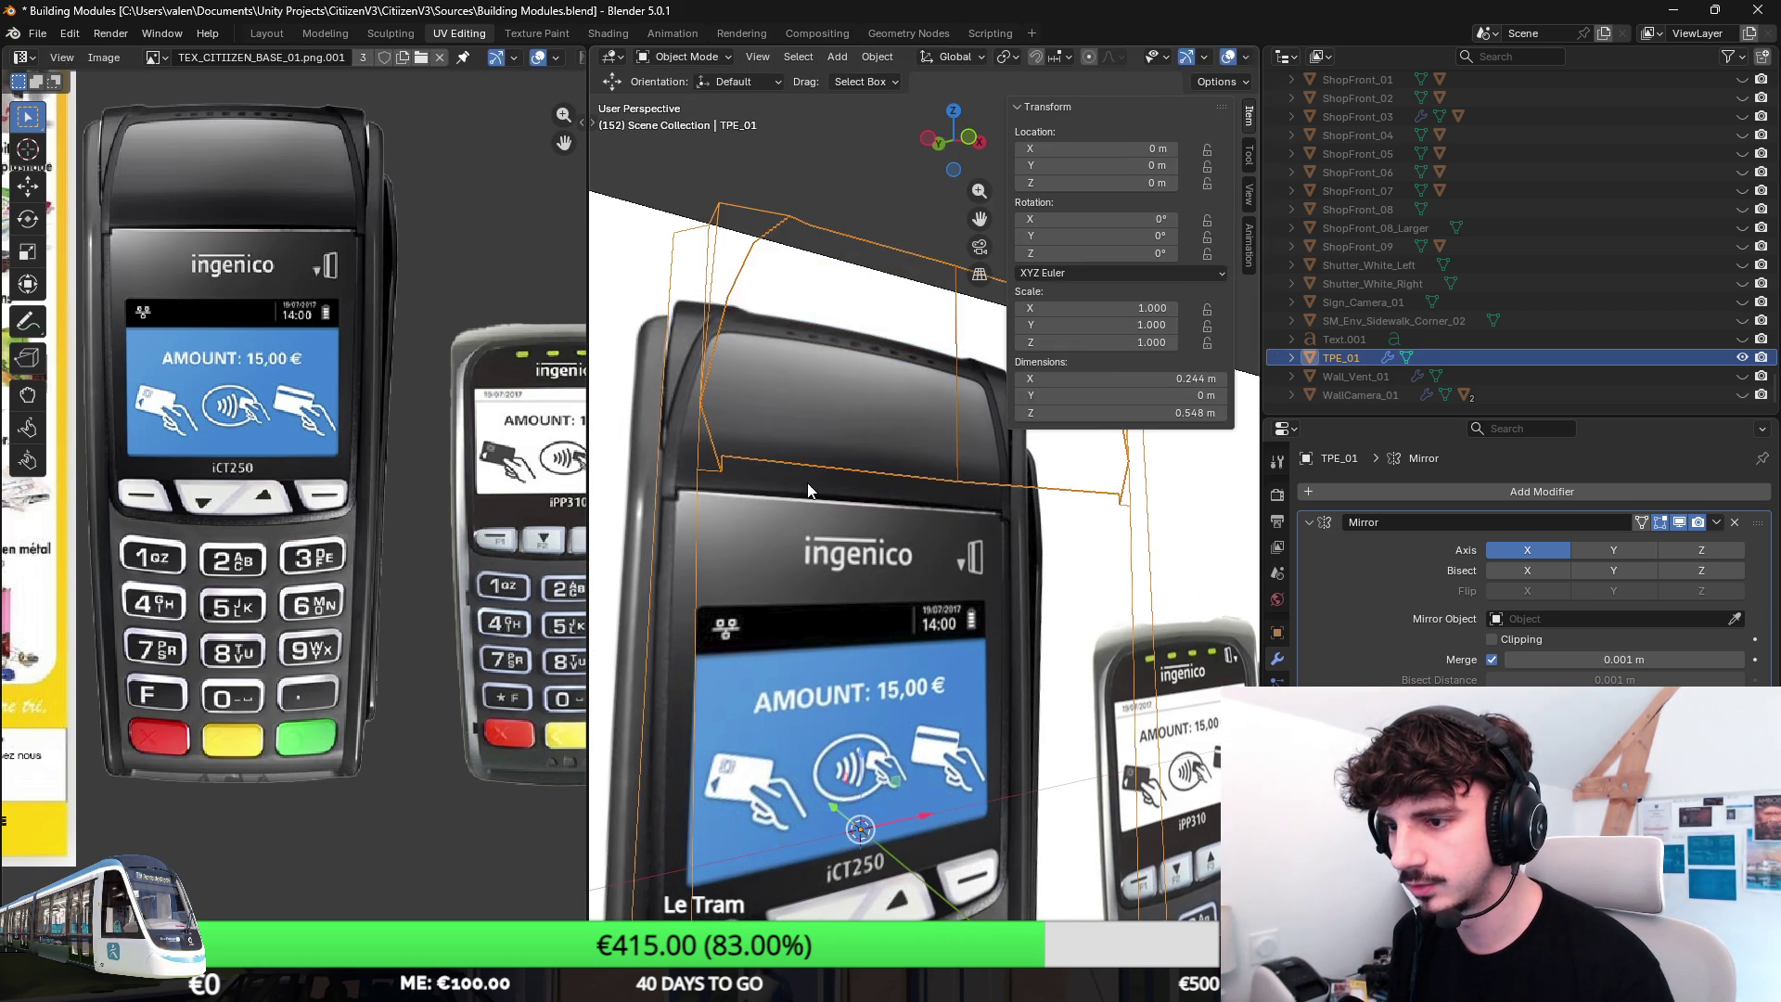
{"action": "key", "text": "f"}
{"action": "middle_click_drag", "start_coordinate": [866, 425], "coordinate": [786, 520]}
{"action": "key", "text": "ctrl+z"}
{"action": "key", "text": "ctrl+shift+z"}
{"action": "key", "text": "ctrl+z"}
Add the bottom-left vertex to the loop and fill the completed top face.
{"action": "left_click", "coordinate": [776, 516], "text": "shift"}
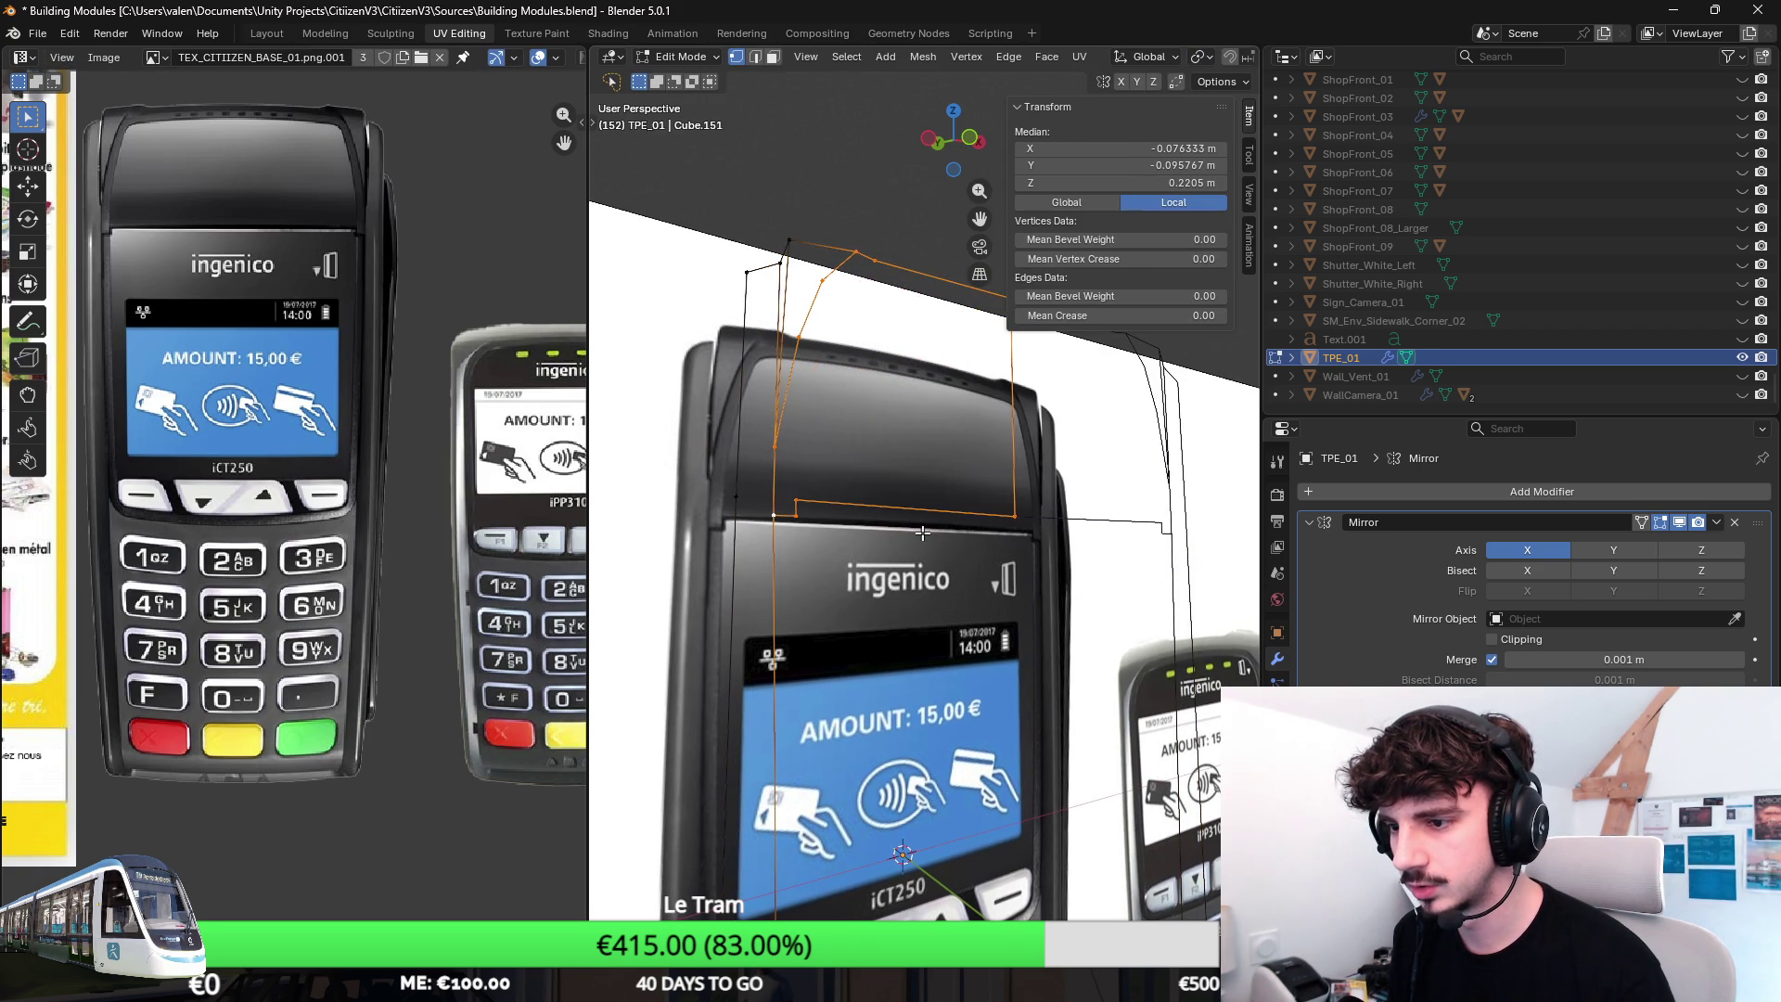
{"action": "key", "text": "f"}
{"action": "left_click", "coordinate": [789, 322]}
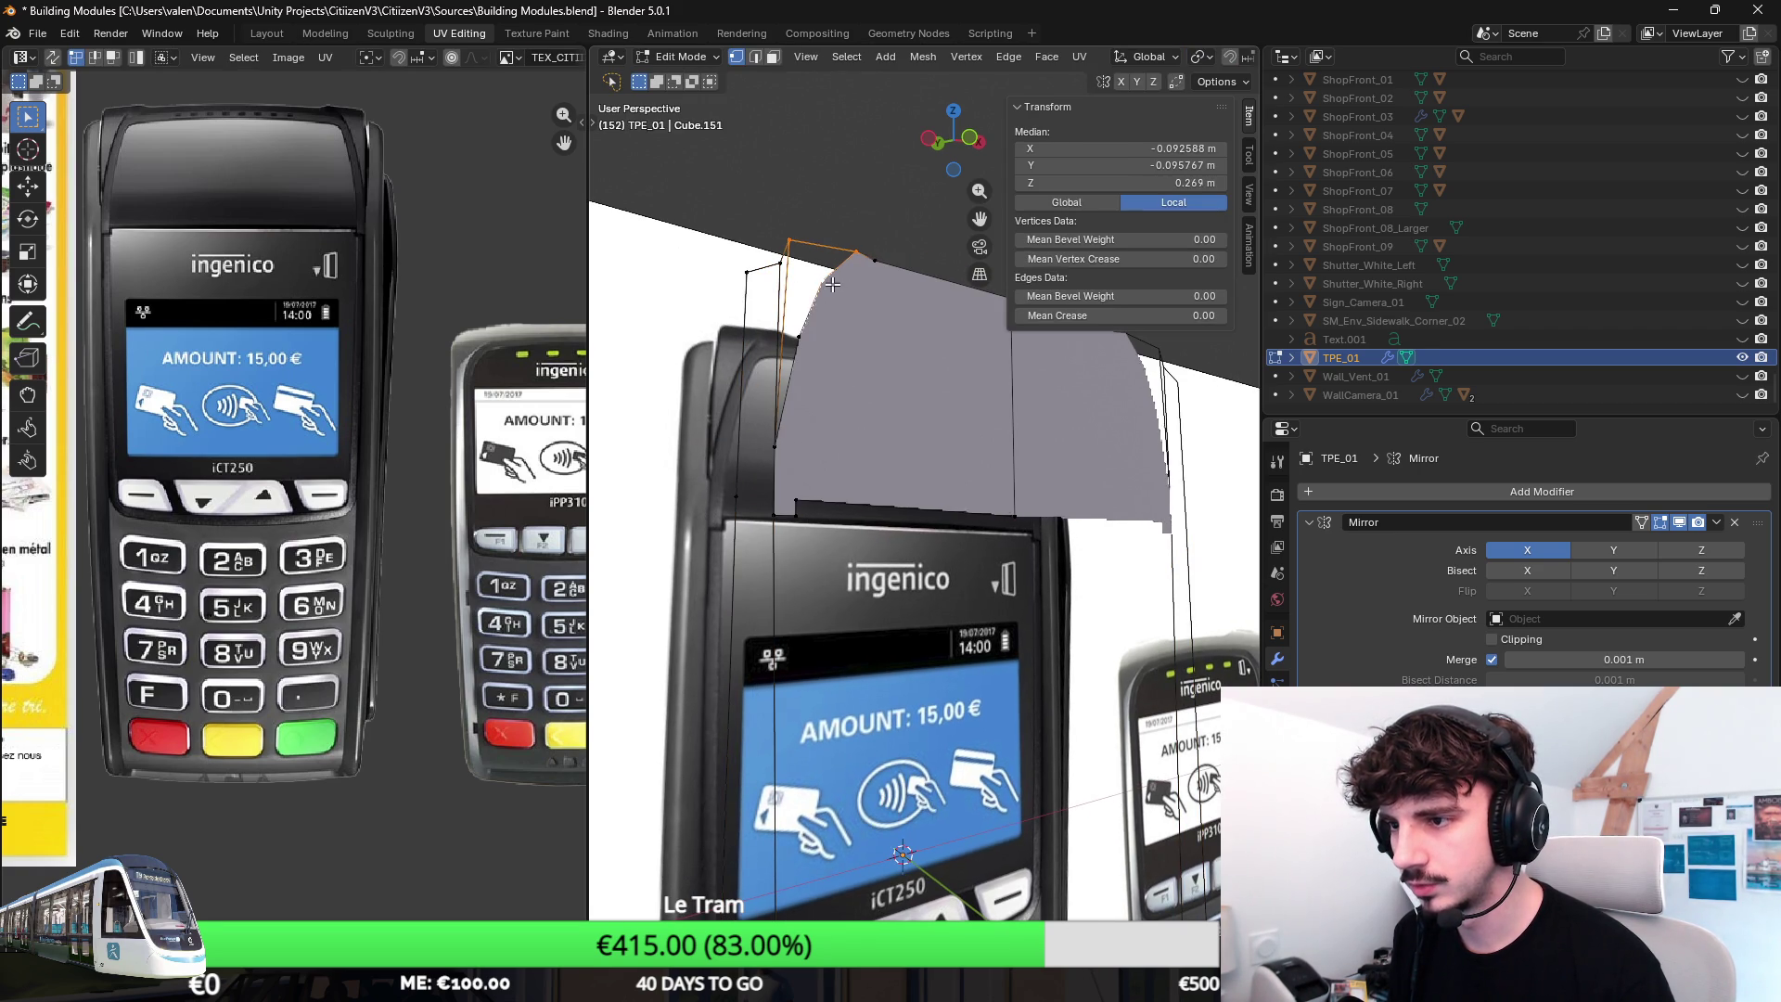
{"action": "left_click", "coordinate": [776, 443]}
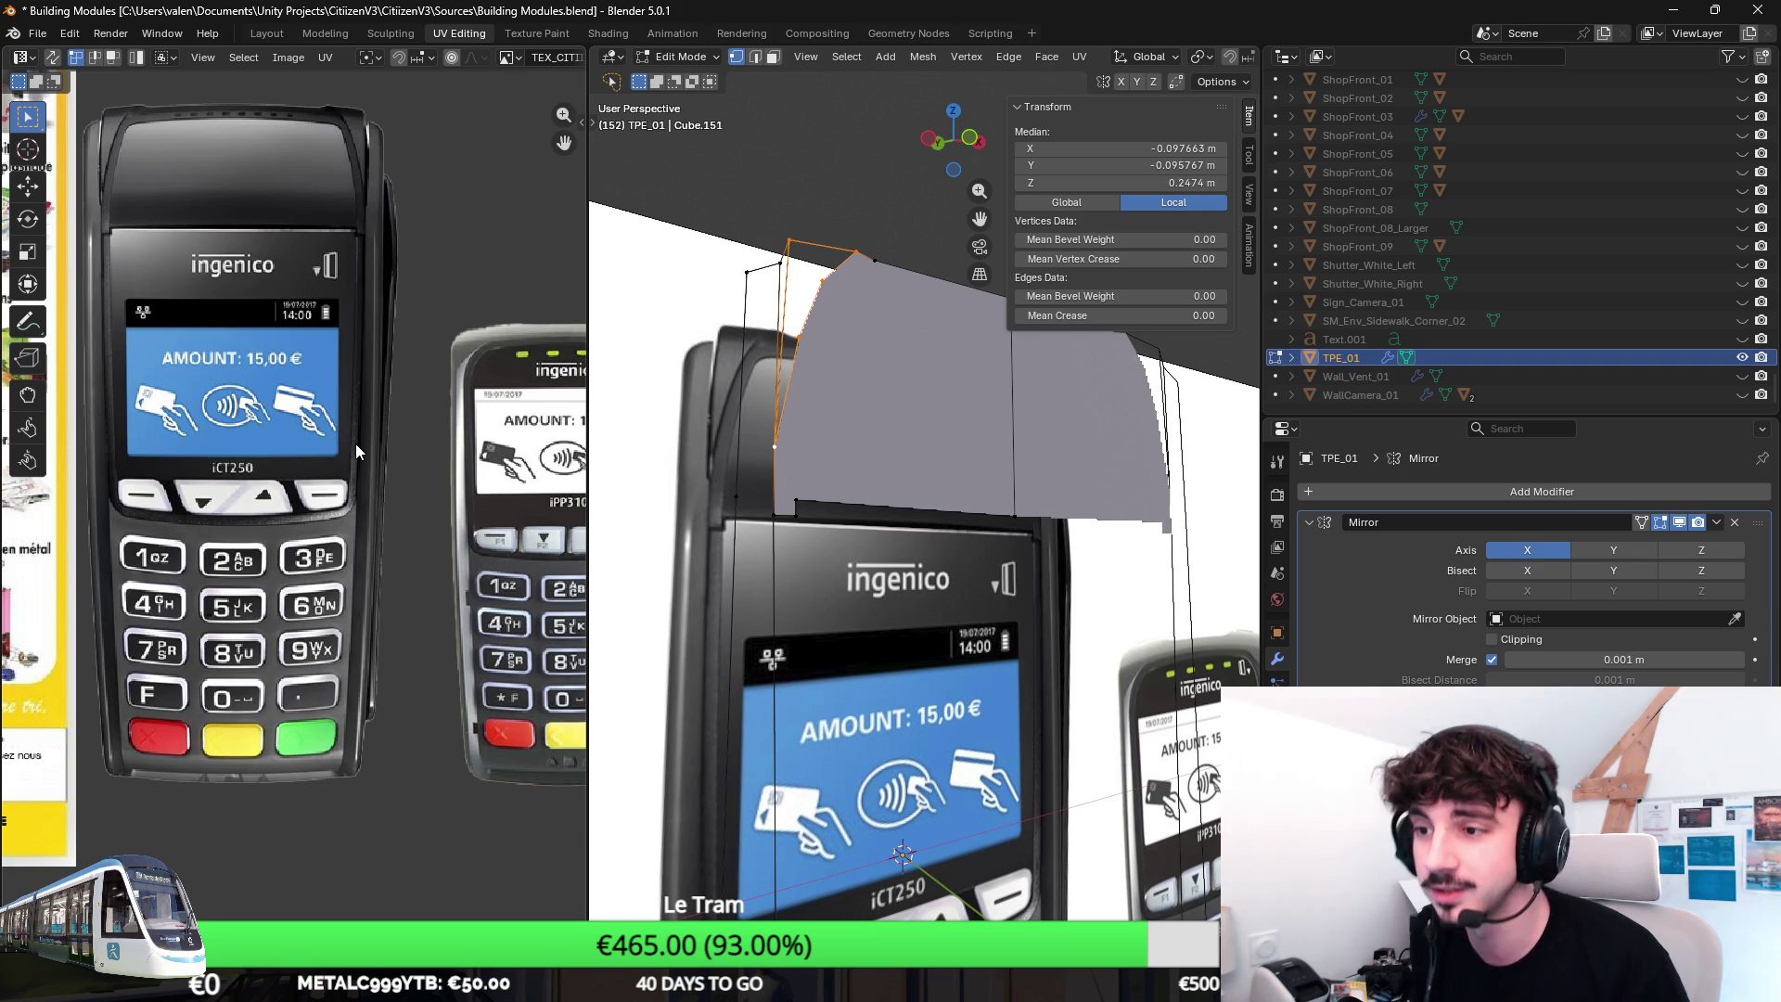
{"action": "middle_click_drag", "start_coordinate": [737, 334], "coordinate": [829, 406], "text": "shift"}
{"action": "scroll", "coordinate": [829, 407], "scroll_direction": "up", "scroll_amount": 1}
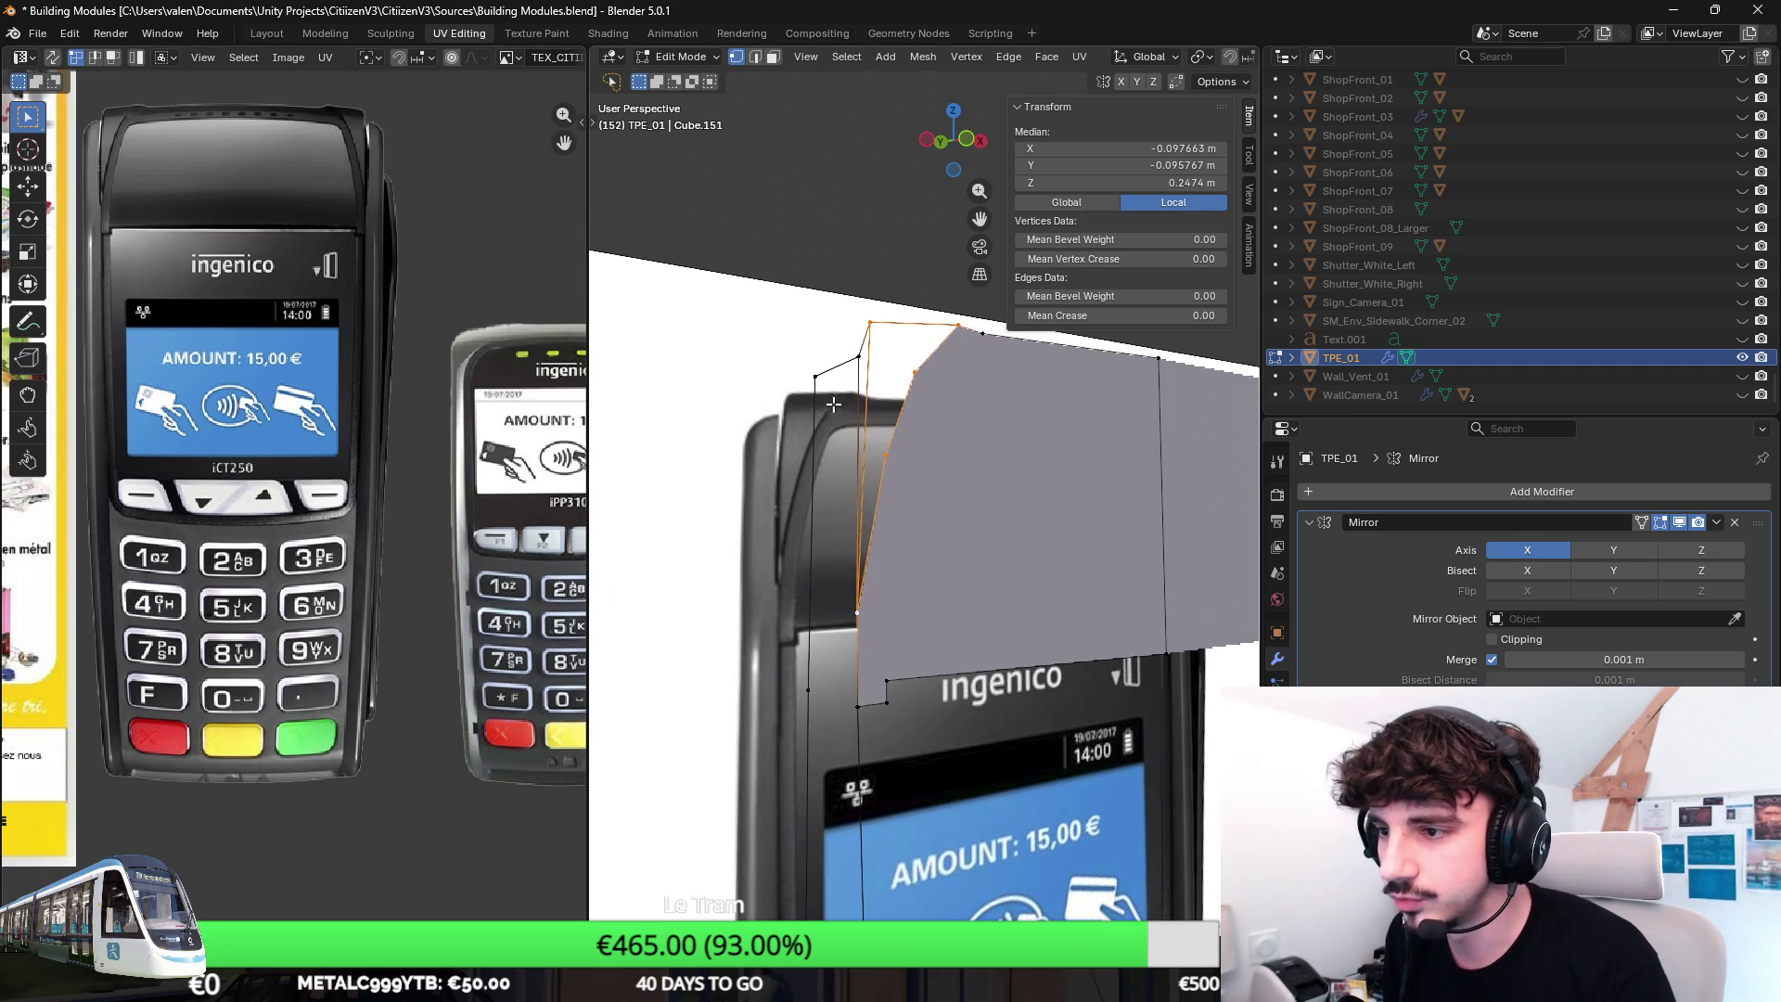
{"action": "scroll", "coordinate": [930, 447], "scroll_direction": "up", "scroll_amount": 1}
{"action": "scroll", "coordinate": [1000, 471], "scroll_direction": "up", "scroll_amount": 1}
{"action": "left_click", "coordinate": [876, 494]}
{"action": "scroll", "coordinate": [875, 495], "scroll_direction": "down", "scroll_amount": 1}
{"action": "left_click", "coordinate": [843, 433], "text": "shift"}
{"action": "scroll", "coordinate": [874, 496], "scroll_direction": "up", "scroll_amount": 1}
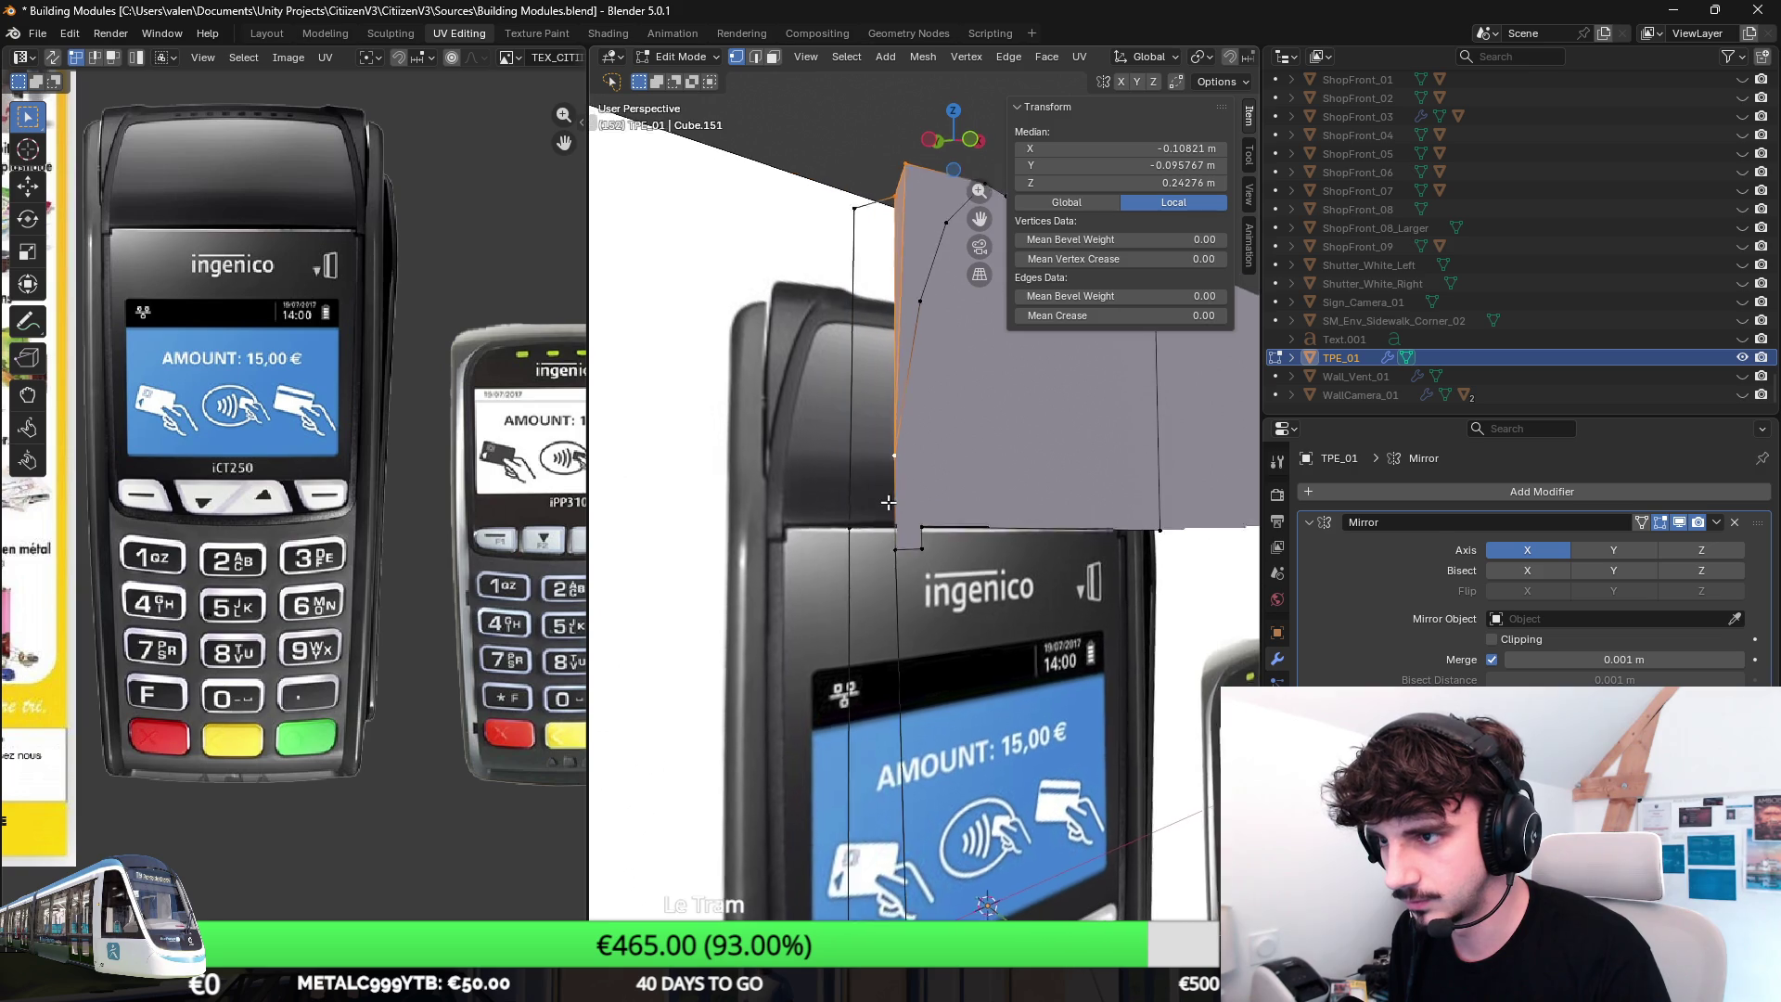
{"action": "scroll", "coordinate": [863, 483], "scroll_direction": "down", "scroll_amount": 1}
{"action": "left_click", "coordinate": [846, 433]}
{"action": "scroll", "coordinate": [846, 433], "scroll_direction": "down", "scroll_amount": 2}
{"action": "left_click", "coordinate": [889, 424], "text": "shift"}
{"action": "scroll", "coordinate": [890, 424], "scroll_direction": "up", "scroll_amount": 1}
{"action": "left_click", "coordinate": [863, 750], "text": "shift"}
{"action": "middle_click_drag", "start_coordinate": [862, 748], "coordinate": [808, 742]}
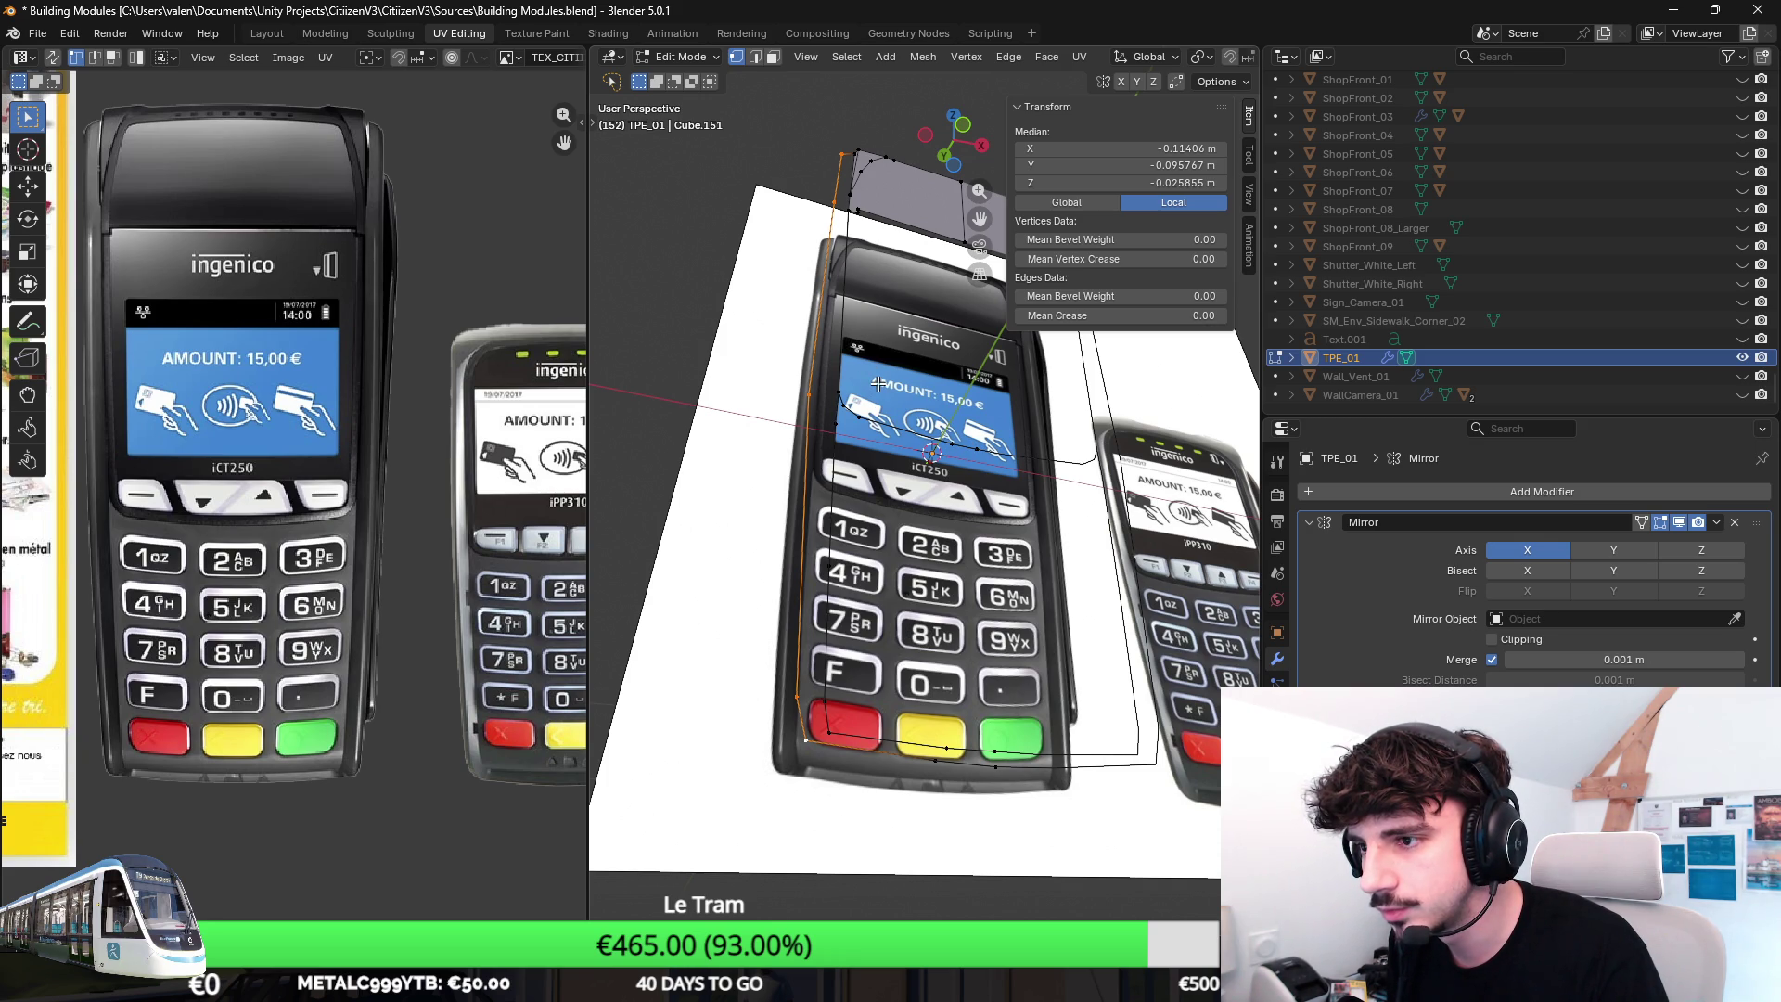
{"action": "middle_click_drag", "start_coordinate": [923, 383], "coordinate": [796, 393]}
Select the outline edges around the upper section and fill them with a face.
{"action": "left_click", "coordinate": [807, 393]}
{"action": "left_click", "coordinate": [779, 266]}
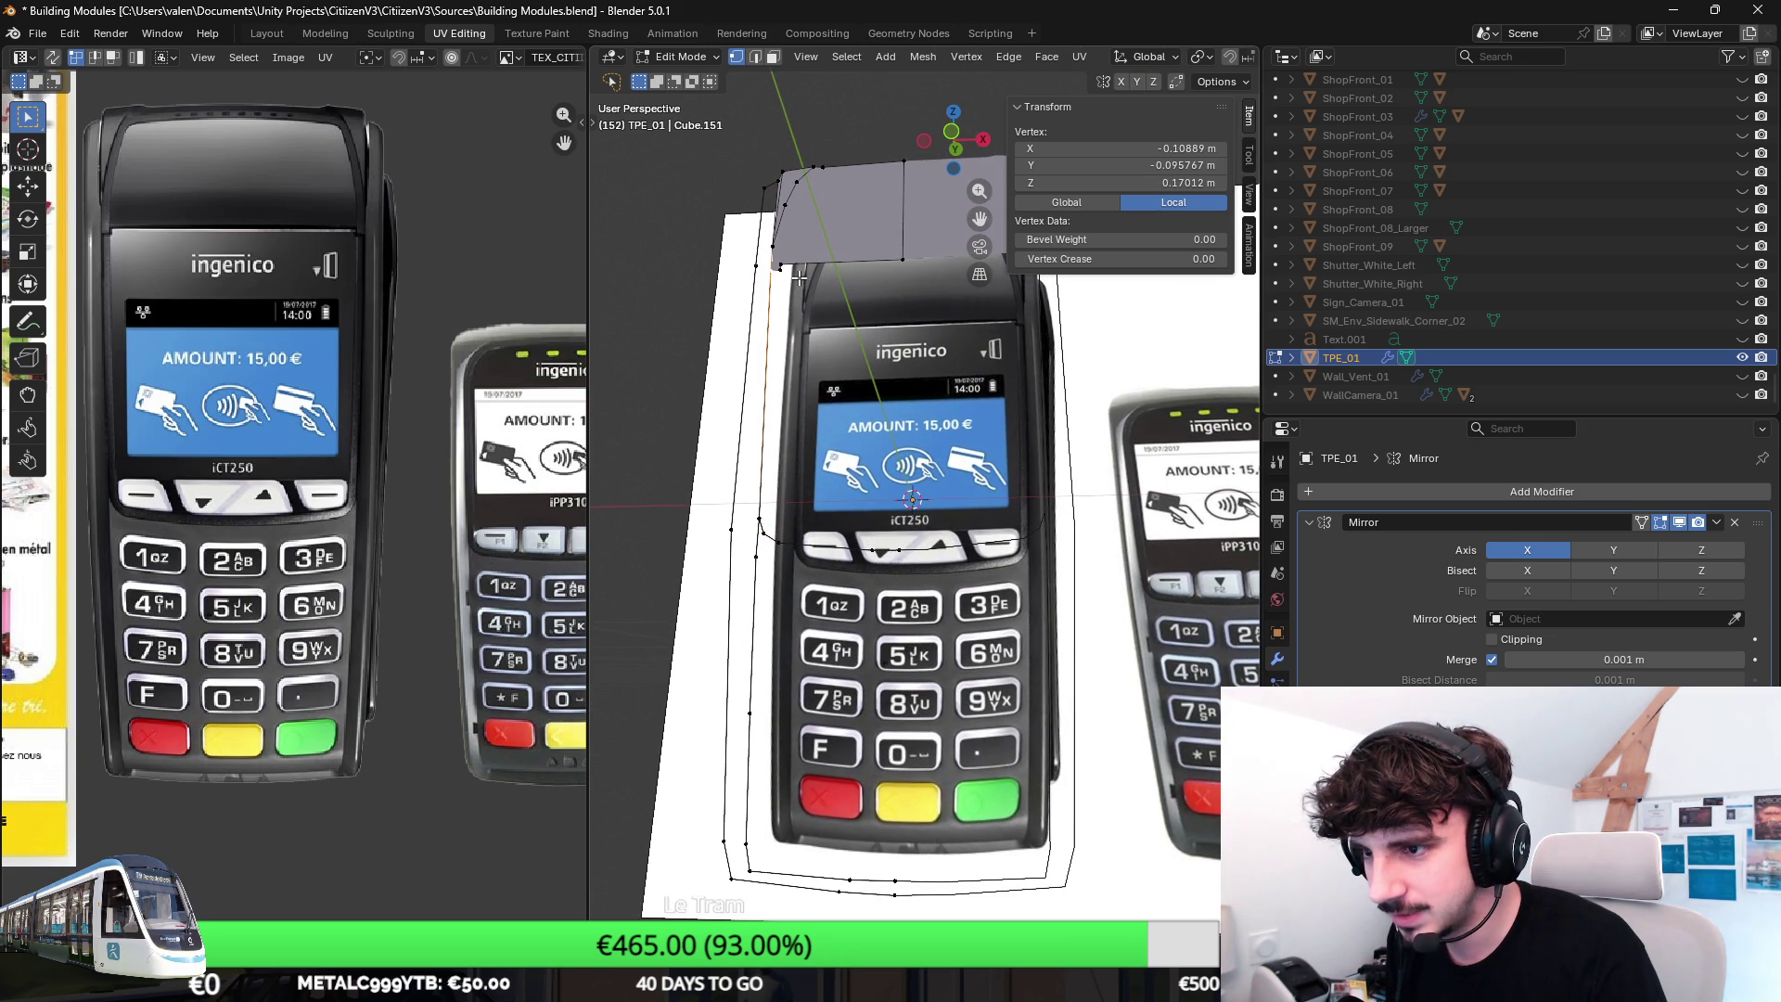
{"action": "left_click", "coordinate": [901, 260]}
{"action": "left_click", "coordinate": [907, 554], "text": "shift"}
{"action": "left_click", "coordinate": [780, 552], "text": "shift"}
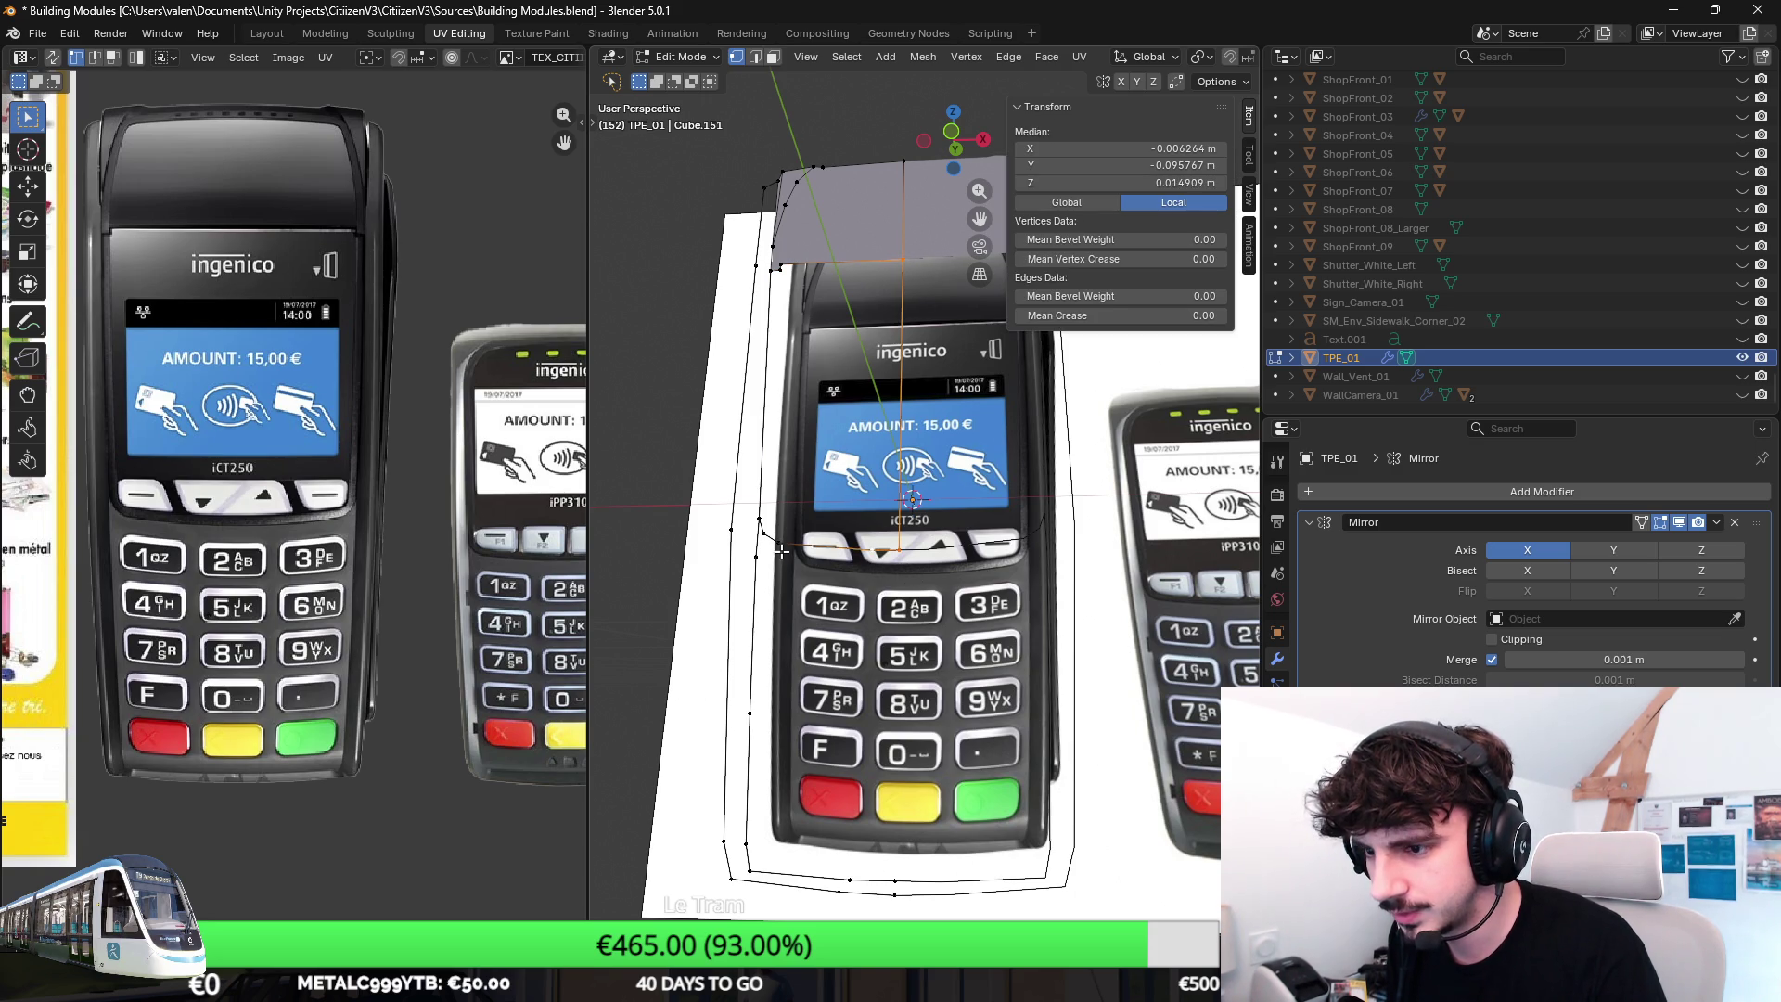
{"action": "left_click", "coordinate": [799, 301], "text": "shift"}
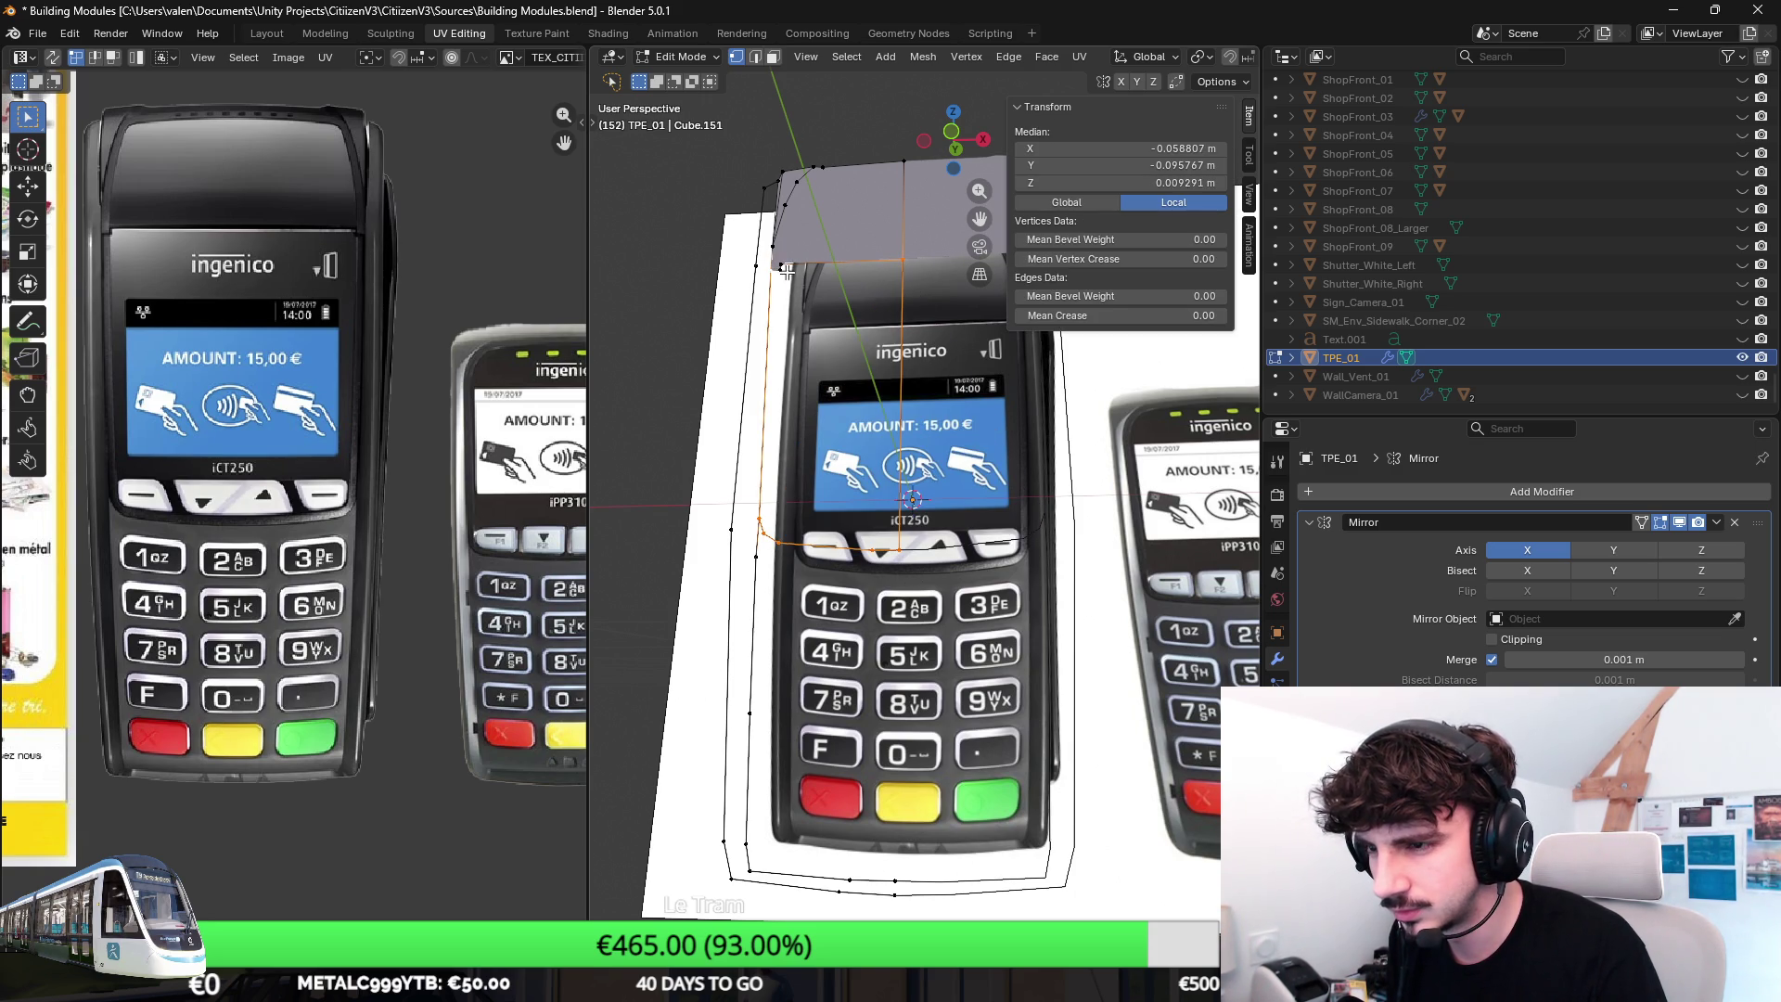
{"action": "key", "text": "f"}
{"action": "mouse_move", "coordinate": [883, 285]}
{"action": "middle_mouse_down"}
{"action": "mouse_move", "coordinate": [947, 449]}
{"action": "mouse_move", "coordinate": [938, 486]}
{"action": "middle_mouse_up"}
{"action": "middle_click_drag", "start_coordinate": [905, 401], "coordinate": [917, 504]}
Nudge the bottom-left outline vertex so it matches the reference image.
{"action": "left_click", "coordinate": [823, 210]}
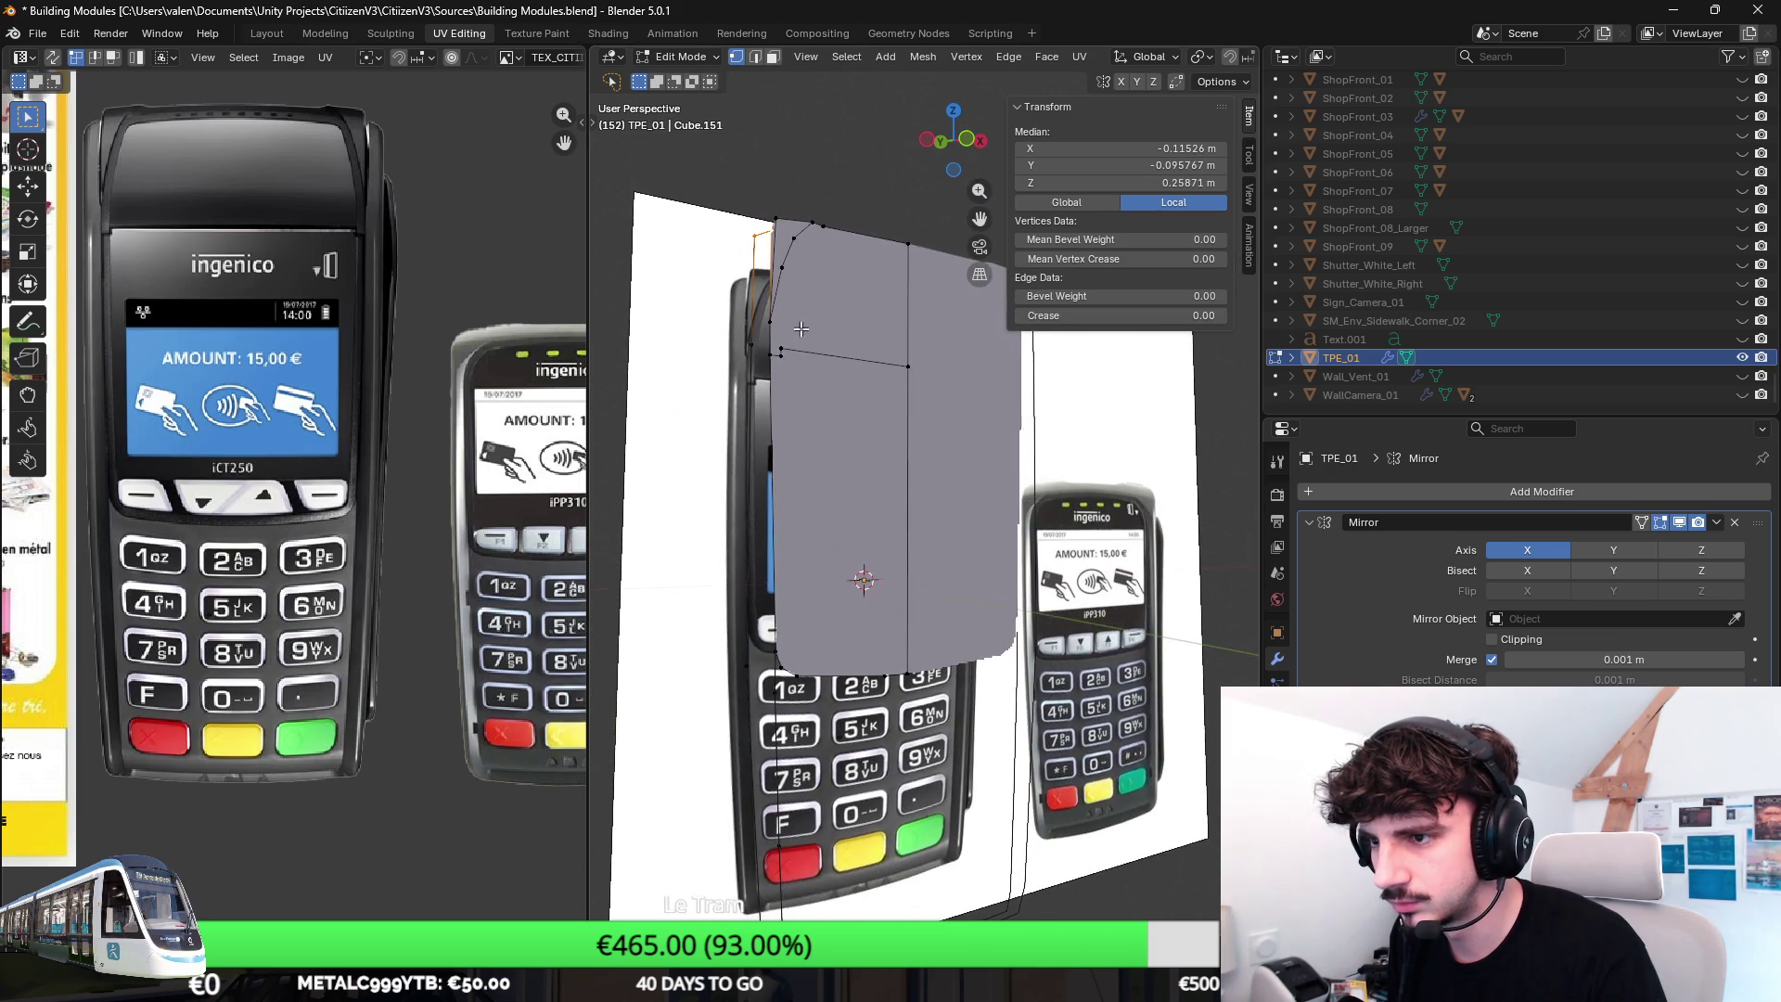
{"action": "middle_click_drag", "start_coordinate": [824, 209], "coordinate": [750, 245]}
{"action": "left_click", "coordinate": [755, 512]}
{"action": "mouse_move", "coordinate": [754, 512]}
{"action": "middle_mouse_down"}
{"action": "mouse_move", "coordinate": [804, 500]}
{"action": "mouse_move", "coordinate": [752, 540]}
{"action": "middle_mouse_up"}
{"action": "left_click", "coordinate": [766, 591]}
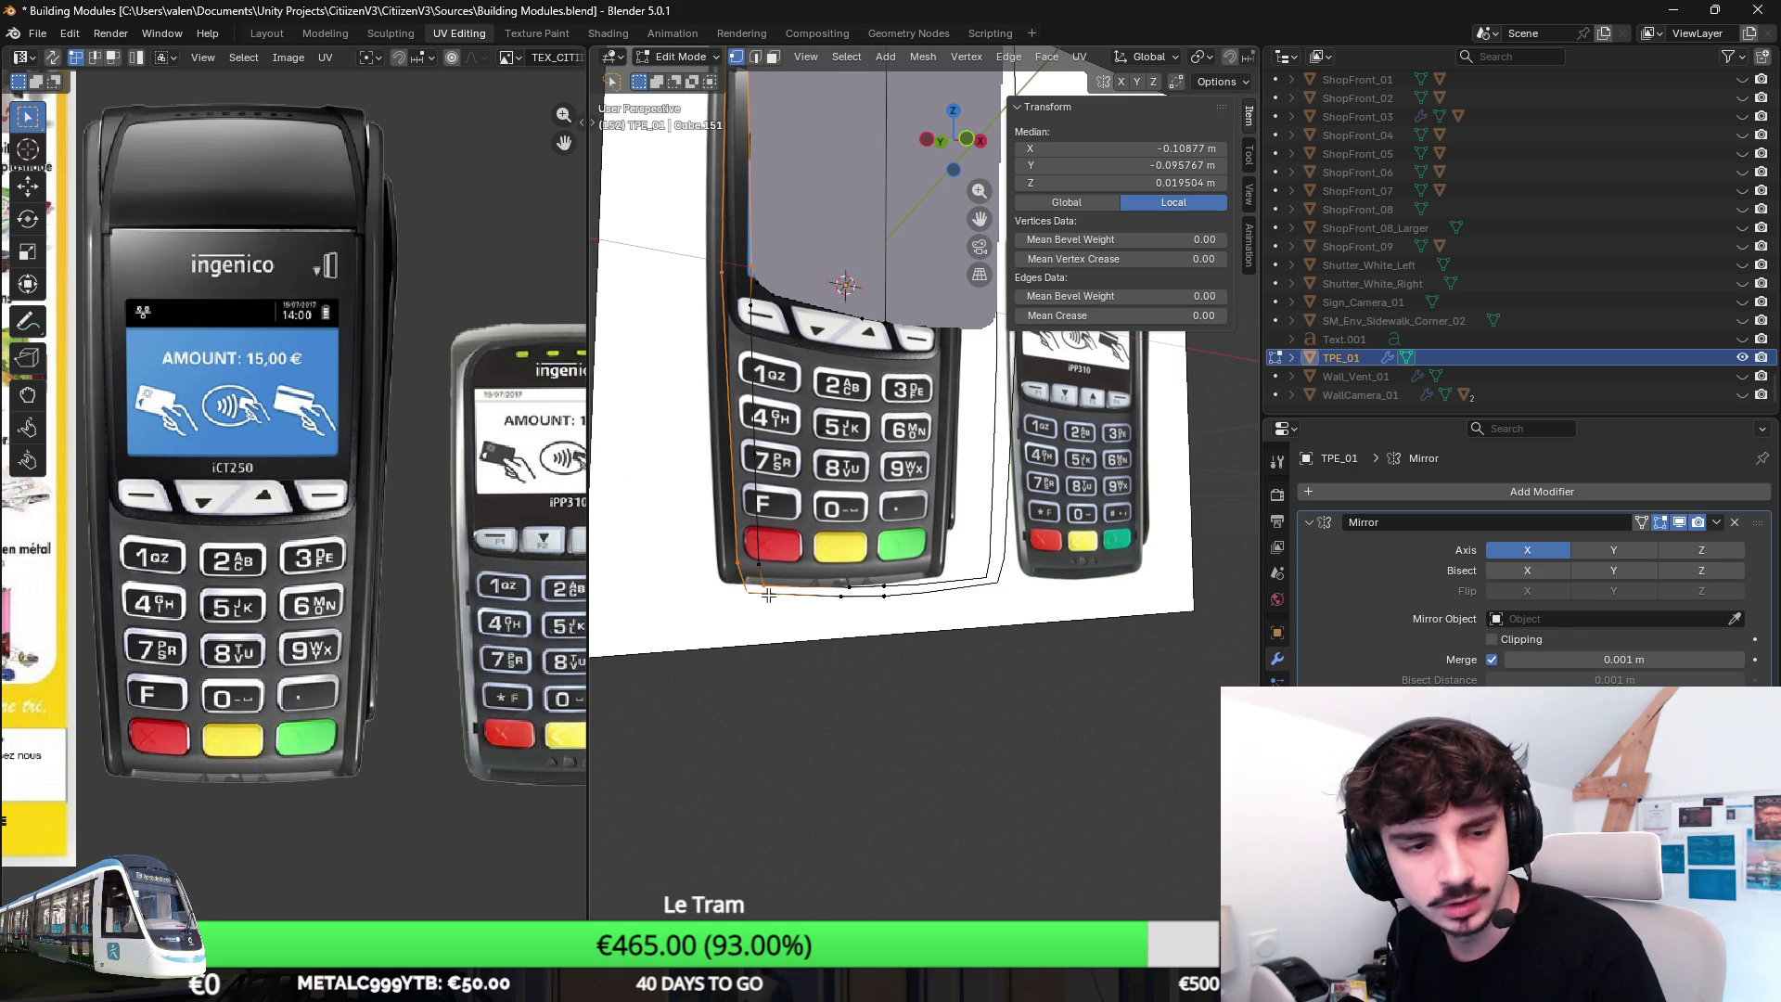
{"action": "scroll", "coordinate": [767, 594], "scroll_direction": "up", "scroll_amount": 2}
{"action": "scroll", "coordinate": [751, 620], "scroll_direction": "up", "scroll_amount": 2}
{"action": "left_click", "coordinate": [725, 647]}
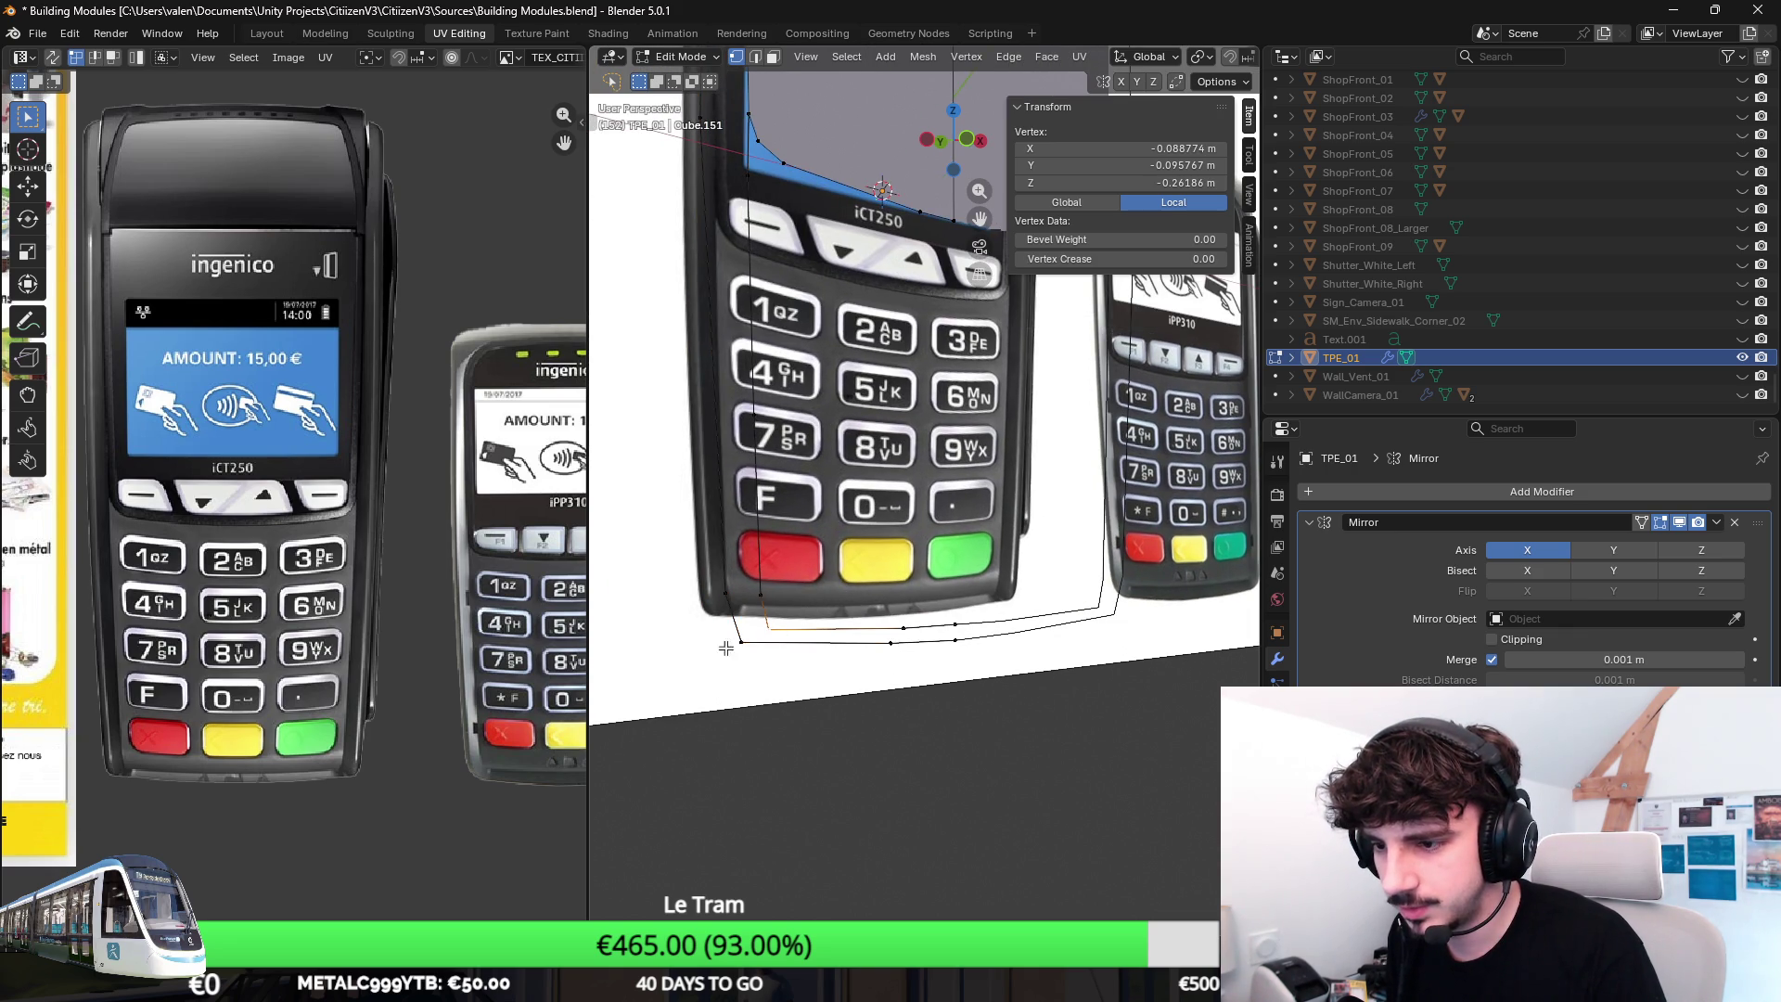
{"action": "left_click_drag", "start_coordinate": [745, 643], "coordinate": [763, 601]}
{"action": "left_click", "coordinate": [738, 596], "text": "shift"}
{"action": "scroll", "coordinate": [783, 597], "scroll_direction": "up", "scroll_amount": 1}
{"action": "scroll", "coordinate": [785, 612], "scroll_direction": "up", "scroll_amount": 1}
Review the lower outline edges and the new grey face from several angles.
{"action": "left_click", "coordinate": [775, 744], "text": "shift"}
{"action": "left_click", "coordinate": [773, 737]}
{"action": "left_click", "coordinate": [762, 700], "text": "shift"}
{"action": "middle_click_drag", "start_coordinate": [763, 699], "coordinate": [770, 808], "text": "shift"}
{"action": "middle_click_drag", "start_coordinate": [775, 362], "coordinate": [774, 236]}
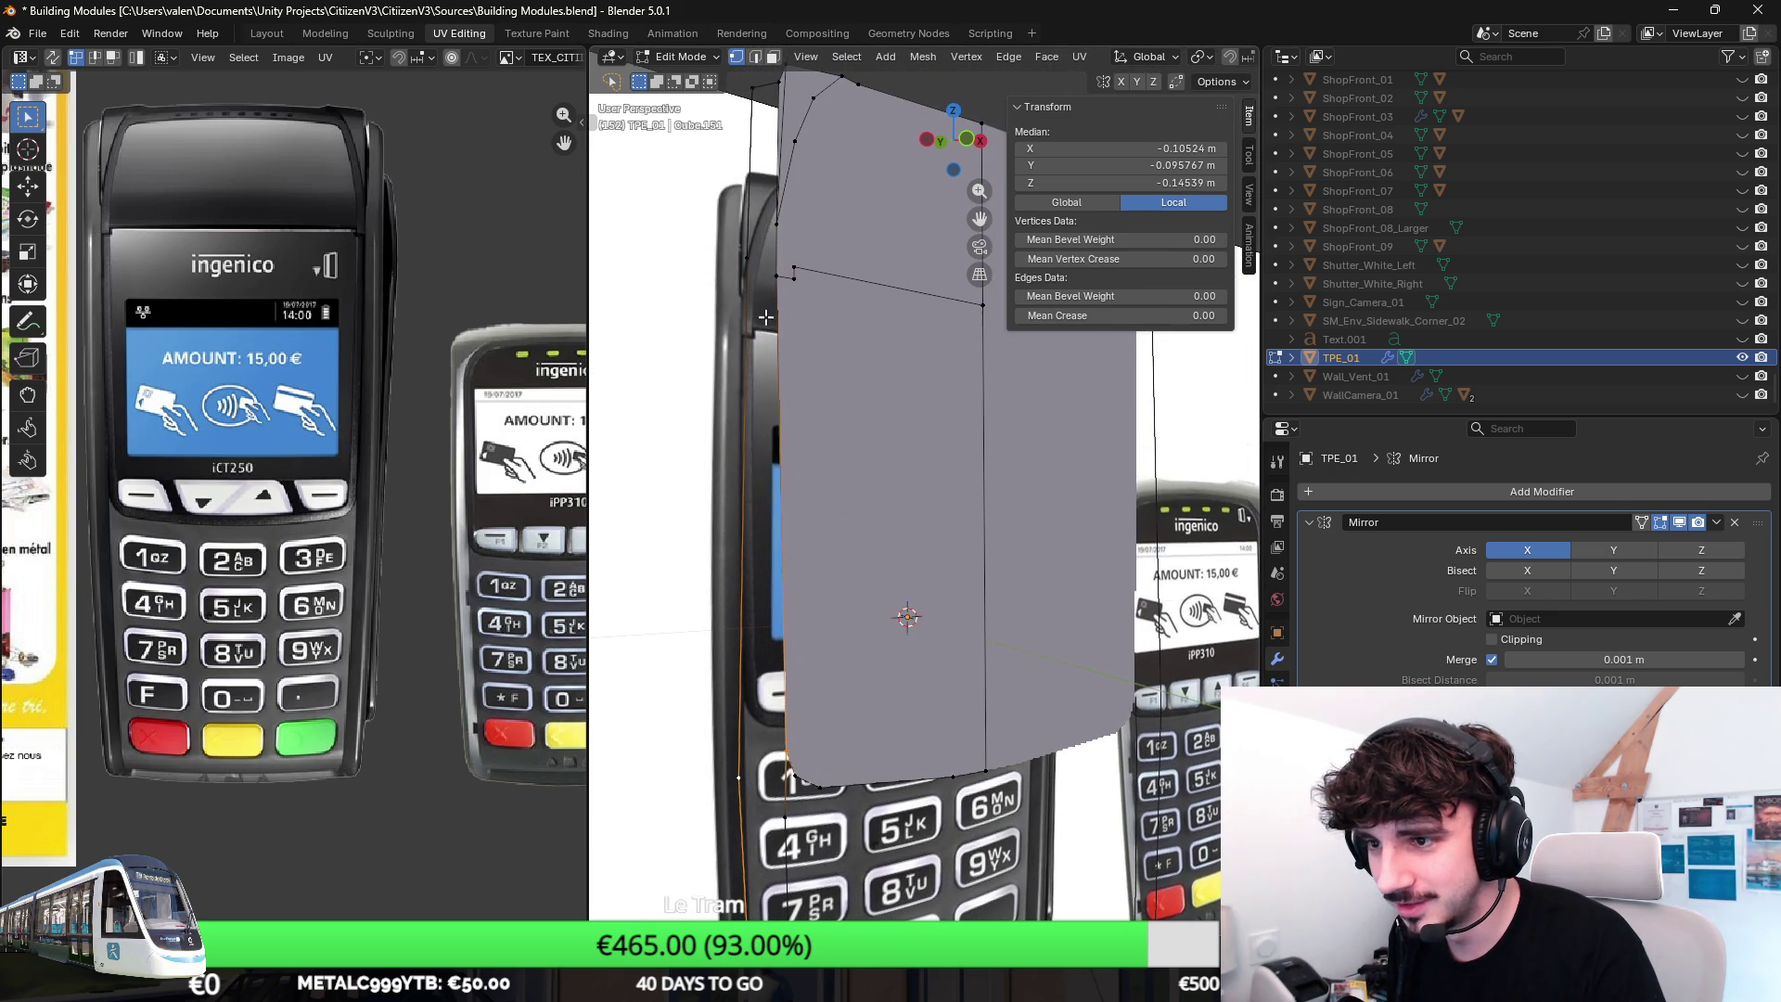
{"action": "left_click", "coordinate": [774, 226], "text": "shift"}
{"action": "left_click", "coordinate": [784, 116], "text": "shift"}
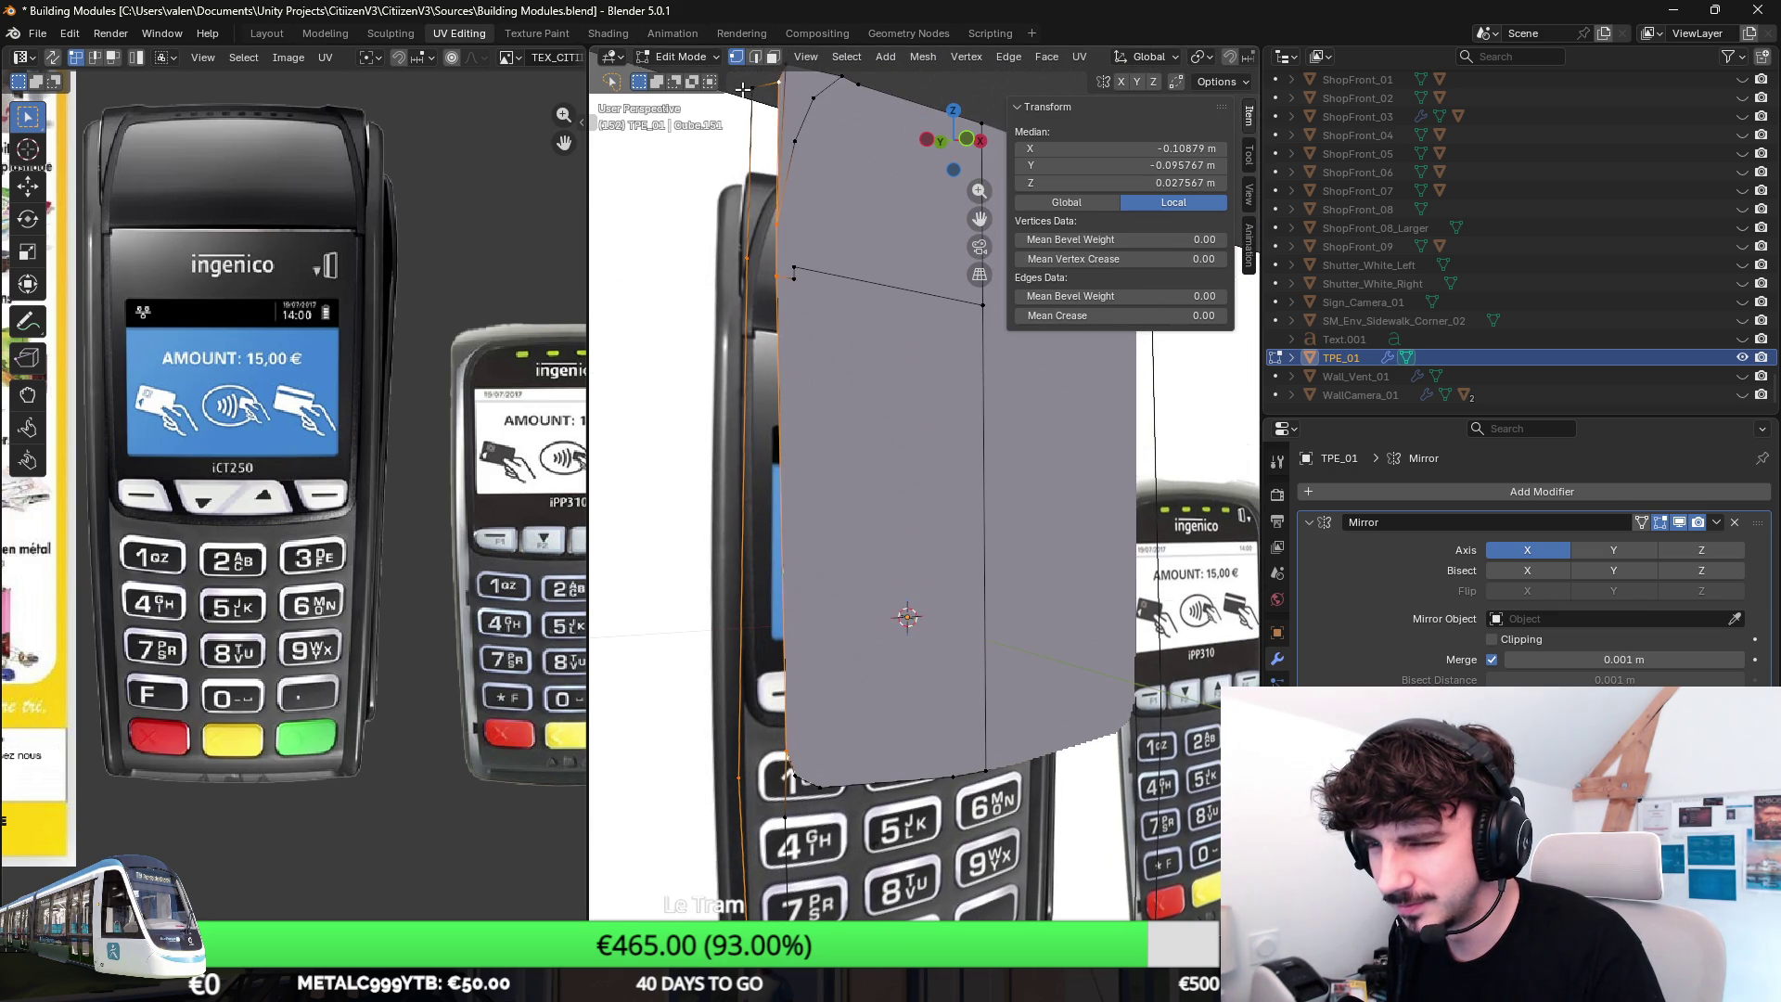
{"action": "scroll", "coordinate": [779, 208], "scroll_direction": "down", "scroll_amount": 3}
{"action": "middle_click_drag", "start_coordinate": [835, 306], "coordinate": [920, 434]}
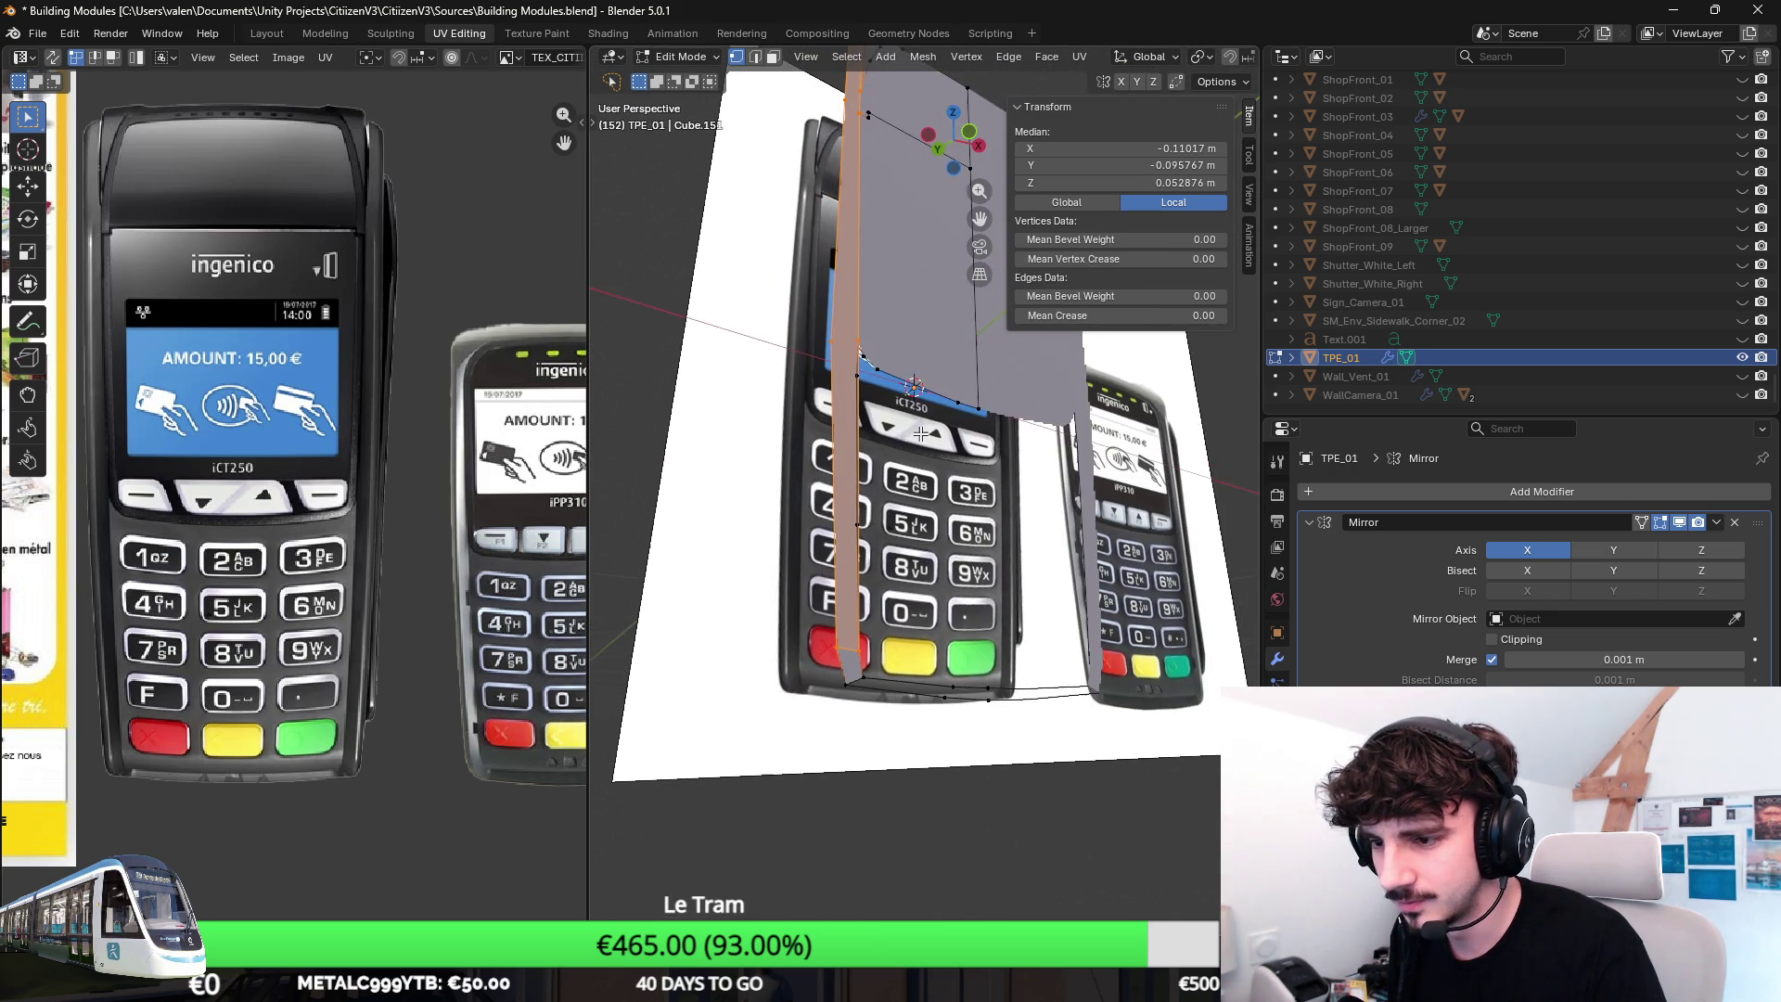
Start selecting the keypad boundary edges from a frontal view.
{"action": "middle_click_drag", "start_coordinate": [961, 494], "coordinate": [818, 334]}
{"action": "scroll", "coordinate": [850, 366], "scroll_direction": "up", "scroll_amount": 2}
{"action": "scroll", "coordinate": [849, 366], "scroll_direction": "up", "scroll_amount": 3}
{"action": "scroll", "coordinate": [850, 365], "scroll_direction": "up", "scroll_amount": 2}
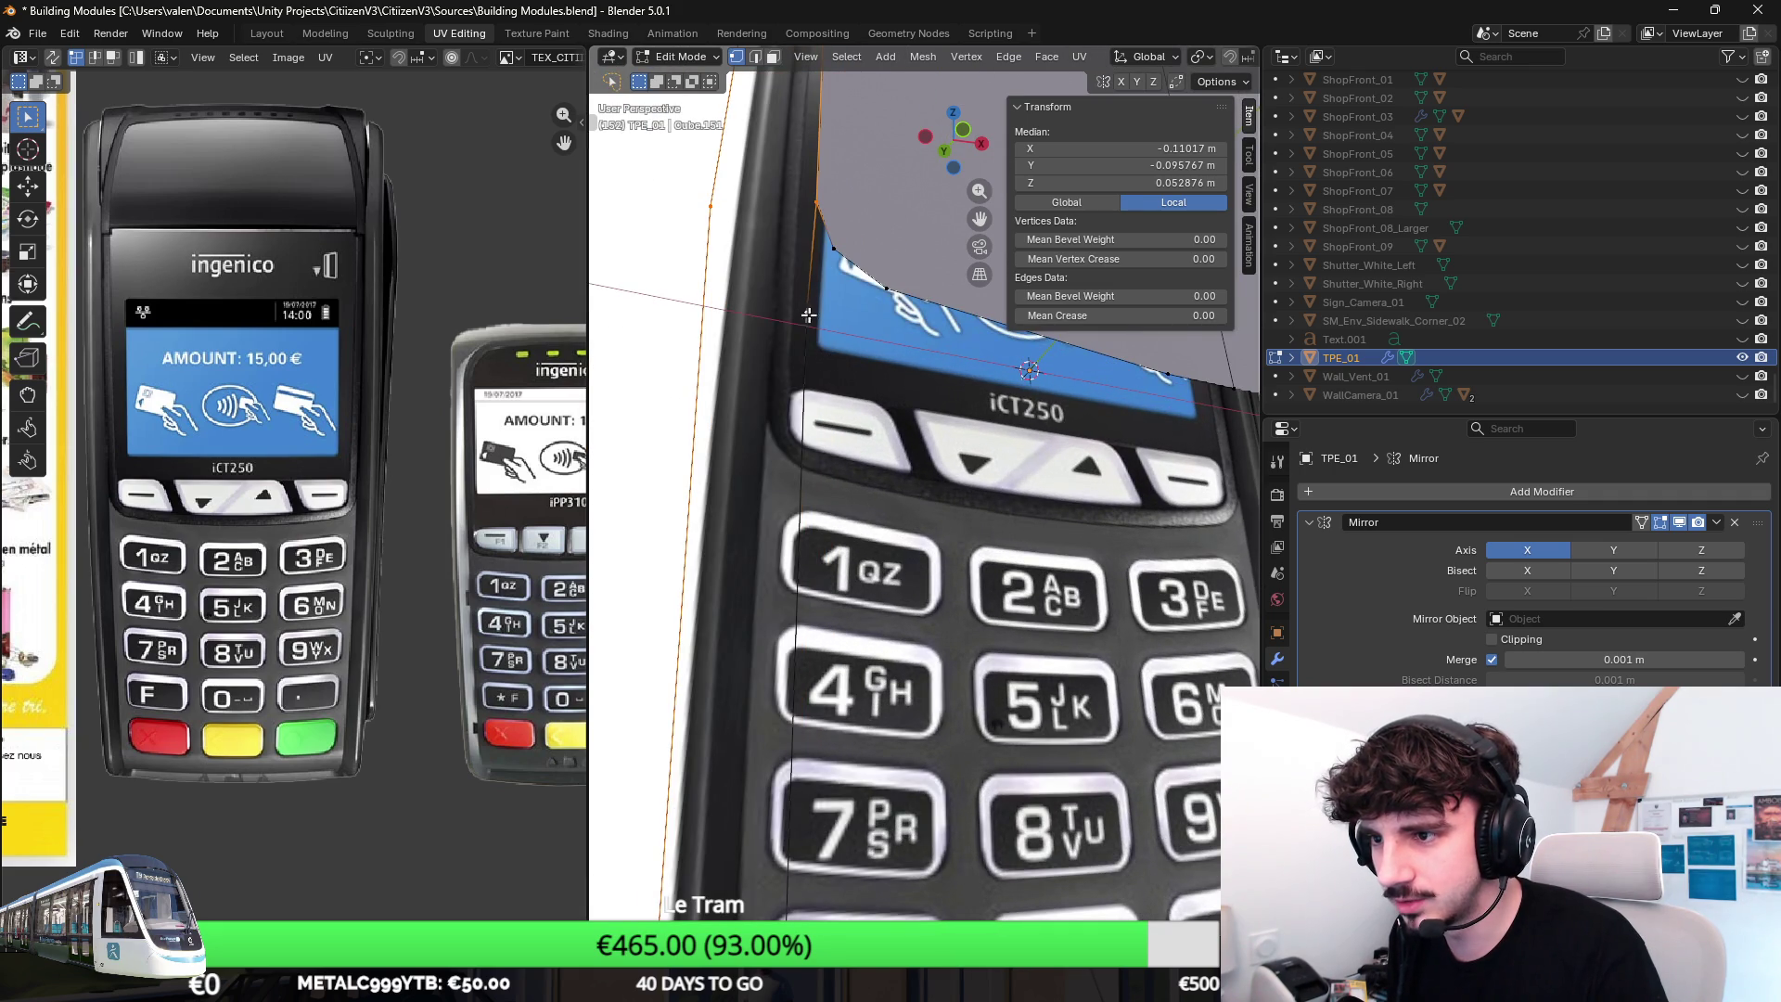
{"action": "scroll", "coordinate": [808, 315], "scroll_direction": "down", "scroll_amount": 3}
{"action": "left_click", "coordinate": [804, 292]}
{"action": "left_click", "coordinate": [942, 356], "text": "shift"}
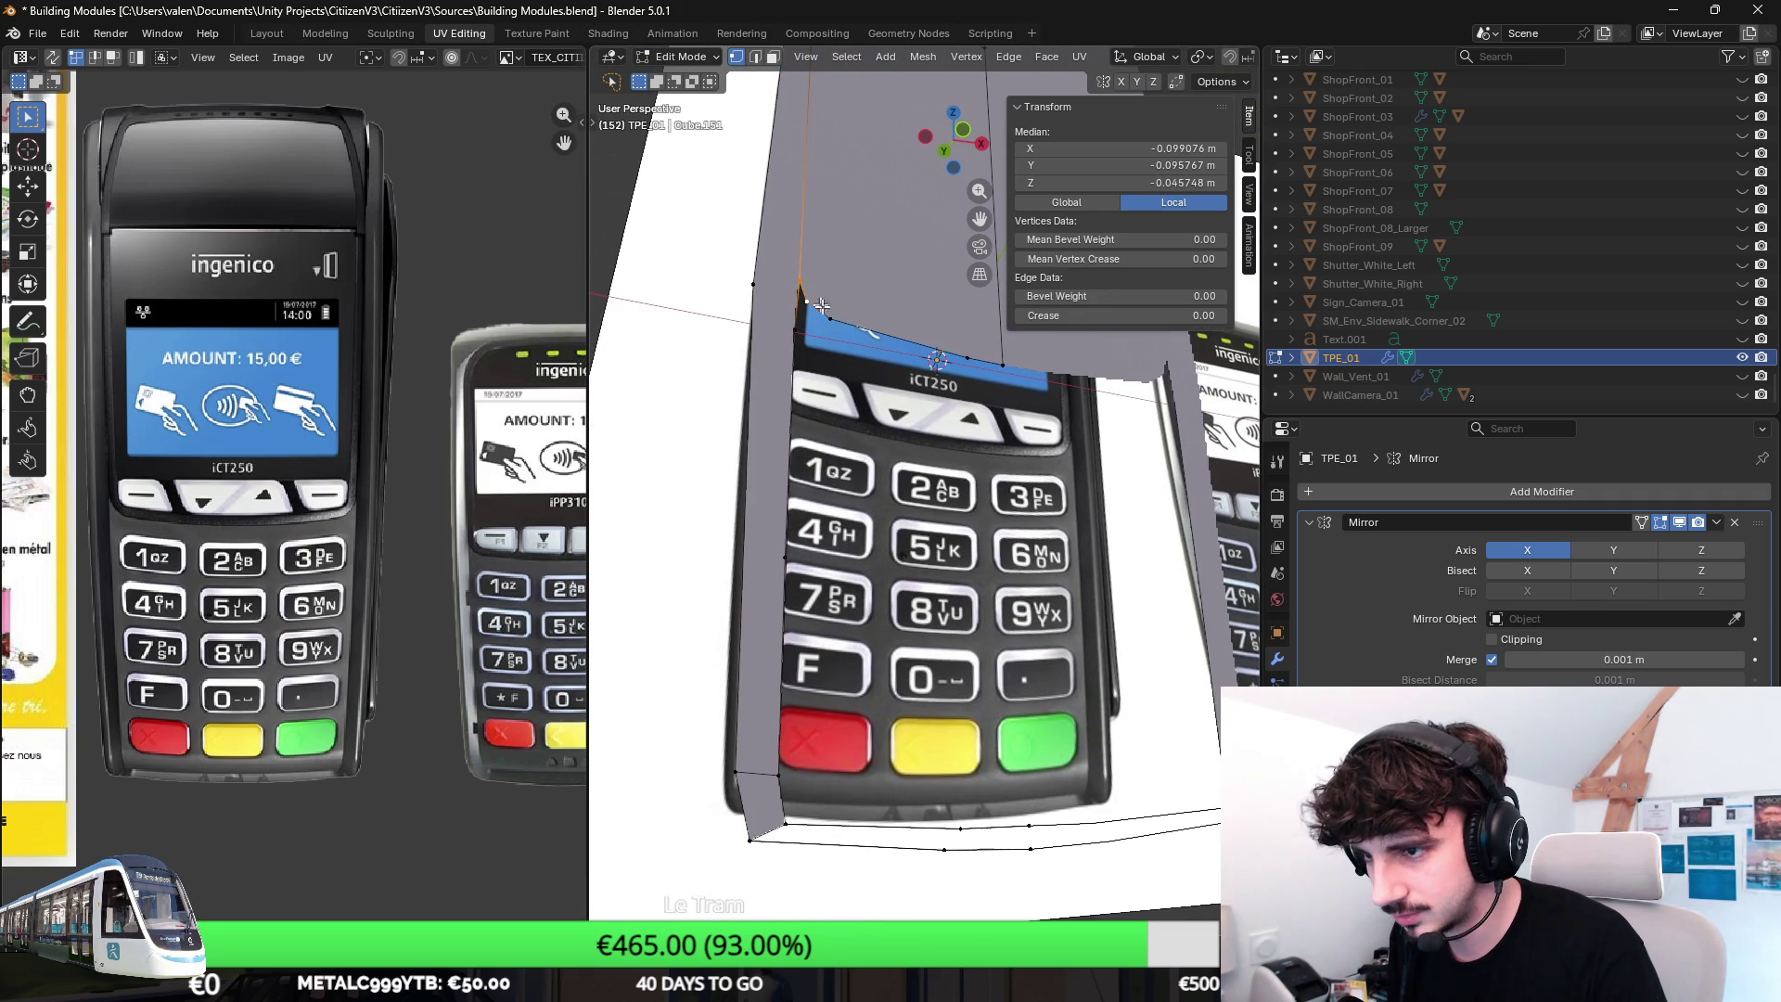
{"action": "left_click", "coordinate": [953, 842], "text": "shift"}
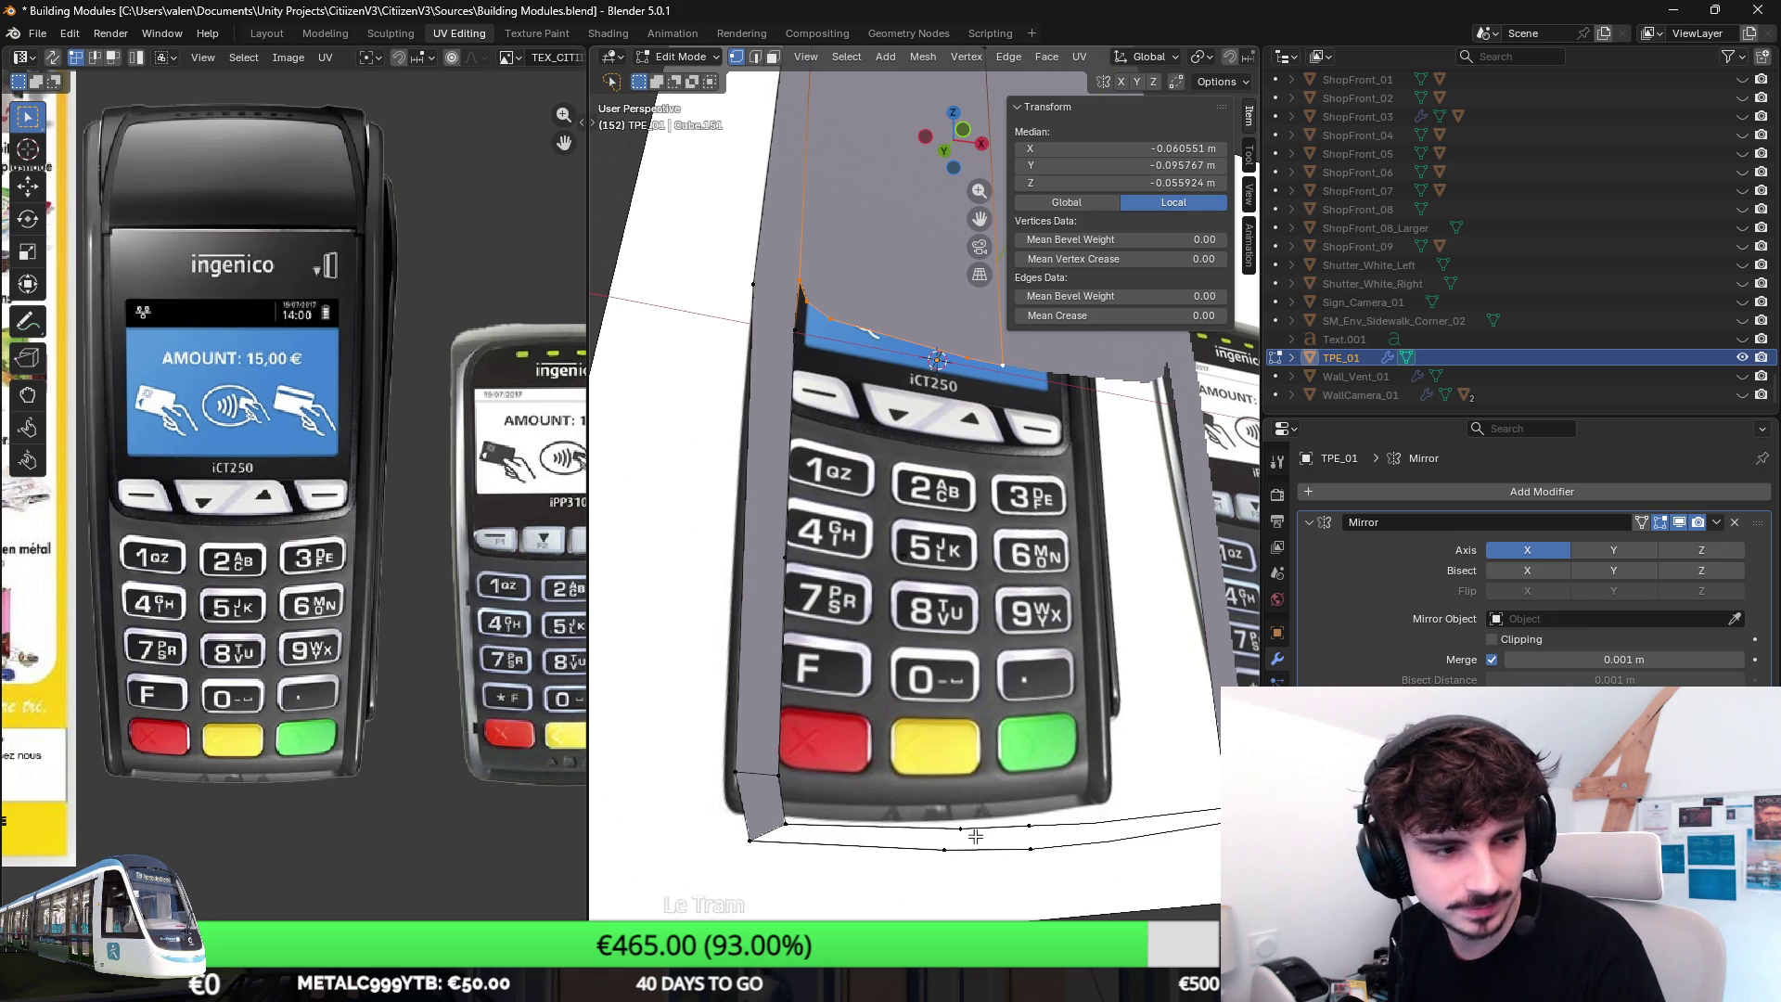
{"action": "left_click", "coordinate": [1063, 860], "text": "alt"}
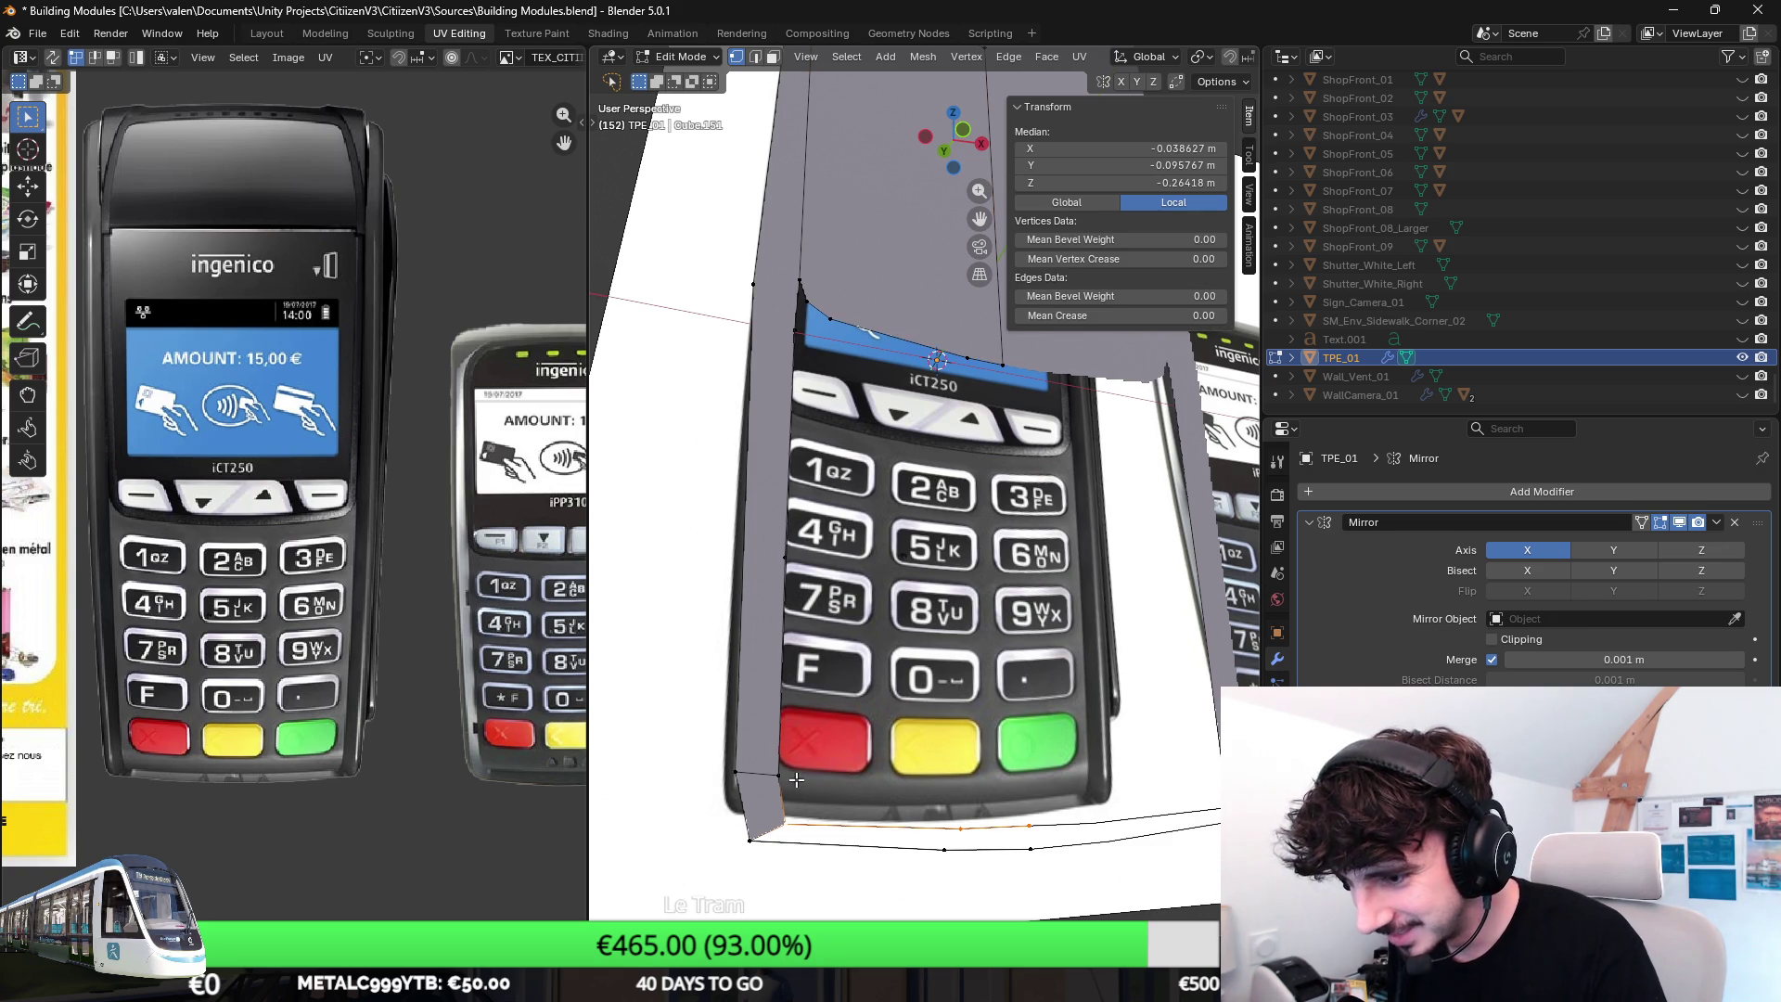
{"action": "left_click", "coordinate": [794, 345], "text": "alt+shift"}
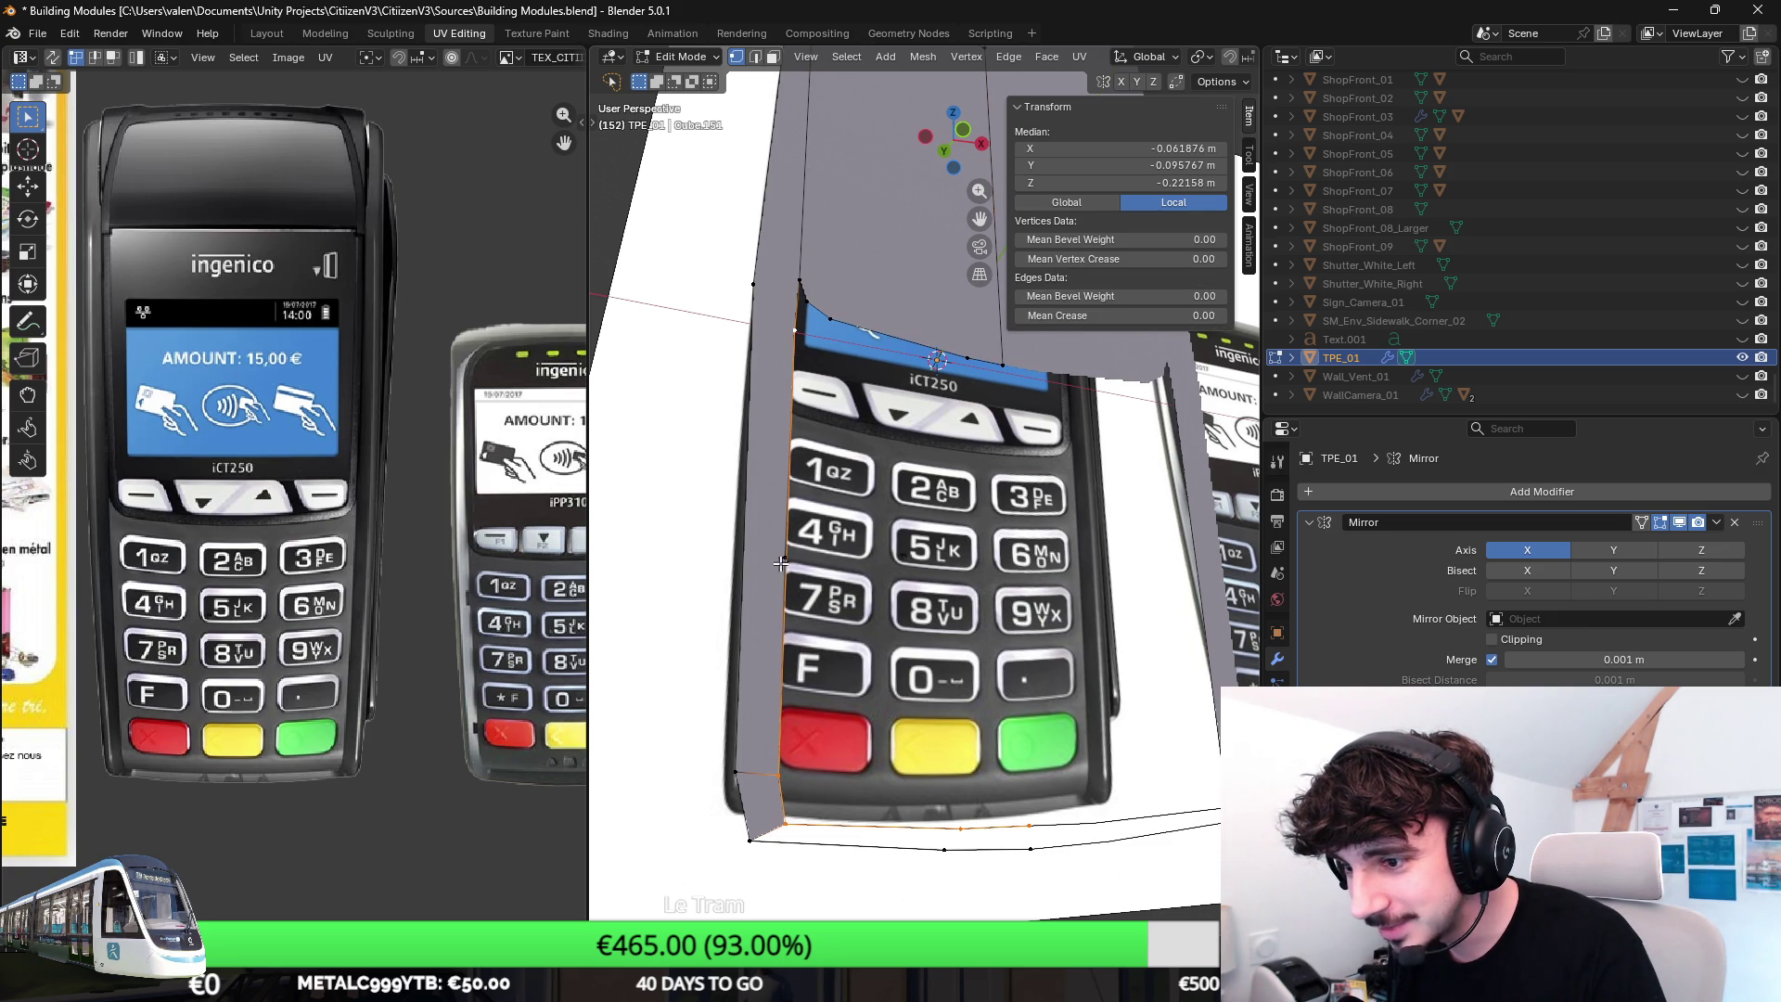
Rebuild the selection into one closed edge loop around the lower keypad section.
{"action": "left_click", "coordinate": [822, 713]}
{"action": "left_click", "coordinate": [783, 769], "text": "alt"}
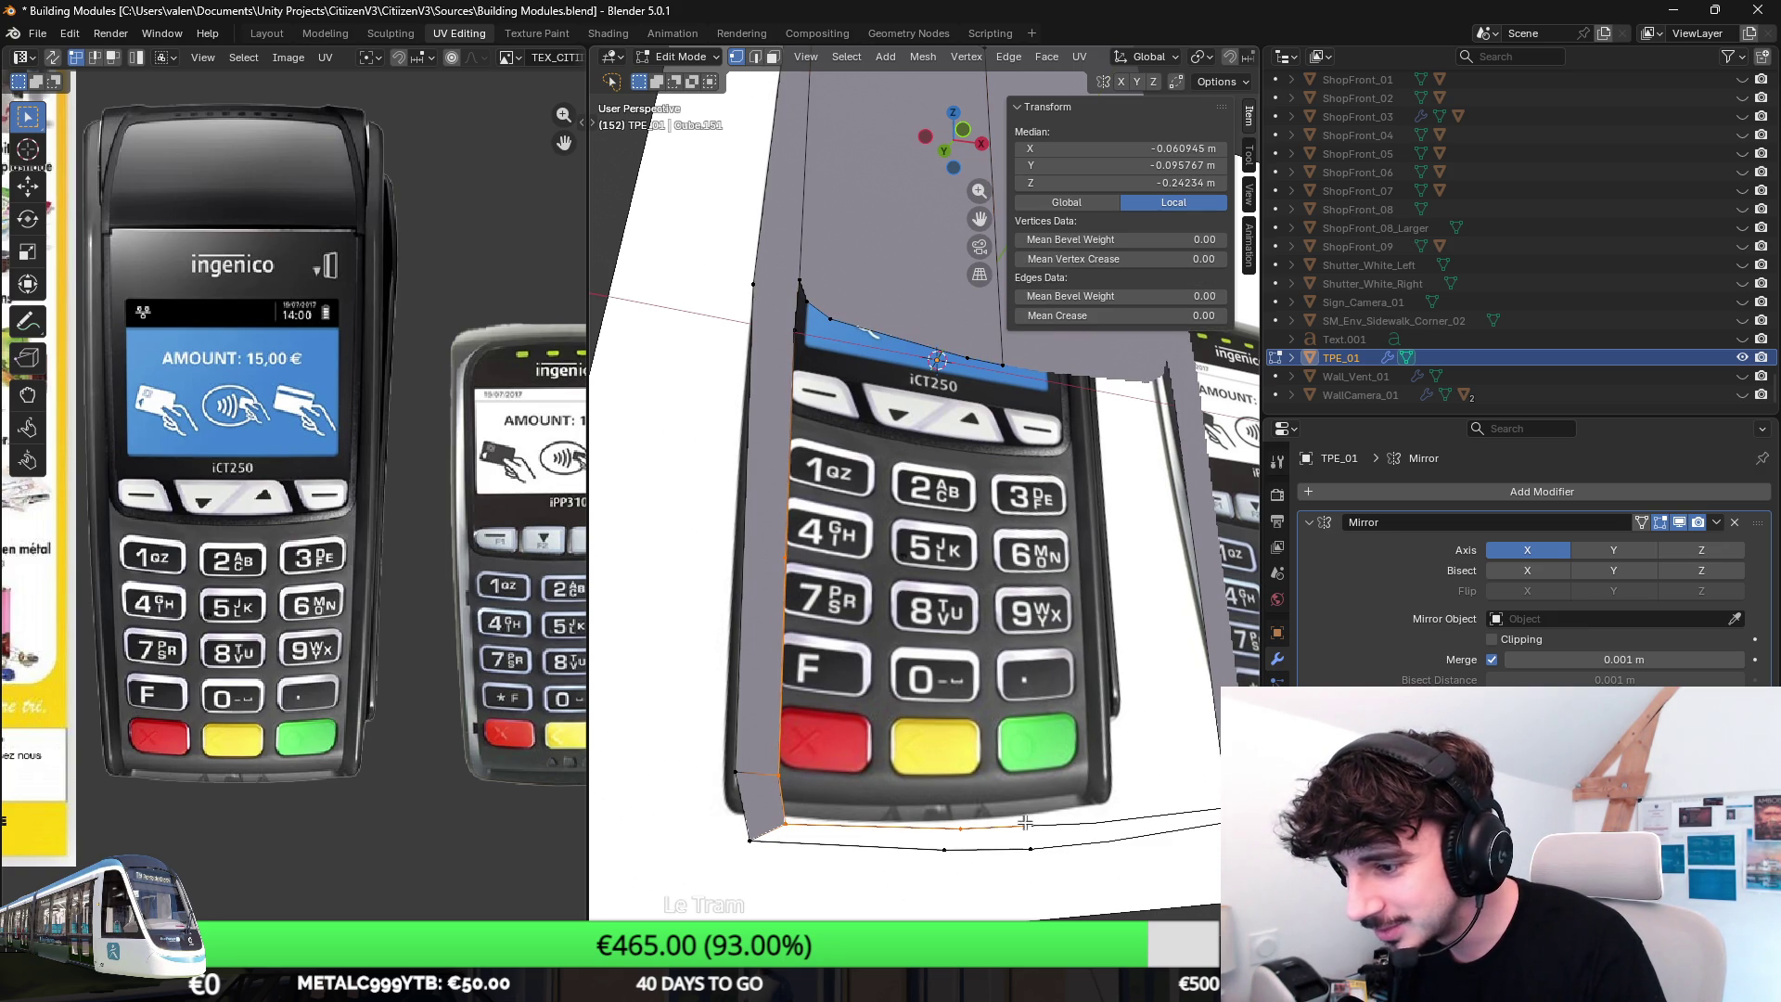
{"action": "left_click", "coordinate": [804, 298], "text": "alt+shift"}
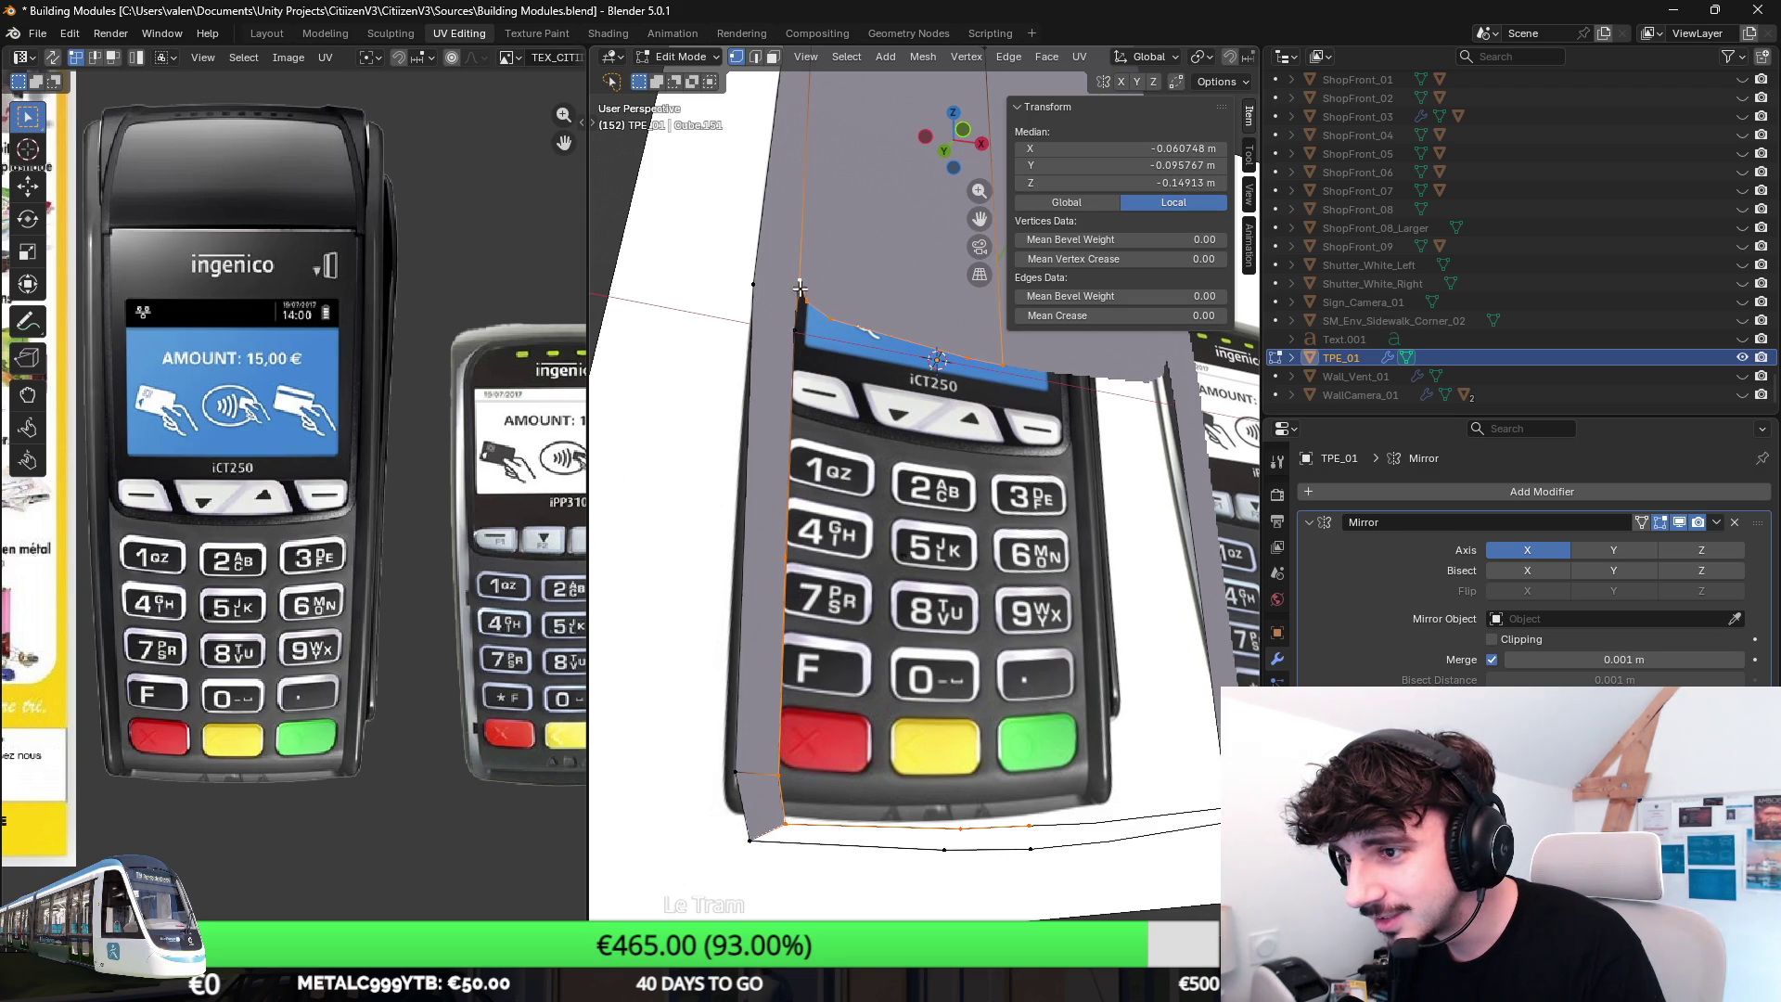
{"action": "middle_click_drag", "start_coordinate": [1031, 500], "coordinate": [1005, 523]}
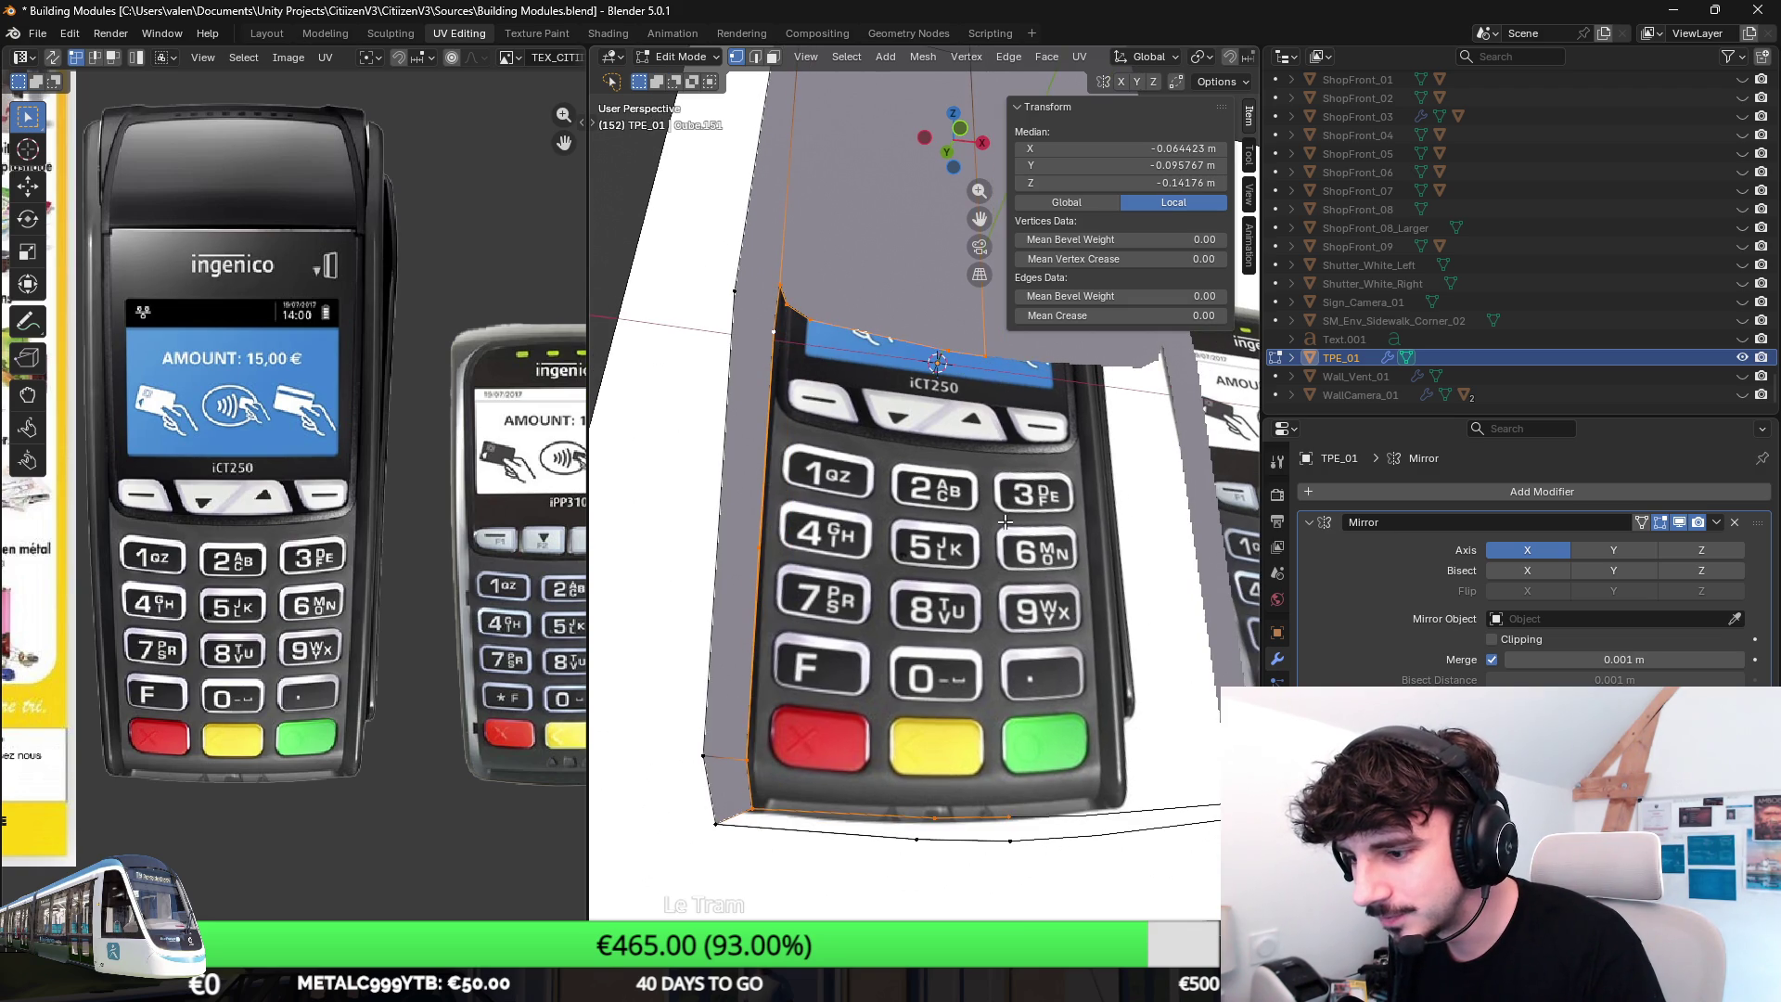
{"action": "left_click", "coordinate": [983, 356]}
{"action": "left_click", "coordinate": [1007, 822], "text": "shift"}
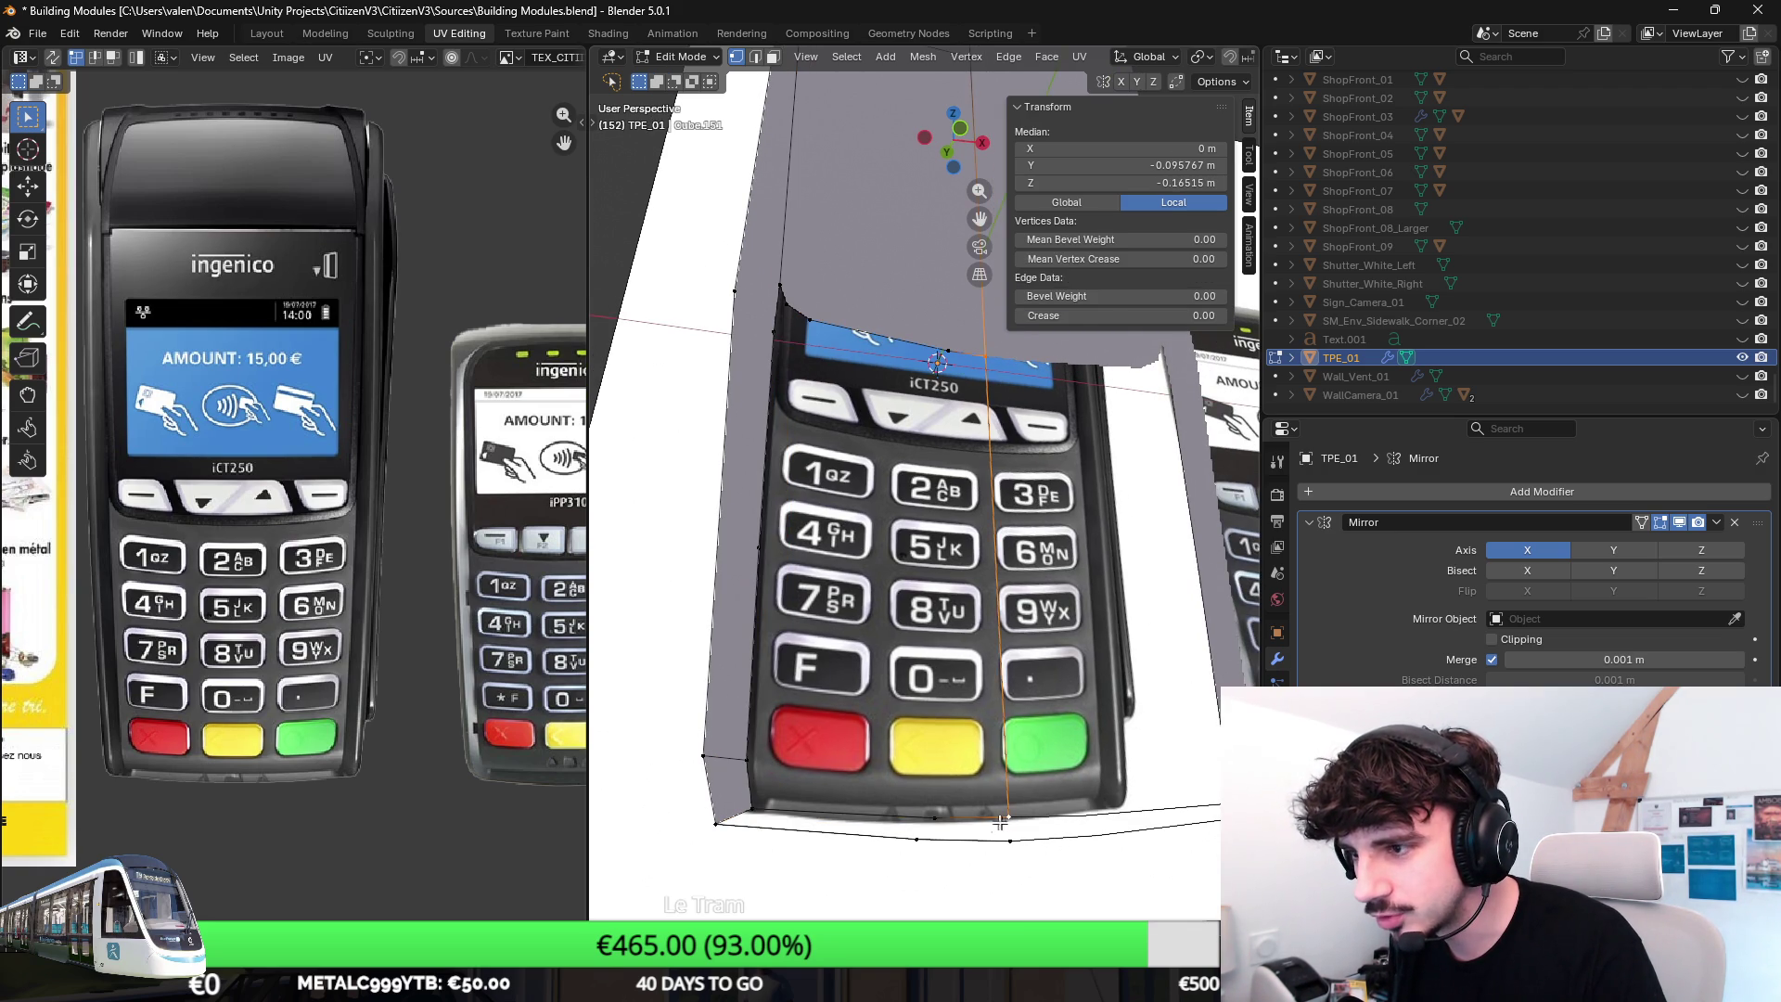
{"action": "left_click", "coordinate": [950, 821], "text": "shift"}
{"action": "left_click", "coordinate": [766, 467], "text": "shift"}
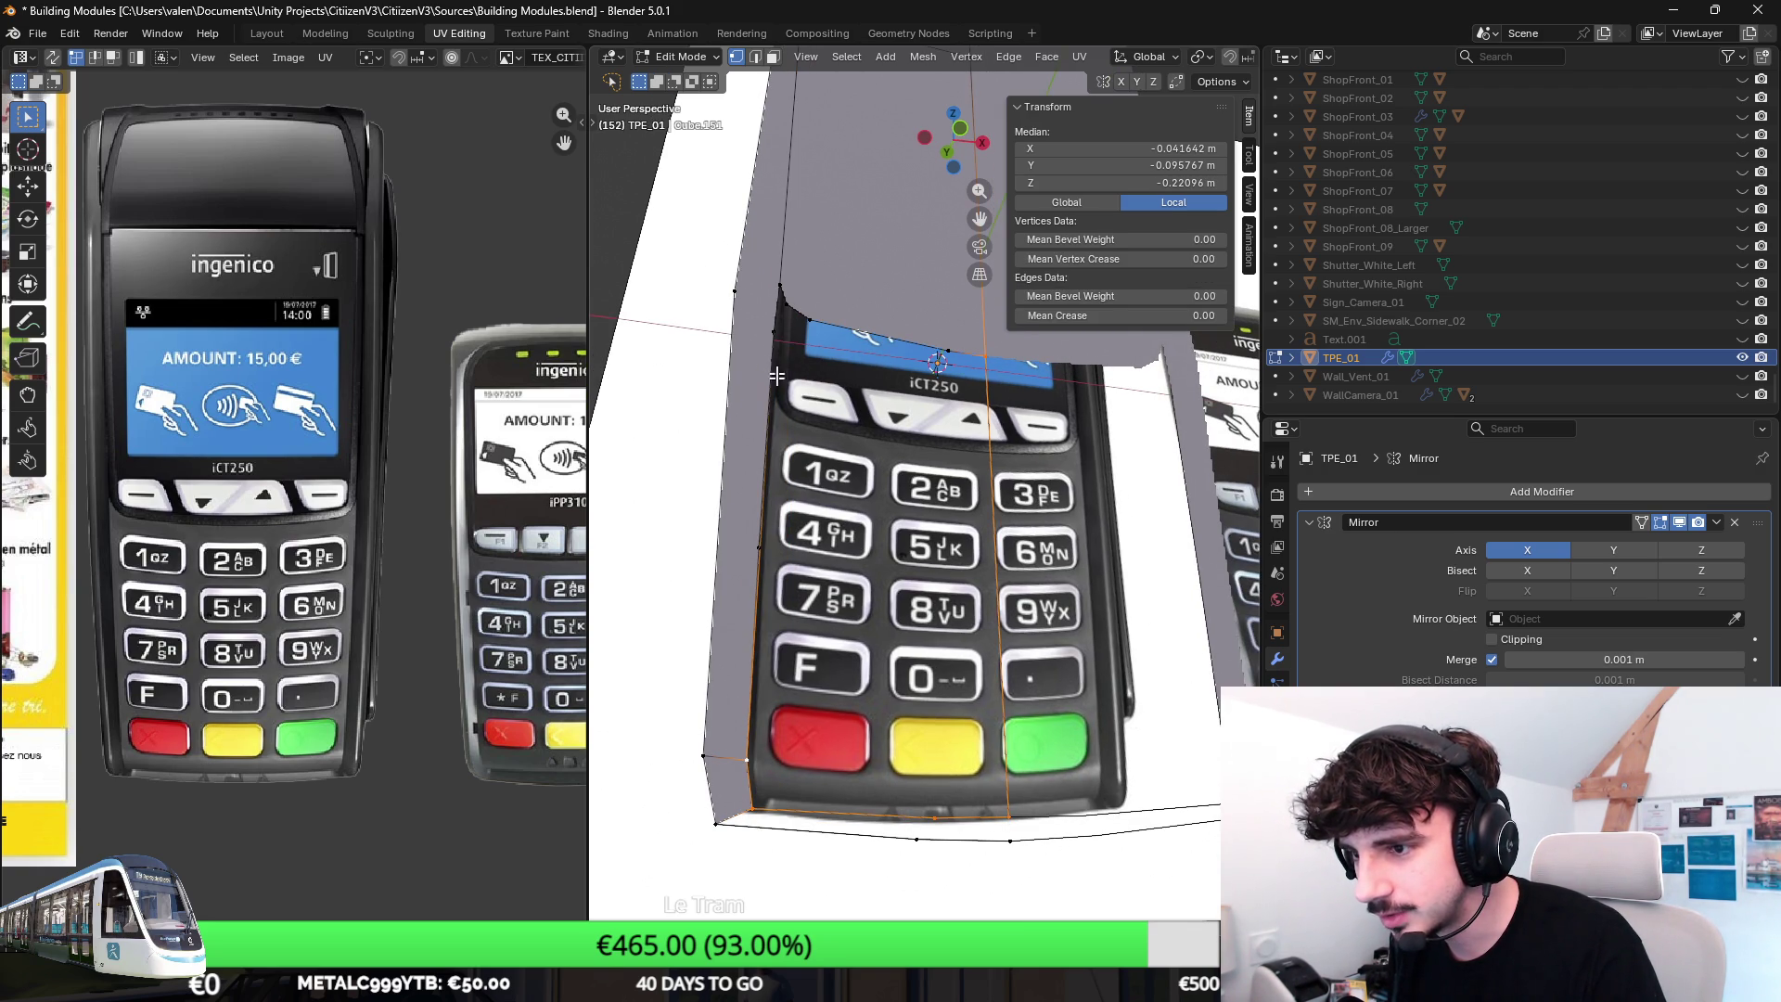
{"action": "left_click", "coordinate": [782, 288], "text": "shift"}
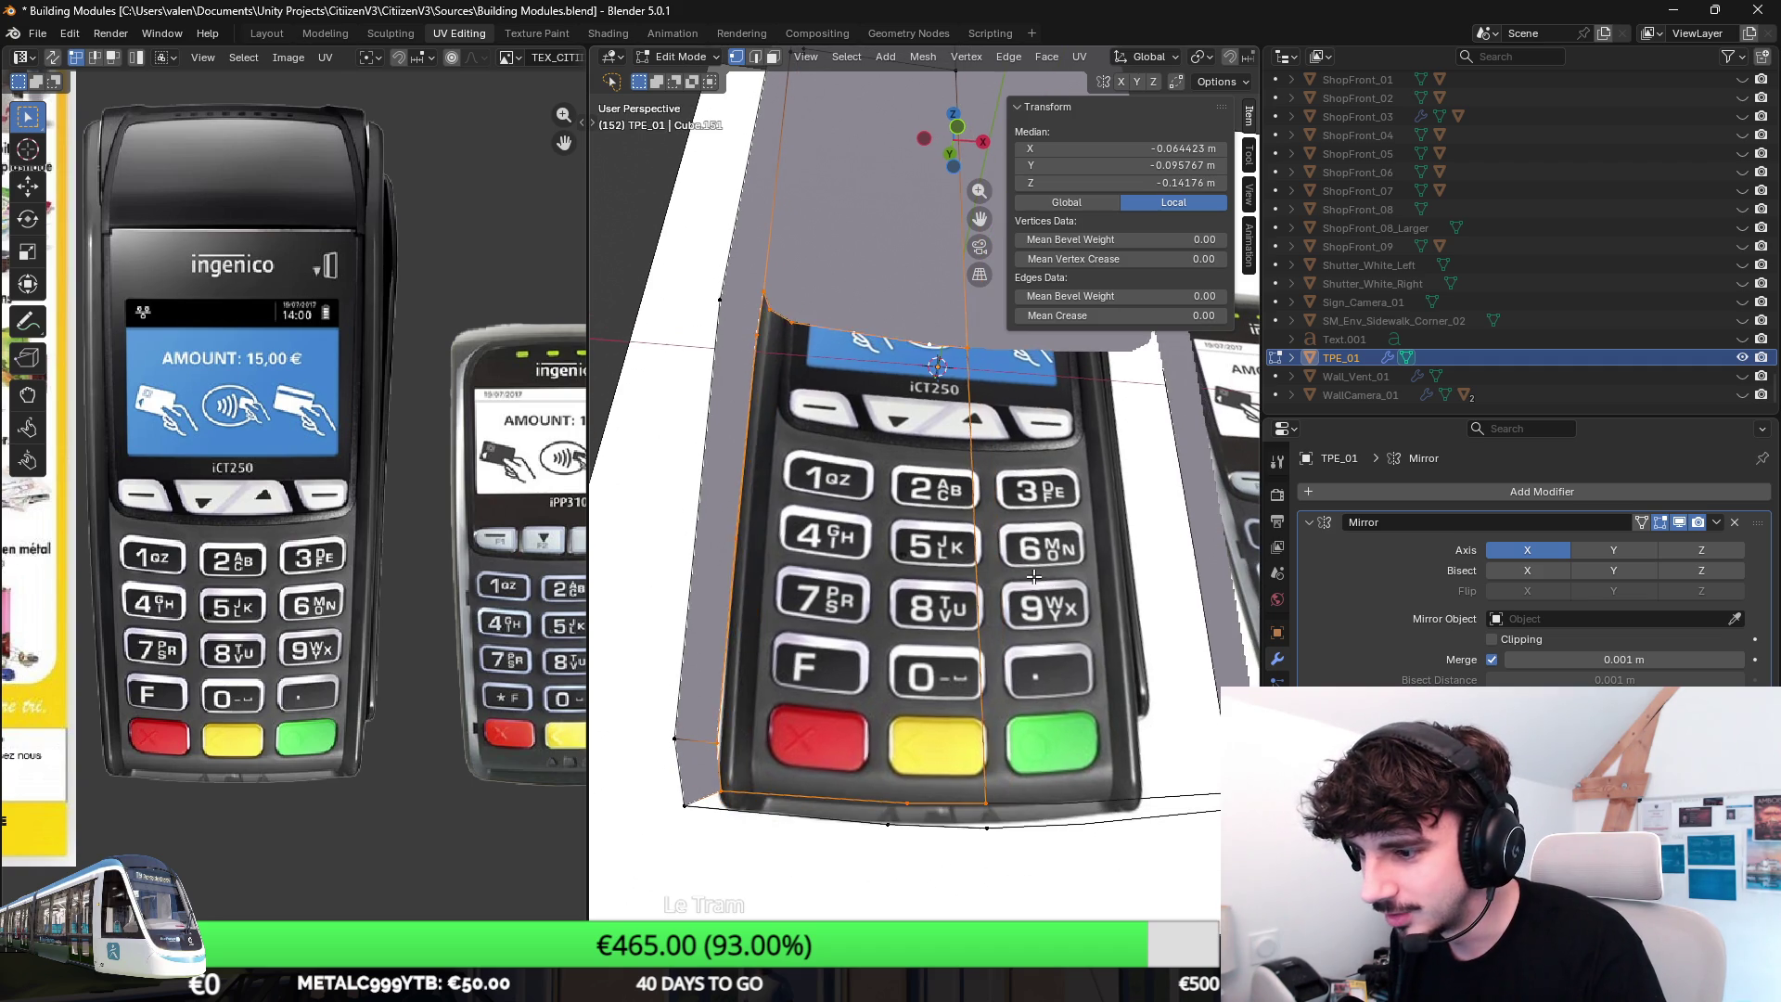
Fill the keypad loop with a face and select the terminal's lower and top side faces.
{"action": "key", "text": "f"}
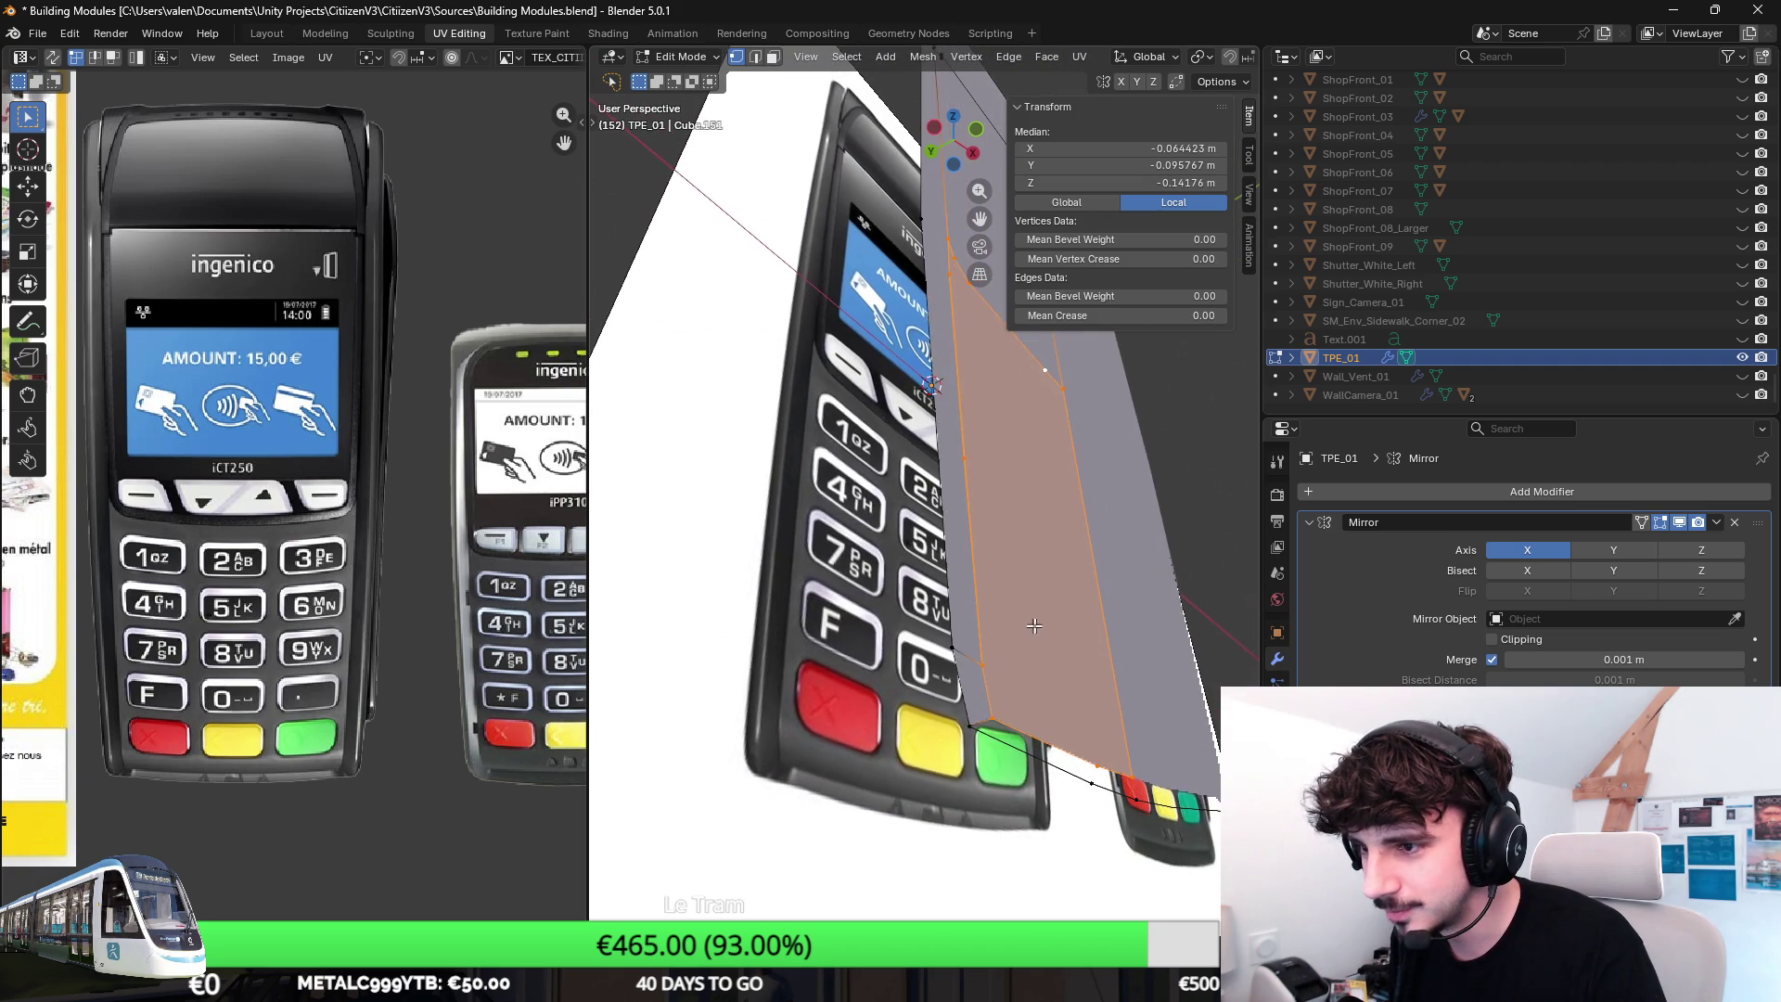
{"action": "middle_click_drag", "start_coordinate": [943, 642], "coordinate": [800, 234]}
{"action": "left_click", "coordinate": [771, 57]}
{"action": "mouse_move", "coordinate": [963, 457]}
{"action": "middle_mouse_down"}
{"action": "mouse_move", "coordinate": [969, 407]}
{"action": "mouse_move", "coordinate": [867, 476]}
{"action": "mouse_move", "coordinate": [851, 463]}
{"action": "mouse_move", "coordinate": [903, 565]}
{"action": "middle_mouse_up"}
{"action": "left_click", "coordinate": [865, 476], "text": "shift"}
{"action": "left_click", "coordinate": [827, 306], "text": "shift"}
Extrude the selected faces about 0.023 m outward to give the body depth.
{"action": "mouse_move", "coordinate": [827, 306]}
{"action": "middle_mouse_down"}
{"action": "mouse_move", "coordinate": [894, 508]}
{"action": "mouse_move", "coordinate": [967, 543]}
{"action": "middle_mouse_up"}
{"action": "key", "text": "e"}
{"action": "left_click", "coordinate": [945, 518]}
{"action": "left_click", "coordinate": [967, 543]}
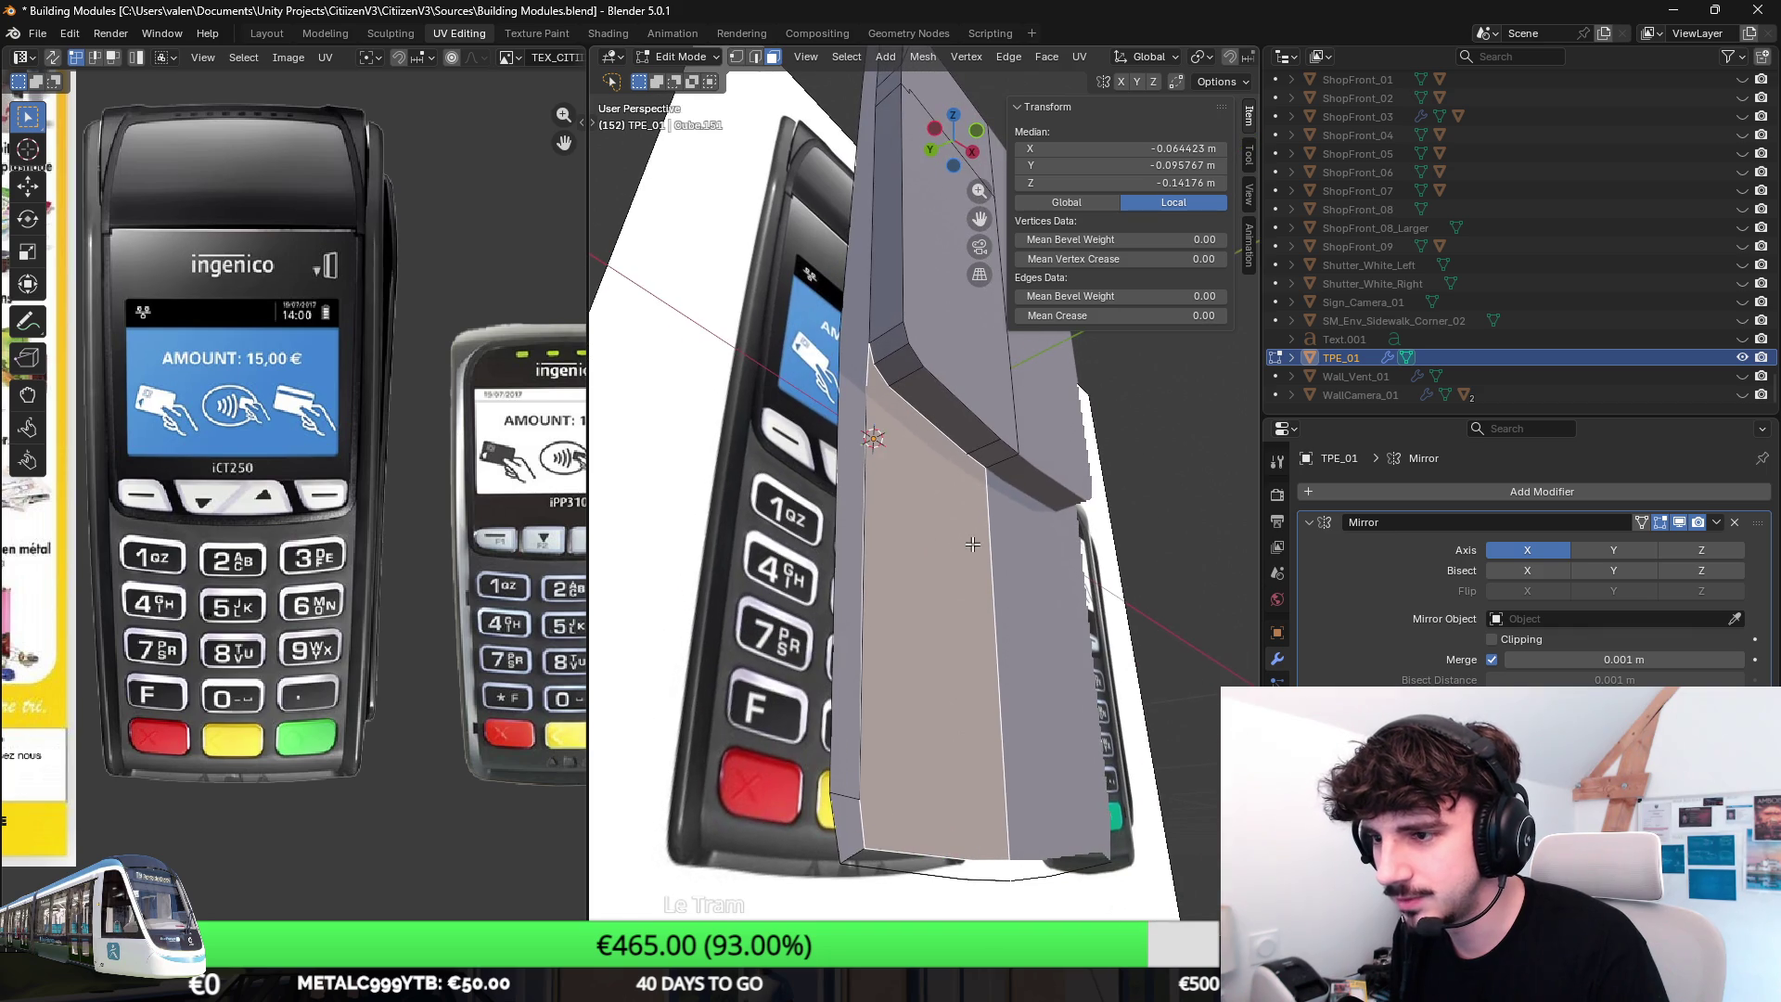
{"action": "left_click", "coordinate": [960, 278]}
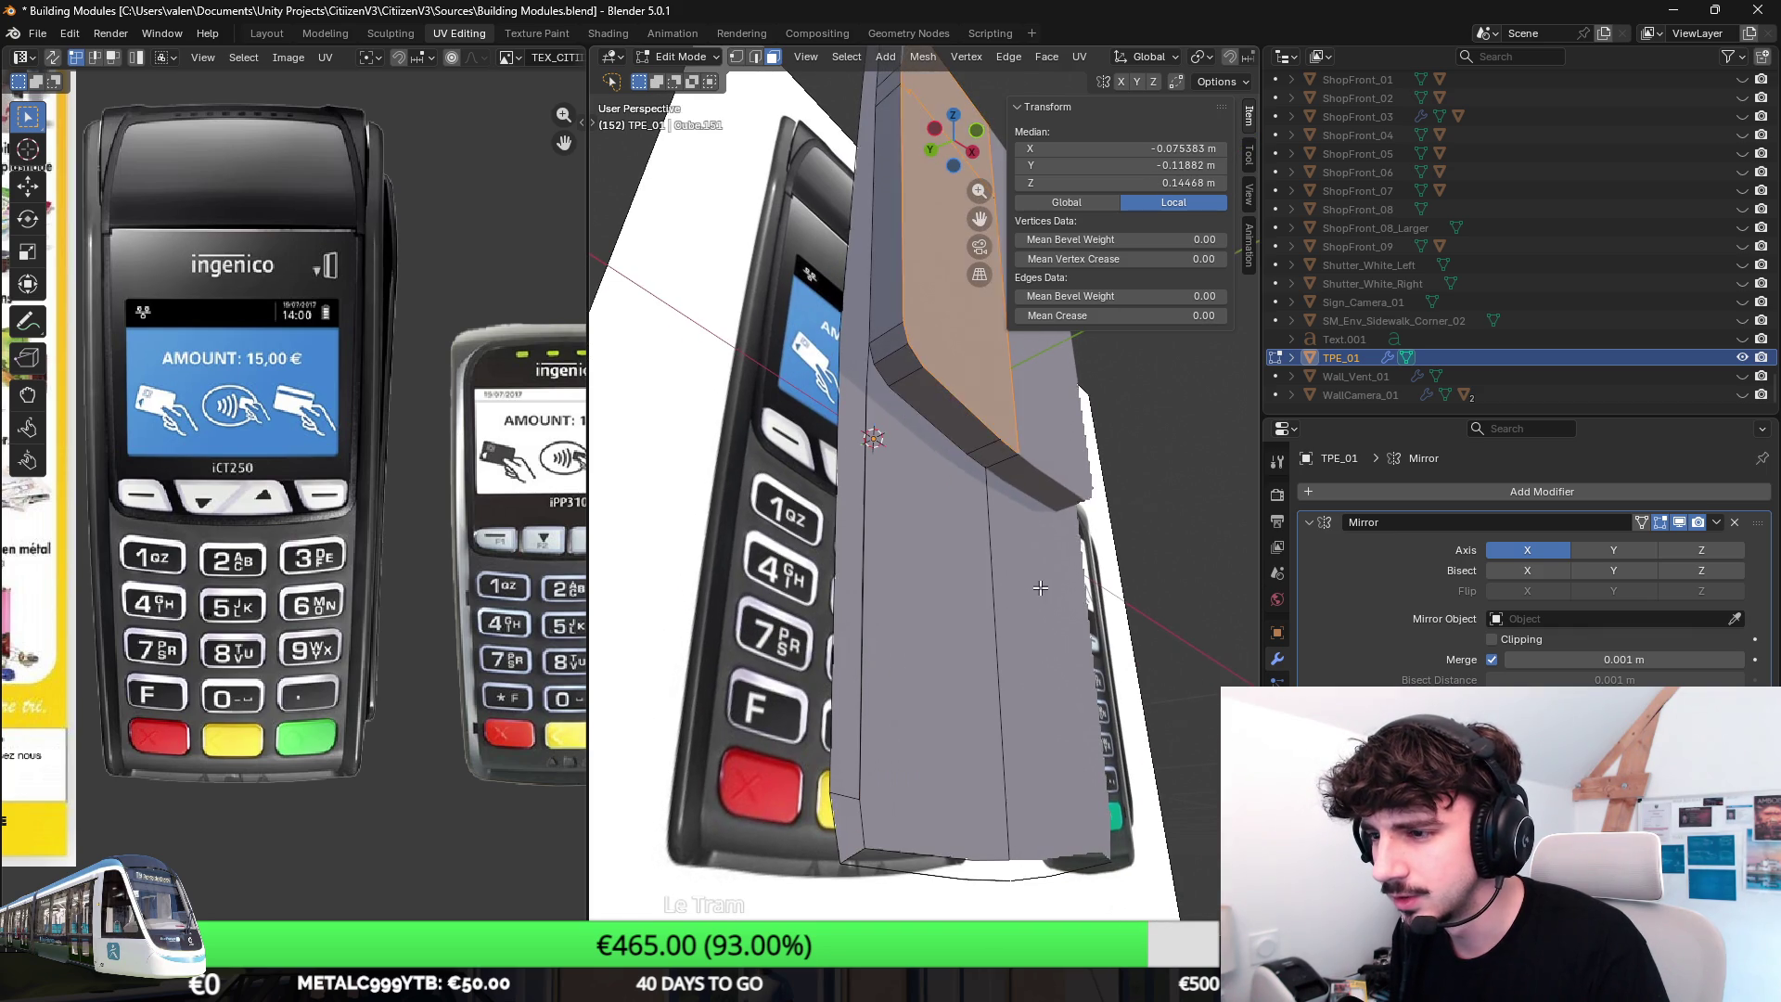
Cancel and undo the stray extrusion, then reselect the upper face.
{"action": "left_click", "coordinate": [948, 560], "text": "shift"}
{"action": "middle_click_drag", "start_coordinate": [947, 559], "coordinate": [996, 612]}
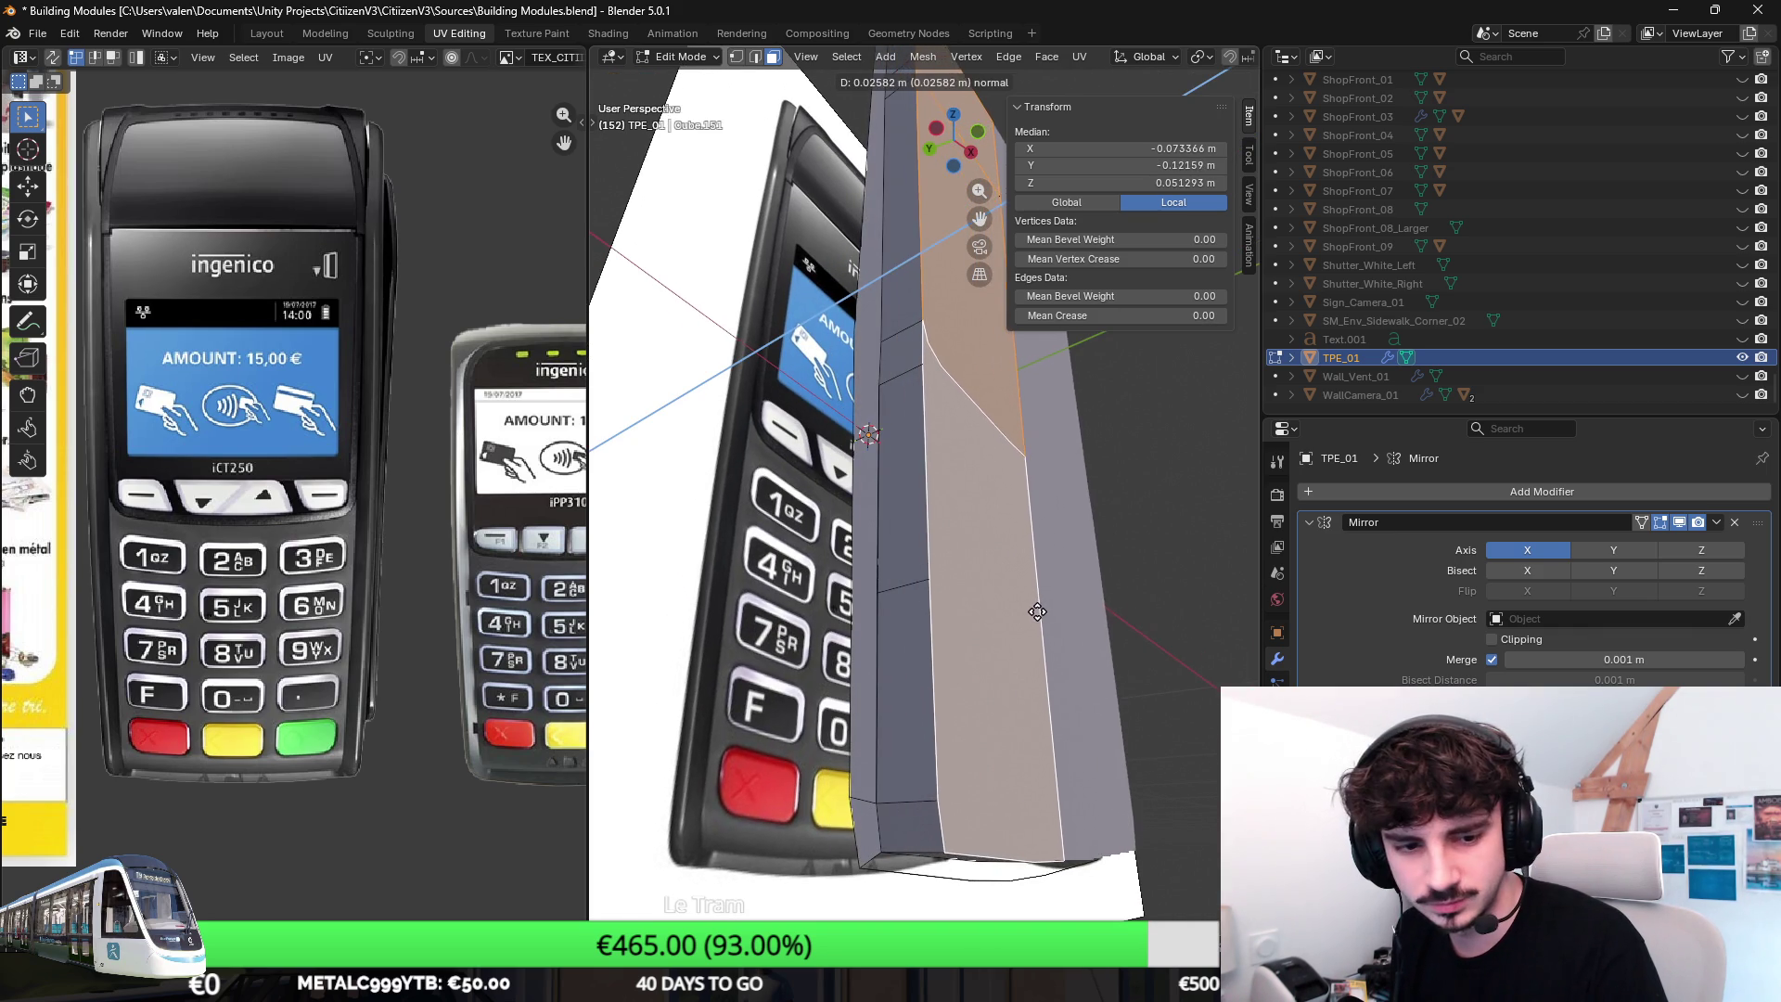
{"action": "right_click", "coordinate": [1029, 615]}
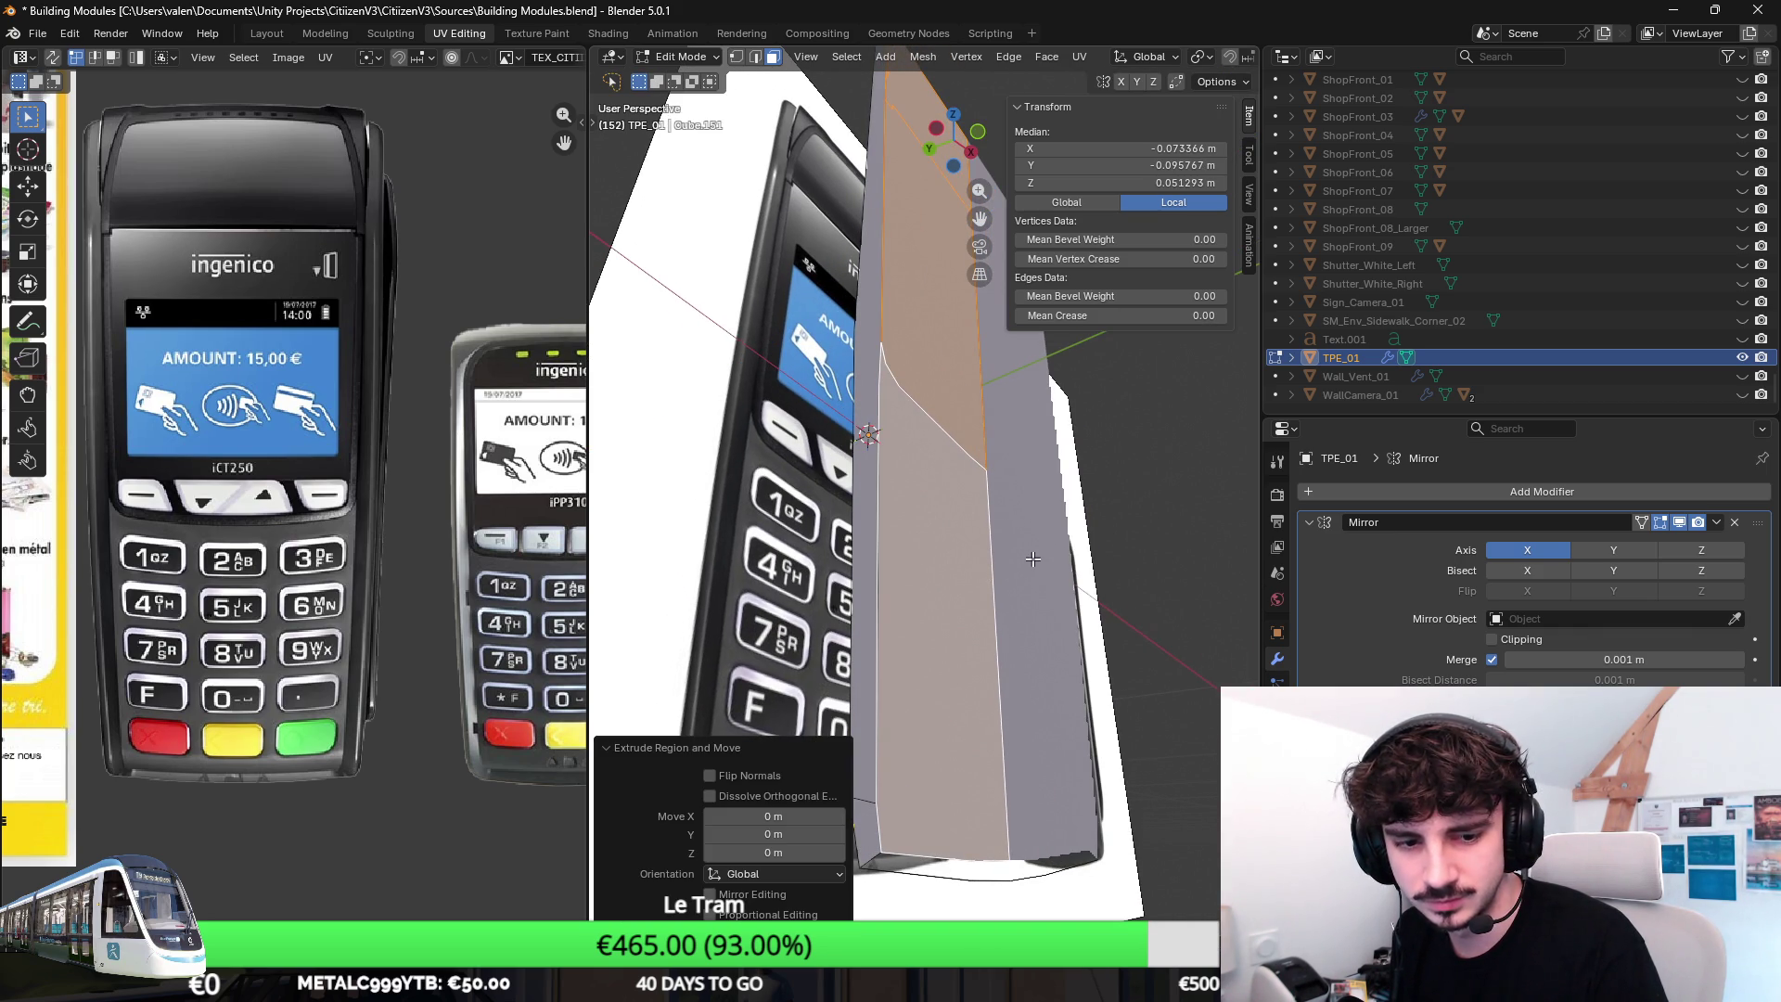
{"action": "key", "text": "ctrl+z"}
{"action": "key", "text": "ctrl+z"}
{"action": "key", "text": "ctrl+shift+z"}
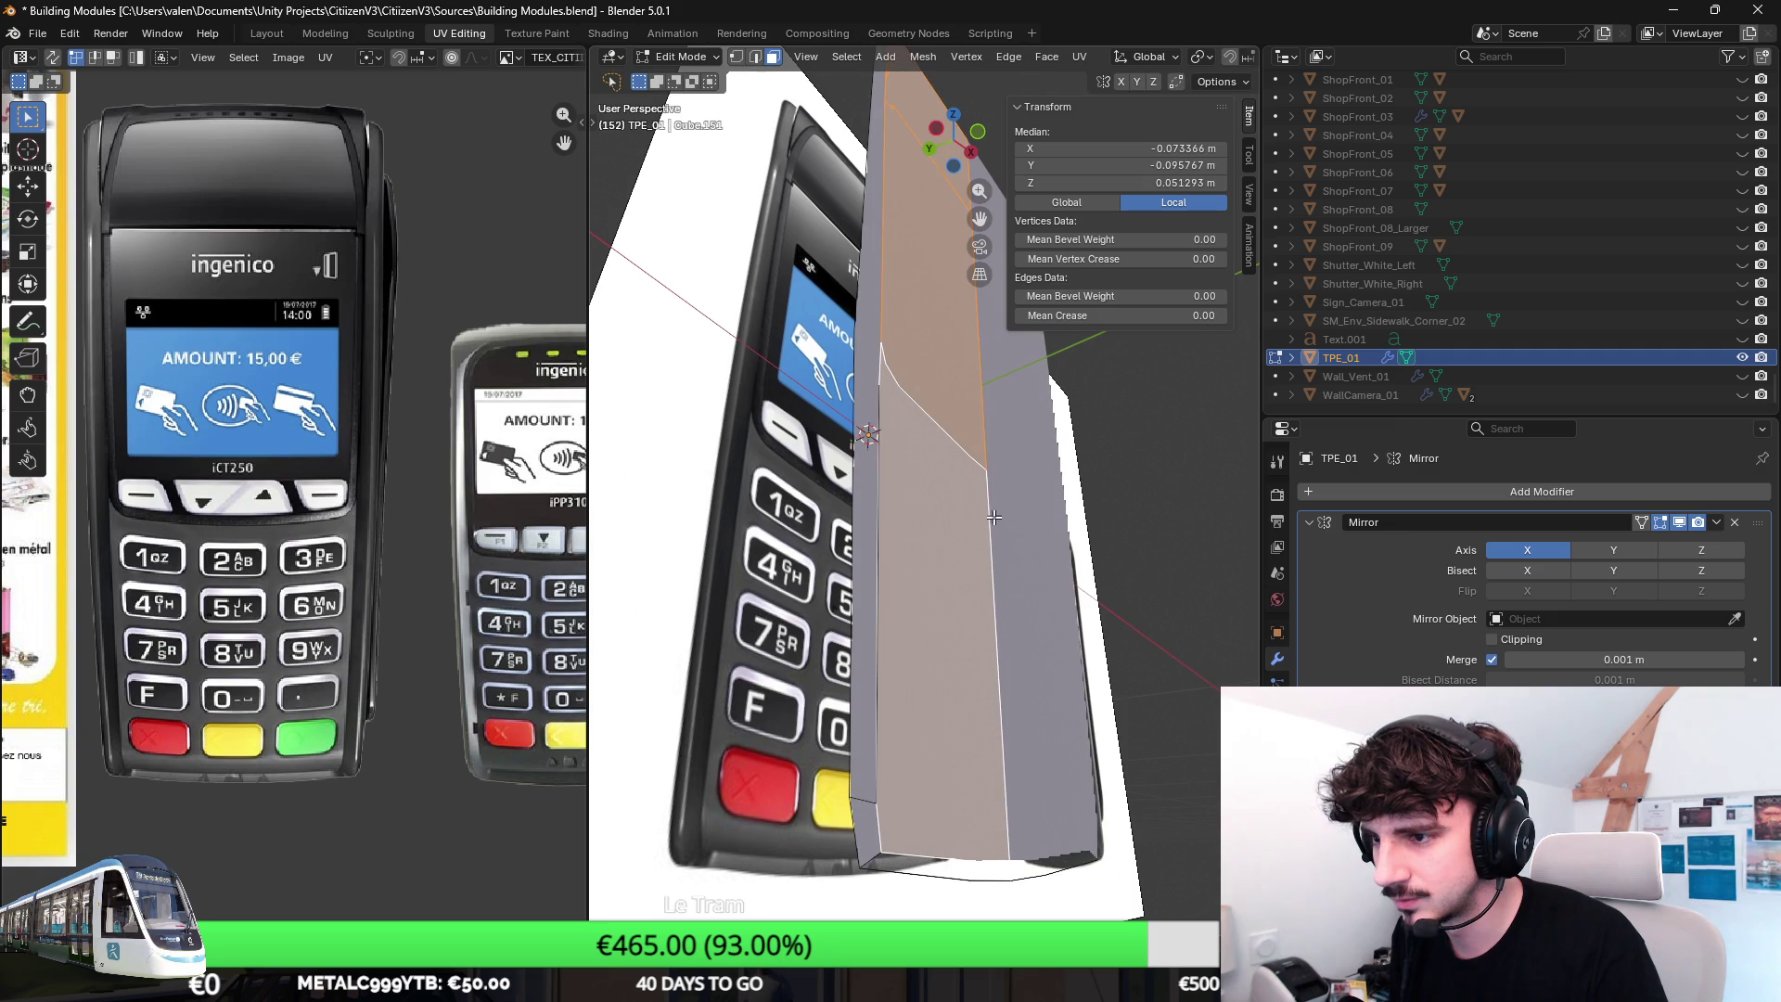
{"action": "left_click", "coordinate": [895, 307], "text": "shift"}
{"action": "middle_click_drag", "start_coordinate": [880, 330], "coordinate": [895, 349]}
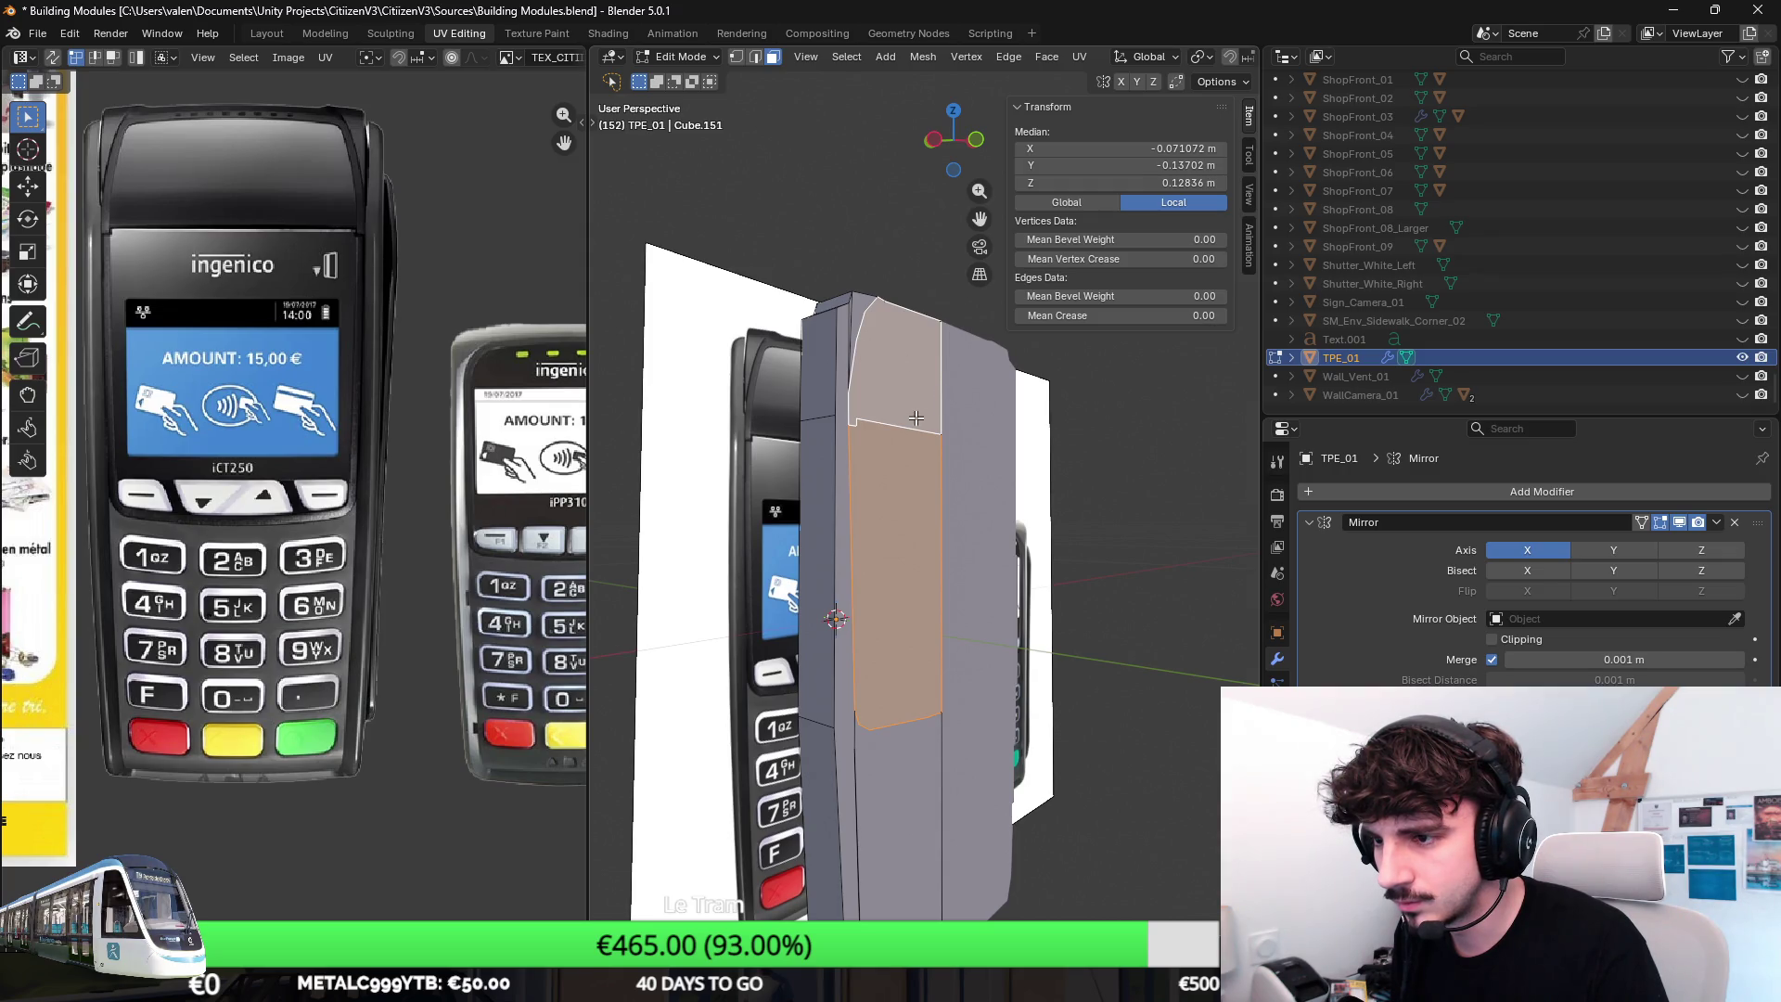
Extrude the upper body along its normal, leaving a raised step above the keypad.
{"action": "key", "text": "e"}
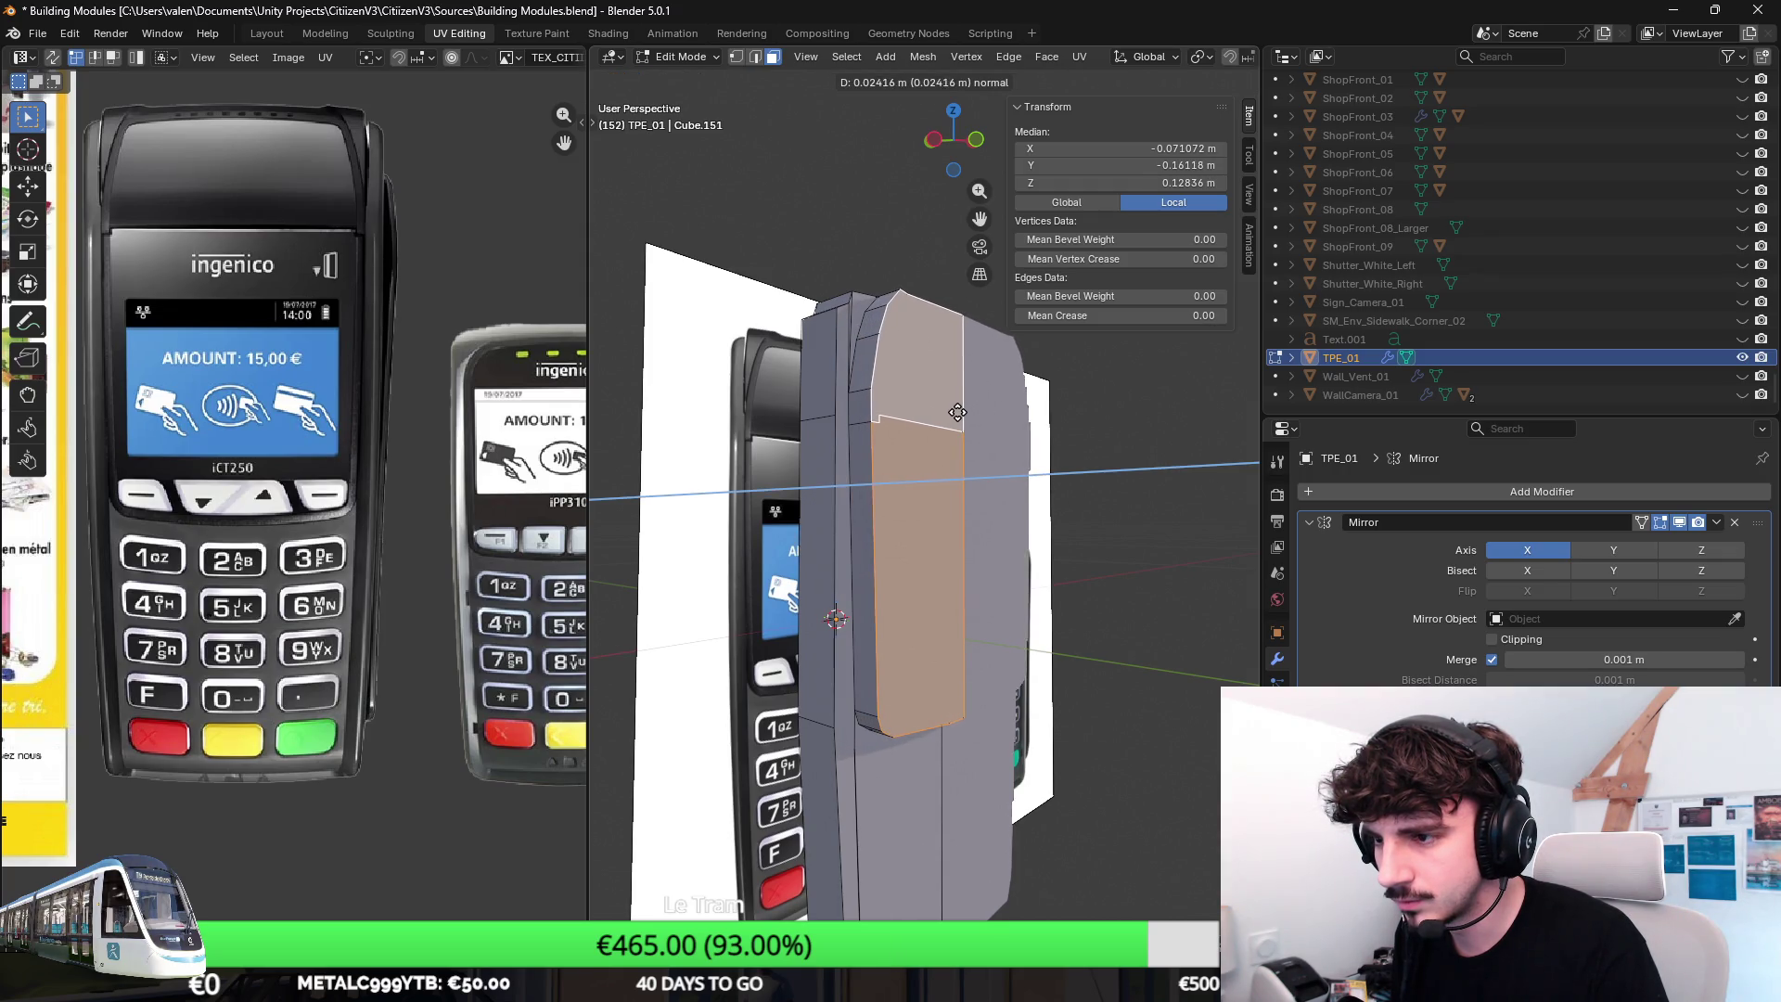
{"action": "left_click", "coordinate": [918, 557]}
{"action": "left_click", "coordinate": [888, 633]}
{"action": "mouse_move", "coordinate": [919, 557]}
{"action": "middle_mouse_down"}
{"action": "mouse_move", "coordinate": [887, 634]}
{"action": "mouse_move", "coordinate": [931, 455]}
{"action": "middle_mouse_up"}
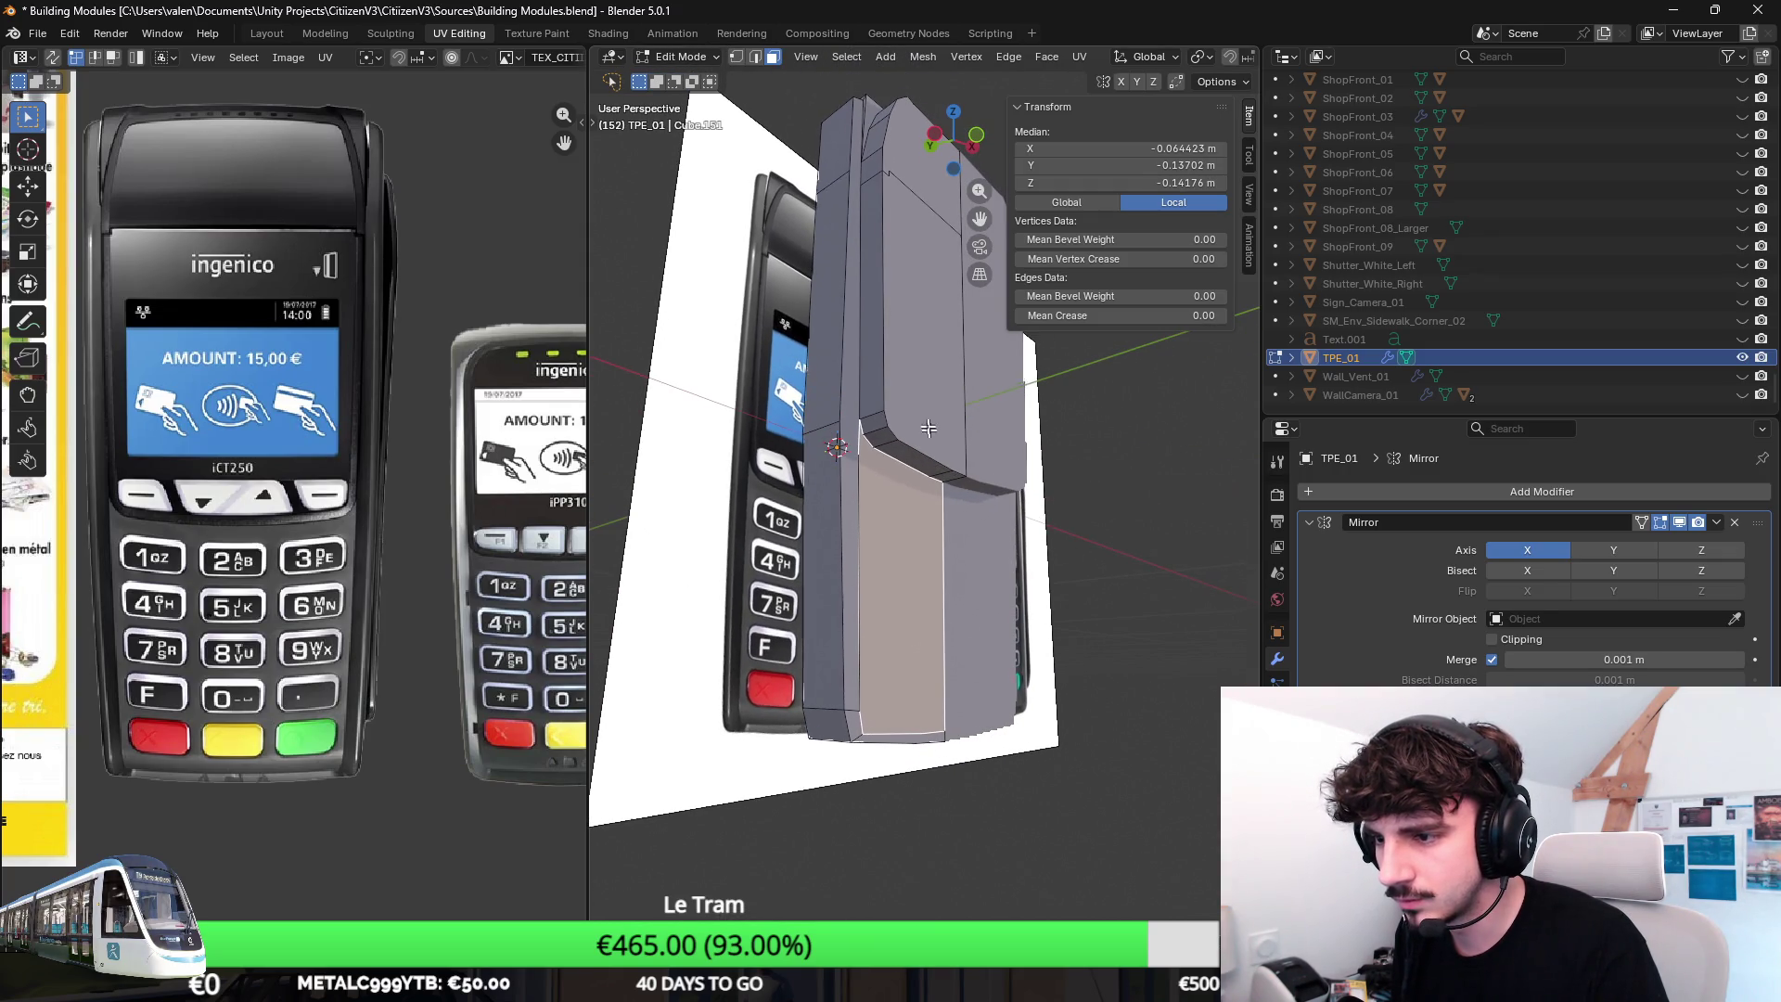
{"action": "left_click", "coordinate": [759, 61]}
{"action": "middle_click_drag", "start_coordinate": [834, 417], "coordinate": [974, 489]}
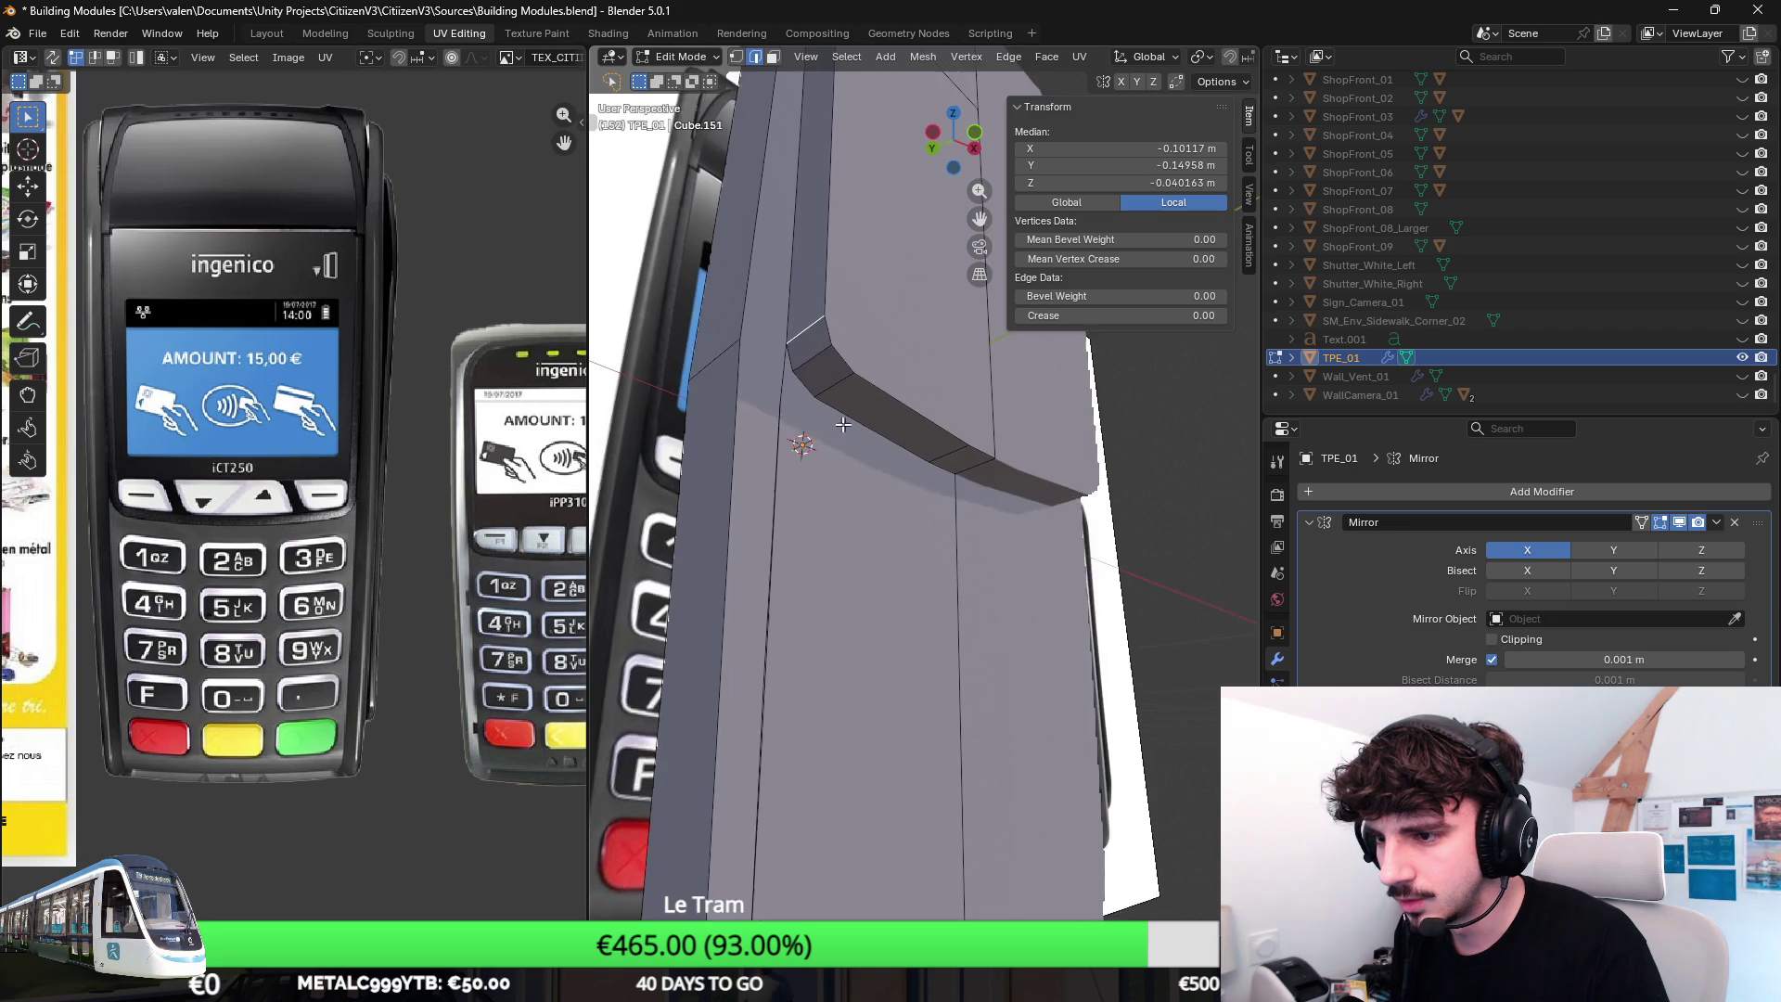
Run Triangulate Faces on the whole mesh via the command search.
{"action": "key", "text": "a"}
{"action": "key", "text": "F3"}
{"action": "type", "text": "tria"}
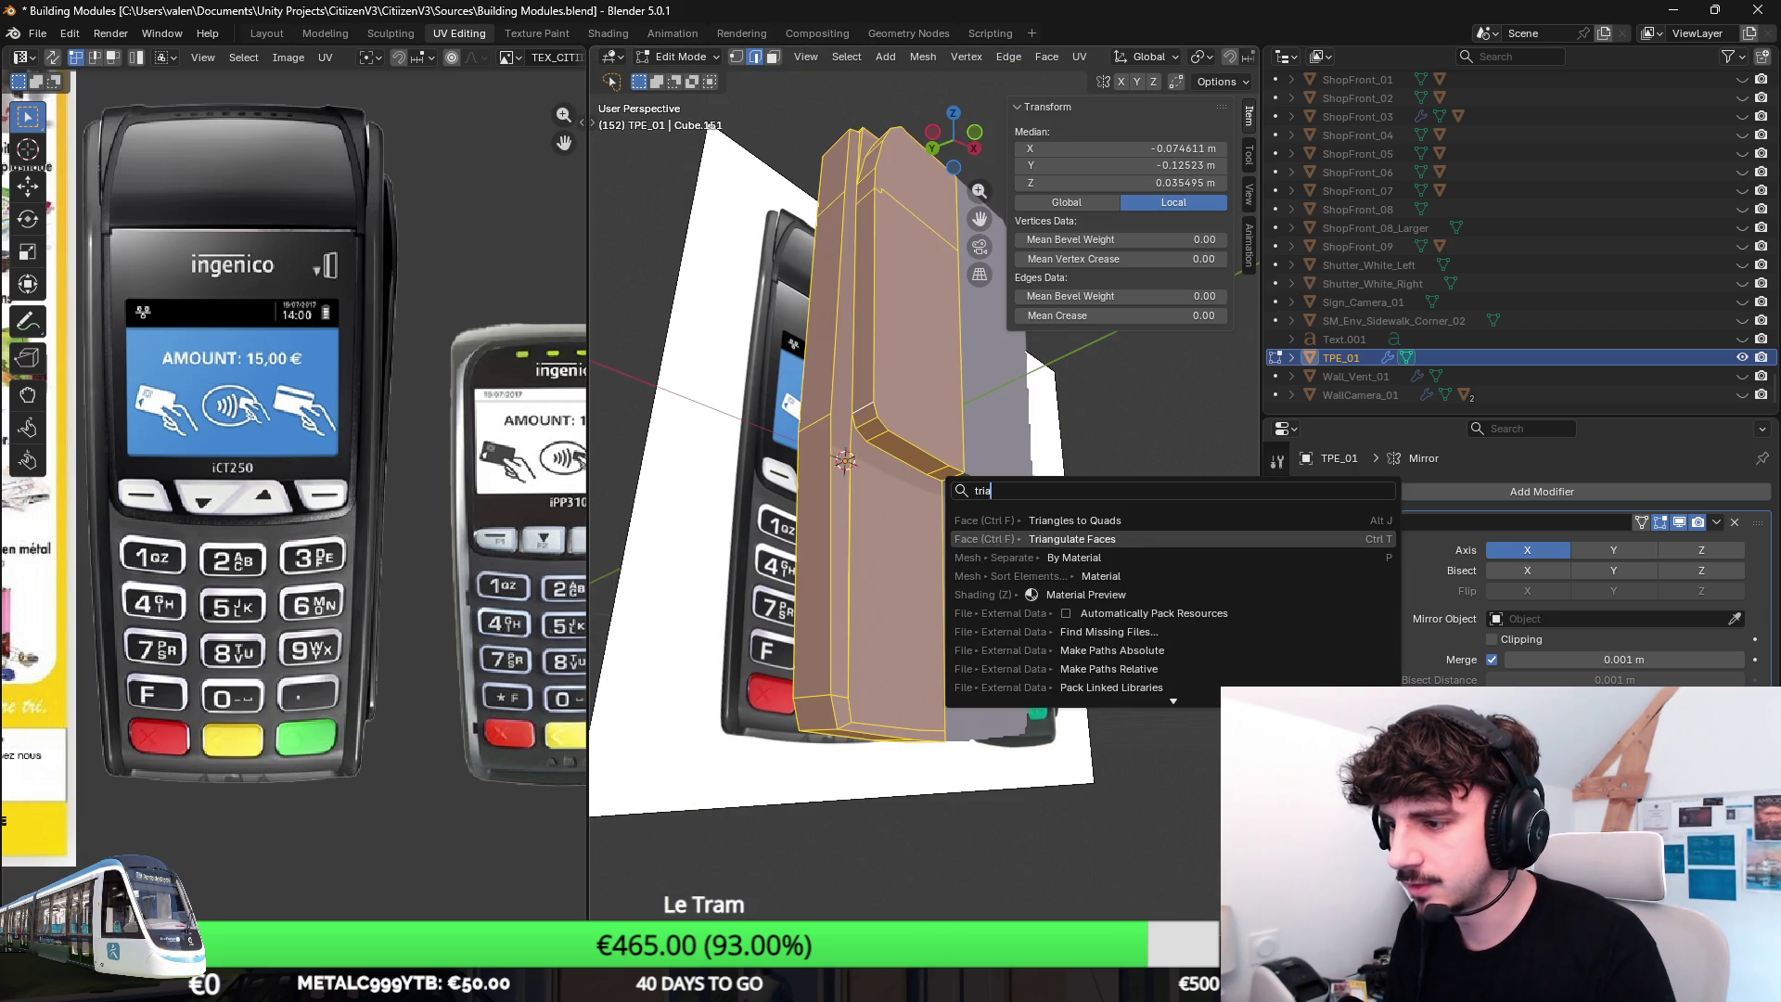
{"action": "key", "text": "Return"}
{"action": "mouse_move", "coordinate": [967, 477]}
{"action": "middle_mouse_down"}
{"action": "mouse_move", "coordinate": [830, 436]}
{"action": "mouse_move", "coordinate": [858, 464]}
{"action": "mouse_move", "coordinate": [841, 261]}
{"action": "middle_mouse_up"}
{"action": "key", "text": "Tab"}
{"action": "key", "text": "Tab"}
Bevel the long vertical side edges of the body with Ctrl+B for a chamfered corner.
{"action": "left_click", "coordinate": [859, 261]}
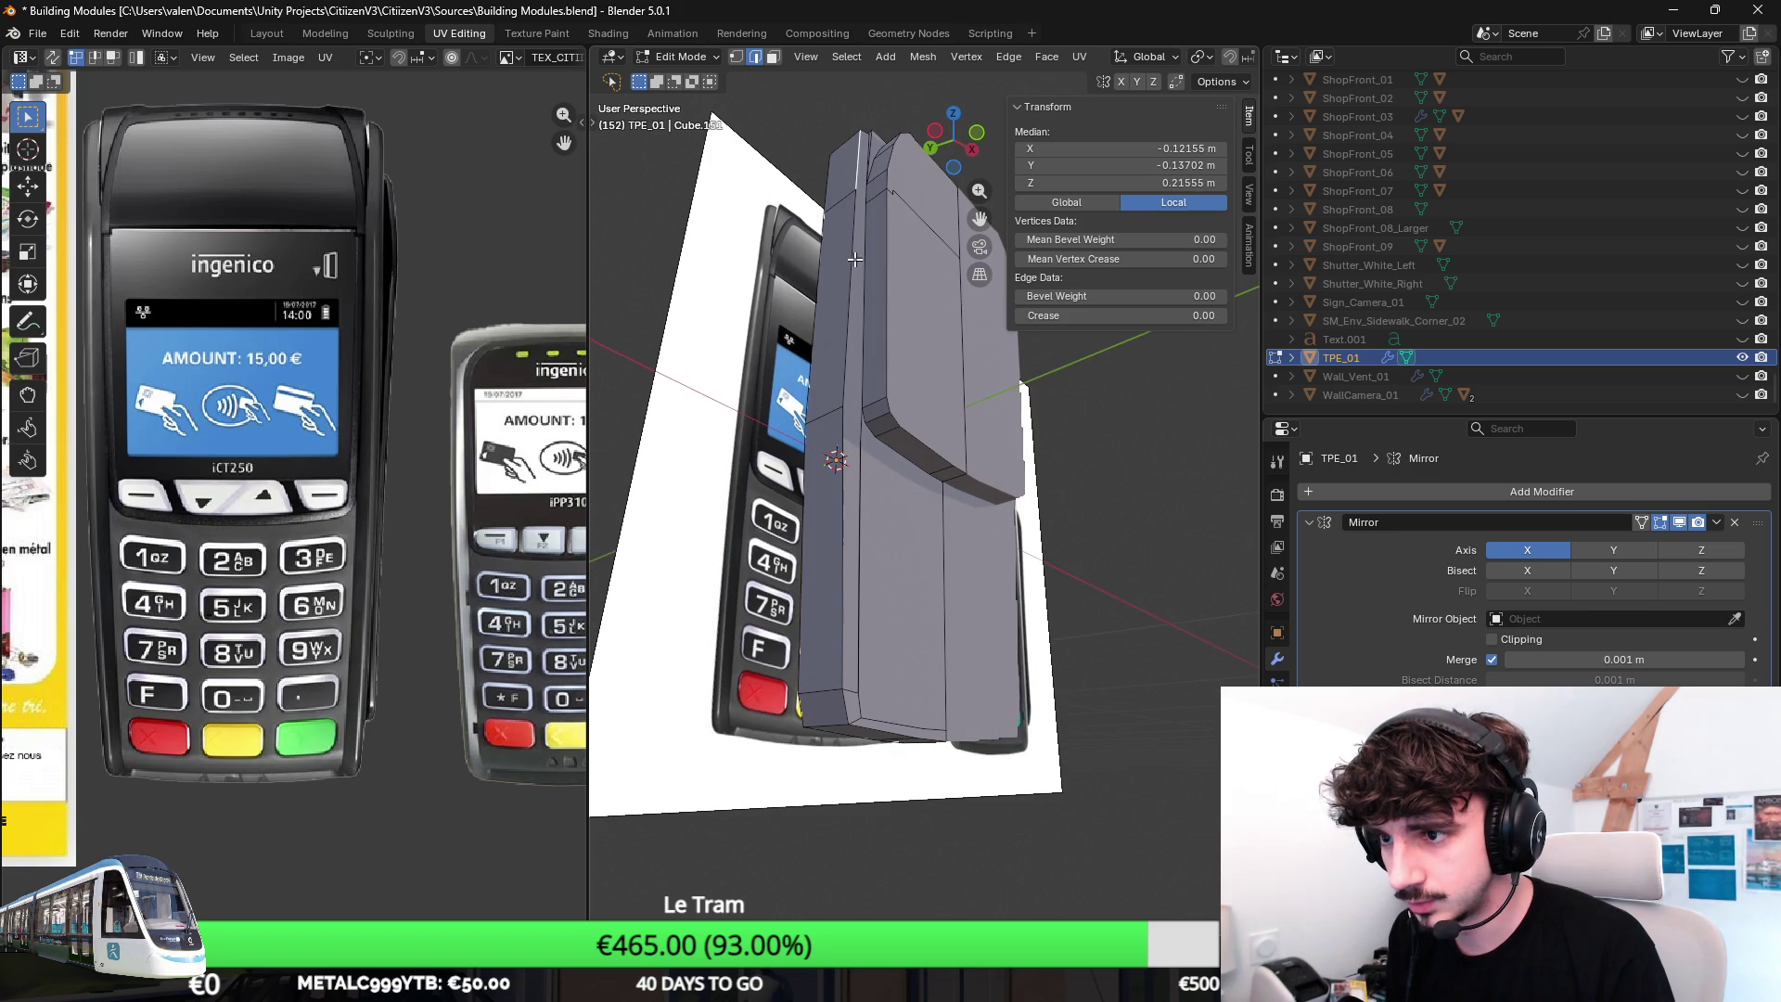
{"action": "left_click", "coordinate": [850, 313], "text": "shift"}
{"action": "left_click", "coordinate": [849, 278], "text": "shift"}
{"action": "left_click", "coordinate": [850, 558], "text": "shift"}
{"action": "middle_click_drag", "start_coordinate": [845, 711], "coordinate": [890, 667]}
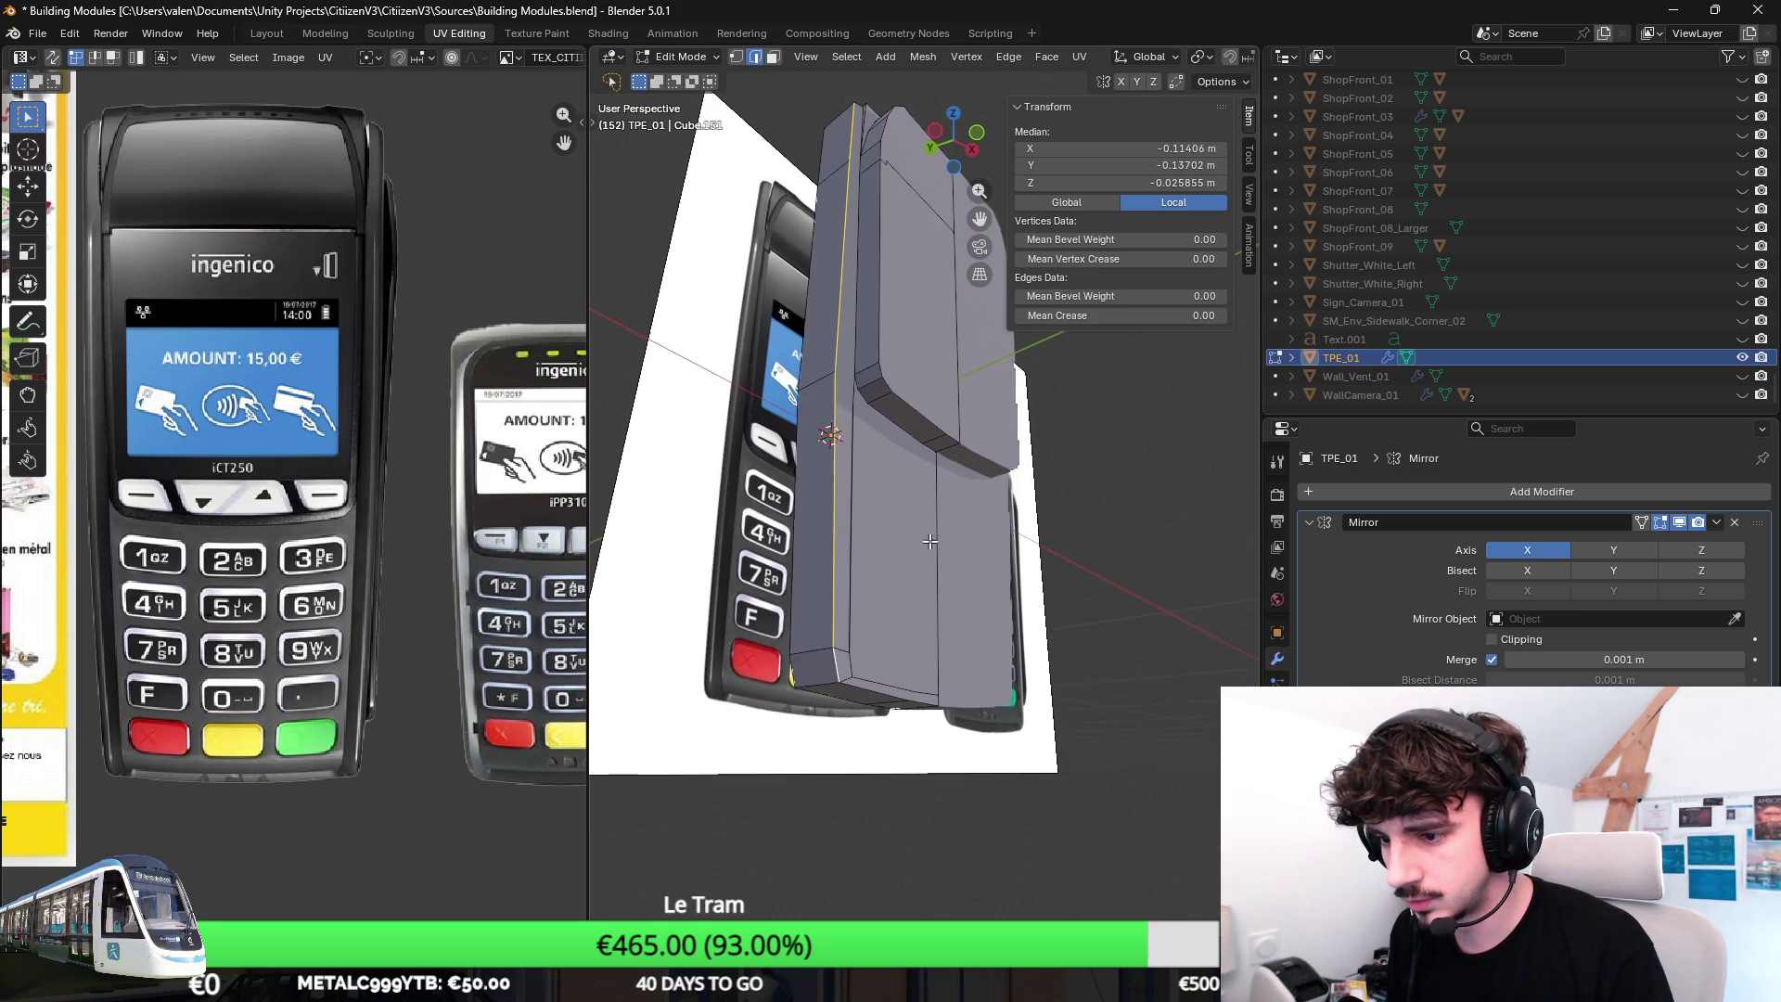
{"action": "key", "text": "ctrl+b"}
{"action": "left_click", "coordinate": [1026, 468]}
Inspect the bevel from front and top views, then clear the selection.
{"action": "mouse_move", "coordinate": [1025, 469]}
{"action": "middle_mouse_down"}
{"action": "mouse_move", "coordinate": [961, 402]}
{"action": "mouse_move", "coordinate": [852, 344]}
{"action": "mouse_move", "coordinate": [871, 364]}
{"action": "mouse_move", "coordinate": [905, 355]}
{"action": "mouse_move", "coordinate": [862, 442]}
{"action": "mouse_move", "coordinate": [847, 409]}
{"action": "middle_mouse_up"}
{"action": "left_click", "coordinate": [829, 403]}
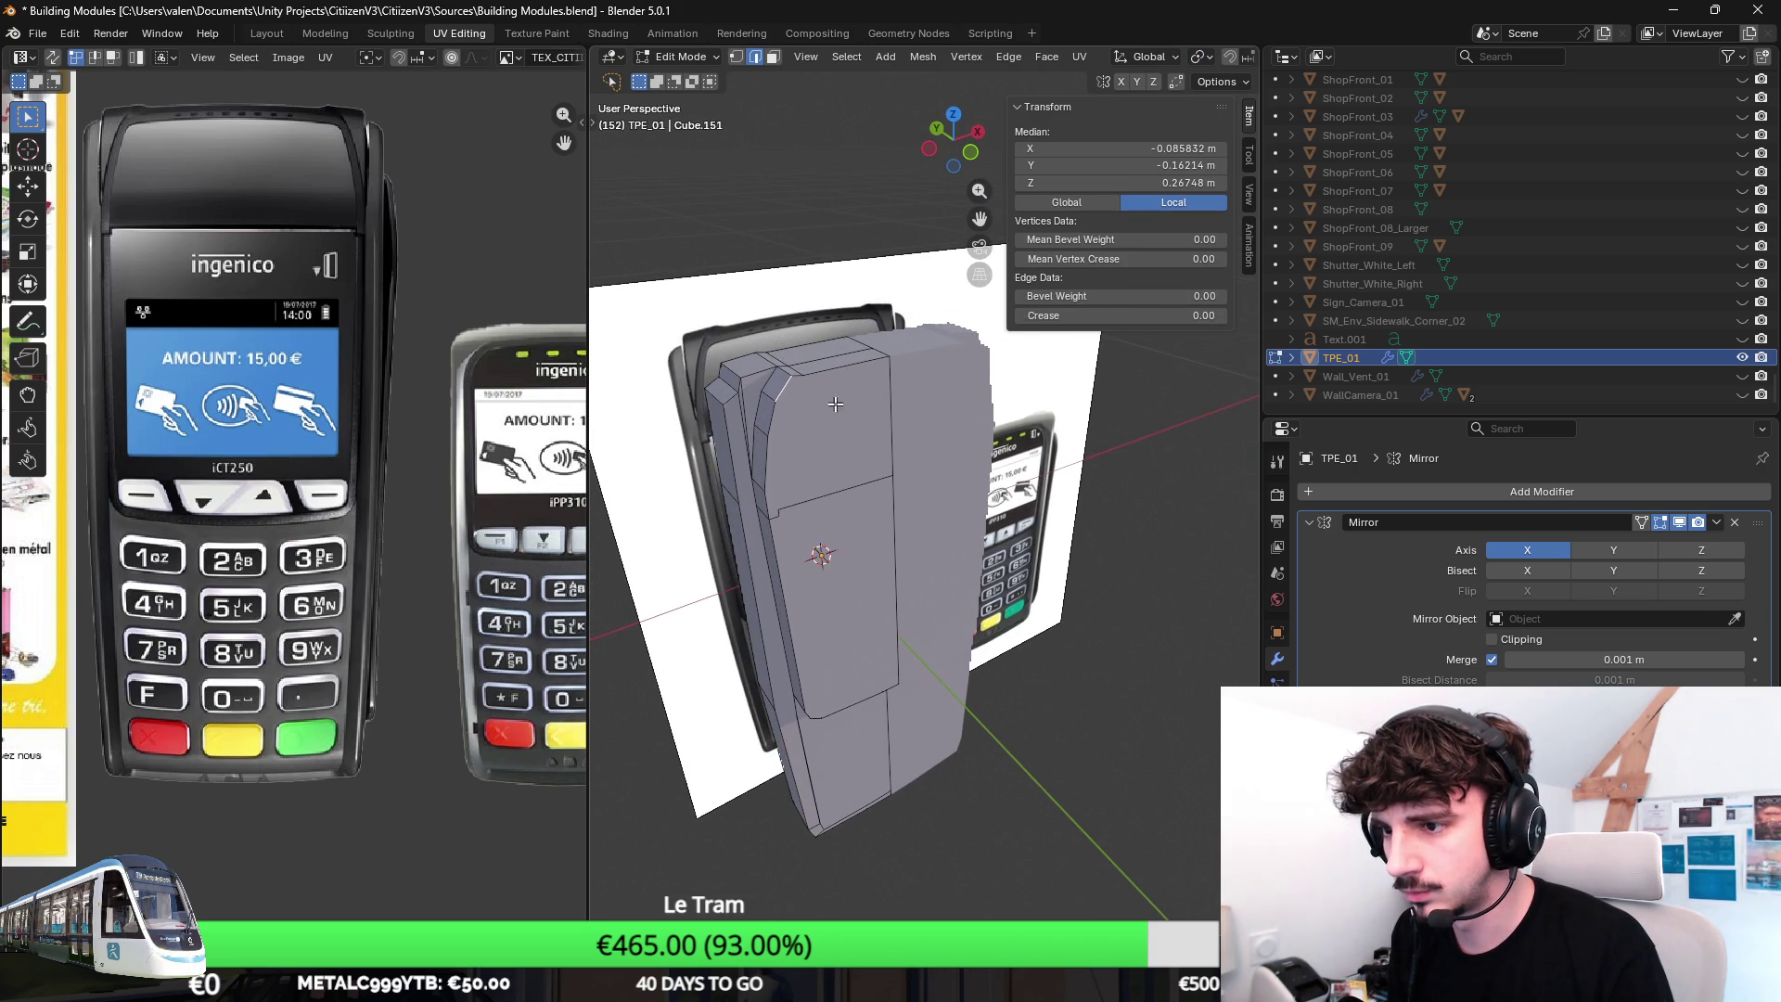
{"action": "left_click", "coordinate": [766, 475], "text": "shift"}
{"action": "key", "text": "KP_1"}
{"action": "scroll", "coordinate": [829, 413], "scroll_direction": "up", "scroll_amount": 3}
{"action": "scroll", "coordinate": [830, 413], "scroll_direction": "up", "scroll_amount": 3}
{"action": "middle_click_drag", "start_coordinate": [829, 414], "coordinate": [861, 519]}
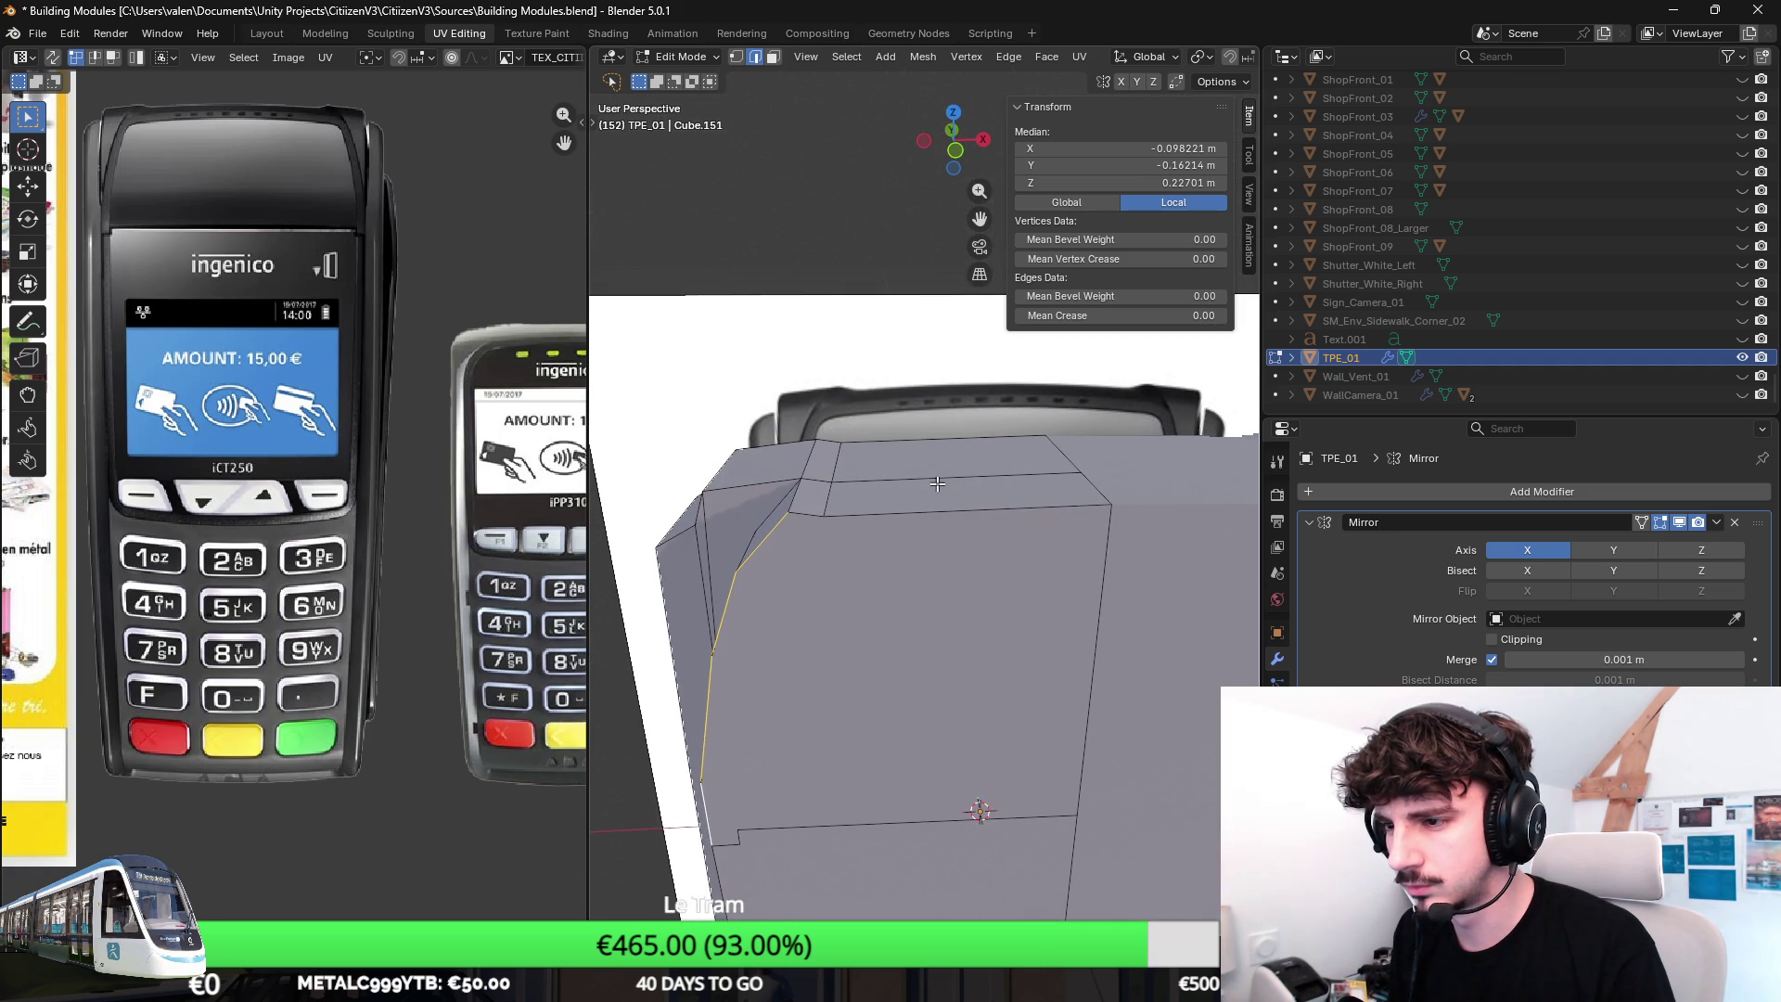
{"action": "left_click", "coordinate": [734, 58]}
{"action": "scroll", "coordinate": [954, 562], "scroll_direction": "down", "scroll_amount": 3}
{"action": "mouse_move", "coordinate": [867, 458]}
{"action": "middle_mouse_down"}
{"action": "mouse_move", "coordinate": [1004, 599]}
{"action": "mouse_move", "coordinate": [961, 658]}
{"action": "mouse_move", "coordinate": [922, 596]}
{"action": "middle_mouse_up"}
{"action": "key", "text": "alt+a"}
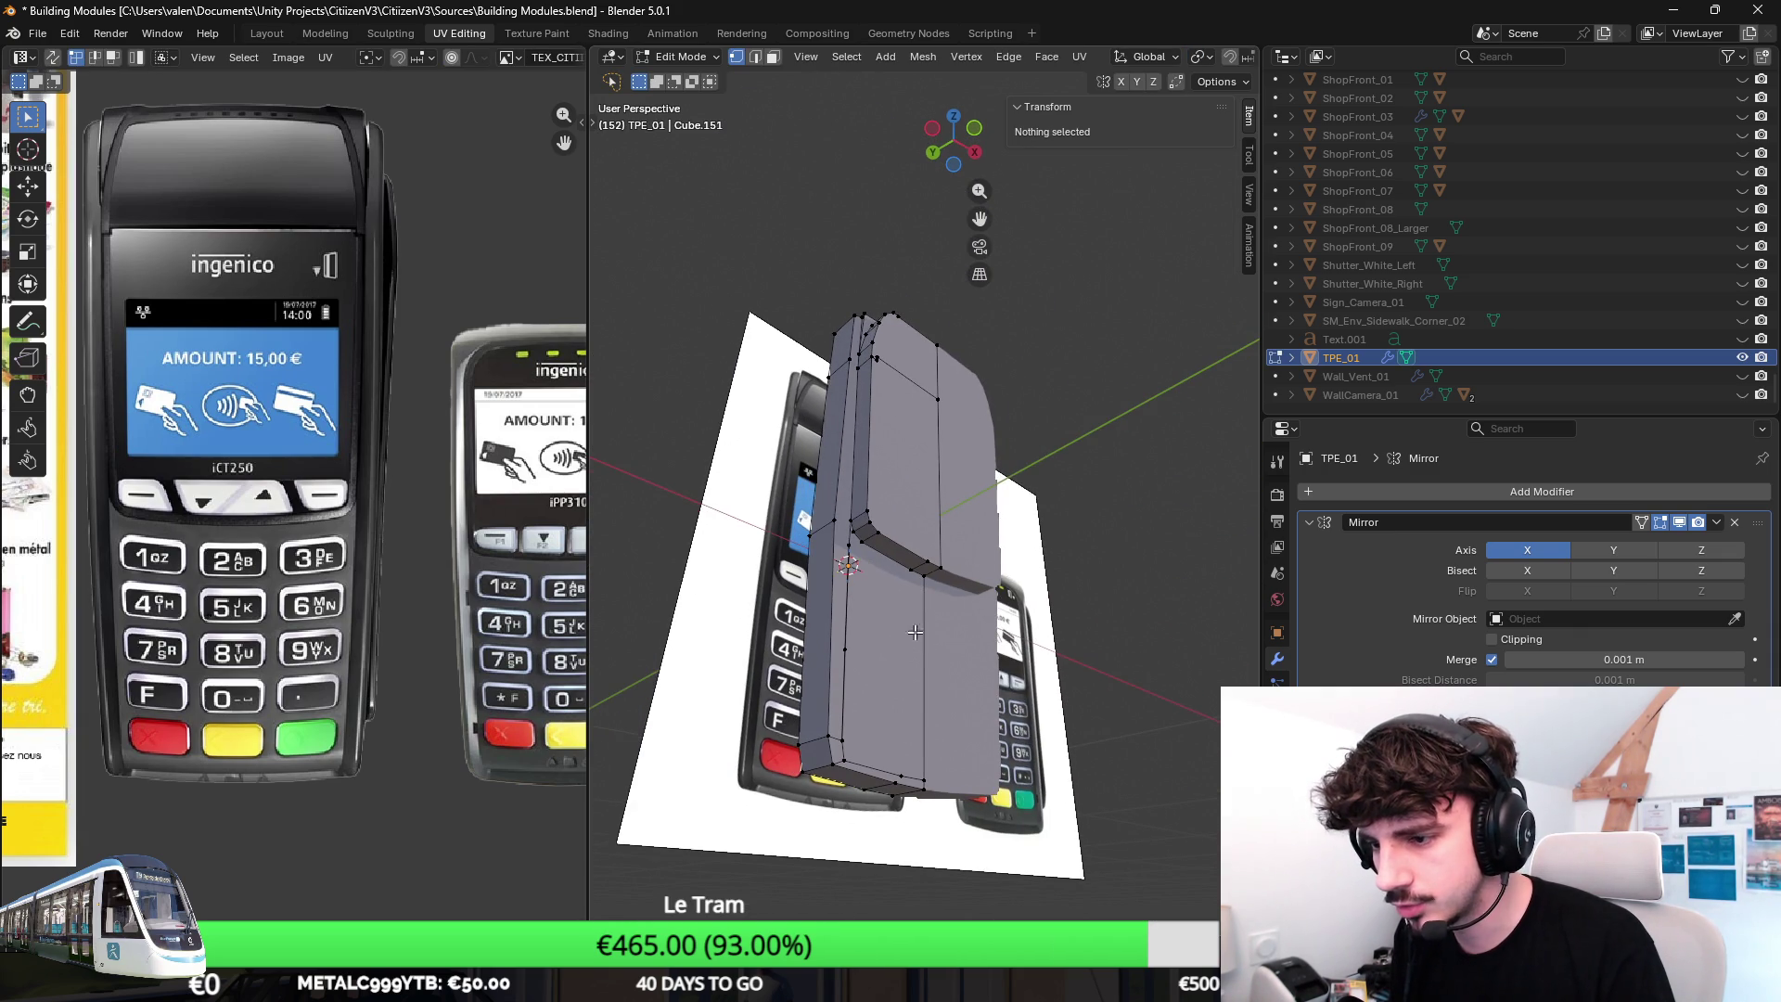
Knife-cut a new edge near the bevel corner at the body's base.
{"action": "left_click", "coordinate": [868, 546]}
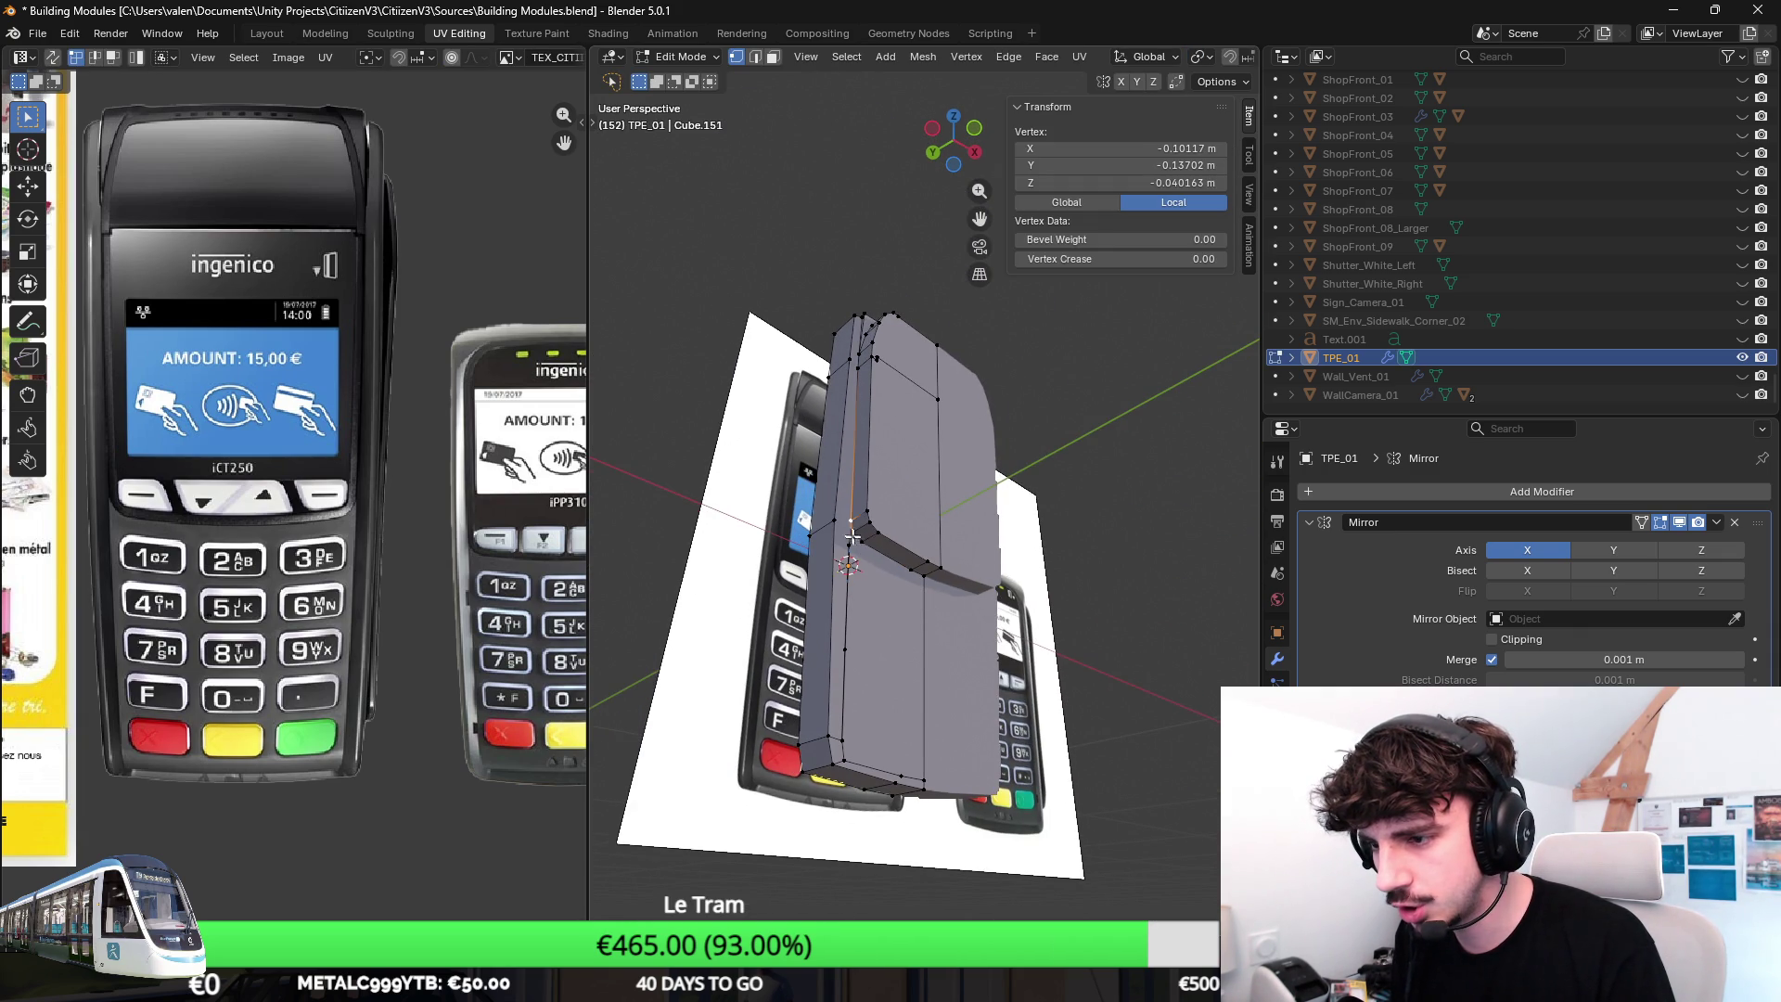
{"action": "left_click", "coordinate": [924, 582], "text": "shift"}
{"action": "scroll", "coordinate": [946, 571], "scroll_direction": "up", "scroll_amount": 2}
{"action": "mouse_move", "coordinate": [983, 551]}
{"action": "middle_mouse_down"}
{"action": "mouse_move", "coordinate": [779, 522]}
{"action": "mouse_move", "coordinate": [867, 524]}
{"action": "middle_mouse_up"}
{"action": "left_click", "coordinate": [773, 522]}
{"action": "key", "text": "k"}
{"action": "left_click", "coordinate": [790, 522]}
{"action": "key", "text": "Return"}
Move a side vertex on the new cut into position.
{"action": "left_click", "coordinate": [796, 604]}
{"action": "left_click", "coordinate": [900, 677]}
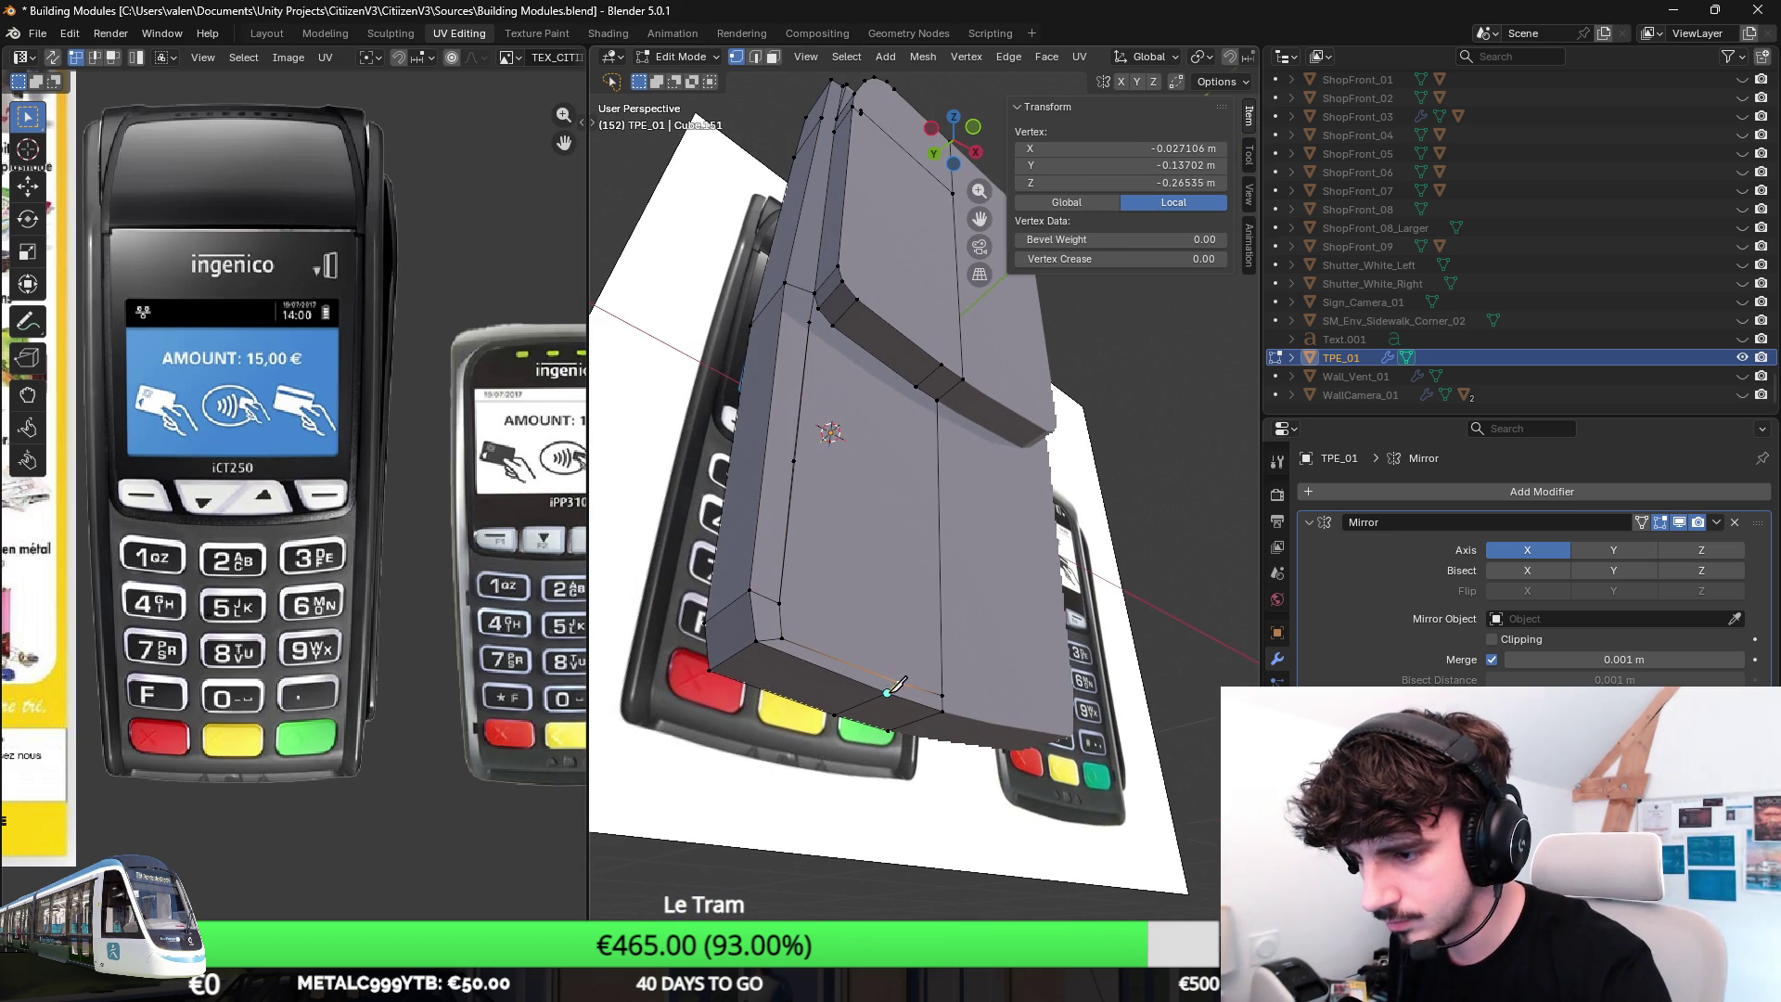
{"action": "left_click", "coordinate": [900, 680], "text": "shift"}
{"action": "mouse_move", "coordinate": [901, 680]}
{"action": "middle_mouse_down"}
{"action": "mouse_move", "coordinate": [1062, 578]}
{"action": "mouse_move", "coordinate": [1032, 486]}
{"action": "middle_mouse_up"}
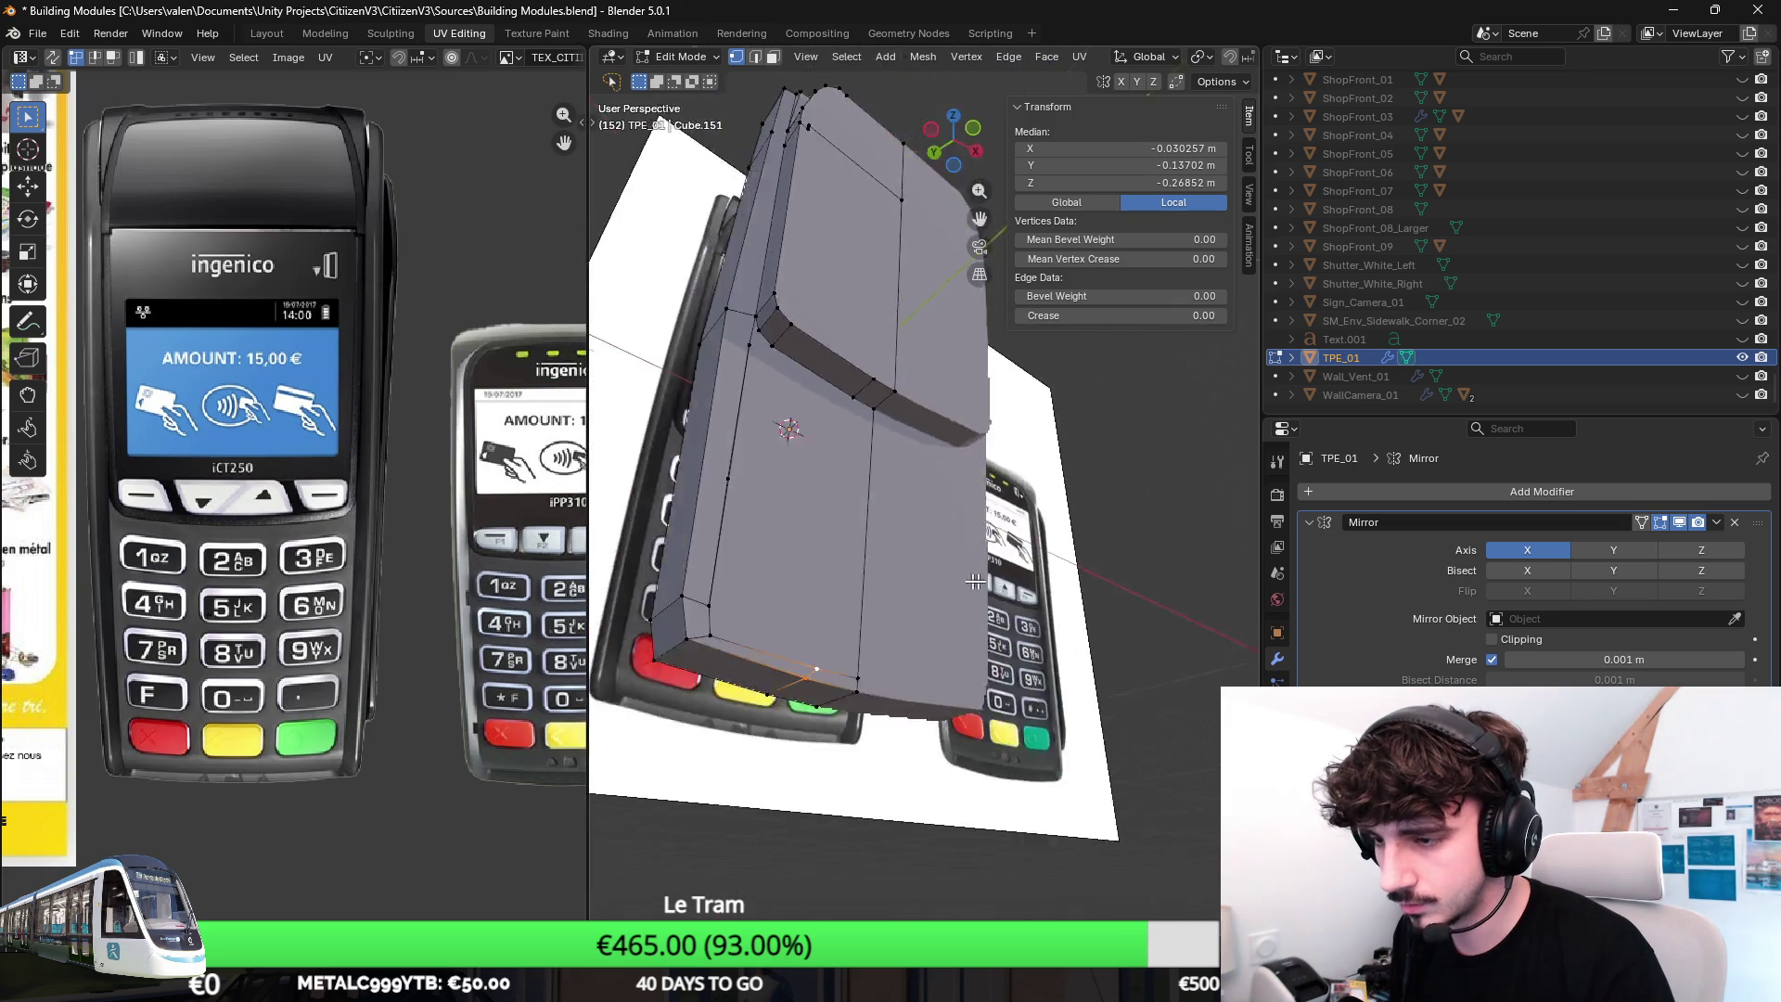
{"action": "left_click", "coordinate": [1033, 487]}
{"action": "key", "text": "g"}
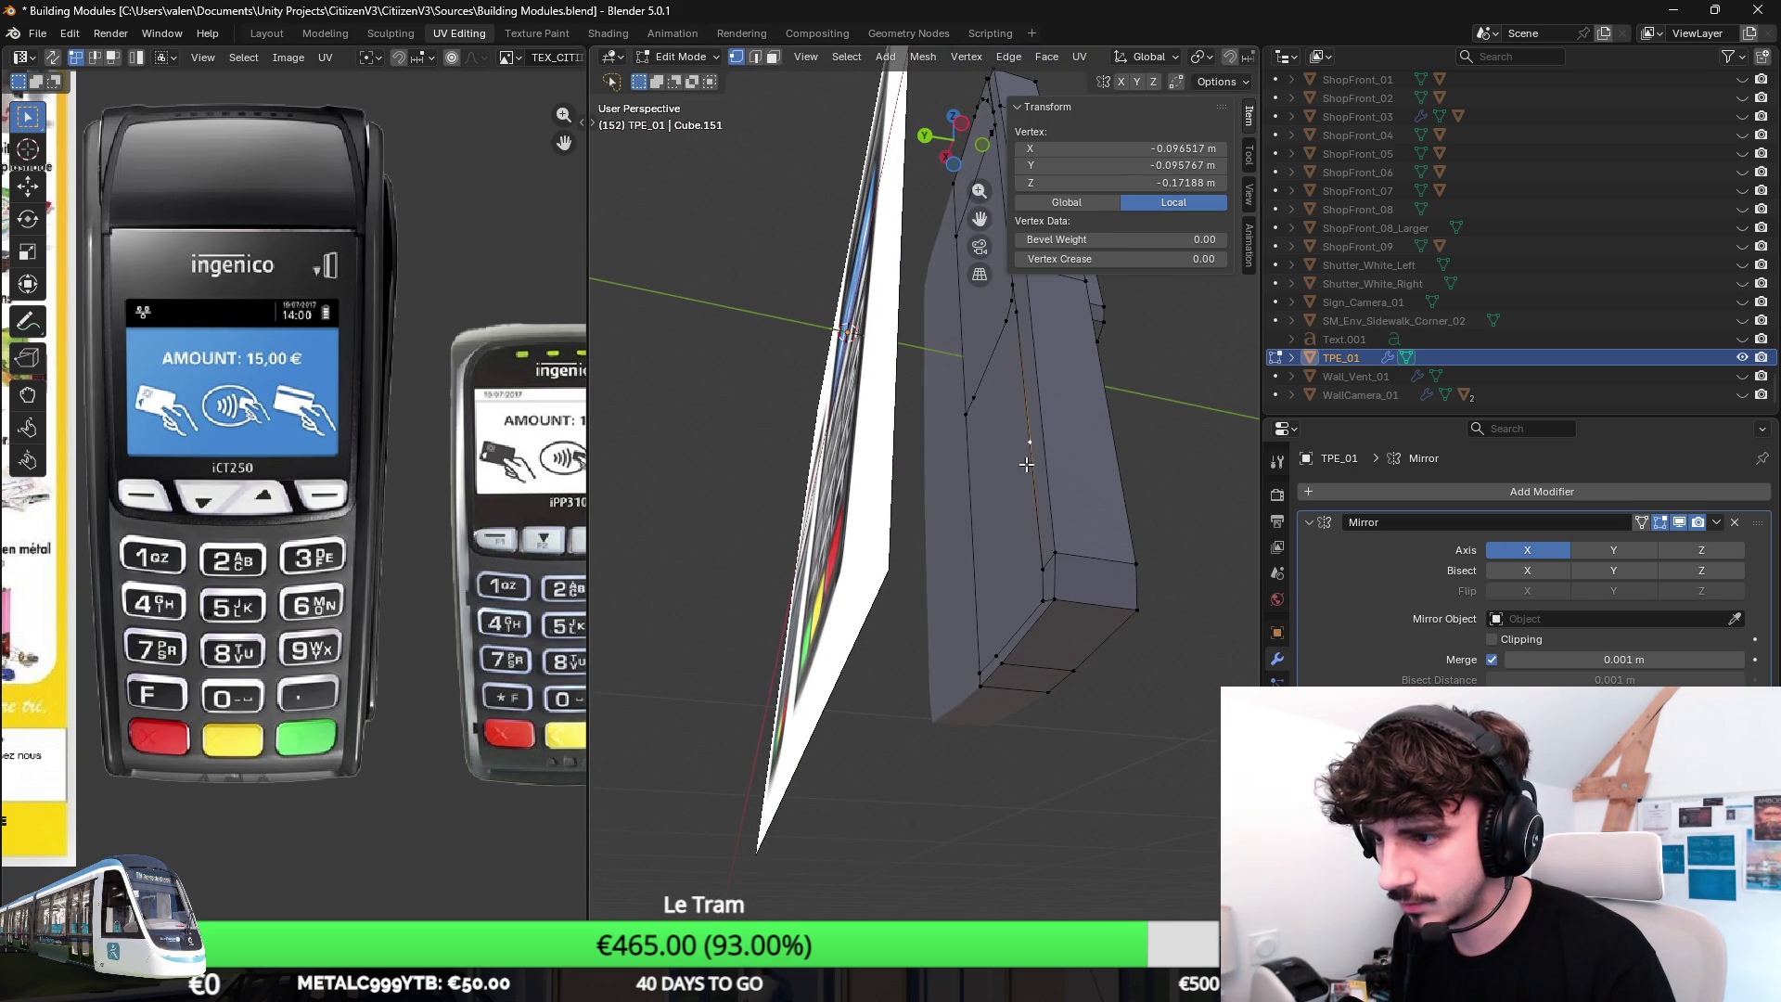
{"action": "left_click", "coordinate": [1049, 459]}
Check the lower front face and return to Object Mode.
{"action": "middle_click_drag", "start_coordinate": [1049, 459], "coordinate": [933, 474]}
{"action": "left_click", "coordinate": [753, 524]}
{"action": "key", "text": "g"}
{"action": "scroll", "coordinate": [830, 536], "scroll_direction": "up", "scroll_amount": 4}
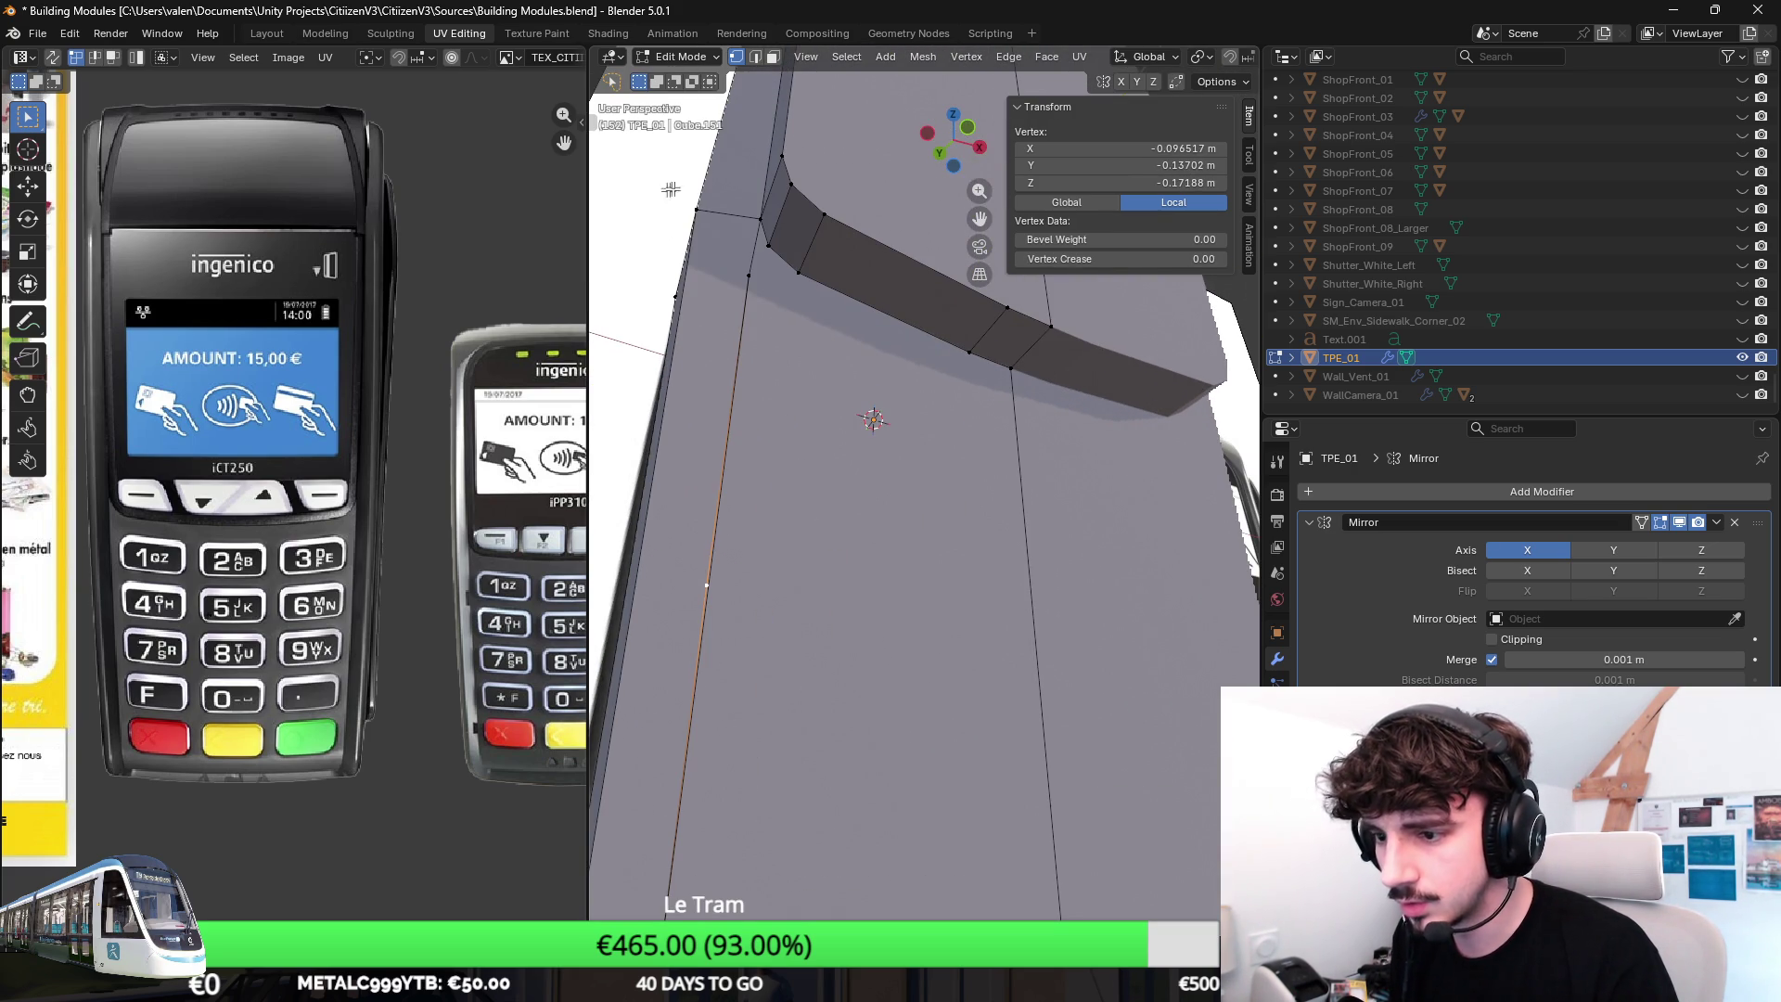
{"action": "left_click", "coordinate": [772, 55]}
{"action": "scroll", "coordinate": [801, 604], "scroll_direction": "down", "scroll_amount": 2}
{"action": "left_click", "coordinate": [802, 604]}
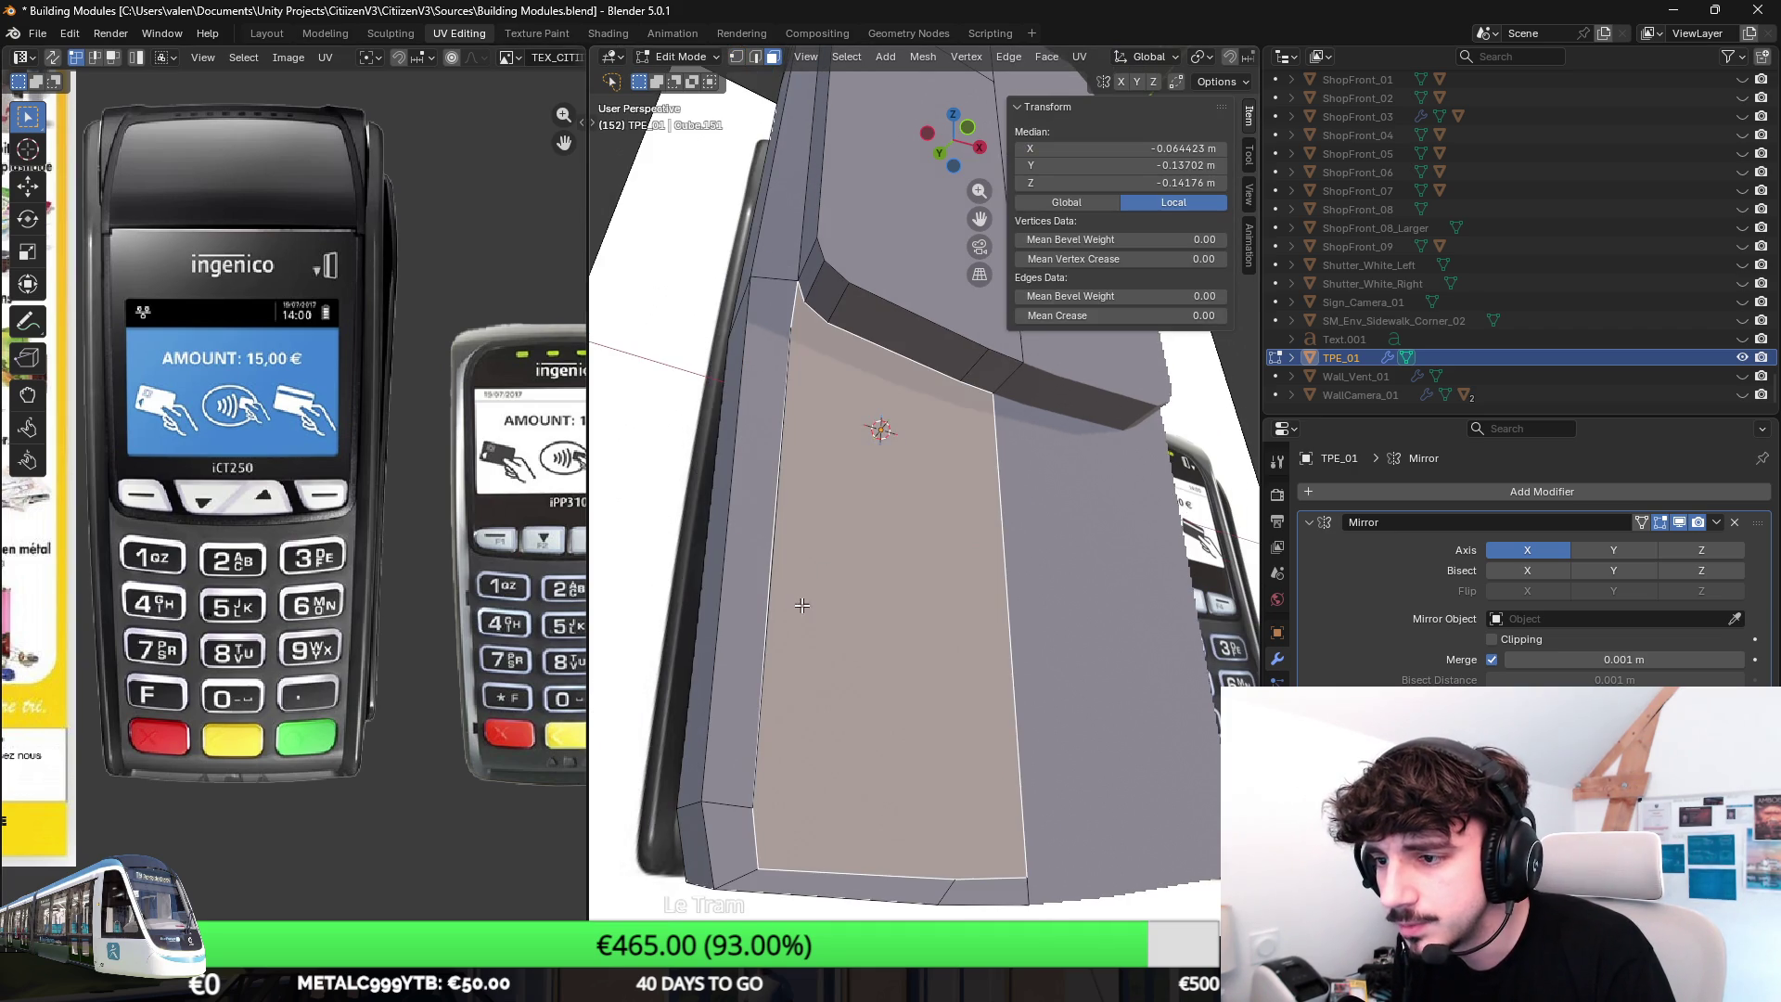
{"action": "scroll", "coordinate": [881, 572], "scroll_direction": "down", "scroll_amount": 2}
{"action": "key", "text": "Tab"}
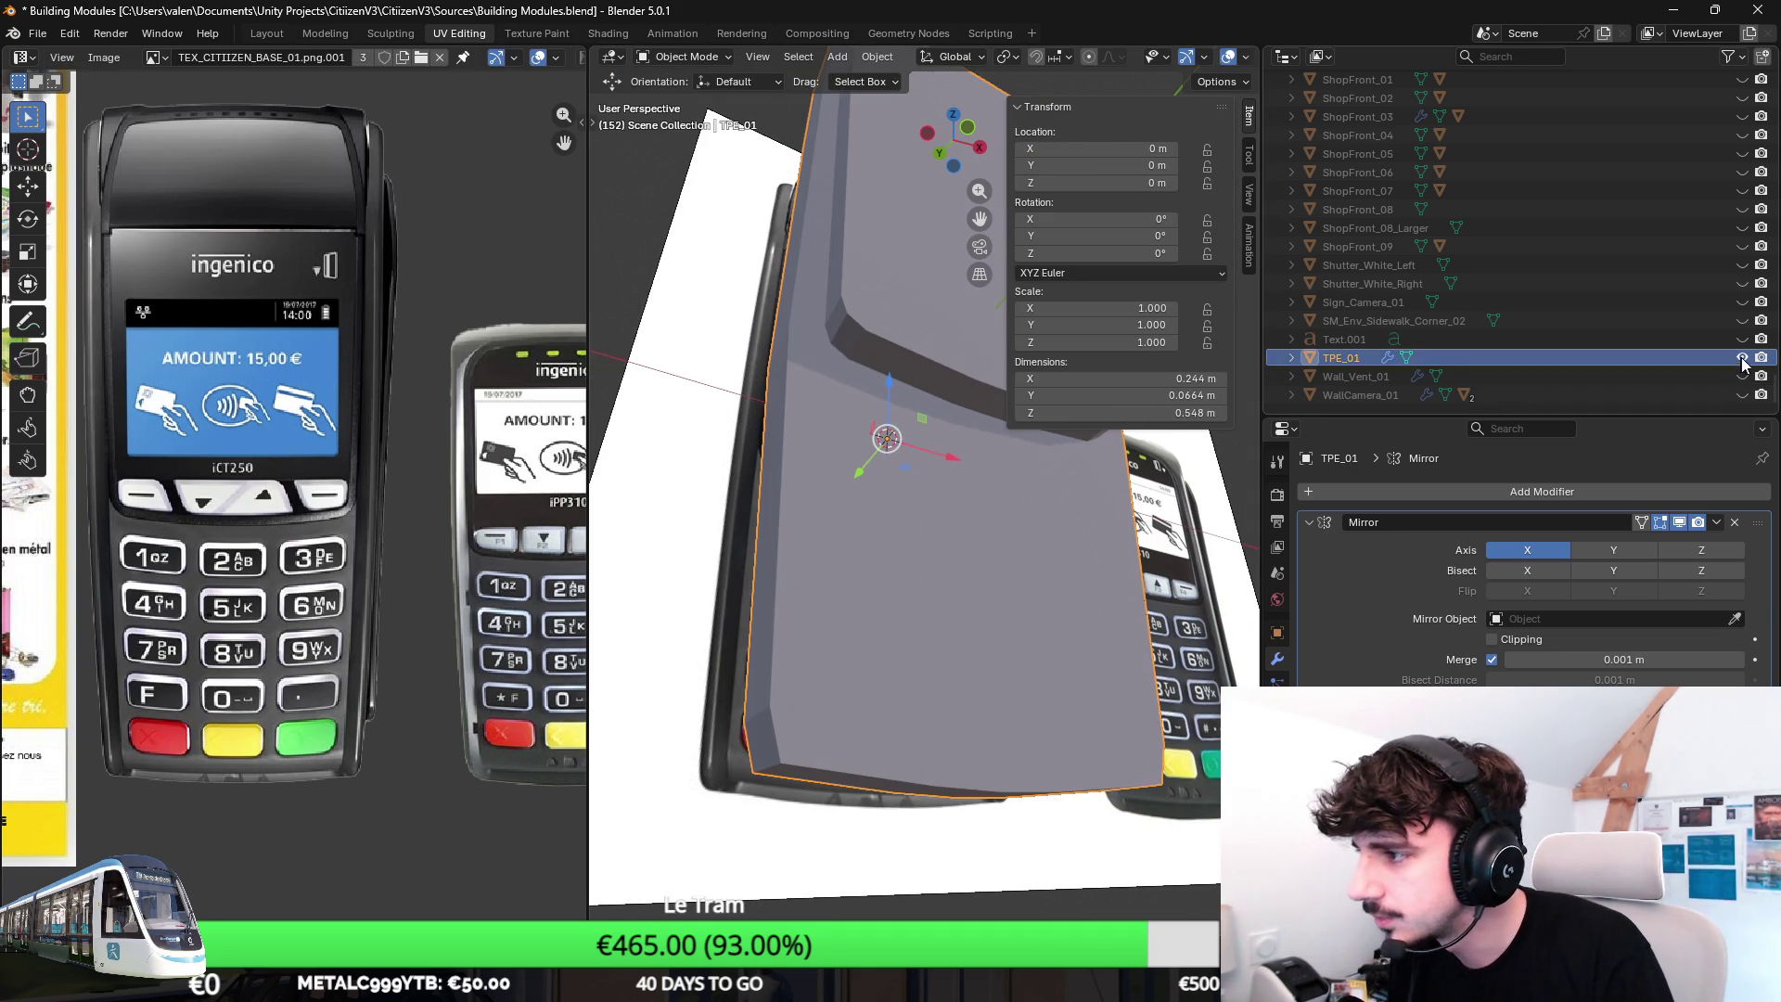
Add a new cube over the iCT250 reference in front view and shrink it toward terminal size.
{"action": "middle_click_drag", "start_coordinate": [888, 558], "coordinate": [854, 466]}
{"action": "key", "text": "shift+a"}
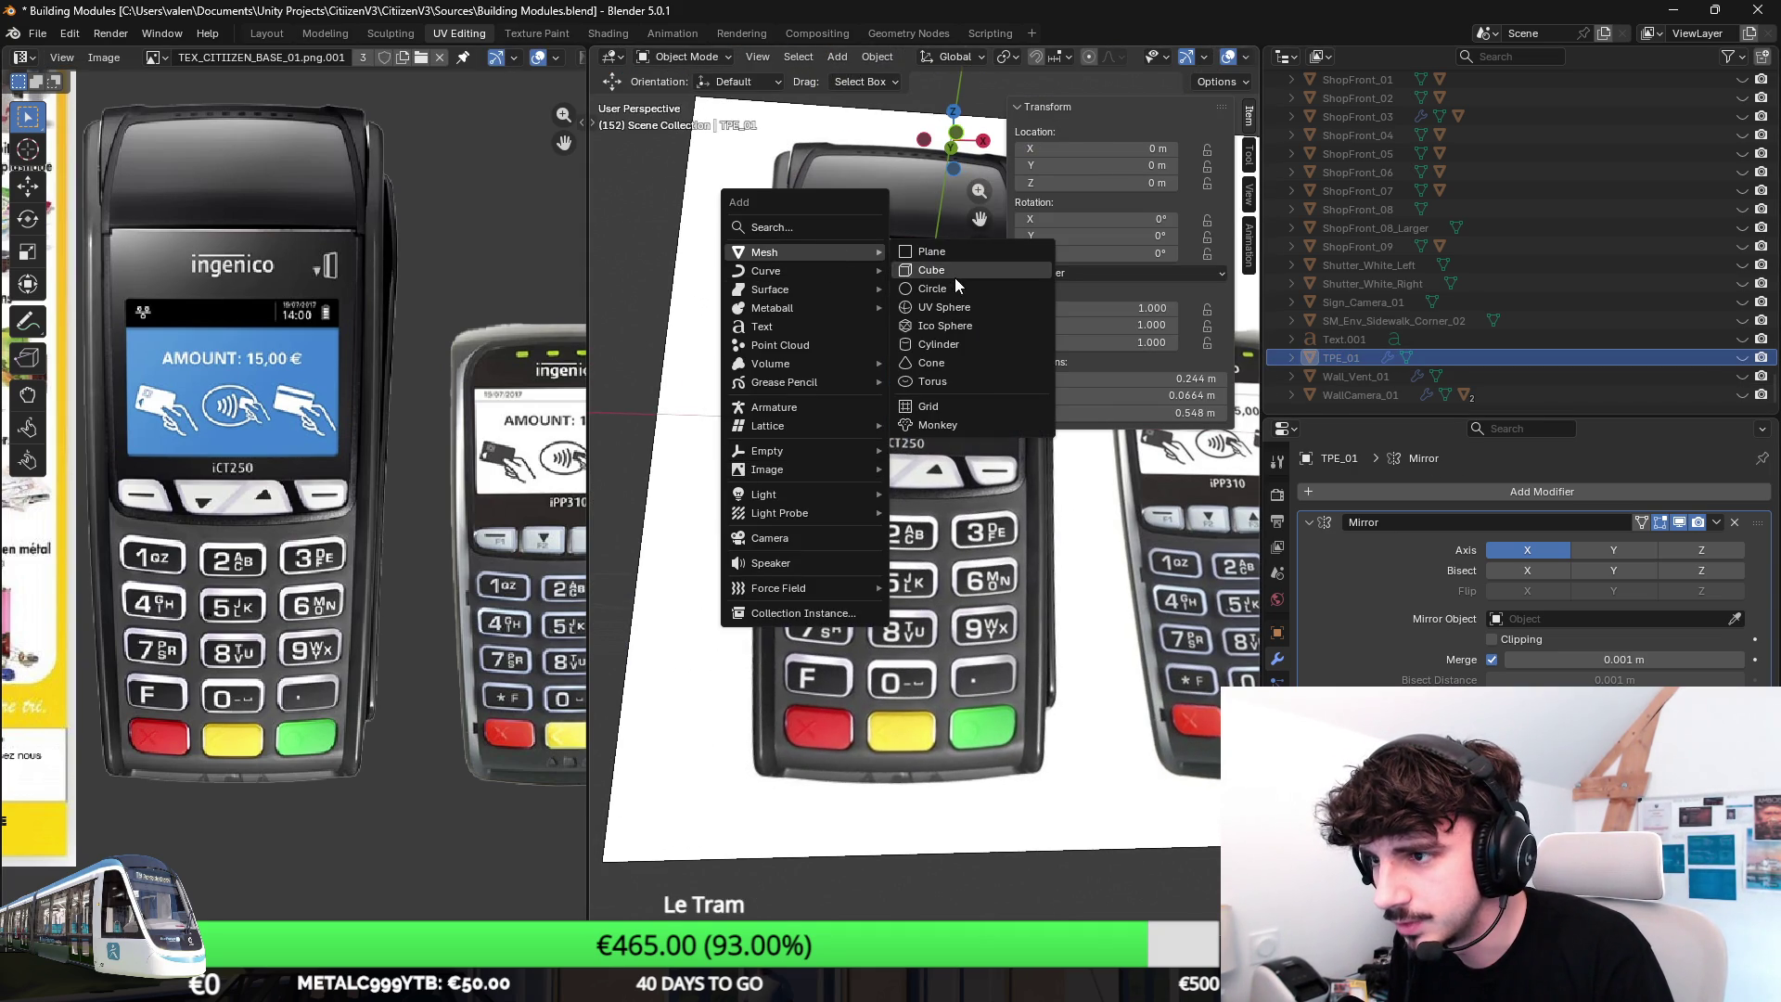
{"action": "left_click", "coordinate": [954, 273]}
{"action": "key", "text": "KP_1"}
{"action": "key", "text": "s"}
{"action": "left_click", "coordinate": [944, 484]}
{"action": "scroll", "coordinate": [944, 484], "scroll_direction": "up", "scroll_amount": 2}
{"action": "scroll", "coordinate": [941, 485], "scroll_direction": "up", "scroll_amount": 1}
{"action": "scroll", "coordinate": [949, 485], "scroll_direction": "up", "scroll_amount": 4}
Scale the cube per axis to about 0.55 m tall, 0.21 m wide and 0.09 m deep.
{"action": "key", "text": "s"}
{"action": "key", "text": "z"}
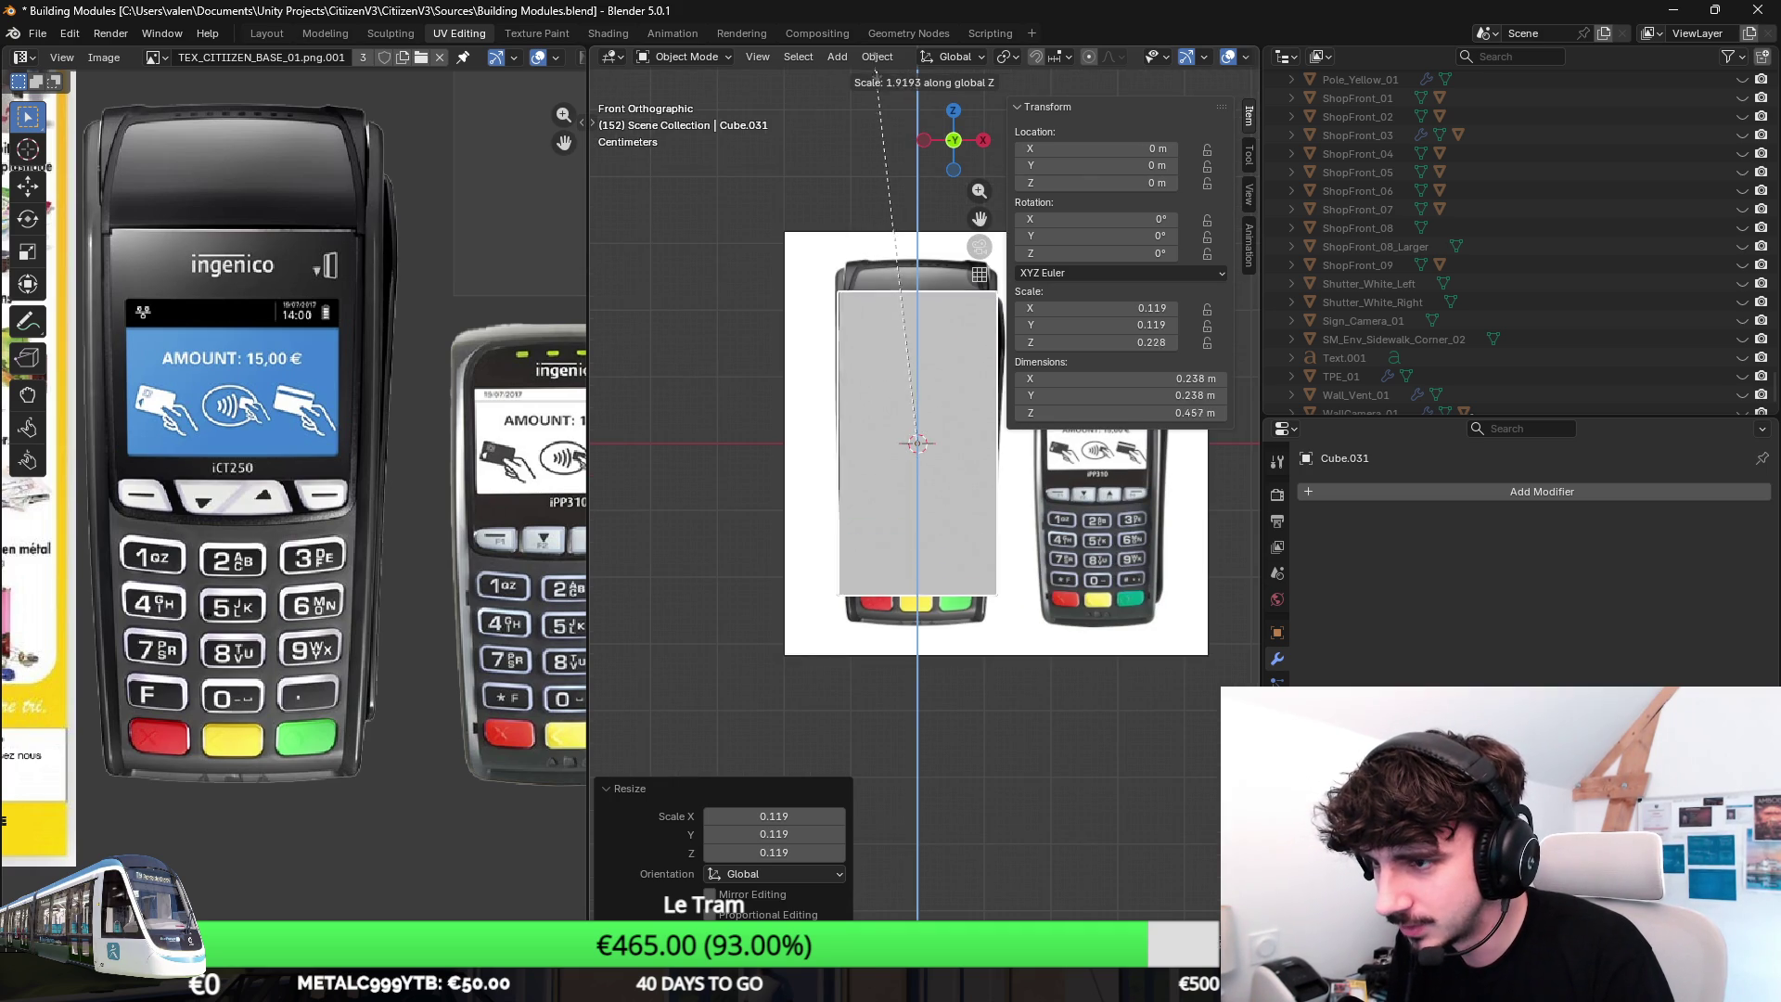
{"action": "left_click", "coordinate": [941, 893]}
{"action": "key", "text": "s"}
{"action": "key", "text": "x"}
{"action": "left_click", "coordinate": [1006, 567]}
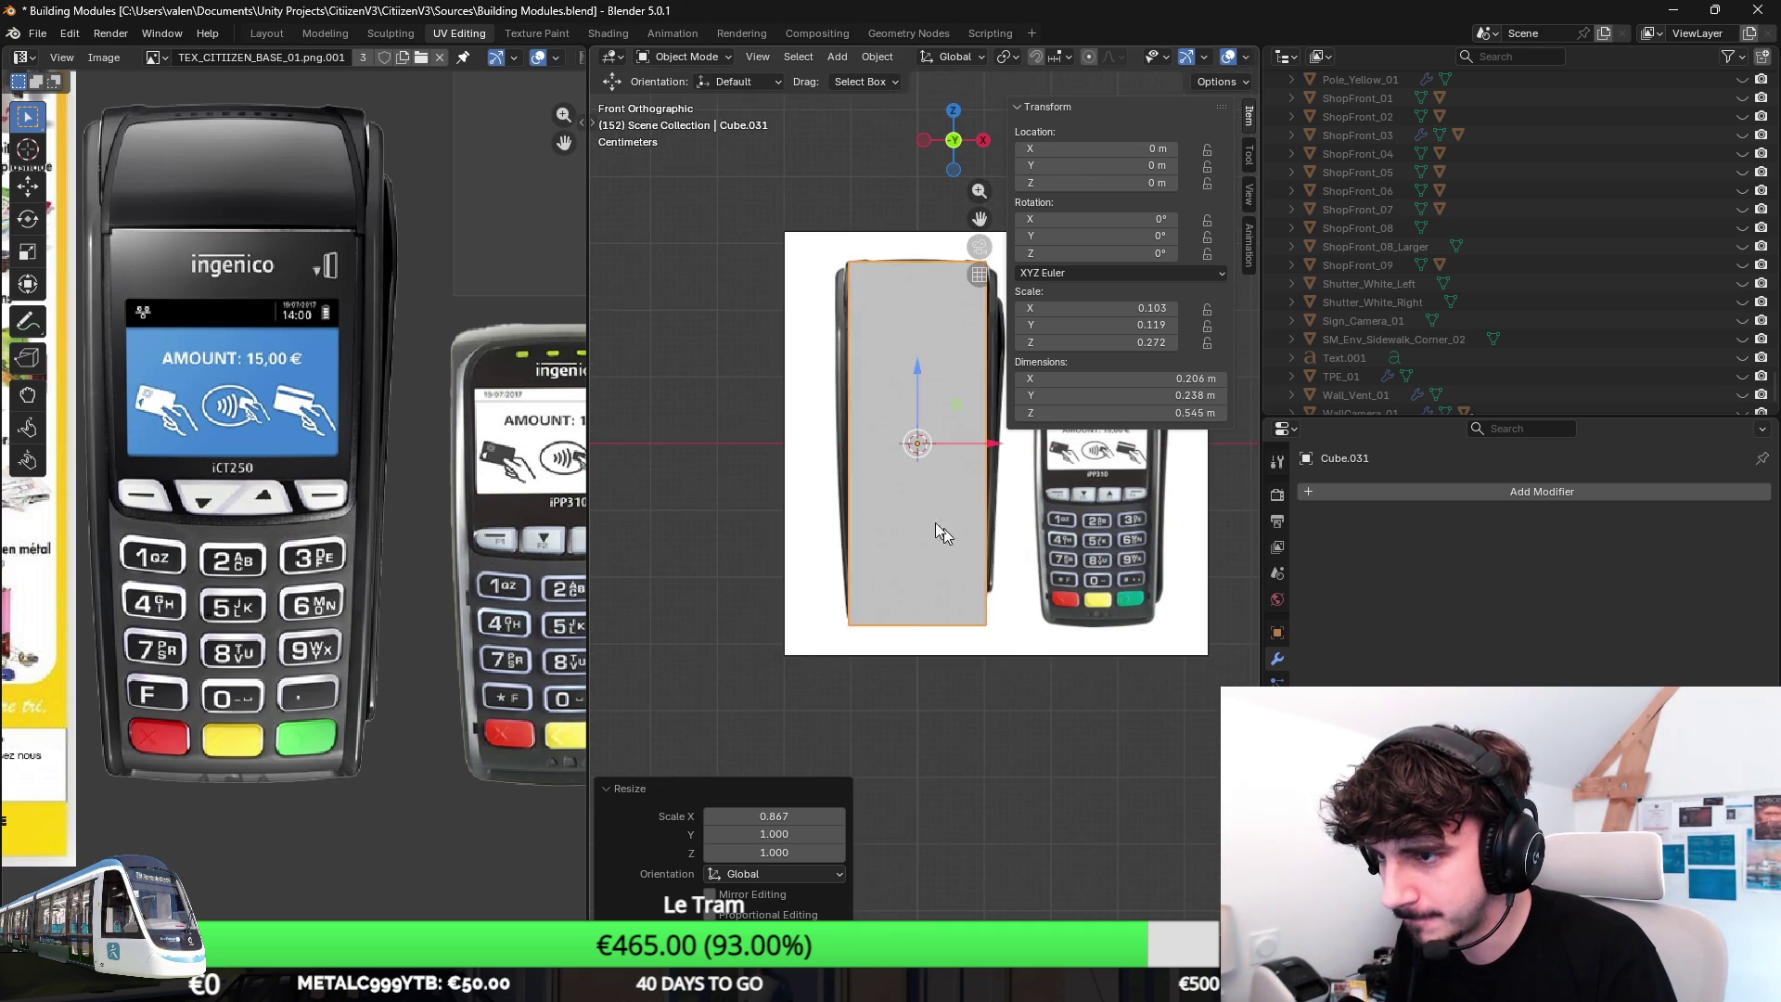
{"action": "middle_click_drag", "start_coordinate": [1007, 568], "coordinate": [934, 483]}
{"action": "key", "text": "s"}
{"action": "key", "text": "y"}
{"action": "left_click", "coordinate": [980, 517]}
Move the box back along Y against the reference, show Material Preview shading and start editing its mesh.
{"action": "key", "text": "g"}
{"action": "key", "text": "y"}
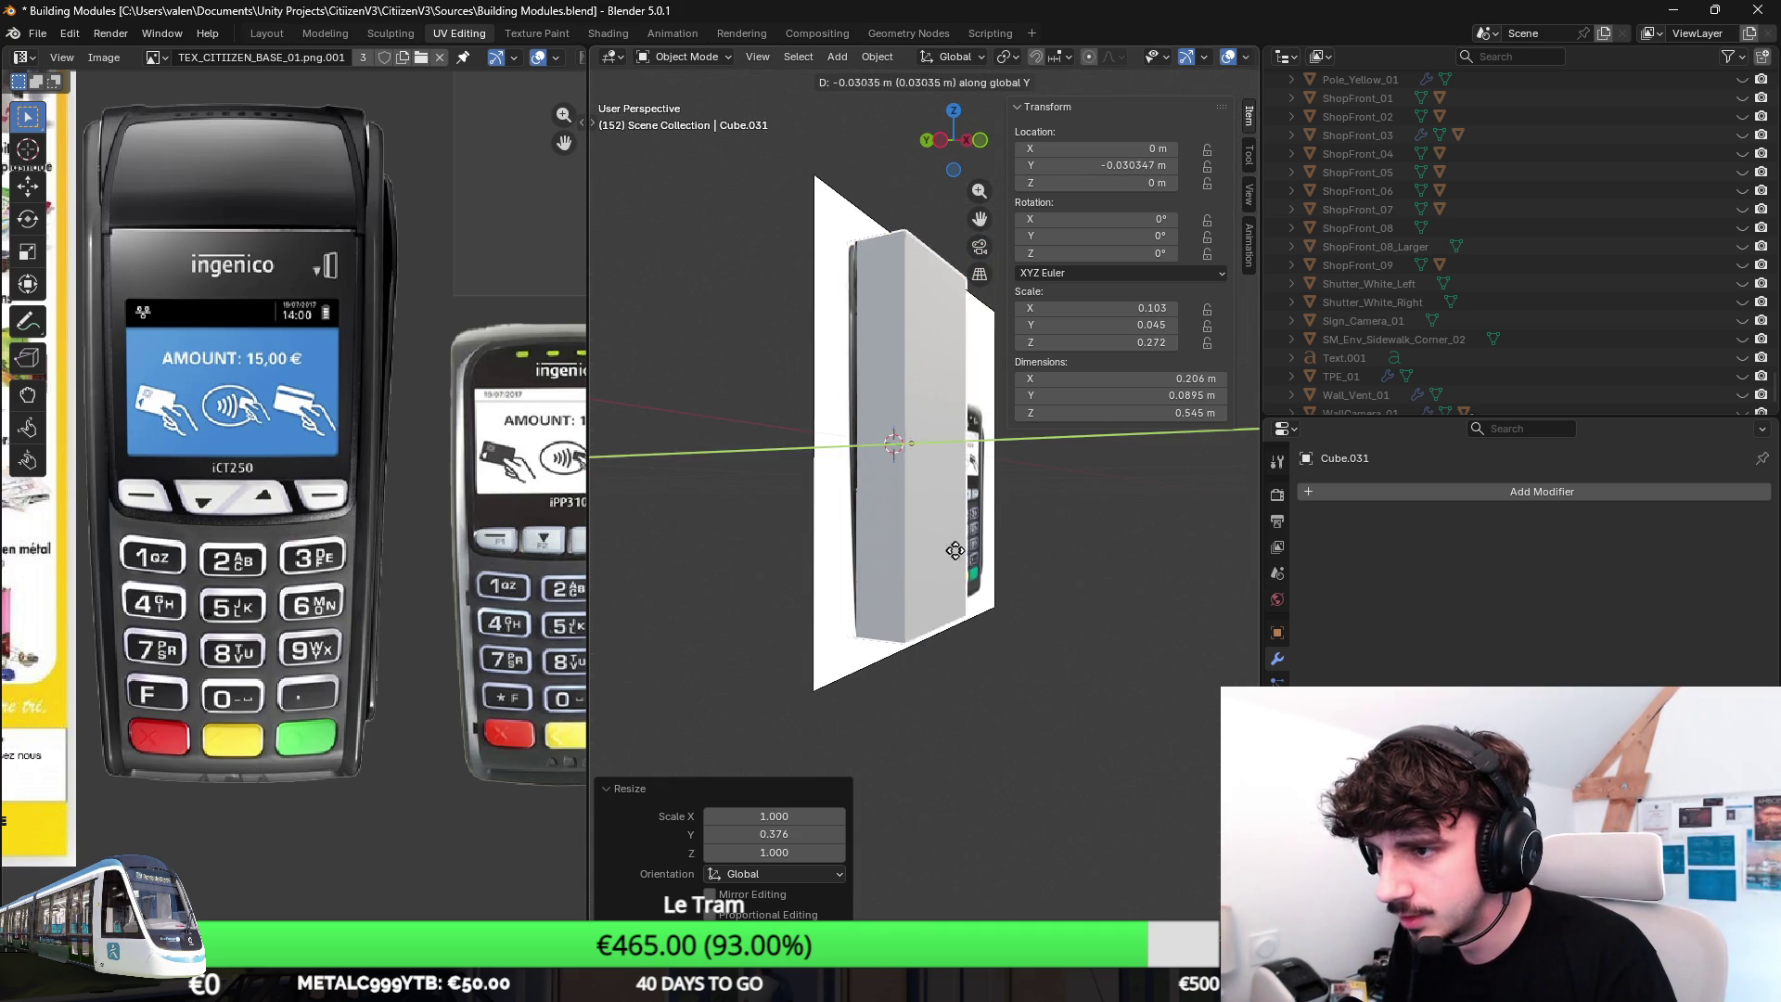
{"action": "left_click", "coordinate": [958, 554]}
{"action": "middle_click_drag", "start_coordinate": [958, 555], "coordinate": [917, 525]}
{"action": "key", "text": "grave"}
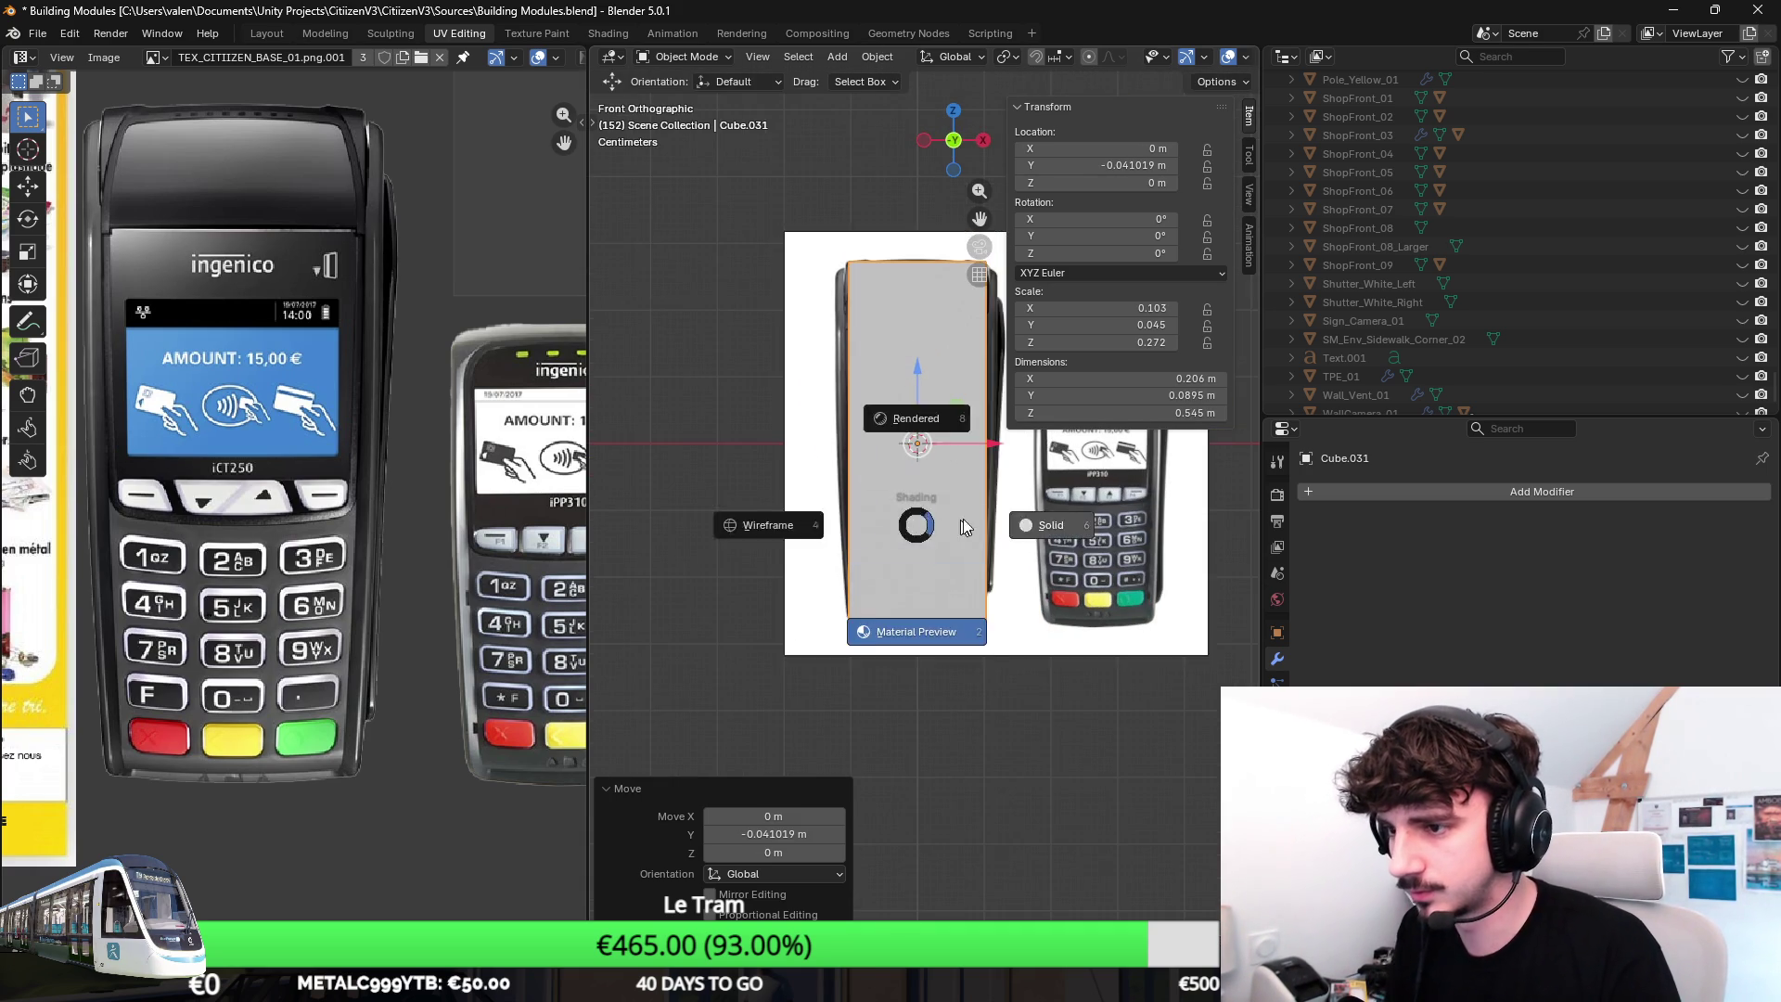
{"action": "left_click", "coordinate": [935, 522]}
{"action": "scroll", "coordinate": [890, 452], "scroll_direction": "down", "scroll_amount": 2}
{"action": "middle_click_drag", "start_coordinate": [892, 456], "coordinate": [856, 459]}
{"action": "right_click", "coordinate": [850, 471]}
{"action": "key", "text": "Escape"}
{"action": "key", "text": "Tab"}
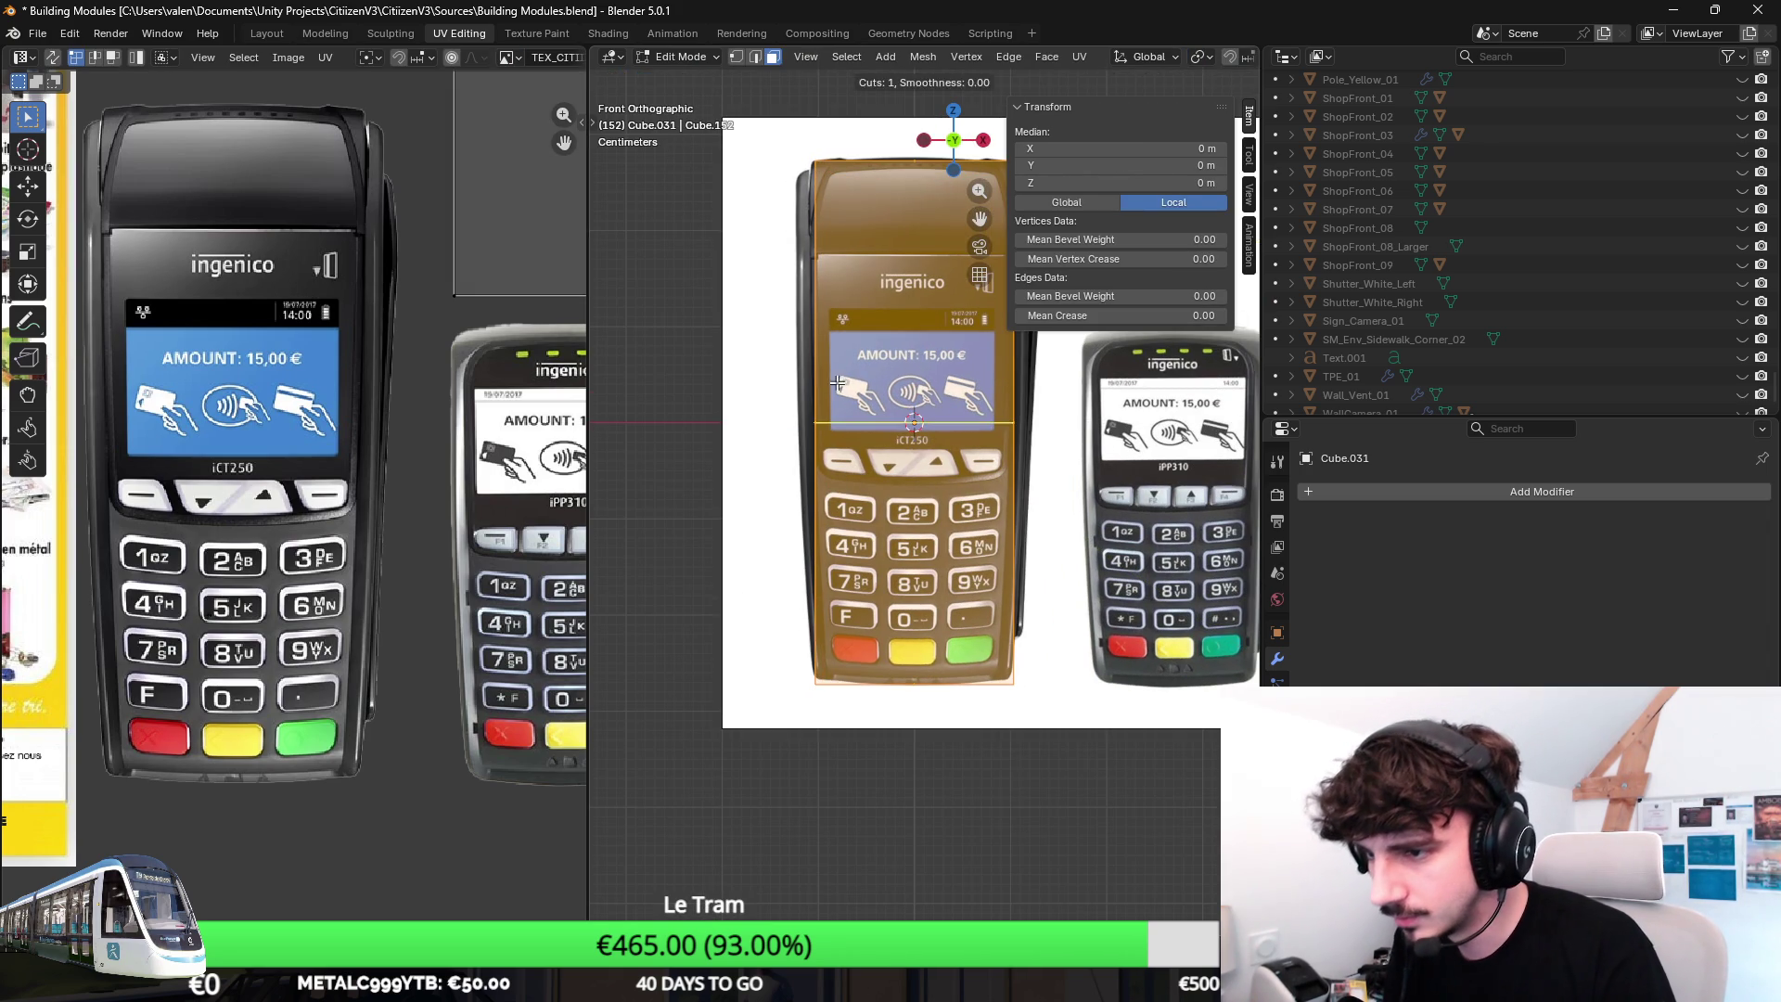
Re-enter Edit Mode on the box in front view with the selection cleared.
{"action": "key", "text": "Tab"}
{"action": "key", "text": "KP_1"}
{"action": "scroll", "coordinate": [913, 484], "scroll_direction": "down", "scroll_amount": 2}
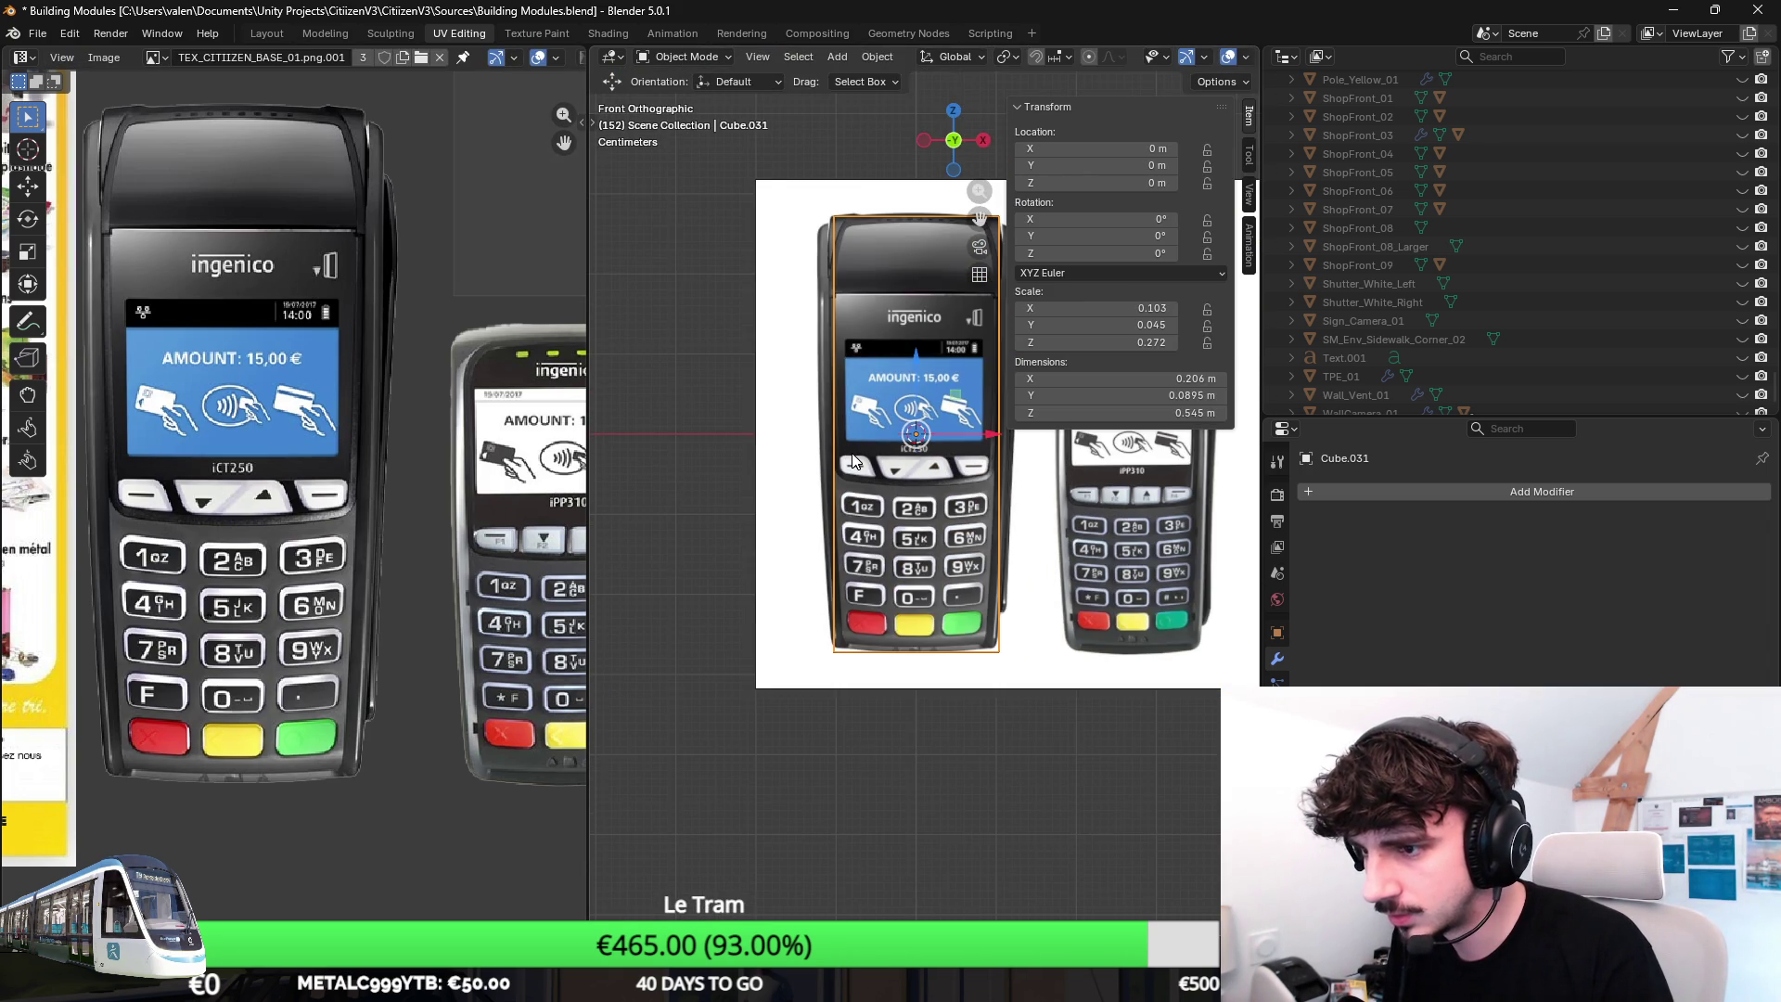
{"action": "scroll", "coordinate": [854, 463], "scroll_direction": "up", "scroll_amount": 2}
{"action": "key", "text": "Tab"}
{"action": "middle_click_drag", "start_coordinate": [865, 409], "coordinate": [886, 413]}
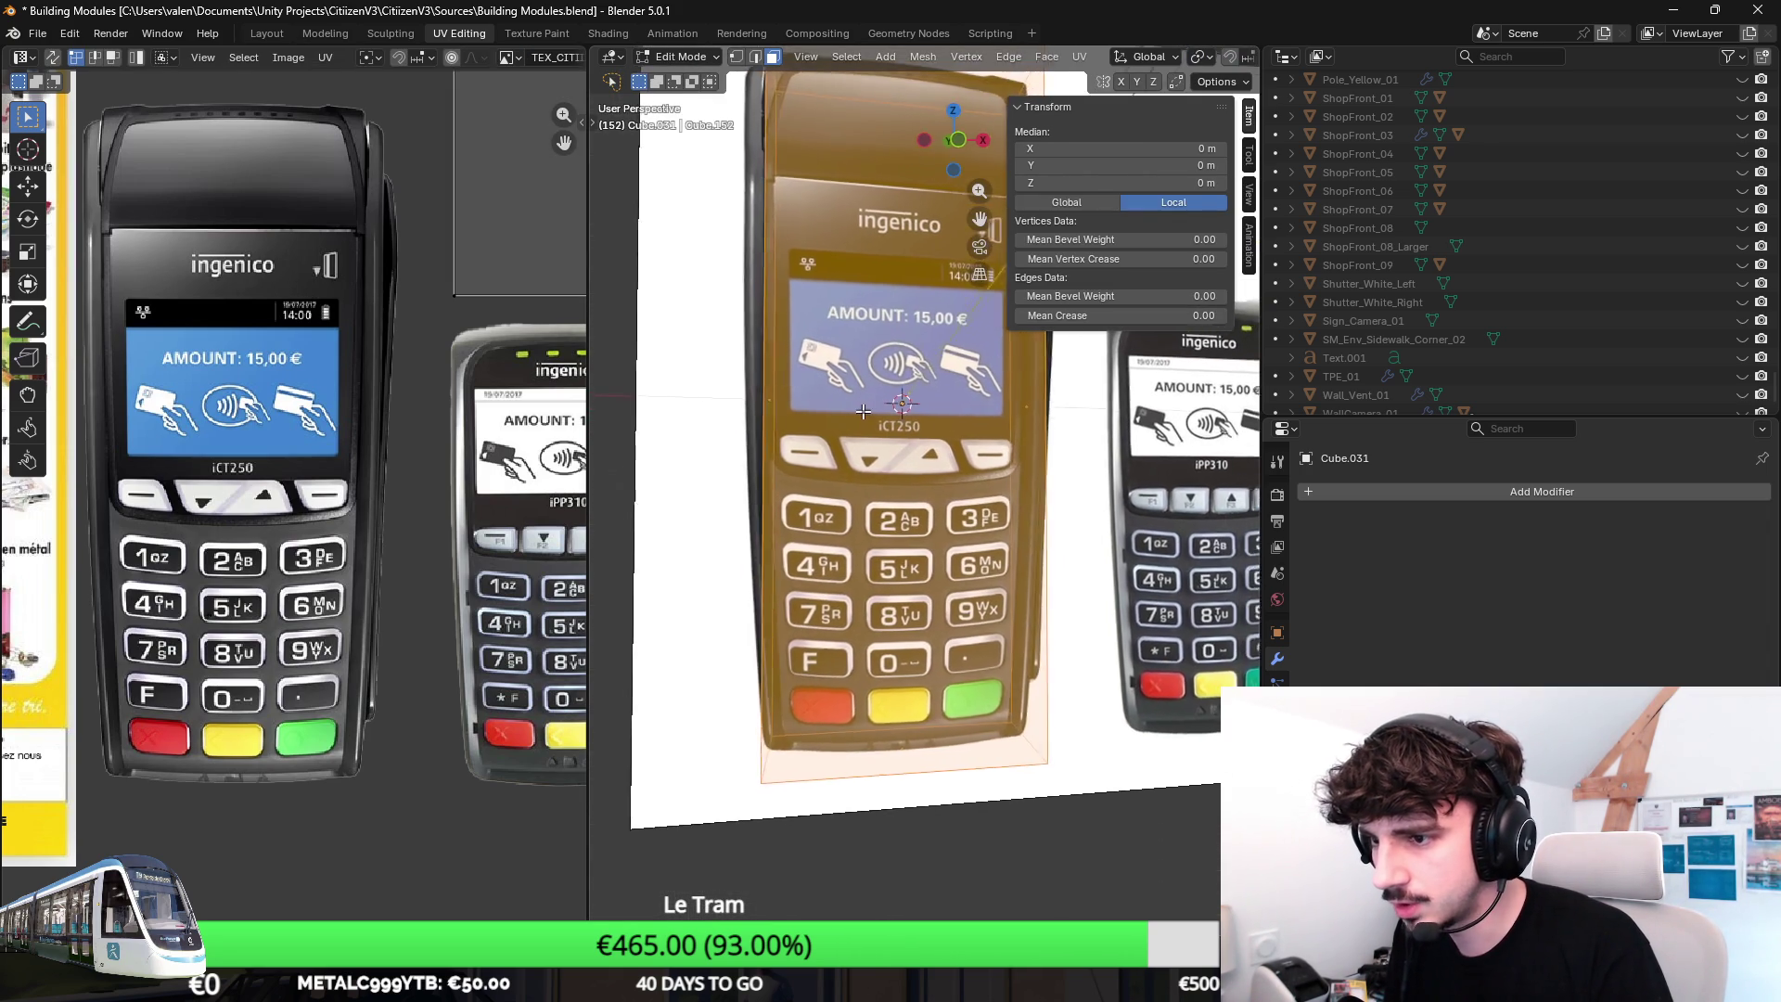
{"action": "left_click", "coordinate": [755, 392]}
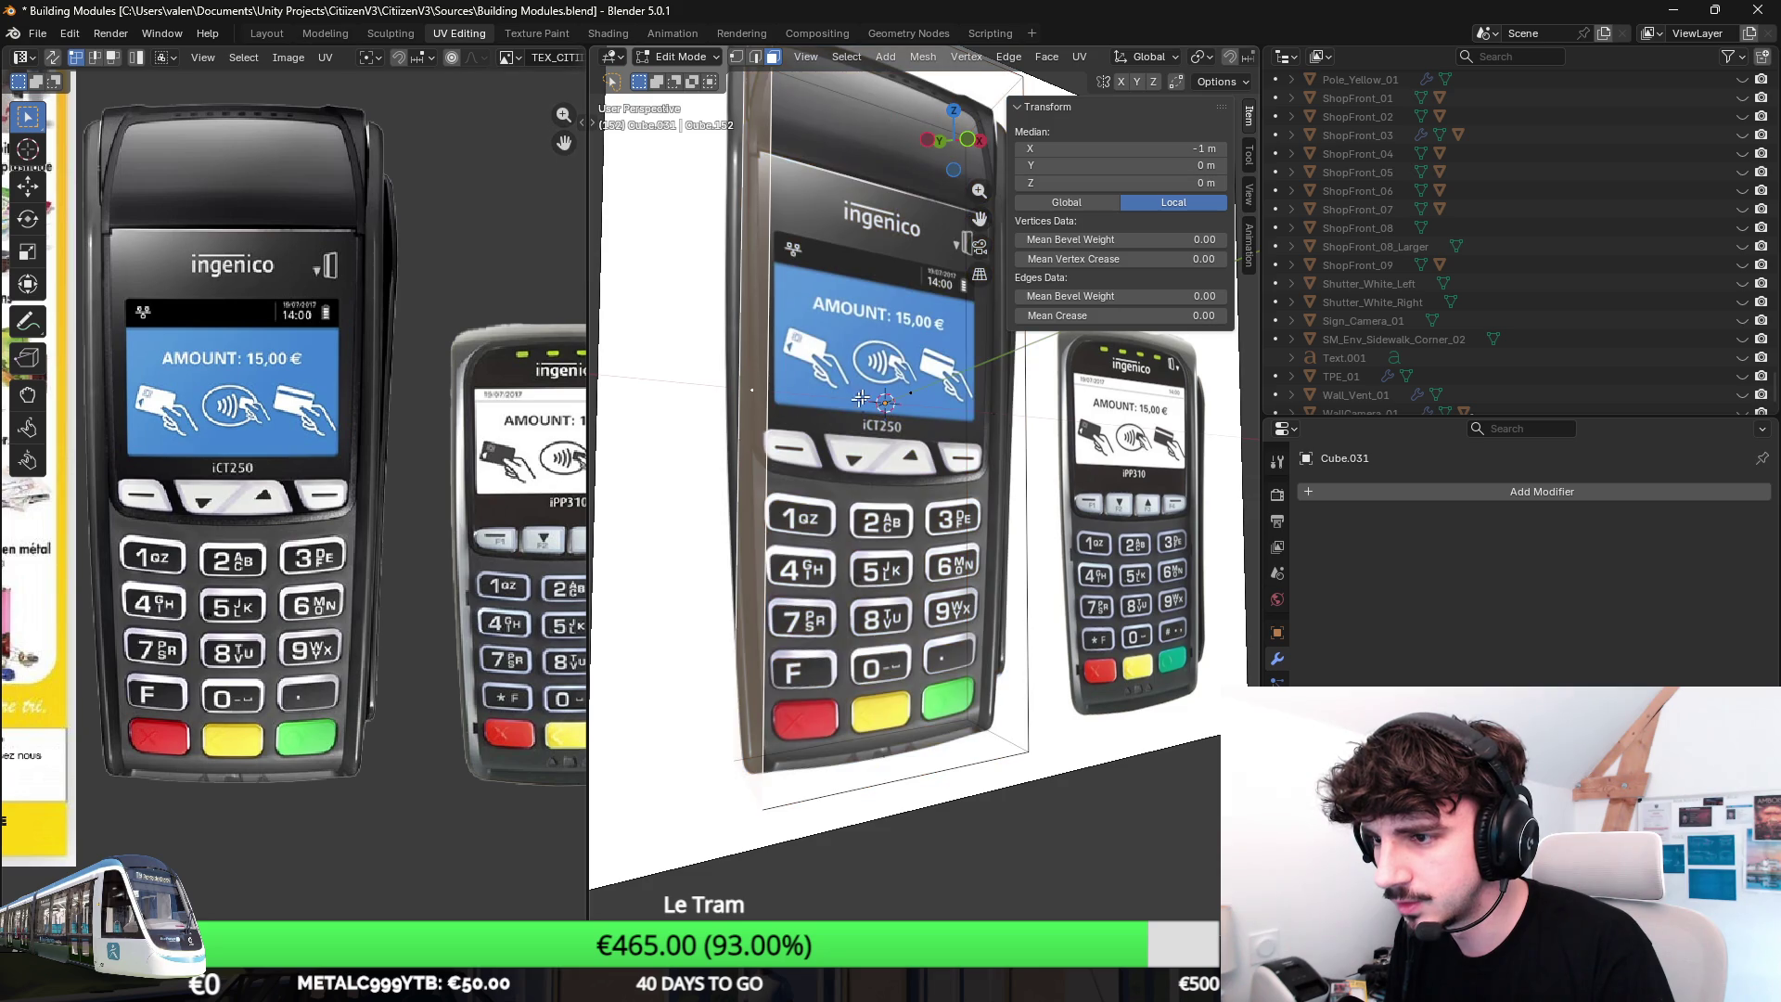
{"action": "key", "text": "KP_1"}
{"action": "scroll", "coordinate": [904, 417], "scroll_direction": "down", "scroll_amount": 1}
{"action": "scroll", "coordinate": [904, 417], "scroll_direction": "down", "scroll_amount": 1}
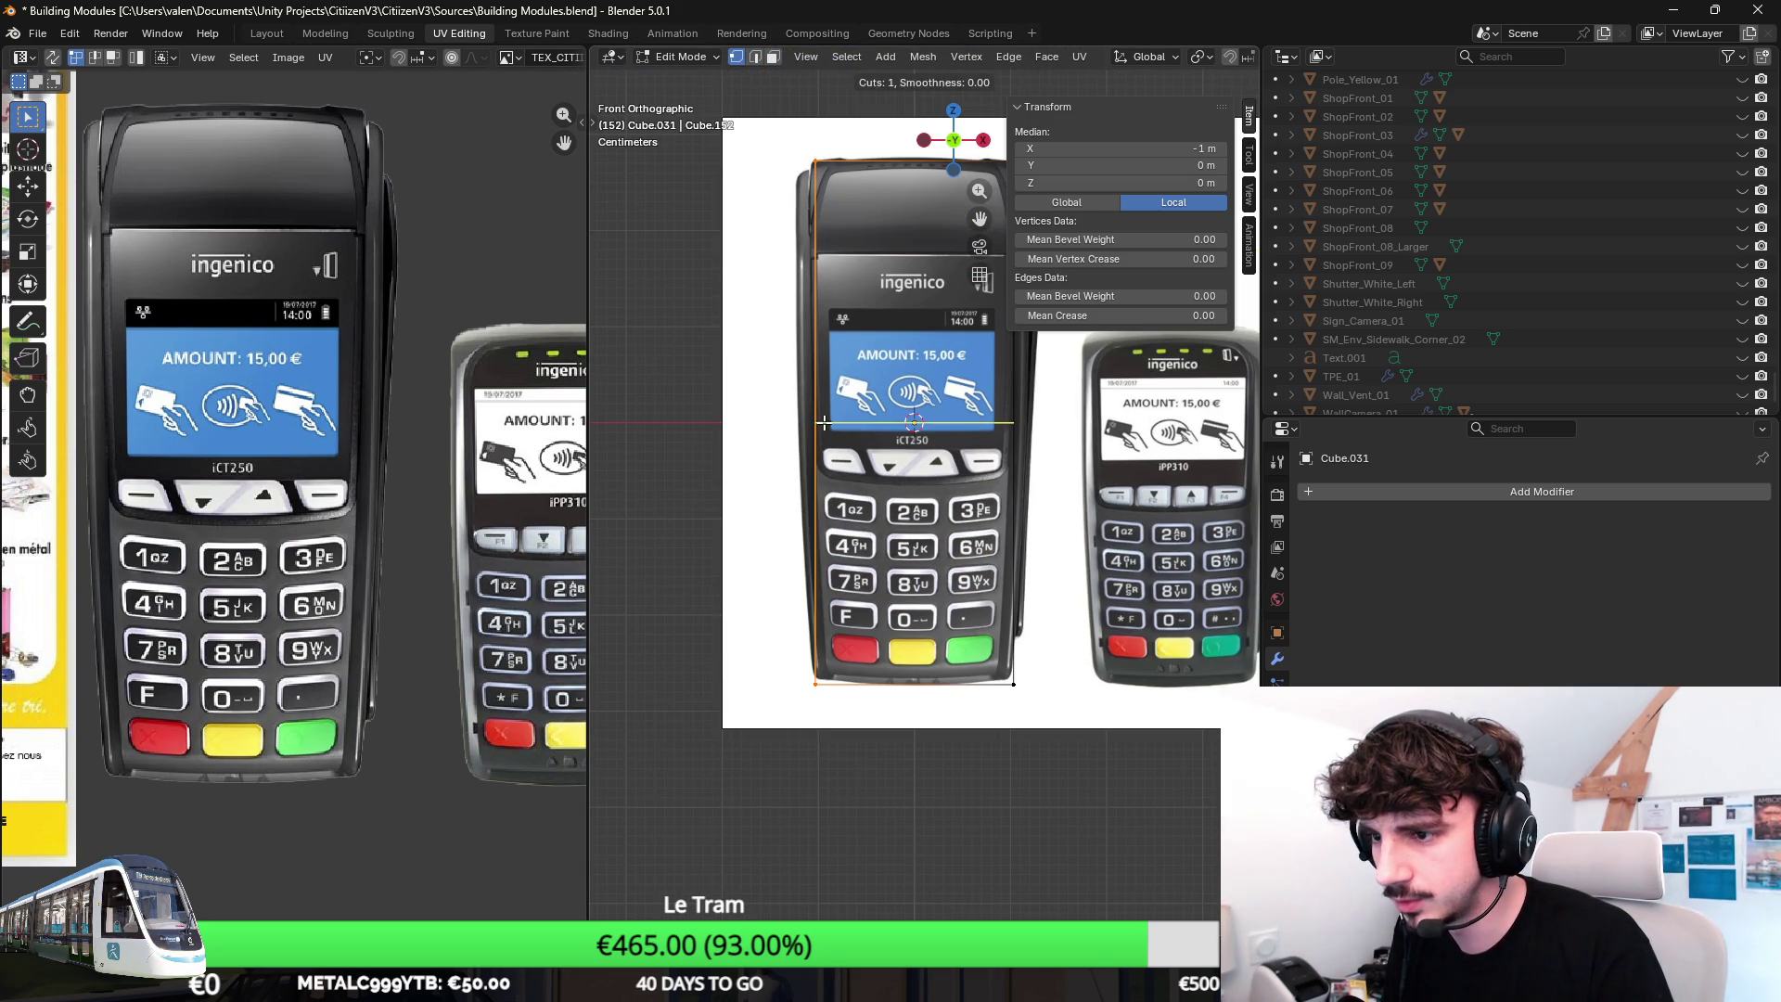
Add a horizontal loop cut across the upper part, level with the ingenico logo, cancelling a width tweak.
{"action": "key", "text": "ctrl+r"}
{"action": "left_click", "coordinate": [912, 417]}
{"action": "key", "text": "s"}
{"action": "key", "text": "x"}
{"action": "key", "text": "Escape"}
{"action": "middle_click_drag", "start_coordinate": [911, 417], "coordinate": [820, 415], "text": "shift"}
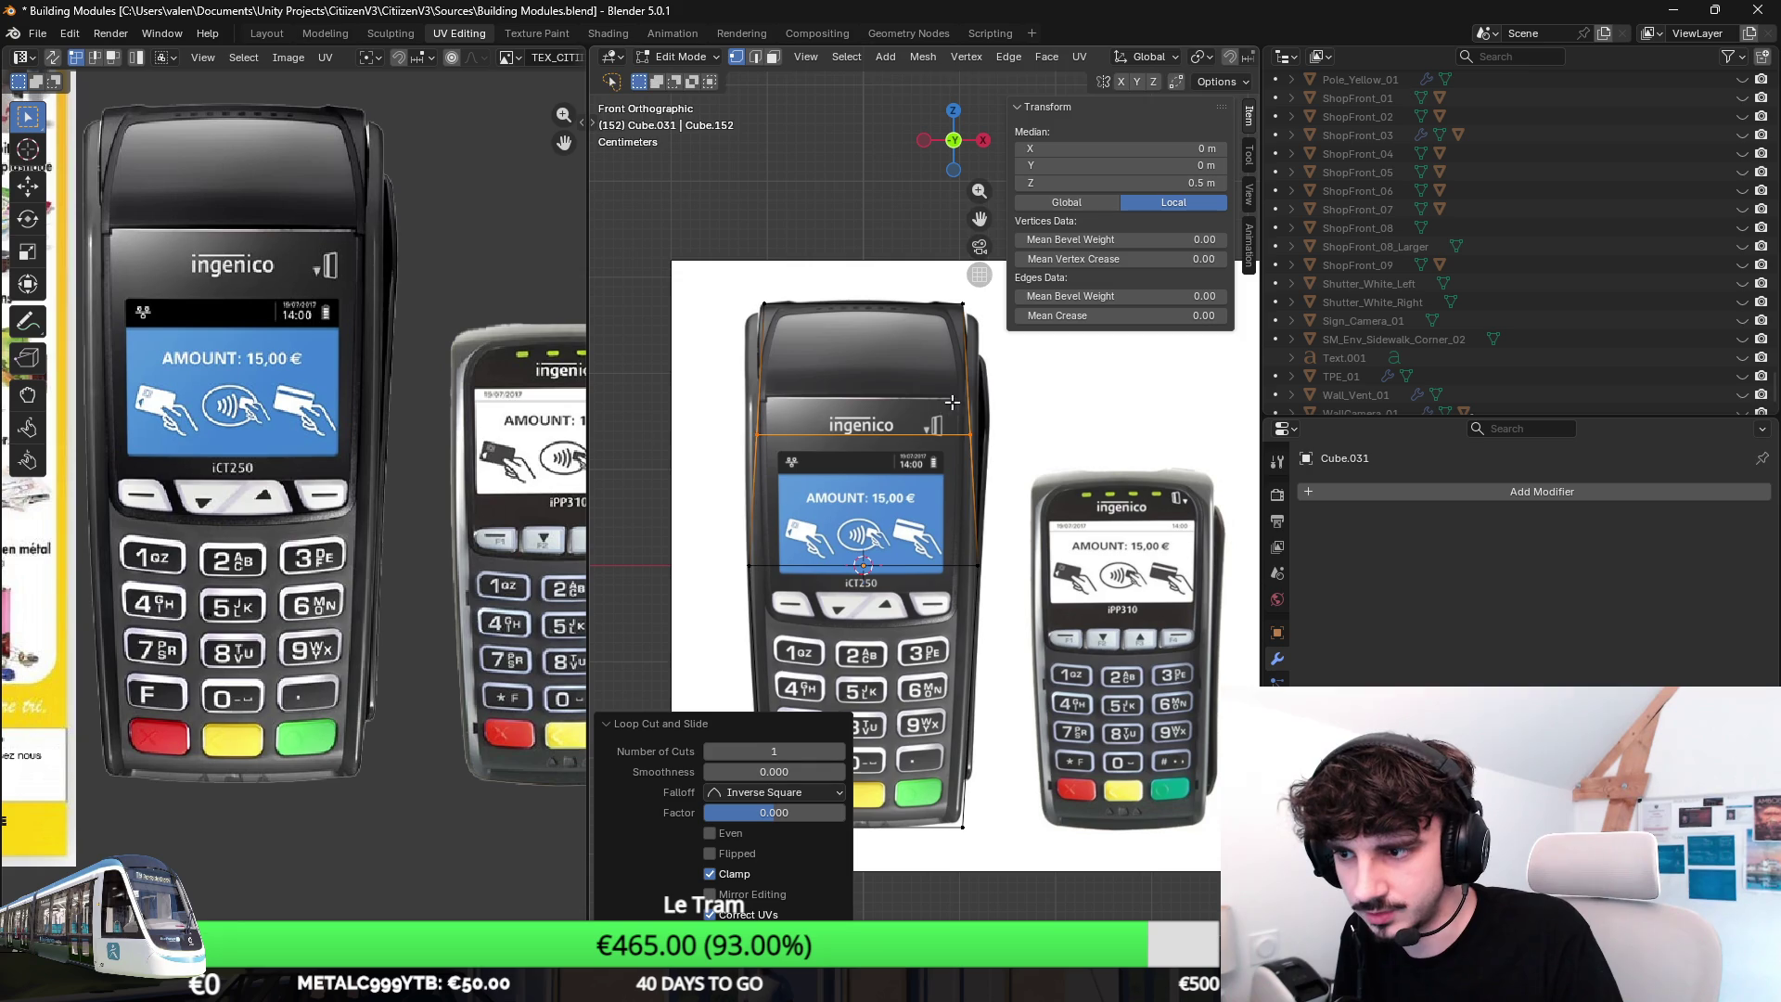
Widen the mid loop 1.154× along X, then add a loop near the top, raise it and widen it.
{"action": "key", "text": "s"}
{"action": "key", "text": "x"}
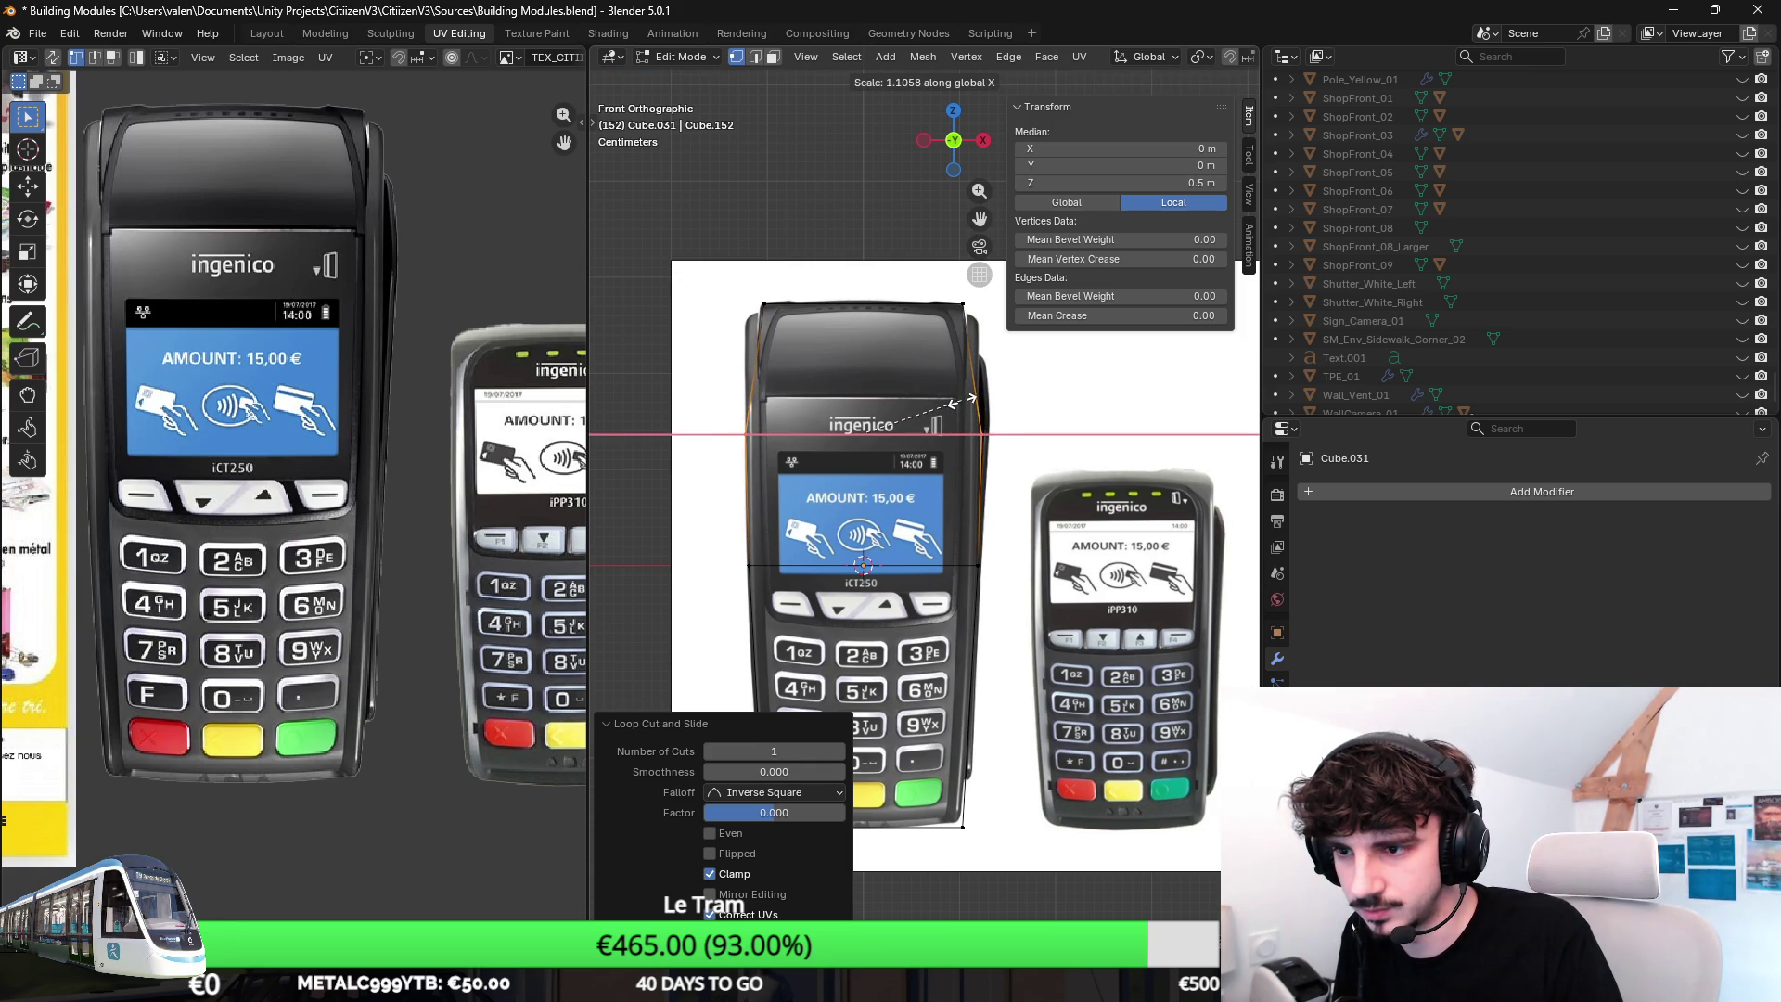
{"action": "left_click", "coordinate": [963, 400]}
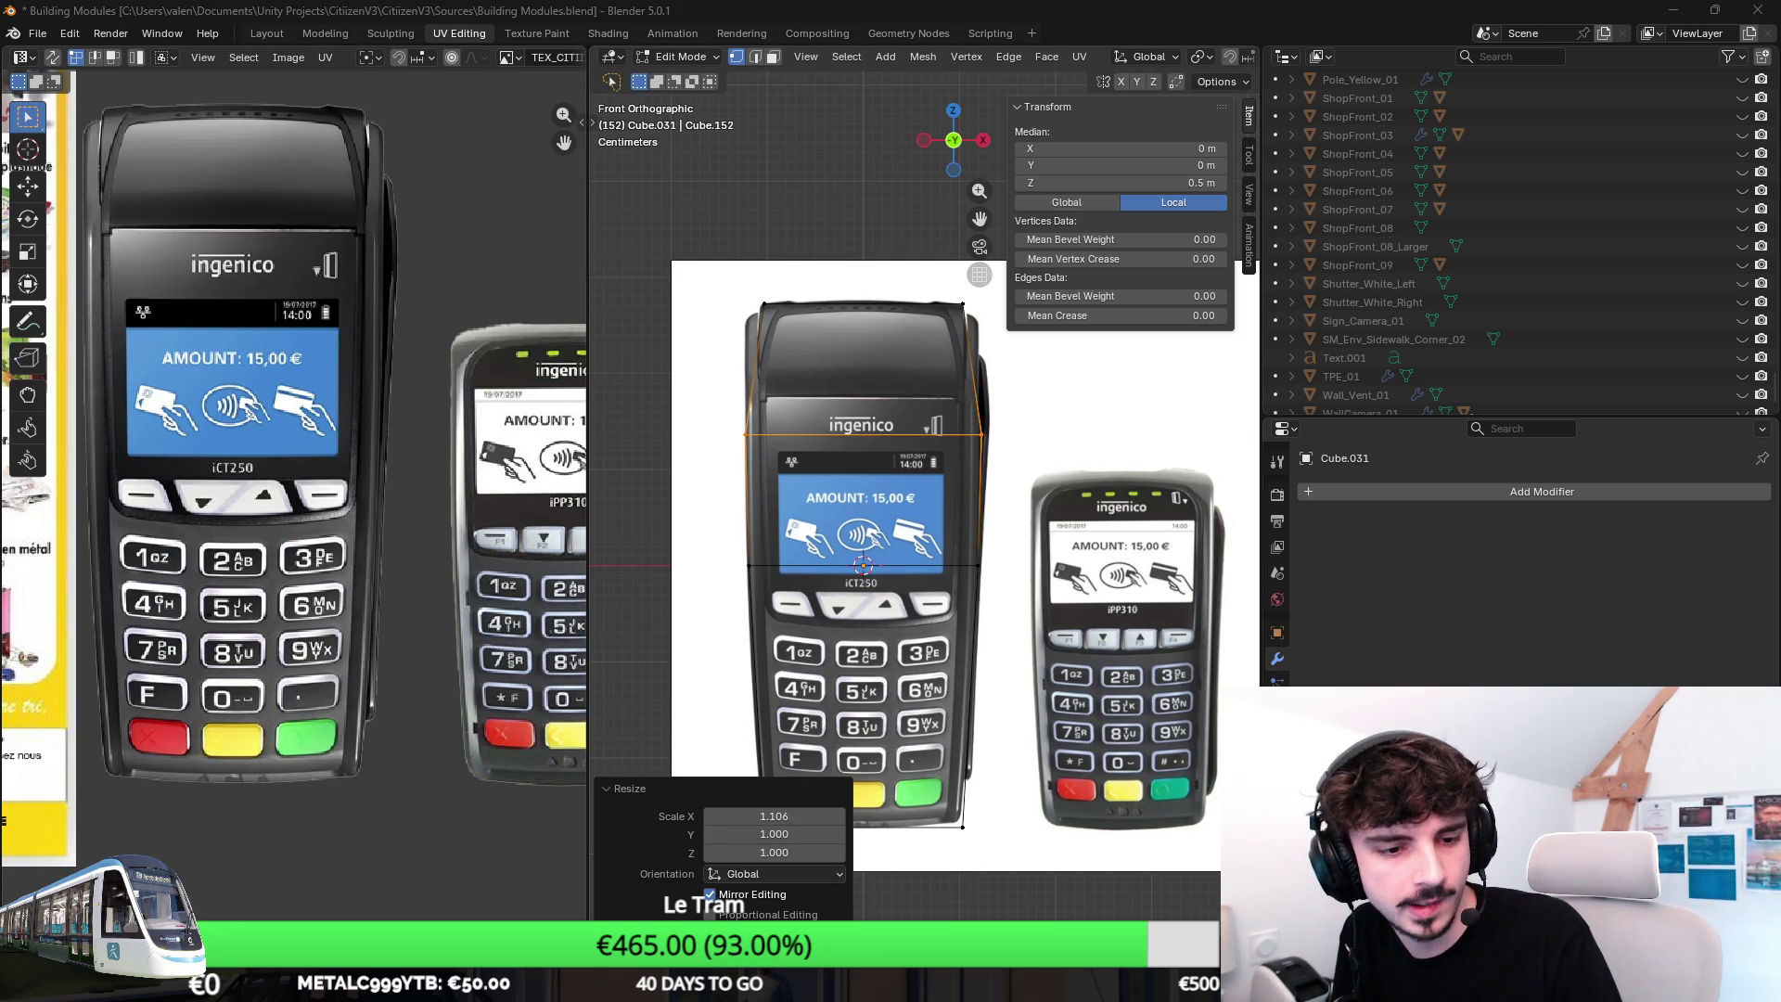
{"action": "scroll", "coordinate": [1023, 418], "scroll_direction": "up", "scroll_amount": 2}
{"action": "scroll", "coordinate": [838, 398], "scroll_direction": "up", "scroll_amount": 1}
{"action": "scroll", "coordinate": [779, 376], "scroll_direction": "up", "scroll_amount": 1}
{"action": "scroll", "coordinate": [728, 364], "scroll_direction": "up", "scroll_amount": 1}
{"action": "key", "text": "ctrl+r"}
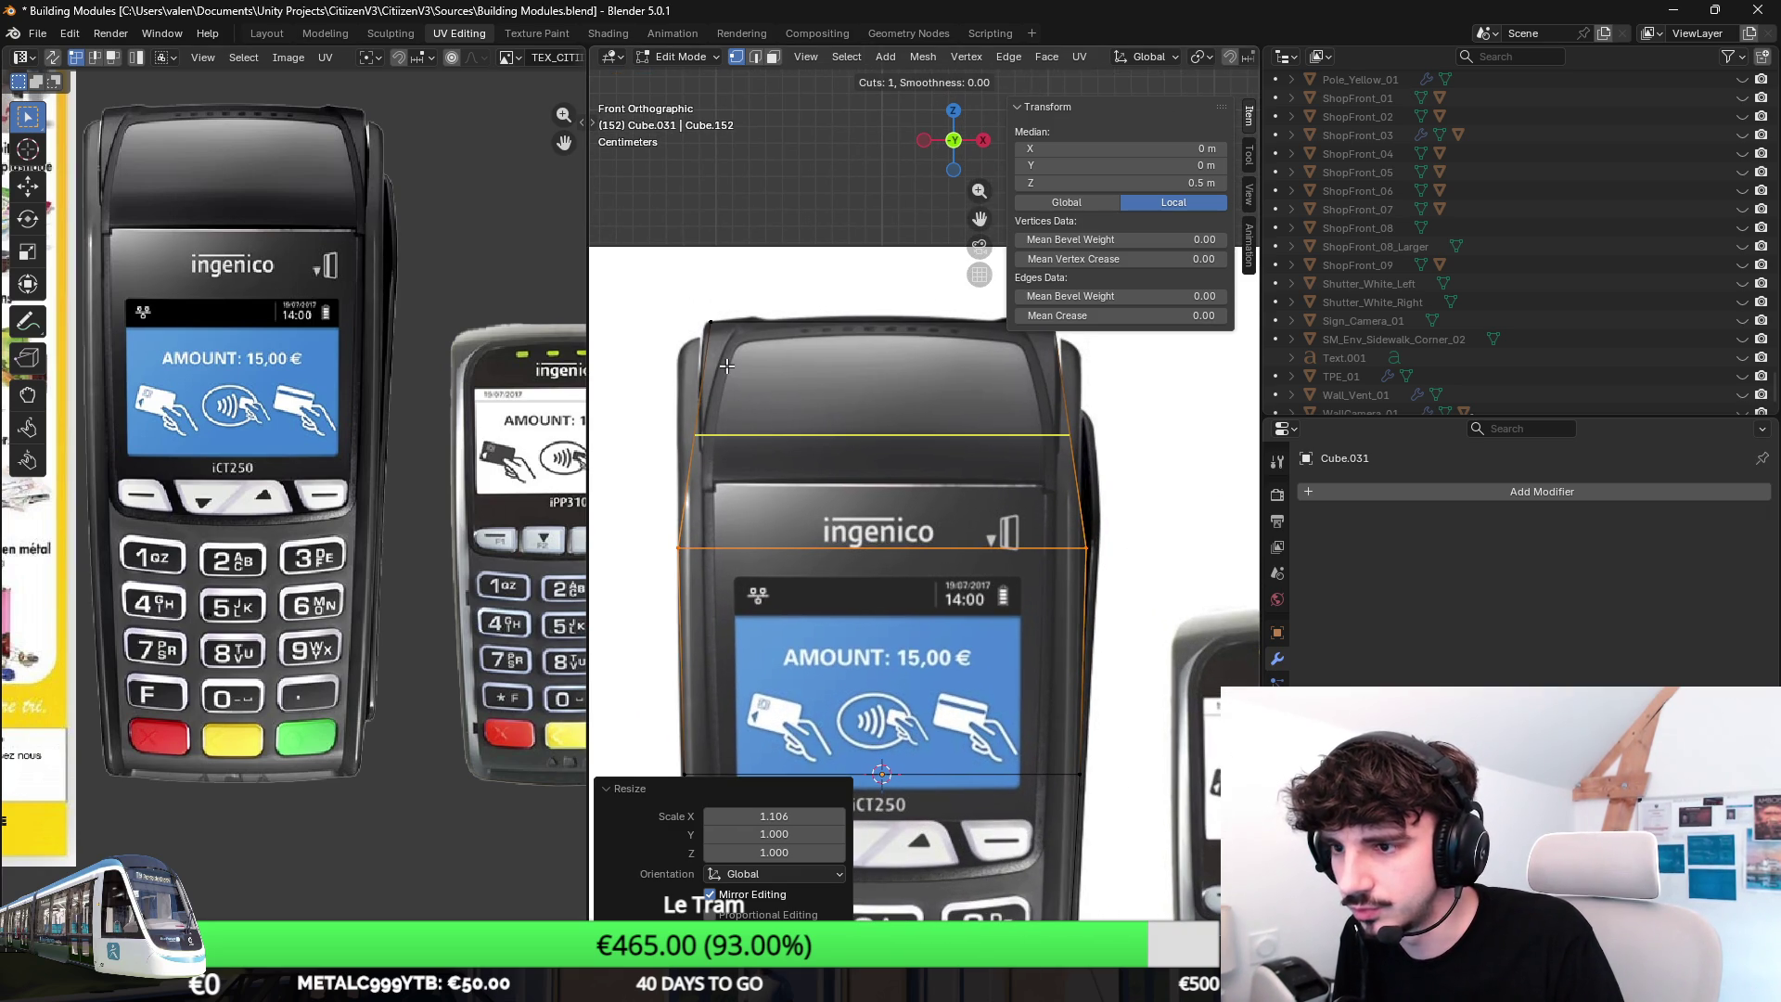
{"action": "left_click", "coordinate": [727, 364]}
{"action": "key", "text": "g"}
{"action": "left_click", "coordinate": [930, 373]}
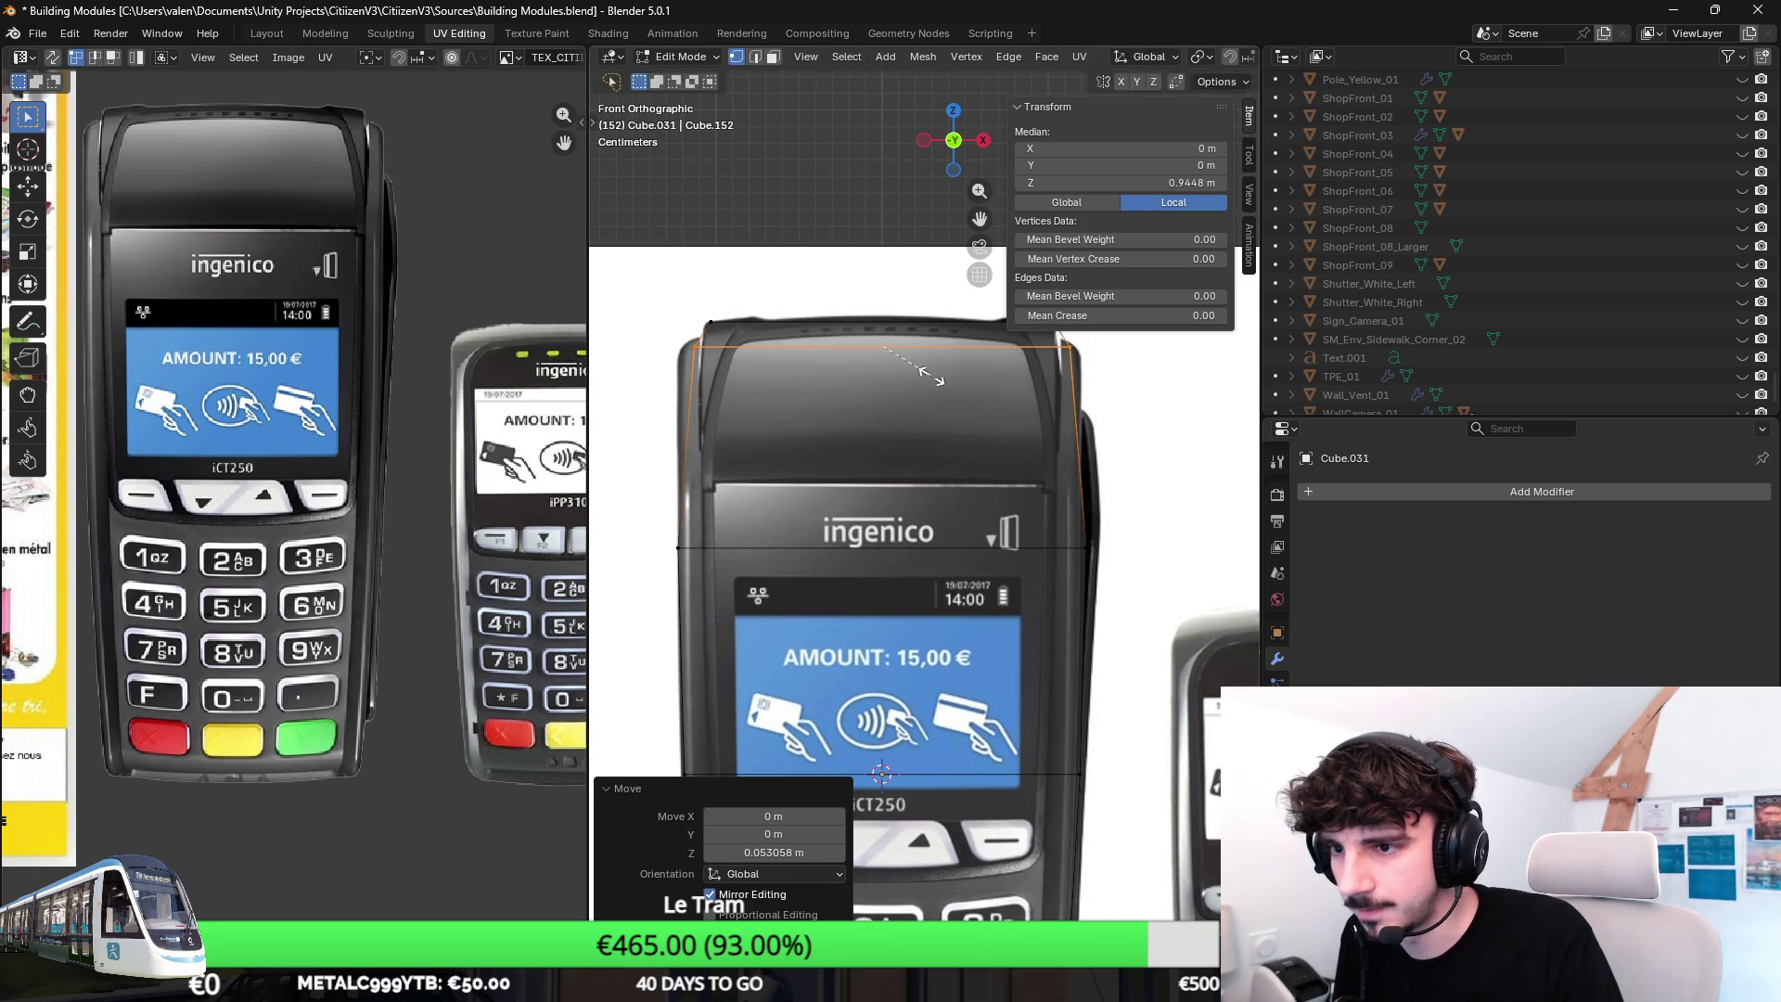
{"action": "key", "text": "x"}
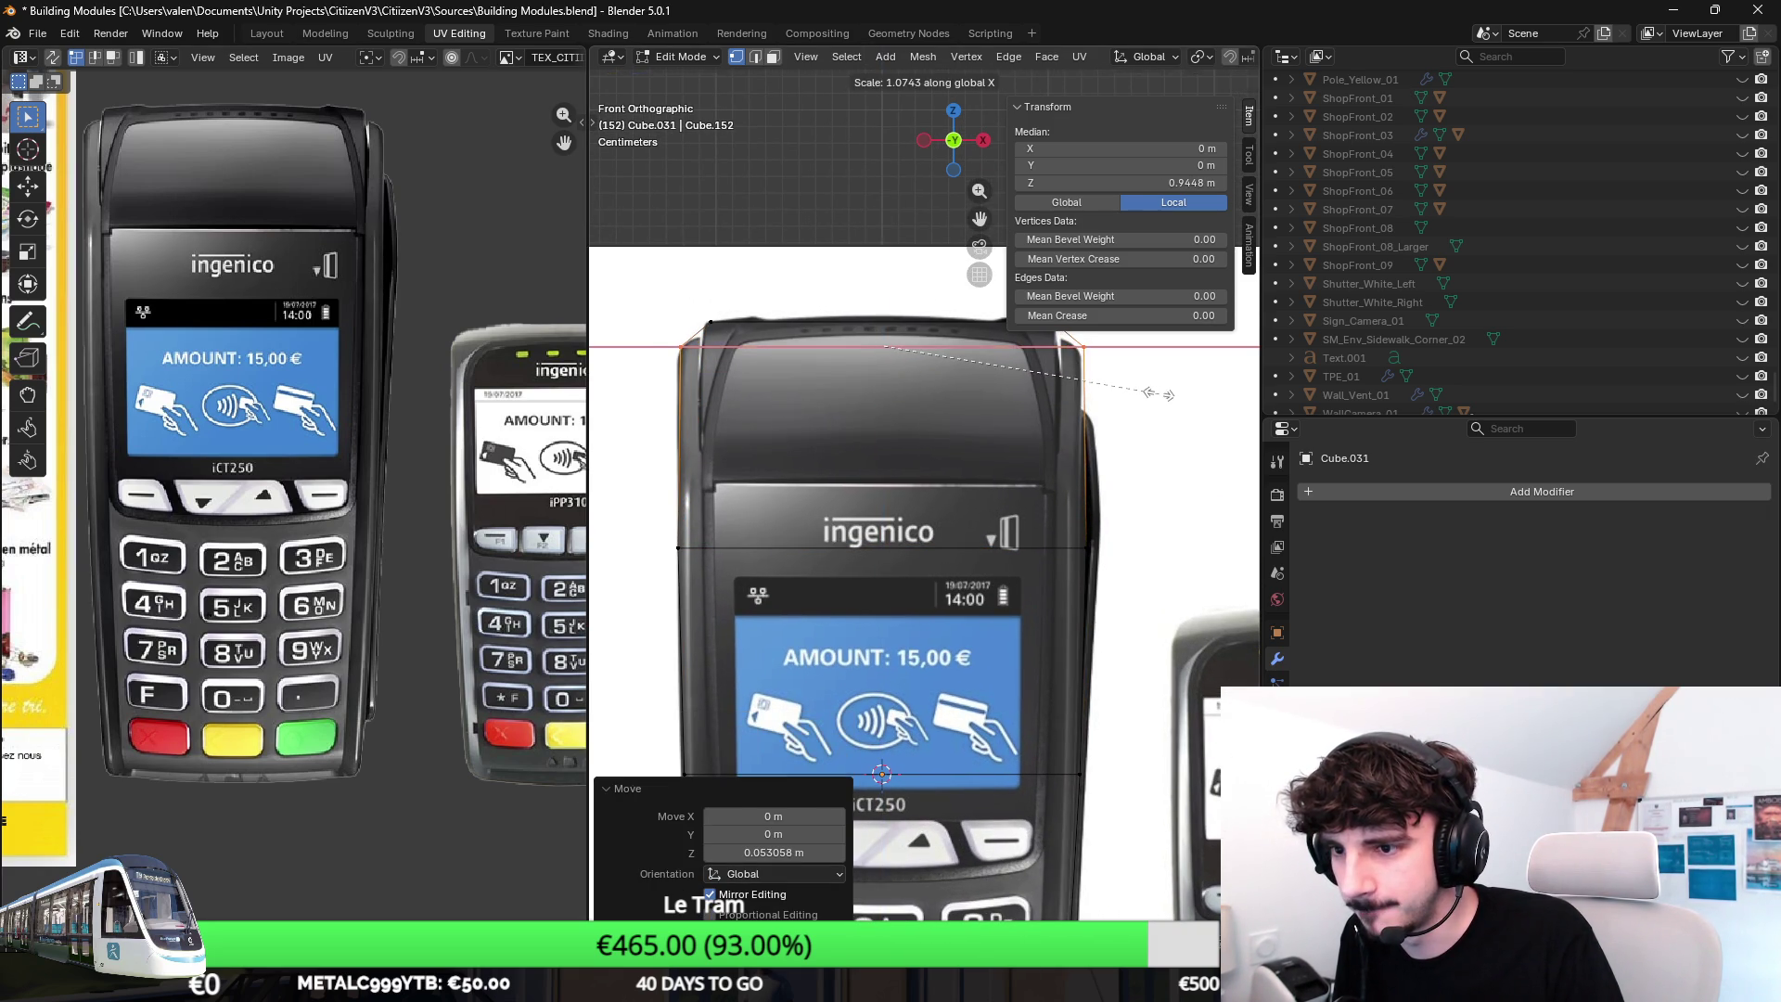
{"action": "left_click", "coordinate": [1148, 392]}
Select the block's bottom edge and move it vertically to match the reference outline.
{"action": "middle_click_drag", "start_coordinate": [907, 570], "coordinate": [907, 401], "text": "shift"}
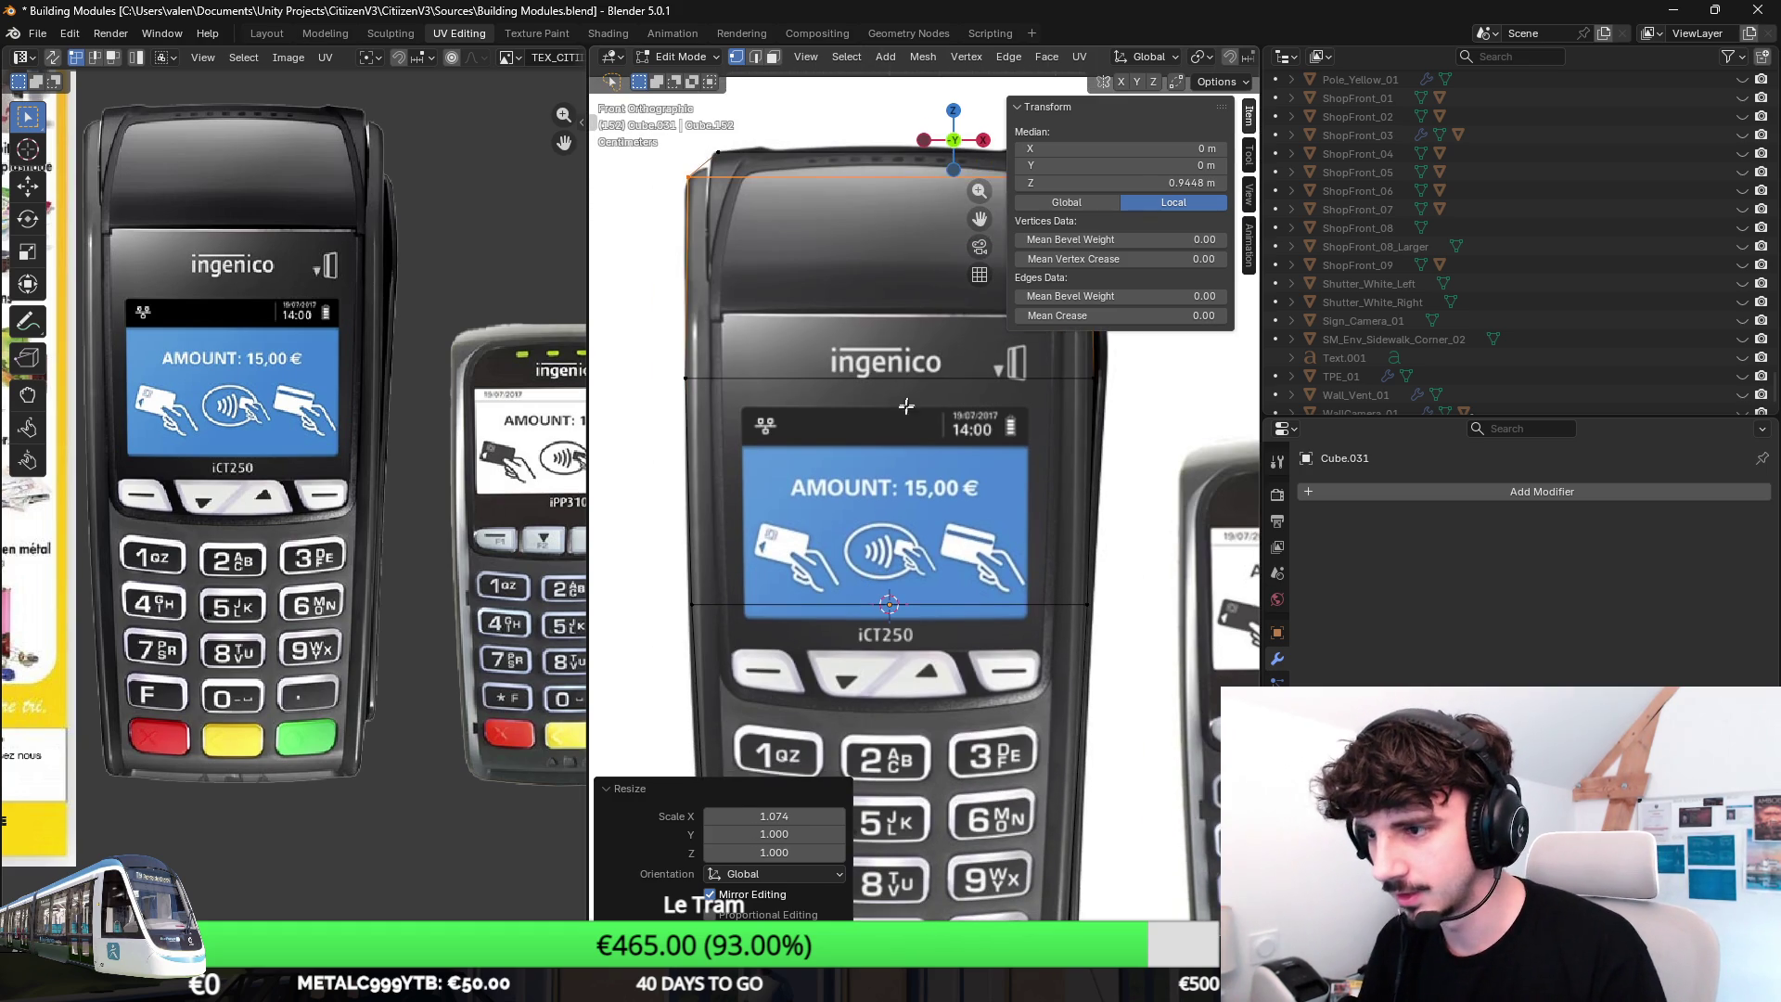
{"action": "left_click", "coordinate": [907, 401]}
{"action": "left_click", "coordinate": [1086, 395]}
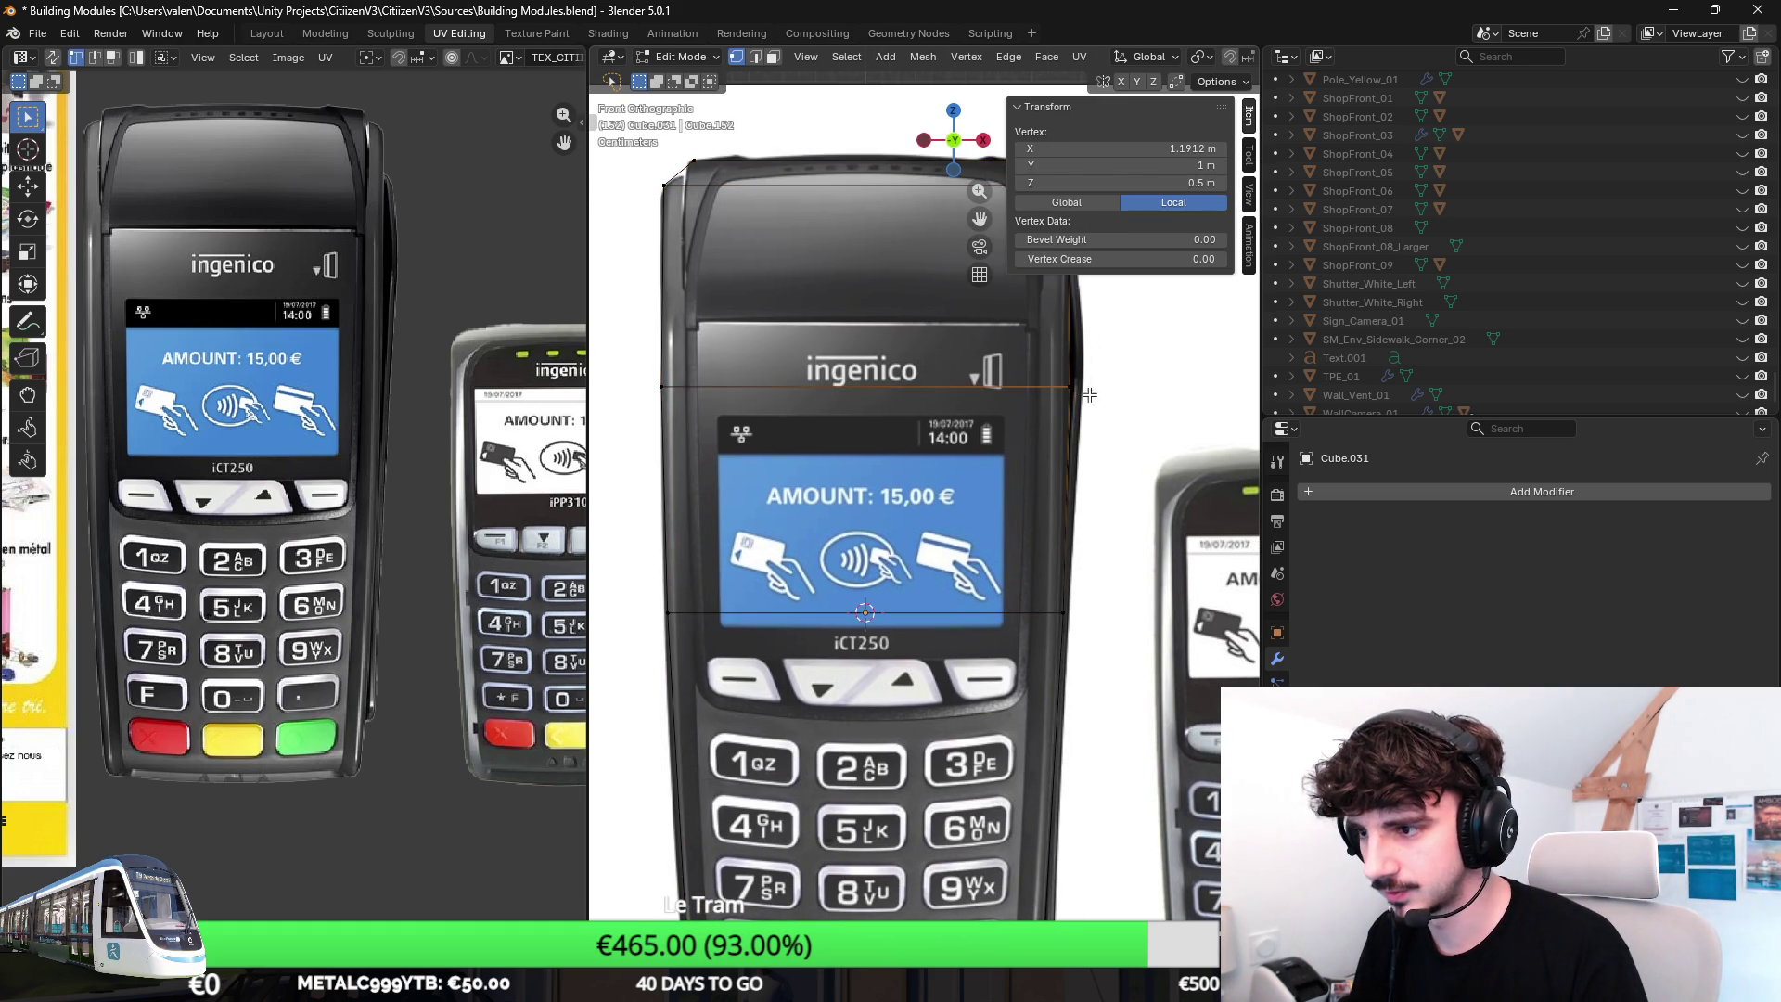
{"action": "scroll", "coordinate": [1061, 459], "scroll_direction": "down", "scroll_amount": 2}
{"action": "middle_click_drag", "start_coordinate": [1037, 724], "coordinate": [1036, 640], "text": "shift"}
{"action": "left_click", "coordinate": [1015, 807]}
{"action": "left_click_drag", "start_coordinate": [875, 821], "coordinate": [1176, 807]}
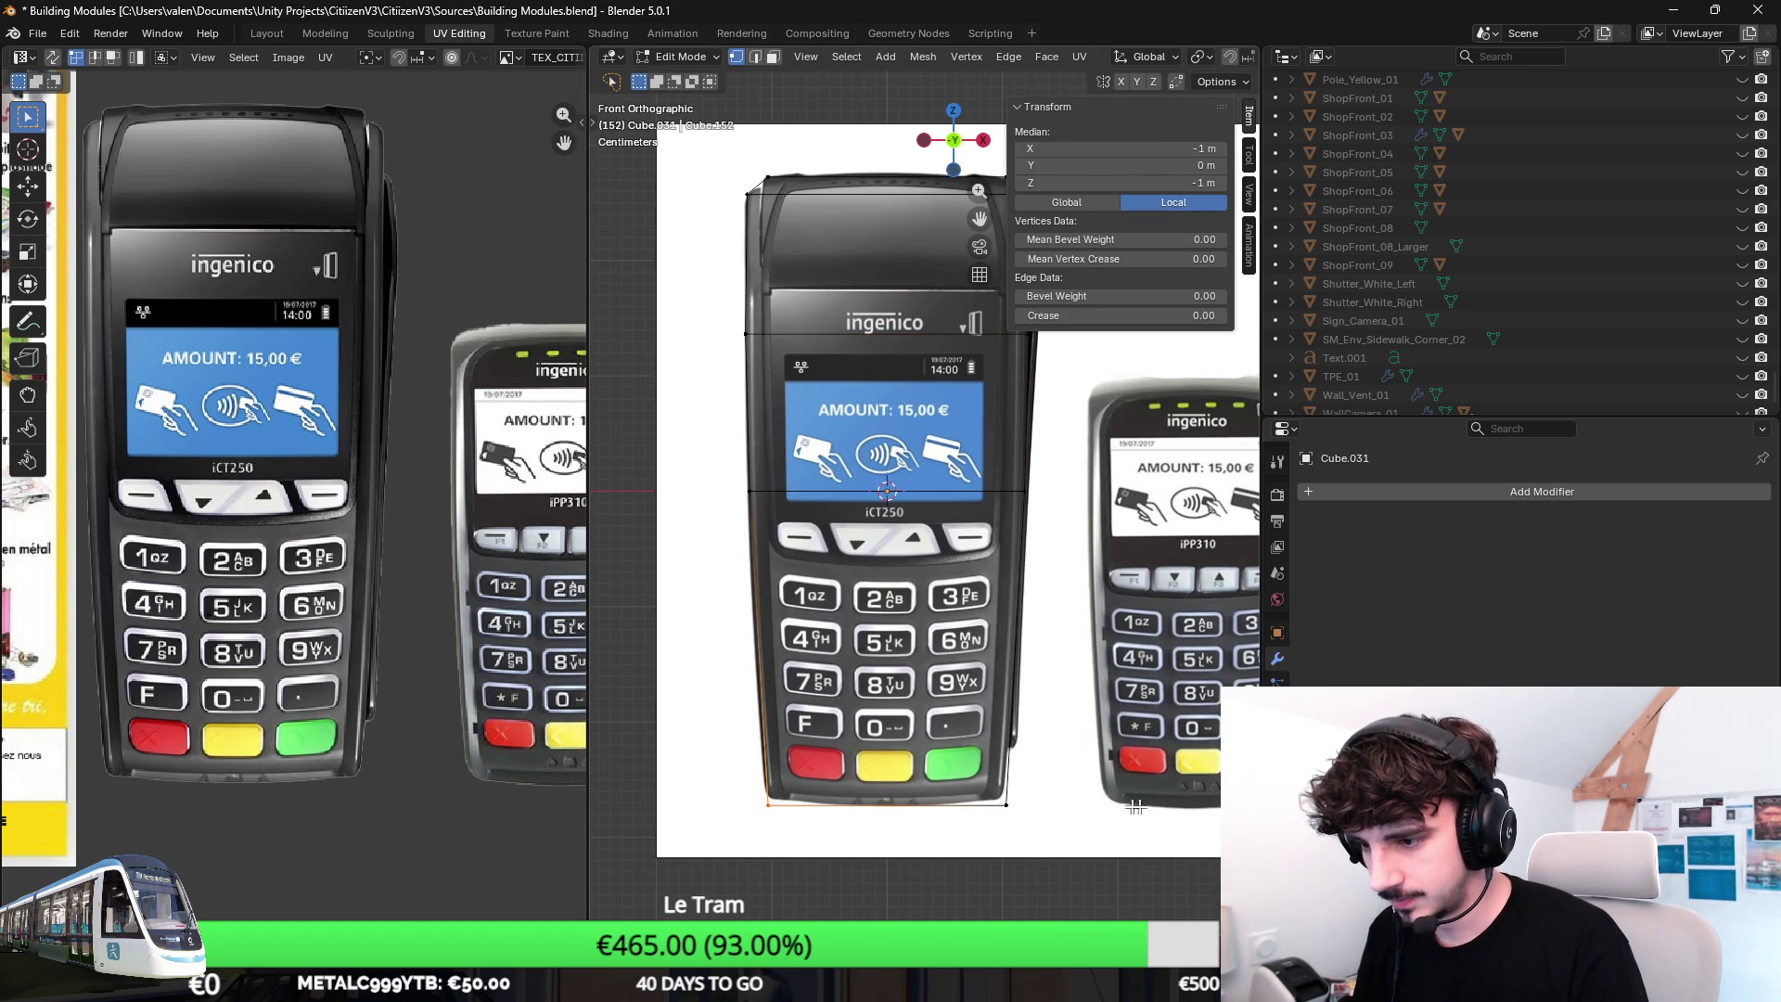
{"action": "left_click", "coordinate": [733, 420]}
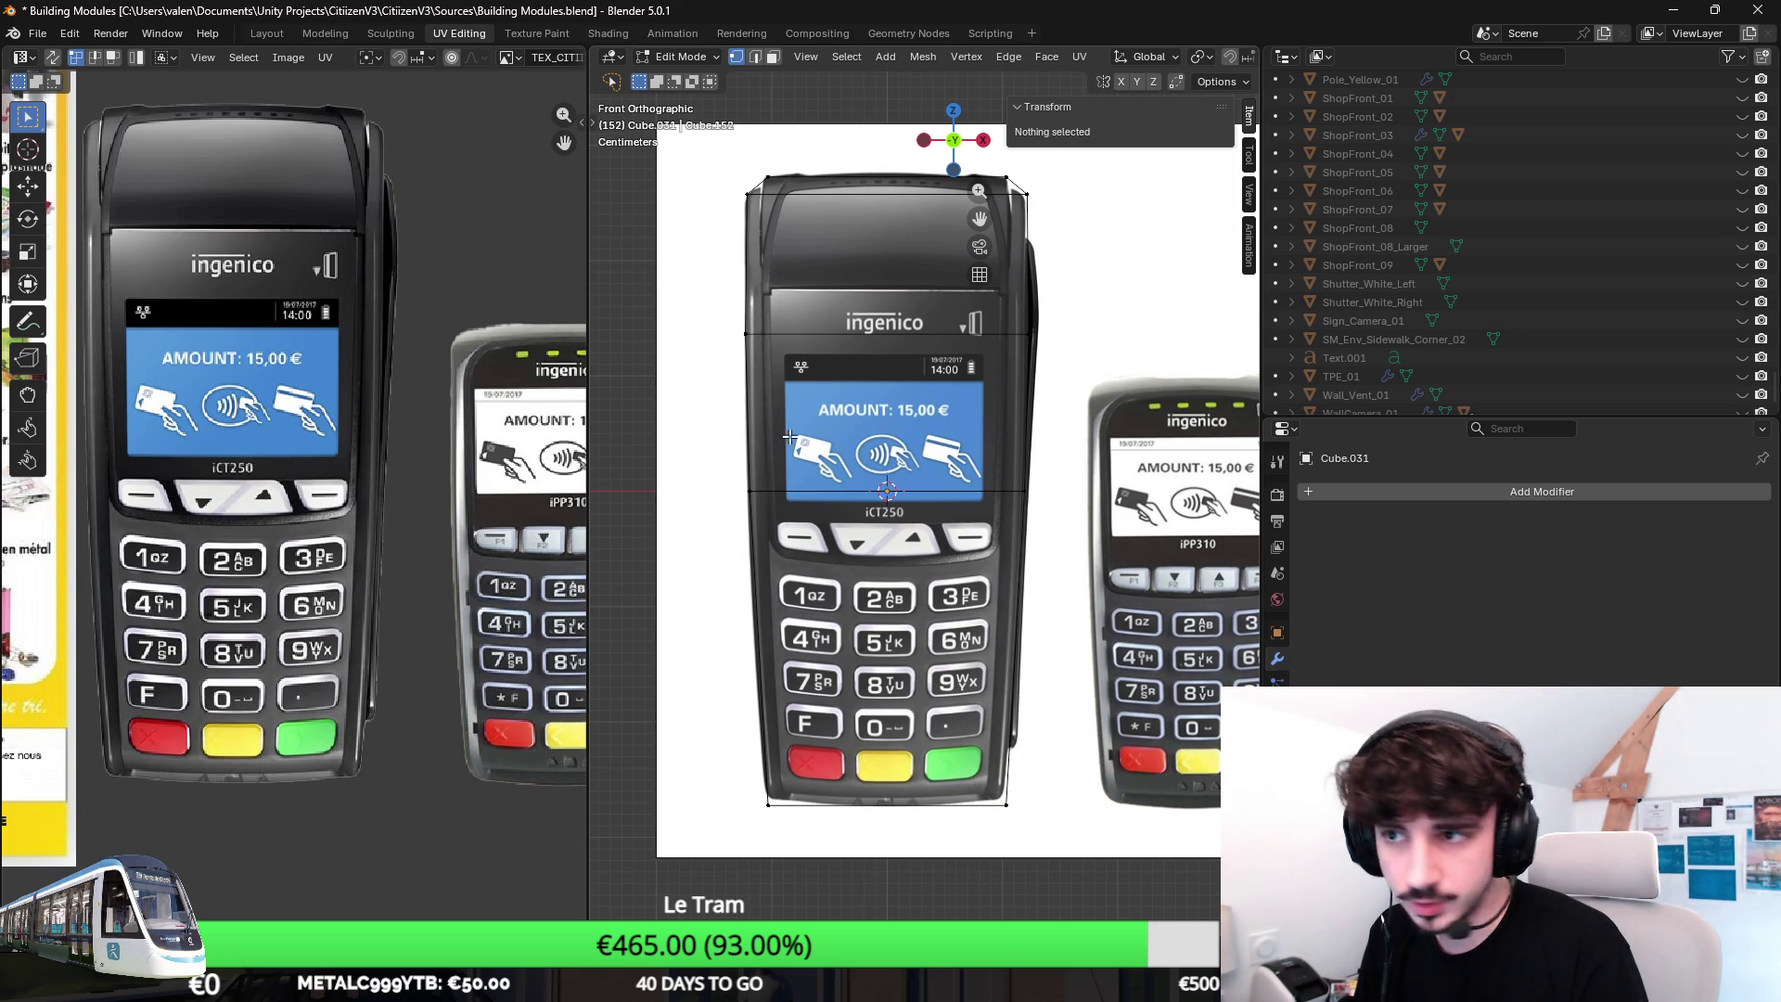
{"action": "left_click_drag", "start_coordinate": [688, 855], "coordinate": [1063, 747]}
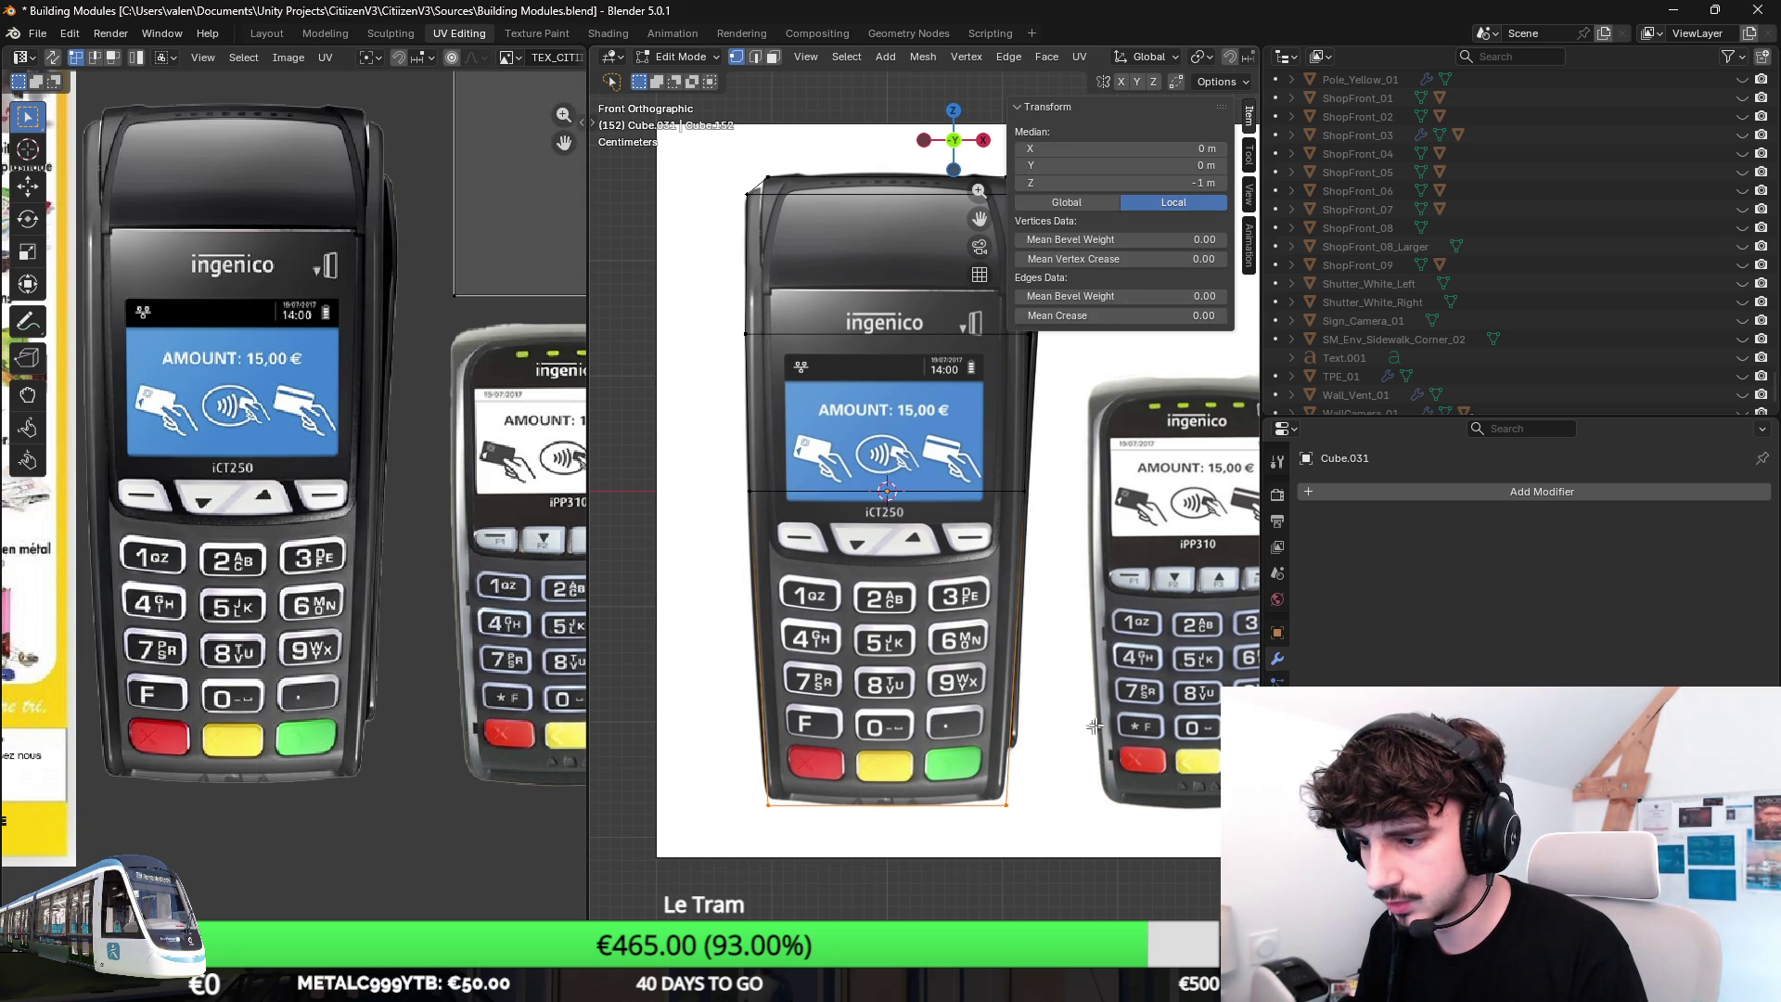
{"action": "key", "text": "g"}
{"action": "key", "text": "z"}
{"action": "left_click", "coordinate": [1080, 712]}
Add a vertical loop cut down the centre of the block.
{"action": "key", "text": "ctrl+r"}
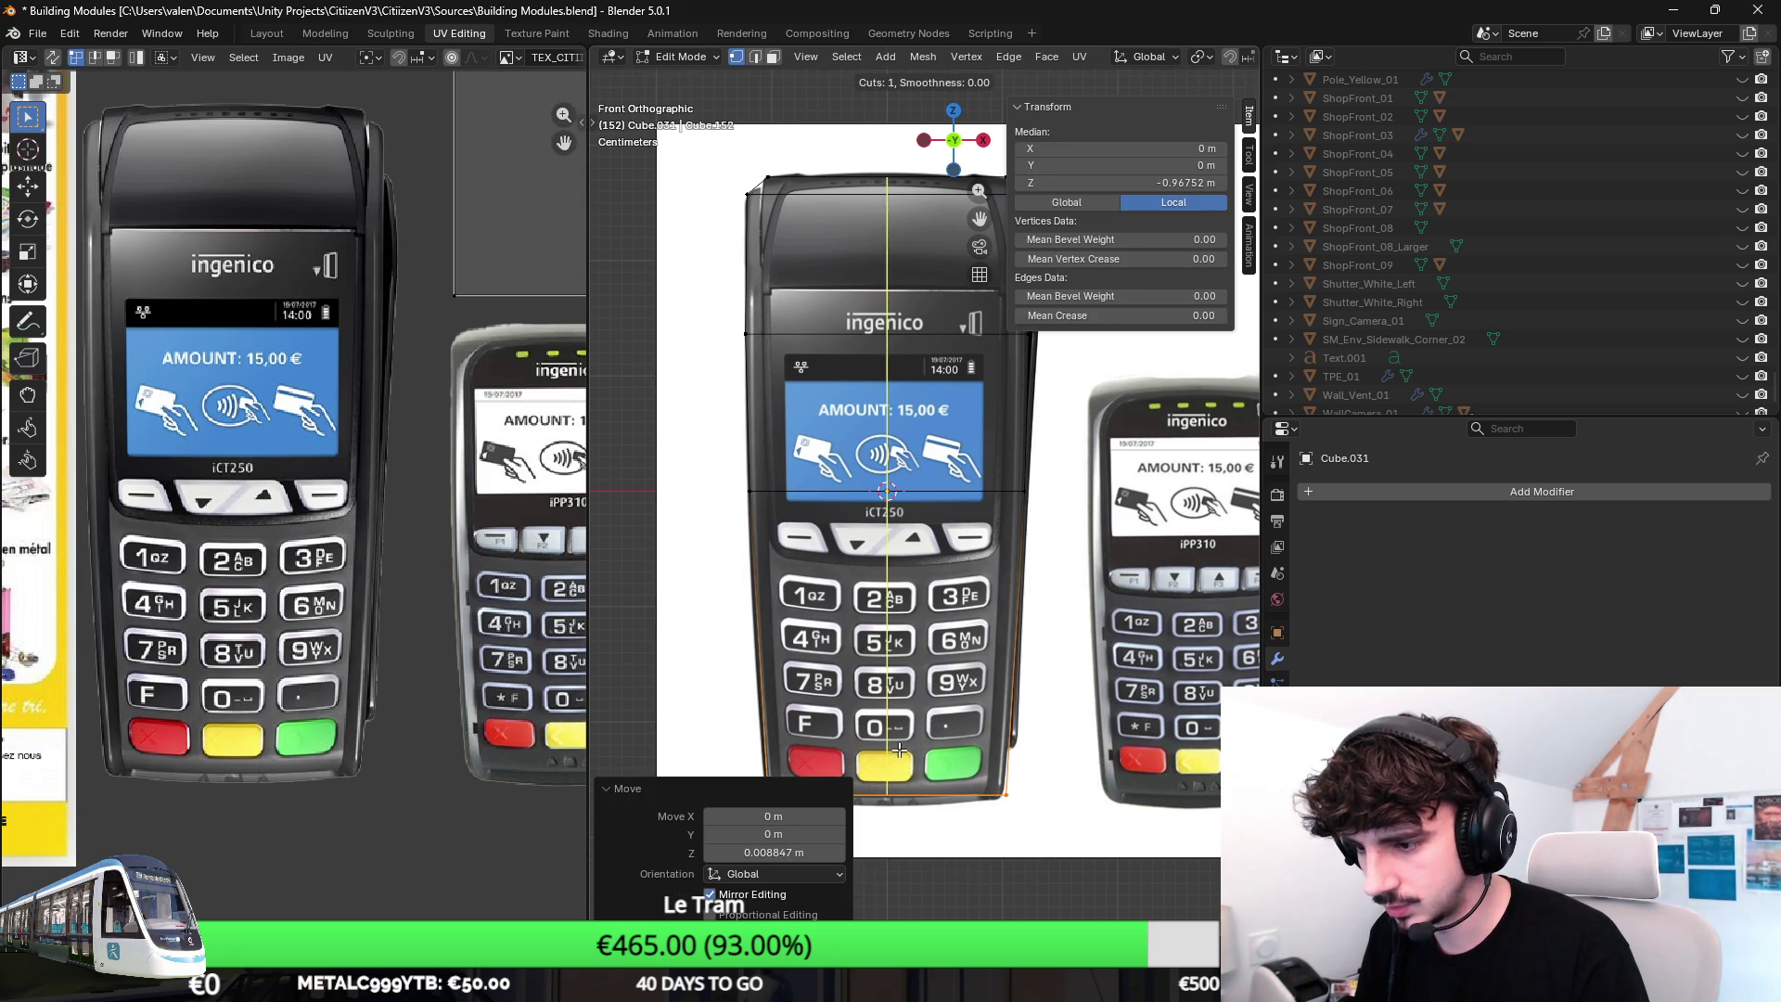
{"action": "left_click", "coordinate": [909, 663]}
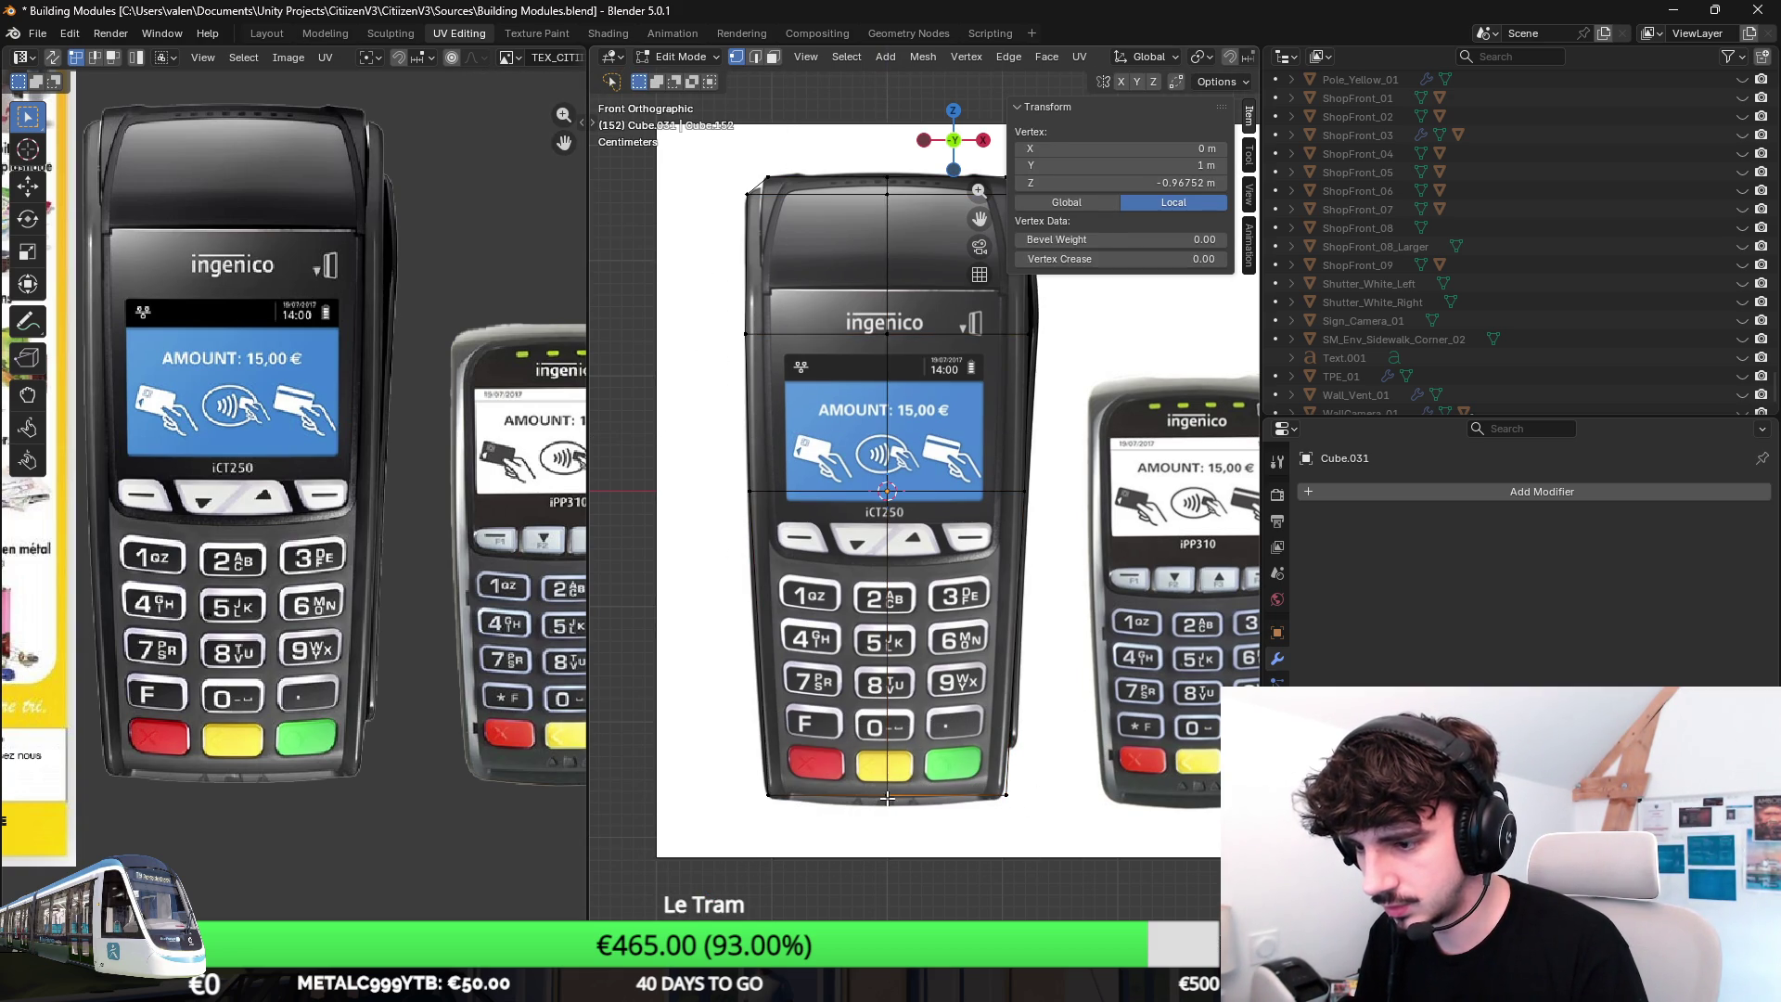
{"action": "left_click", "coordinate": [983, 653]}
{"action": "middle_click_drag", "start_coordinate": [982, 653], "coordinate": [974, 603], "text": "shift"}
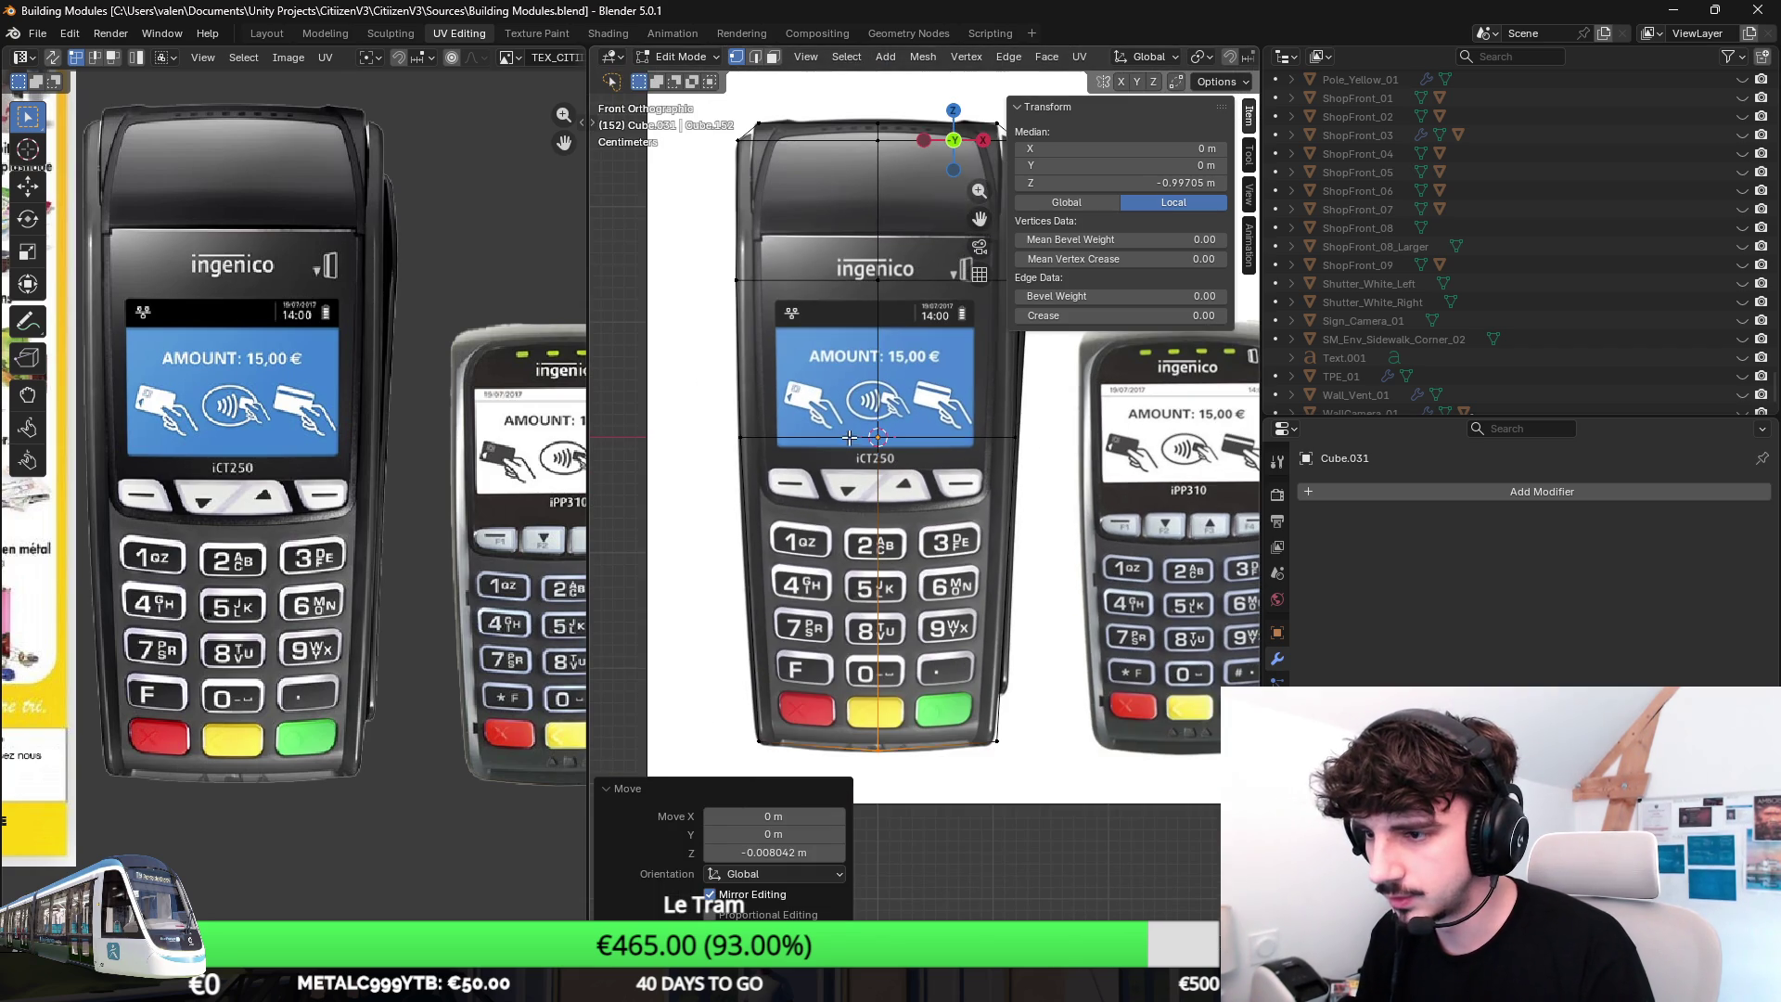
{"action": "left_click", "coordinate": [788, 434]}
{"action": "mouse_move", "coordinate": [824, 463]}
{"action": "middle_mouse_down"}
{"action": "mouse_move", "coordinate": [951, 536]}
{"action": "mouse_move", "coordinate": [892, 429]}
{"action": "mouse_move", "coordinate": [766, 515]}
{"action": "middle_mouse_up"}
With X-ray on and edge select active, brush-select the middle band of edges in front view.
{"action": "key", "text": "alt+z"}
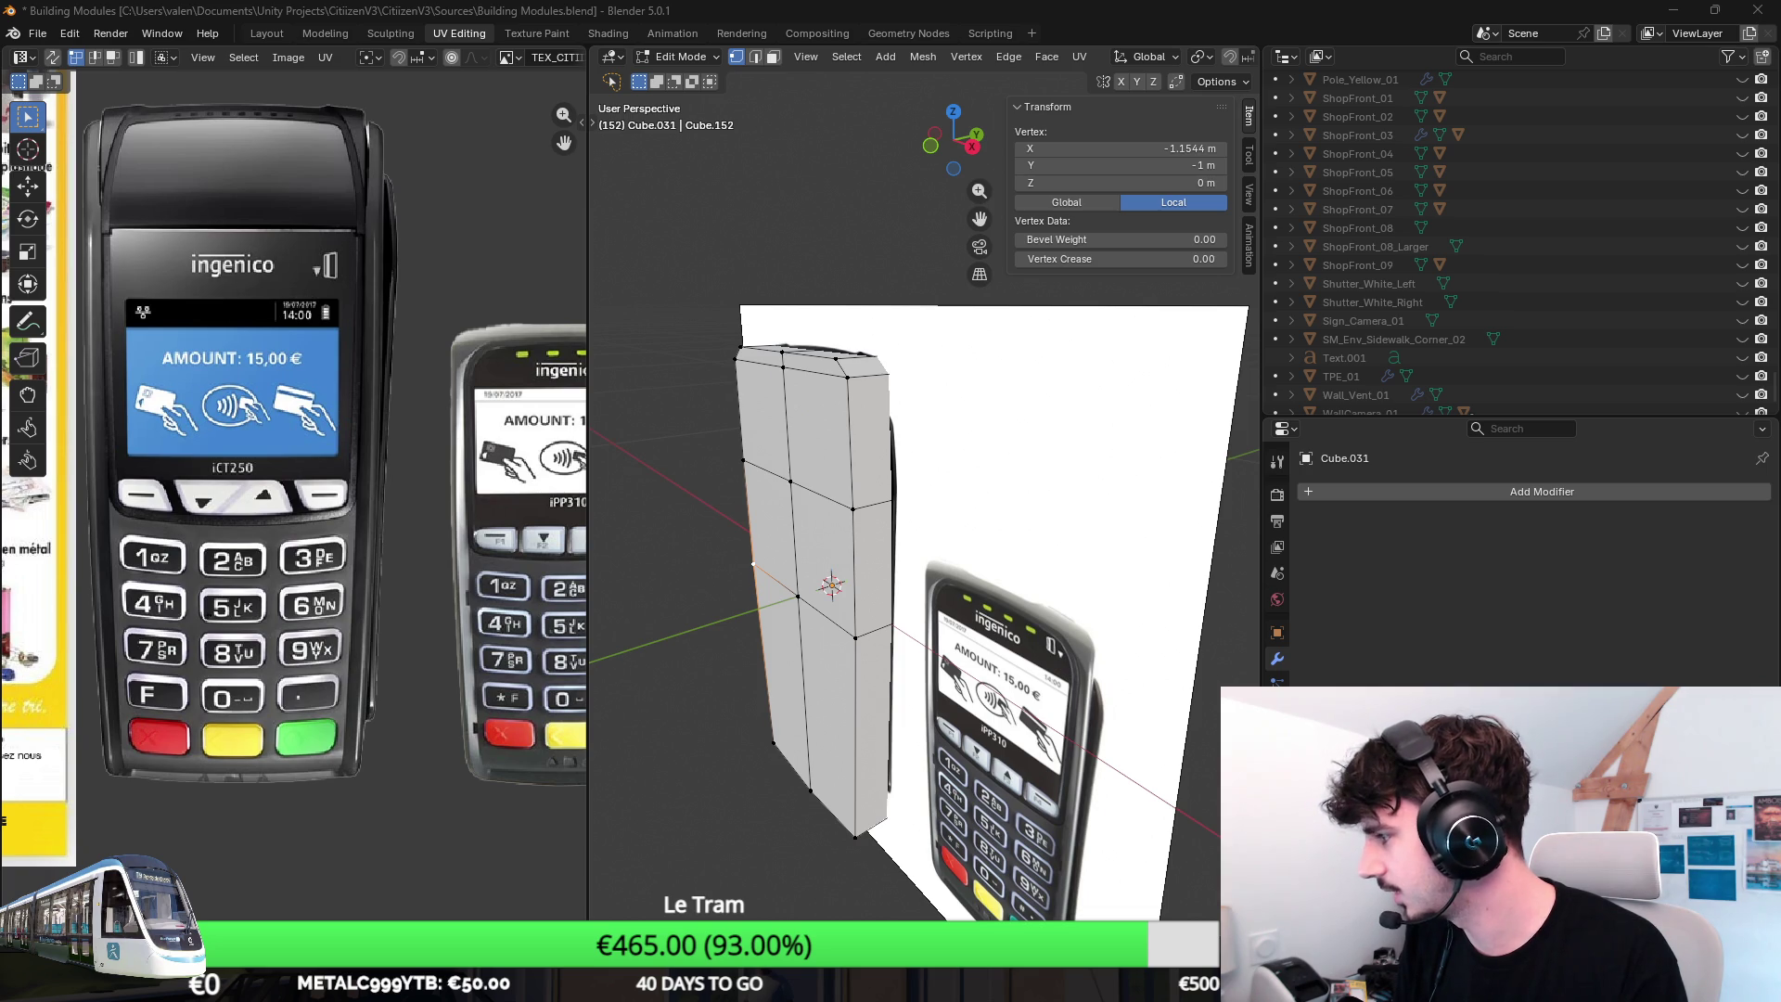
{"action": "middle_click_drag", "start_coordinate": [973, 528], "coordinate": [891, 501]}
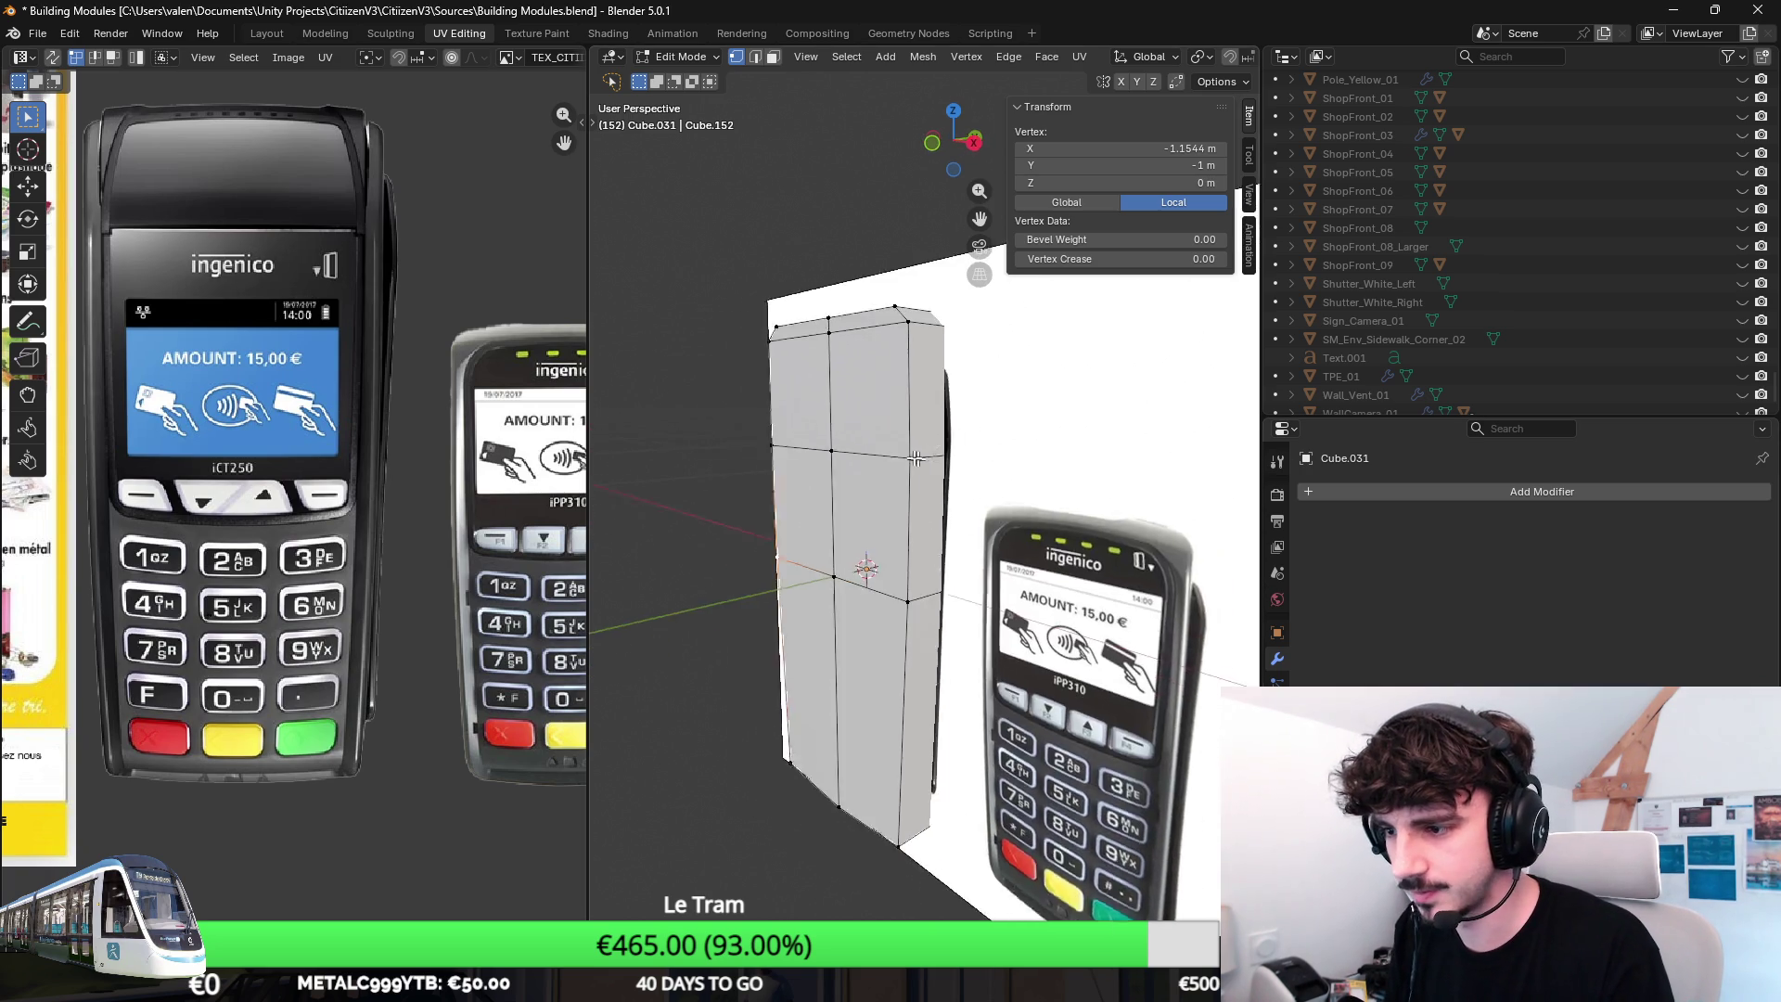
{"action": "left_click", "coordinate": [752, 57]}
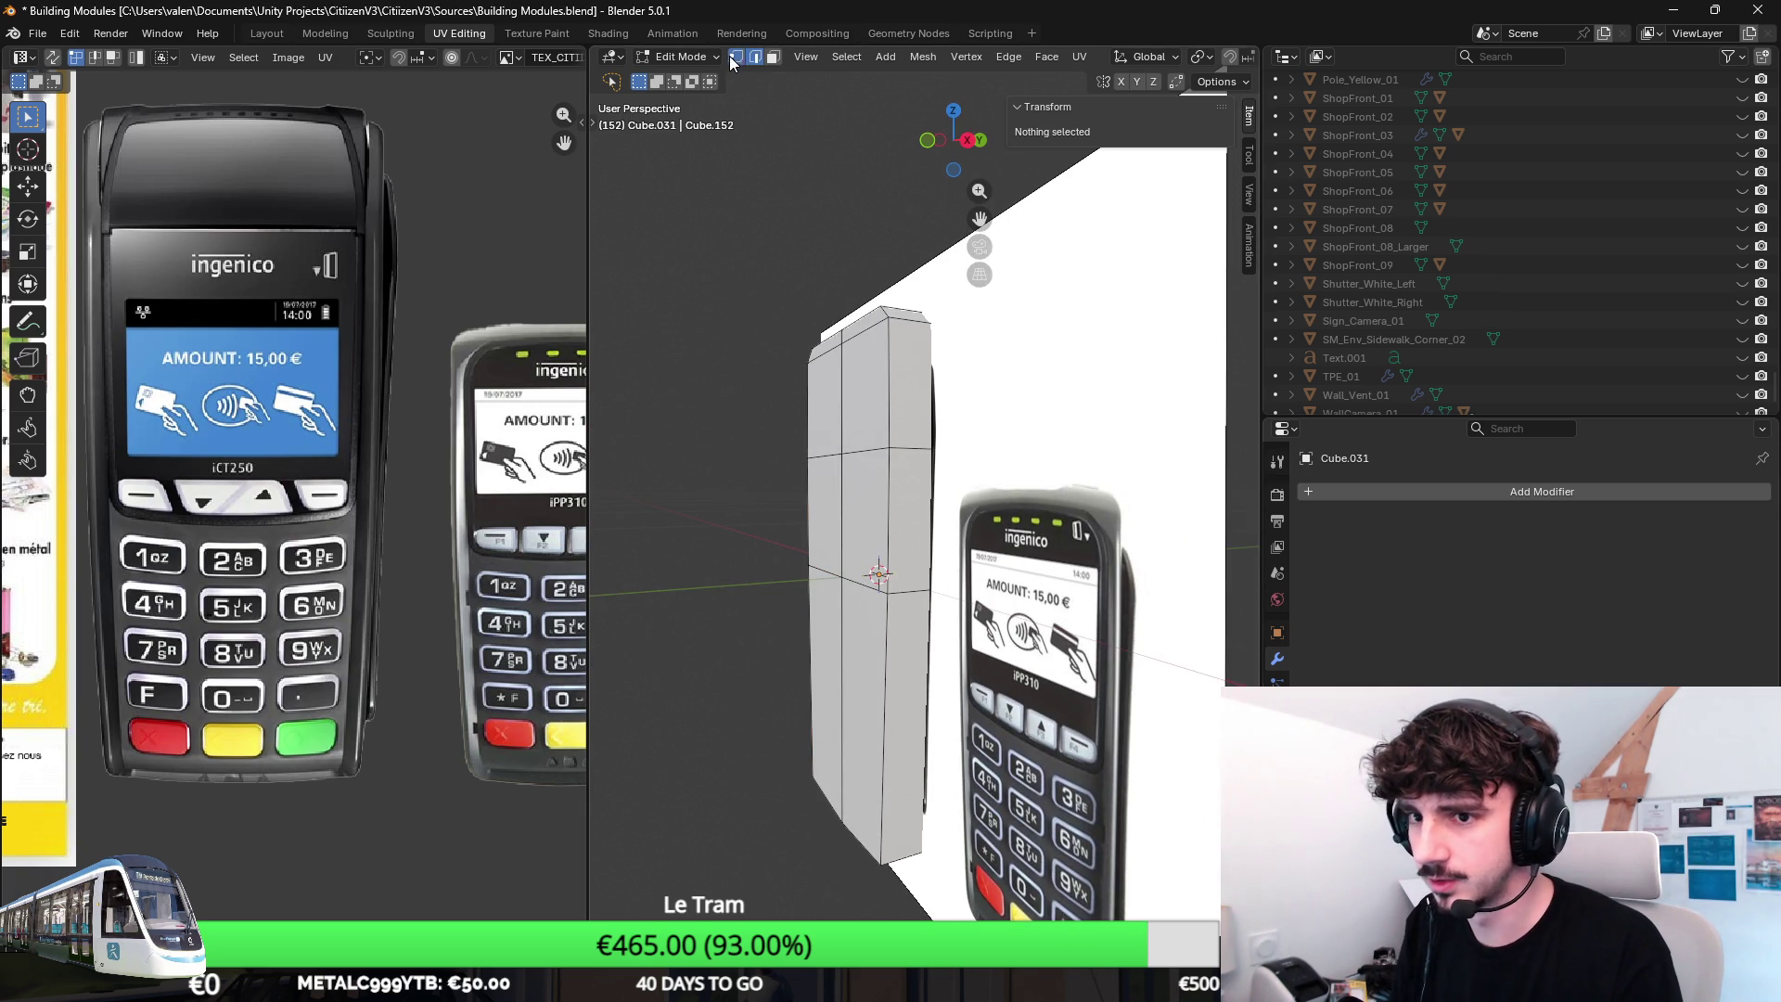
{"action": "key", "text": "KP_1"}
{"action": "left_click", "coordinate": [765, 471]}
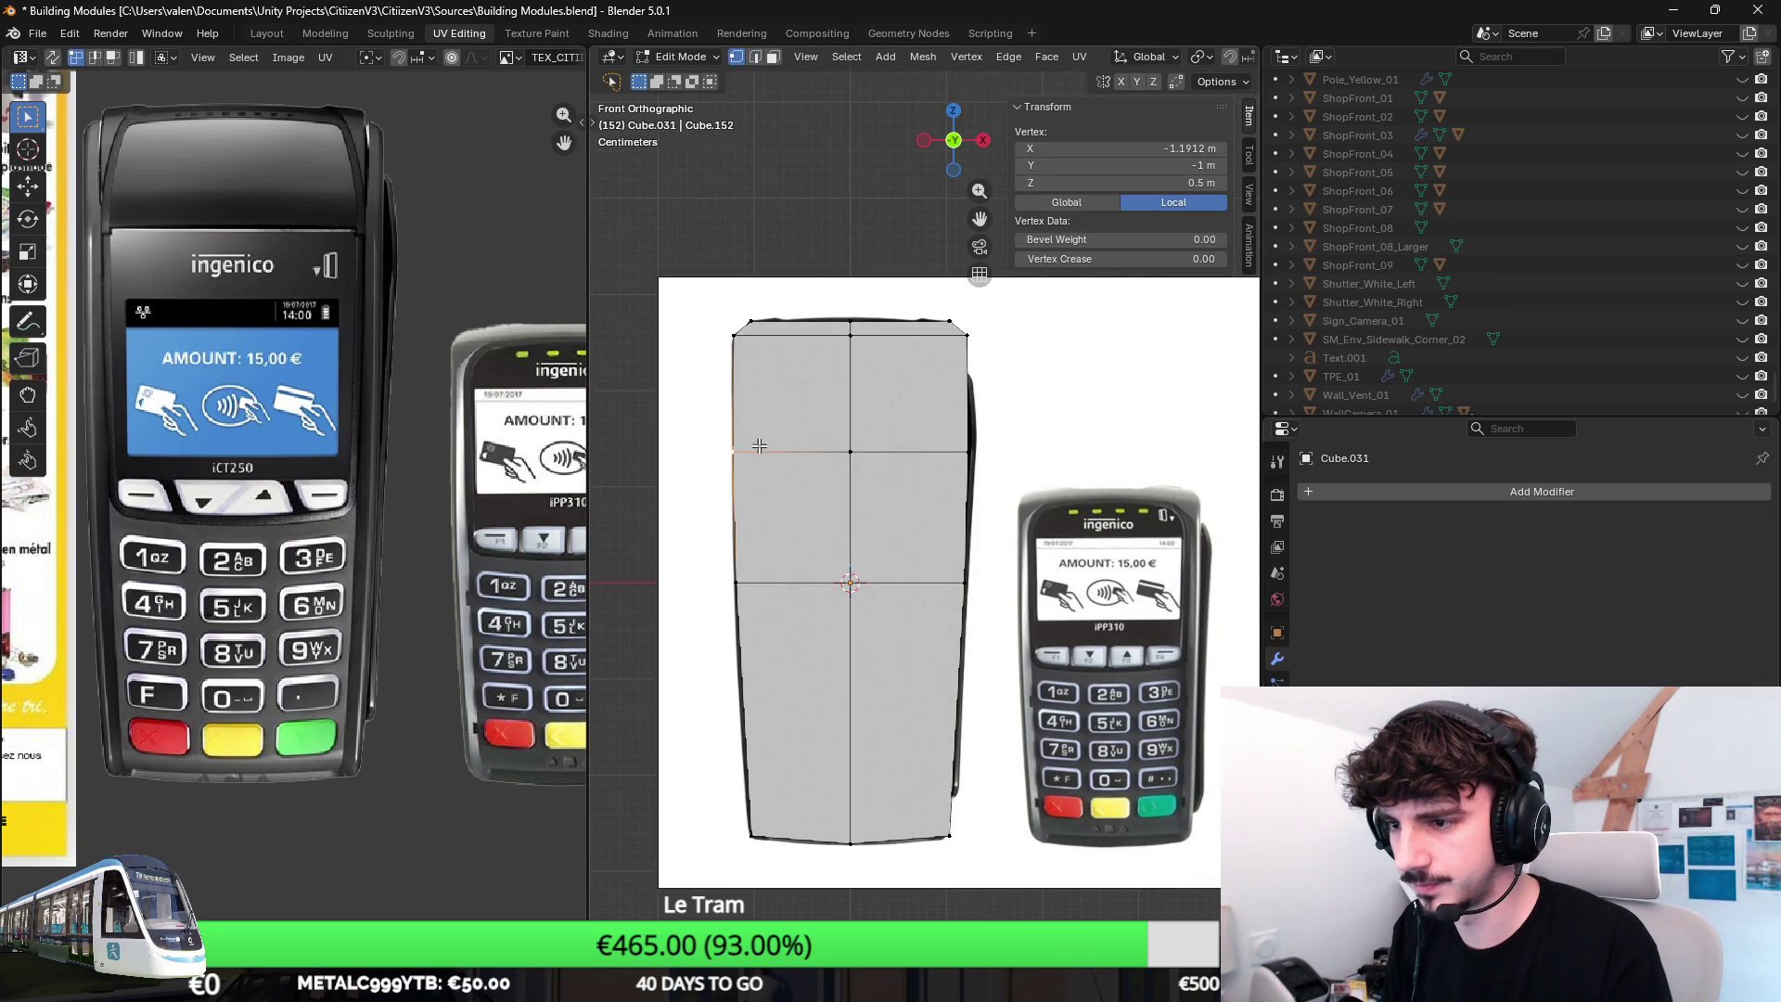
{"action": "key", "text": "alt+z"}
{"action": "key", "text": "c"}
{"action": "left_click_drag", "start_coordinate": [708, 456], "coordinate": [974, 451]}
{"action": "left_click_drag", "start_coordinate": [729, 574], "coordinate": [975, 564]}
{"action": "key", "text": "Escape"}
Select the top edge loop and push it back in depth.
{"action": "mouse_move", "coordinate": [975, 564]}
{"action": "middle_mouse_down"}
{"action": "mouse_move", "coordinate": [952, 403]}
{"action": "mouse_move", "coordinate": [1001, 355]}
{"action": "middle_mouse_up"}
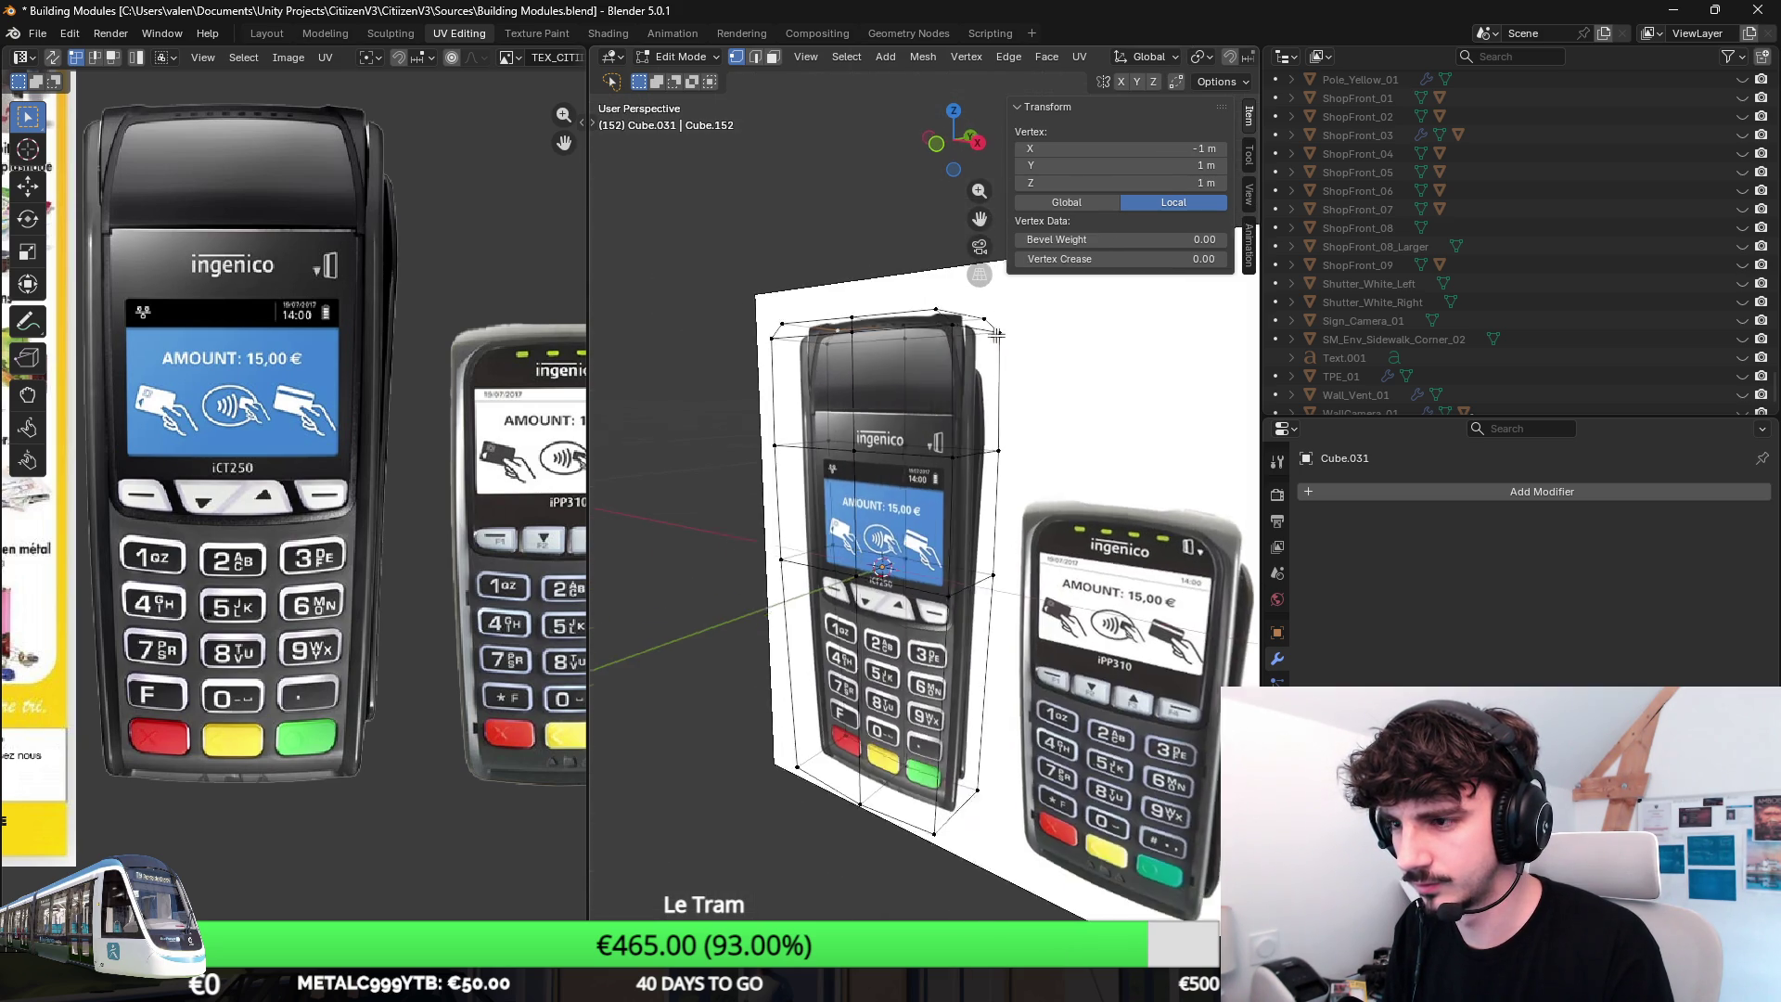
{"action": "key", "text": "KP_1"}
{"action": "left_click_drag", "start_coordinate": [1002, 355], "coordinate": [671, 322]}
{"action": "middle_click_drag", "start_coordinate": [672, 321], "coordinate": [796, 317]}
{"action": "left_click", "coordinate": [797, 317]}
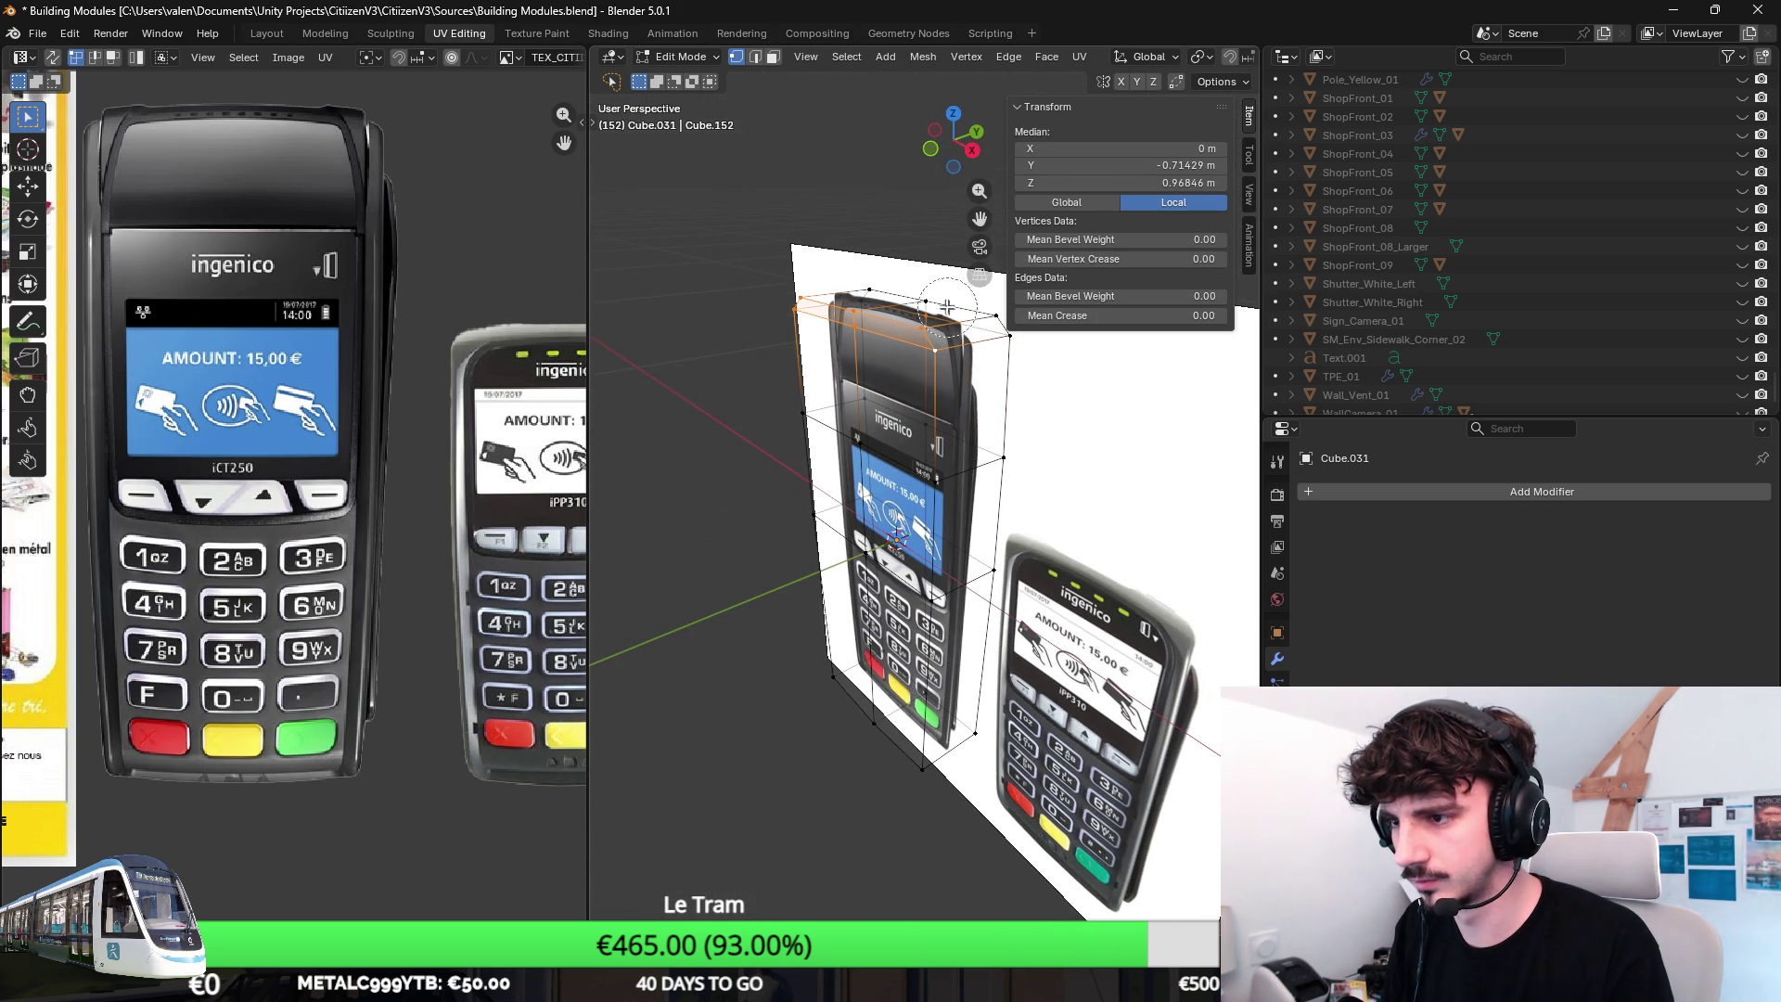
{"action": "middle_click_drag", "start_coordinate": [976, 365], "coordinate": [1029, 418]}
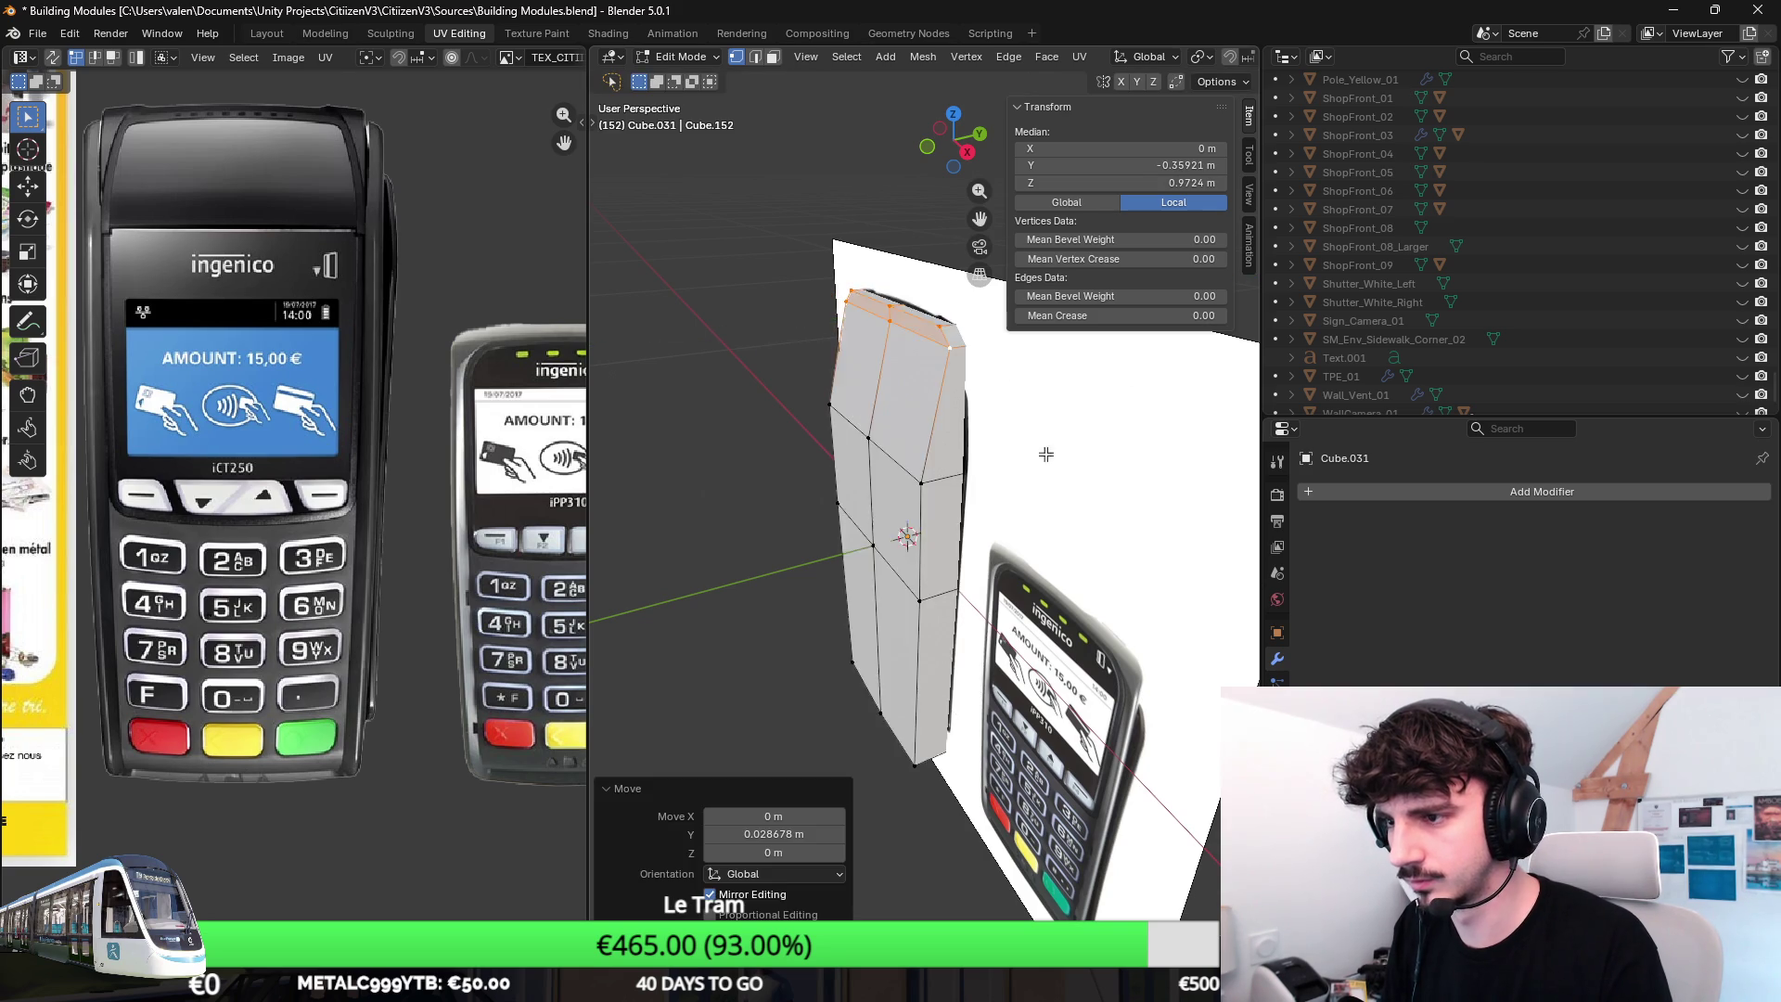
Switch to Object Mode and hide the ingenico reference image.
{"action": "key", "text": "Tab"}
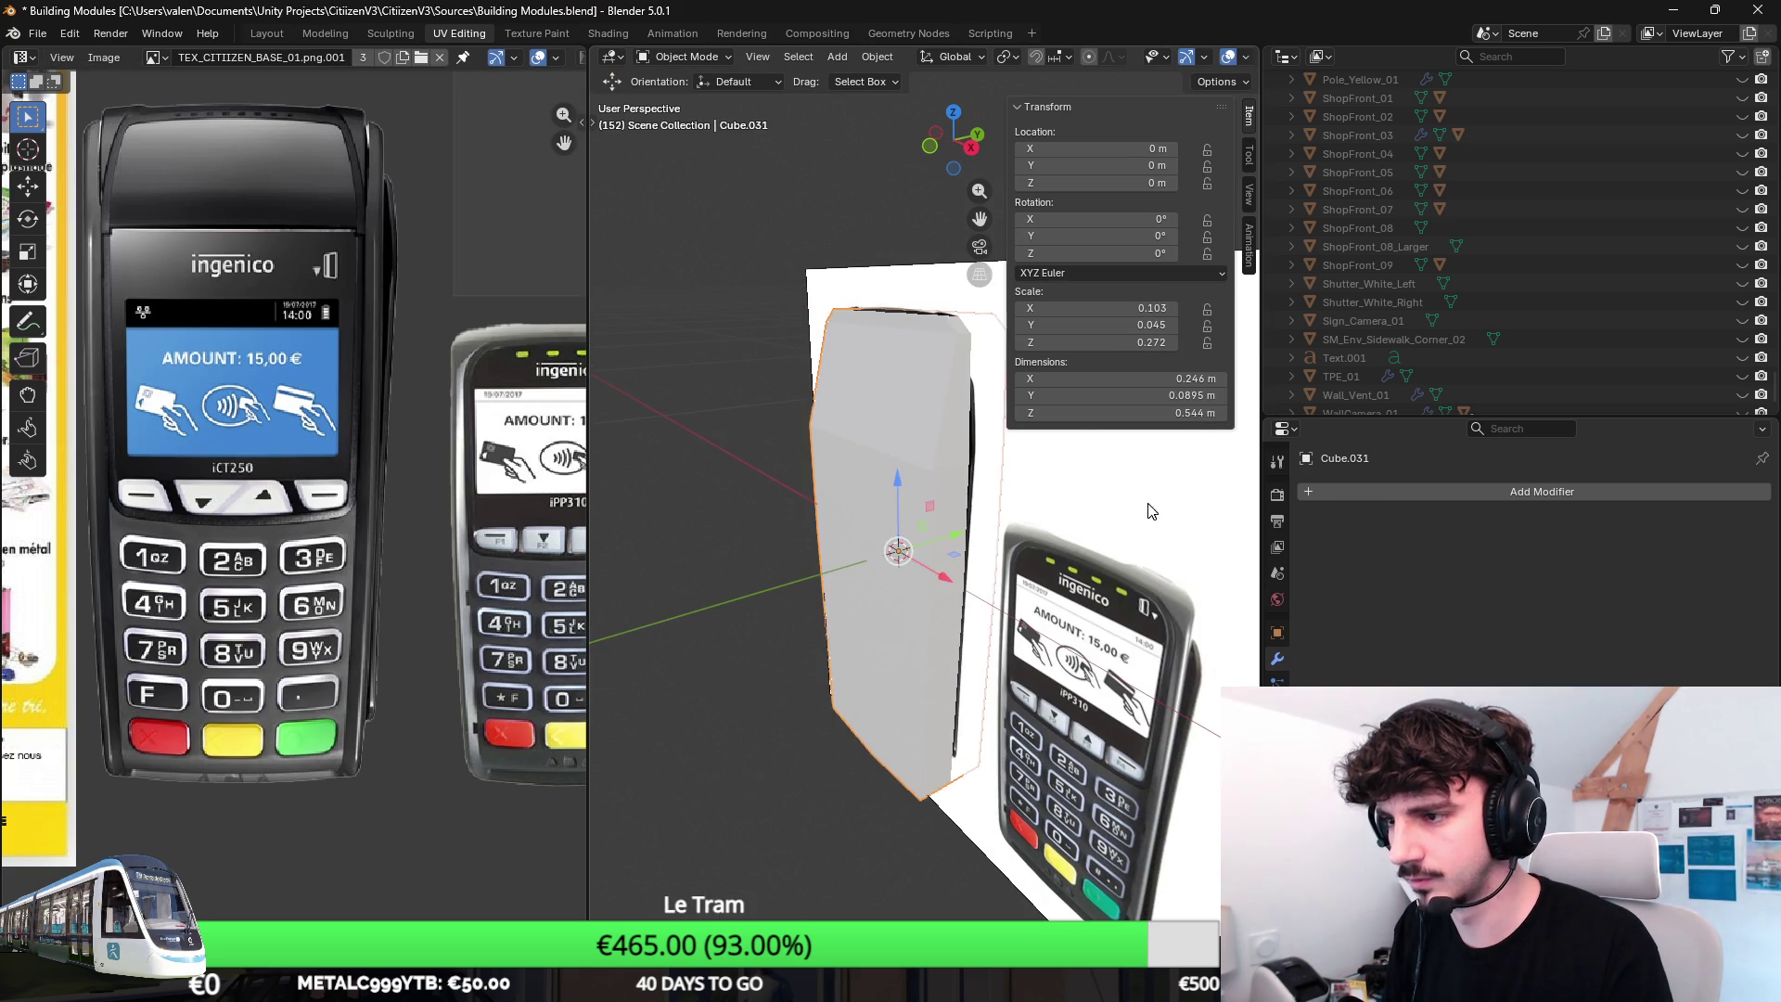
{"action": "key", "text": "Tab"}
{"action": "middle_click_drag", "start_coordinate": [1095, 481], "coordinate": [1031, 488]}
{"action": "middle_click_drag", "start_coordinate": [880, 414], "coordinate": [962, 405]}
{"action": "key", "text": "Tab"}
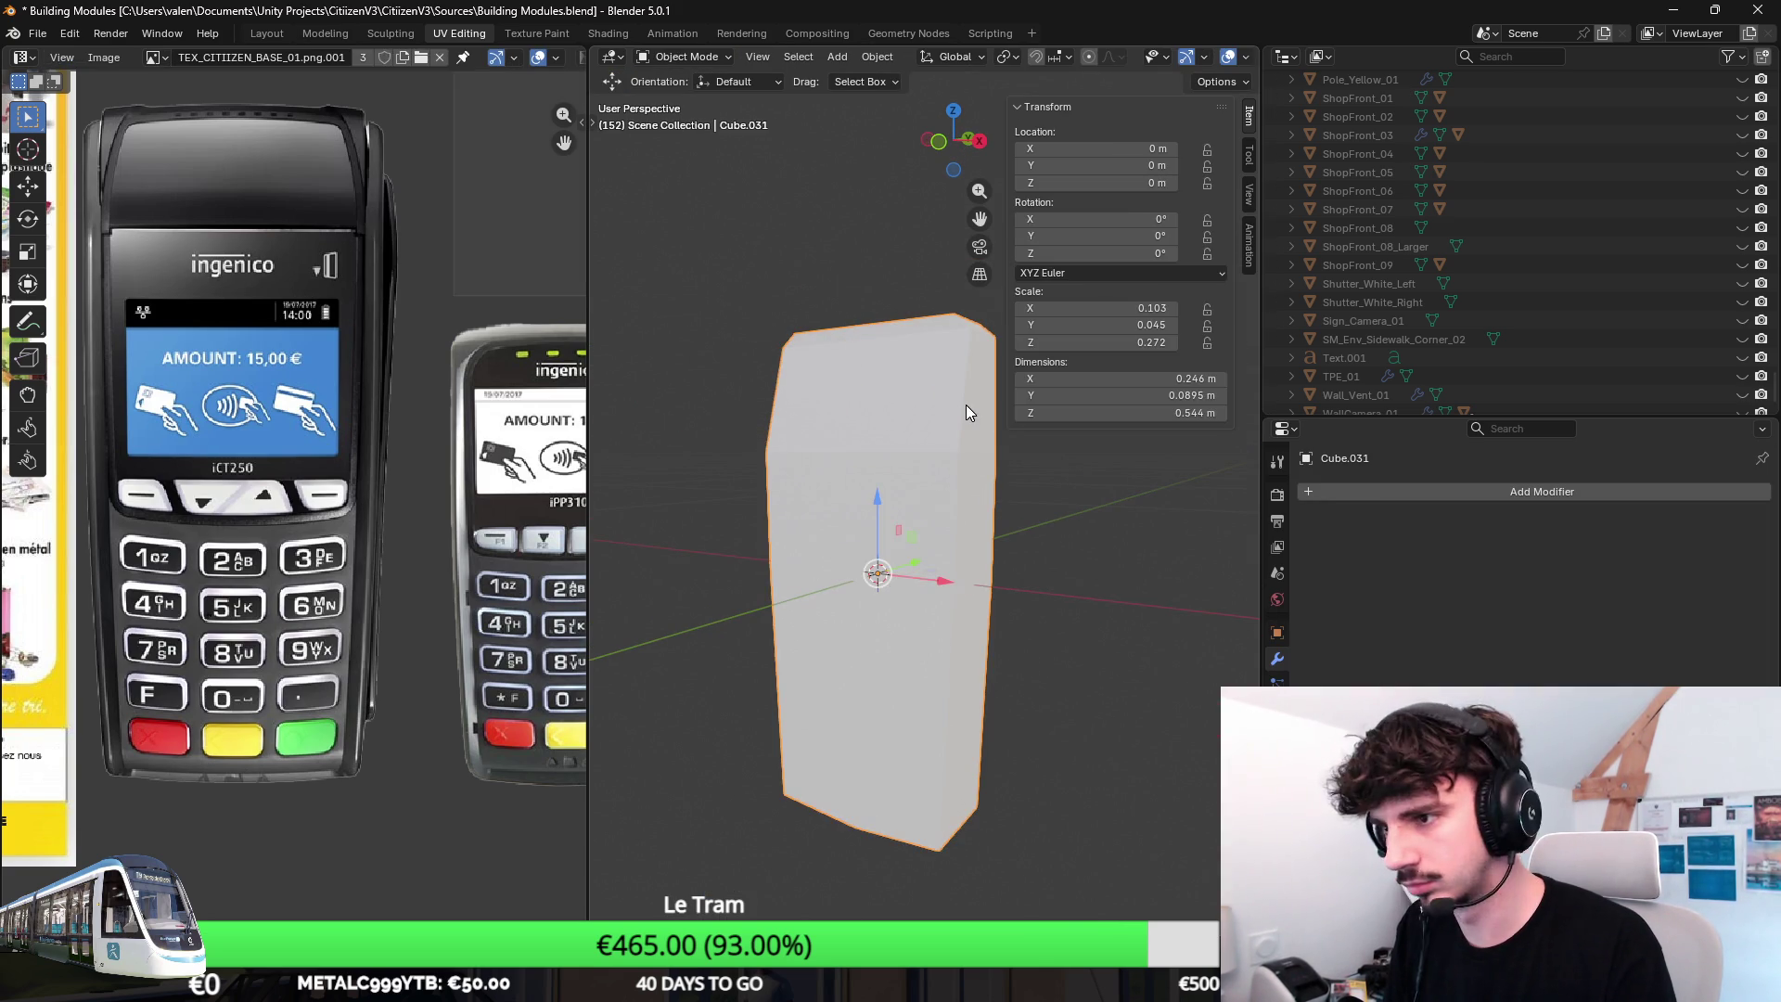
{"action": "key", "text": "alt+h"}
{"action": "middle_click_drag", "start_coordinate": [1085, 466], "coordinate": [997, 460]}
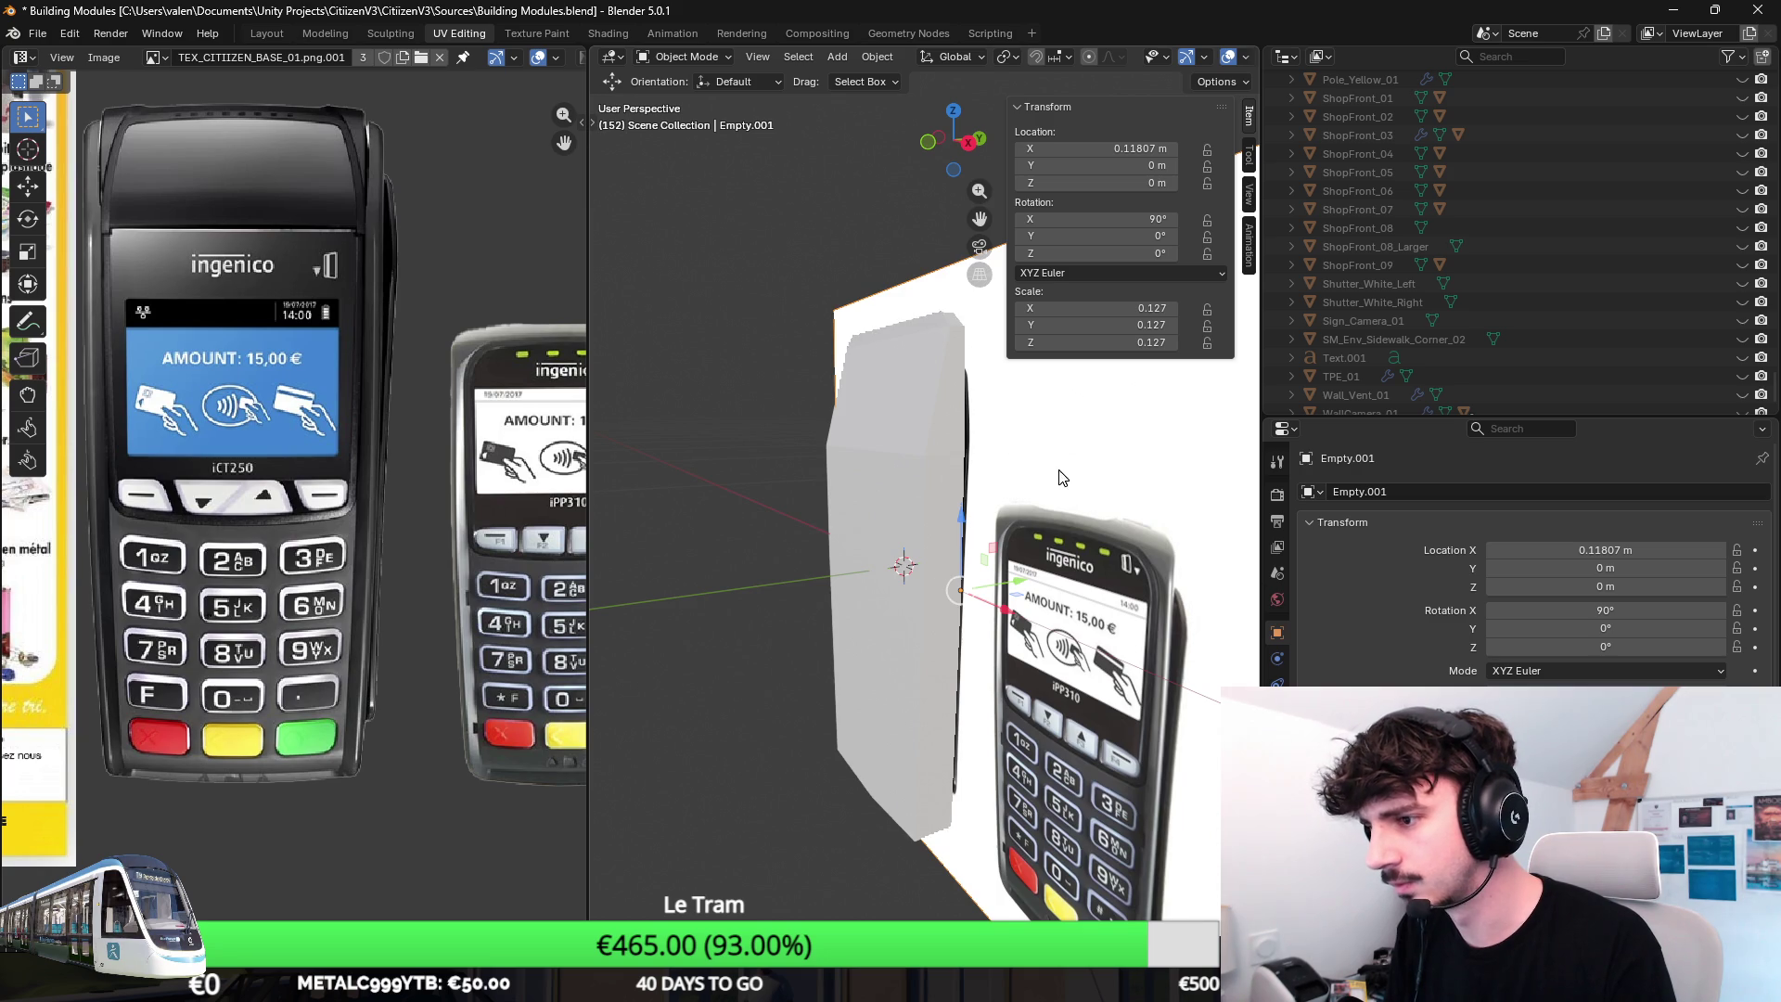
{"action": "key", "text": "h"}
{"action": "left_click", "coordinate": [958, 407]}
Unhide, reselect the reference empty, hide it again and resume editing the grey mesh alone.
{"action": "key", "text": "Tab"}
{"action": "key", "text": "Tab"}
{"action": "key", "text": "alt+h"}
{"action": "left_click", "coordinate": [919, 417]}
{"action": "key", "text": "Tab"}
{"action": "key", "text": "alt+a"}
{"action": "key", "text": "Tab"}
{"action": "left_click", "coordinate": [1120, 513]}
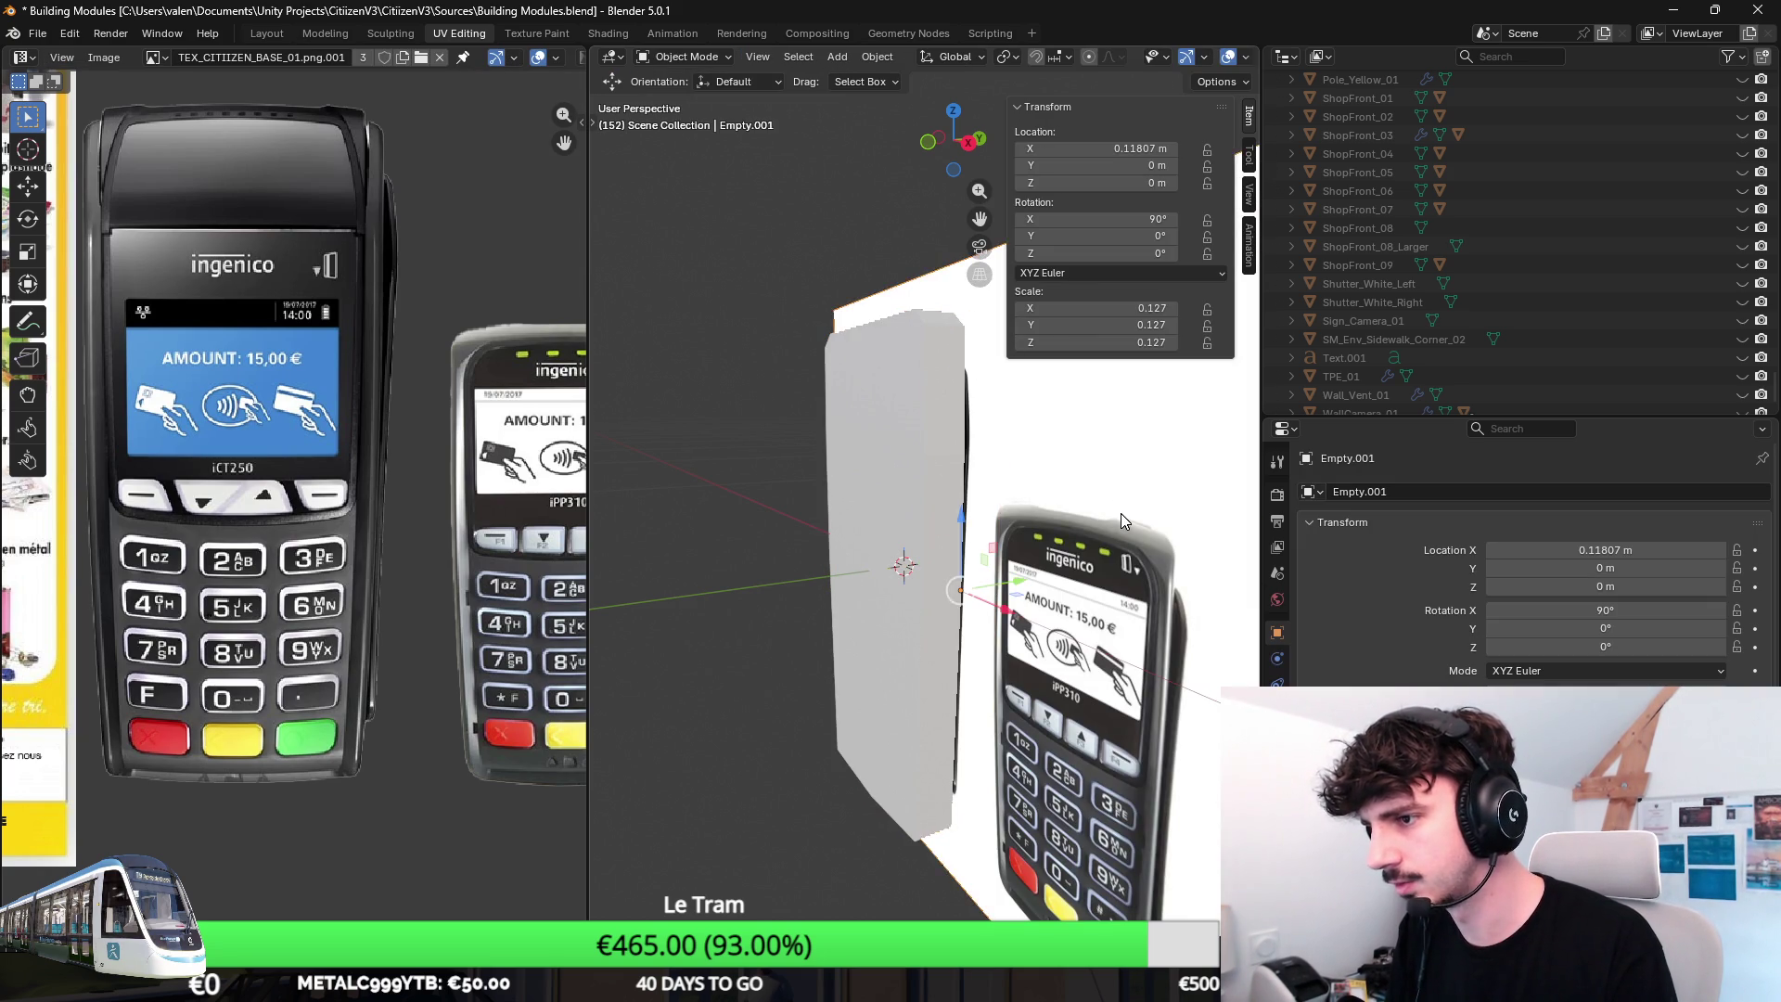
{"action": "key", "text": "h"}
{"action": "left_click", "coordinate": [974, 501]}
{"action": "key", "text": "Tab"}
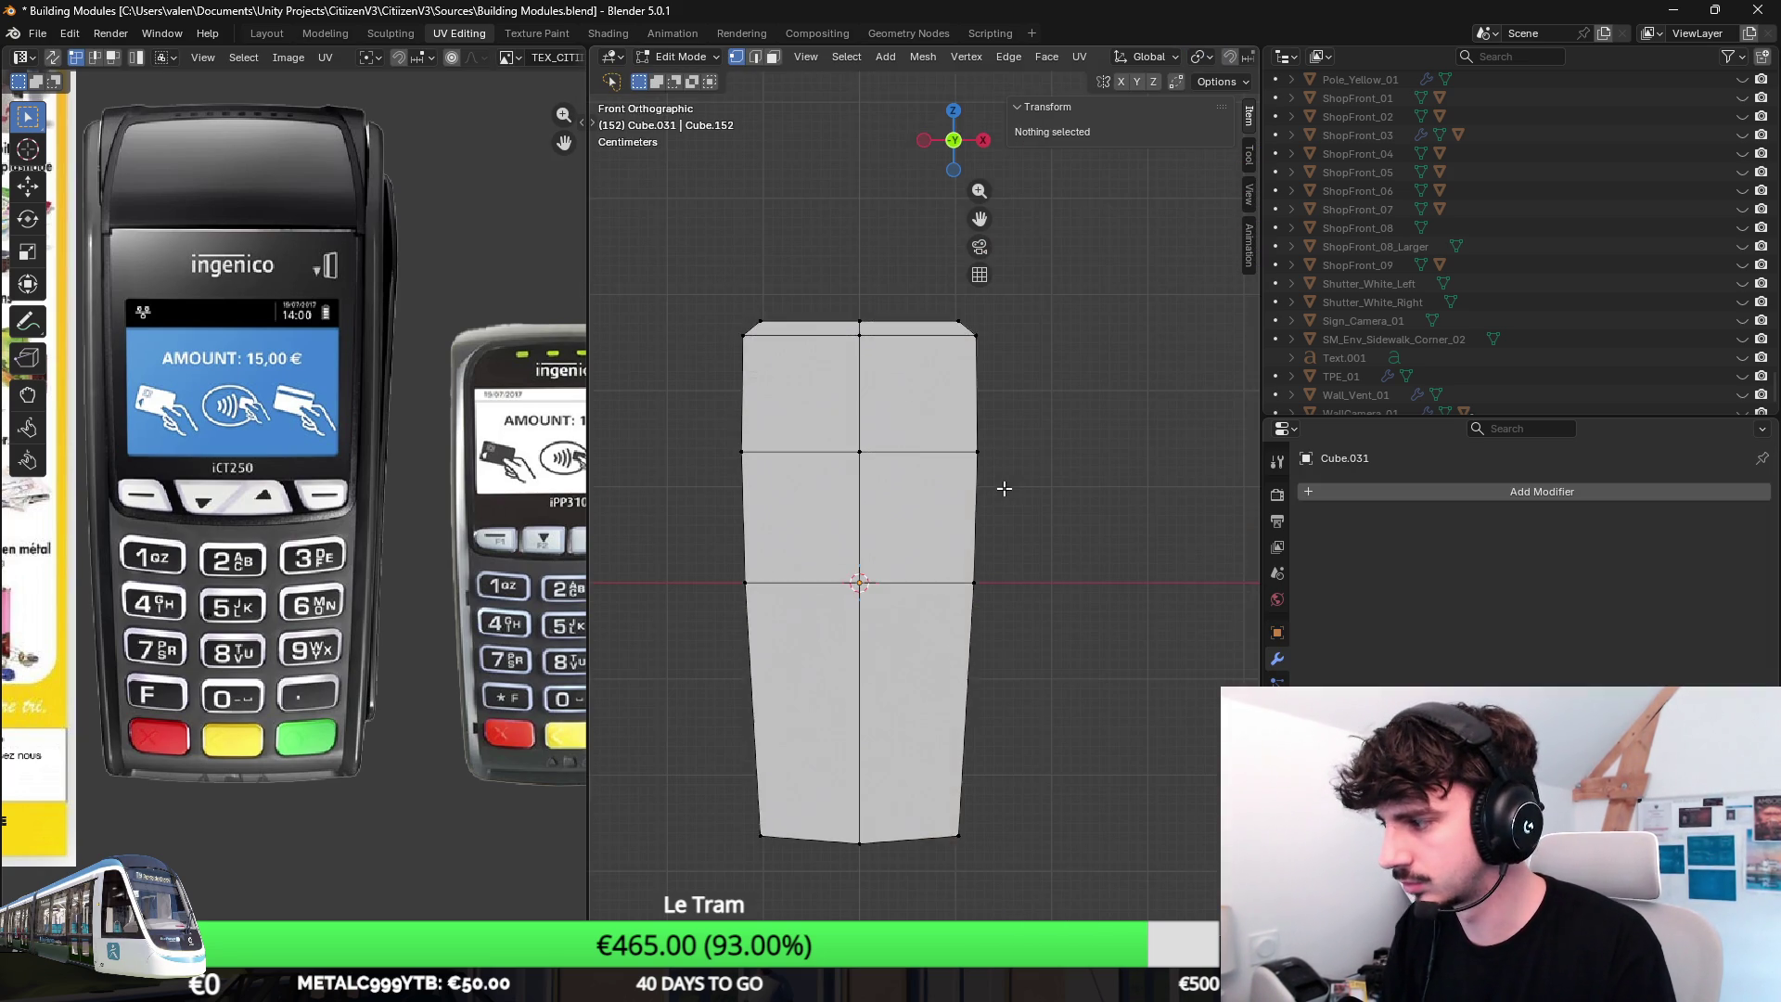
Add a horizontal loop near the top and shift it along the depth axis.
{"action": "middle_click_drag", "start_coordinate": [1003, 488], "coordinate": [966, 386]}
{"action": "key", "text": "ctrl+r"}
{"action": "left_click", "coordinate": [966, 385]}
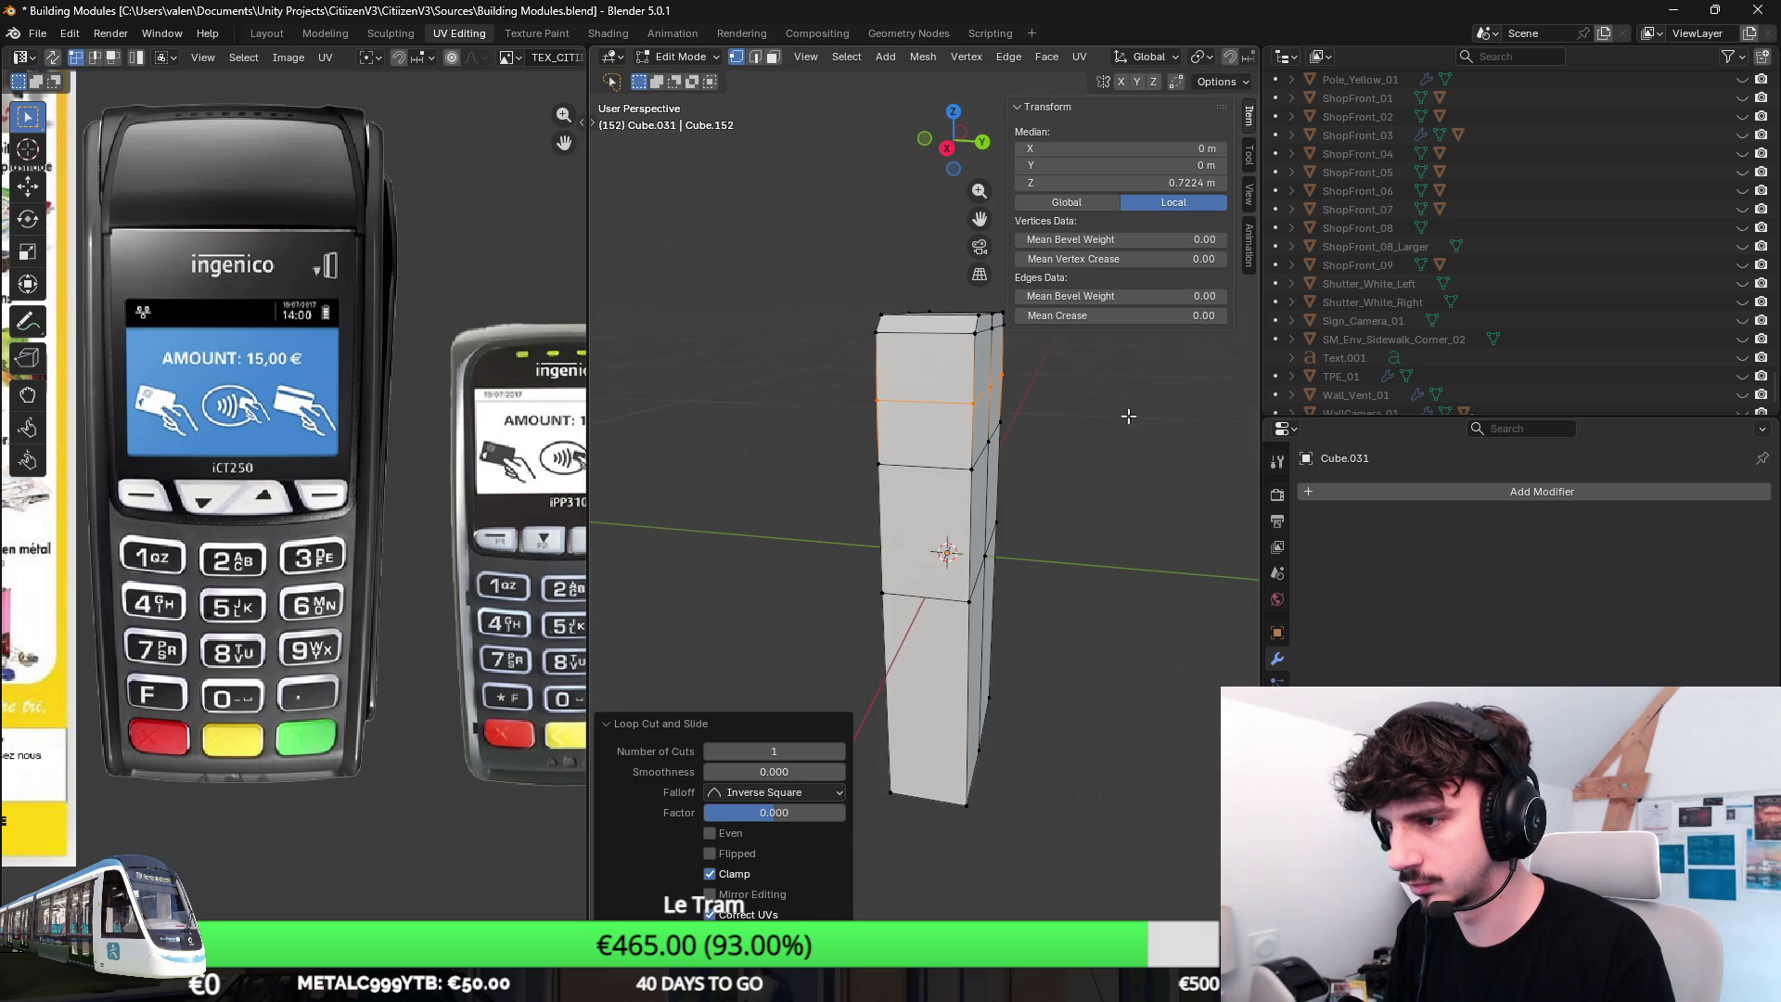
{"action": "left_click", "coordinate": [753, 57]}
{"action": "middle_click_drag", "start_coordinate": [960, 390], "coordinate": [972, 396]}
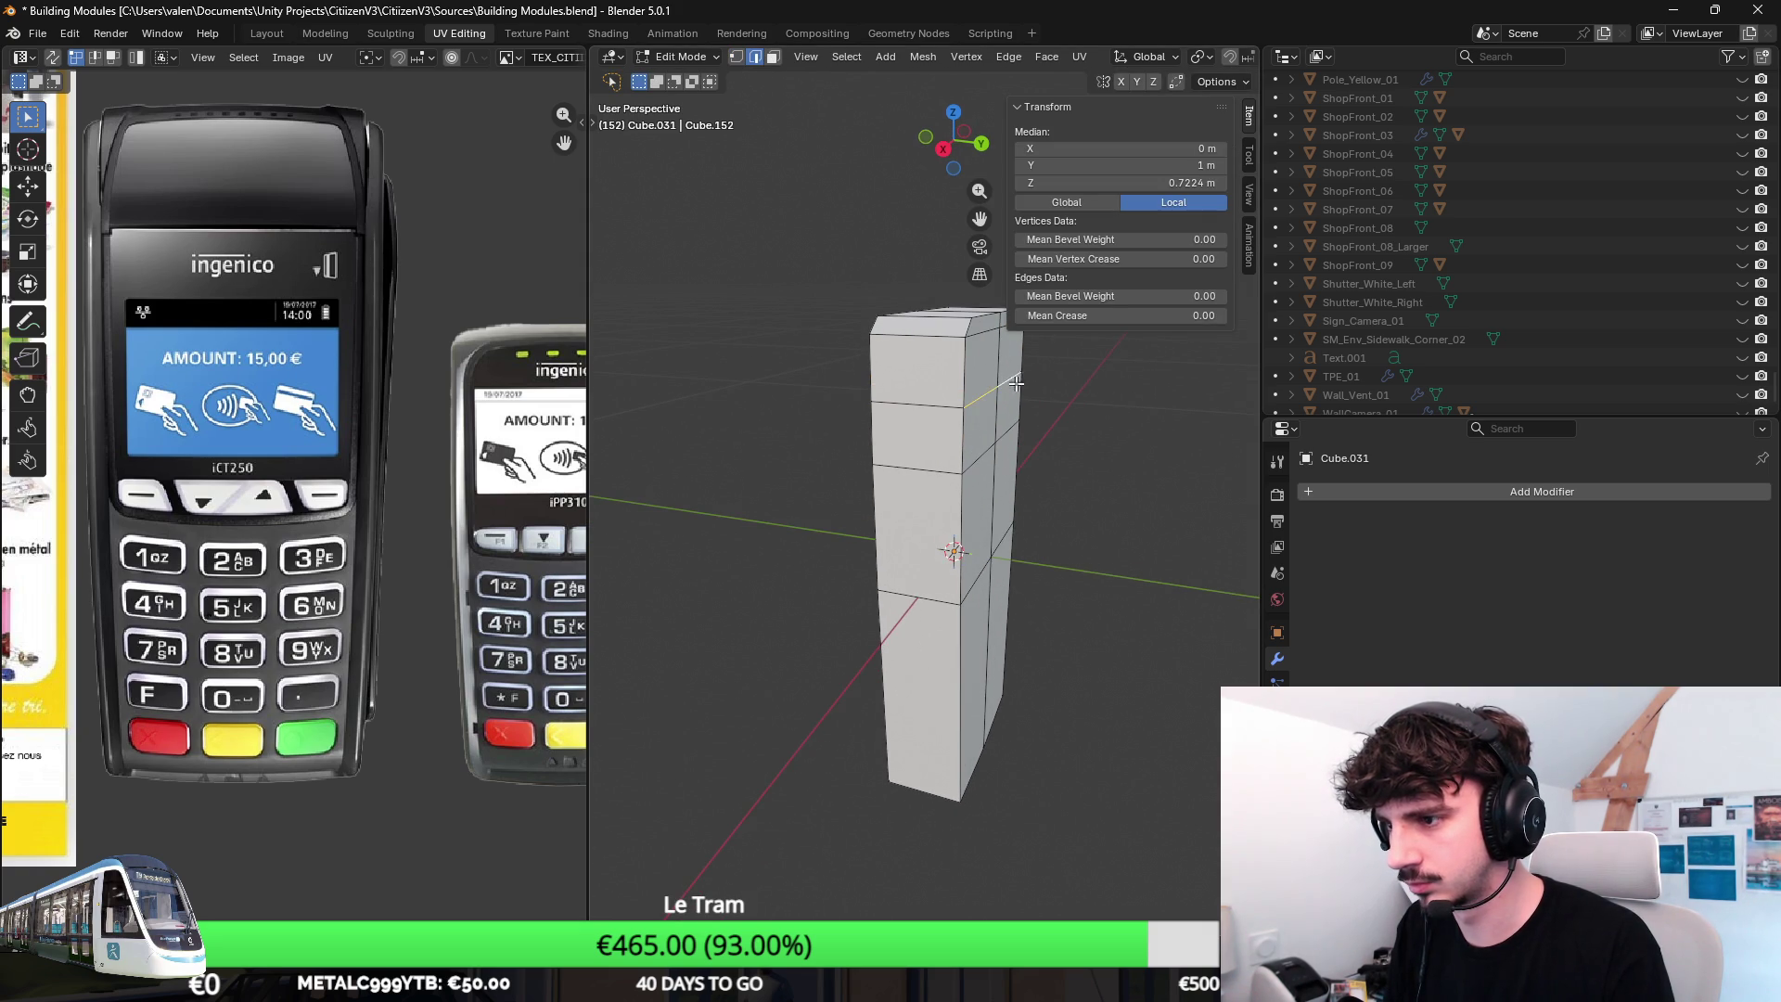
{"action": "key", "text": "g"}
{"action": "key", "text": "y"}
{"action": "left_click", "coordinate": [1082, 443]}
Move the top edge of the block in depth.
{"action": "mouse_move", "coordinate": [1083, 443]}
{"action": "middle_mouse_down"}
{"action": "mouse_move", "coordinate": [927, 383]}
{"action": "mouse_move", "coordinate": [1061, 426]}
{"action": "mouse_move", "coordinate": [837, 374]}
{"action": "middle_mouse_up"}
{"action": "left_click", "coordinate": [928, 383]}
{"action": "key", "text": "g"}
{"action": "key", "text": "y"}
{"action": "left_click", "coordinate": [1077, 427]}
Push the front top edges forward along Y so the terminal's head juts out.
{"action": "left_click", "coordinate": [836, 374]}
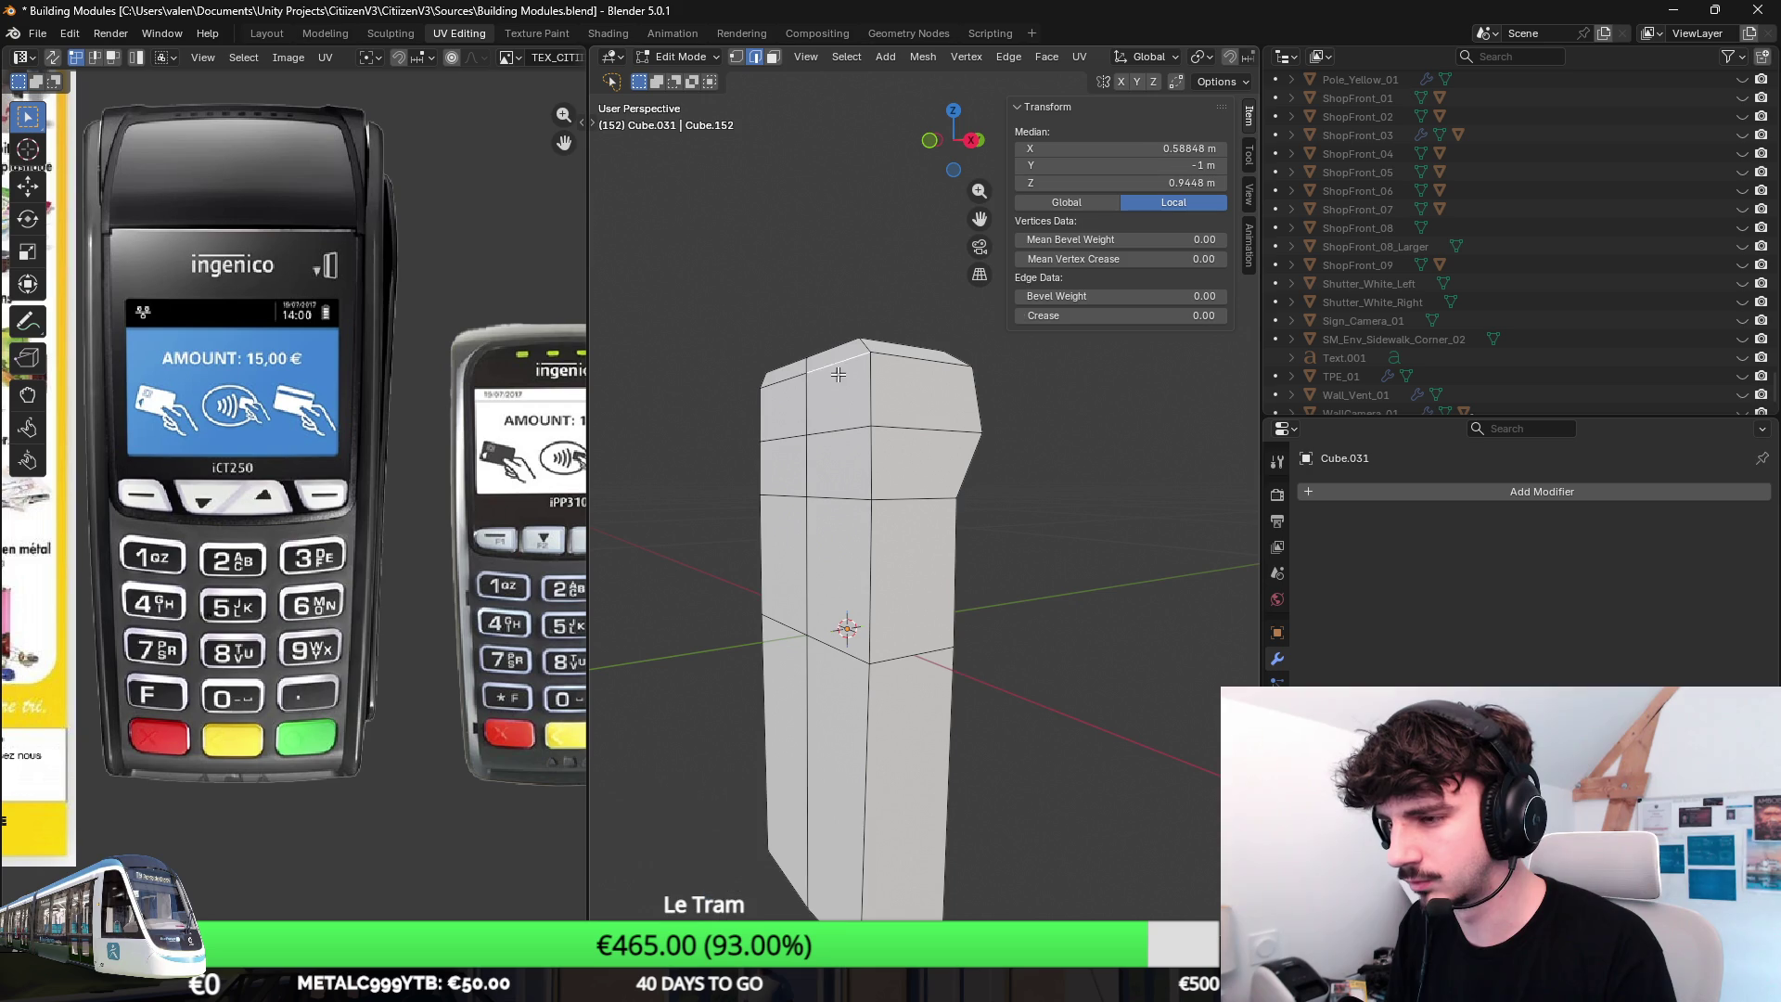
{"action": "left_click", "coordinate": [830, 432]}
{"action": "middle_click_drag", "start_coordinate": [830, 433], "coordinate": [942, 405]}
{"action": "key", "text": "g"}
{"action": "key", "text": "y"}
{"action": "left_click", "coordinate": [827, 429]}
{"action": "key", "text": "g"}
{"action": "key", "text": "y"}
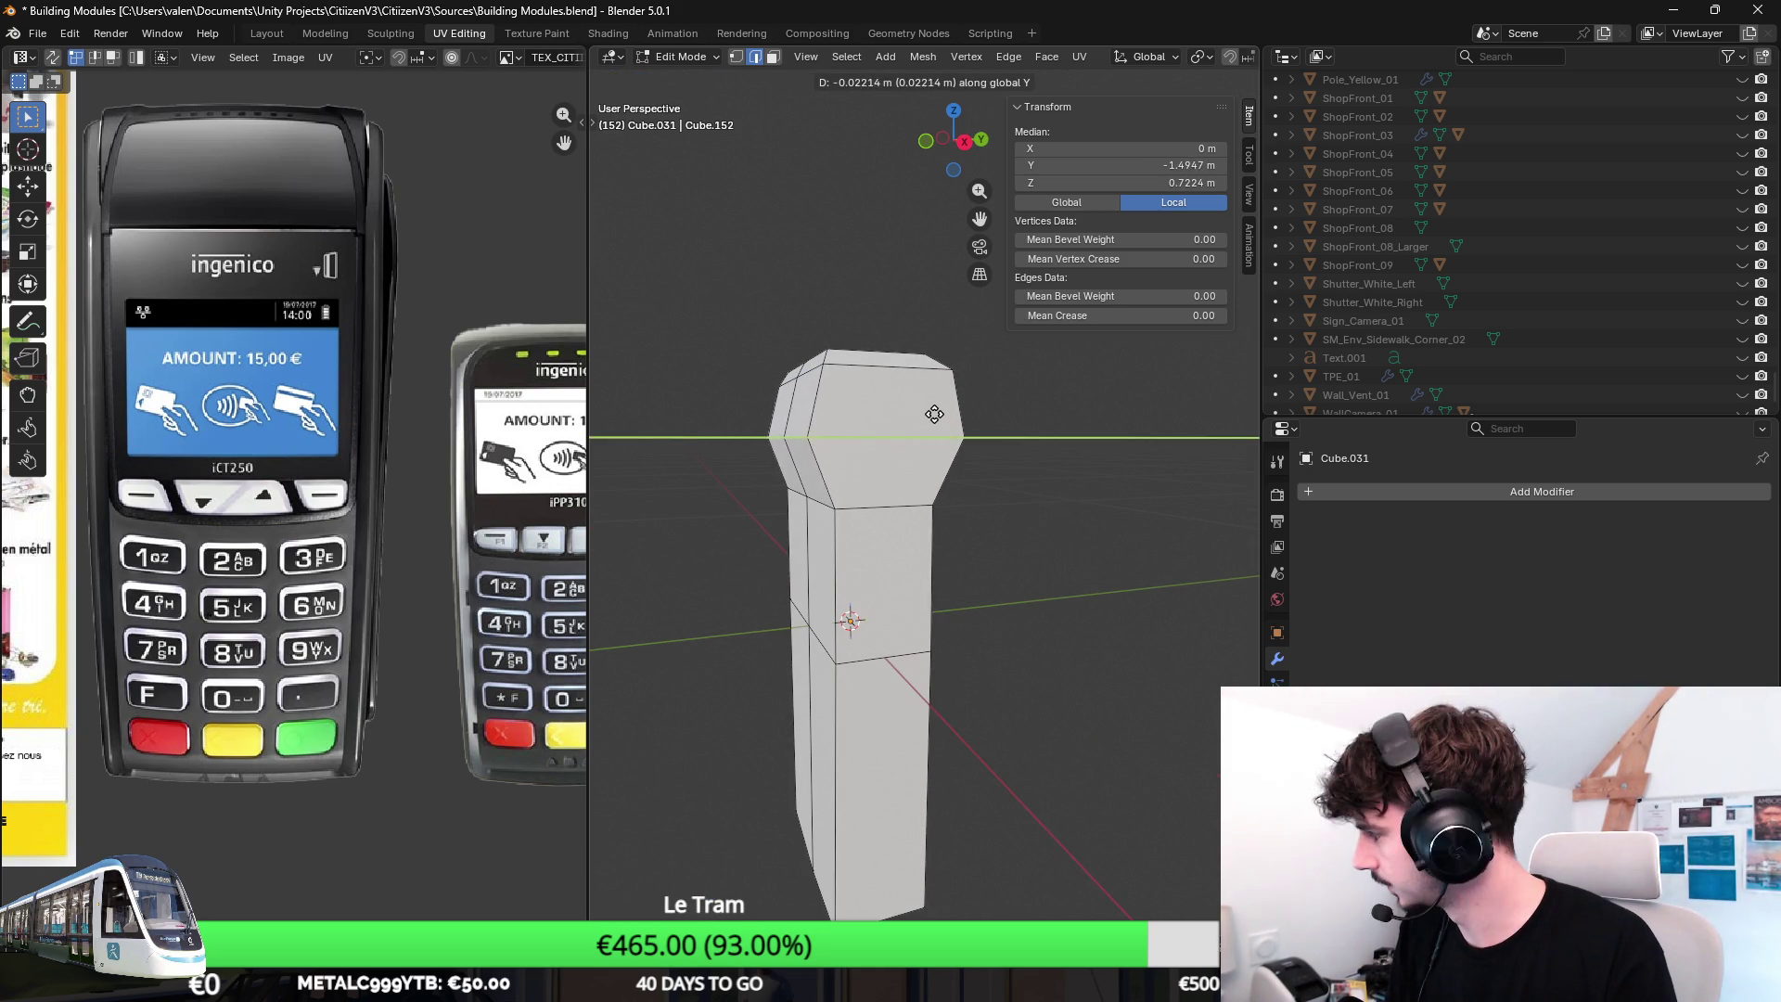
{"action": "left_click", "coordinate": [947, 411]}
{"action": "left_click", "coordinate": [948, 410]}
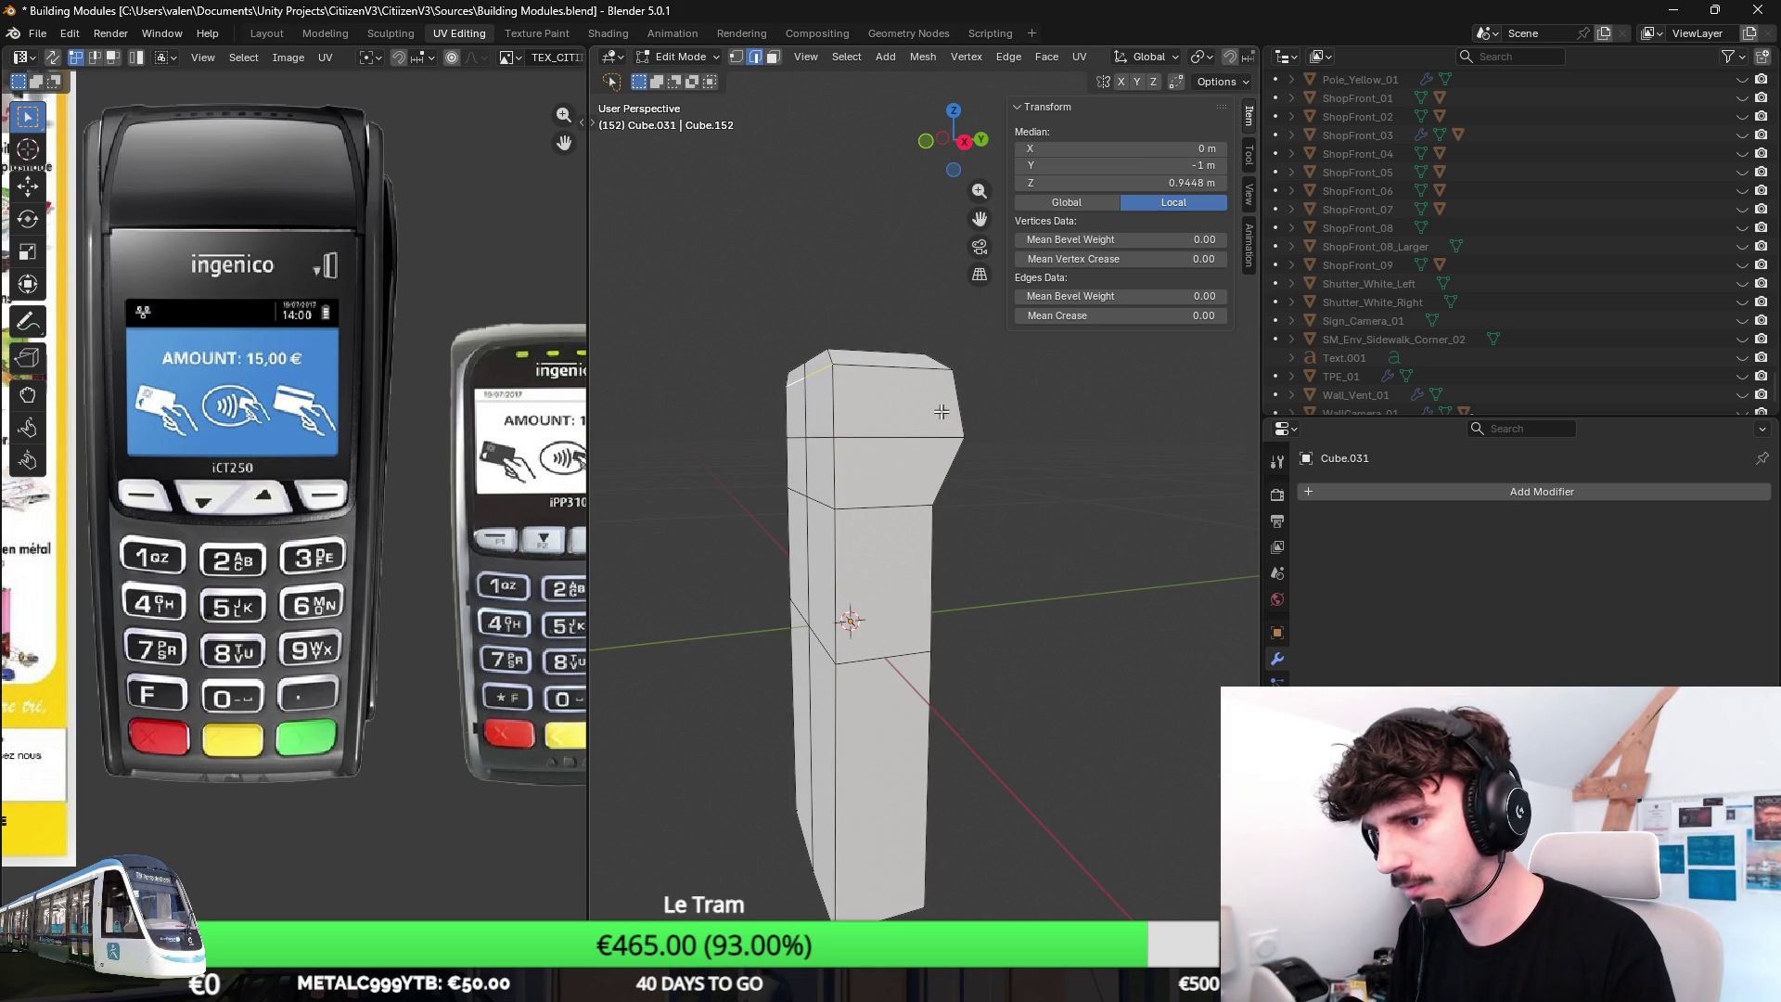
Apply Shade Auto Smooth, giving the block a 45° Smooth by Angle modifier.
{"action": "mouse_move", "coordinate": [911, 393]}
{"action": "middle_mouse_down"}
{"action": "mouse_move", "coordinate": [841, 389]}
{"action": "mouse_move", "coordinate": [946, 385]}
{"action": "mouse_move", "coordinate": [848, 410]}
{"action": "middle_mouse_up"}
{"action": "left_click", "coordinate": [749, 364]}
{"action": "key", "text": "Tab"}
{"action": "right_click", "coordinate": [848, 410]}
{"action": "left_click", "coordinate": [865, 436]}
{"action": "mouse_move", "coordinate": [891, 486]}
{"action": "middle_mouse_down"}
{"action": "mouse_move", "coordinate": [942, 465]}
{"action": "mouse_move", "coordinate": [825, 416]}
{"action": "mouse_move", "coordinate": [1029, 428]}
{"action": "mouse_move", "coordinate": [1114, 391]}
{"action": "mouse_move", "coordinate": [1037, 459]}
{"action": "mouse_move", "coordinate": [1040, 494]}
{"action": "middle_mouse_up"}
{"action": "key", "text": "Tab"}
Lower a mid-height edge along Z and leave Edit Mode.
{"action": "left_click", "coordinate": [856, 399]}
{"action": "key", "text": "g"}
{"action": "key", "text": "z"}
{"action": "left_click", "coordinate": [1119, 385]}
{"action": "key", "text": "Tab"}
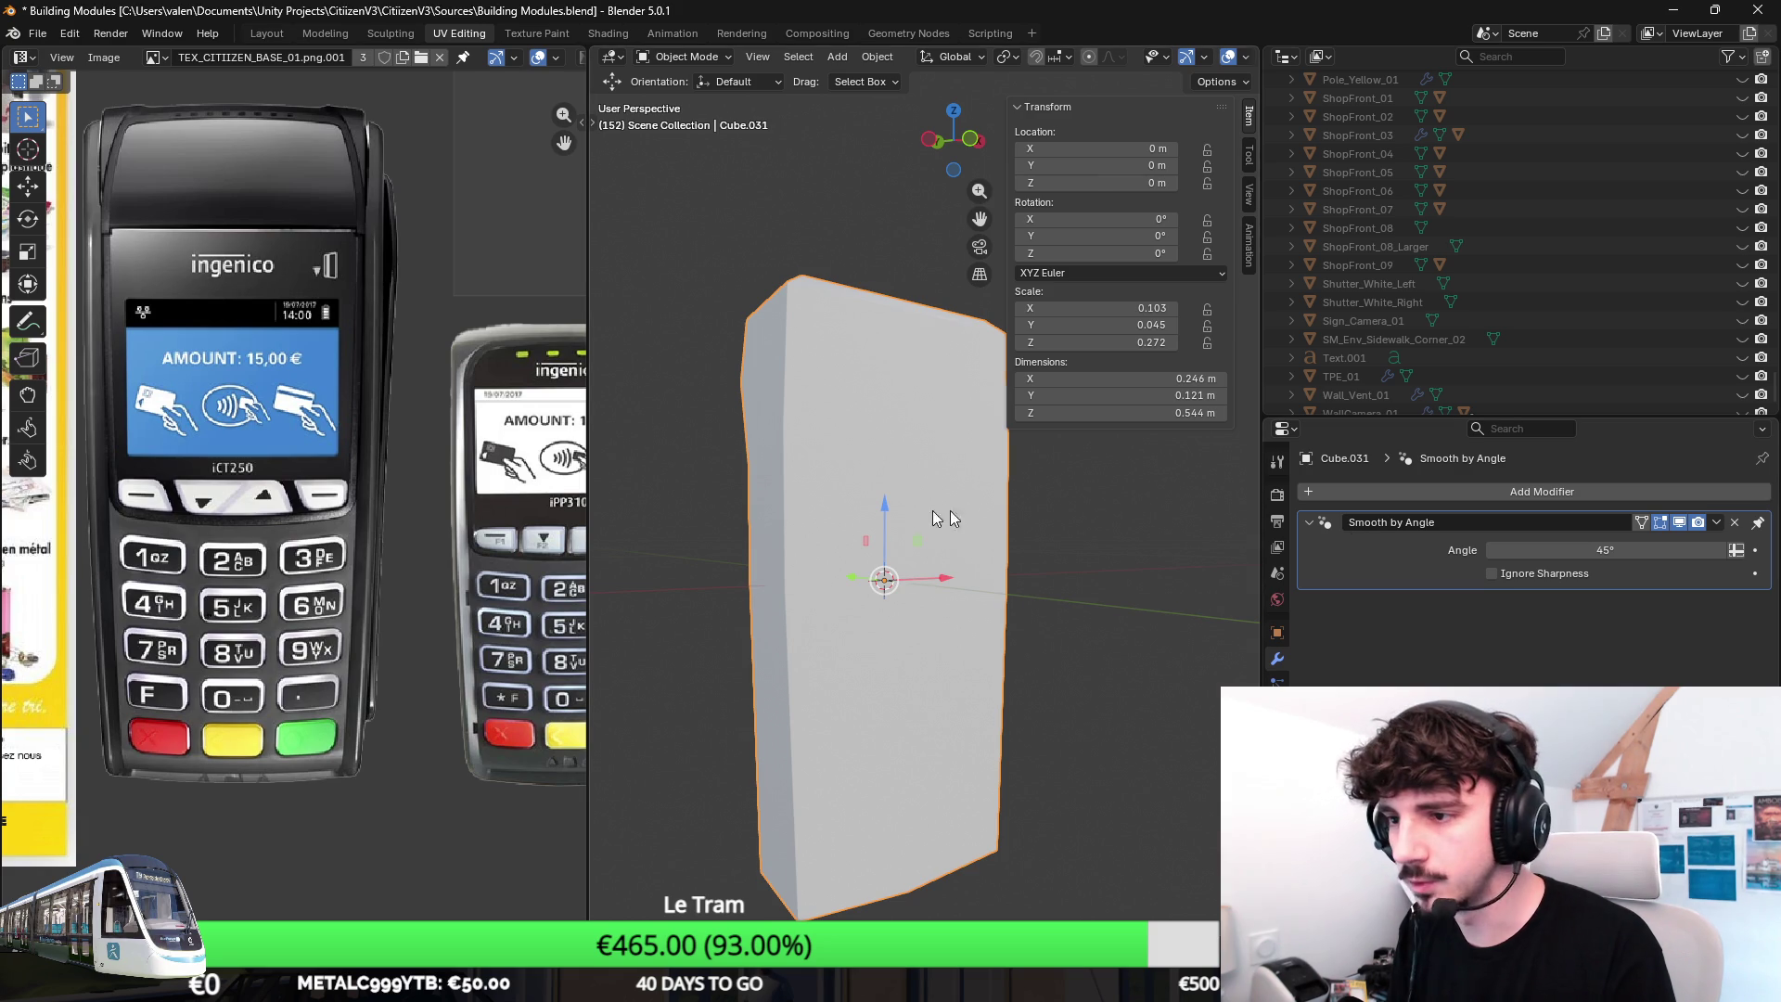
Add a centred vertical edge loop to the terminal block in Edit Mode.
{"action": "key", "text": "Tab"}
{"action": "key", "text": "ctrl+r"}
{"action": "left_click", "coordinate": [821, 256]}
{"action": "right_click", "coordinate": [822, 257]}
{"action": "middle_click_drag", "start_coordinate": [822, 257], "coordinate": [885, 272]}
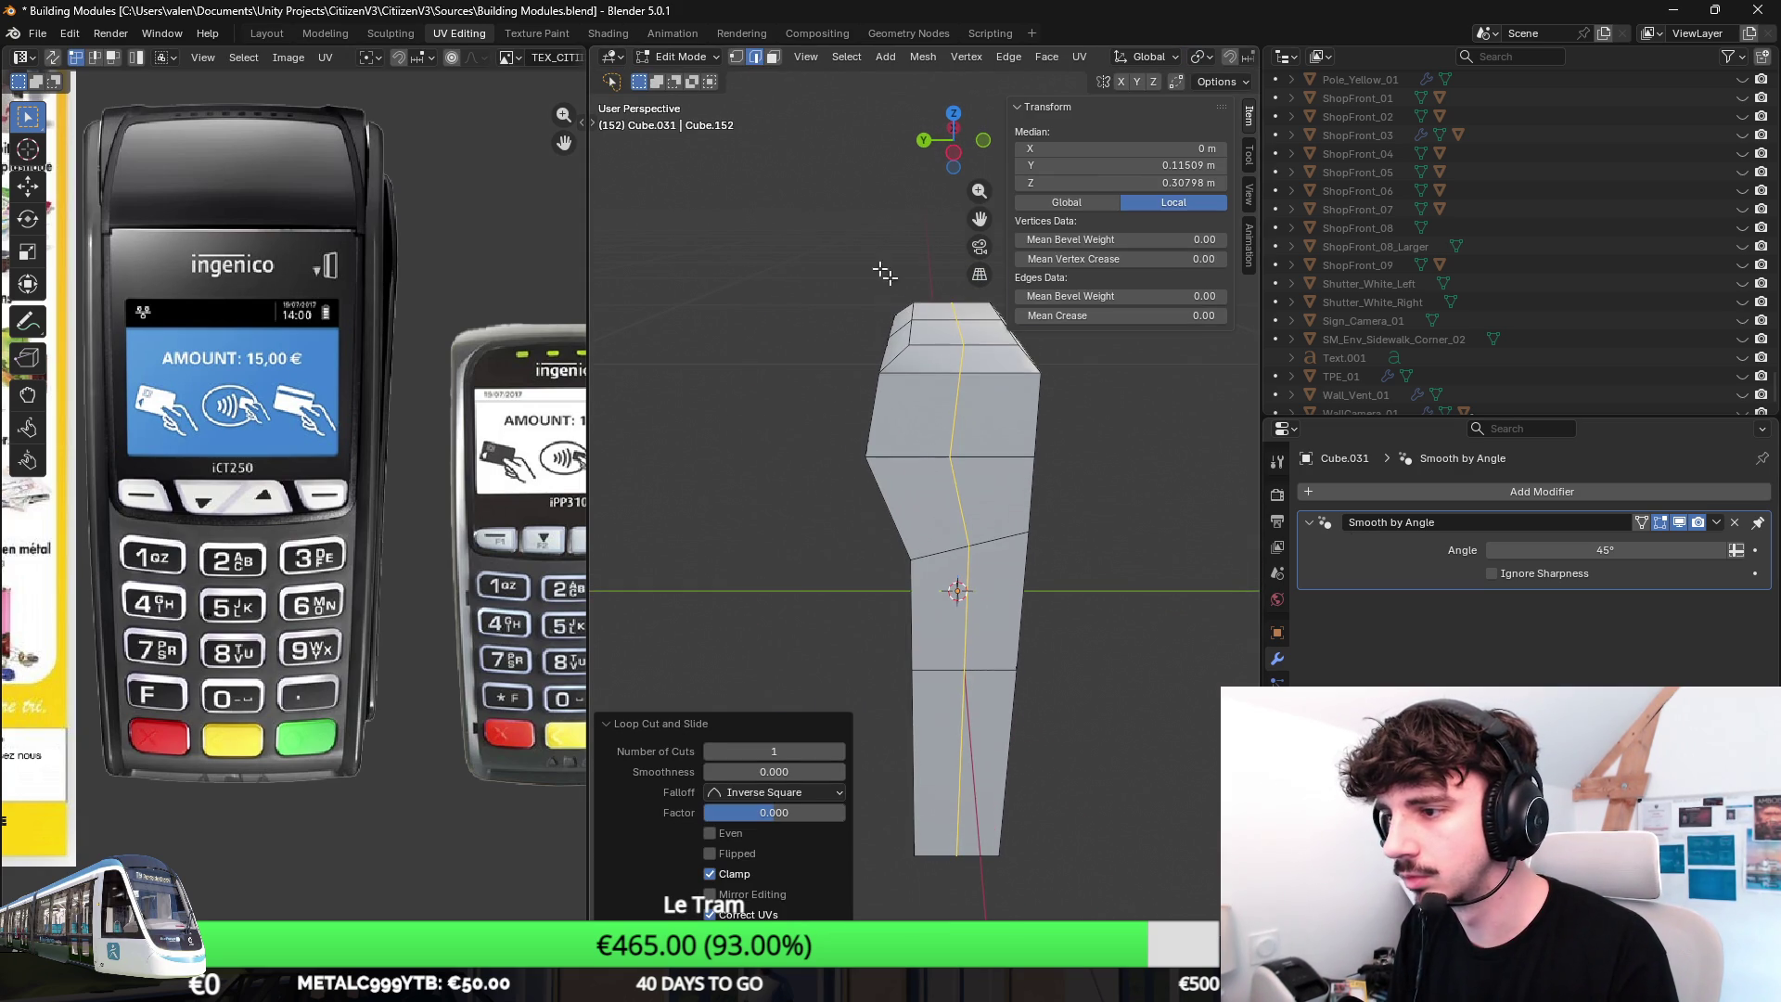
Select the upper head faces, top faces and front column faces in face mode.
{"action": "left_click", "coordinate": [773, 56]}
{"action": "left_click", "coordinate": [996, 384]}
{"action": "left_click", "coordinate": [918, 401]}
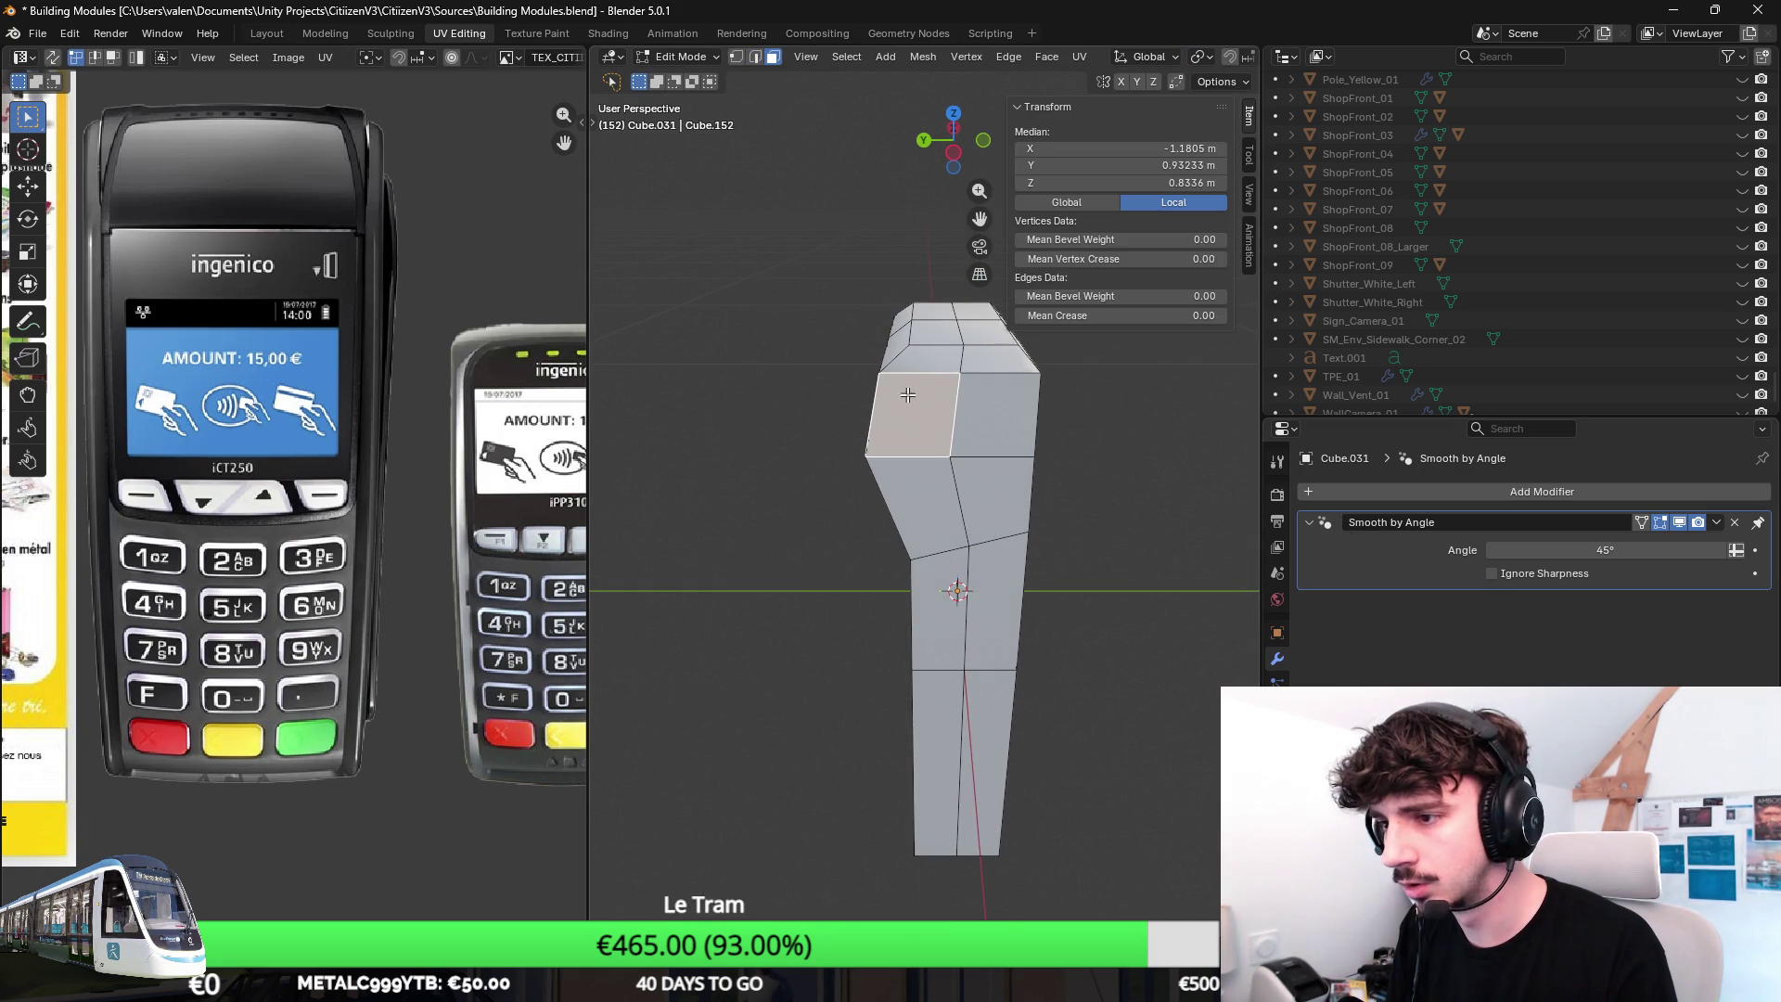
{"action": "middle_click_drag", "start_coordinate": [918, 401], "coordinate": [902, 336]}
{"action": "left_click", "coordinate": [951, 401], "text": "shift"}
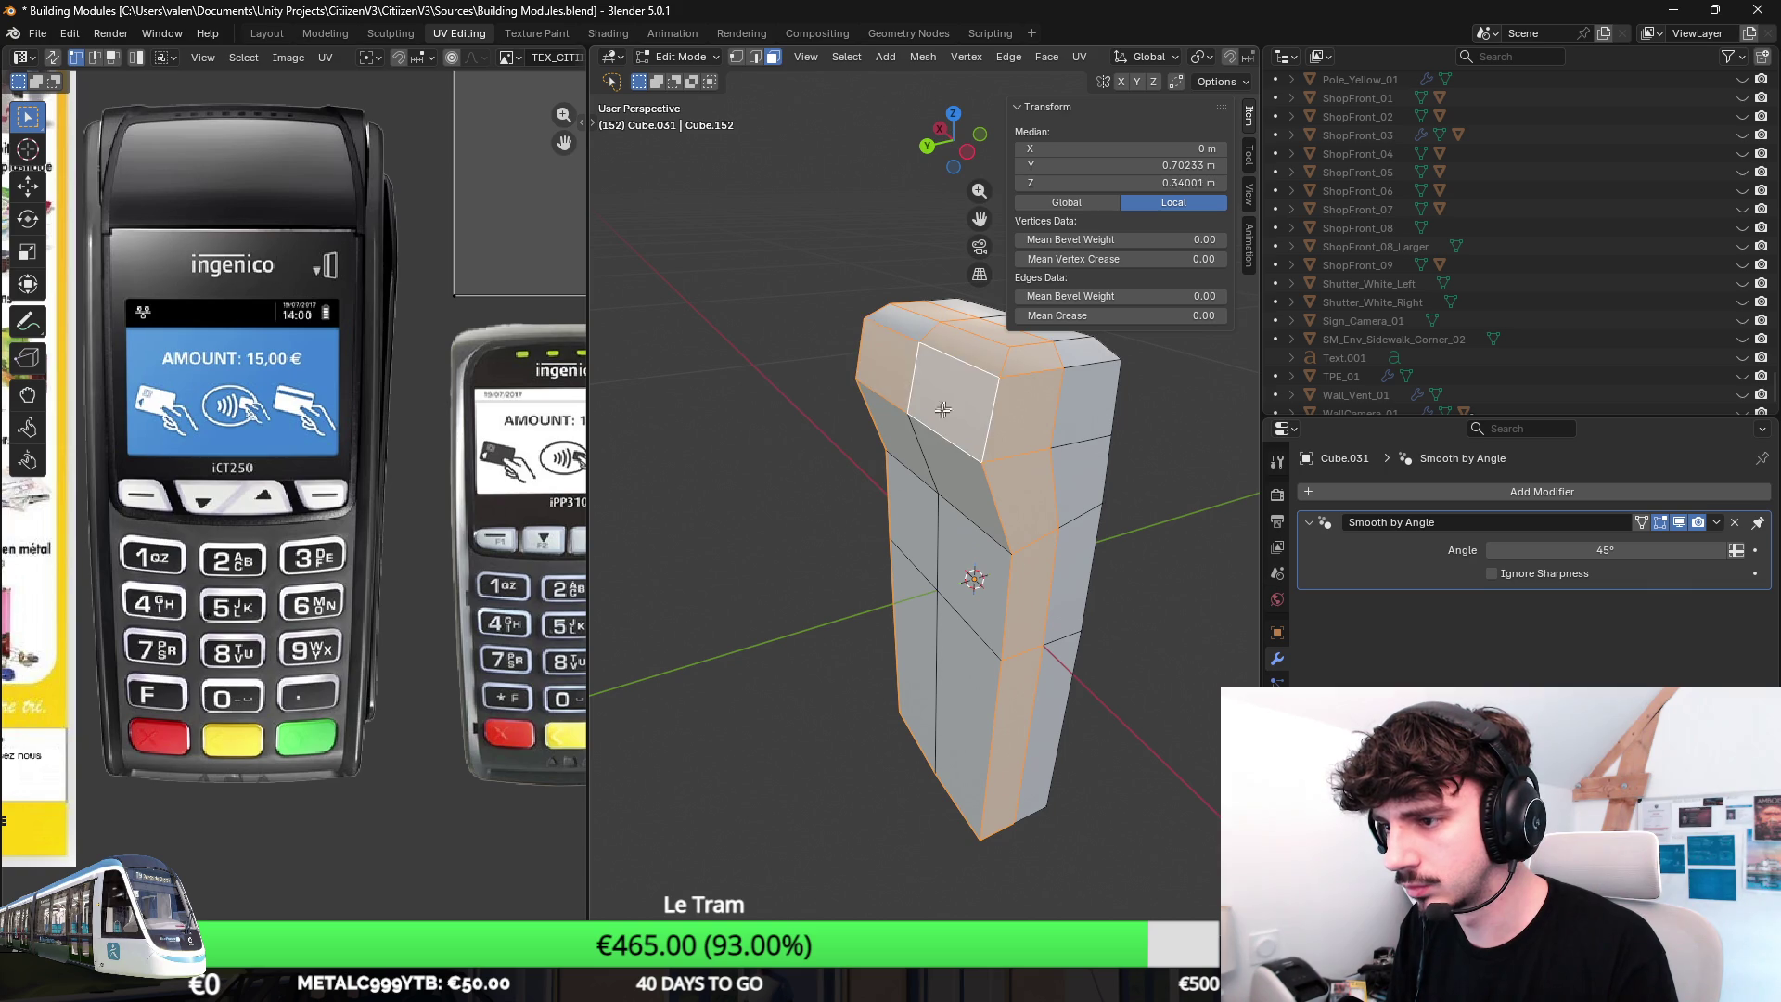
{"action": "left_click", "coordinate": [947, 473], "text": "shift"}
{"action": "mouse_move", "coordinate": [946, 473]}
{"action": "middle_mouse_down"}
{"action": "mouse_move", "coordinate": [963, 494]}
{"action": "mouse_move", "coordinate": [1124, 488]}
{"action": "mouse_move", "coordinate": [1156, 449]}
{"action": "mouse_move", "coordinate": [1144, 692]}
{"action": "mouse_move", "coordinate": [1071, 471]}
{"action": "middle_mouse_up"}
Scale the selected faces on X, Y and then Z (about 0.979) to taper the upper body.
{"action": "key", "text": "s"}
{"action": "key", "text": "x"}
{"action": "left_click", "coordinate": [1144, 451]}
{"action": "key", "text": "s"}
{"action": "key", "text": "y"}
{"action": "left_click", "coordinate": [1144, 692]}
{"action": "key", "text": "s"}
{"action": "key", "text": "z"}
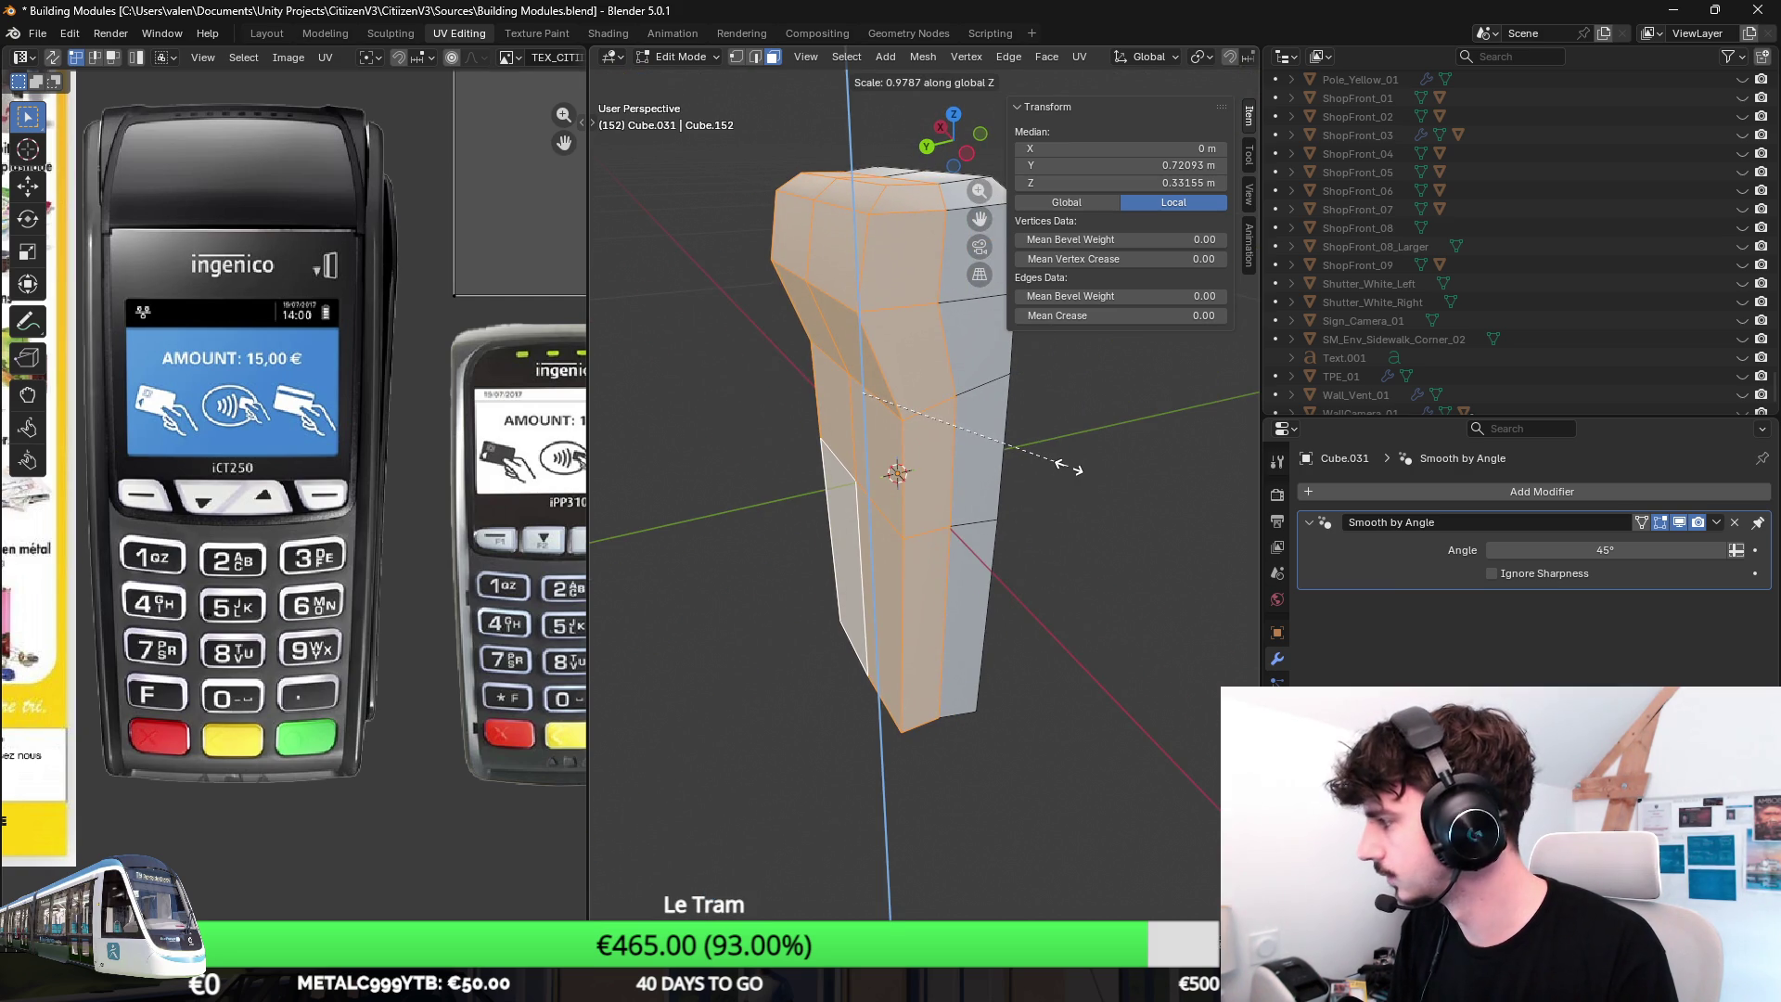
{"action": "left_click", "coordinate": [1070, 467]}
Inspect the refined shape from the front and top, then return to Object Mode.
{"action": "middle_click_drag", "start_coordinate": [1069, 468], "coordinate": [696, 155]}
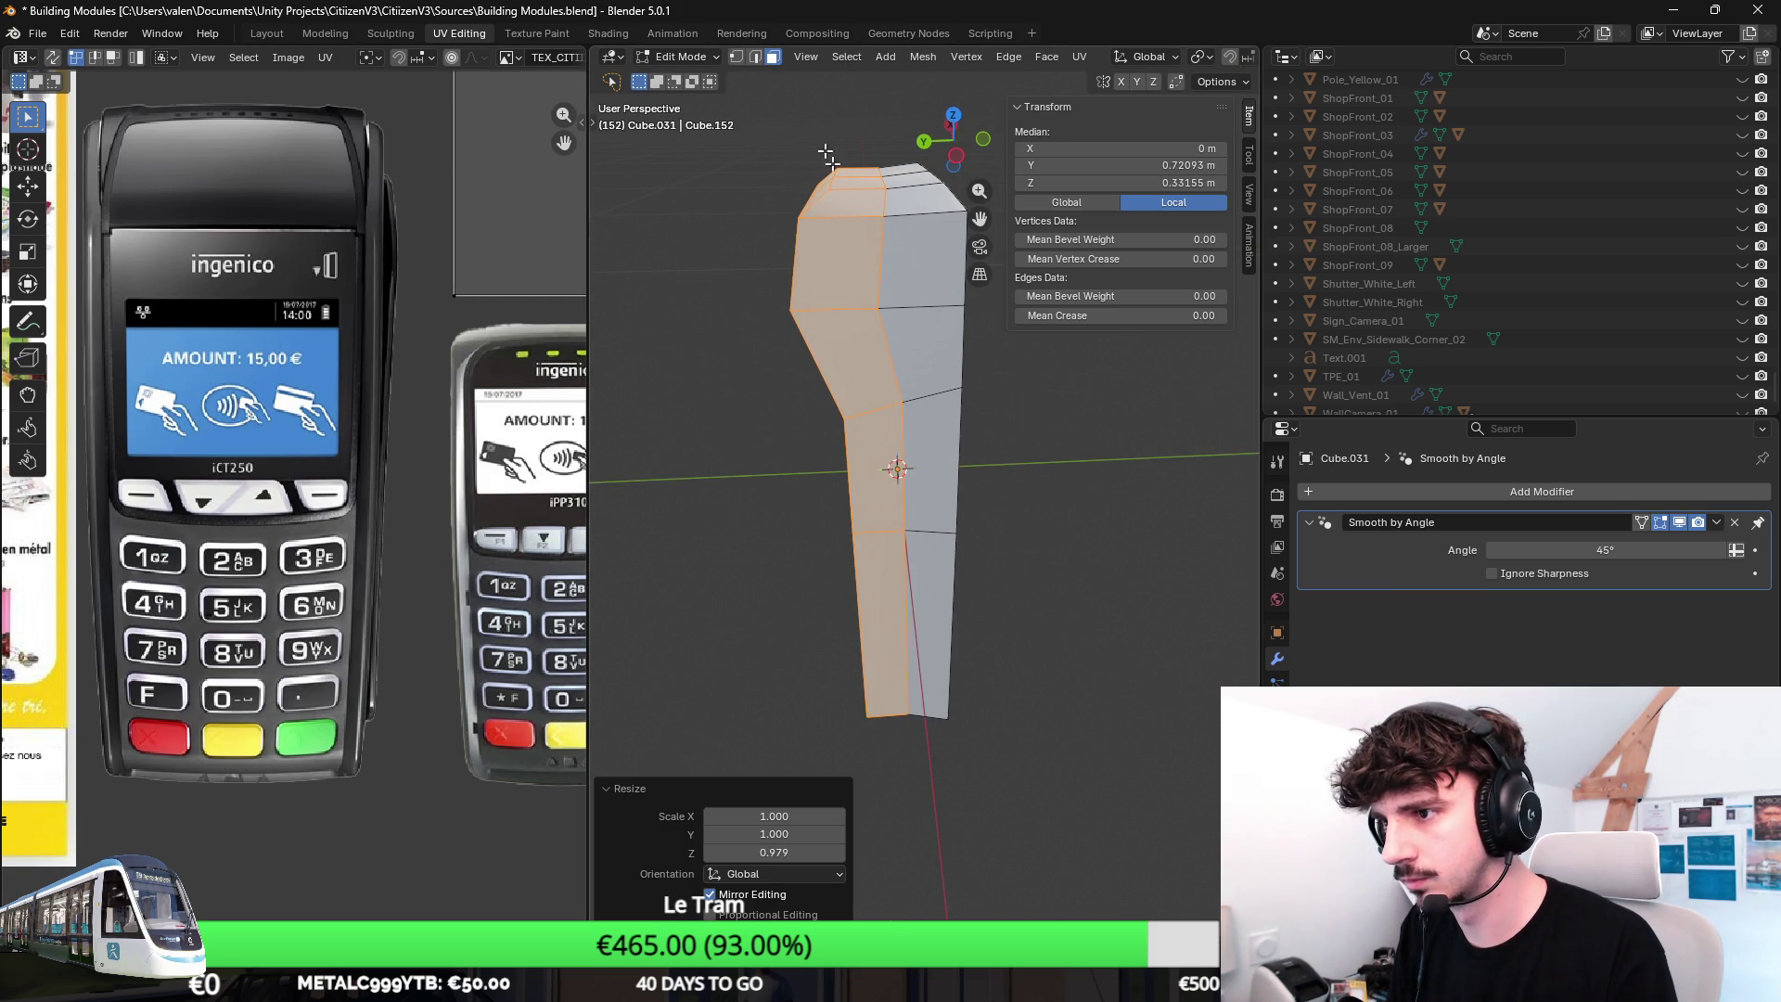
{"action": "left_click", "coordinate": [931, 263]}
{"action": "mouse_move", "coordinate": [916, 260]}
{"action": "middle_mouse_down"}
{"action": "mouse_move", "coordinate": [918, 310]}
{"action": "mouse_move", "coordinate": [946, 305]}
{"action": "middle_mouse_up"}
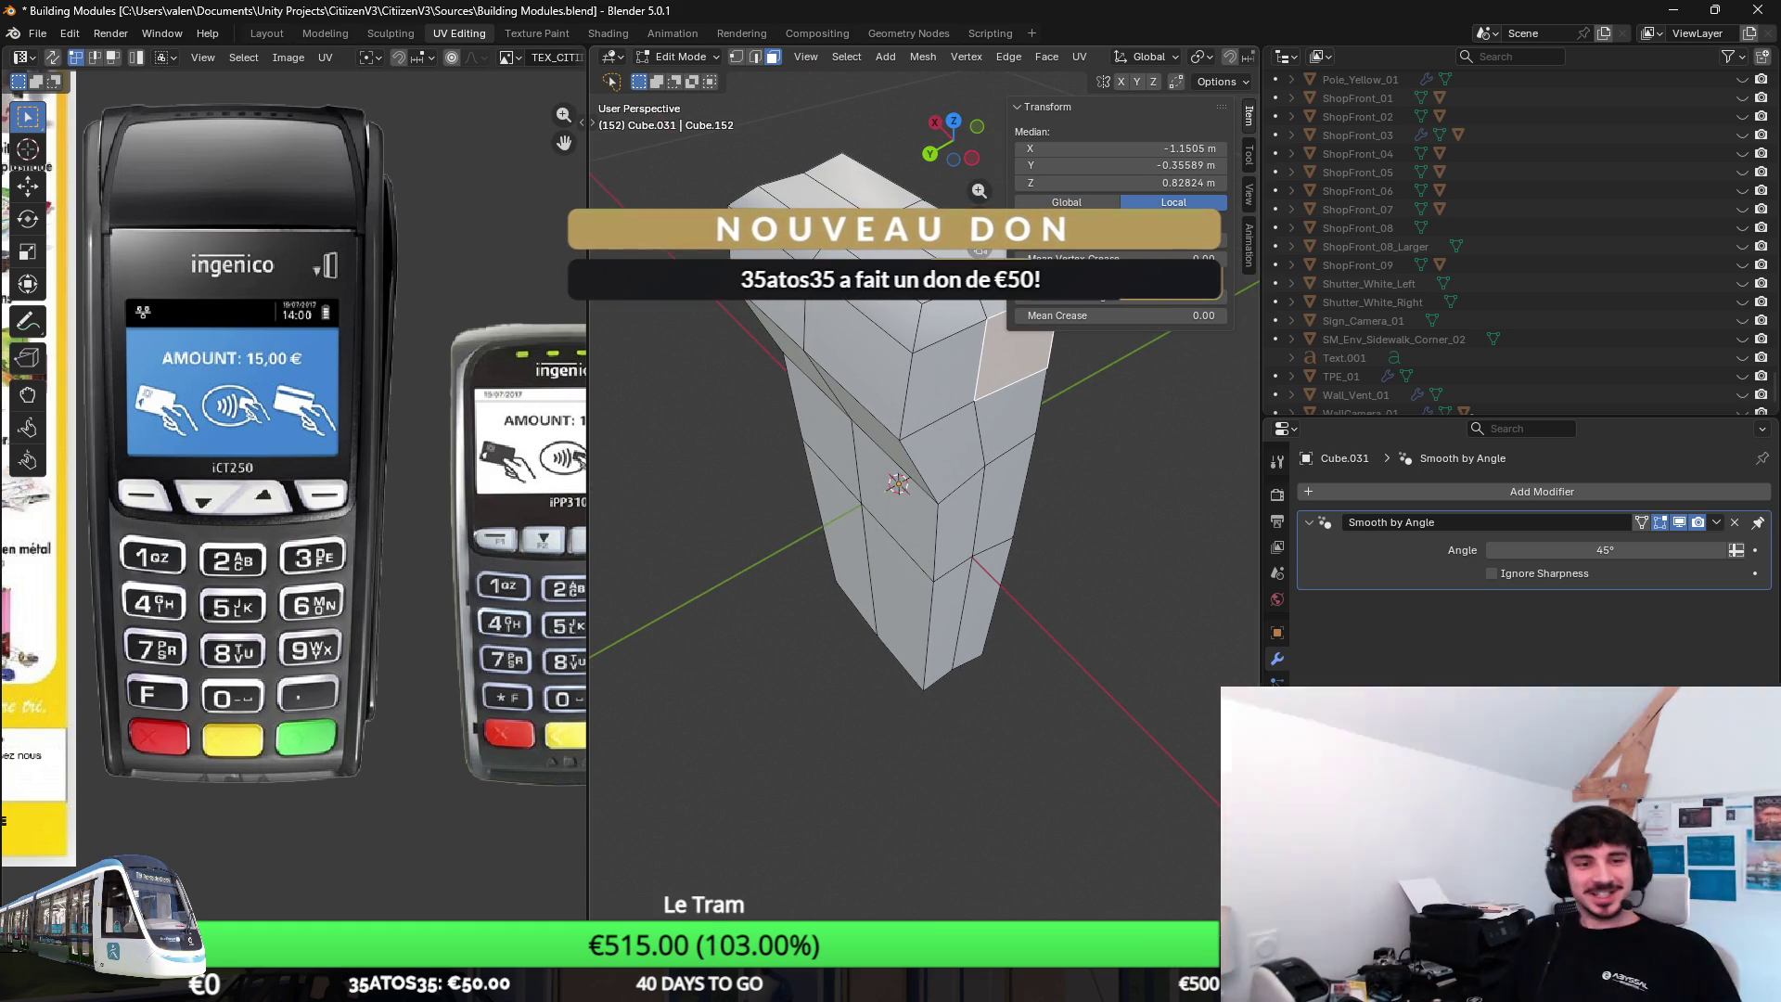
{"action": "middle_click_drag", "start_coordinate": [985, 547], "coordinate": [858, 488]}
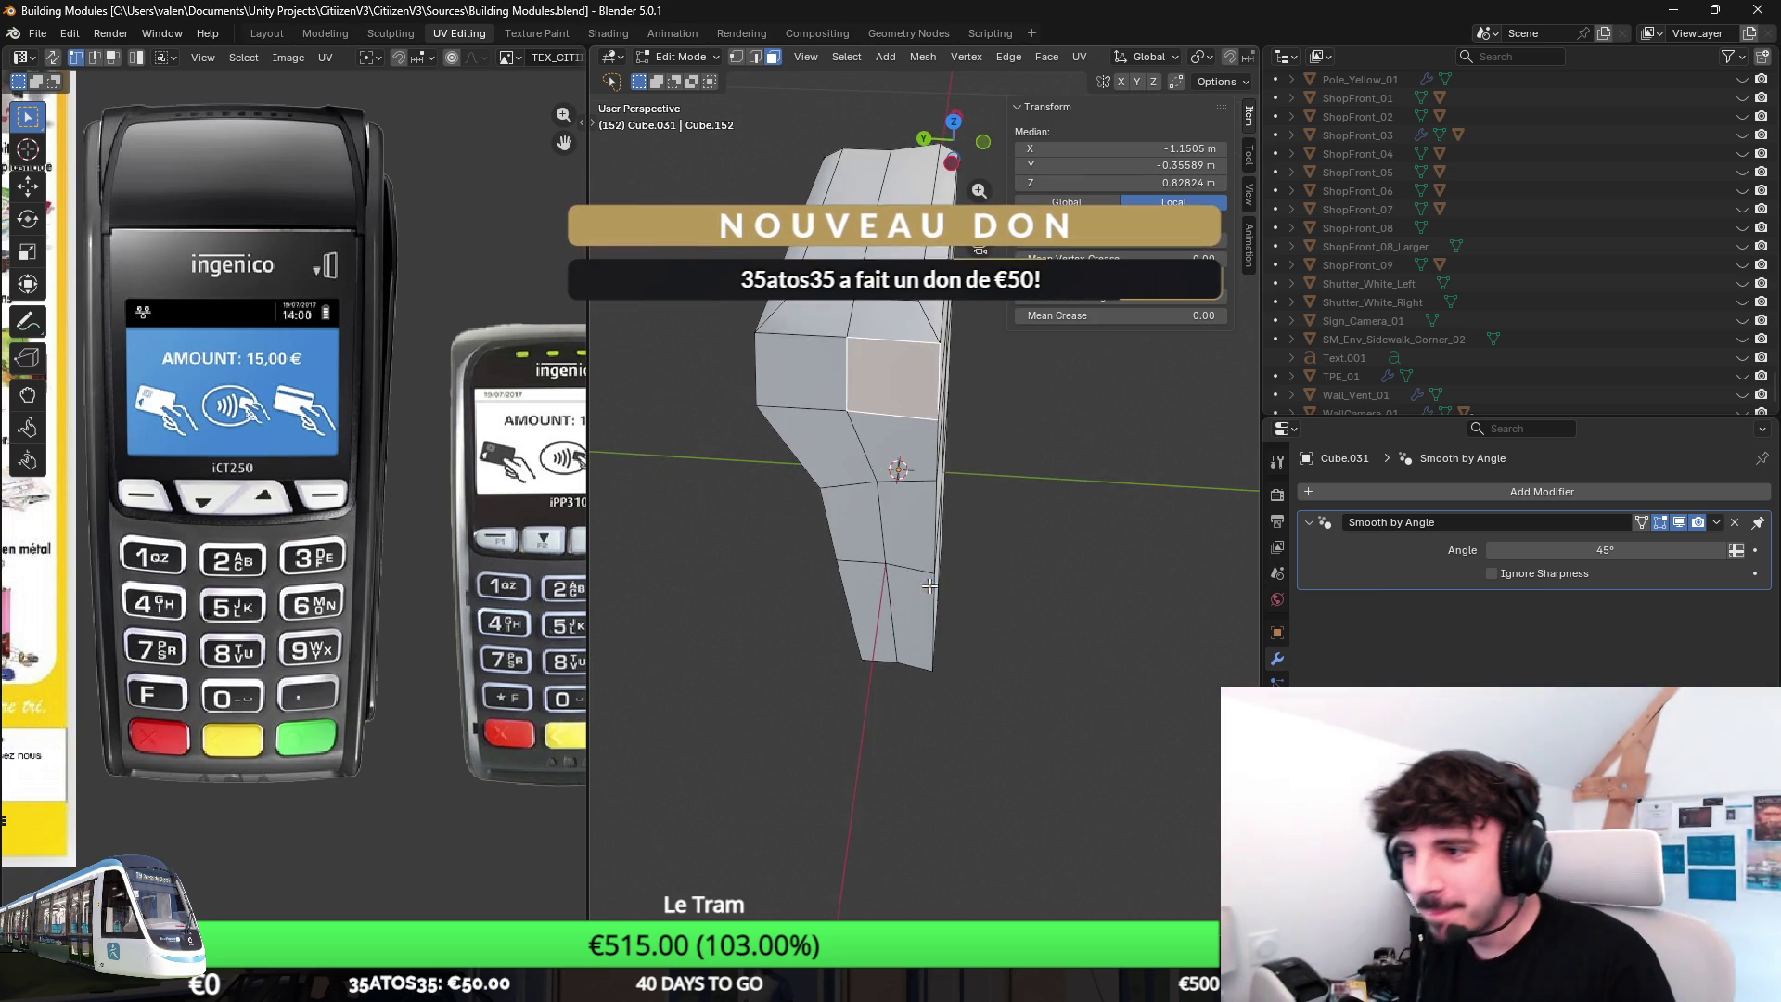
{"action": "key", "text": "Tab"}
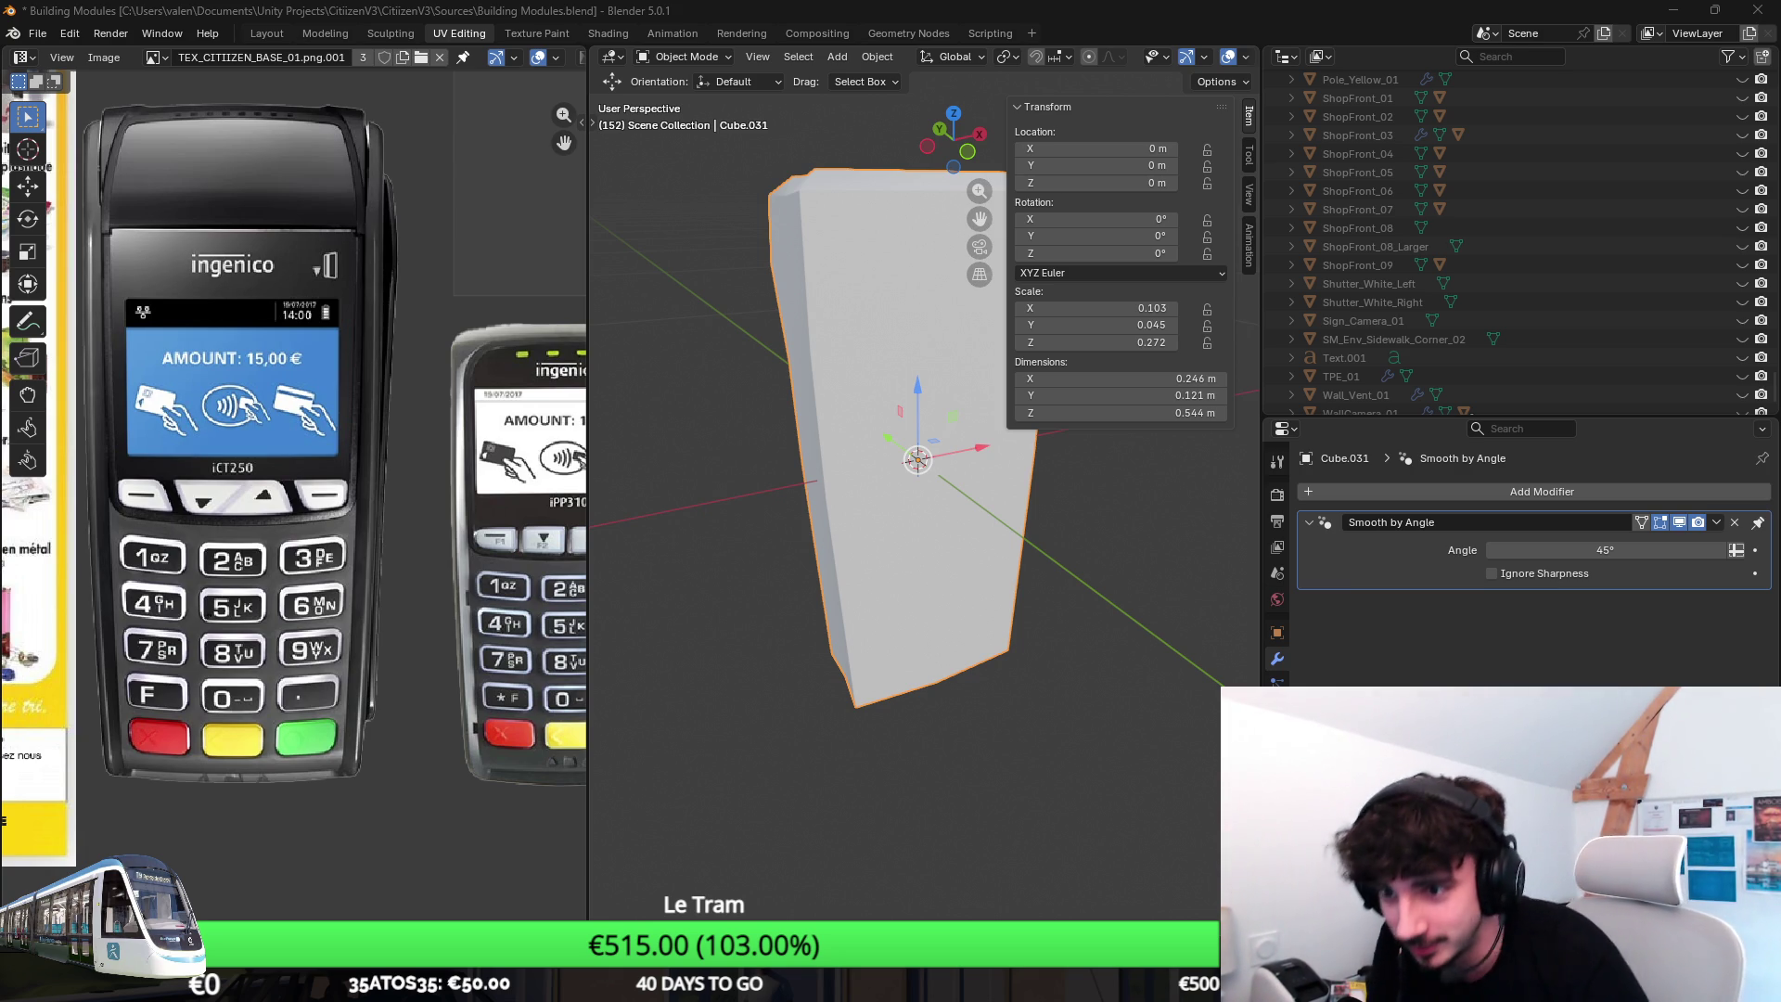
Orbit the view around the finished 0.246 × 0.121 × 0.544 m terminal body.
{"action": "middle_click_drag", "start_coordinate": [953, 657], "coordinate": [990, 662]}
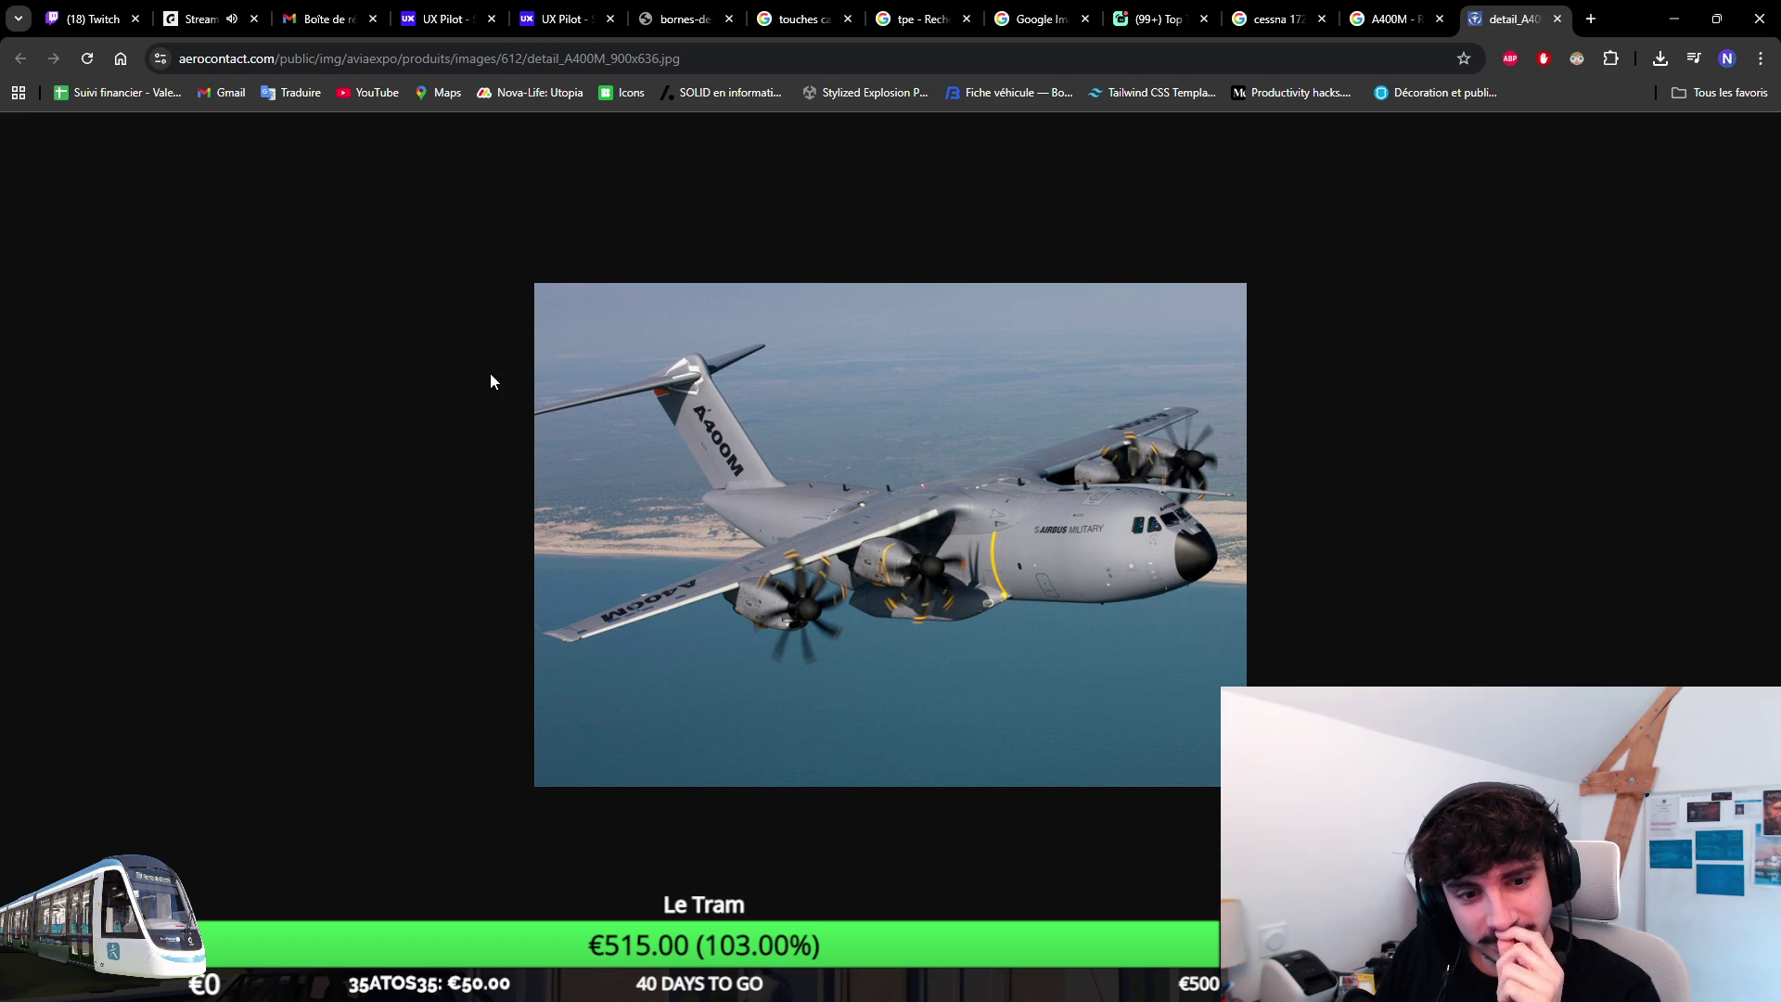
{"action": "left_click", "coordinate": [1437, 9]}
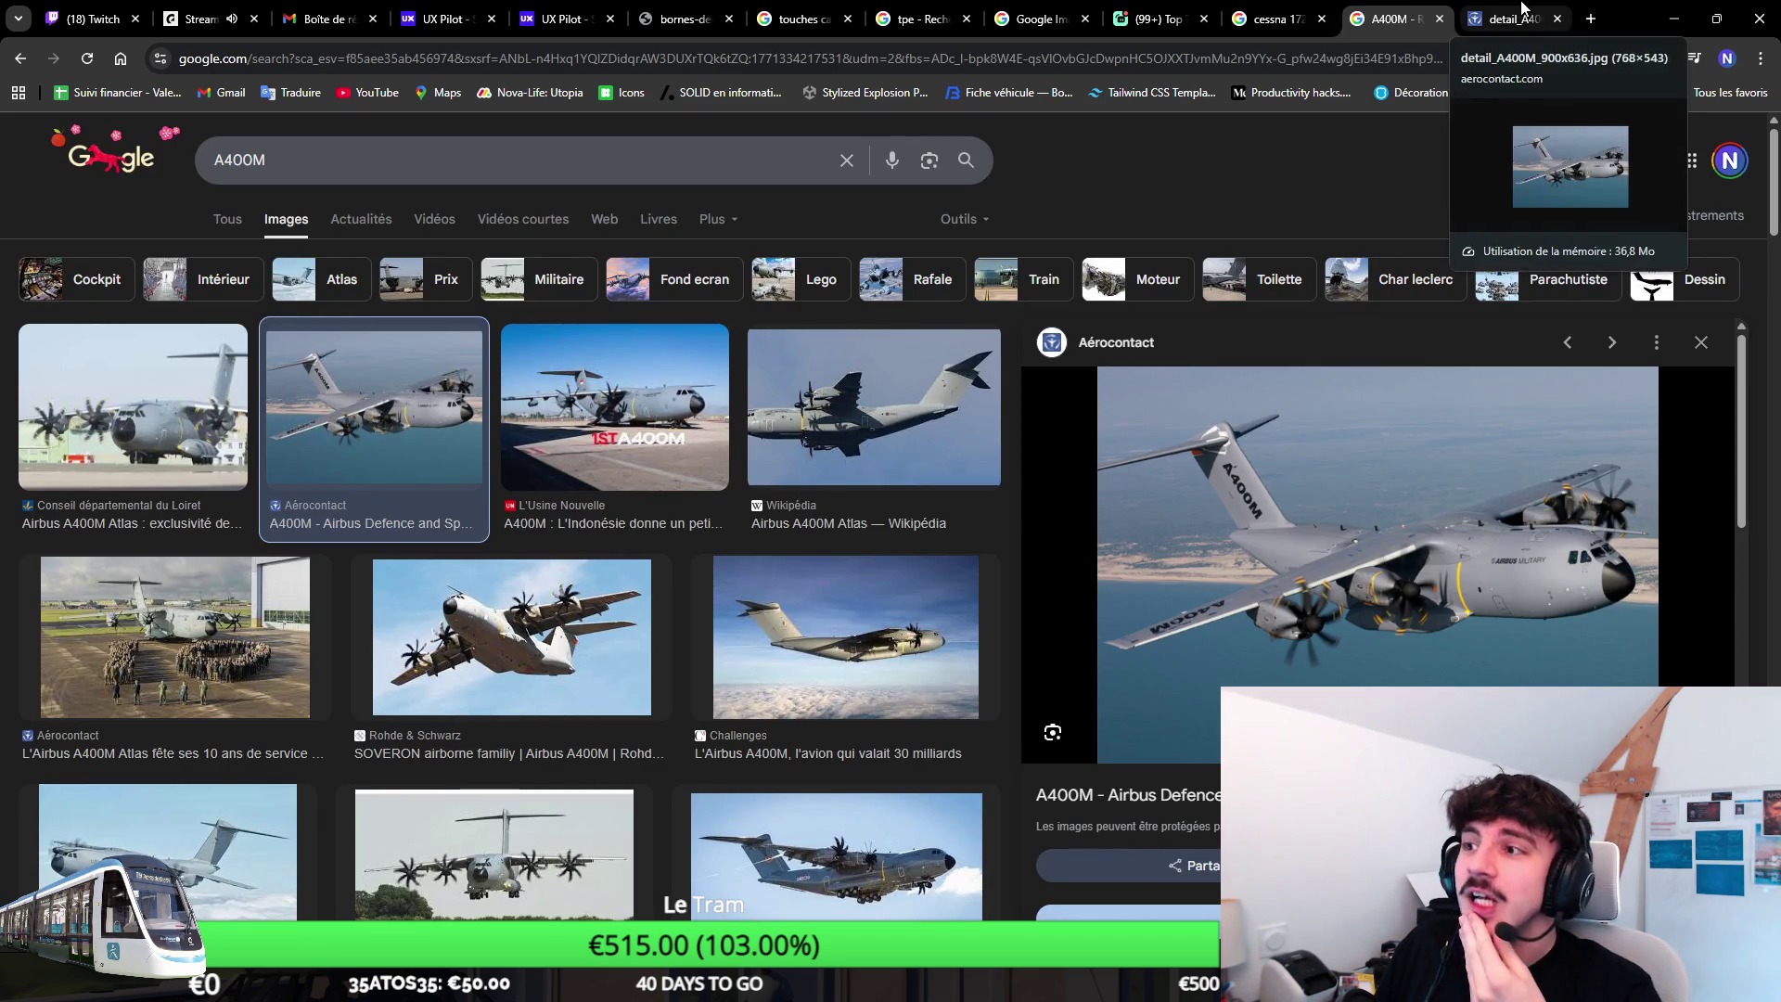
{"action": "left_click", "coordinate": [1509, 9]}
{"action": "left_click", "coordinate": [1274, 19]}
{"action": "left_click", "coordinate": [1391, 19]}
{"action": "scroll", "coordinate": [756, 356], "scroll_direction": "down", "scroll_amount": 2}
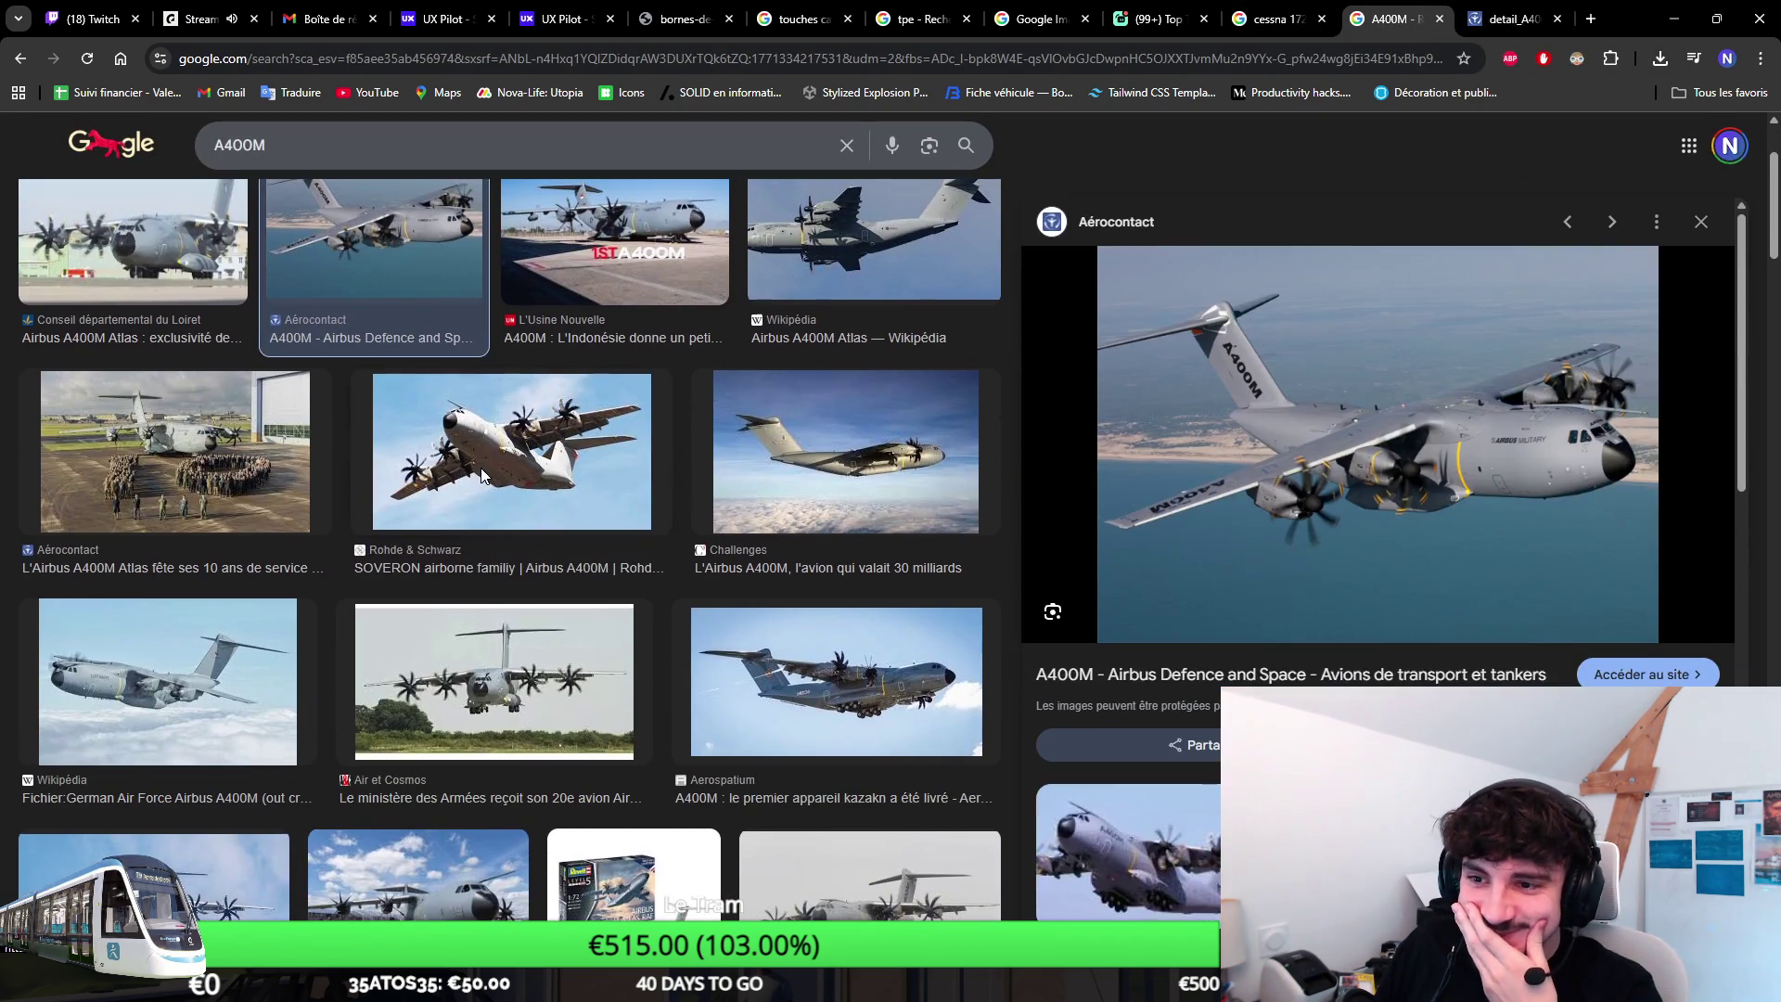
{"action": "left_click", "coordinate": [482, 478]}
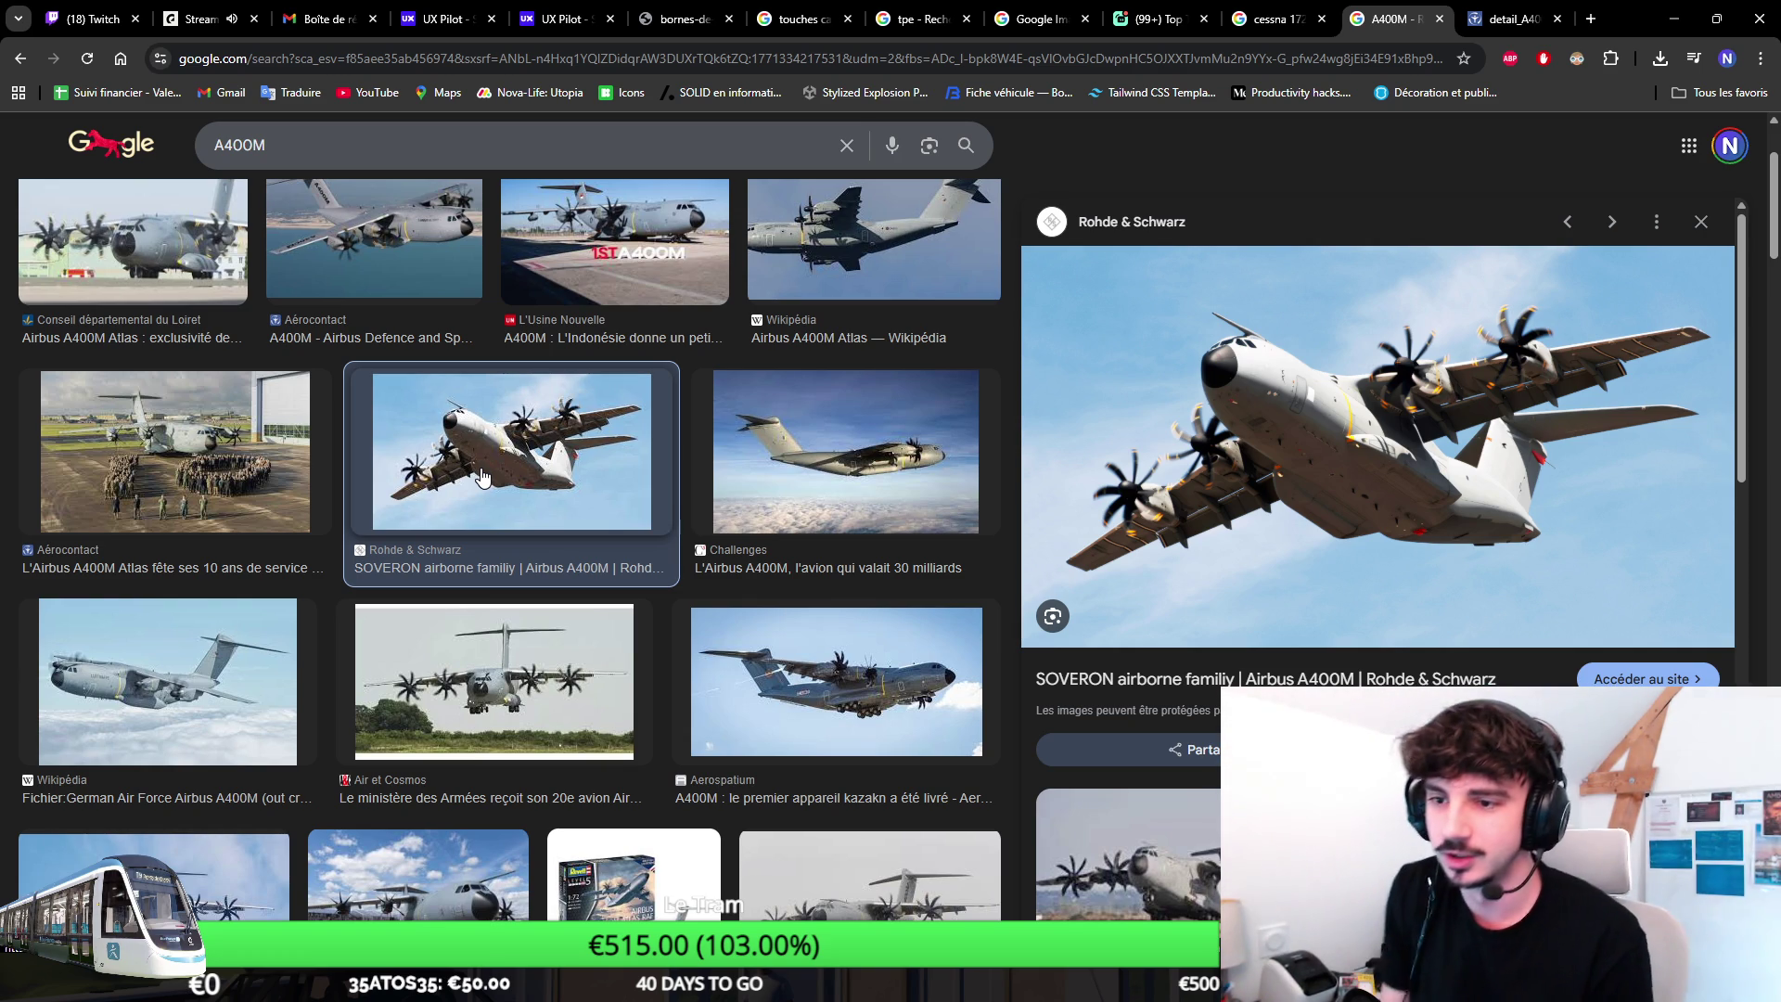
{"action": "left_click", "coordinate": [836, 722]}
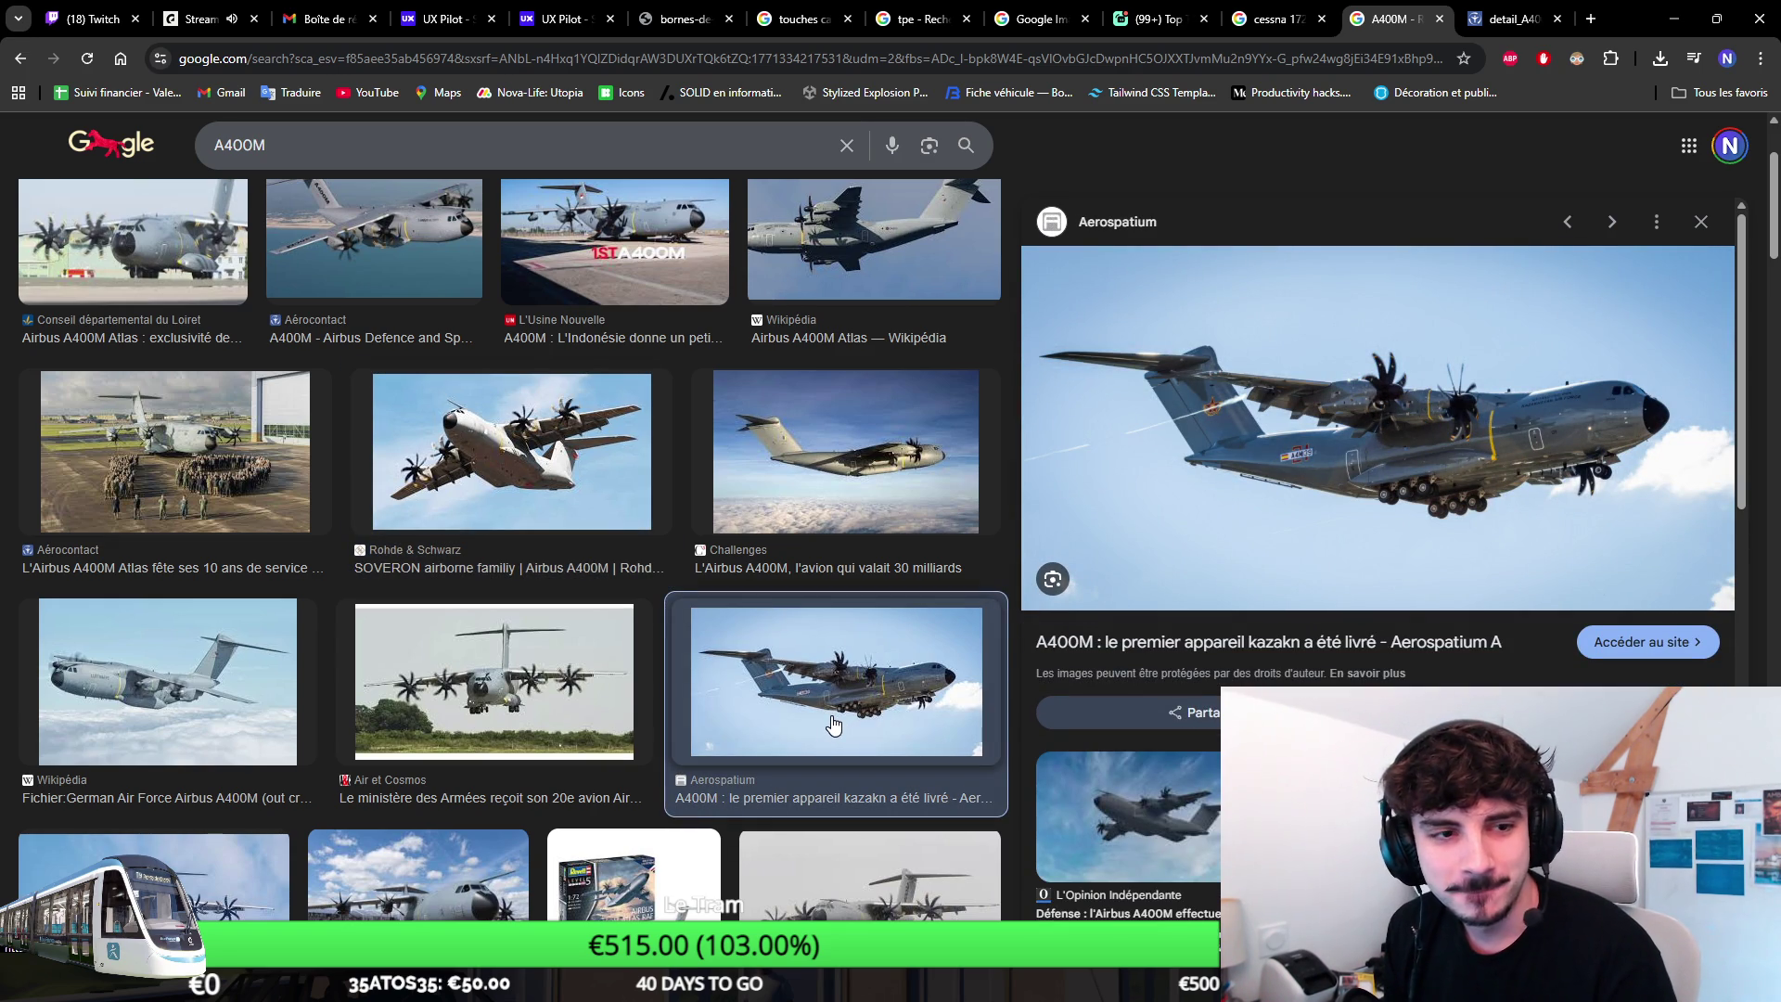
{"action": "left_click", "coordinate": [1530, 18]}
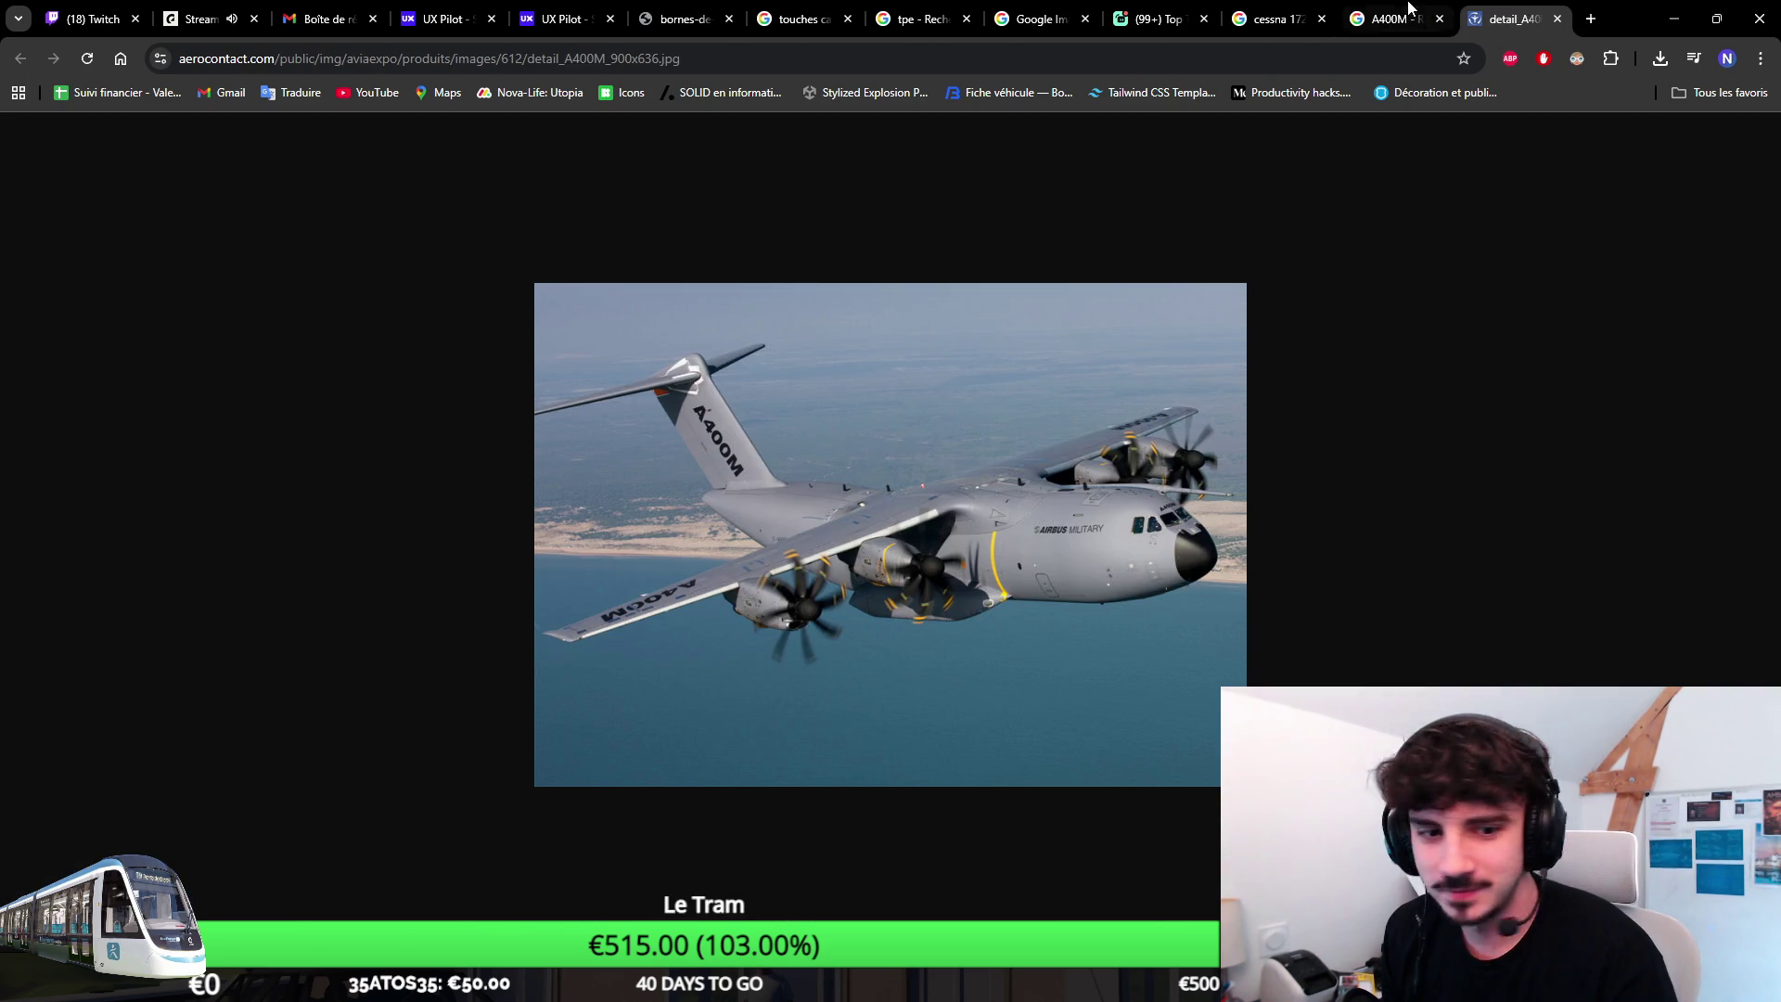
Return to the A400M Google Images results tab.
{"action": "left_click", "coordinate": [1413, 10]}
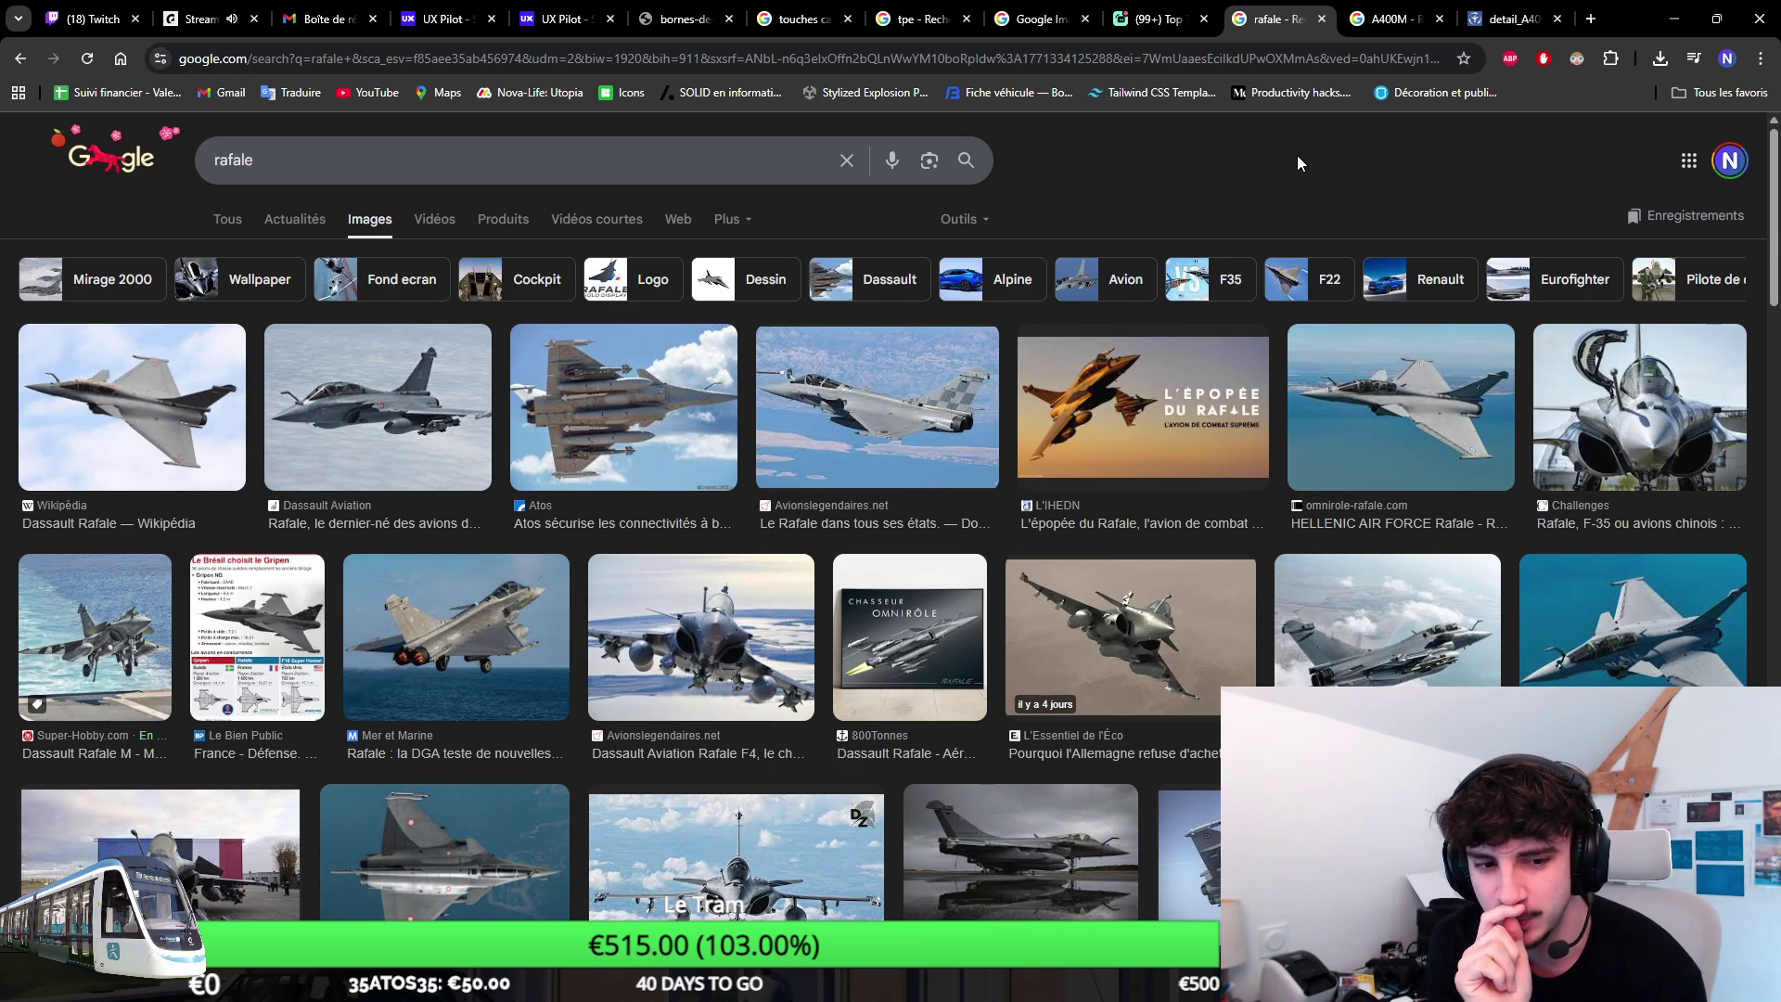
Replace the A400M query with a 'cessna 172 skyhawk' Google Images search.
{"action": "left_click", "coordinate": [1378, 8]}
{"action": "double_click", "coordinate": [240, 145]}
{"action": "type", "text": "cessna"}
{"action": "key", "text": "Return"}
{"action": "left_click", "coordinate": [589, 147]}
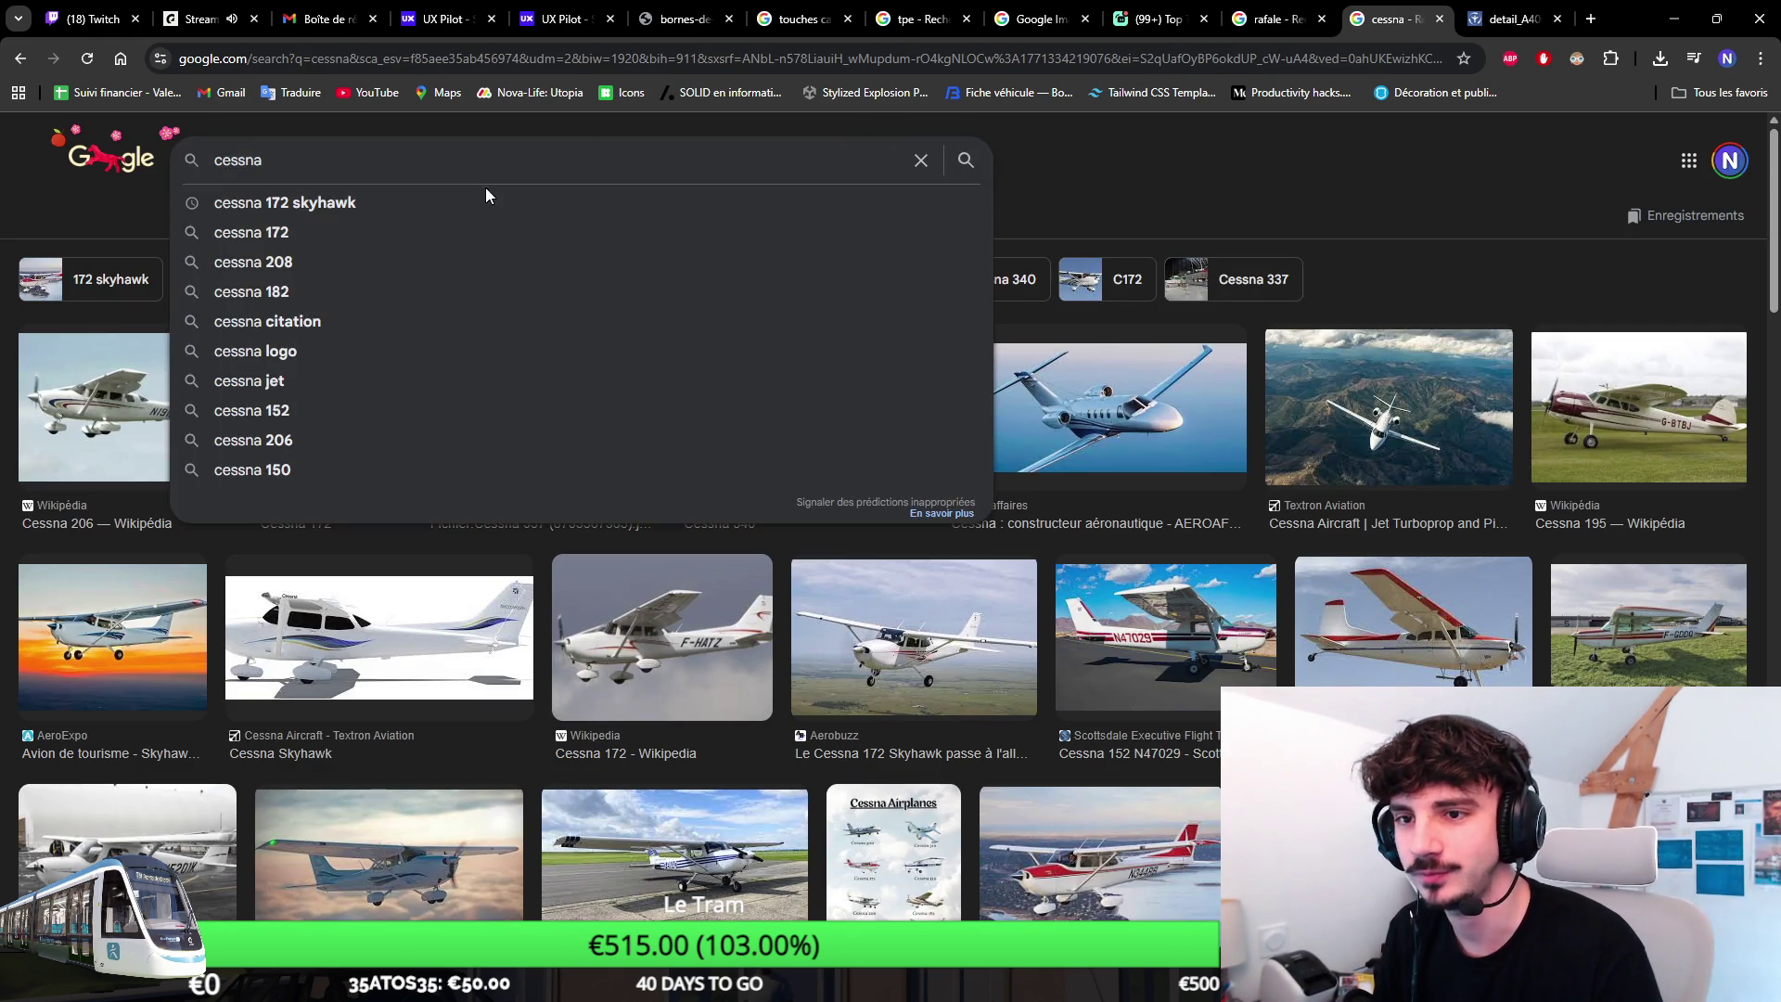
{"action": "left_click", "coordinate": [485, 187]}
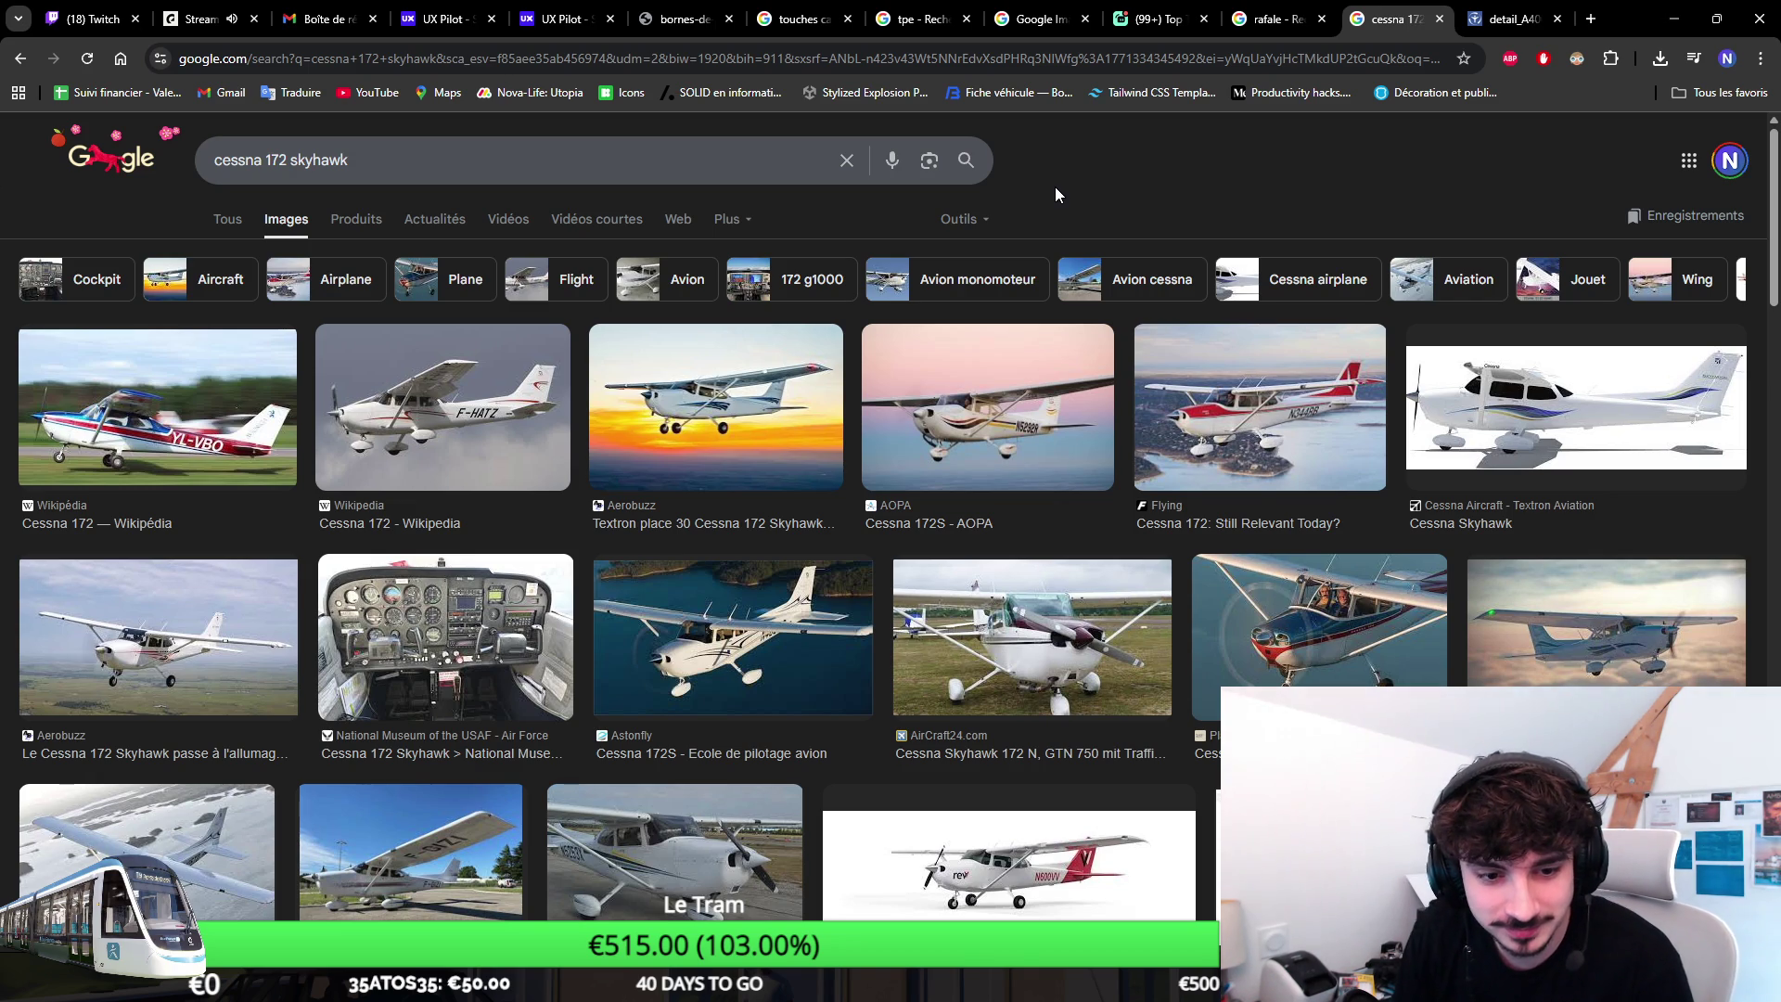
Flip between the Rafale and Cessna 172 Skyhawk result tabs, ending on Rafale.
{"action": "left_click", "coordinate": [1269, 17]}
{"action": "left_click", "coordinate": [1379, 18]}
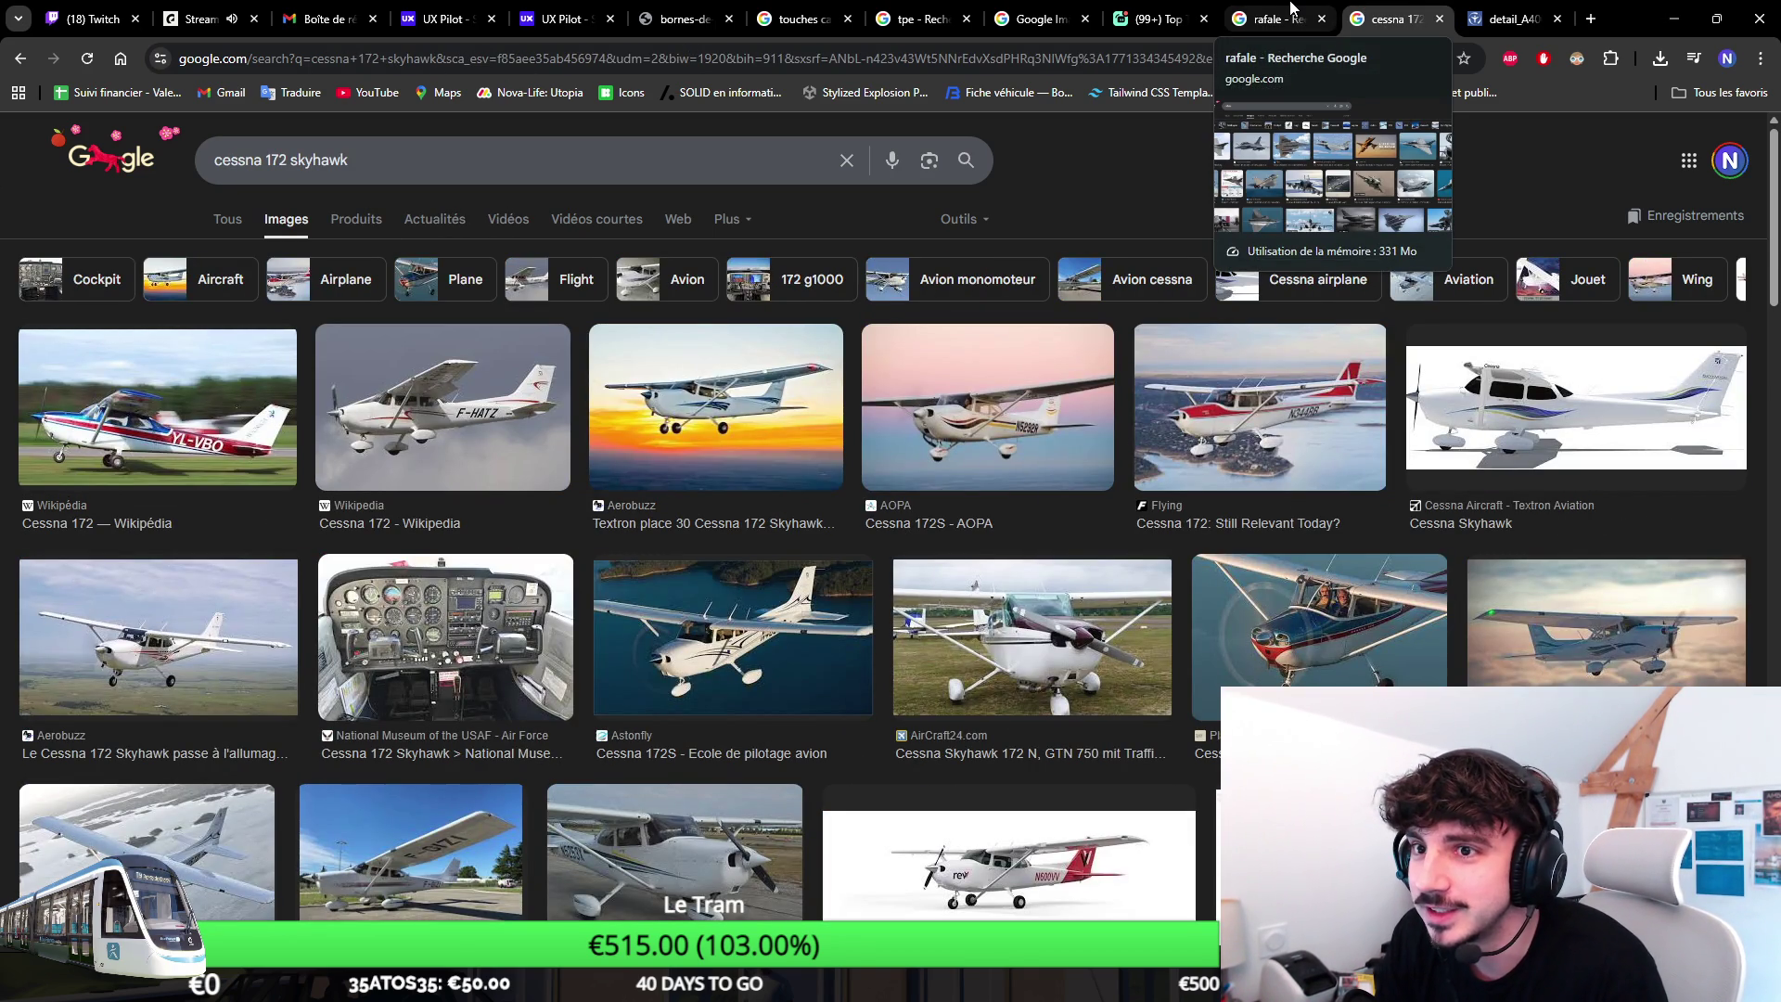
{"action": "left_click", "coordinate": [1292, 17]}
{"action": "scroll", "coordinate": [780, 487], "scroll_direction": "down", "scroll_amount": 3}
Preview the Defense Zone Rafale photo beside the results.
{"action": "left_click", "coordinate": [787, 578]}
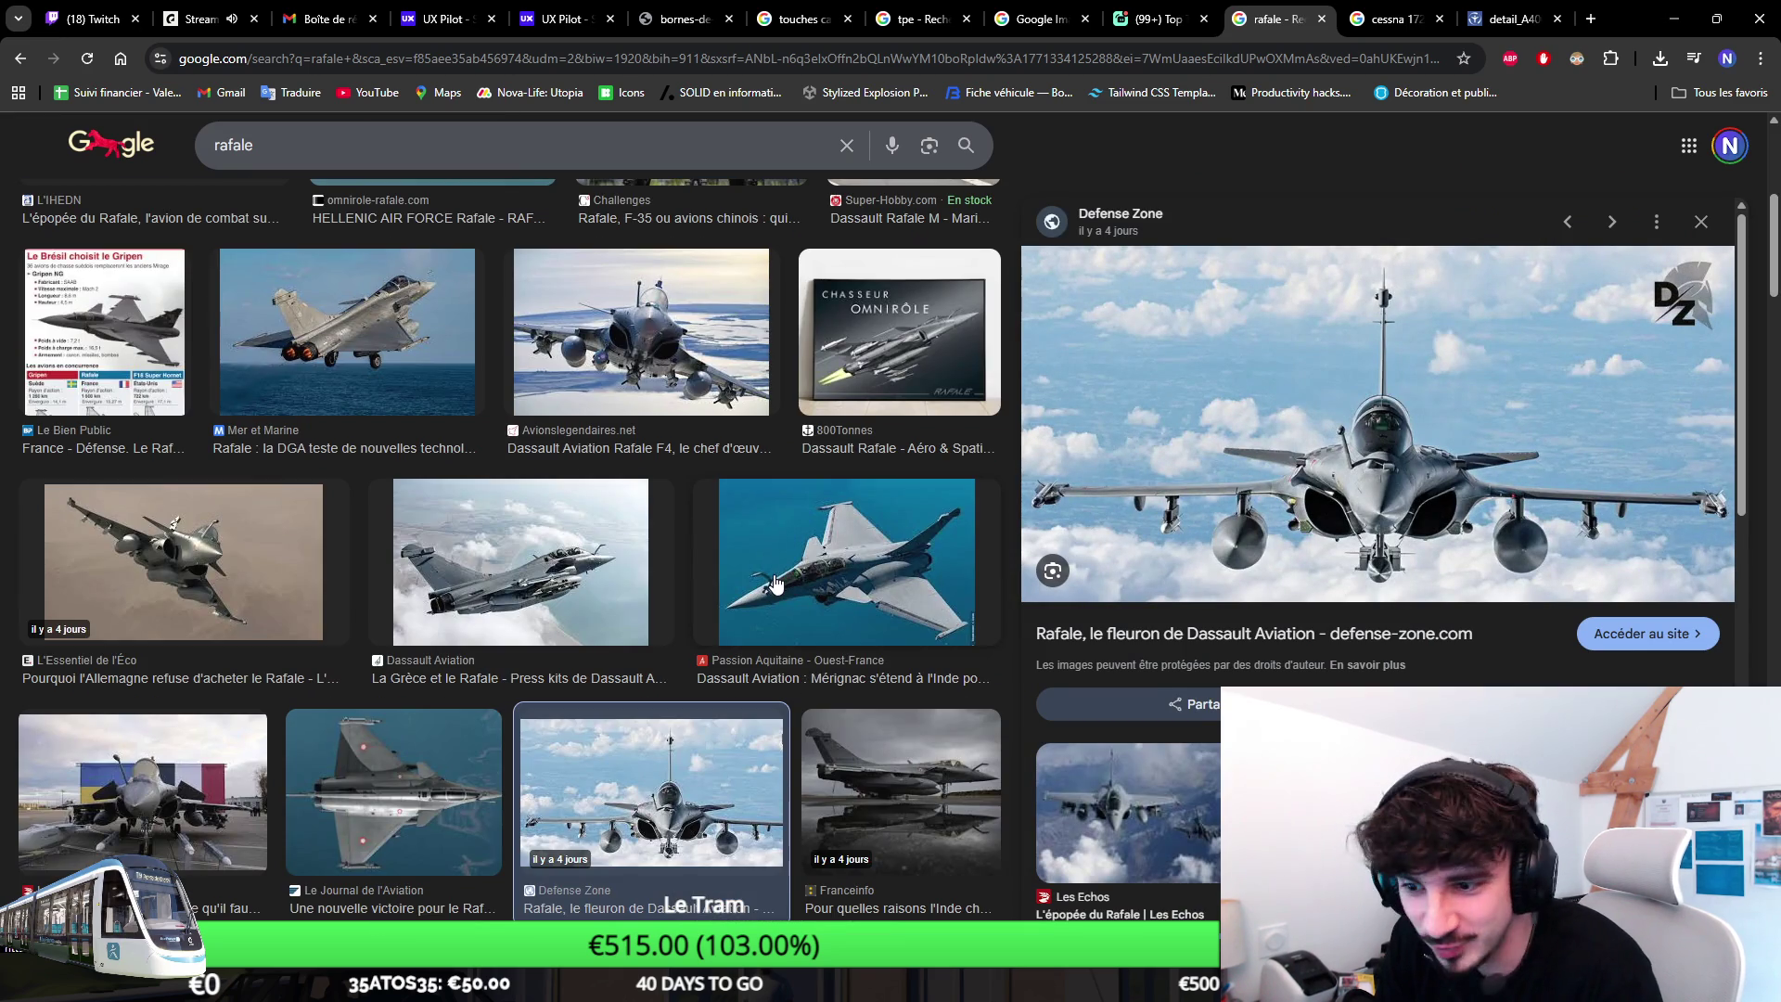
{"action": "scroll", "coordinate": [775, 585], "scroll_direction": "down", "scroll_amount": 2}
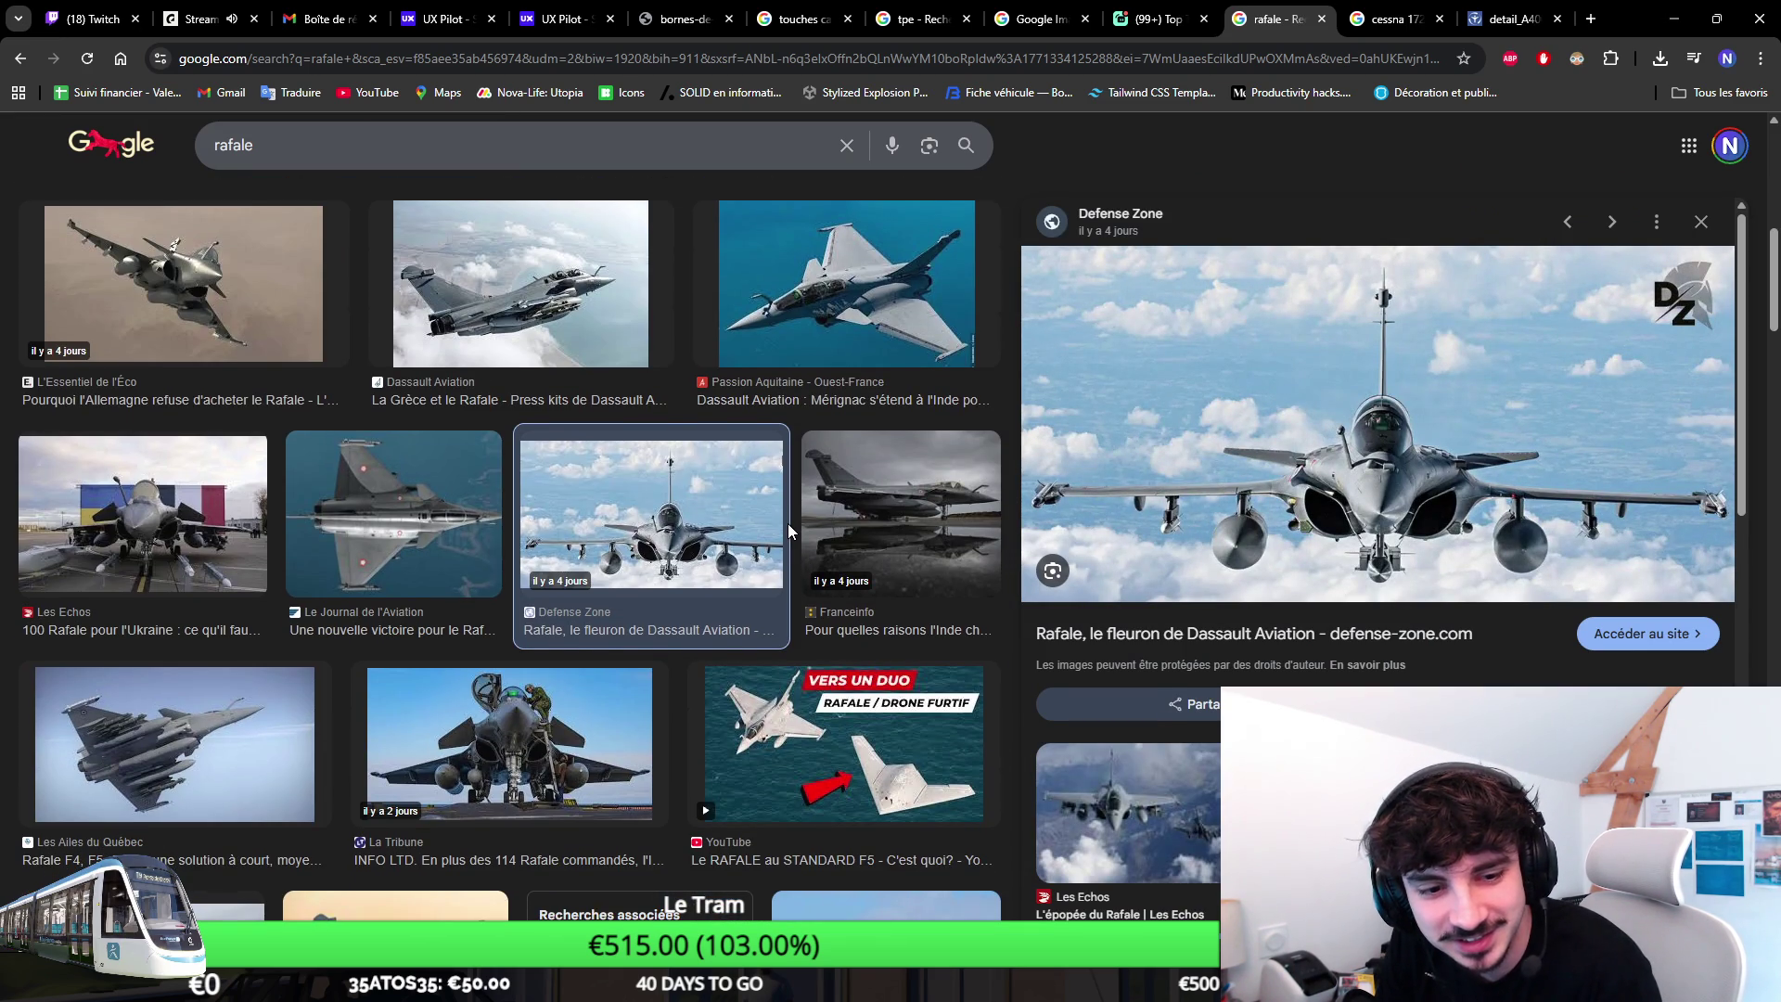
{"action": "scroll", "coordinate": [787, 523], "scroll_direction": "up", "scroll_amount": 5}
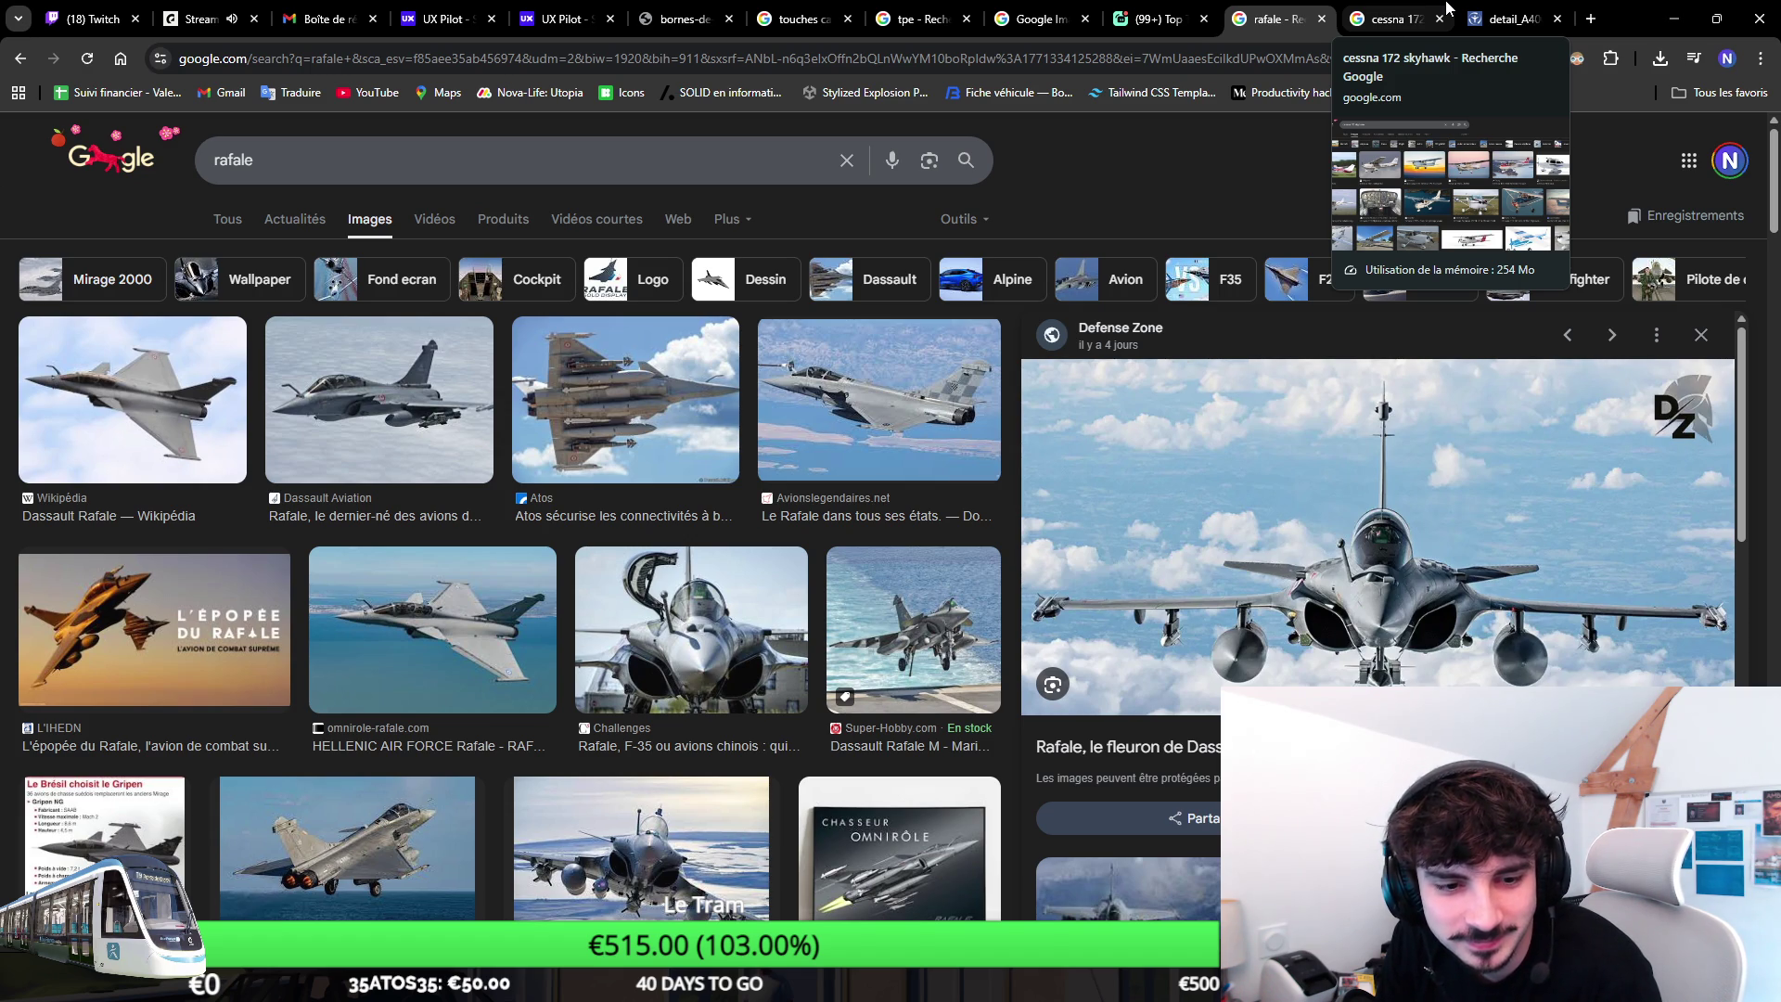
Preview the AOPA Cessna 172S photo in the cessna 172 skyhawk results.
{"action": "left_click", "coordinate": [1446, 9]}
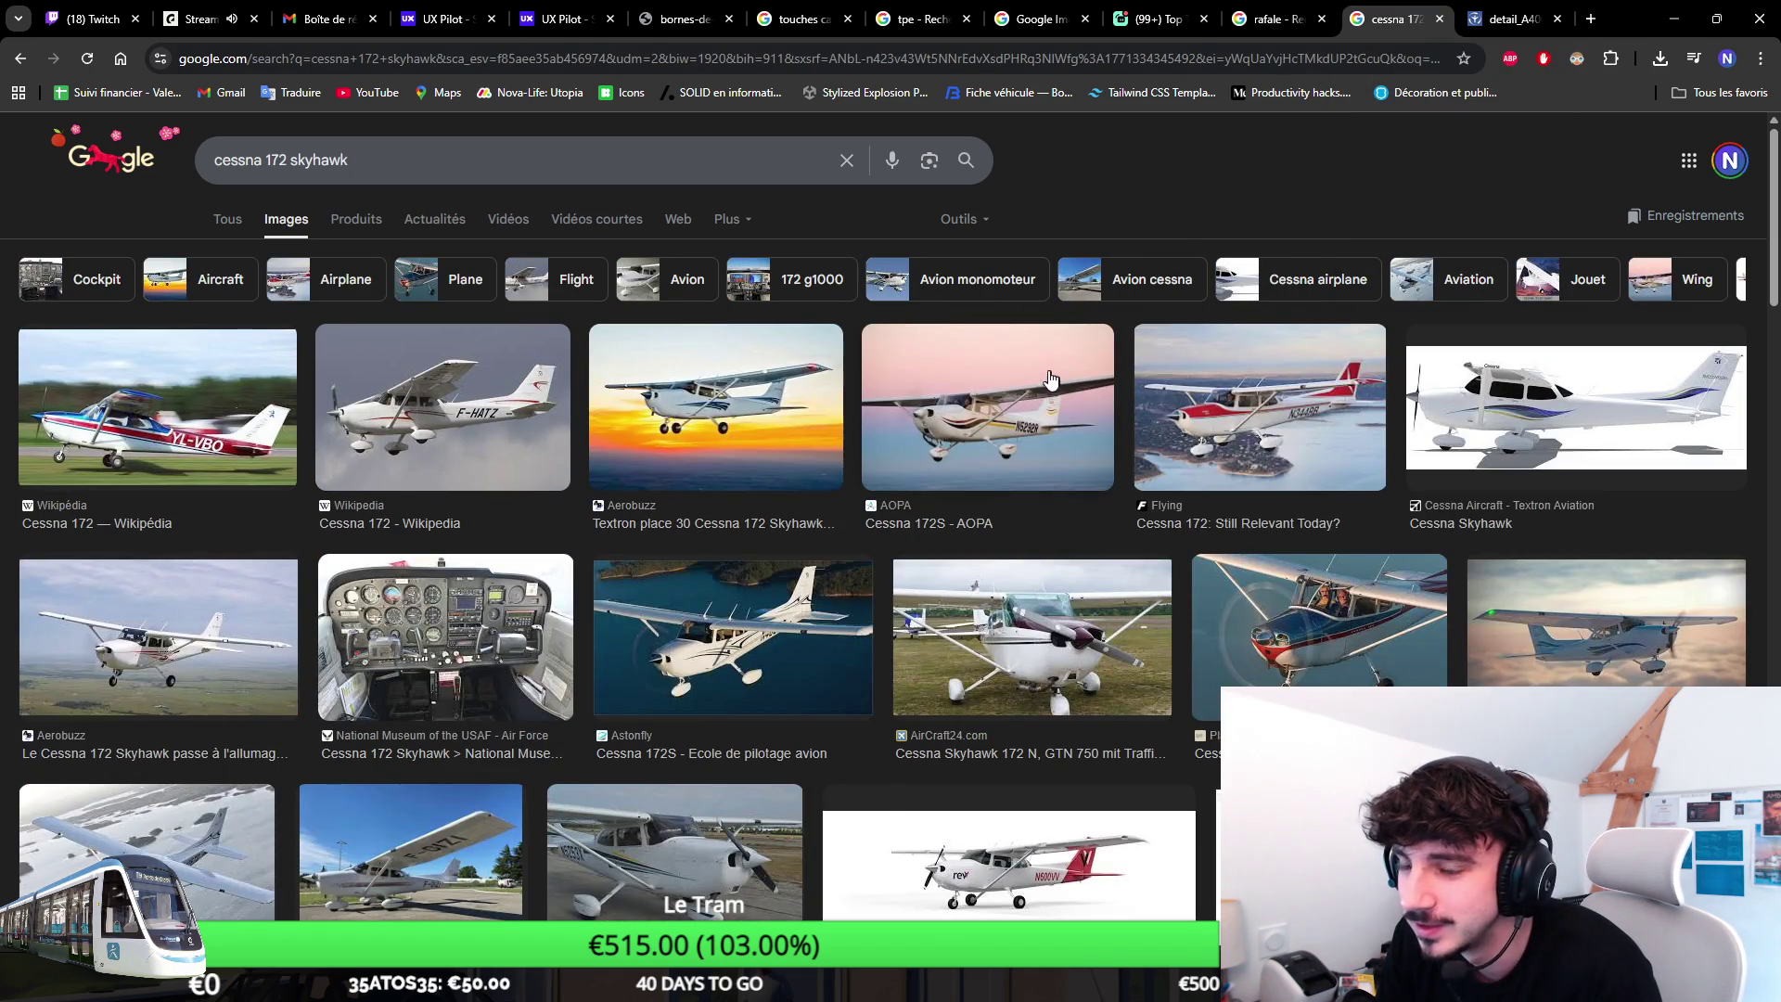
{"action": "left_click", "coordinate": [1059, 370]}
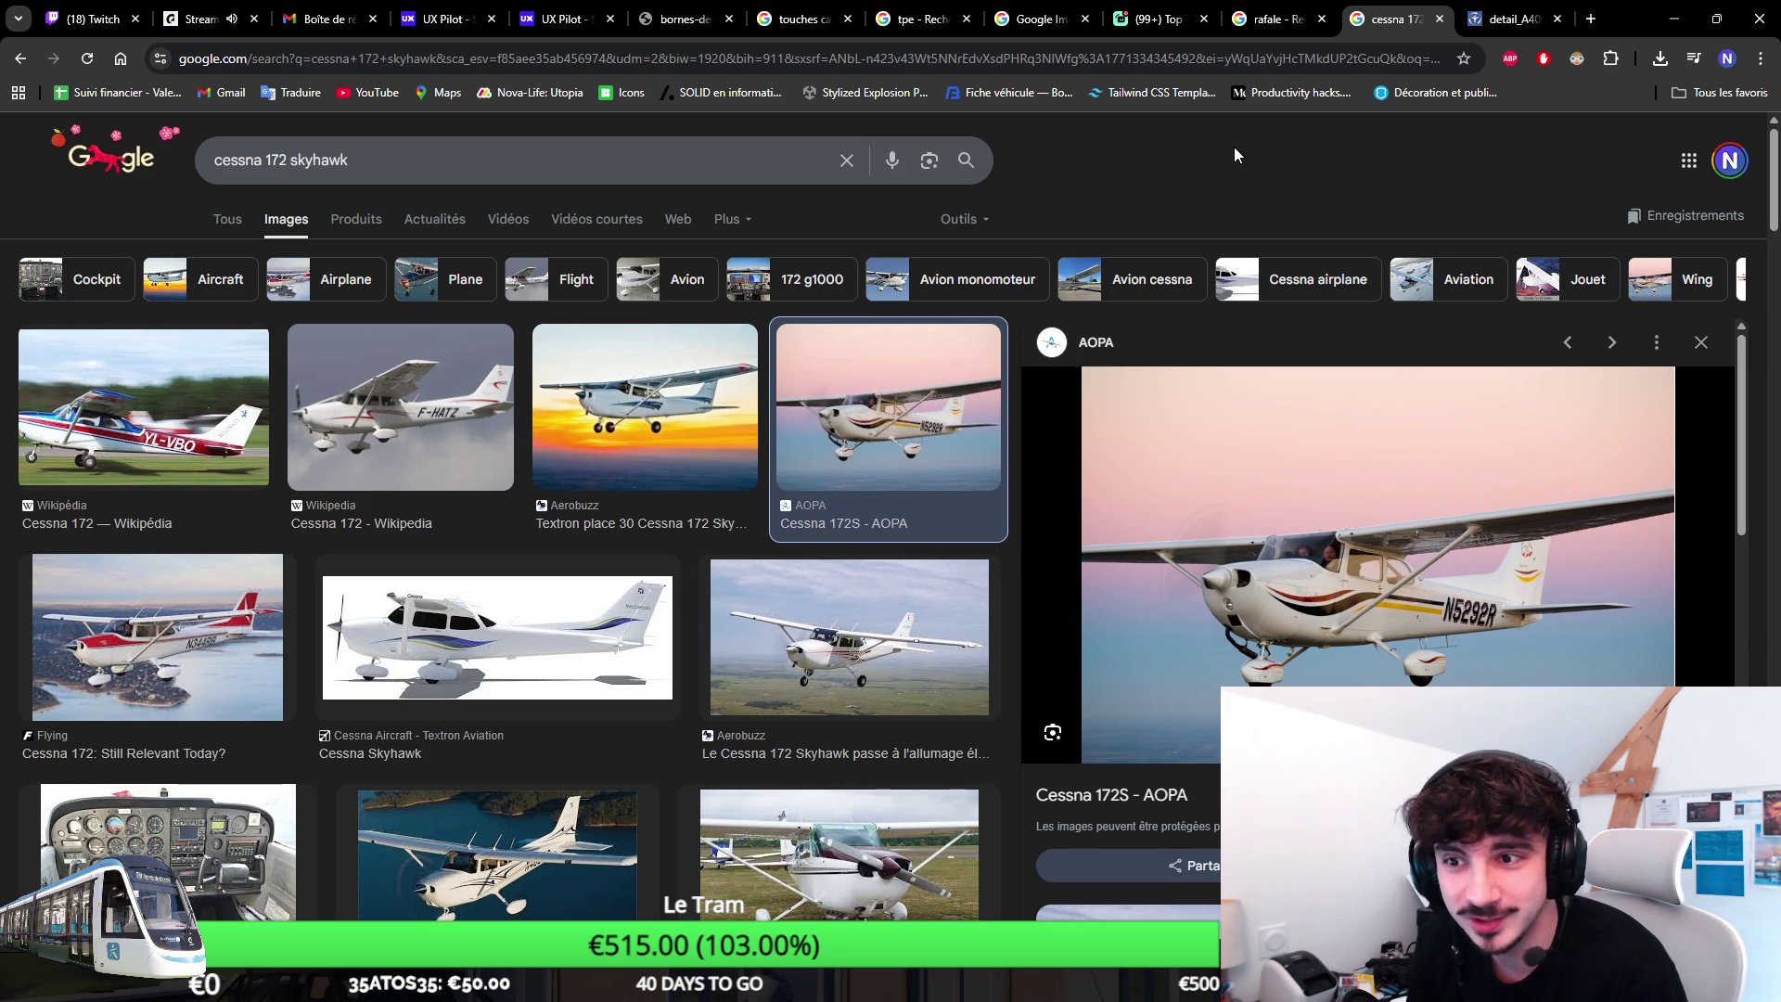
Back on the Rafale results, preview the Challenges Rafale close-up.
{"action": "left_click", "coordinate": [1280, 26]}
{"action": "scroll", "coordinate": [1038, 346], "scroll_direction": "down", "scroll_amount": 3}
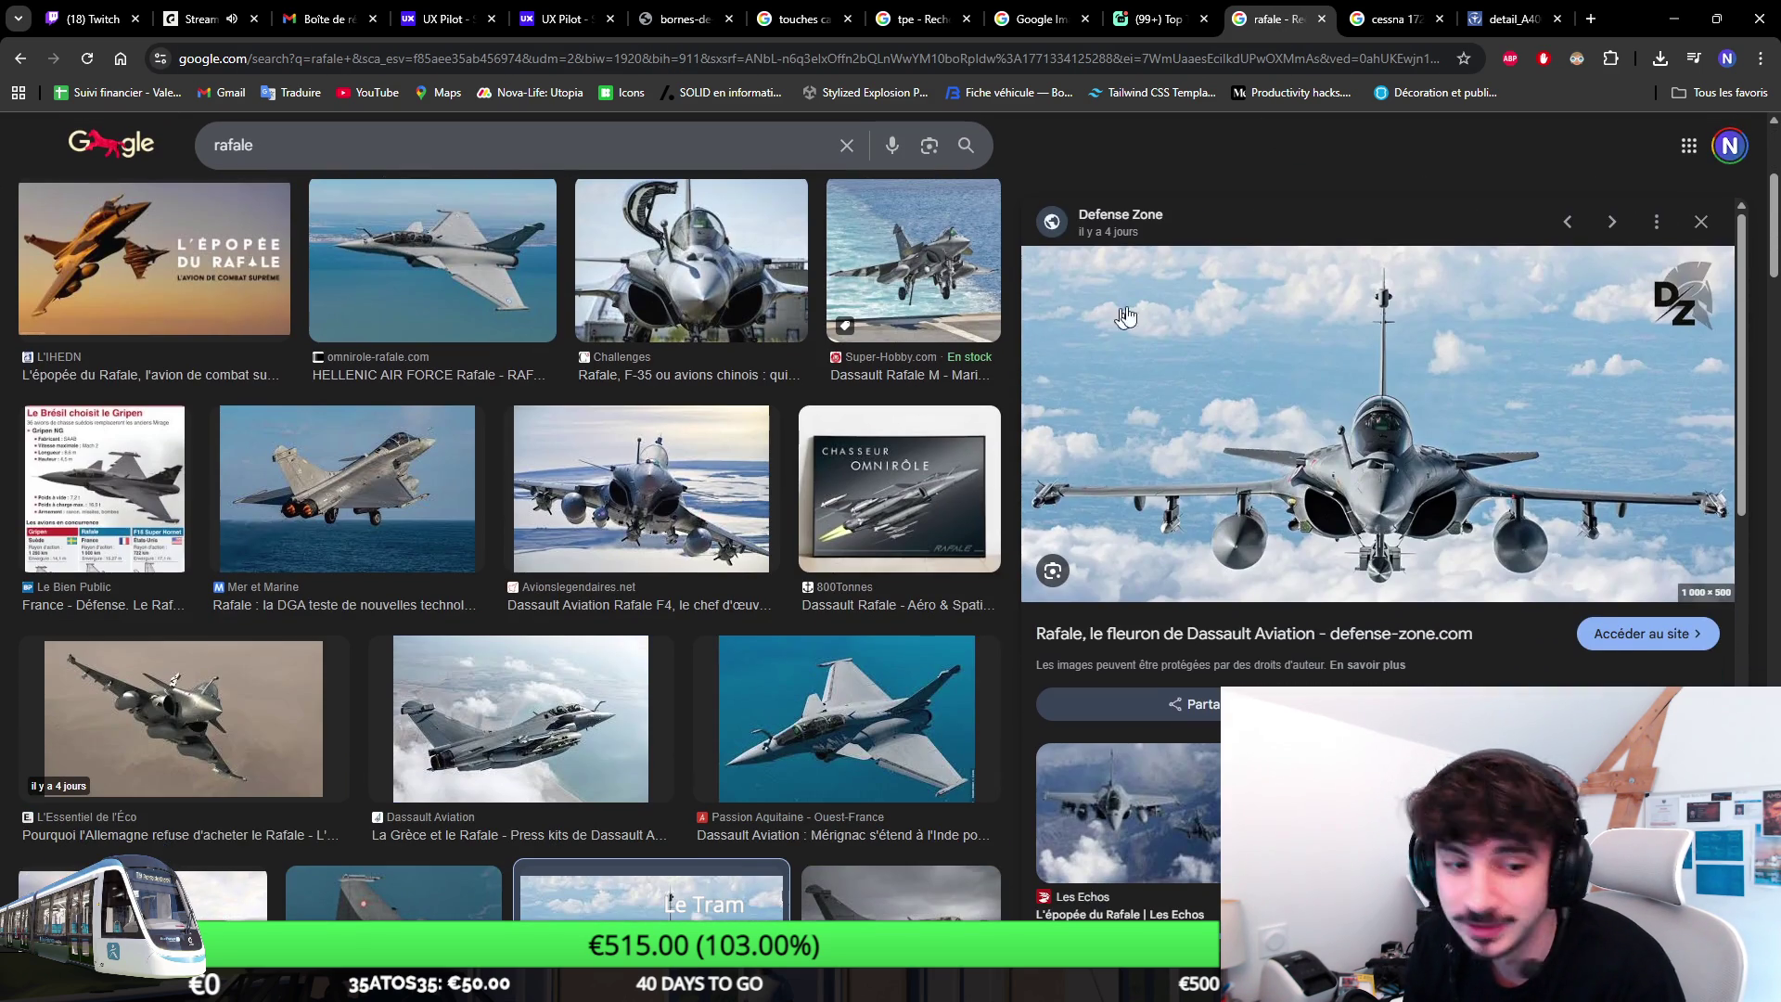
{"action": "left_click", "coordinate": [707, 265]}
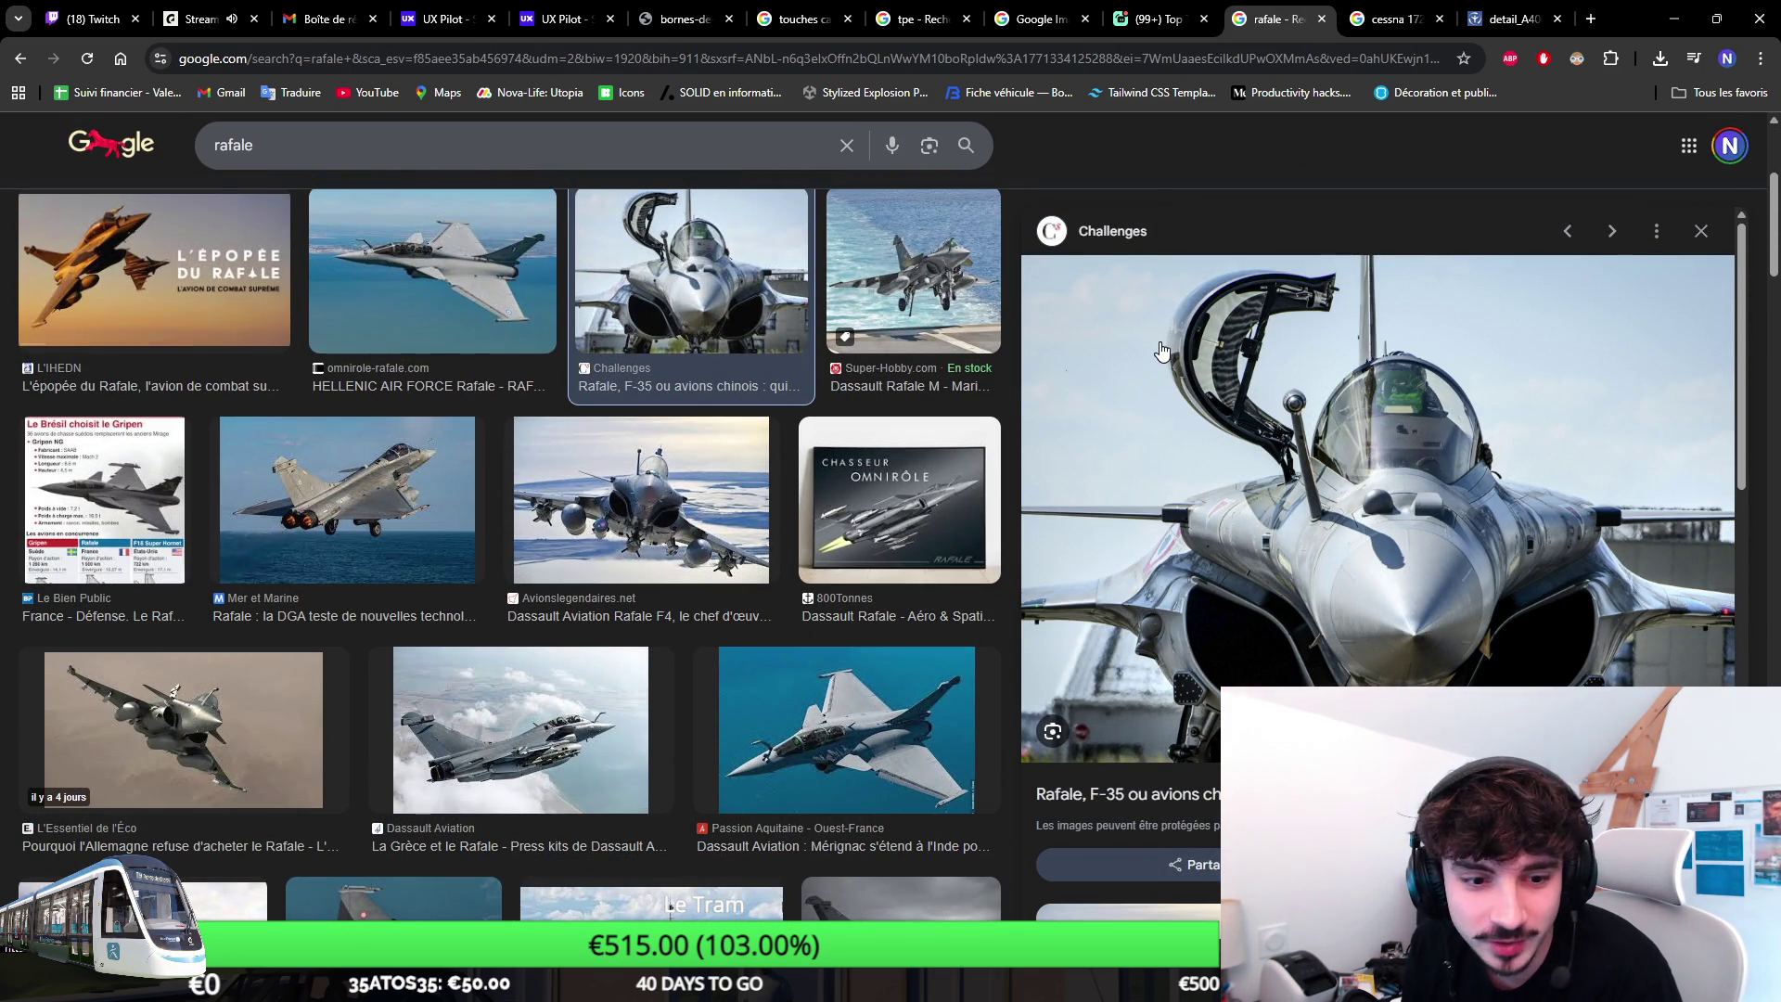
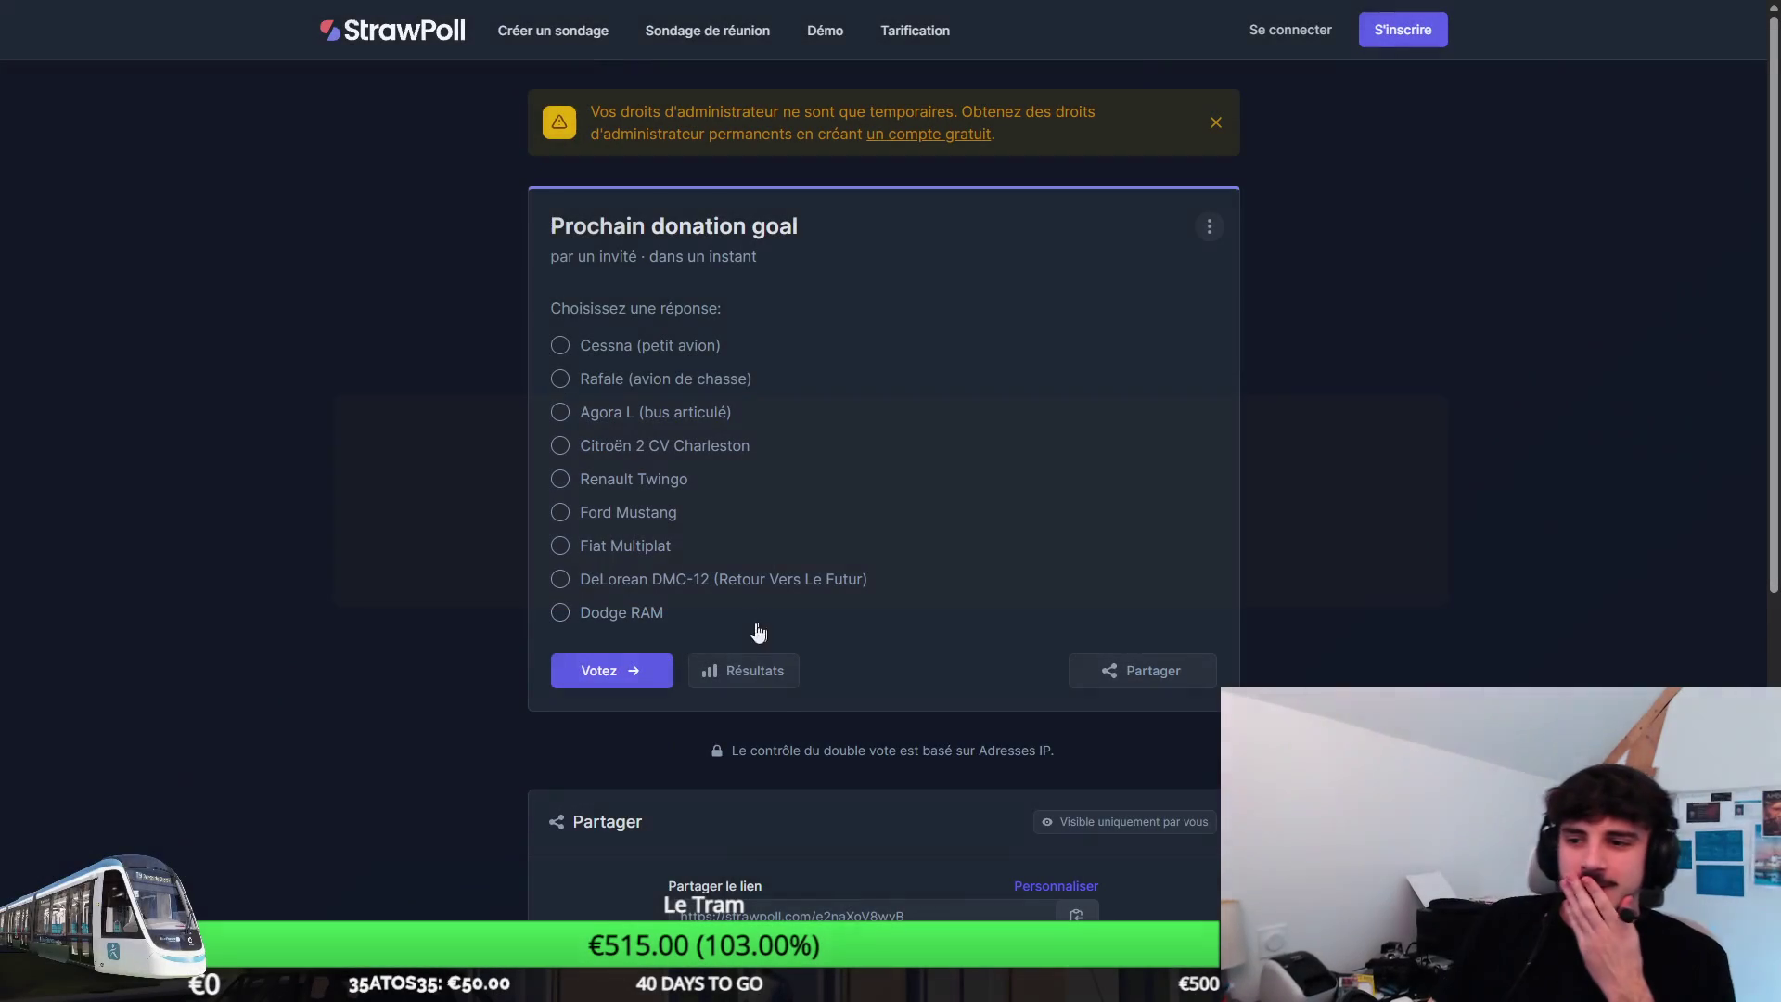
Check the results, then vote for Rafale (avion de chasse) and view the updated standings.
{"action": "left_click", "coordinate": [742, 673]}
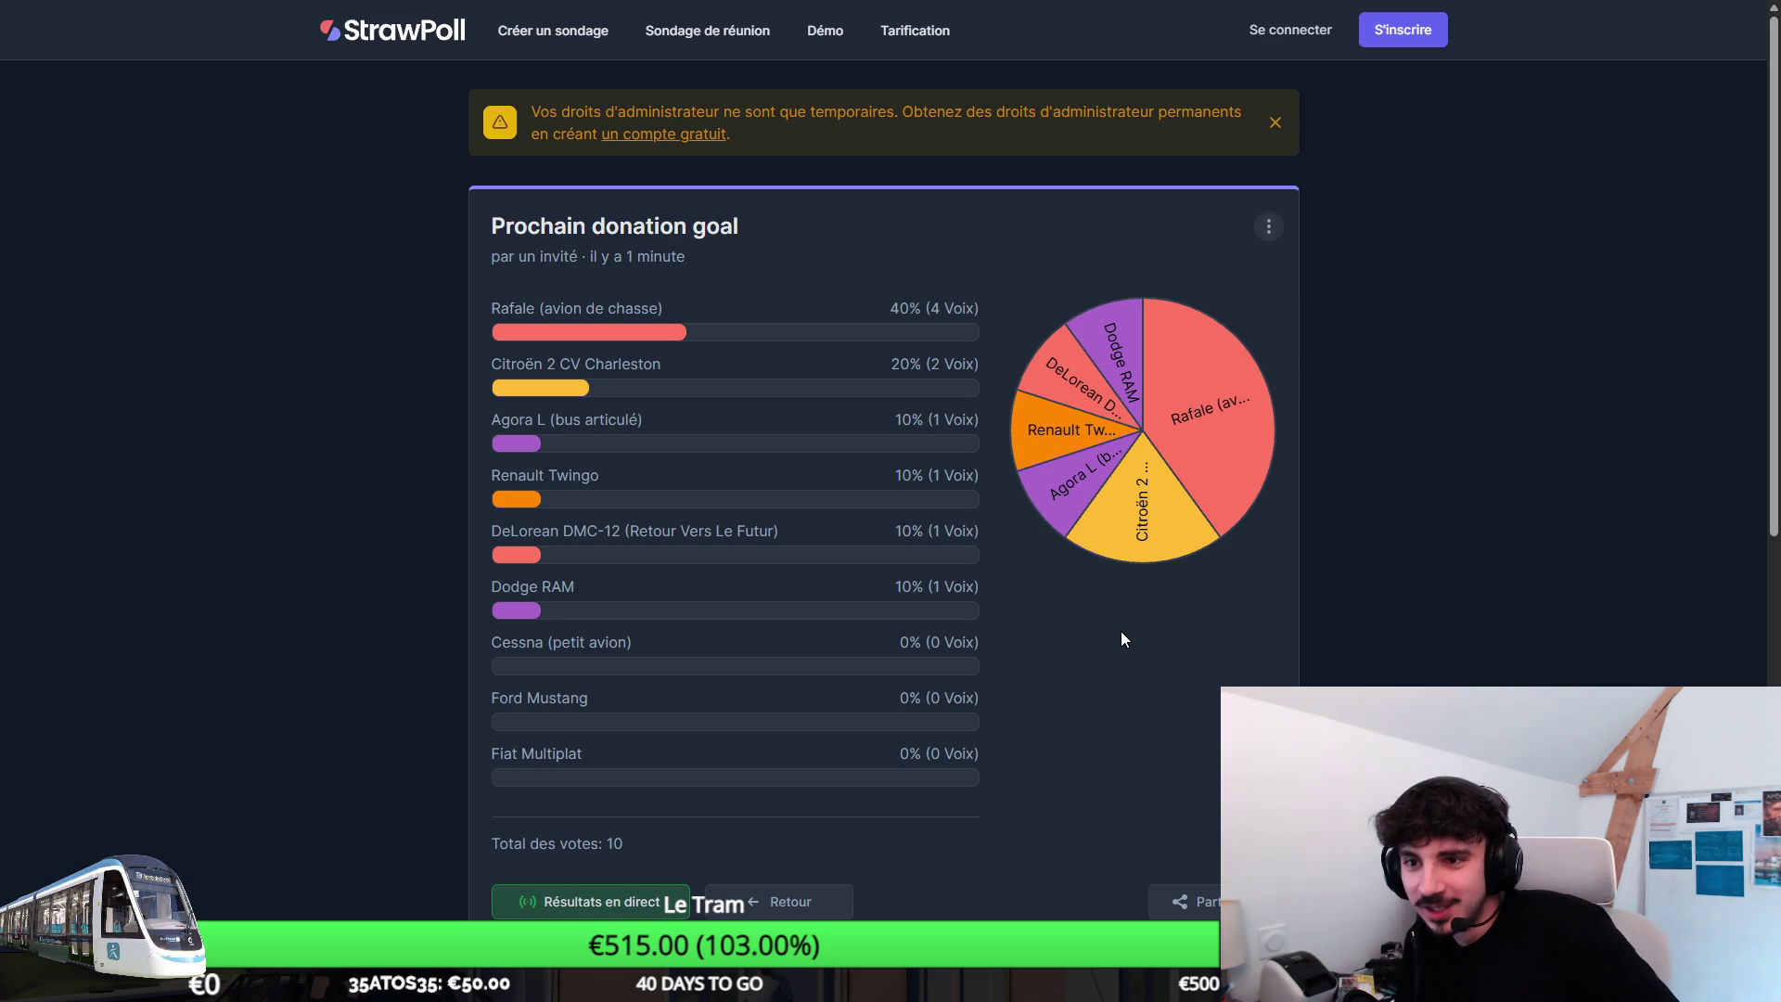
{"action": "left_click", "coordinate": [821, 904]}
{"action": "left_click", "coordinate": [560, 378]}
{"action": "left_click", "coordinate": [622, 670]}
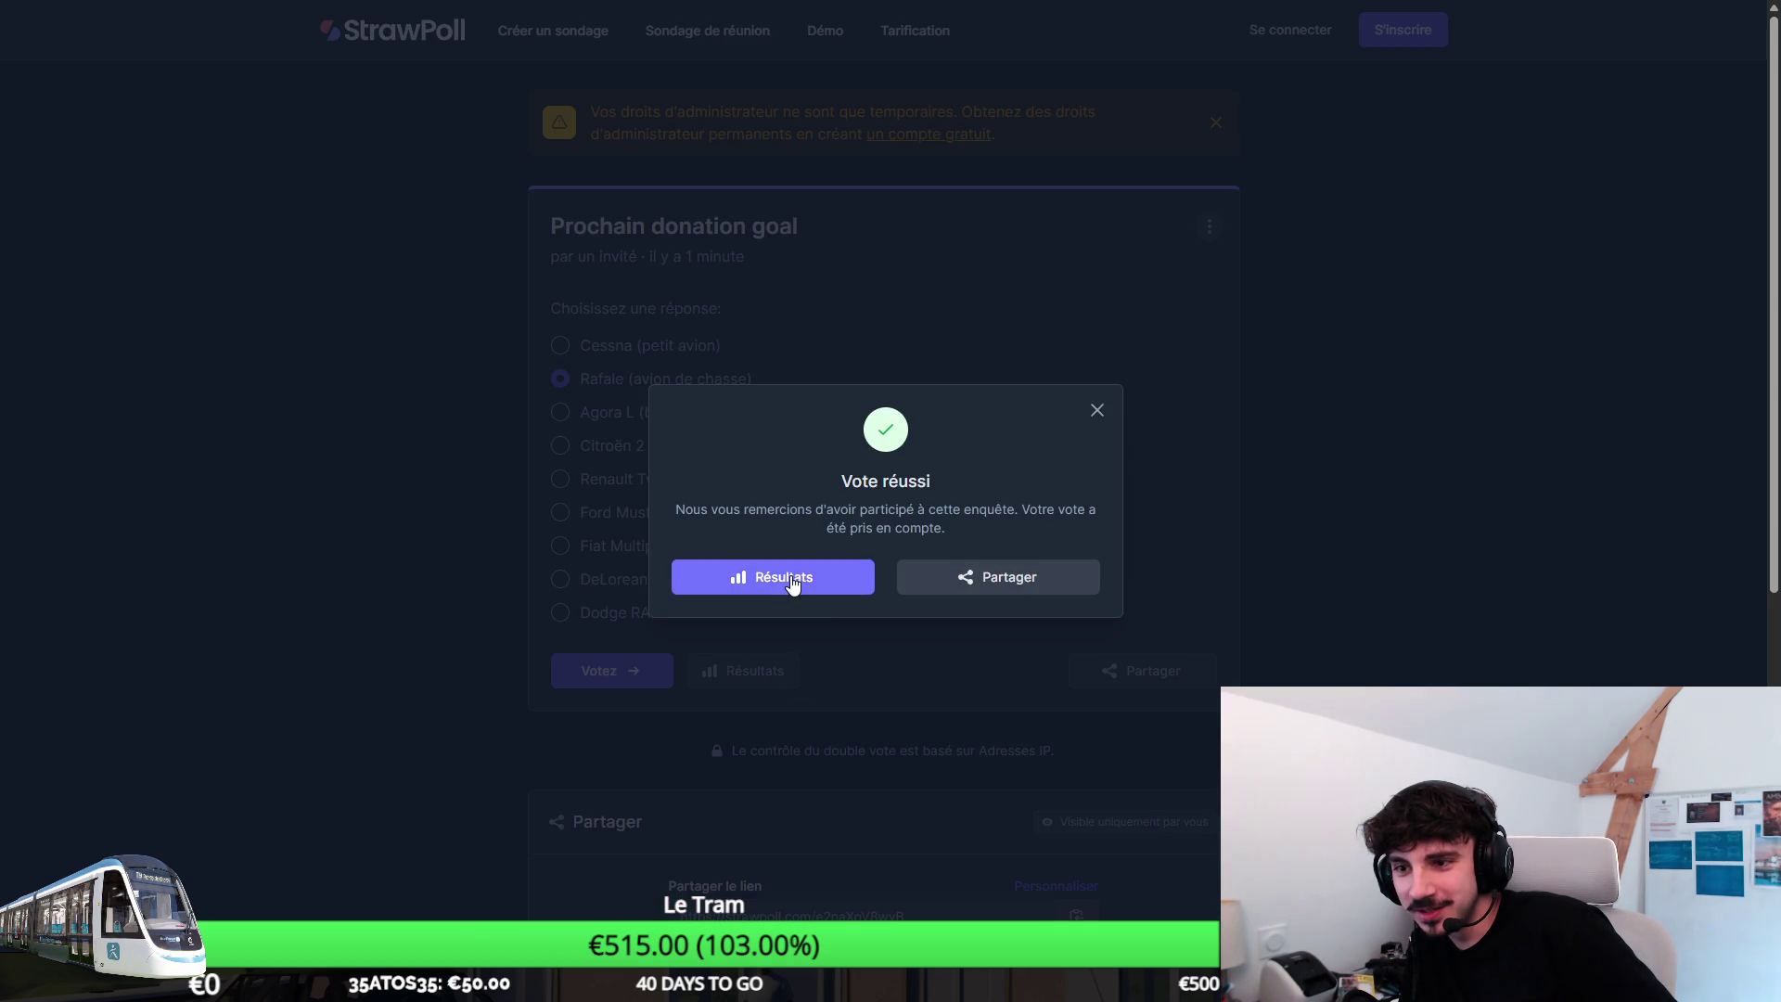
{"action": "left_click", "coordinate": [797, 580]}
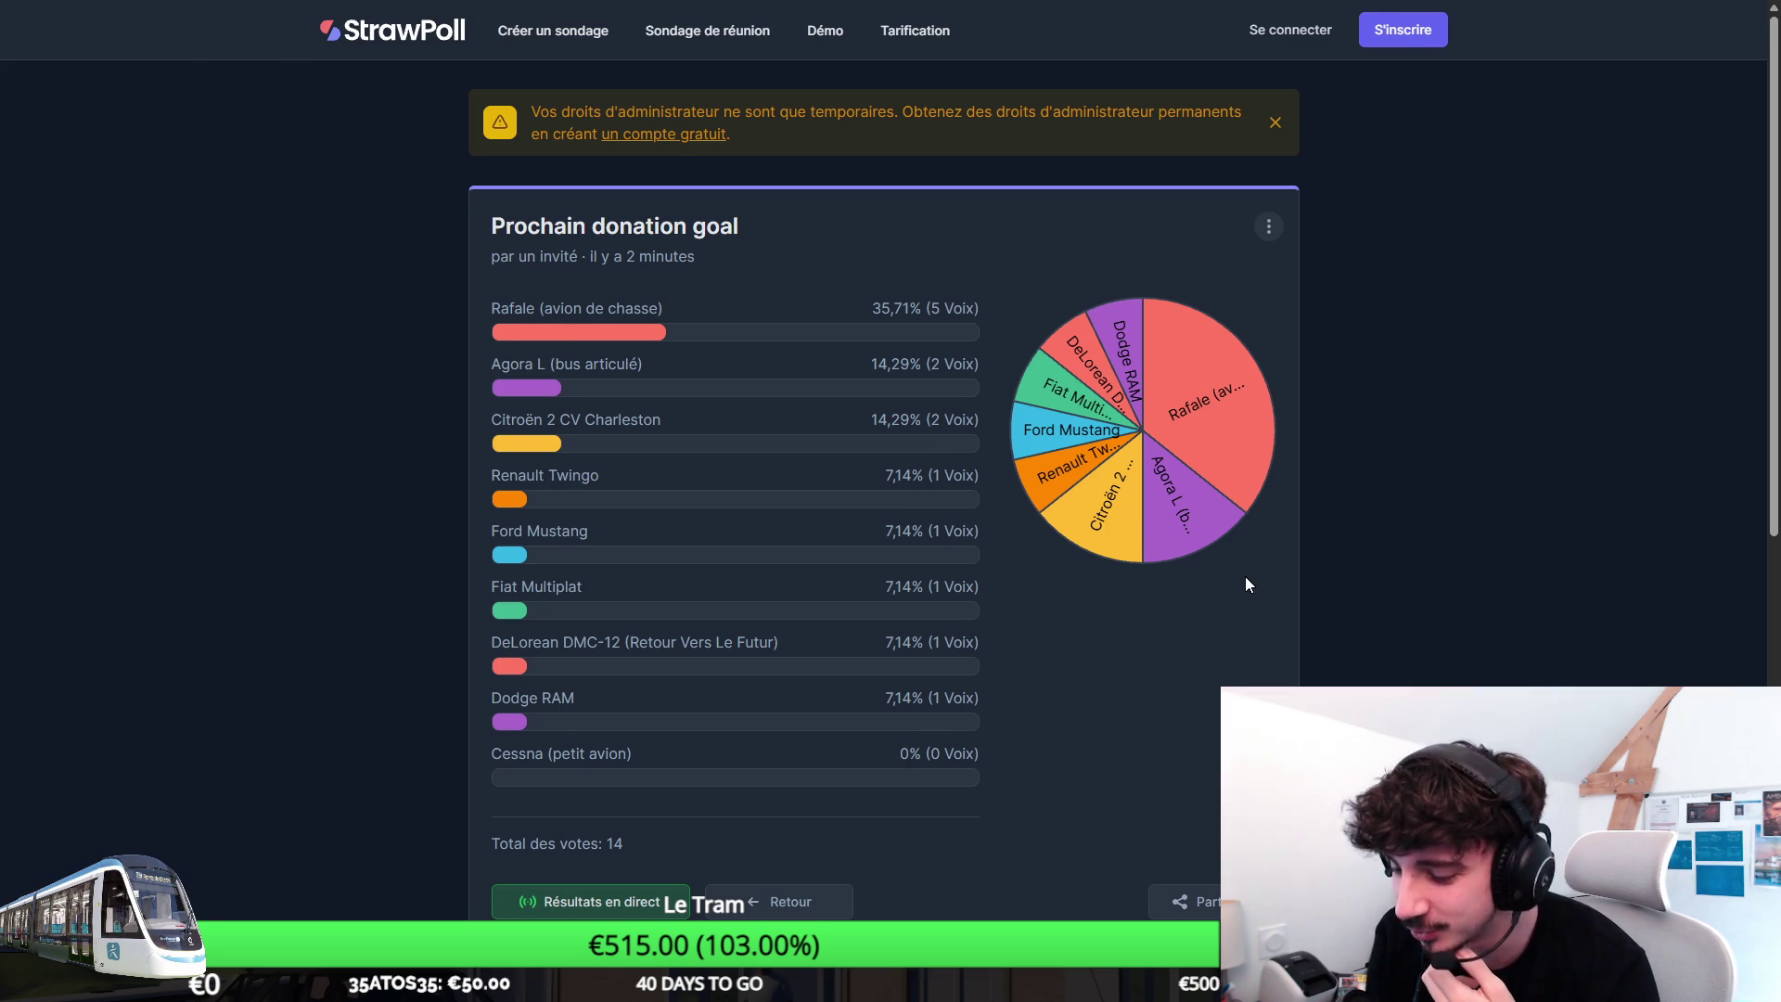
Leave fullscreen and select the StrawPoll link in the address bar.
{"action": "key", "text": "F11"}
{"action": "key", "text": "ctrl+l"}
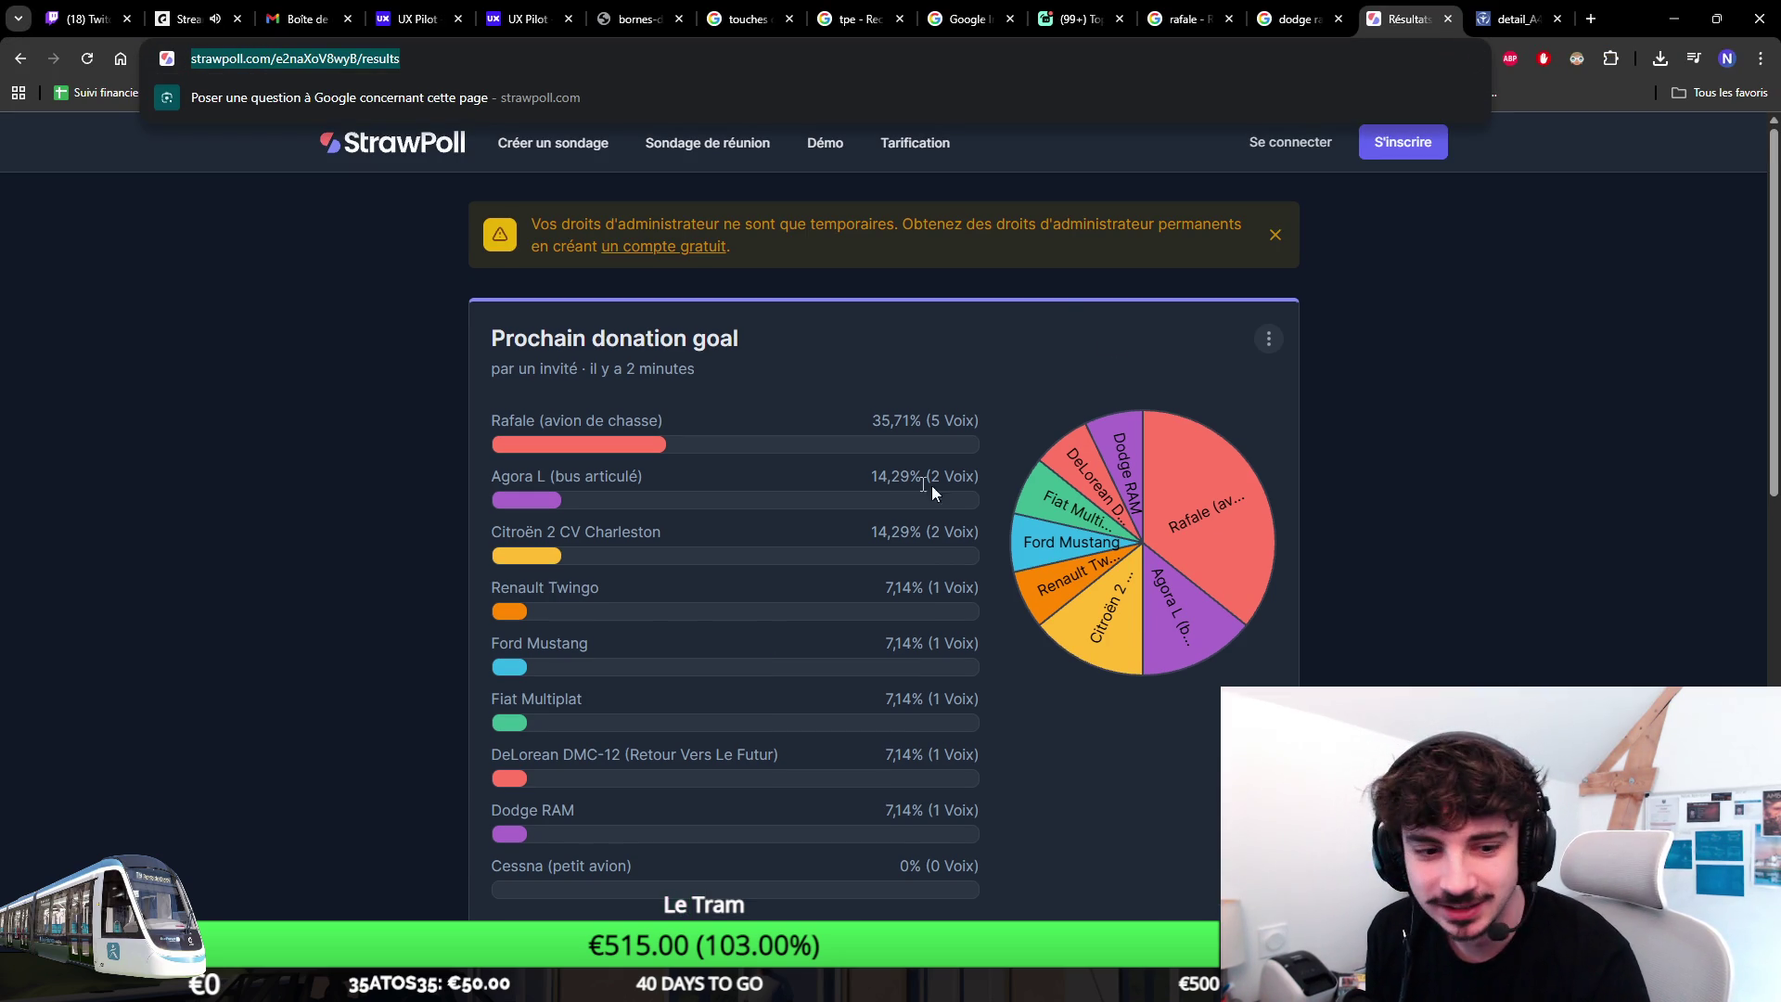
{"action": "left_click", "coordinate": [320, 63]}
{"action": "left_click_drag", "start_coordinate": [402, 59], "coordinate": [211, 55]}
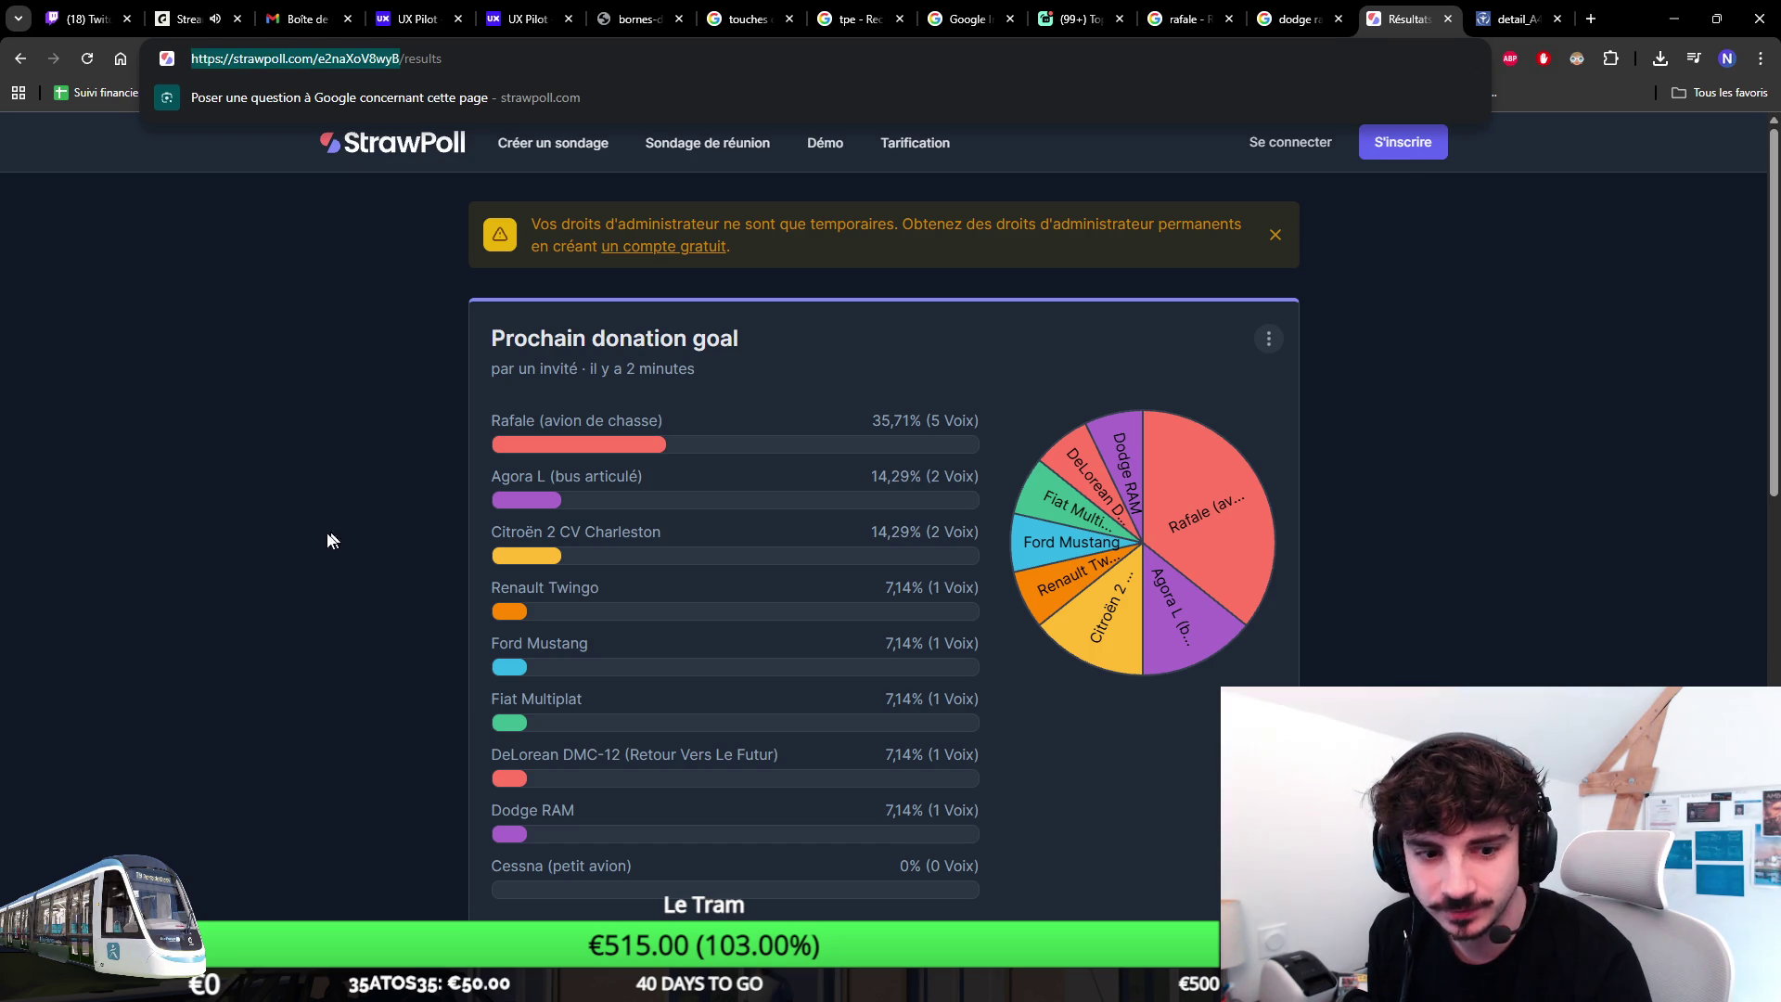
{"action": "left_click", "coordinate": [156, 736]}
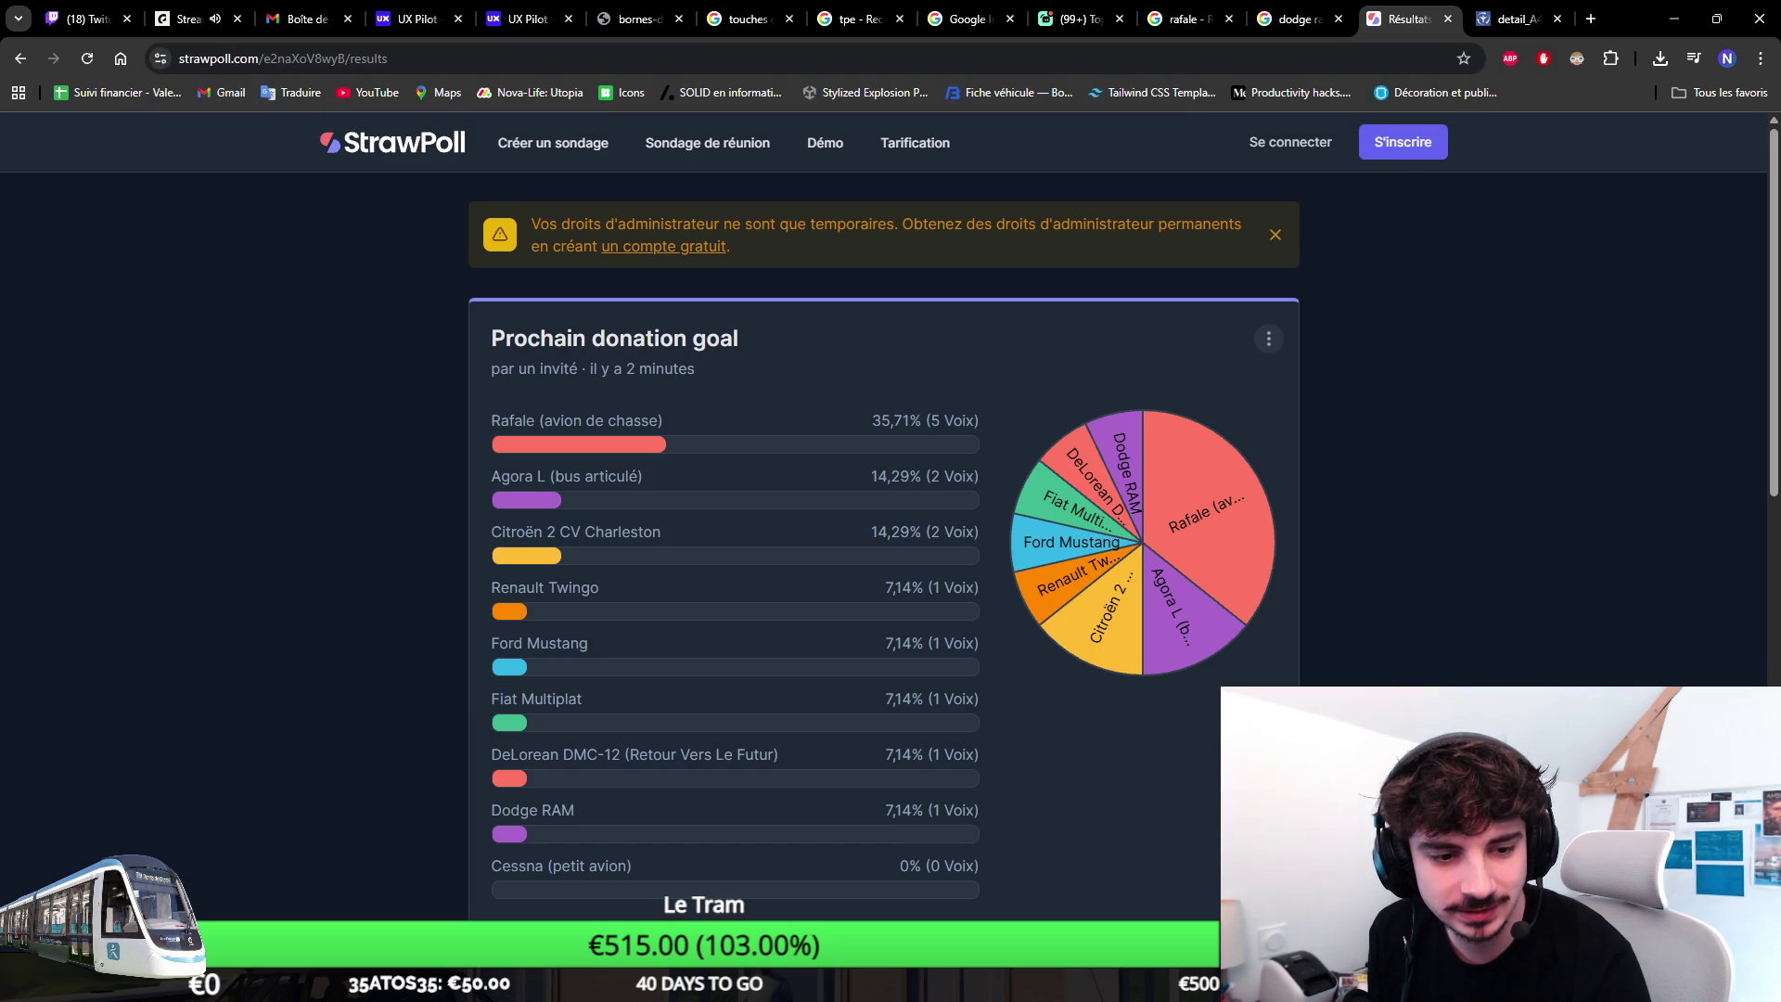
Switch to Discord and show the général channel.
{"action": "key", "text": "alt+Tab"}
{"action": "left_click", "coordinate": [181, 612]}
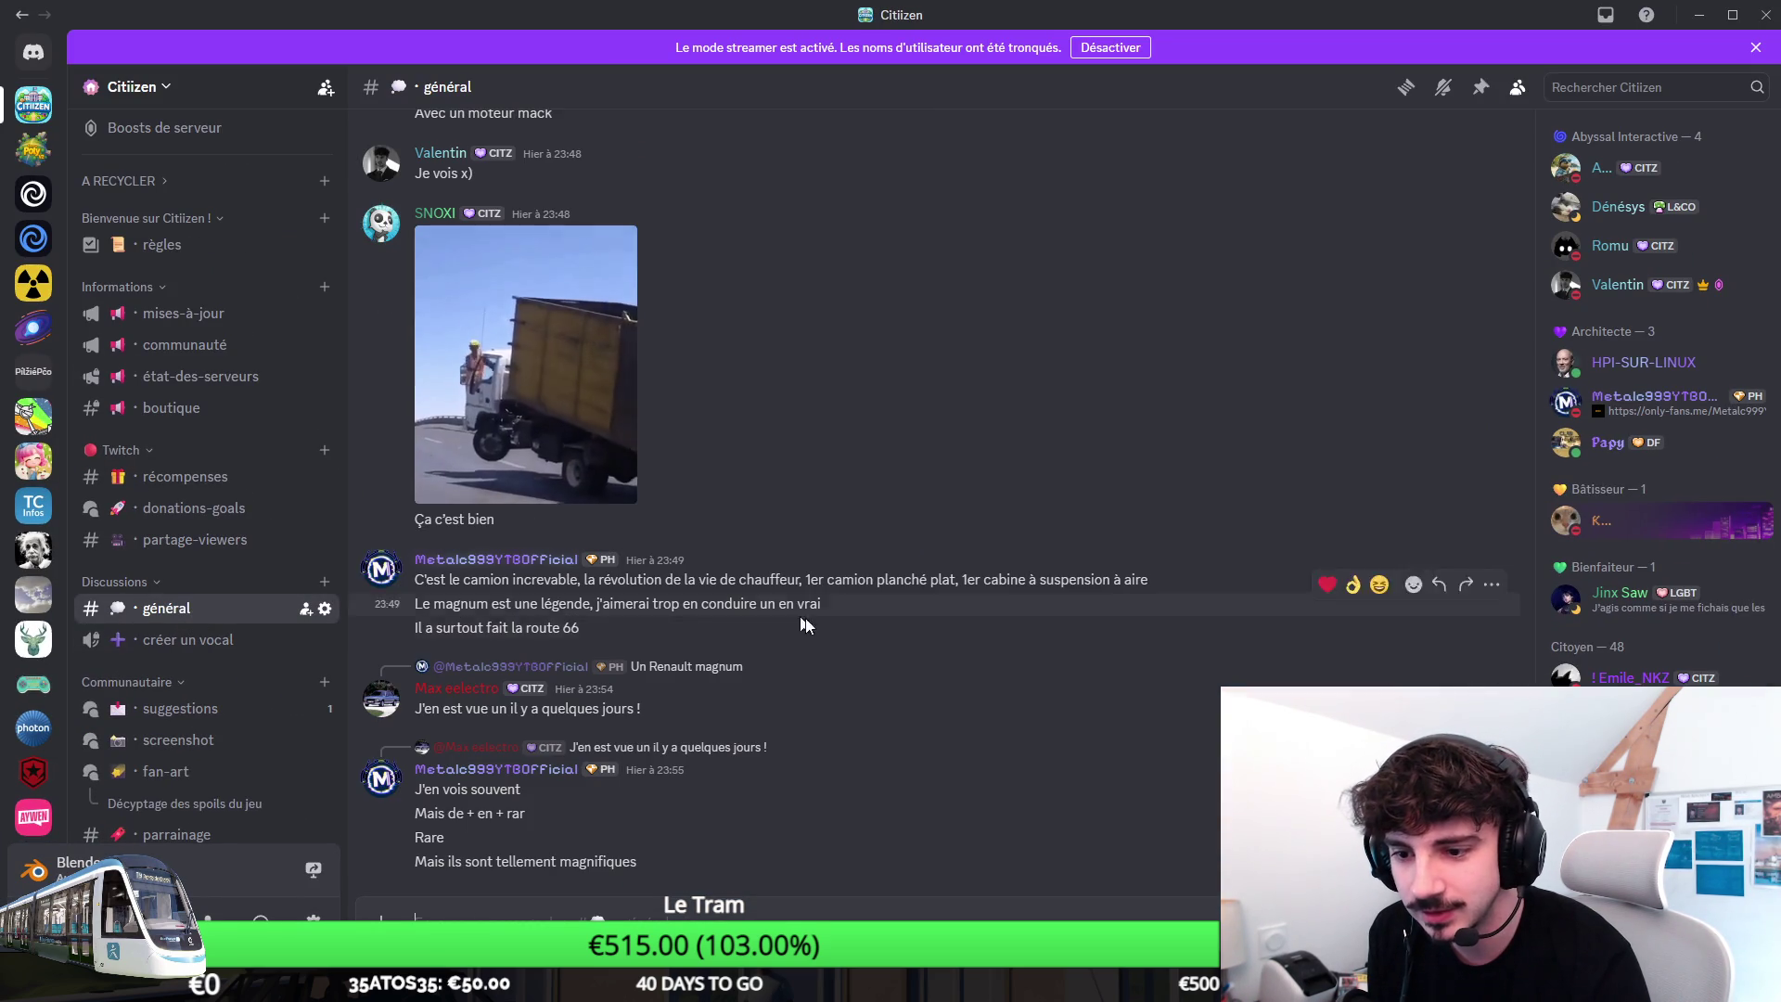
{"action": "left_click", "coordinate": [194, 538]}
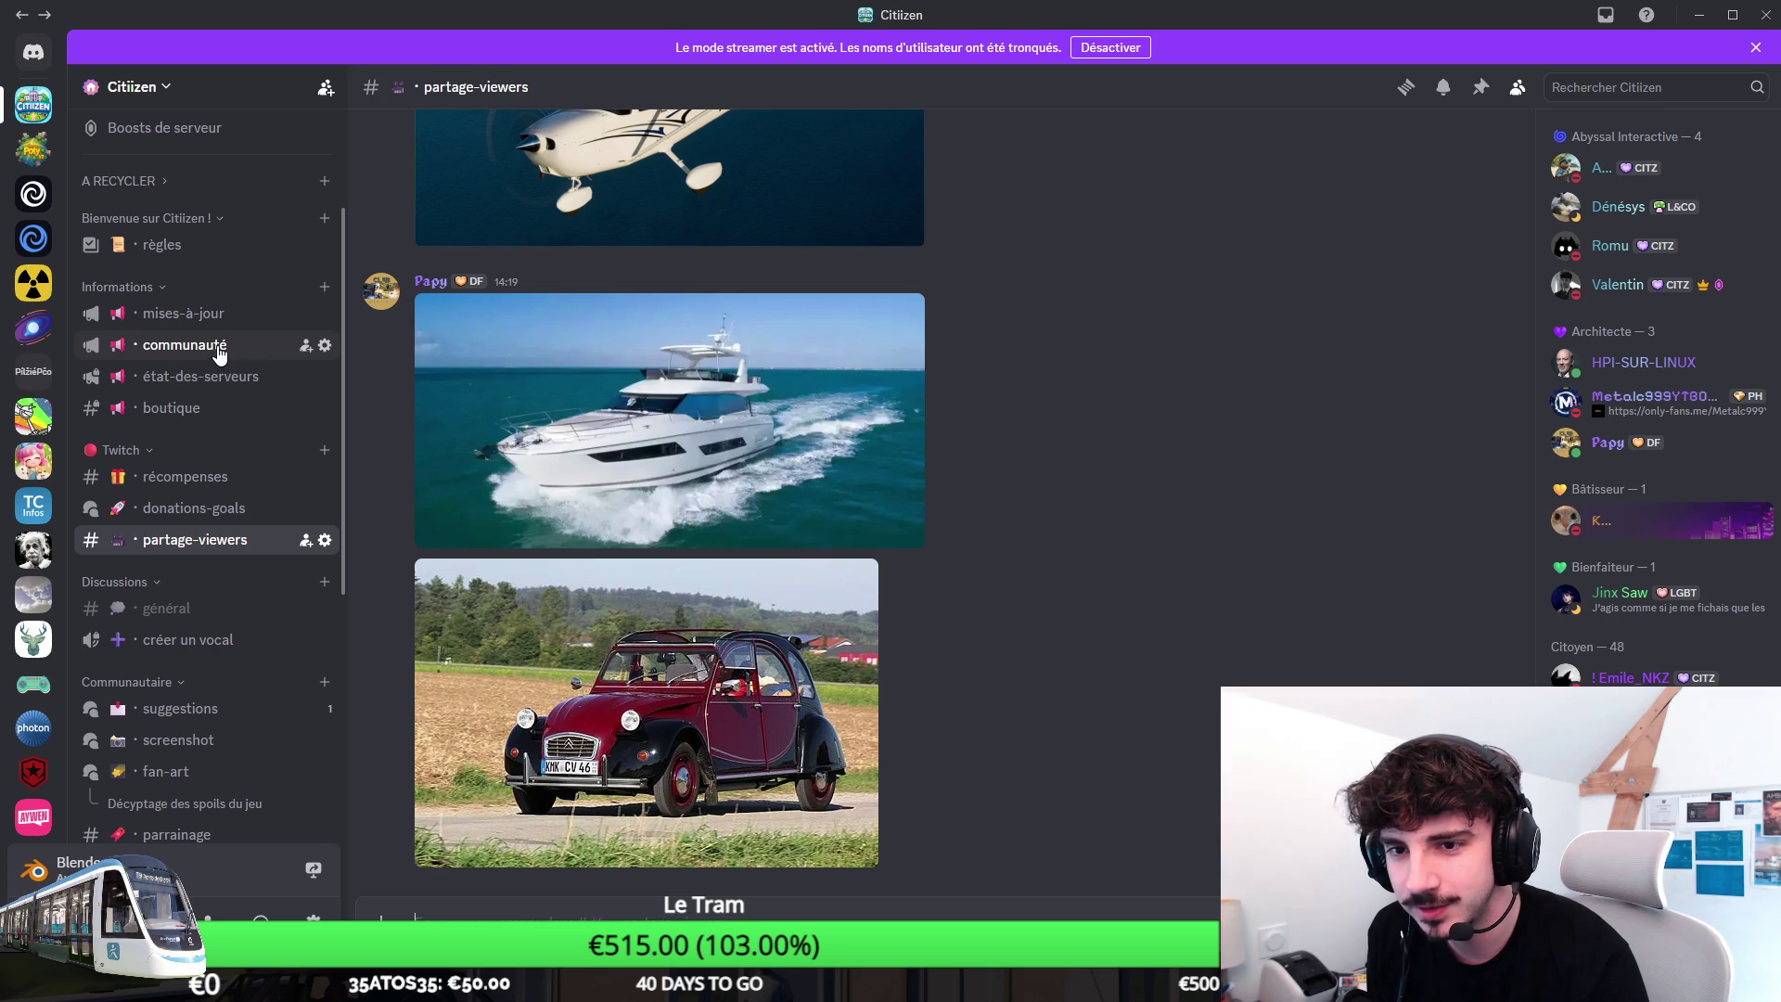
{"action": "left_click", "coordinate": [183, 344]}
{"action": "type", "text": "@"}
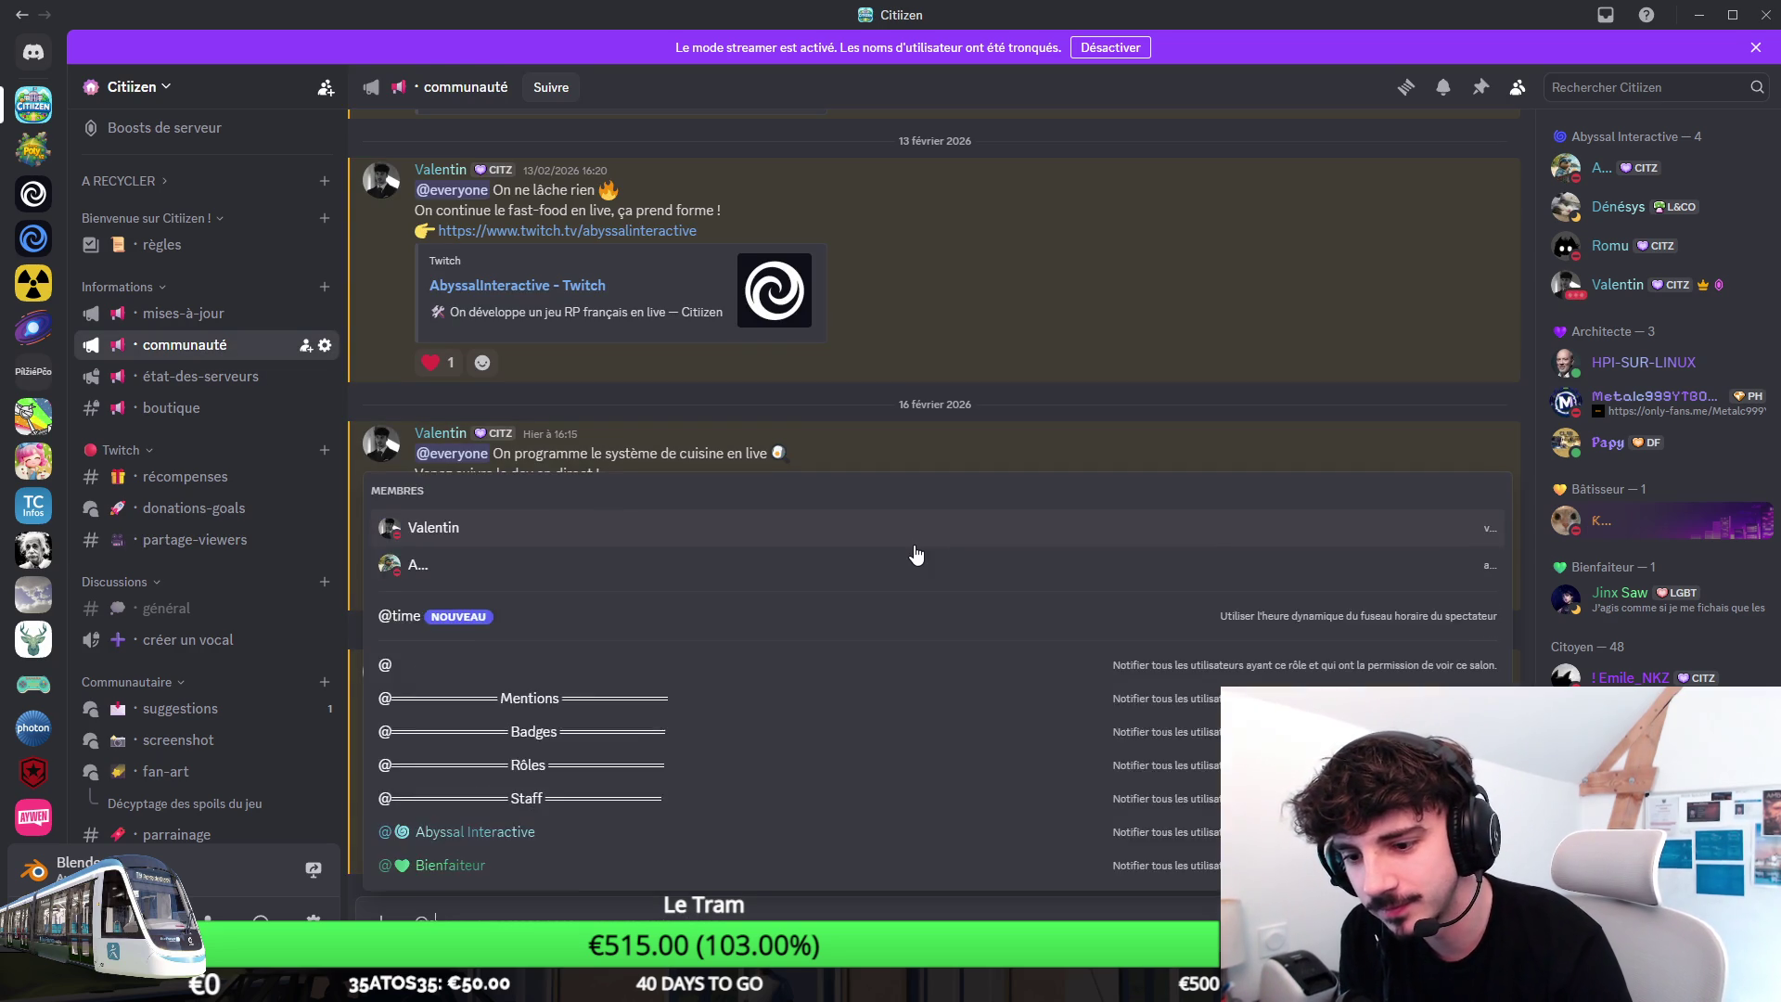
{"action": "type", "text": "ever"}
{"action": "key", "text": "Escape"}
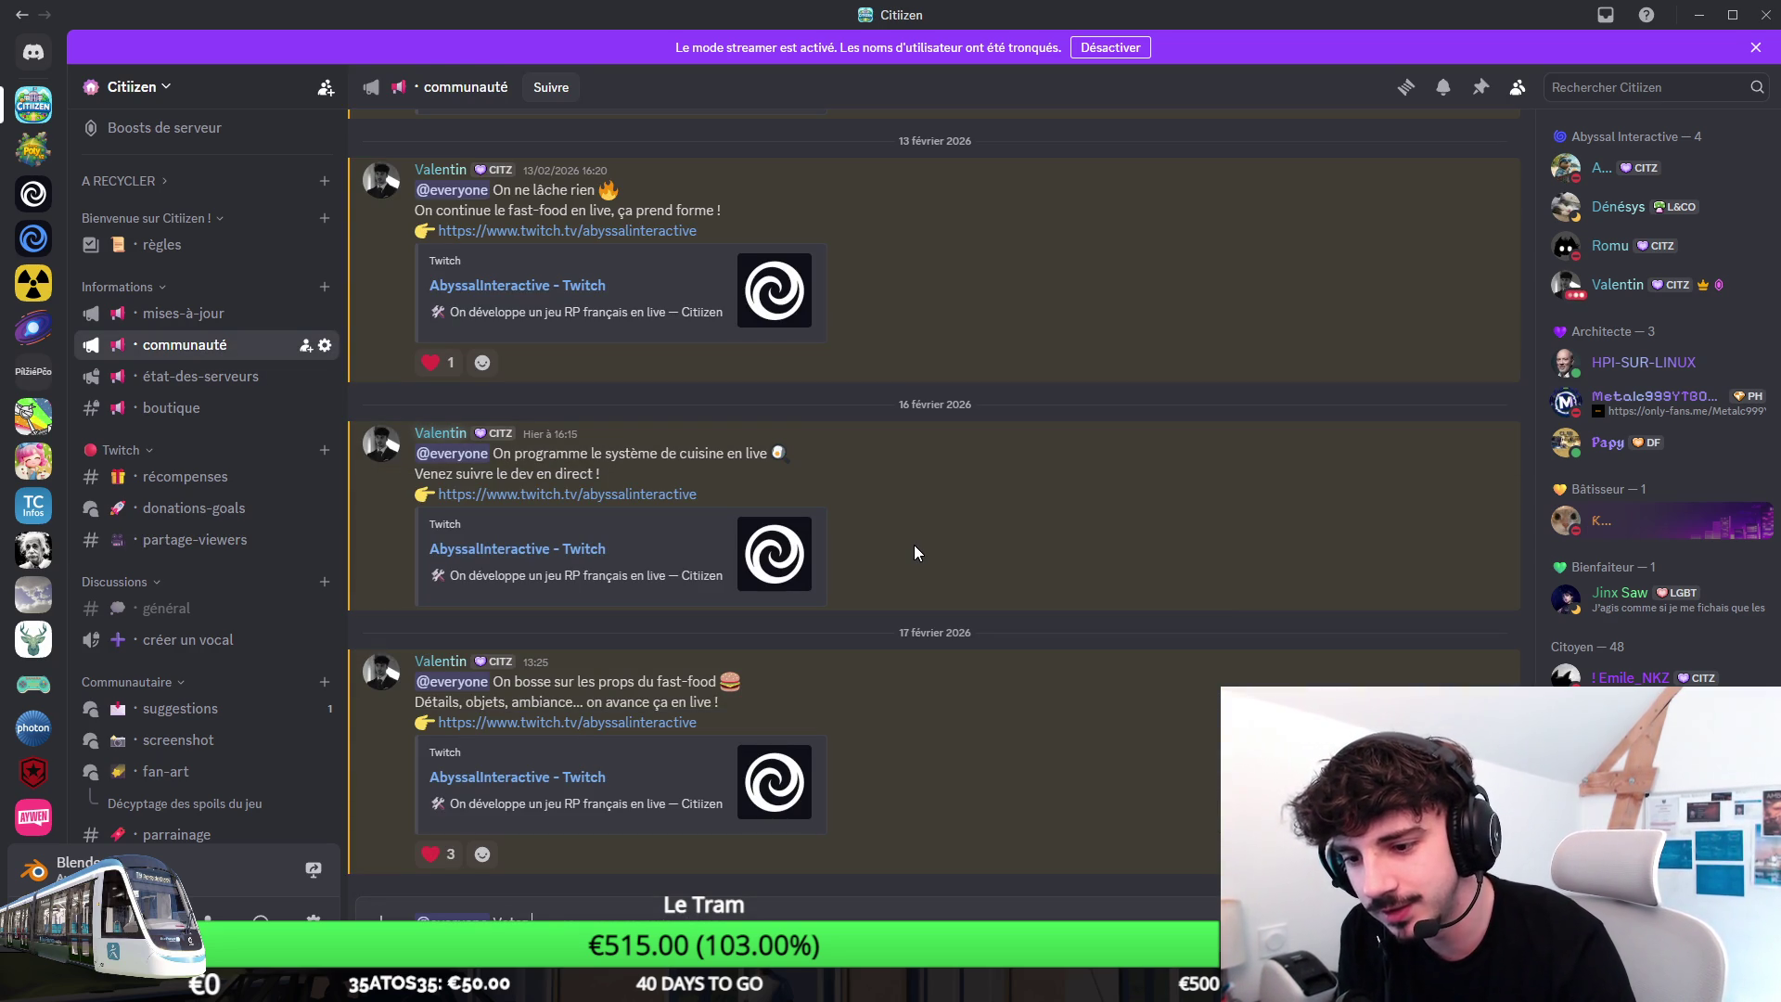
{"action": "type", "text": "On continue"}
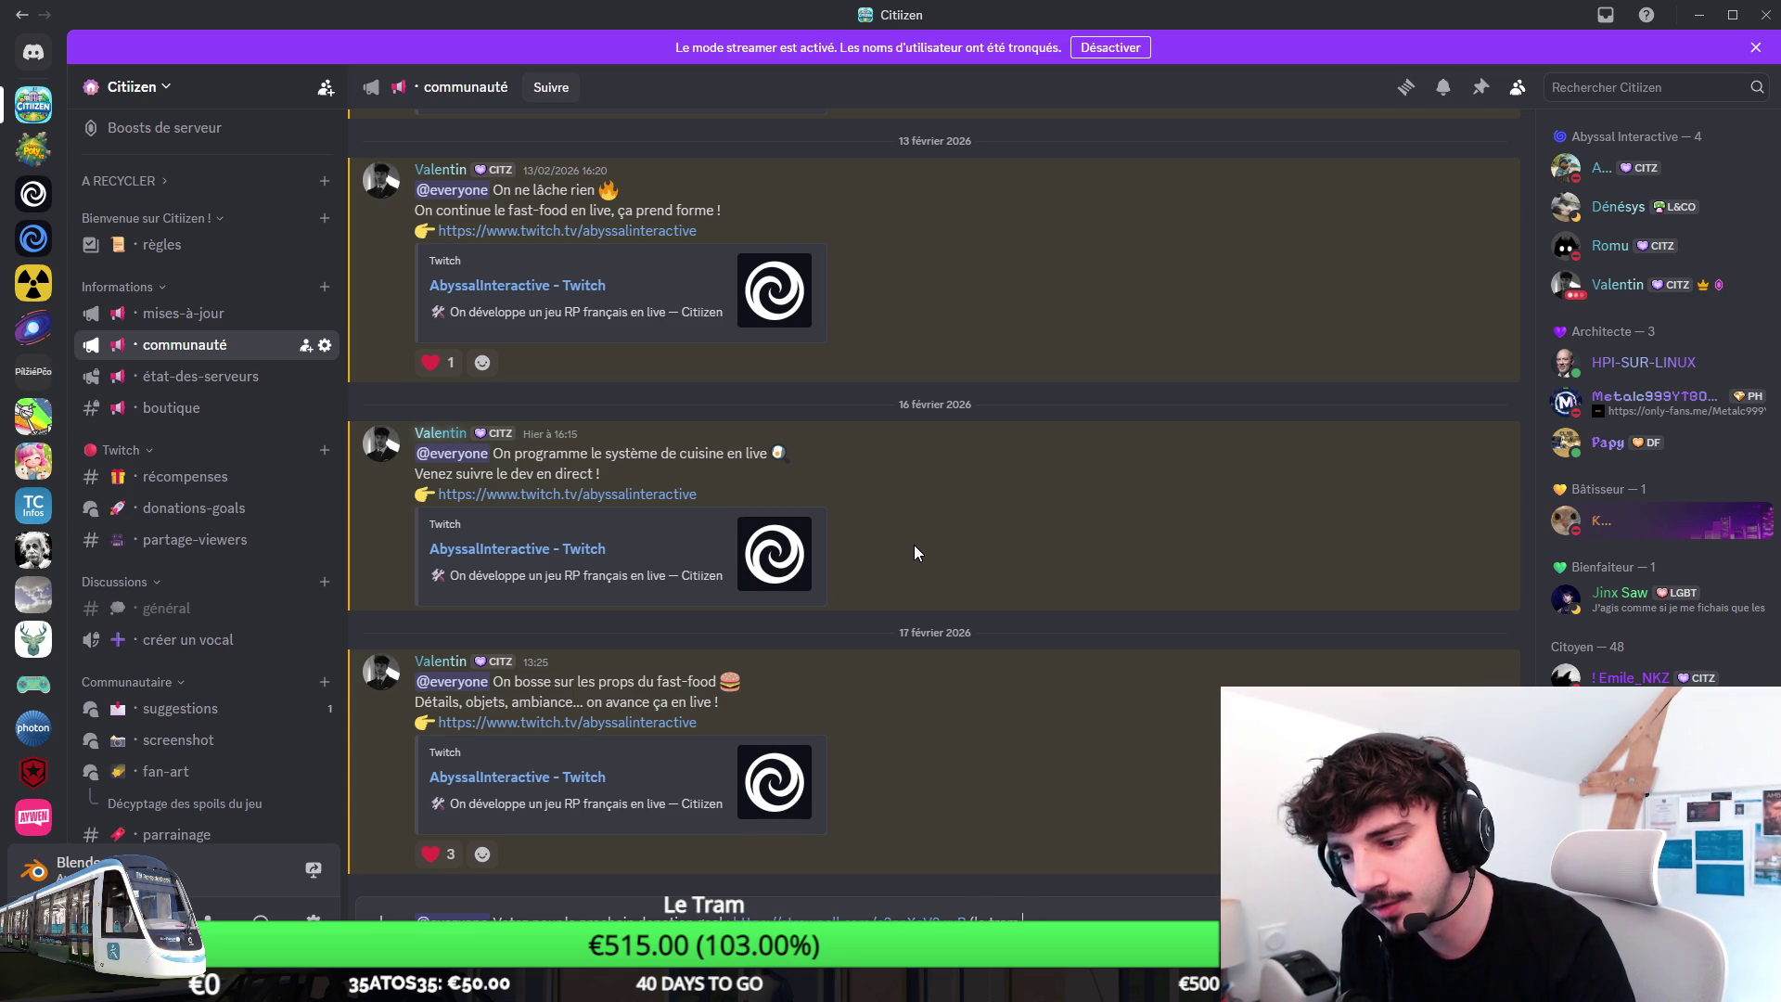
{"action": "type", "text": "en live"}
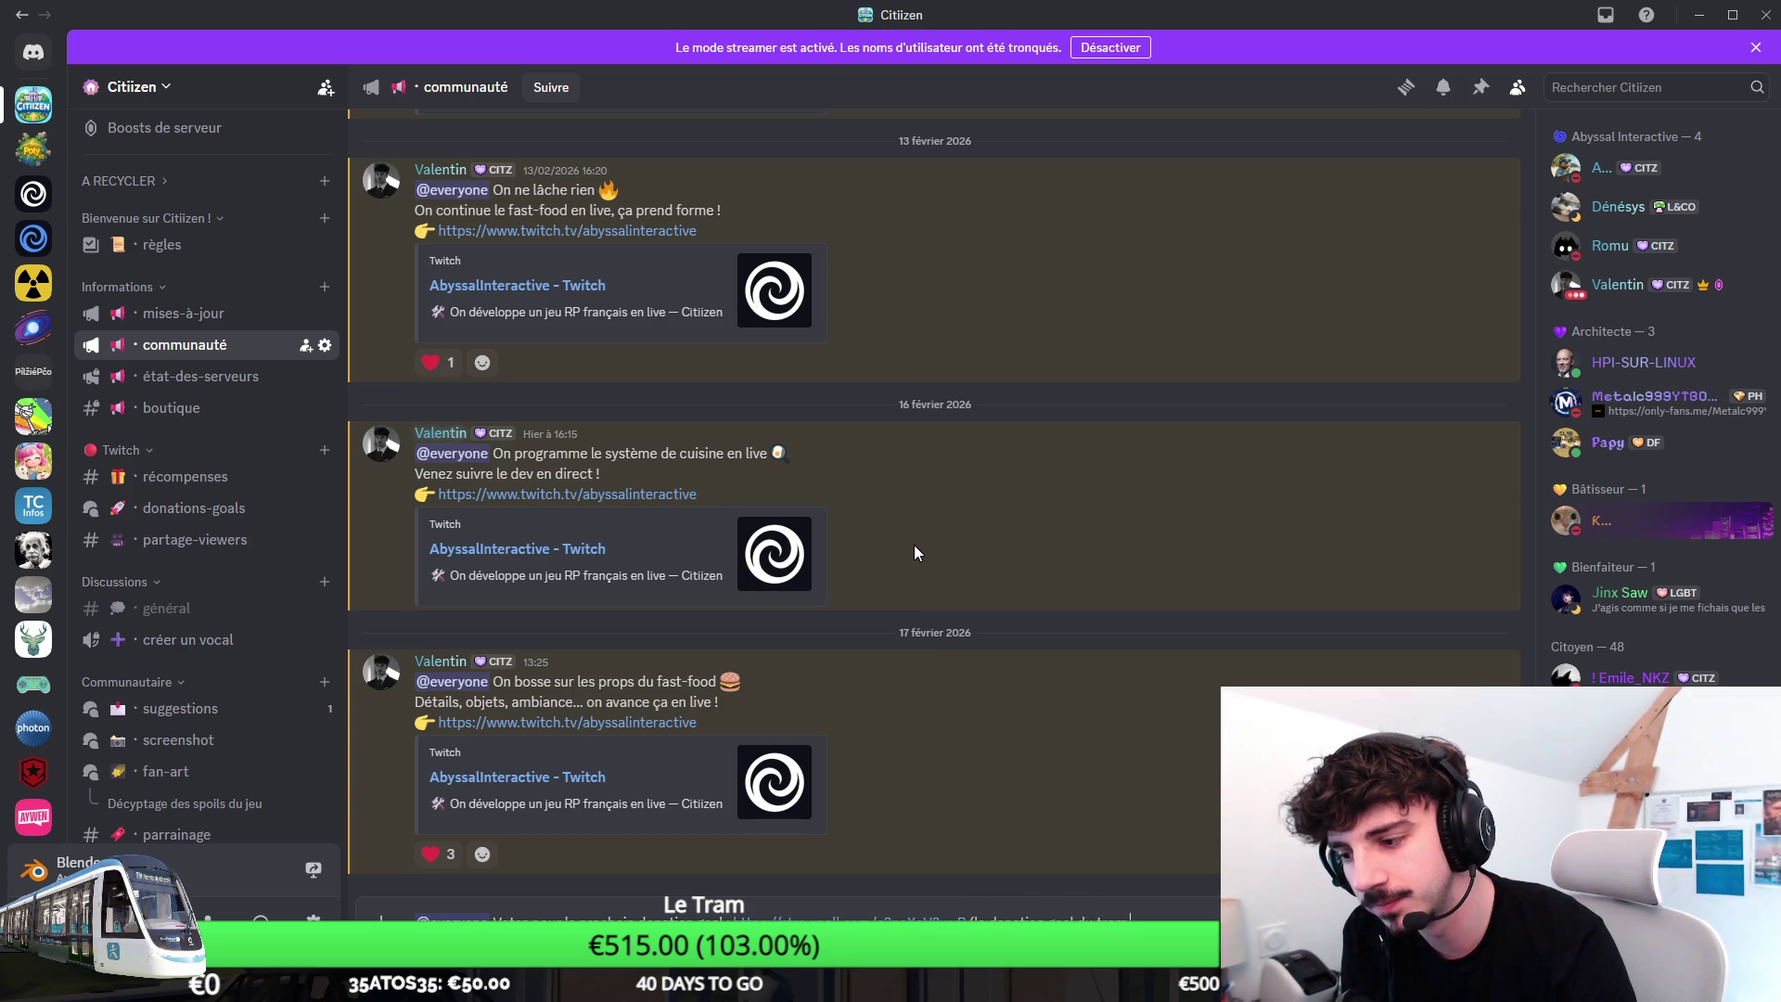
{"action": "type", "text": " est"}
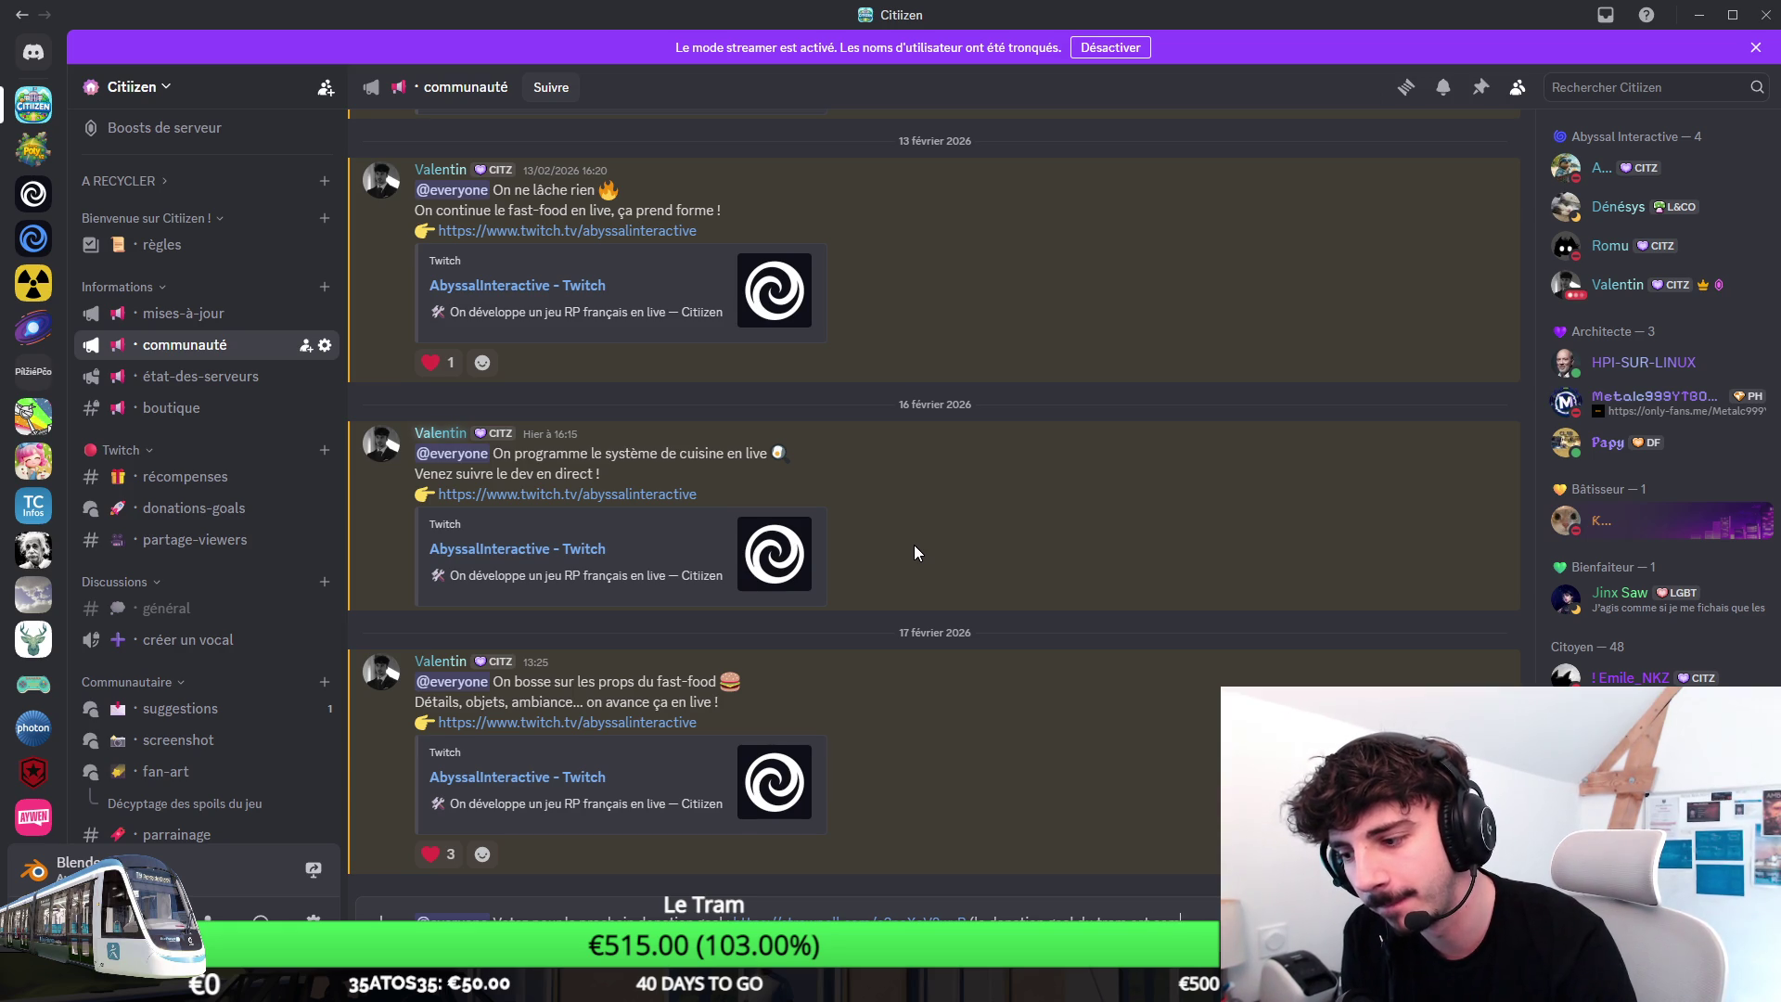
{"action": "key", "text": "Return"}
{"action": "key", "text": "Return"}
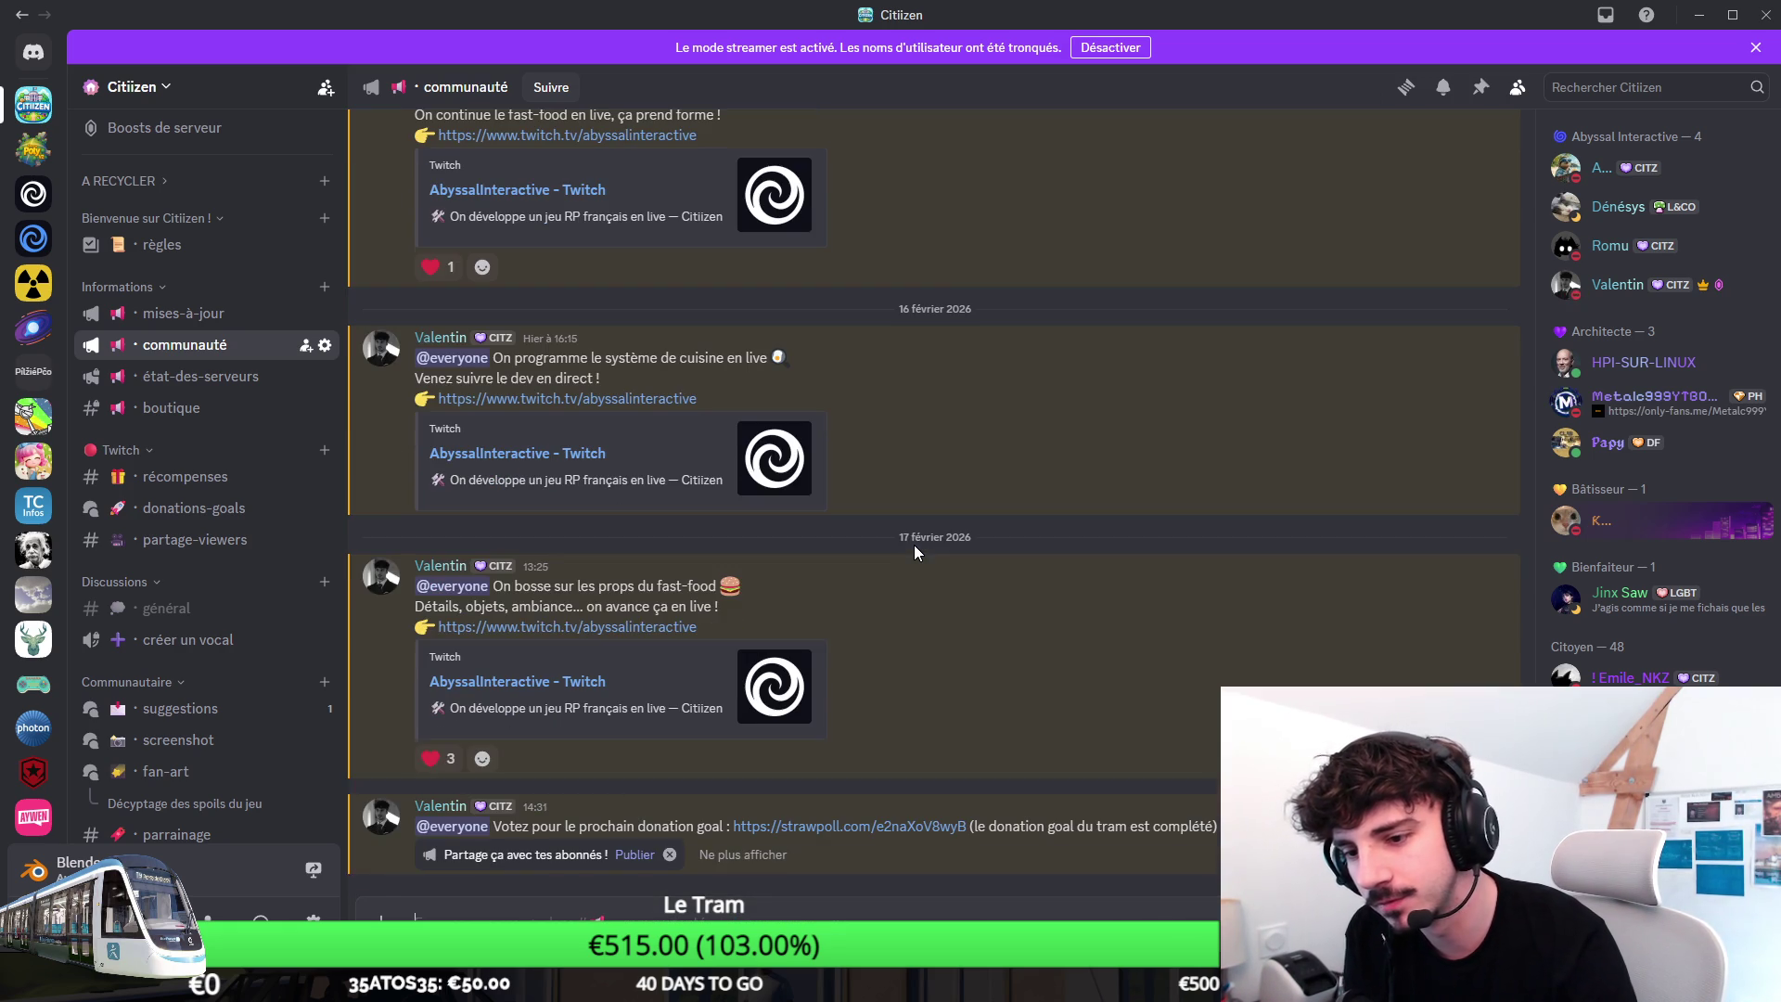
{"action": "key", "text": "alt+Tab"}
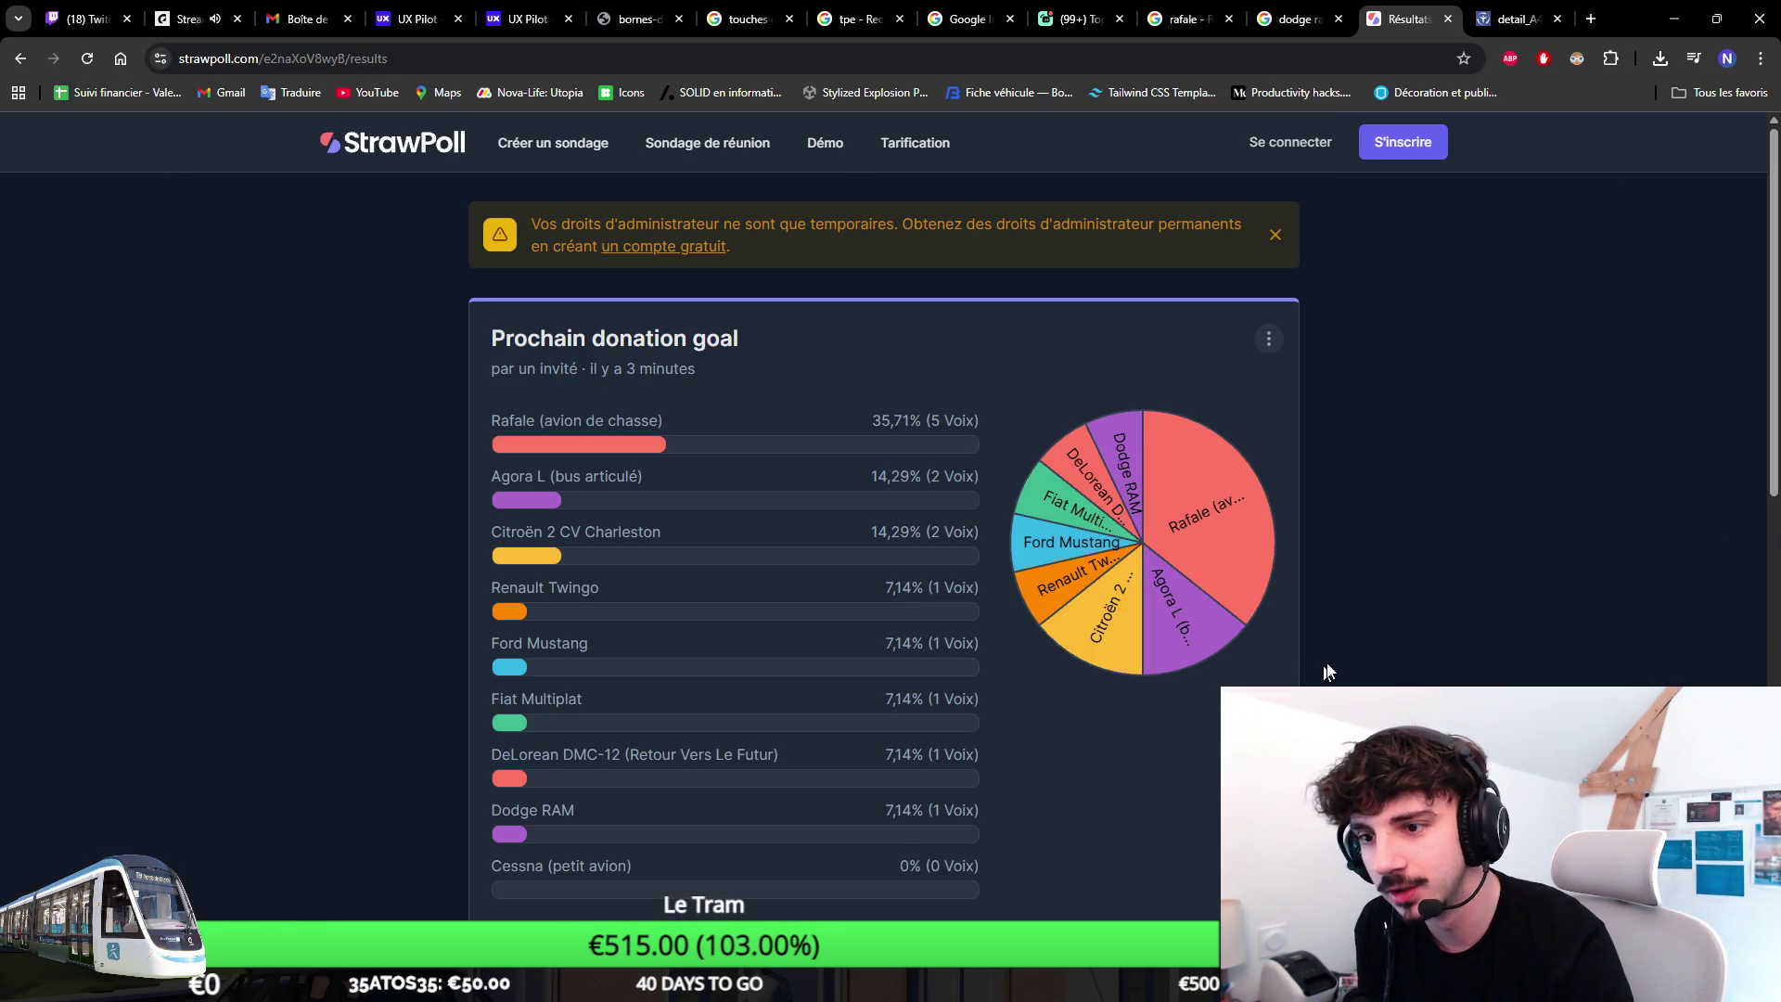
{"action": "scroll", "coordinate": [1340, 652], "scroll_direction": "down", "scroll_amount": 3}
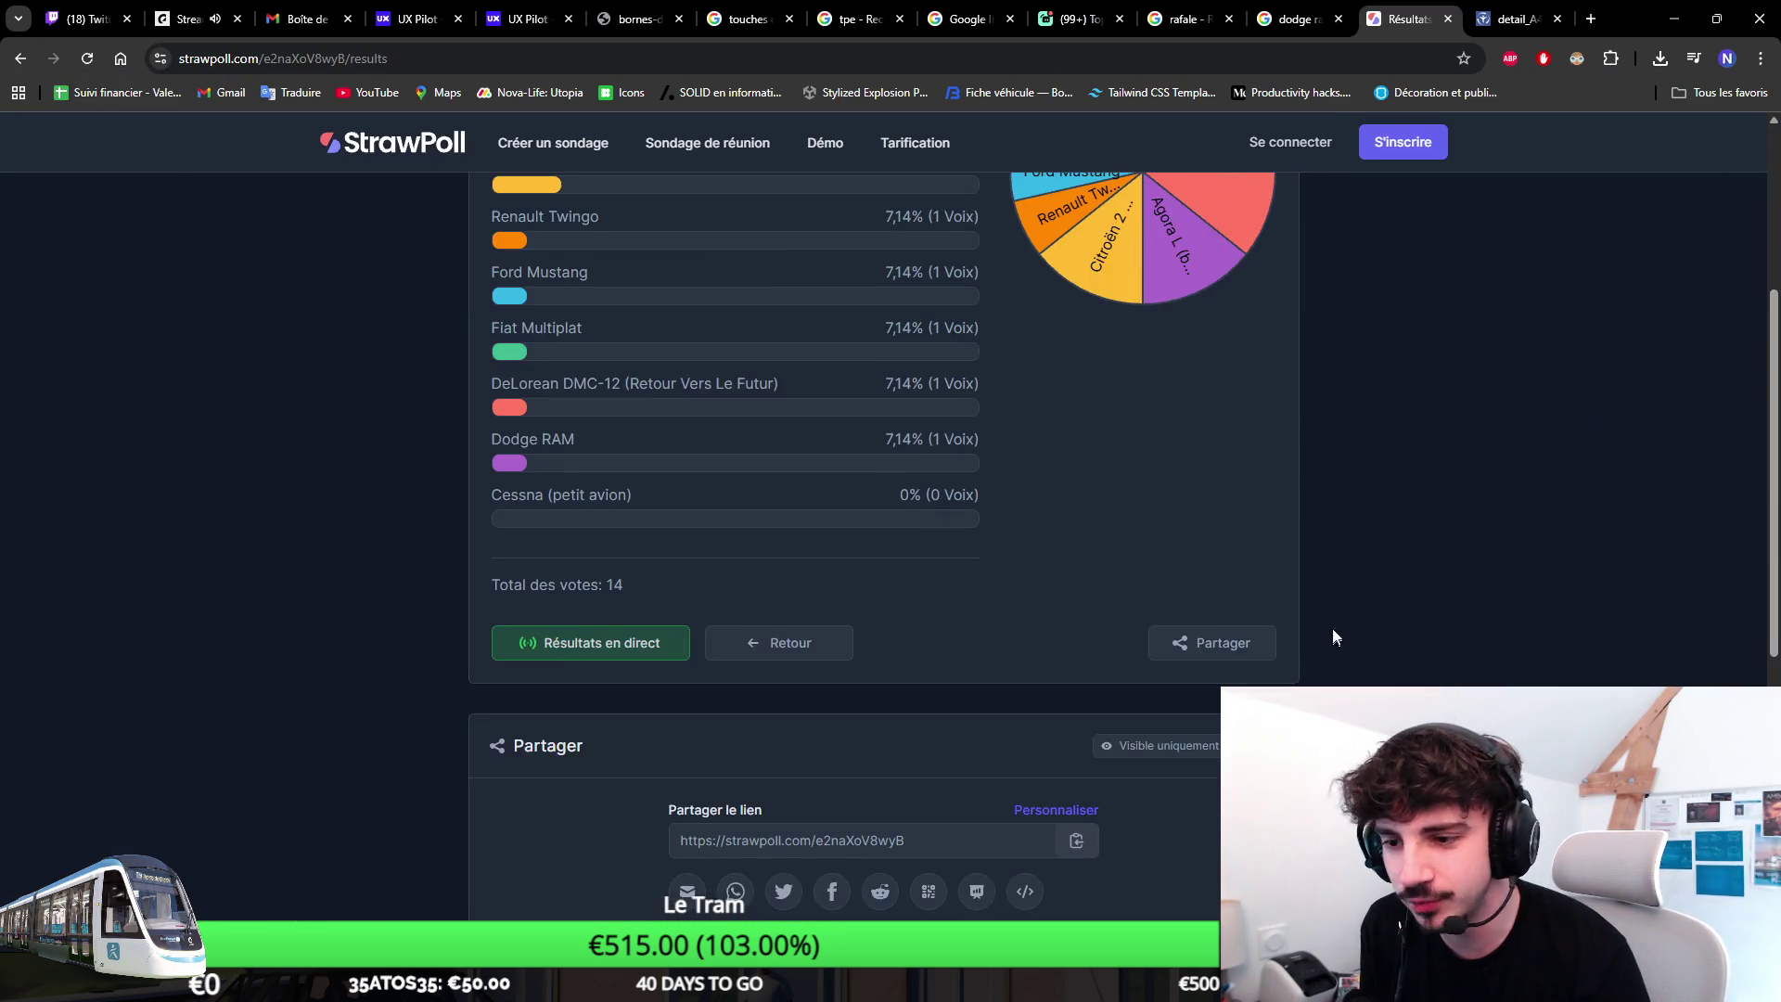
{"action": "scroll", "coordinate": [1327, 641], "scroll_direction": "up", "scroll_amount": 2}
Show the results fullscreen, glance at Unity, and return to Discord's communauté channel.
{"action": "key", "text": "F11"}
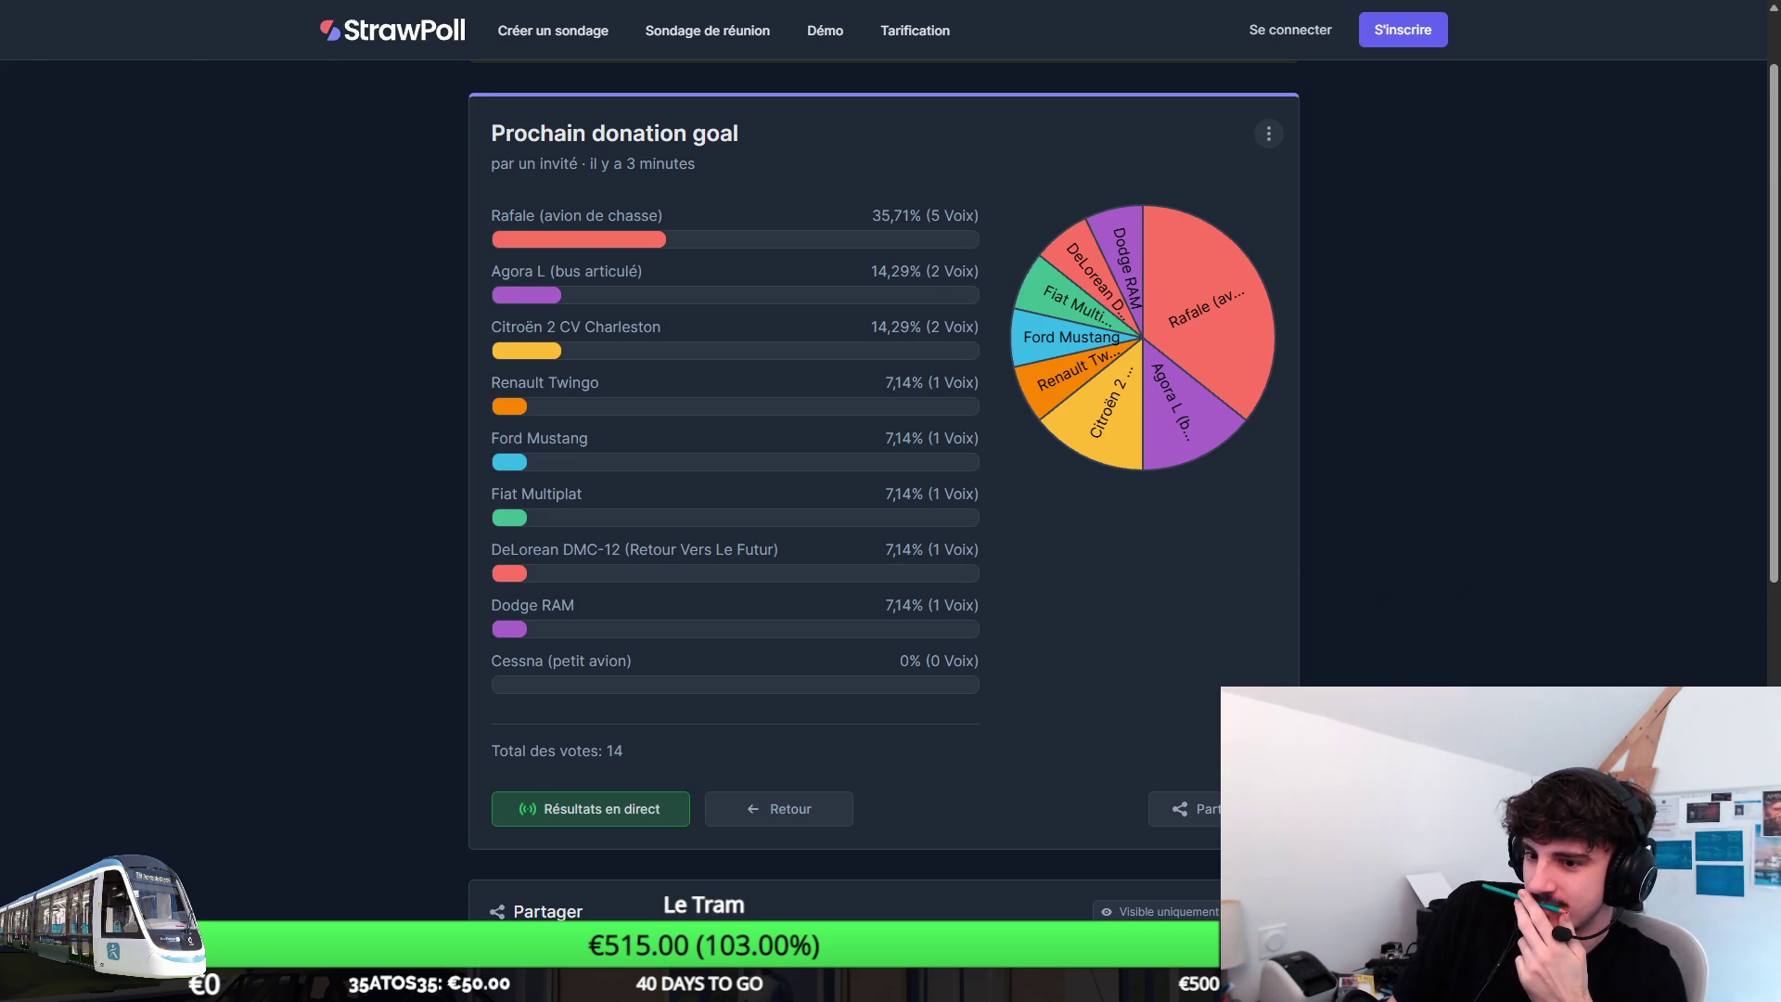
{"action": "key", "text": "alt+Tab"}
{"action": "key", "text": "alt+Tab"}
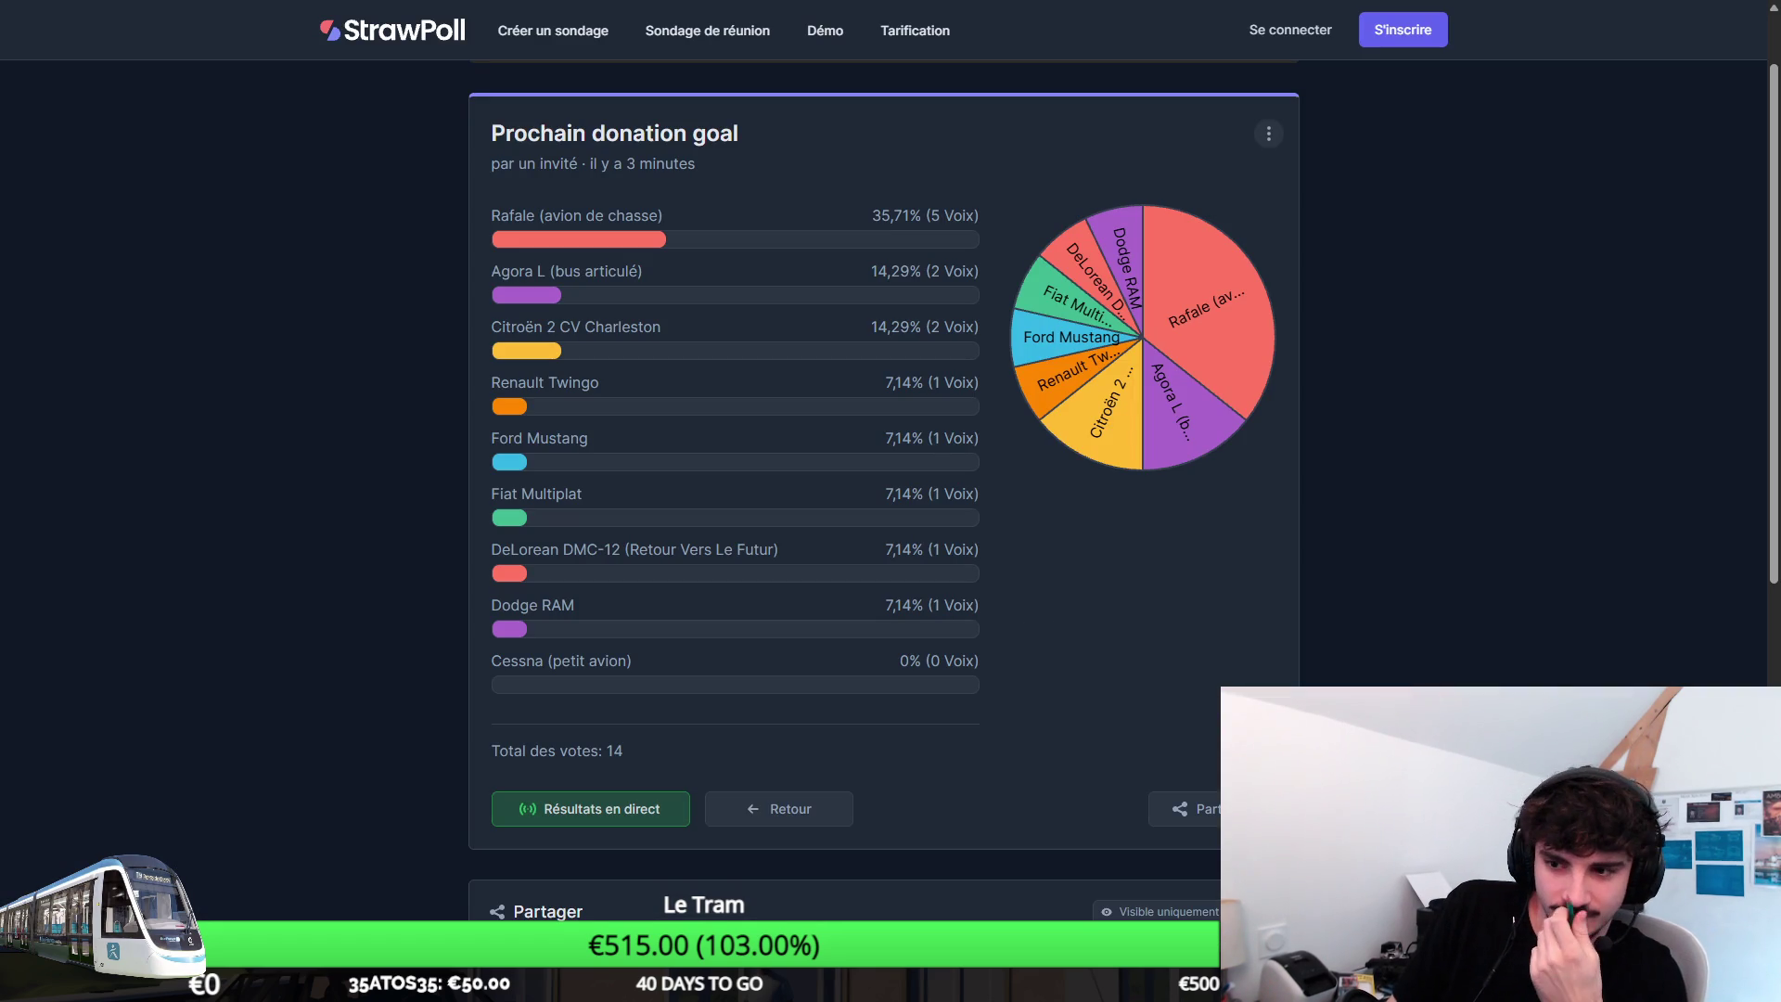
{"action": "key", "text": "alt+Tab"}
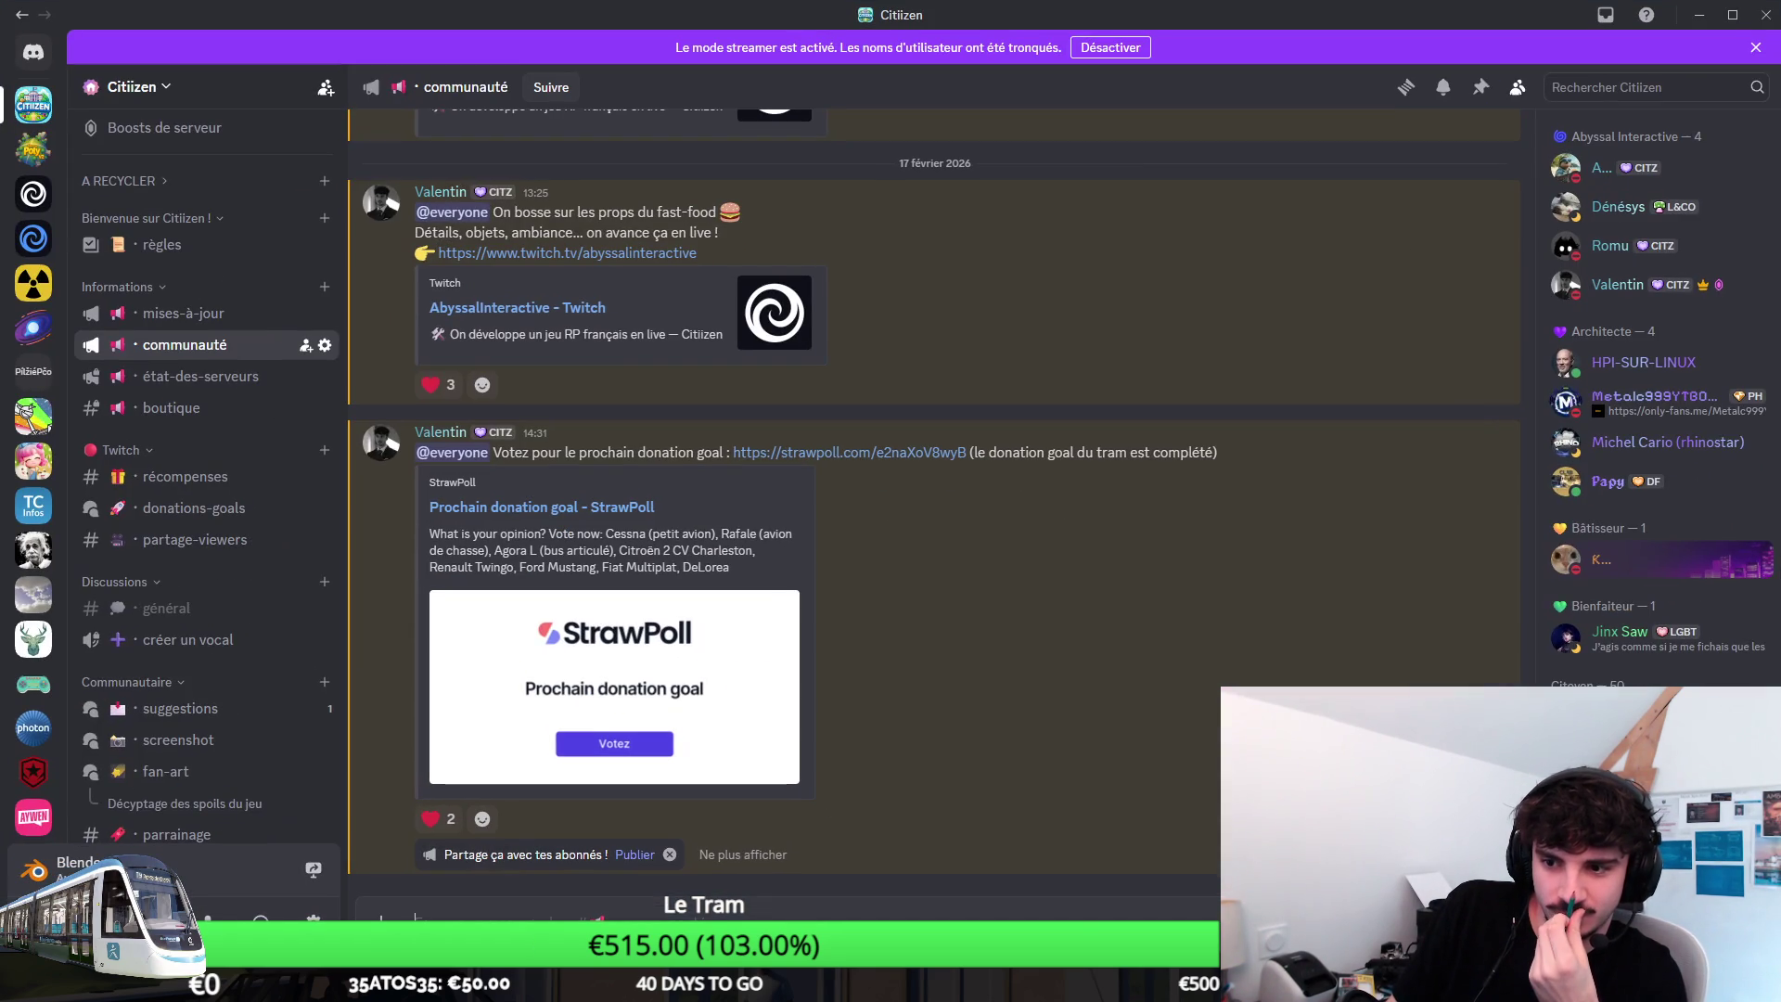
{"action": "mouse_move", "coordinate": [836, 626]}
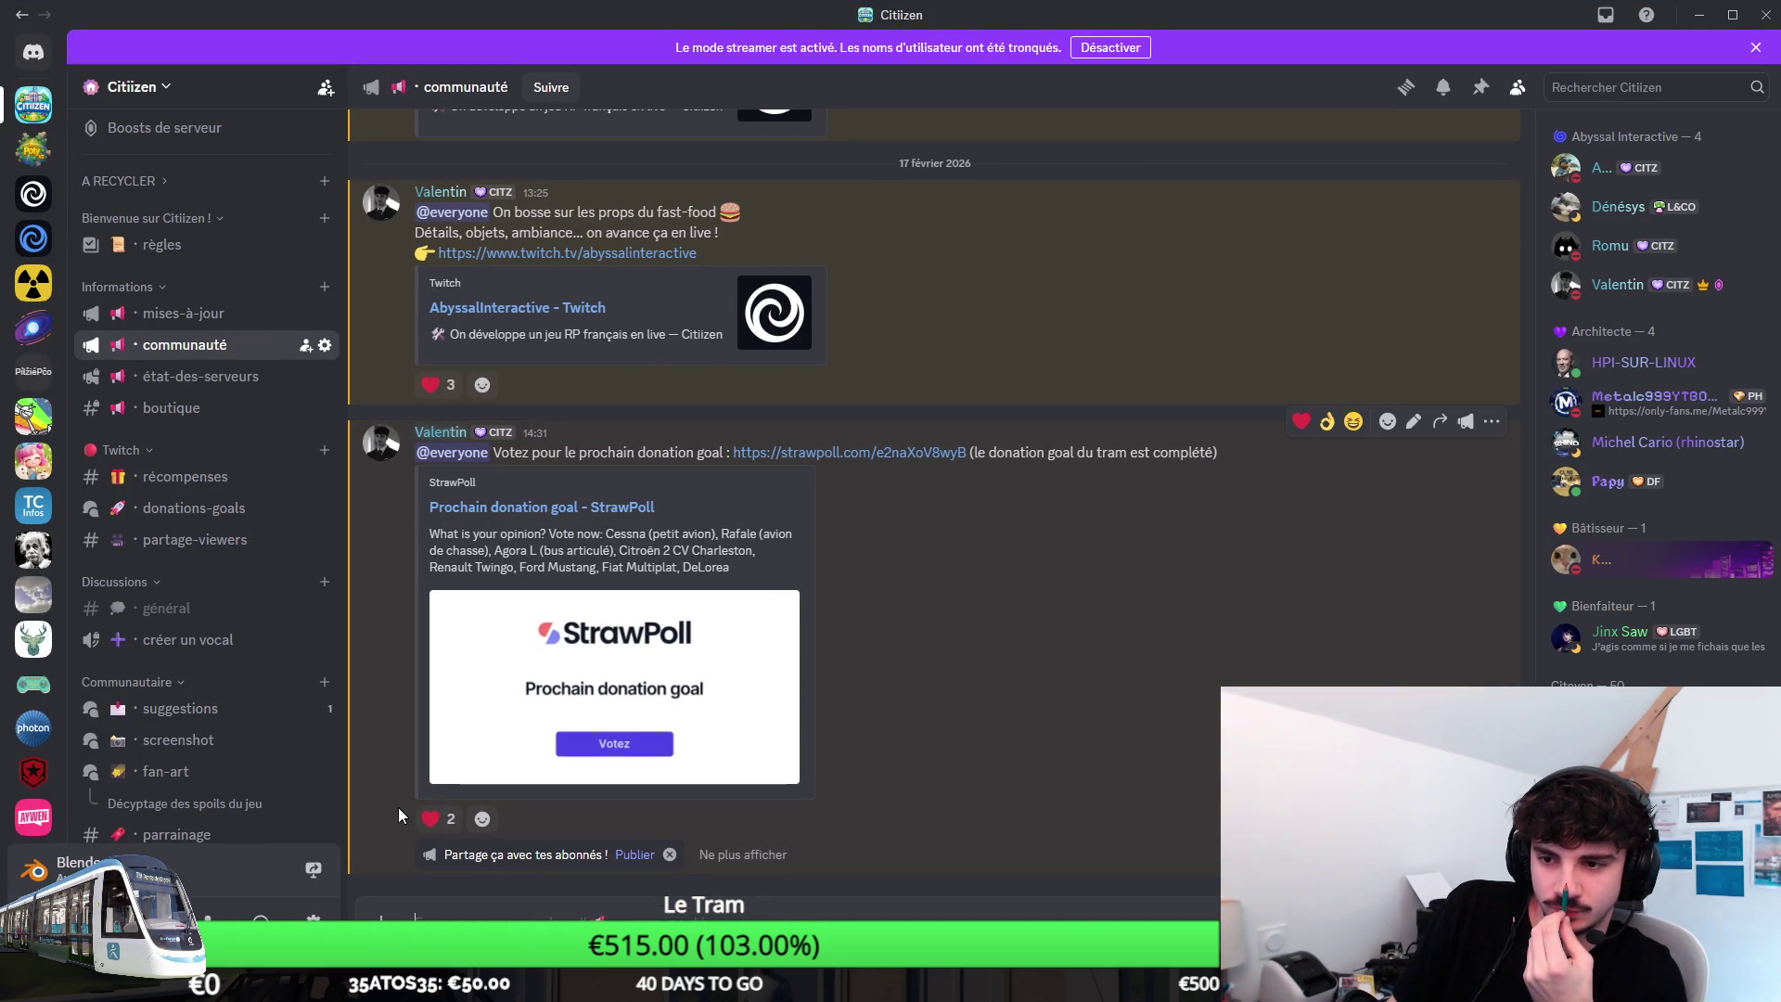
Return to the fullscreen StrawPoll results, now at 17 votes.
{"action": "mouse_move", "coordinate": [439, 819]}
{"action": "key", "text": "alt+Tab"}
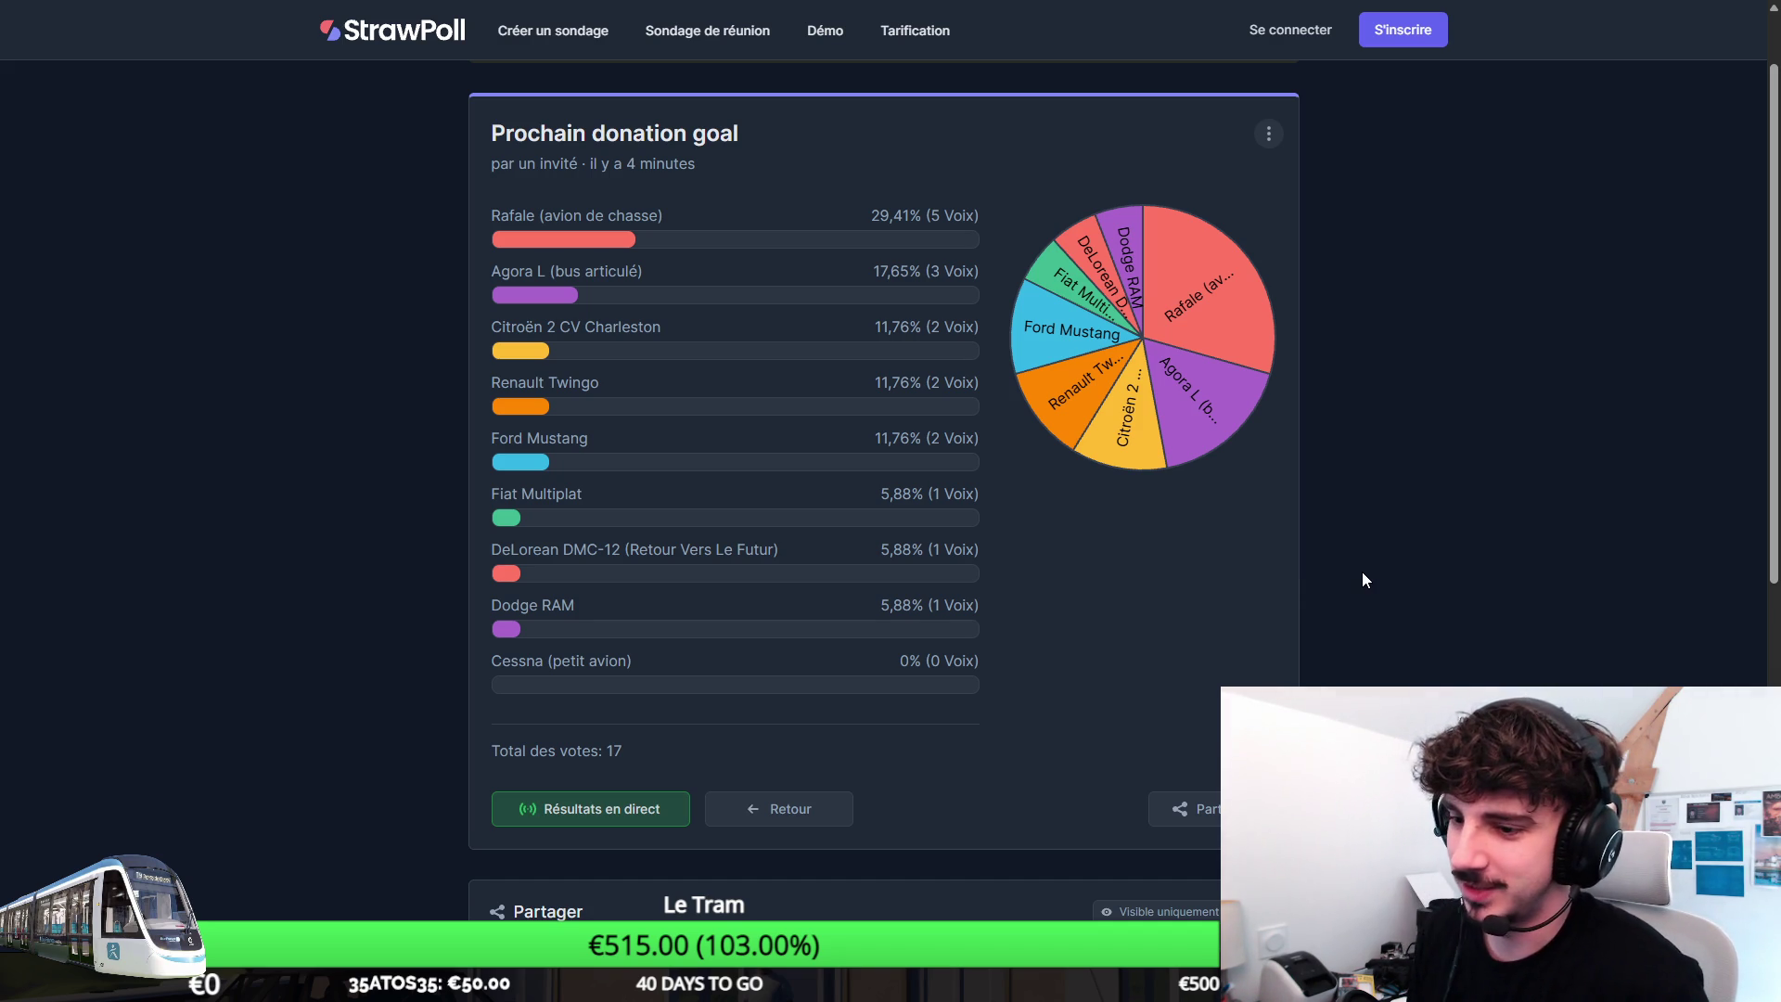
Leave fullscreen and minimize the browser to reveal the Unity editor.
{"action": "key", "text": "F11"}
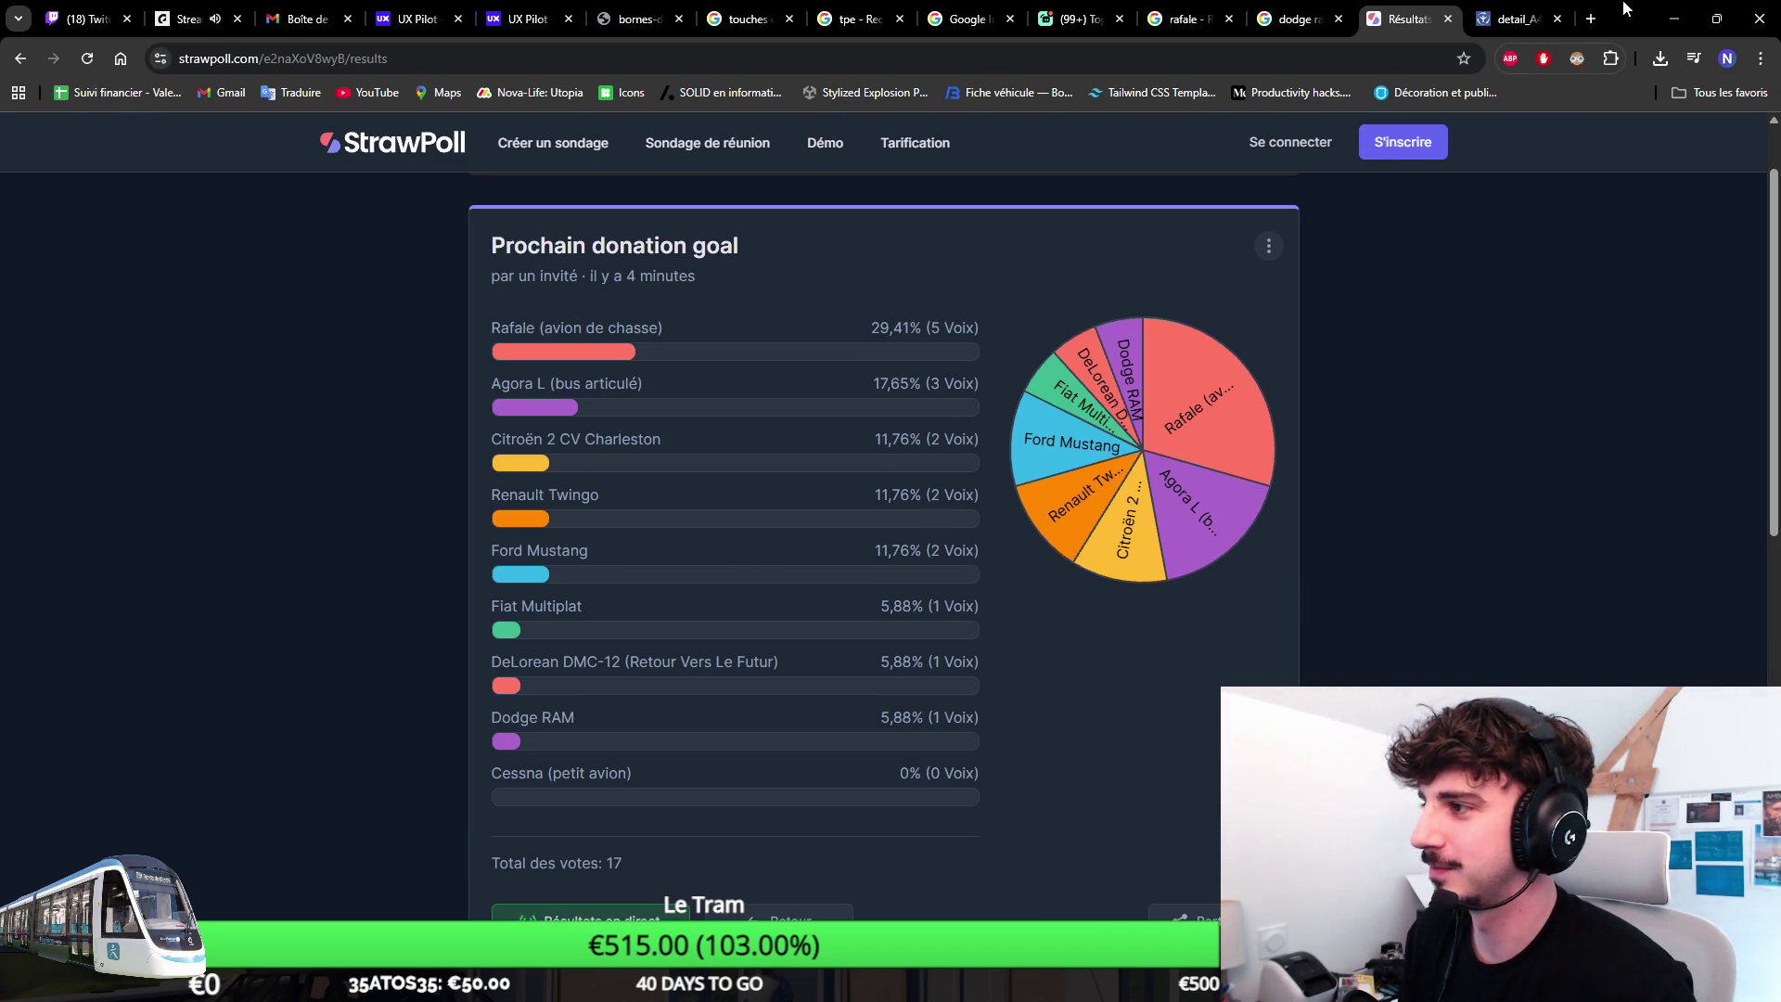
{"action": "left_click", "coordinate": [1674, 17]}
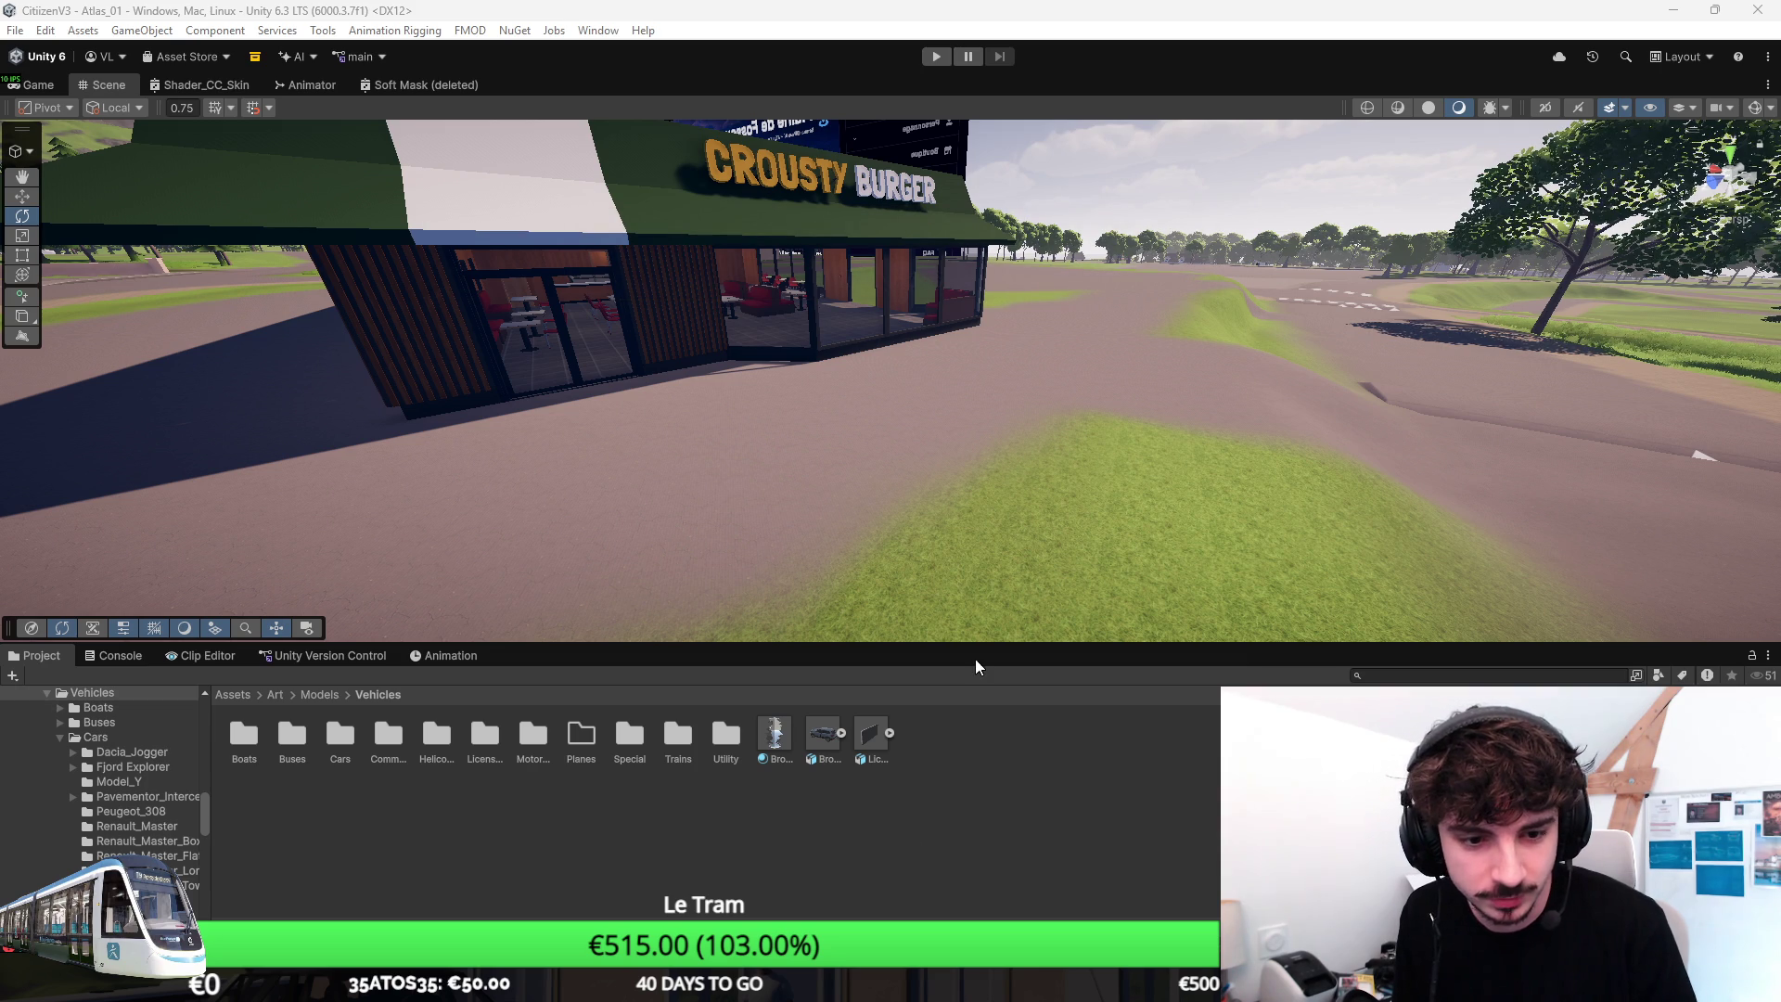
Orbit and fly the Scene view in toward the Crousty Burger sign.
{"action": "left_click_drag", "start_coordinate": [1073, 518], "coordinate": [741, 447], "text": "alt"}
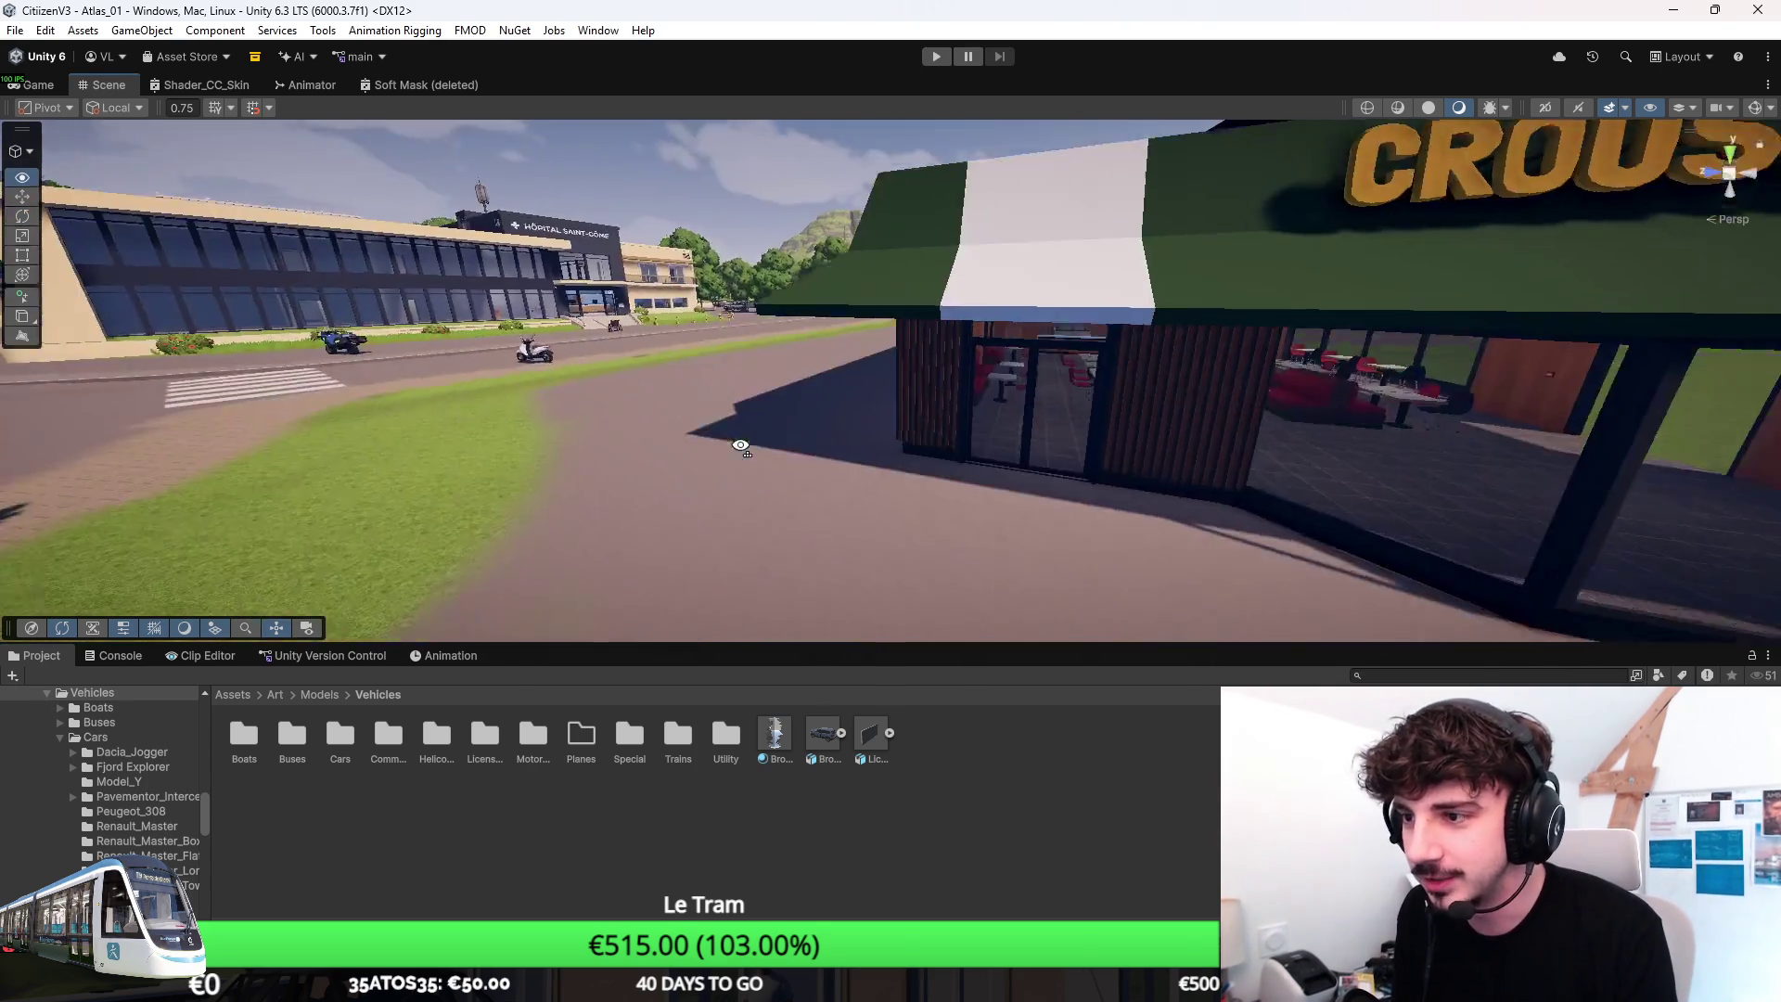
{"action": "right_click_drag", "start_coordinate": [741, 447], "coordinate": [734, 271]}
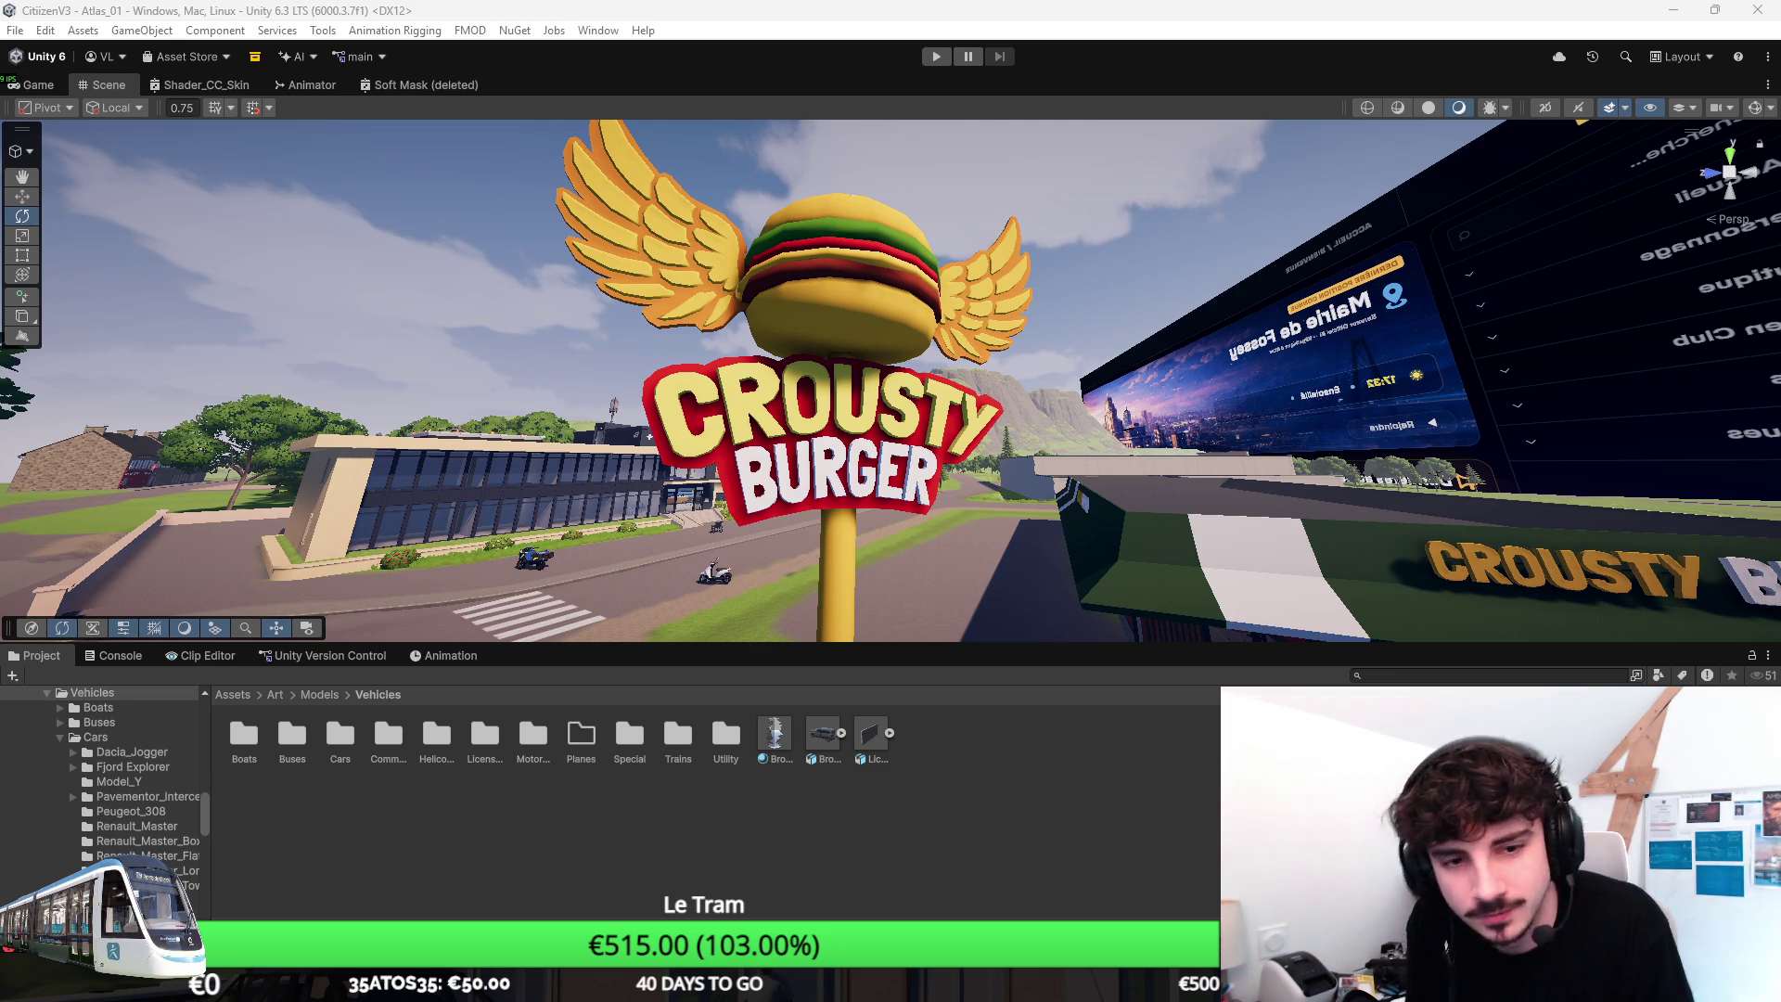
Bring the poll results to front in fullscreen, then switch to the Discord server.
{"action": "key", "text": "alt+Tab"}
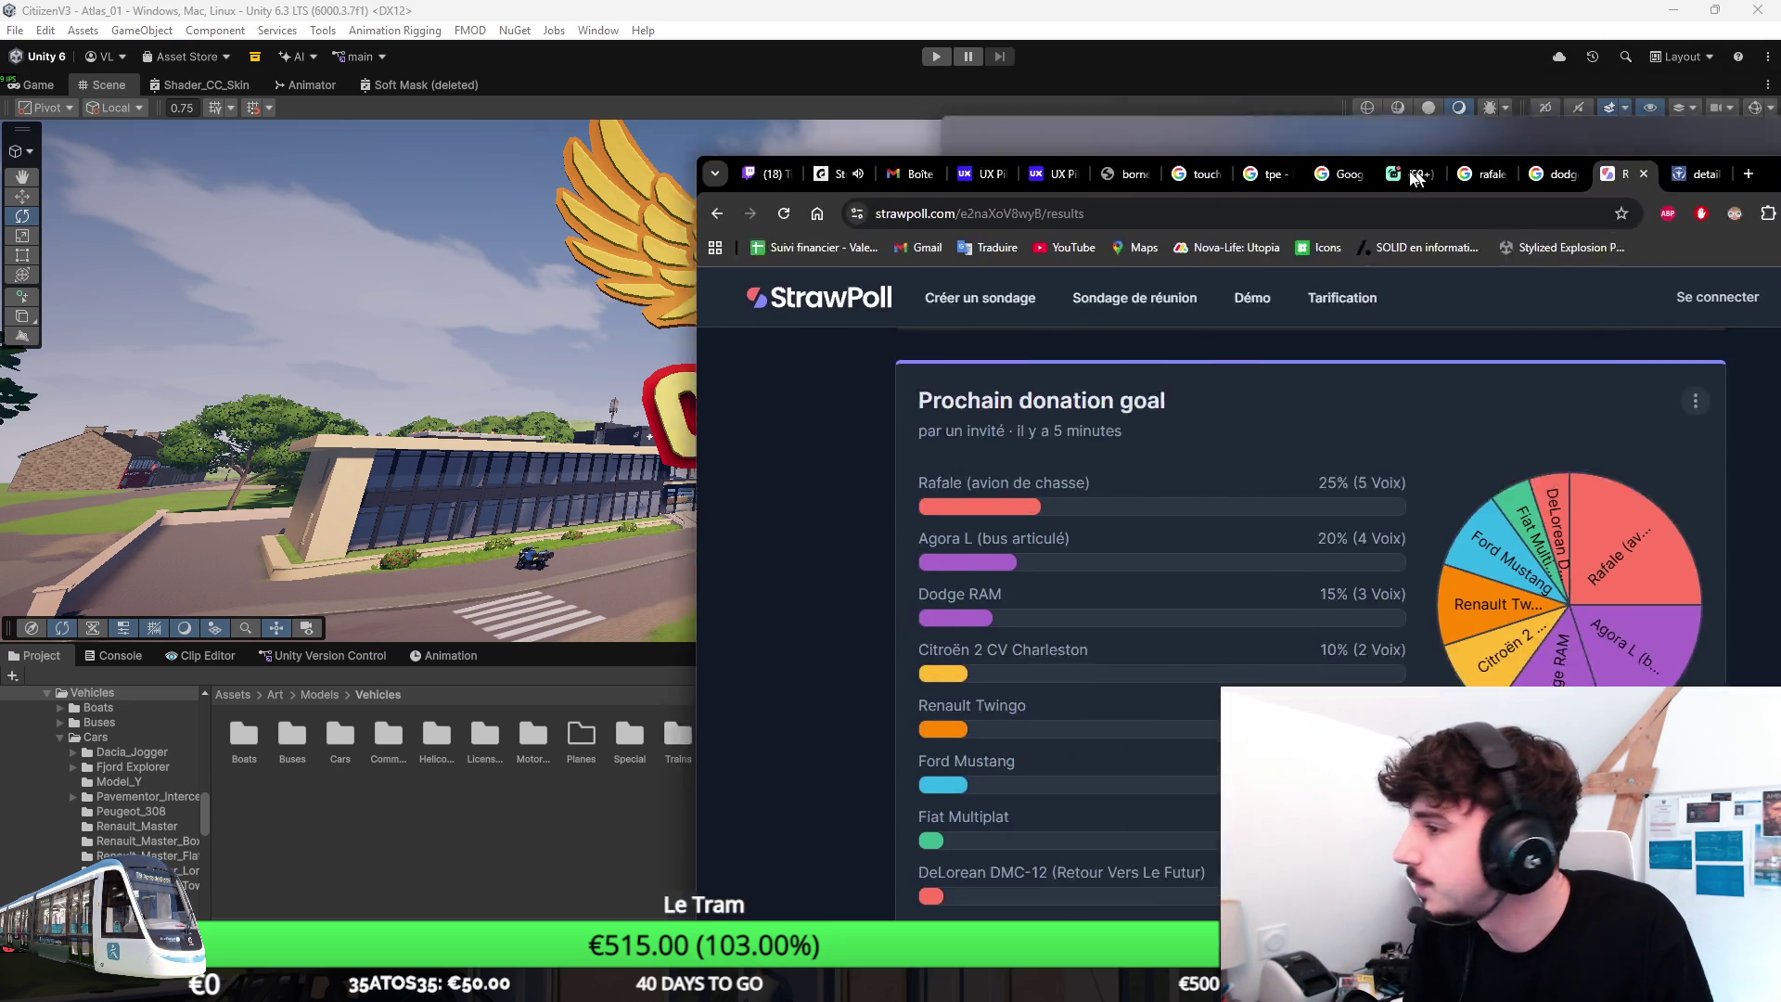
{"action": "key", "text": "alt+Tab"}
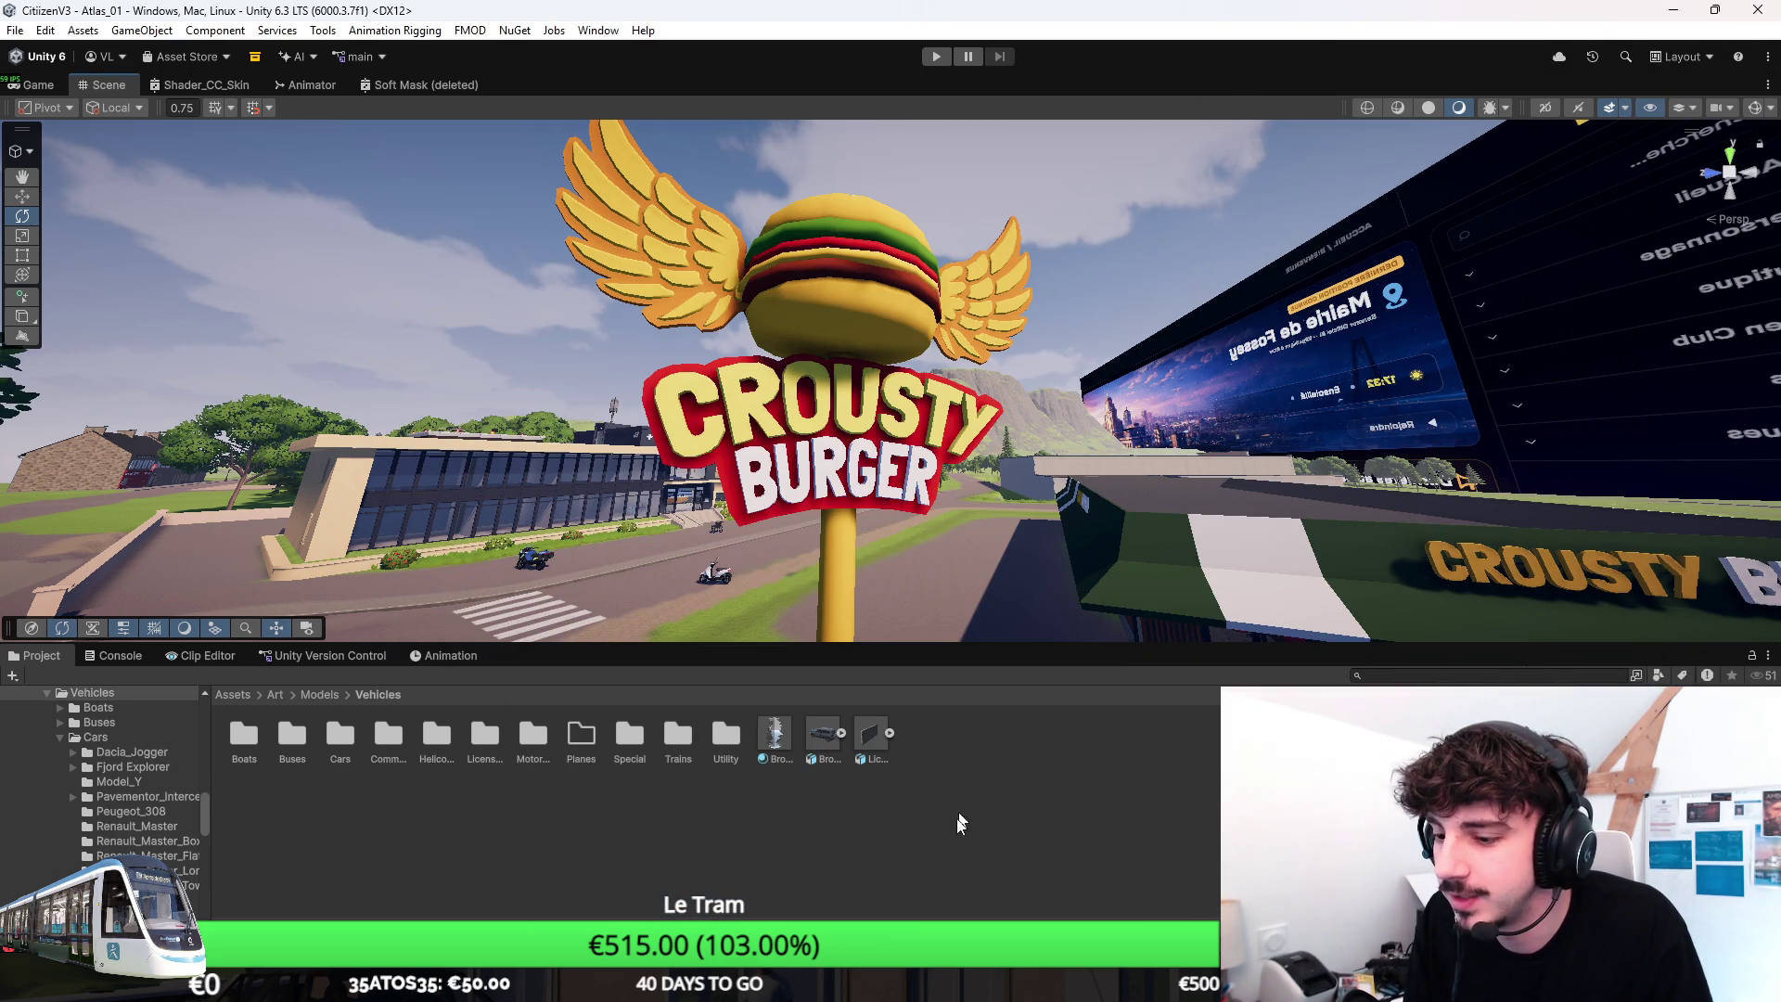
{"action": "key", "text": "alt+Tab"}
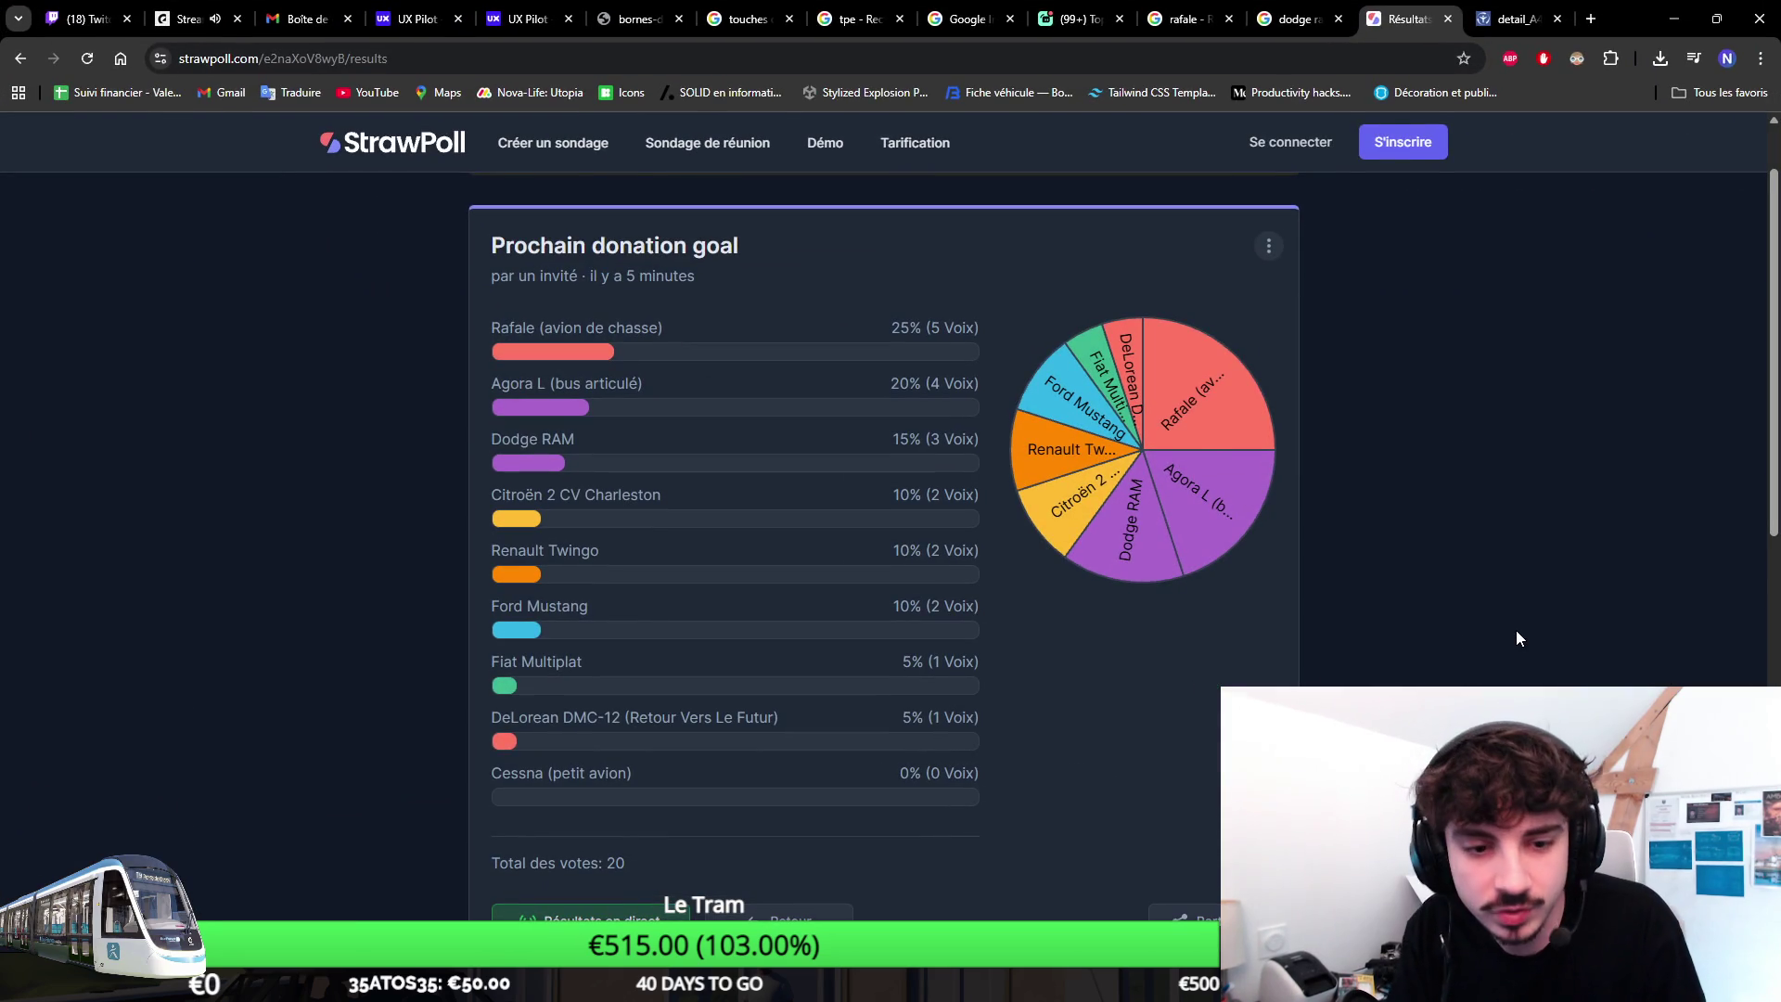
{"action": "key", "text": "F11"}
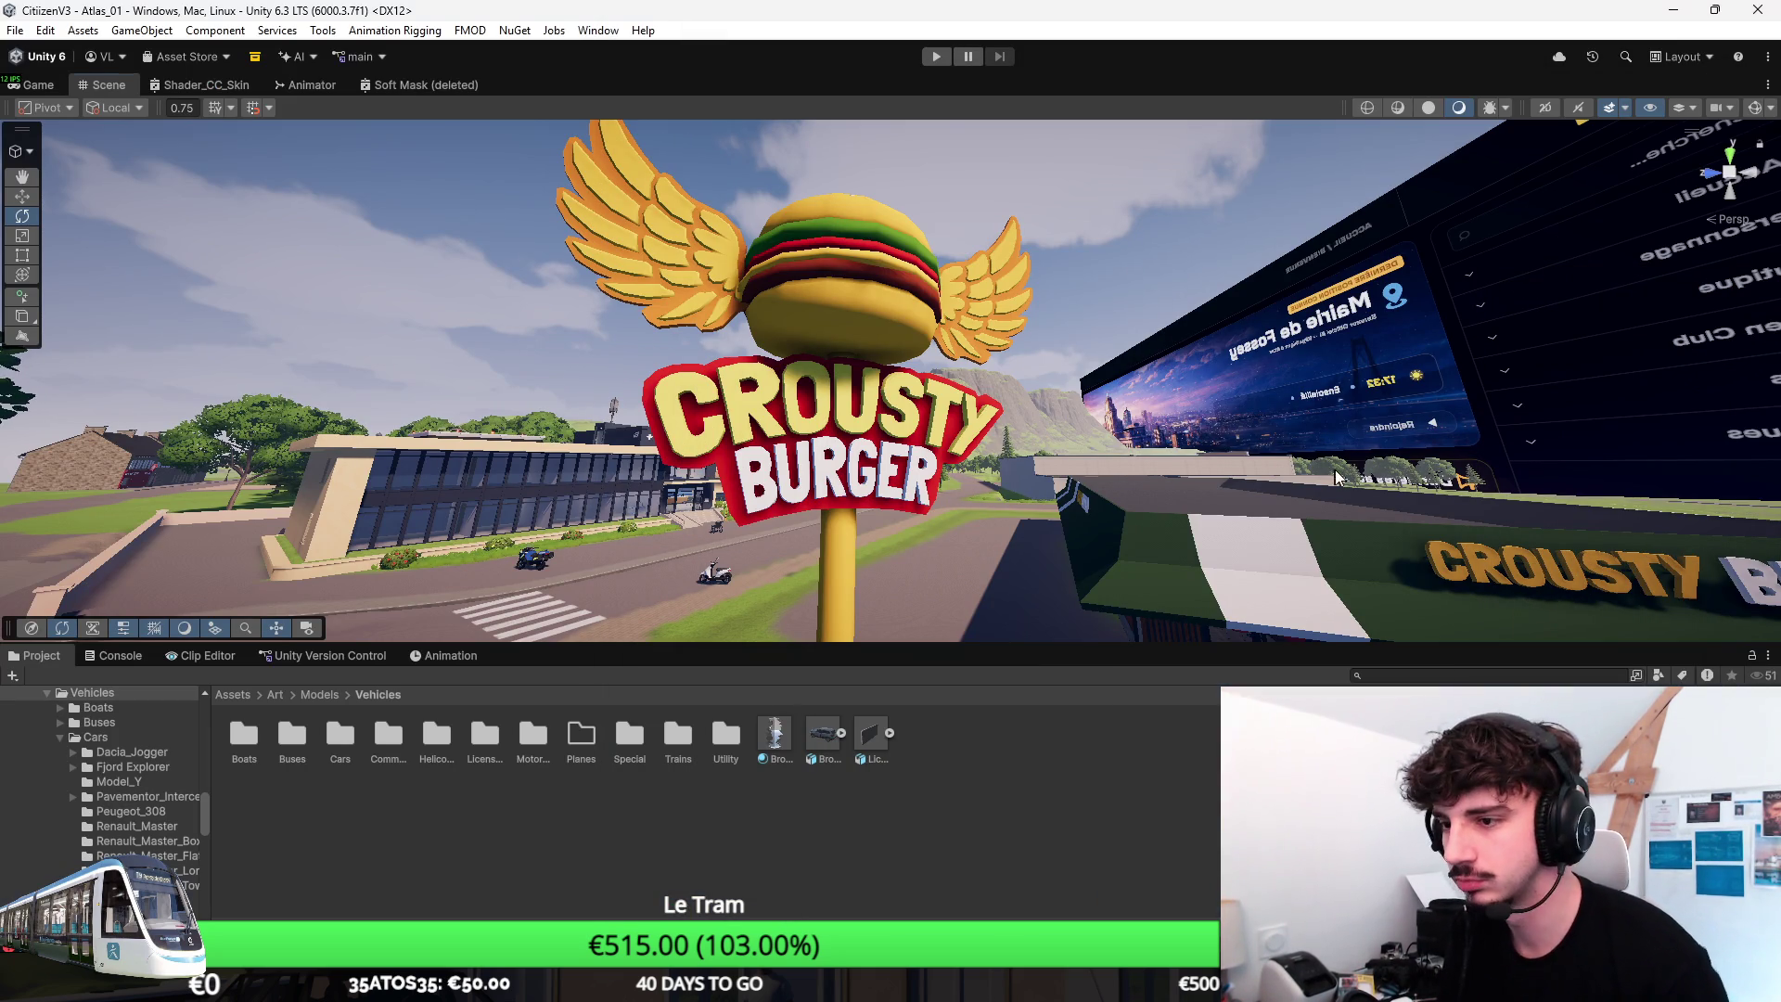
{"action": "scroll", "coordinate": [890, 381], "scroll_direction": "down", "scroll_amount": 1}
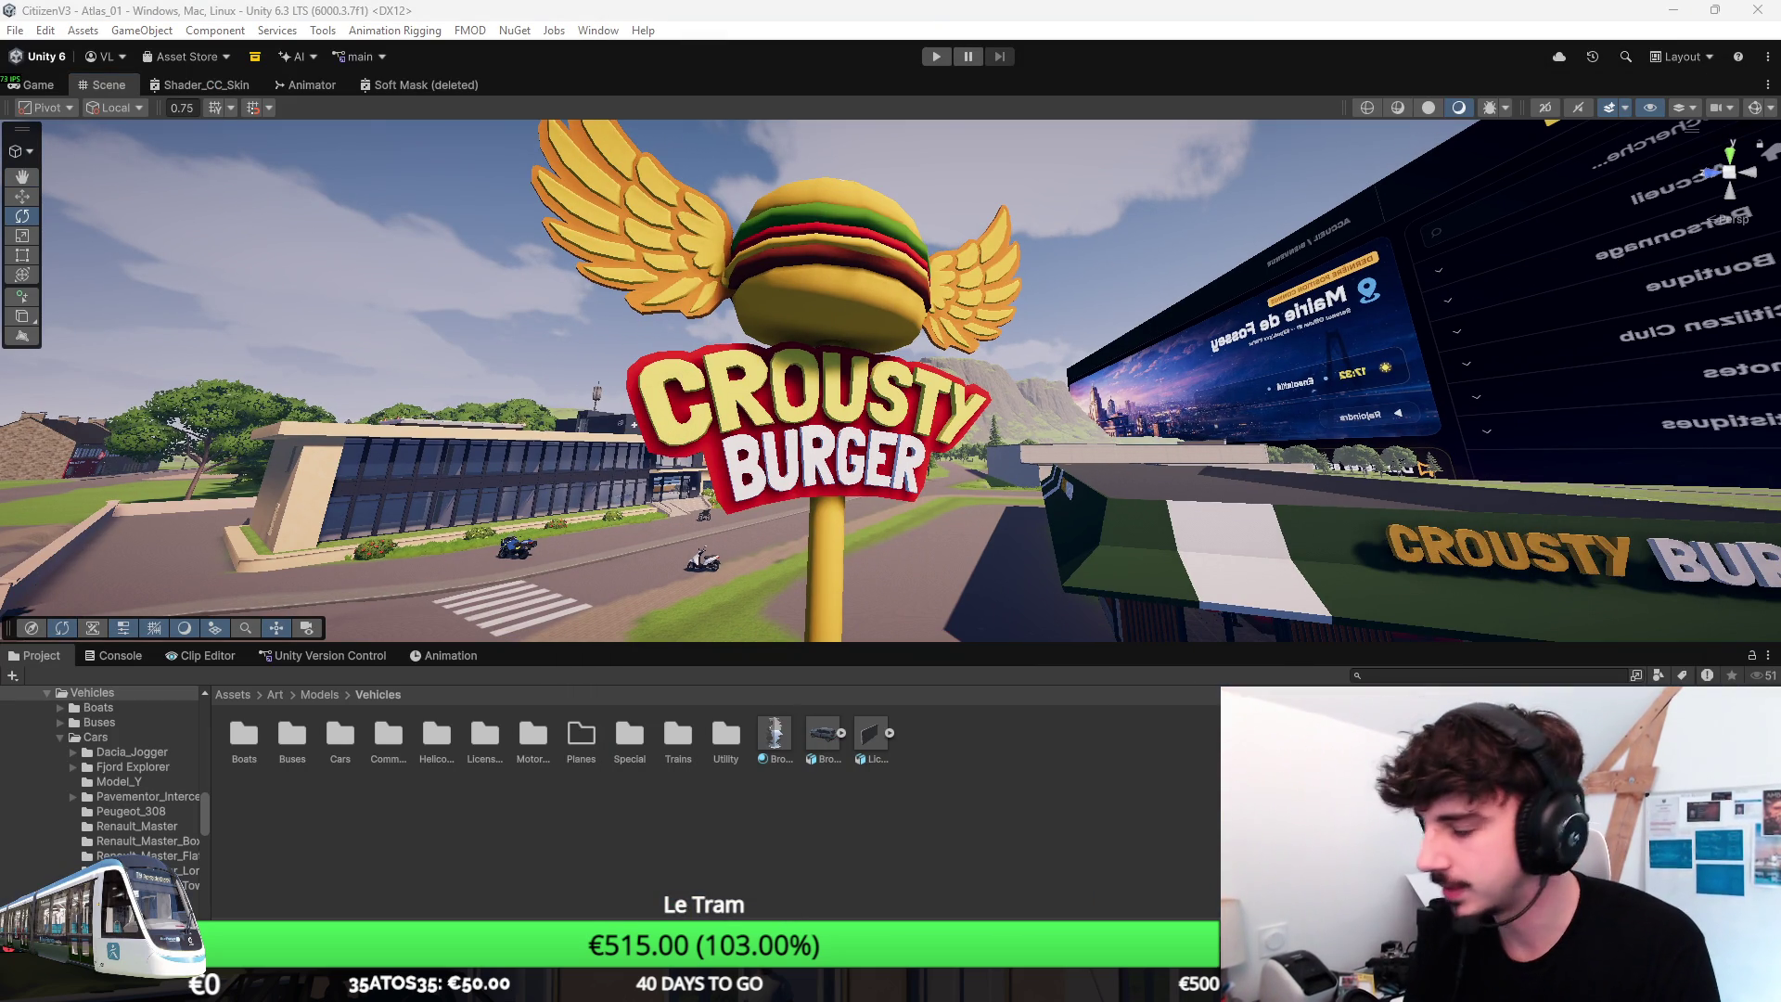
{"action": "scroll", "coordinate": [1290, 499], "scroll_direction": "down", "scroll_amount": 2}
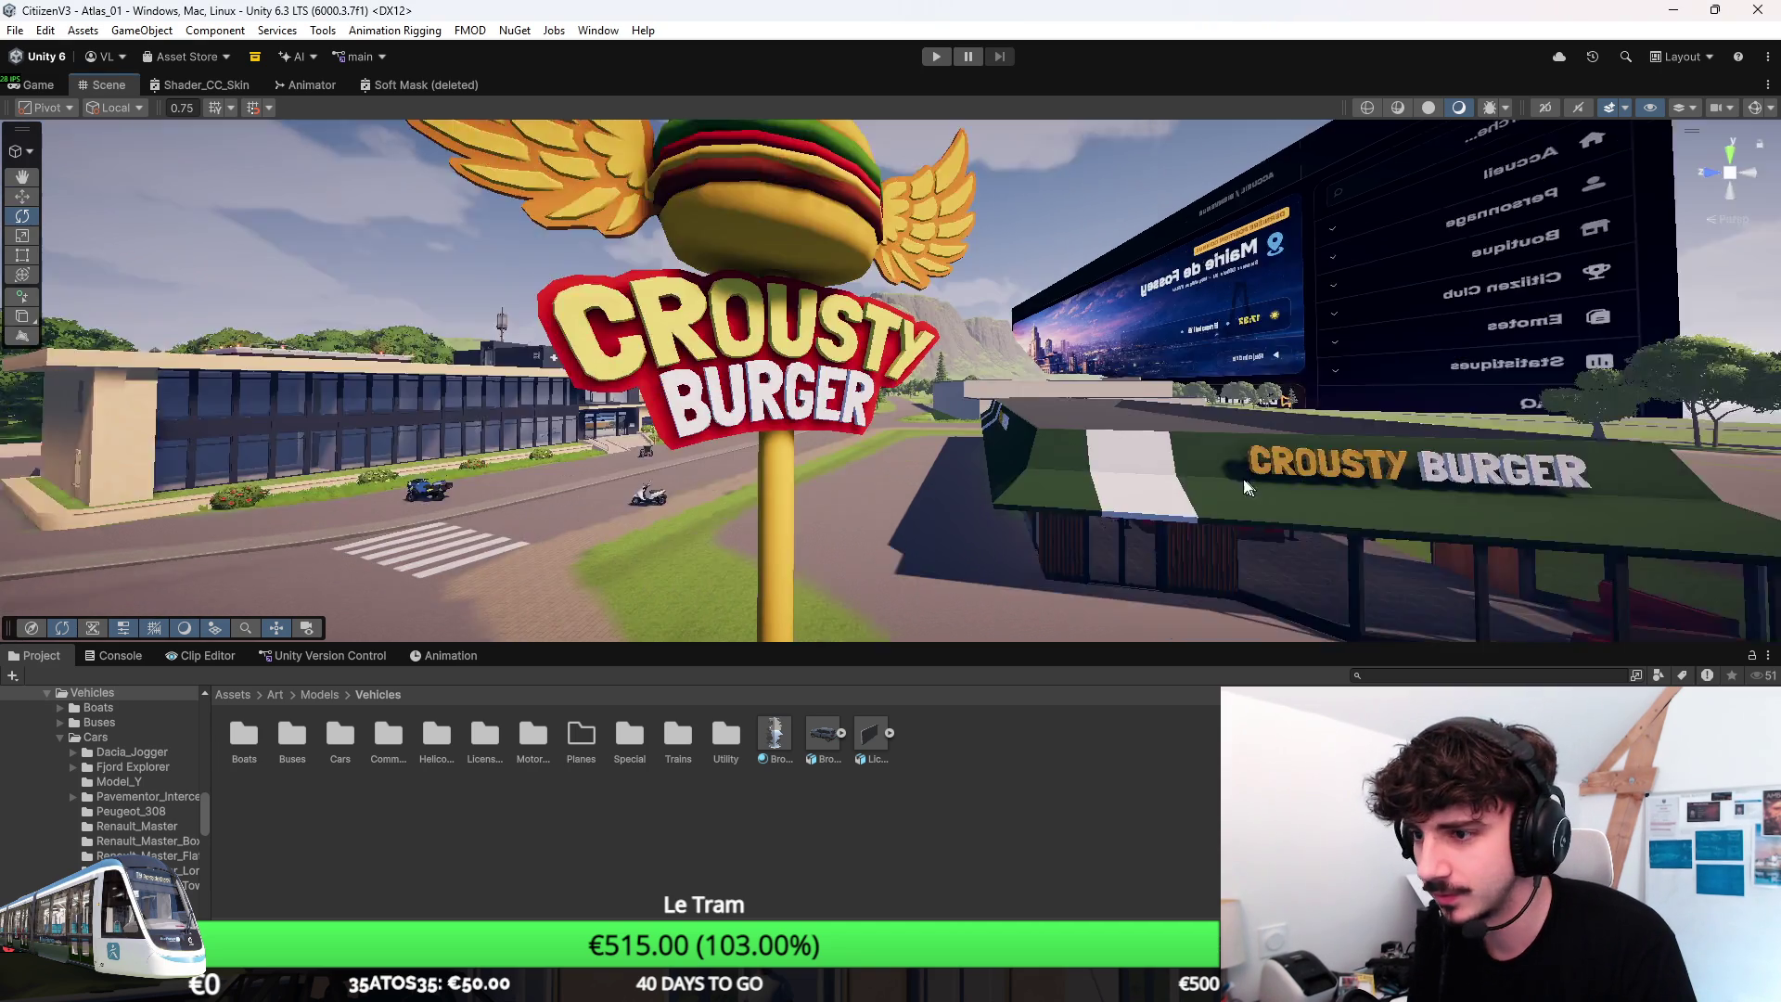
{"action": "scroll", "coordinate": [1289, 514], "scroll_direction": "down", "scroll_amount": 2}
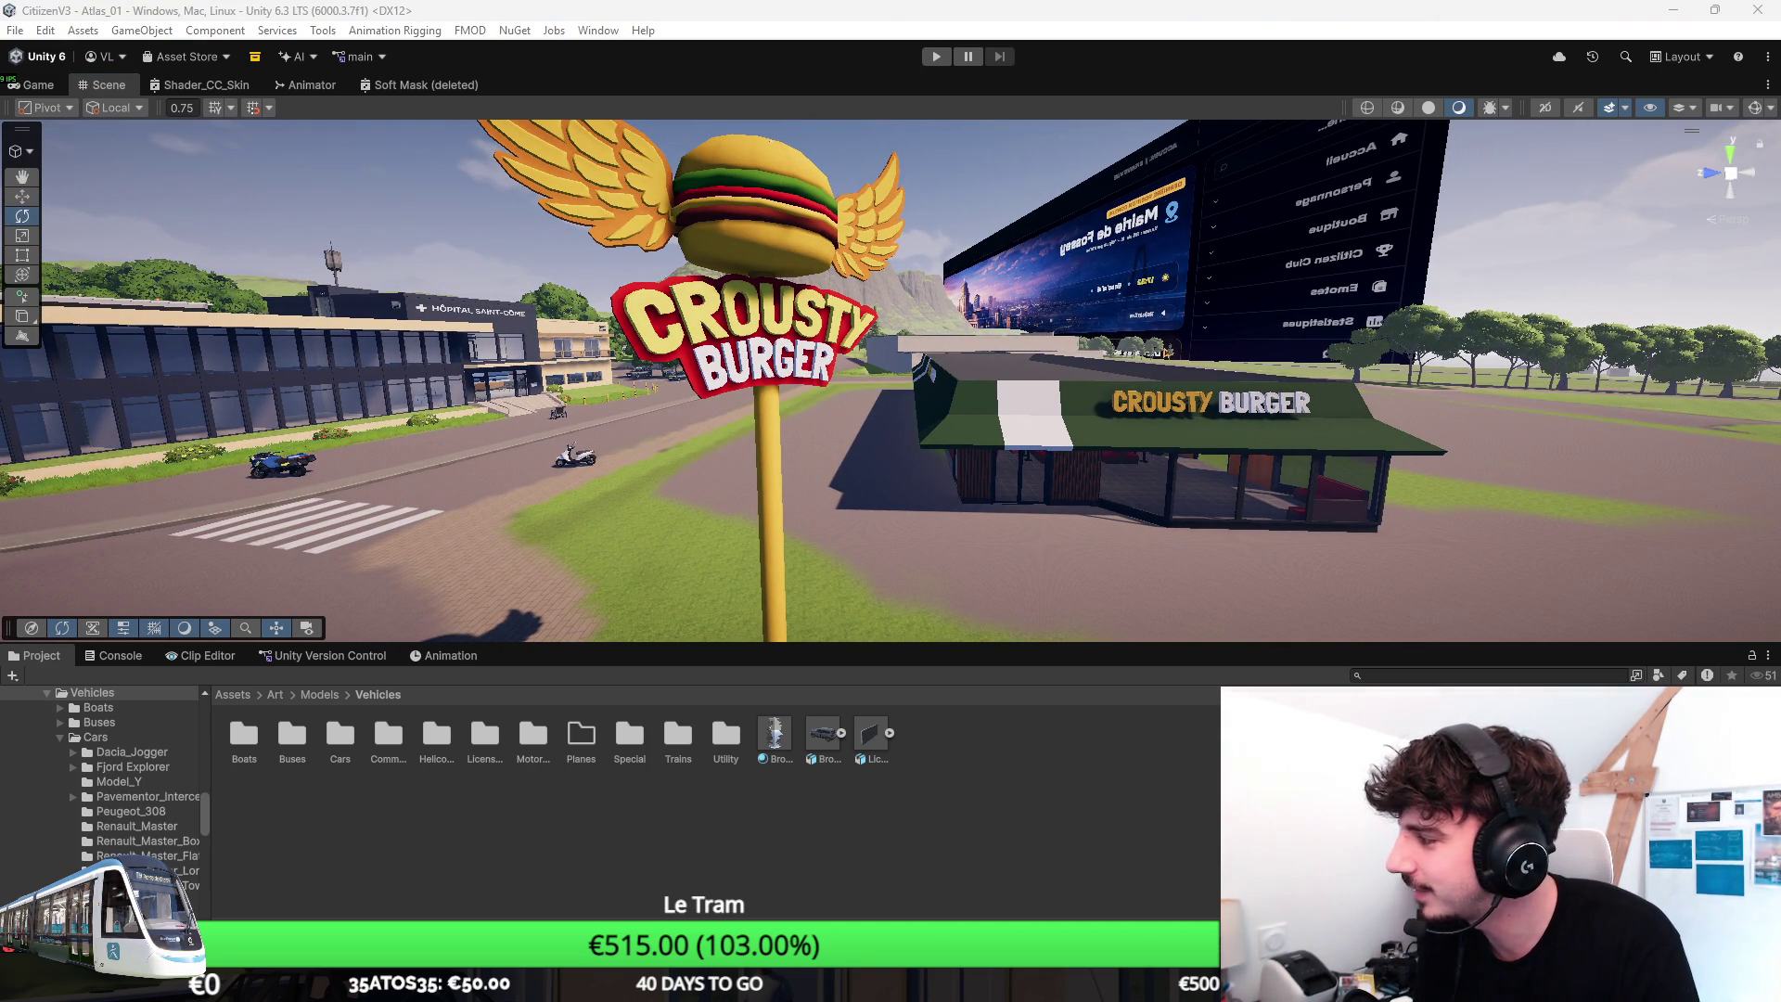
{"action": "key", "text": "alt+Tab"}
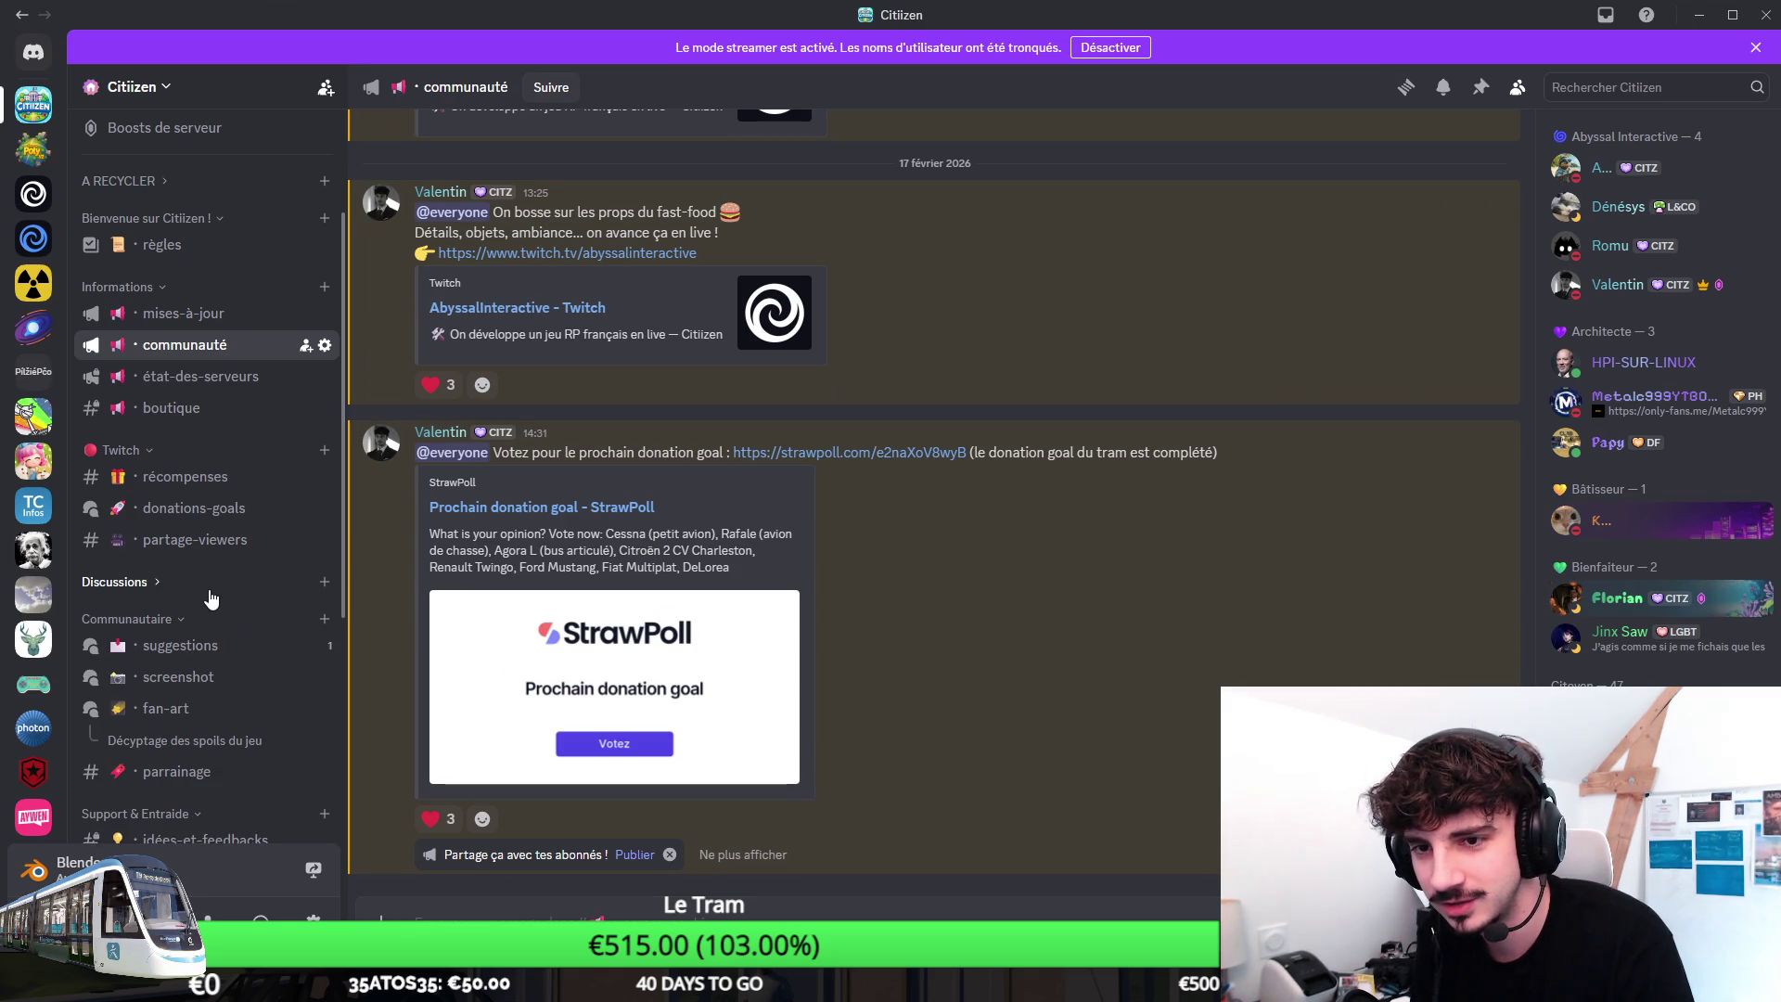
Read the général channel, then bring the Unity editor back.
{"action": "left_click", "coordinate": [202, 609]}
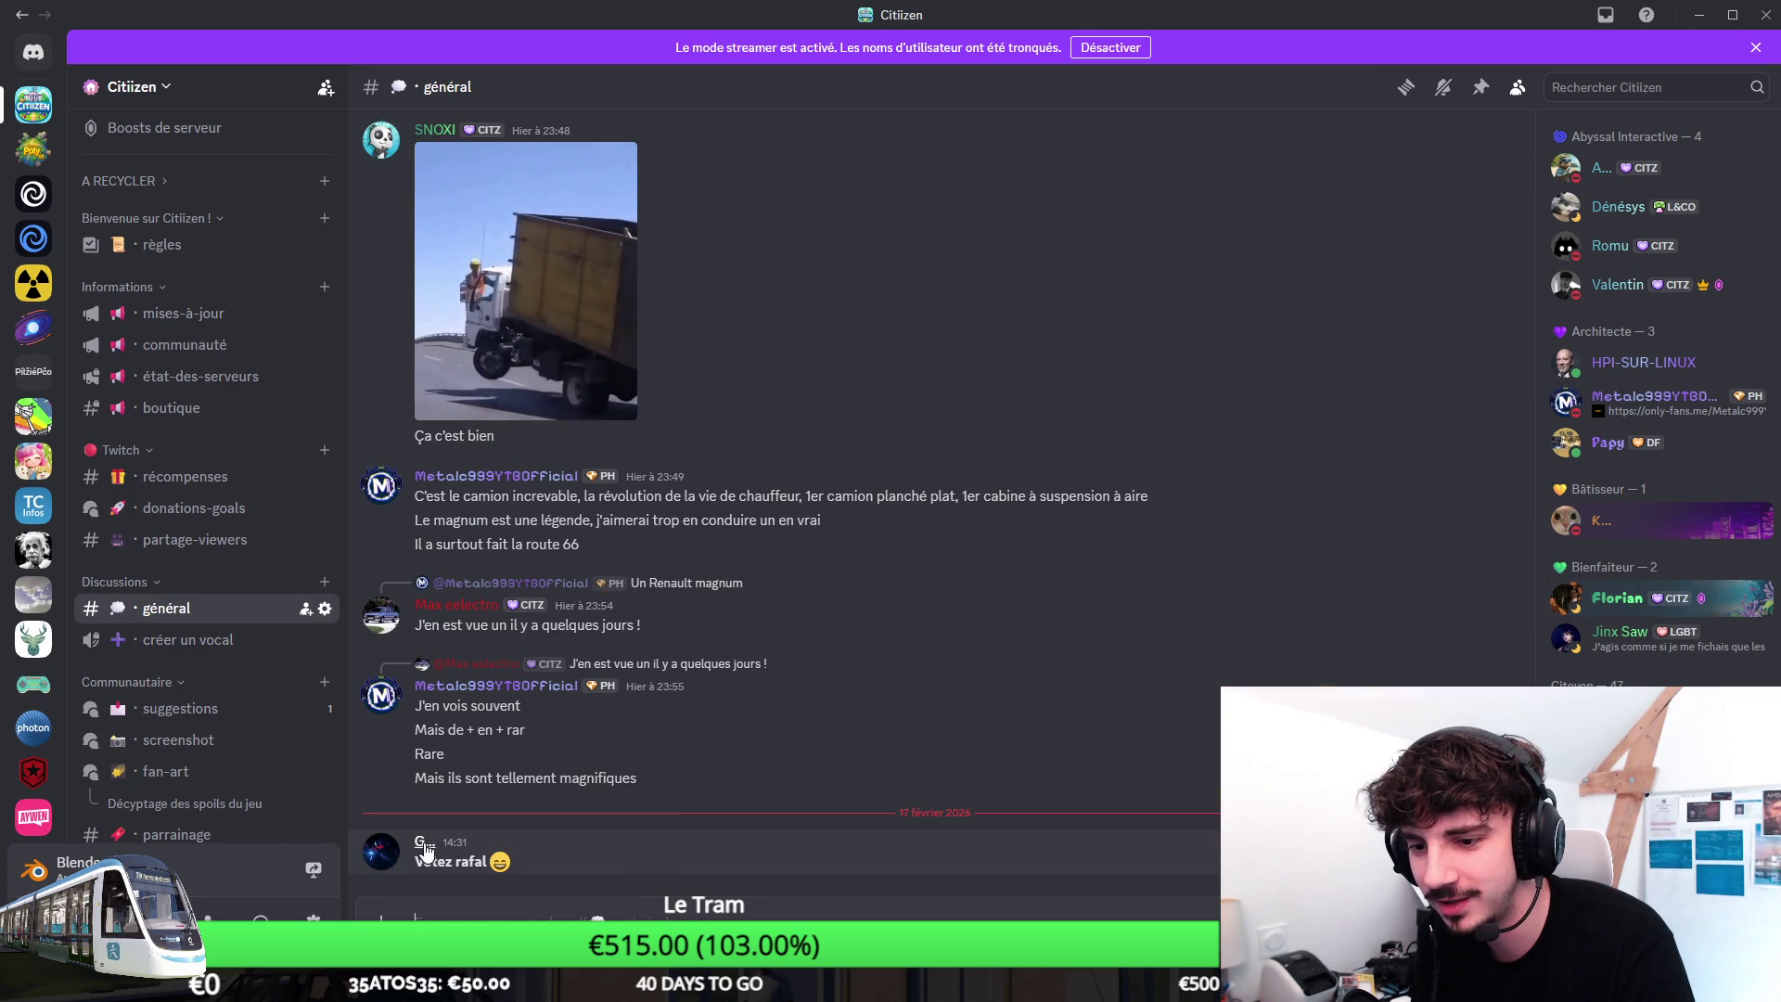
{"action": "key", "text": "alt+Tab"}
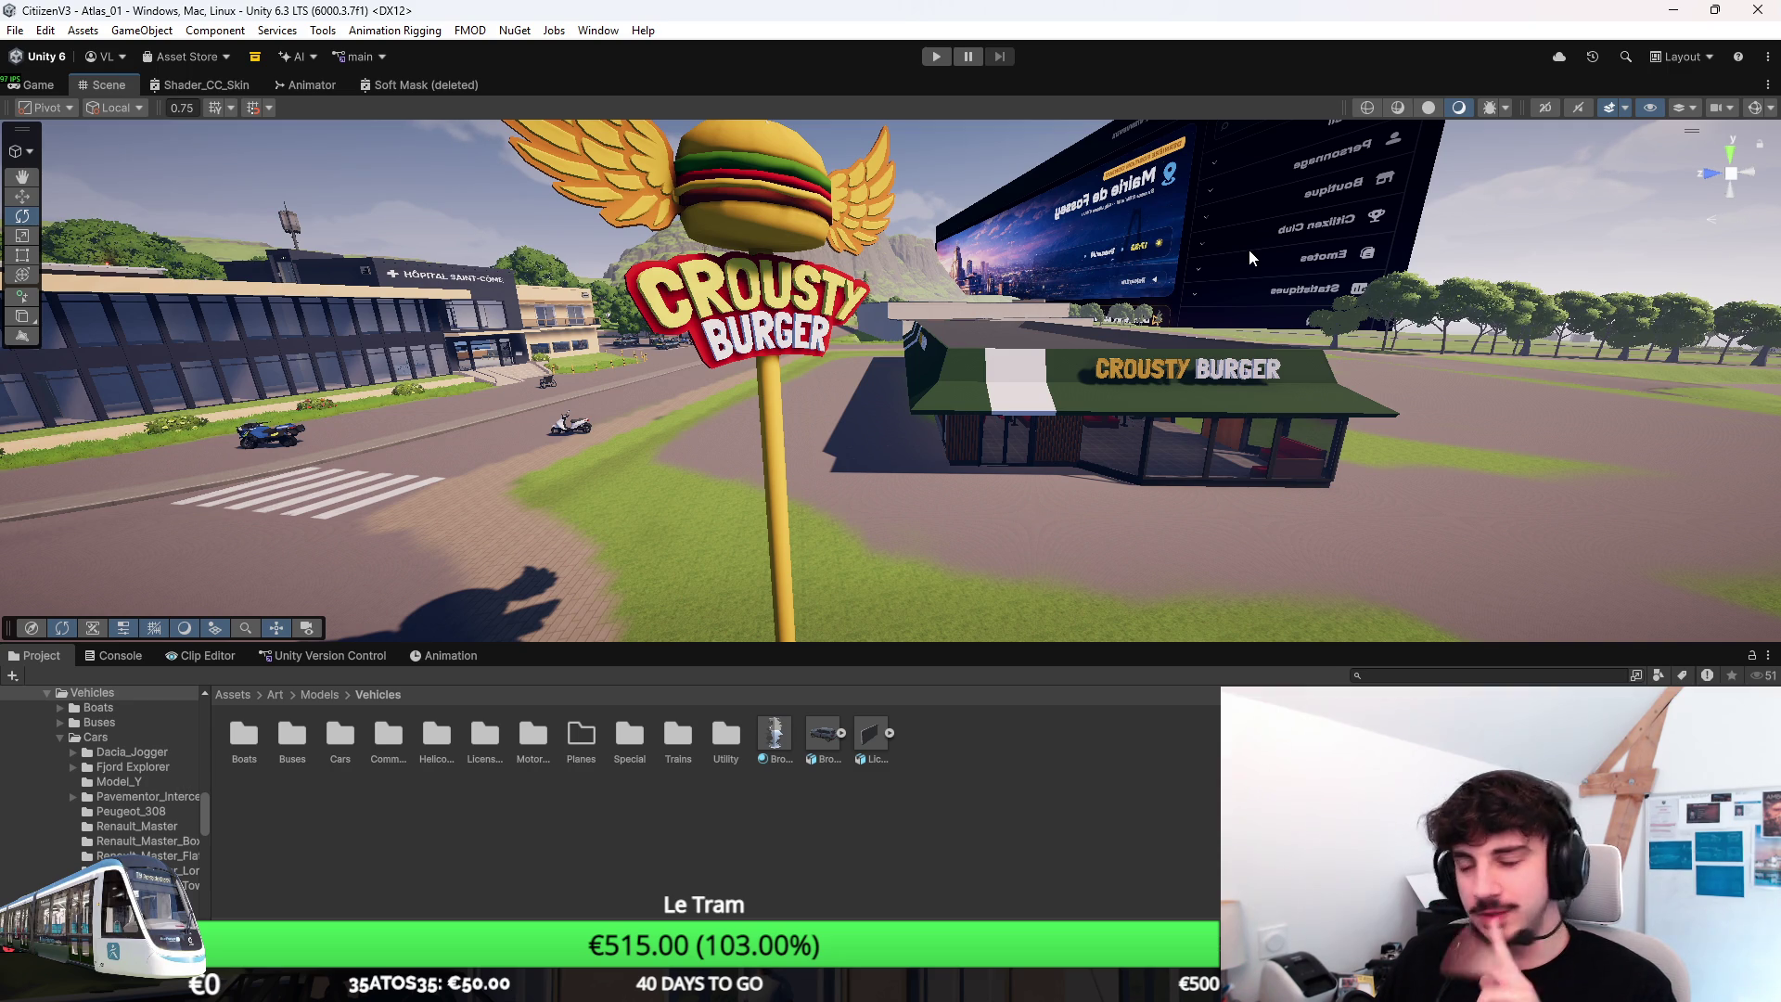
Start play mode and launch the Citiizen RP server from Accueil > Mes serveurs.
{"action": "left_click", "coordinate": [36, 85]}
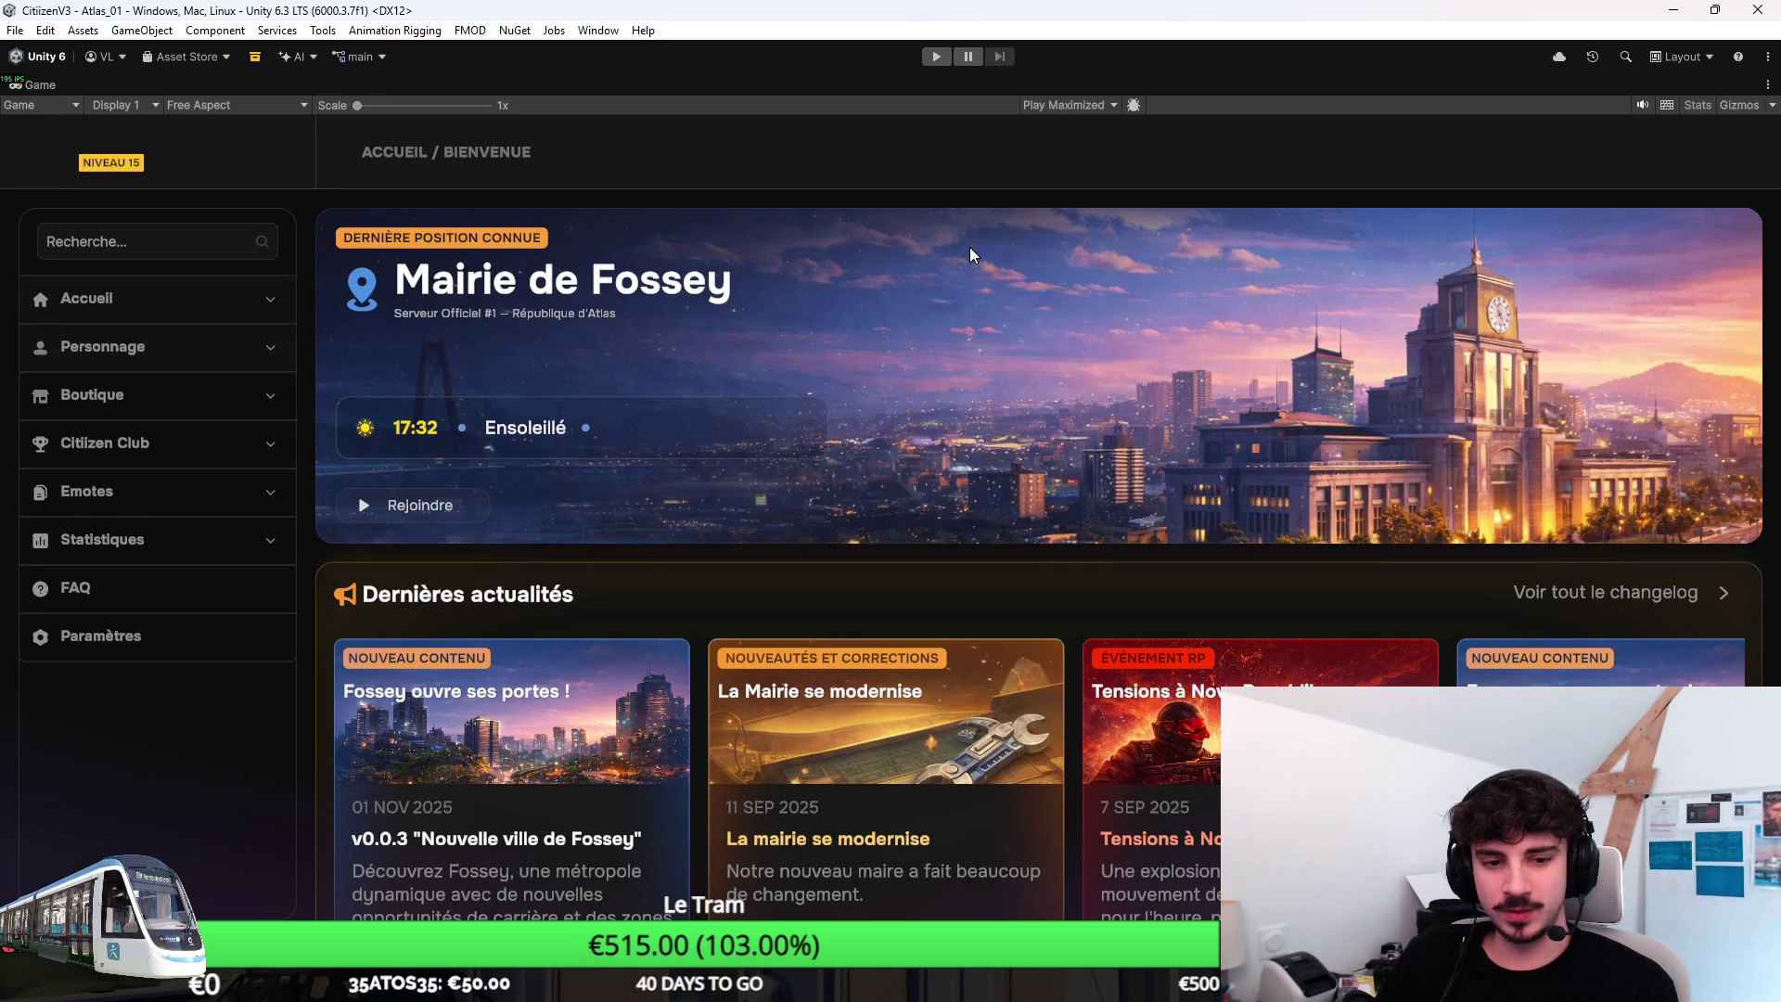
{"action": "left_click", "coordinate": [934, 57]}
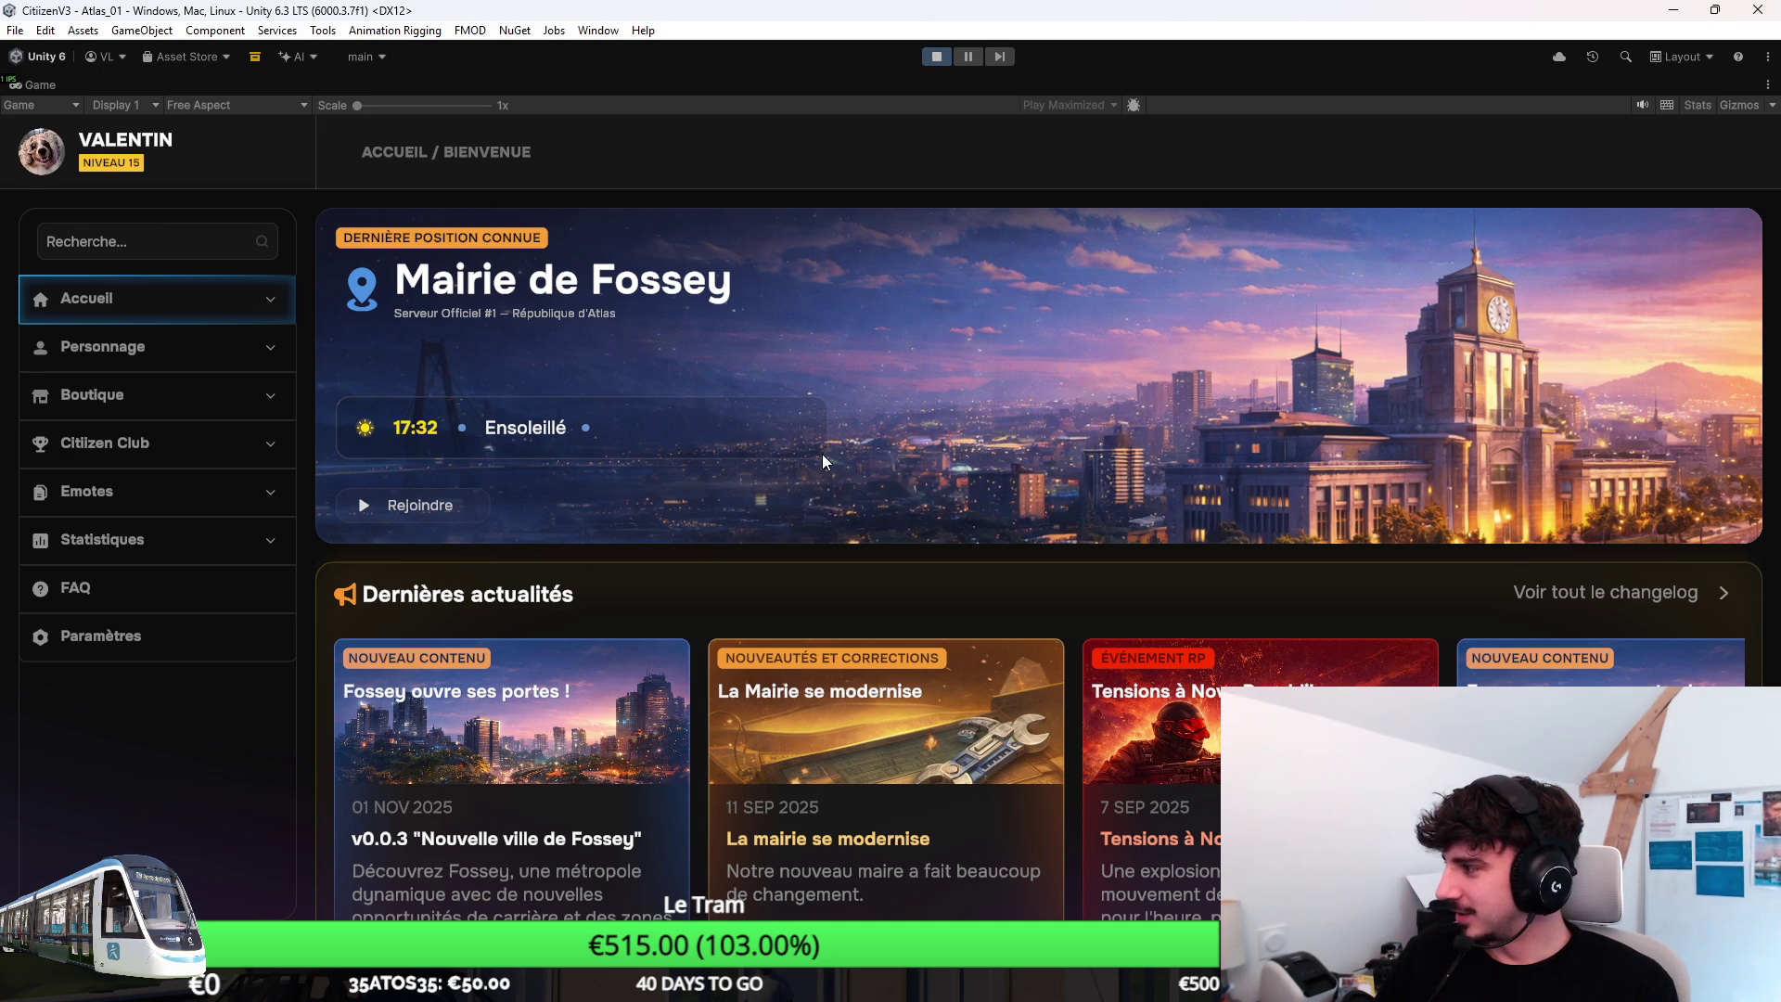
{"action": "left_click", "coordinate": [161, 307]}
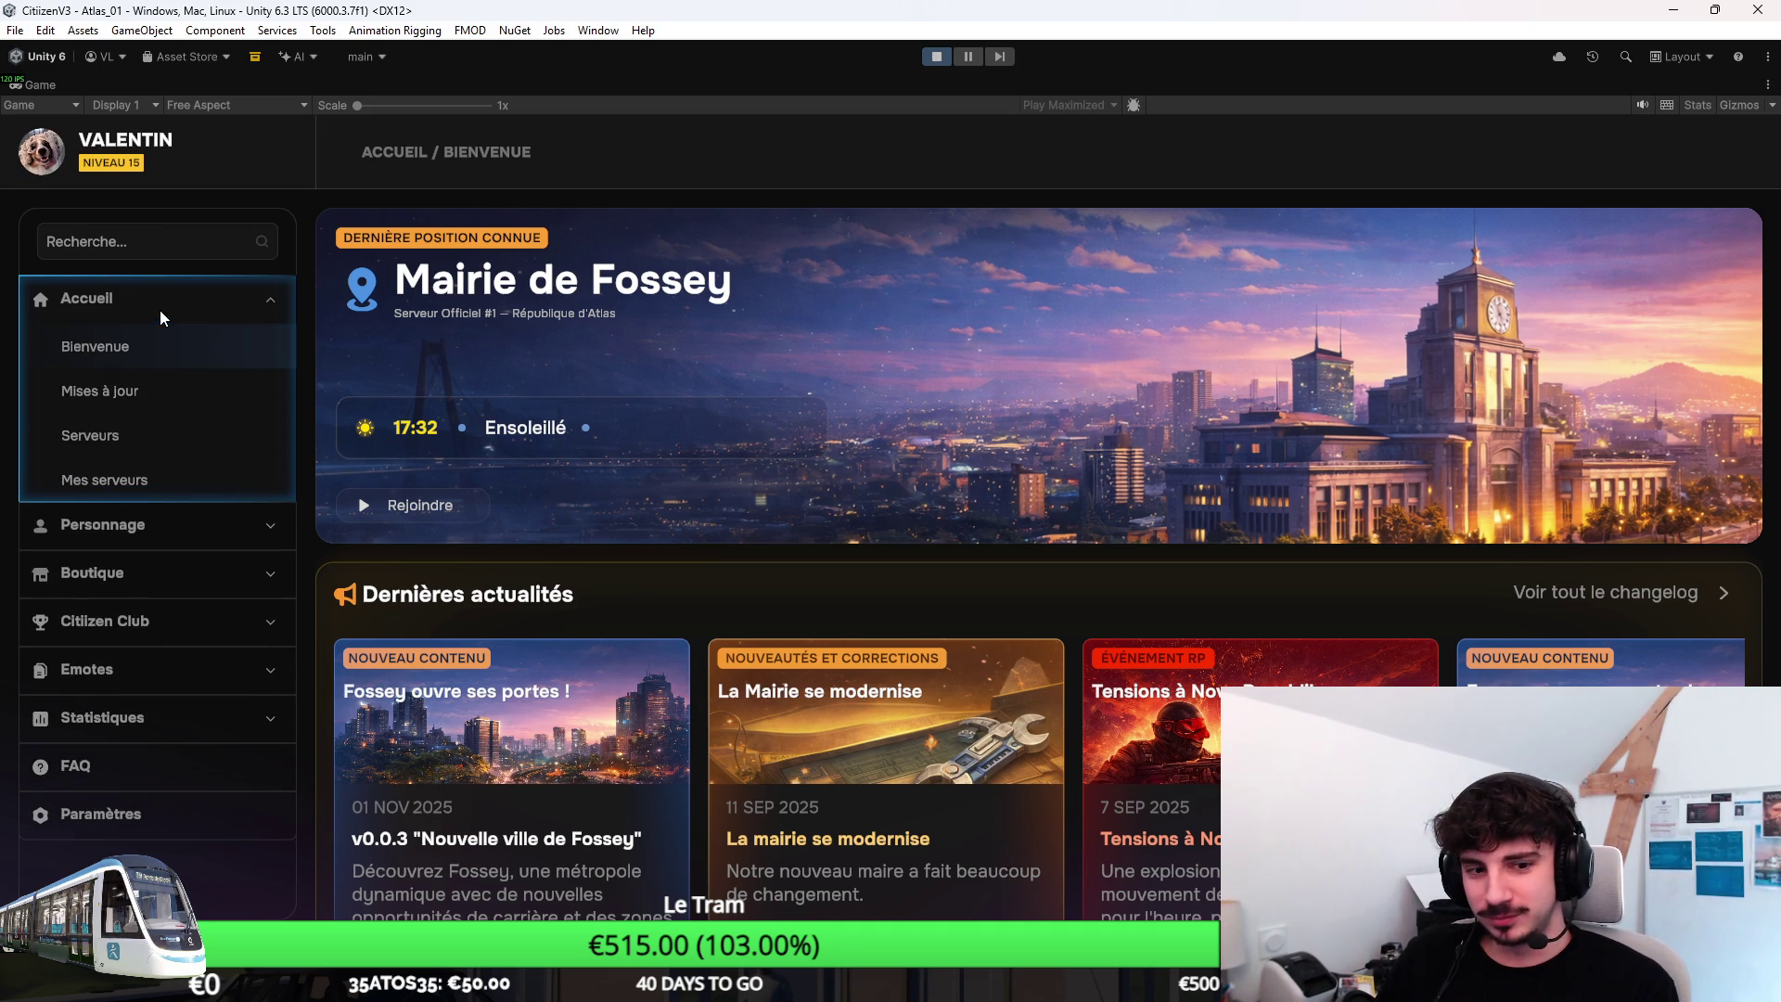
{"action": "left_click", "coordinate": [104, 479]}
{"action": "left_click", "coordinate": [1655, 420]}
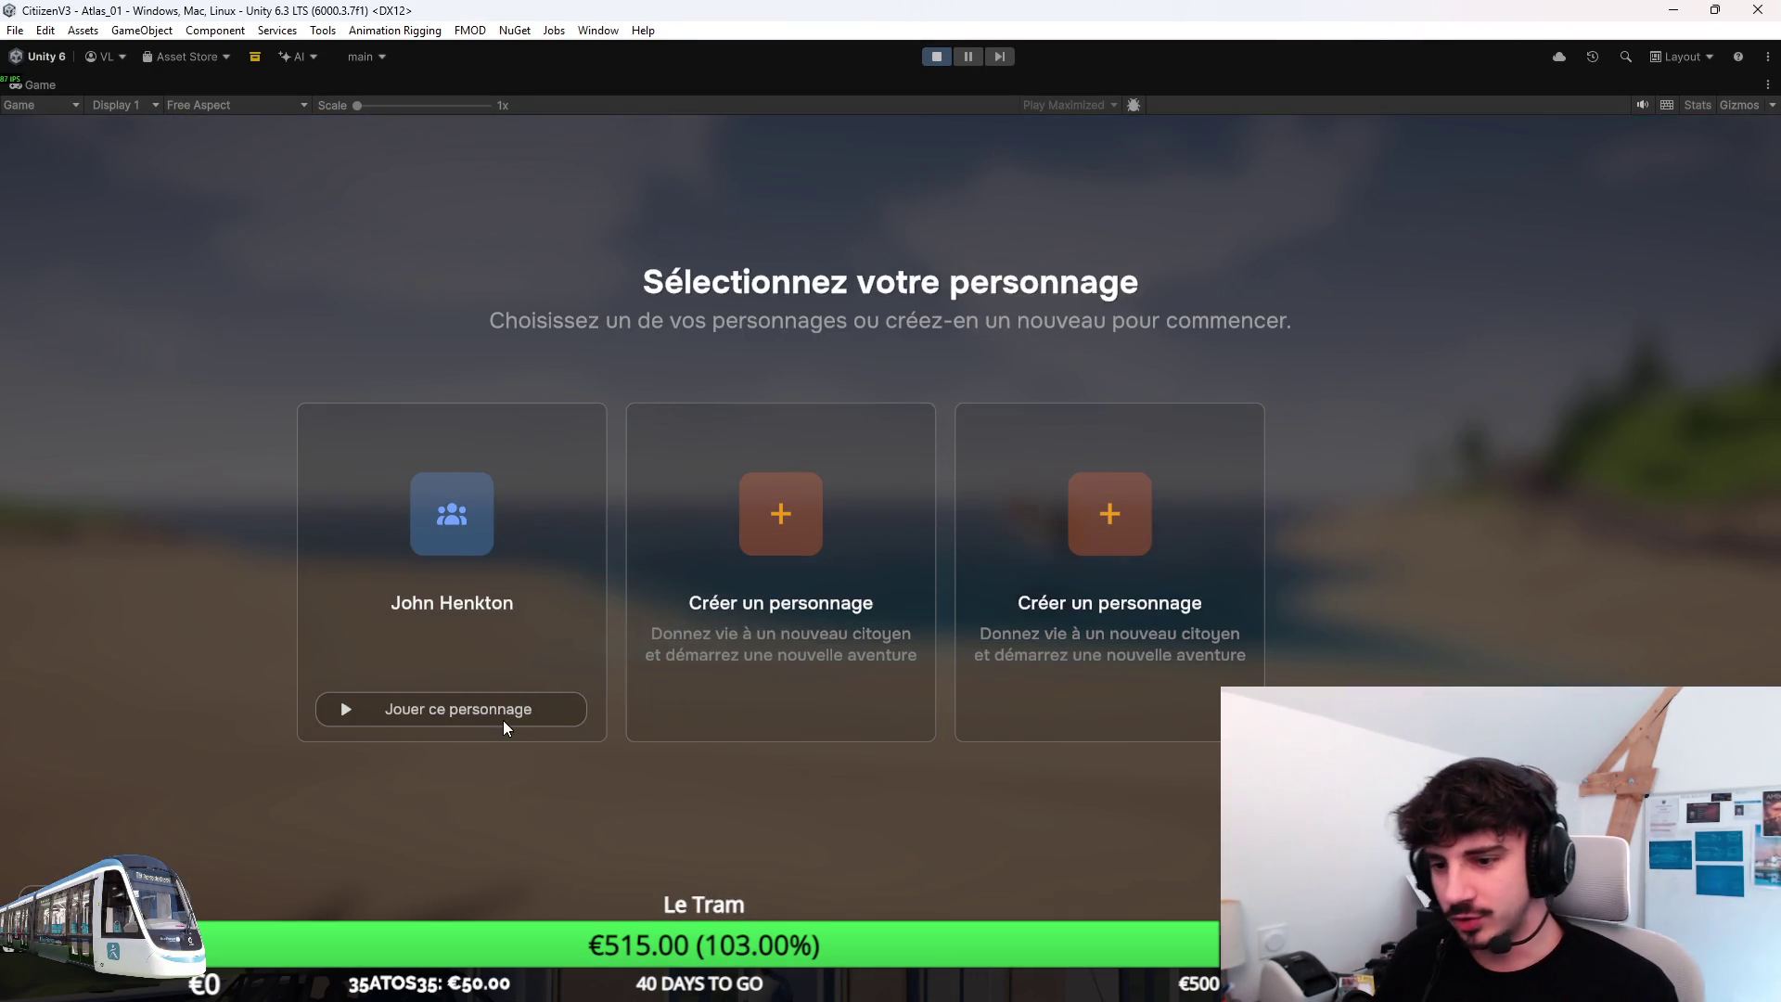
Join with the character, run to the restaurant, and /give items 8 and 9.
{"action": "left_click", "coordinate": [503, 720]}
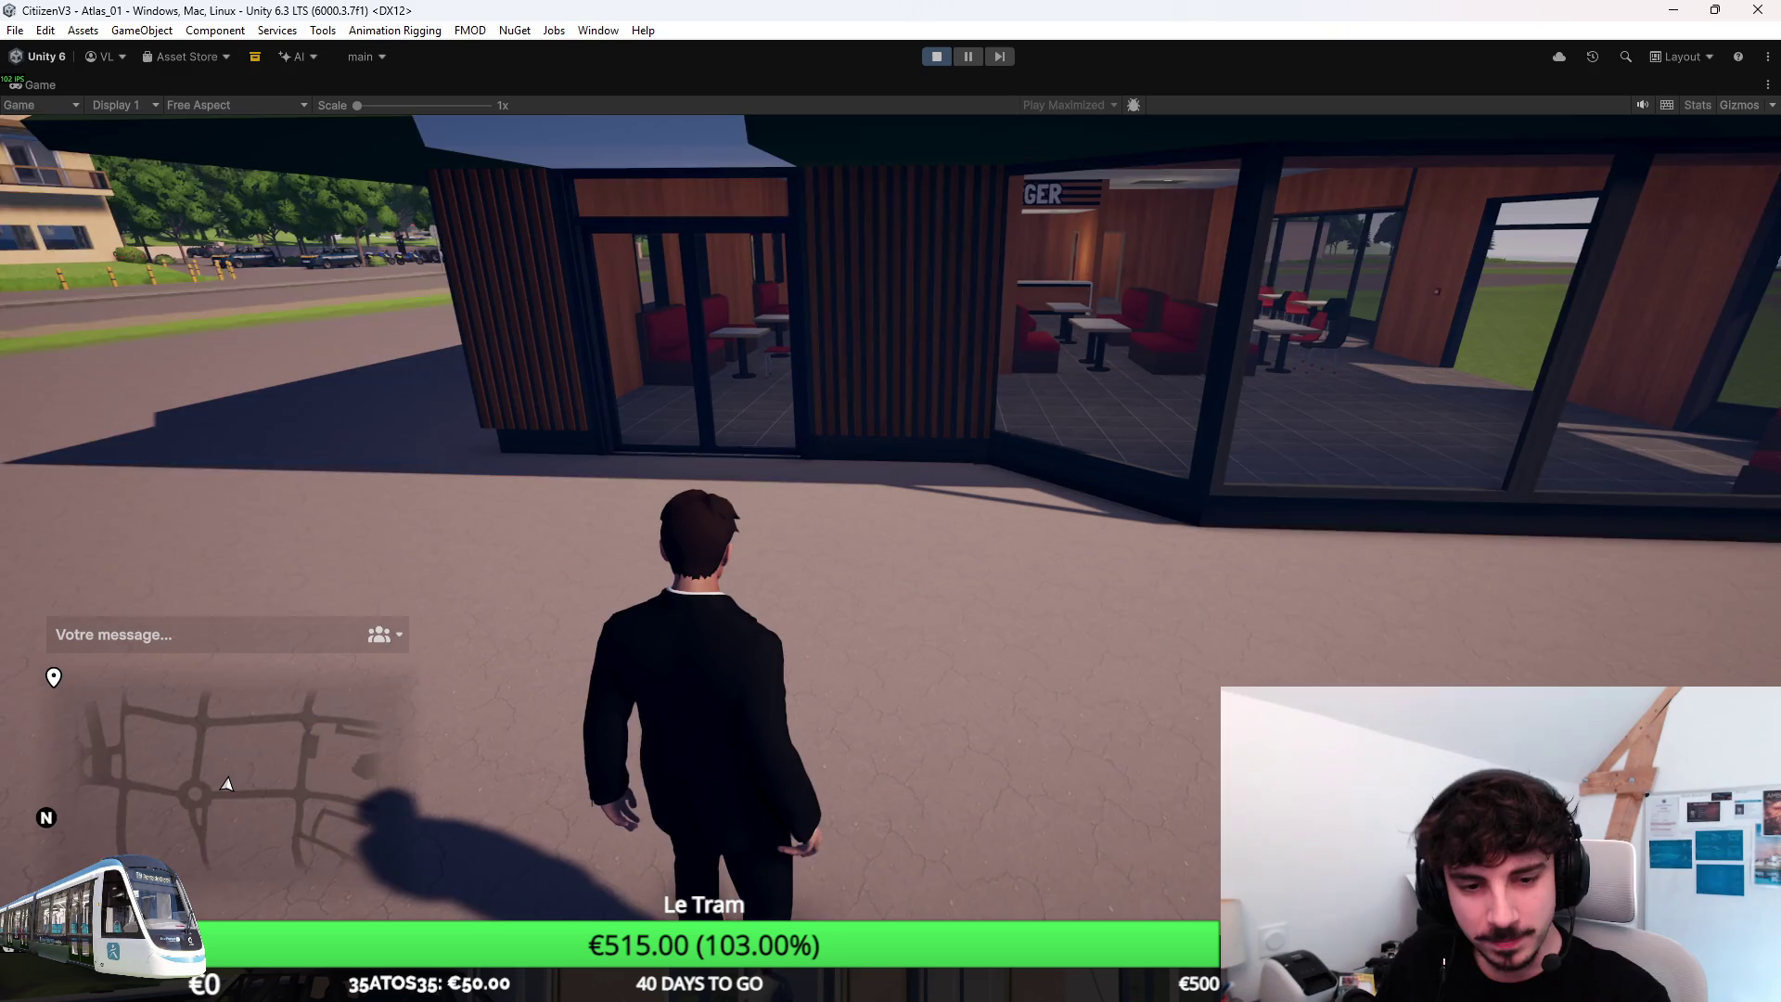
{"action": "key", "text": "d"}
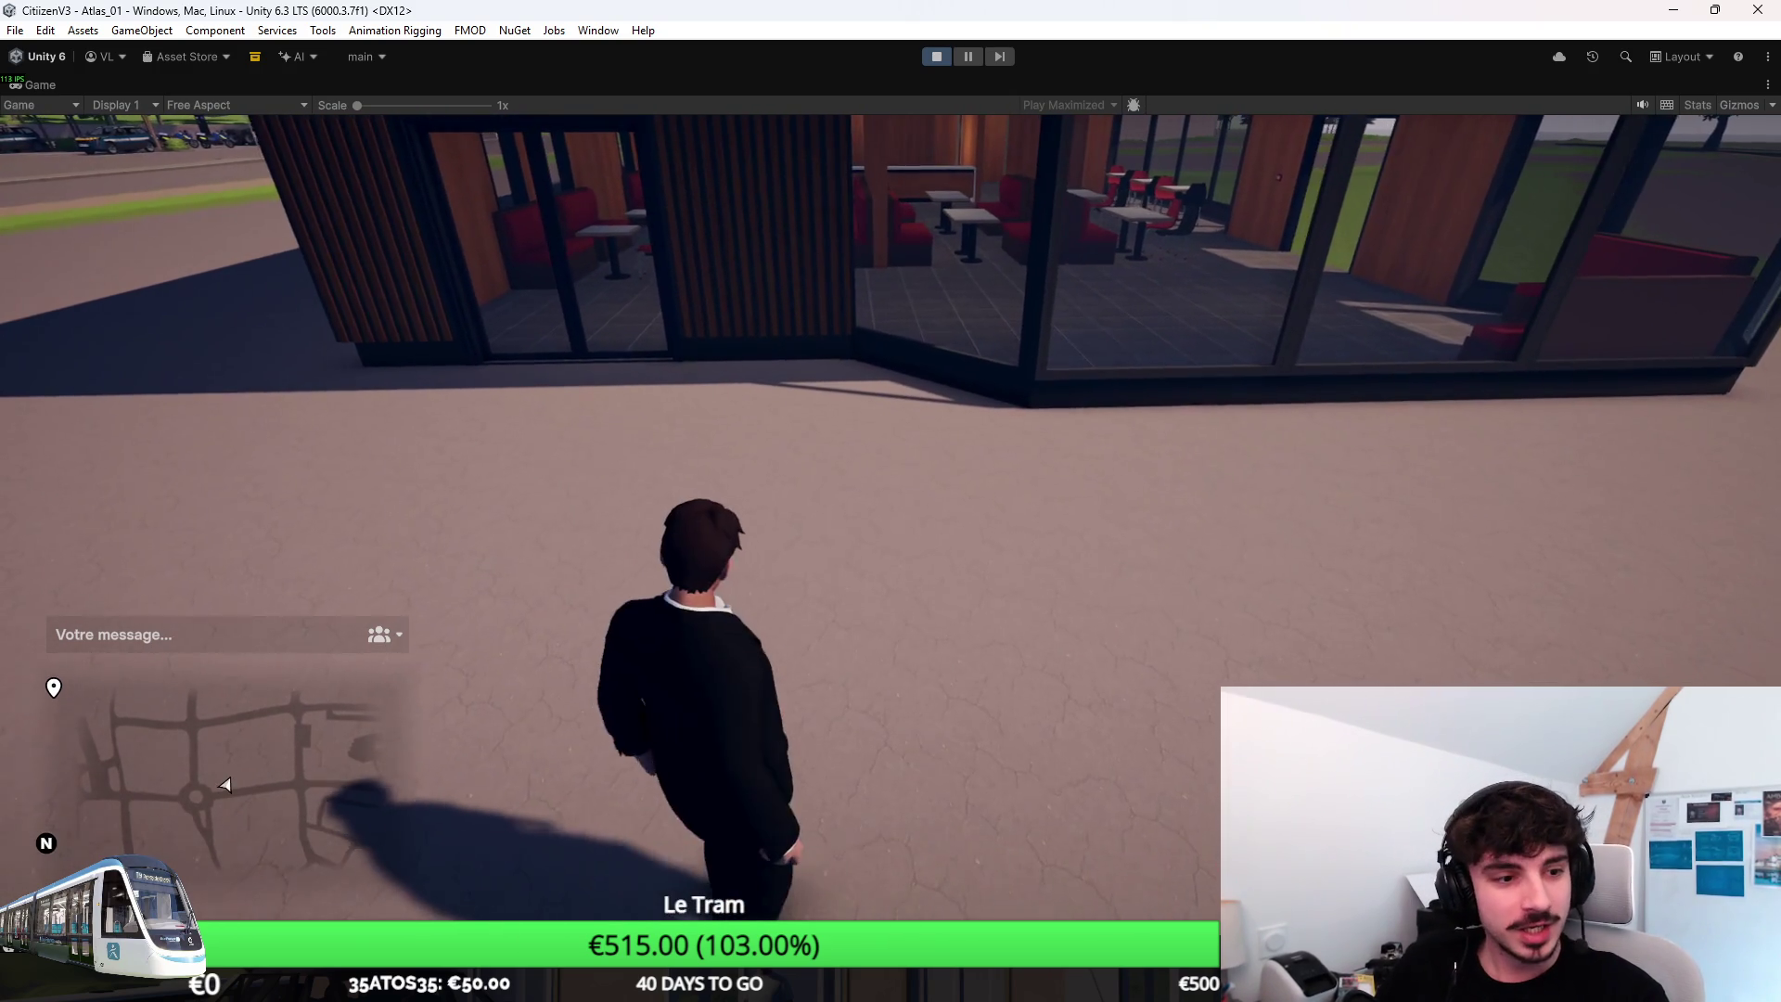
{"action": "key", "text": "i"}
{"action": "key", "text": "i"}
{"action": "key", "text": "Return"}
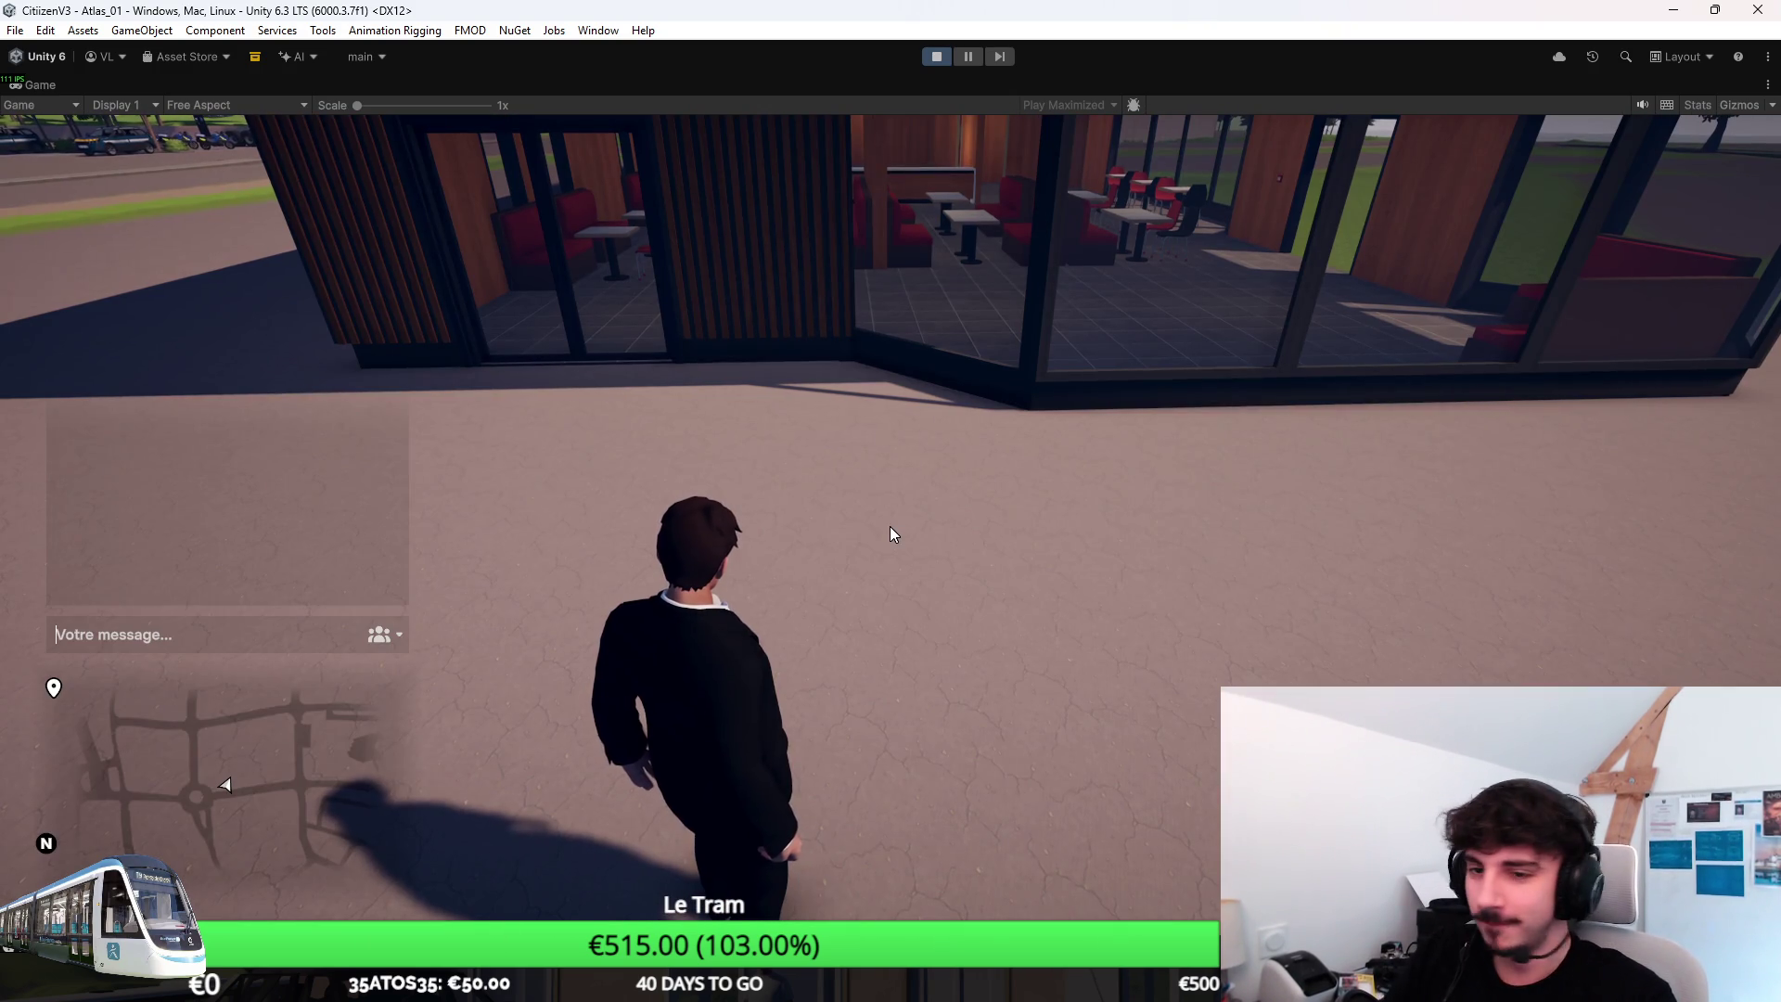
{"action": "type", "text": "/give 8"}
{"action": "key", "text": "Return"}
{"action": "key", "text": "Return"}
{"action": "type", "text": "/give 9"}
{"action": "key", "text": "Return"}
Place the grill from the inventory onto the ground by the restaurant.
{"action": "key", "text": "i"}
{"action": "right_click", "coordinate": [947, 337]}
{"action": "left_click", "coordinate": [974, 263]}
{"action": "left_click", "coordinate": [883, 527]}
{"action": "key", "text": "i"}
{"action": "key", "text": "i"}
{"action": "key", "text": "Return"}
{"action": "type", "text": "/give 9"}
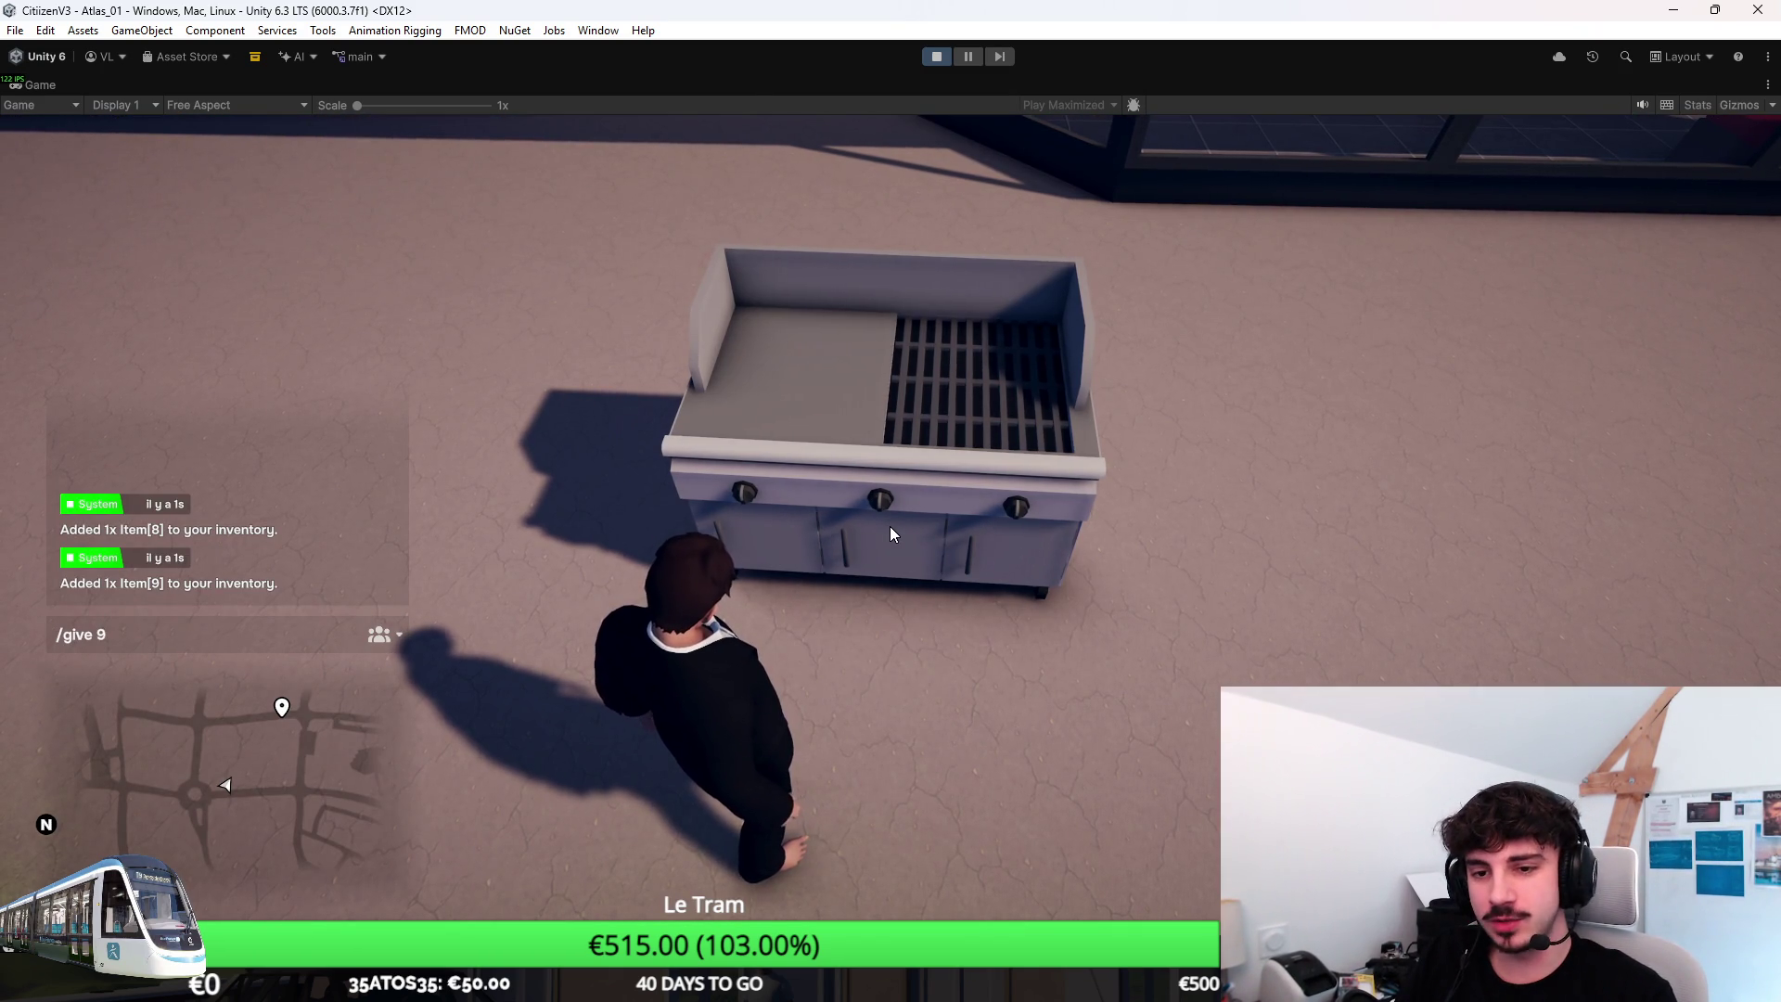
Give three more of item 9 and put a raw patty on the grill.
{"action": "key", "text": "Return"}
{"action": "key", "text": "i"}
{"action": "right_click", "coordinate": [1019, 360]}
{"action": "key", "text": "i"}
{"action": "key", "text": "w"}
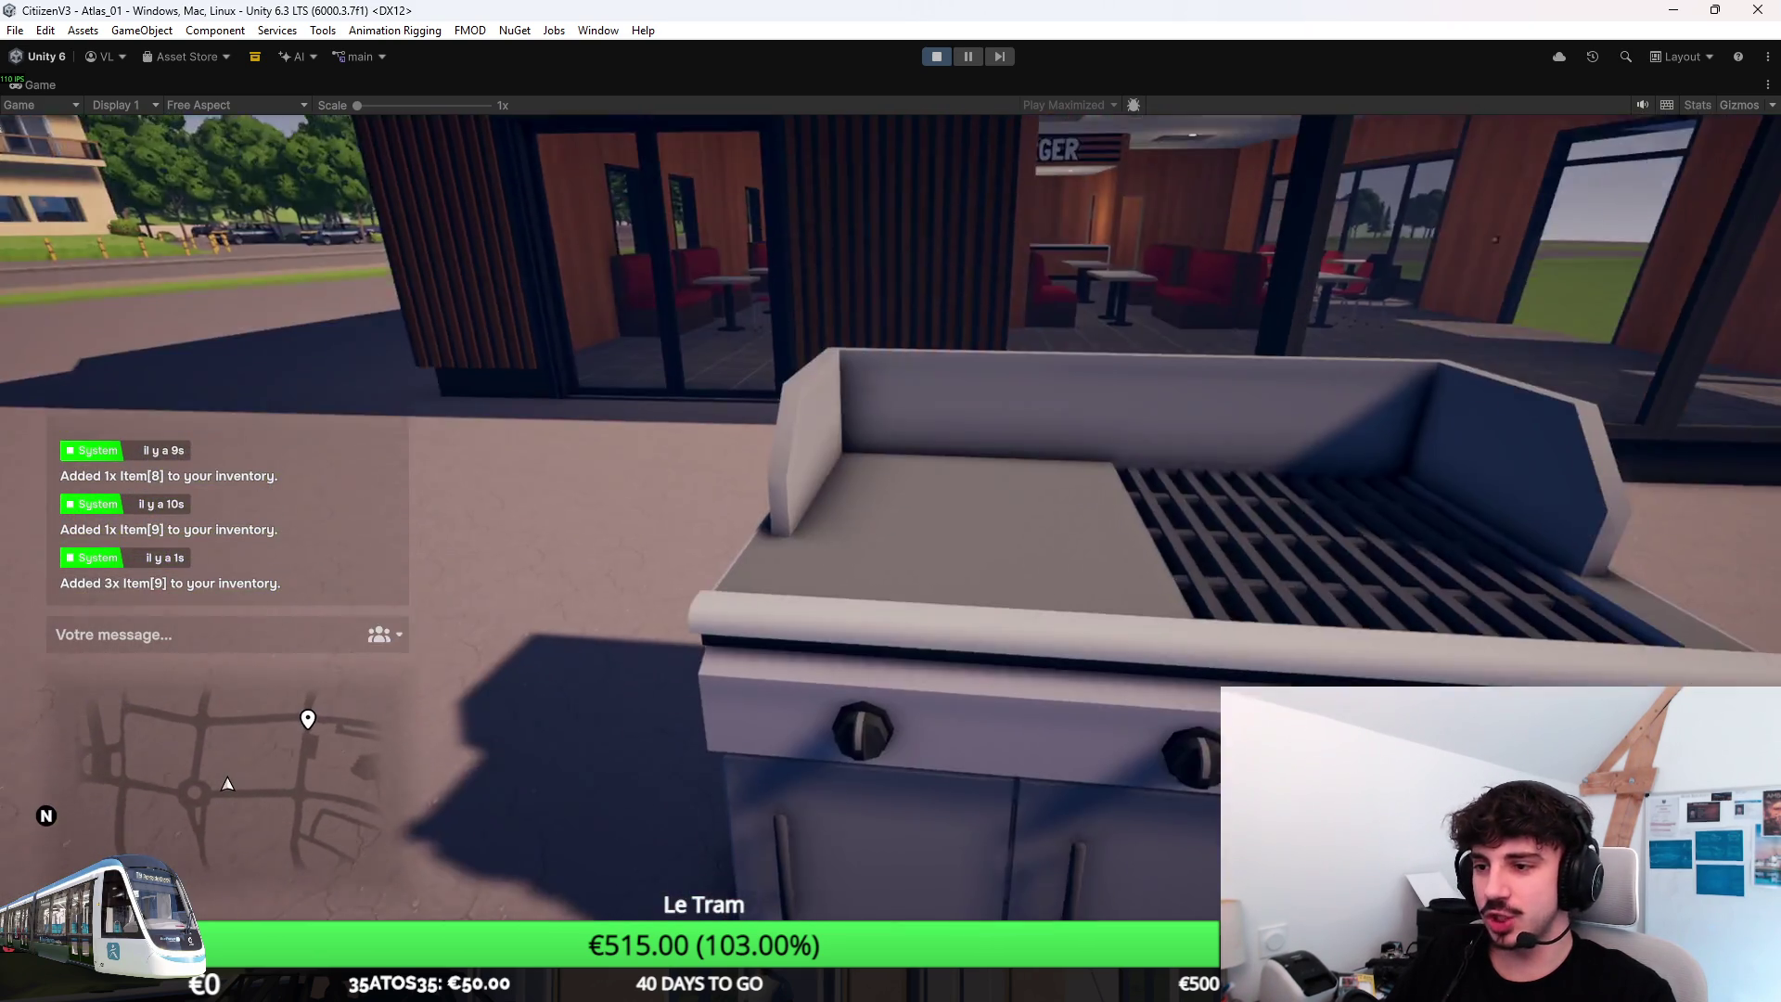
{"action": "left_click", "coordinate": [890, 515]}
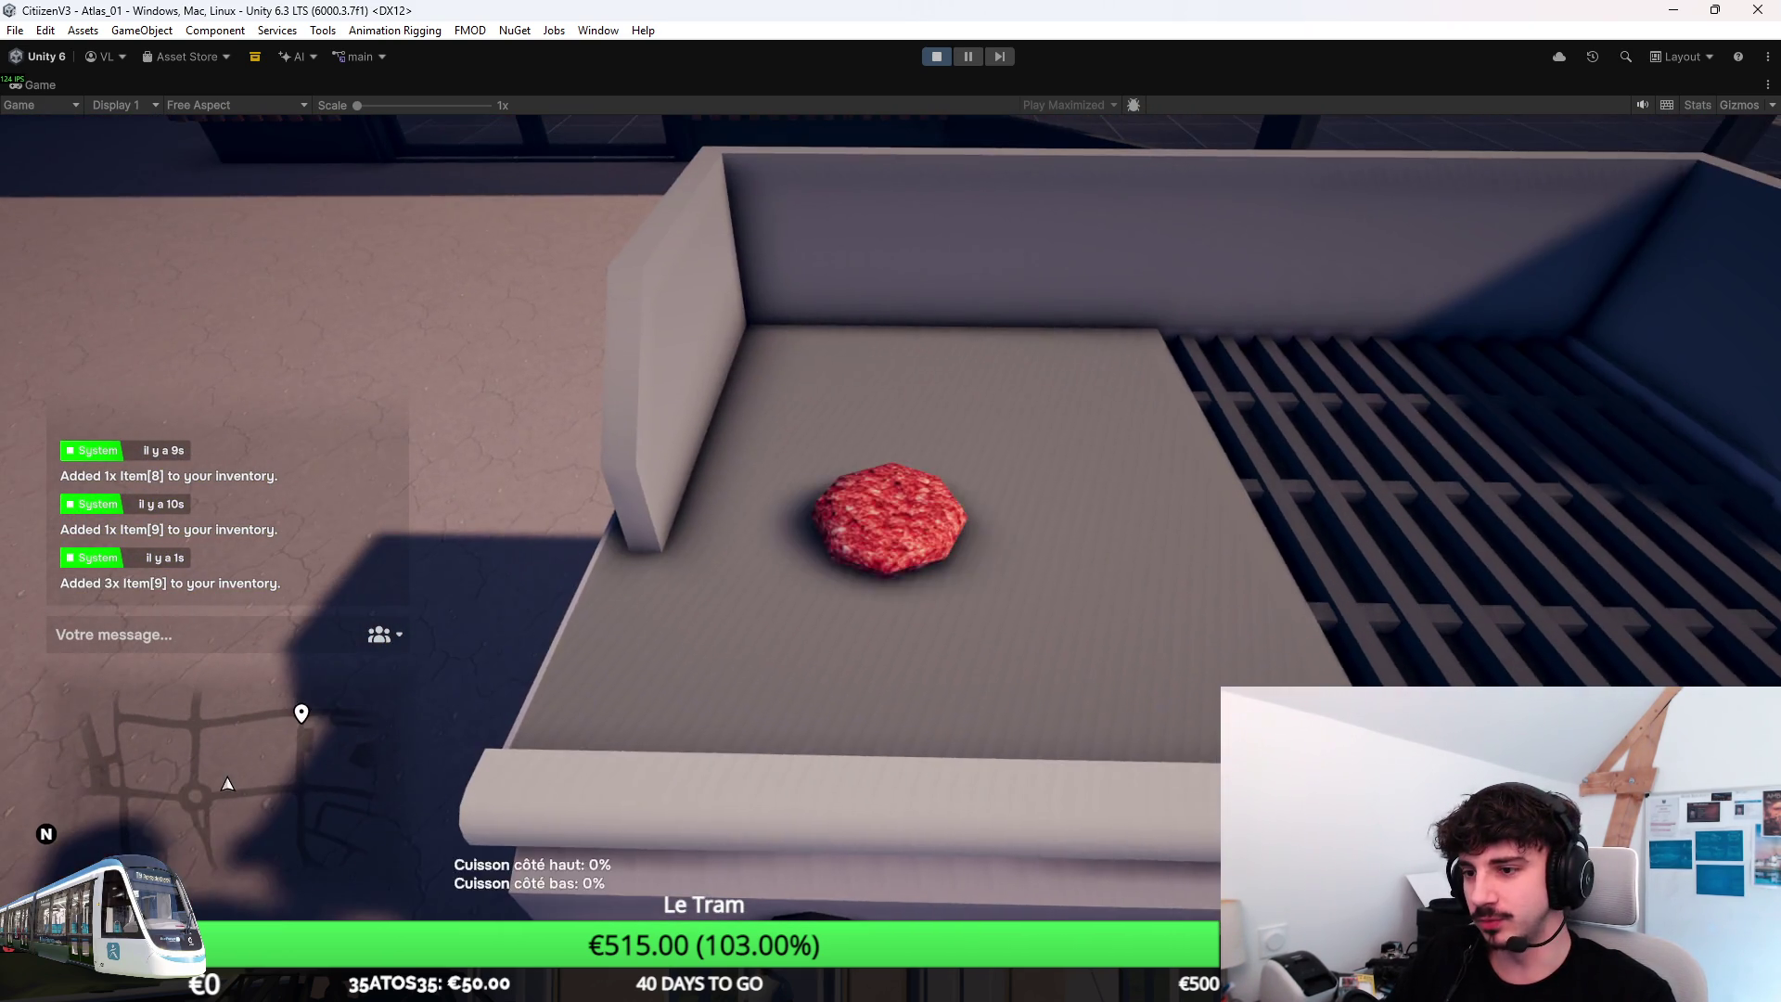
Place two more raw patties on the grill so four are cooking, checking their progress.
{"action": "left_click", "coordinate": [891, 515]}
{"action": "key", "text": "s"}
{"action": "left_click", "coordinate": [891, 500]}
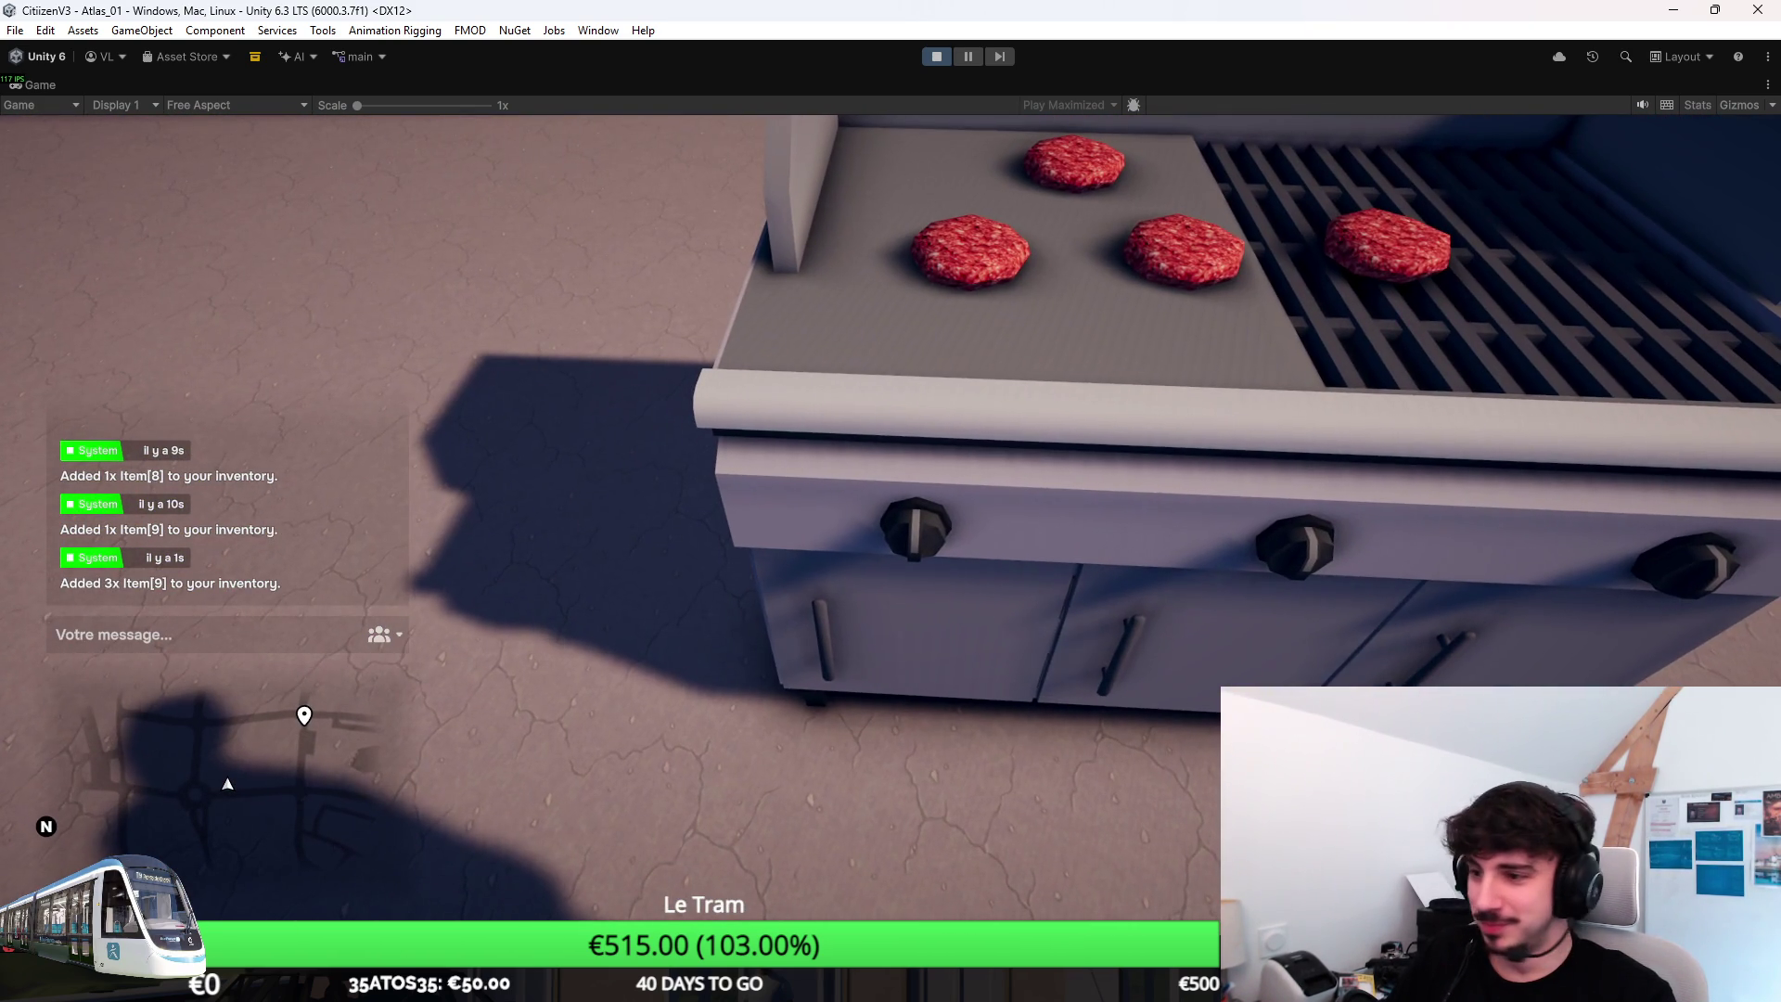
{"action": "key", "text": "w"}
{"action": "key", "text": "s"}
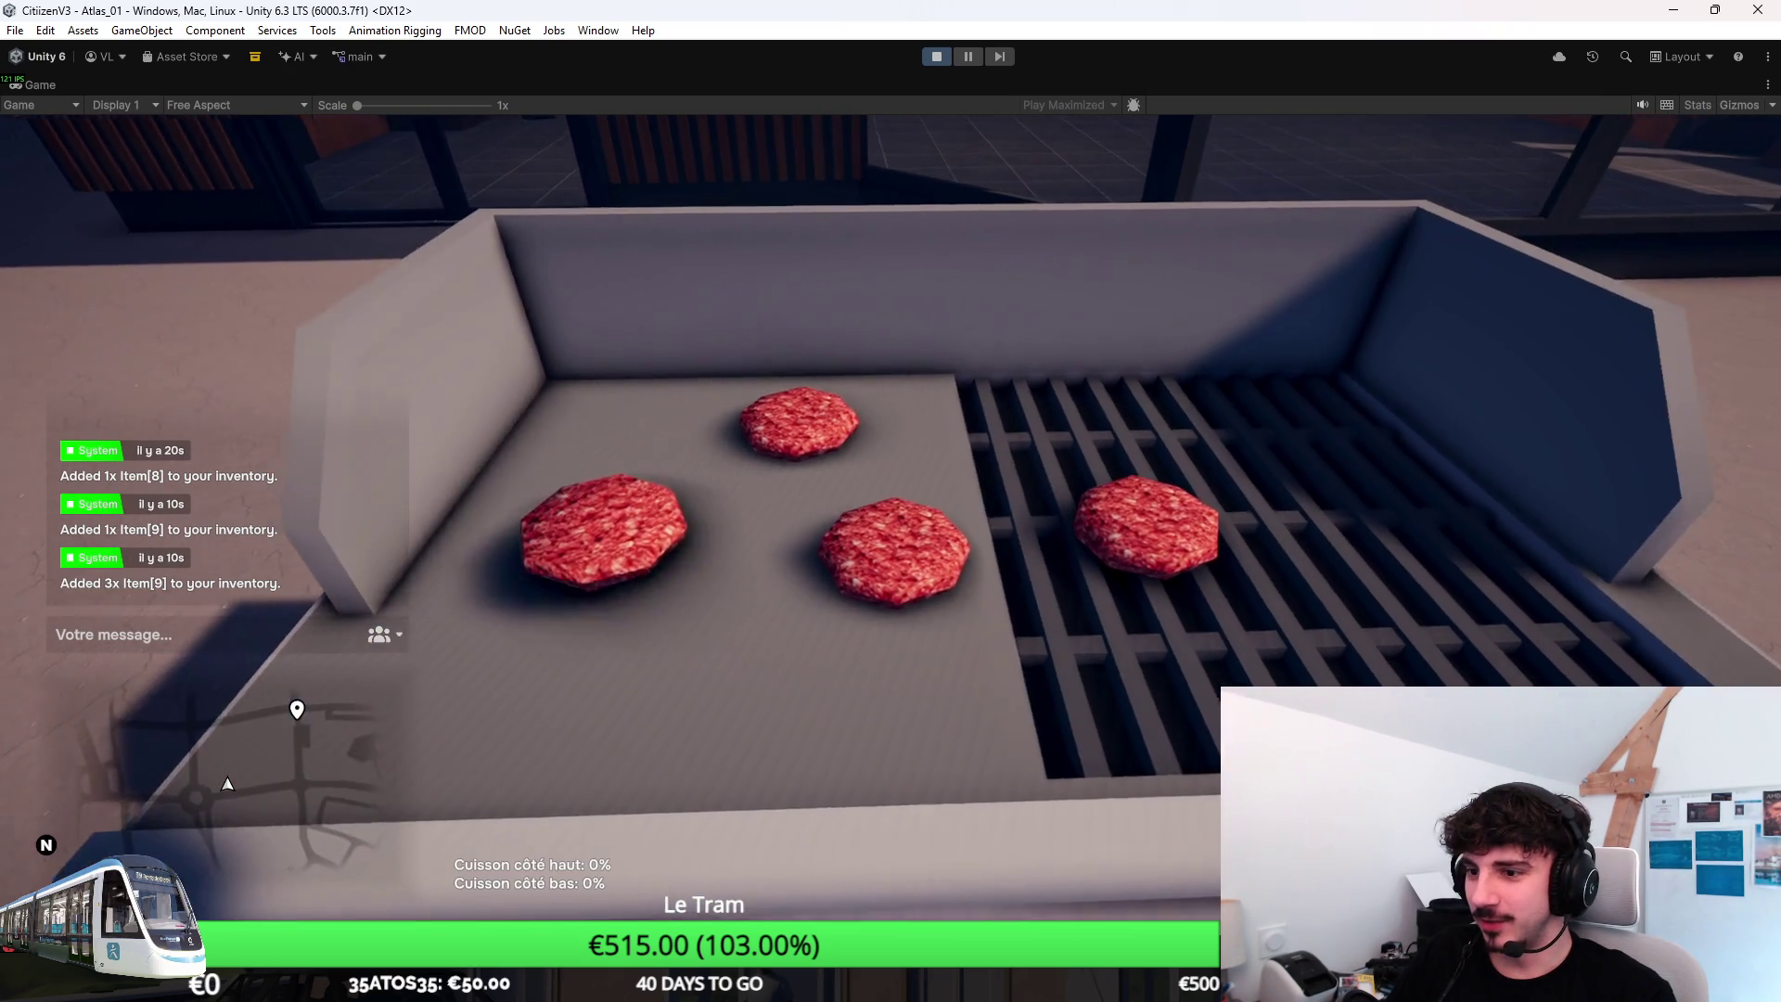
{"action": "key", "text": "w"}
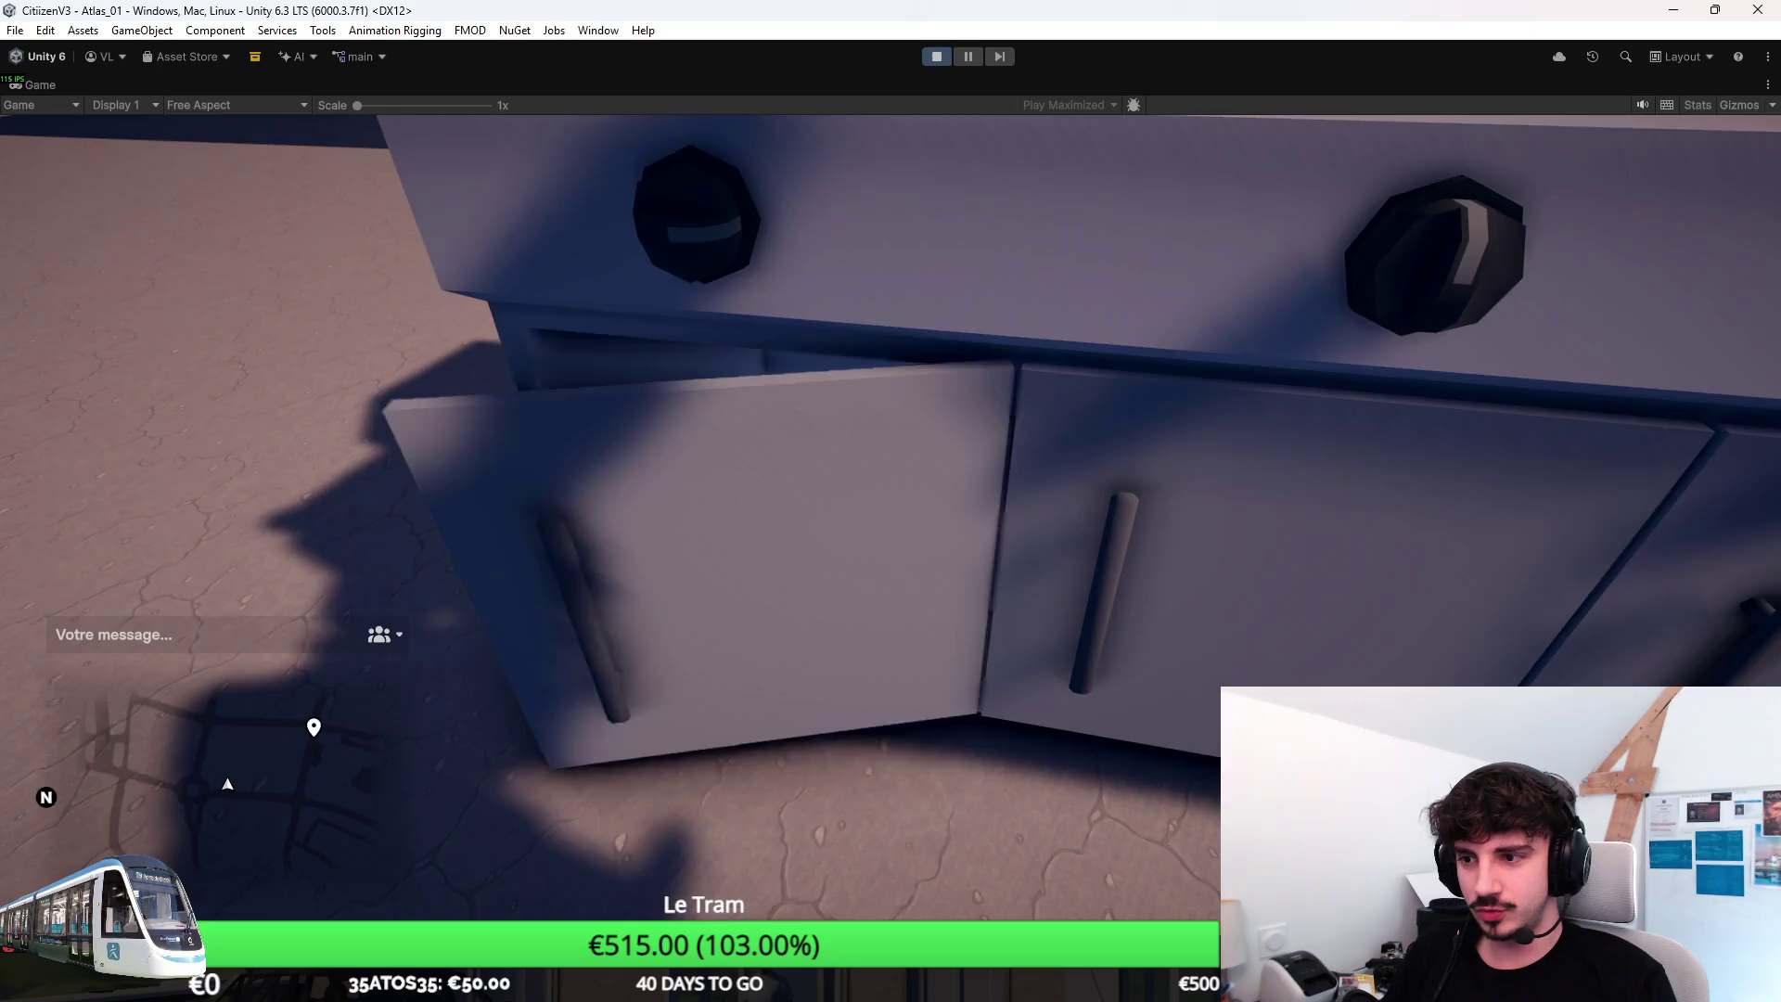
Open the grill's cabinet door and flip the left patty to show its grill marks.
{"action": "key", "text": "e"}
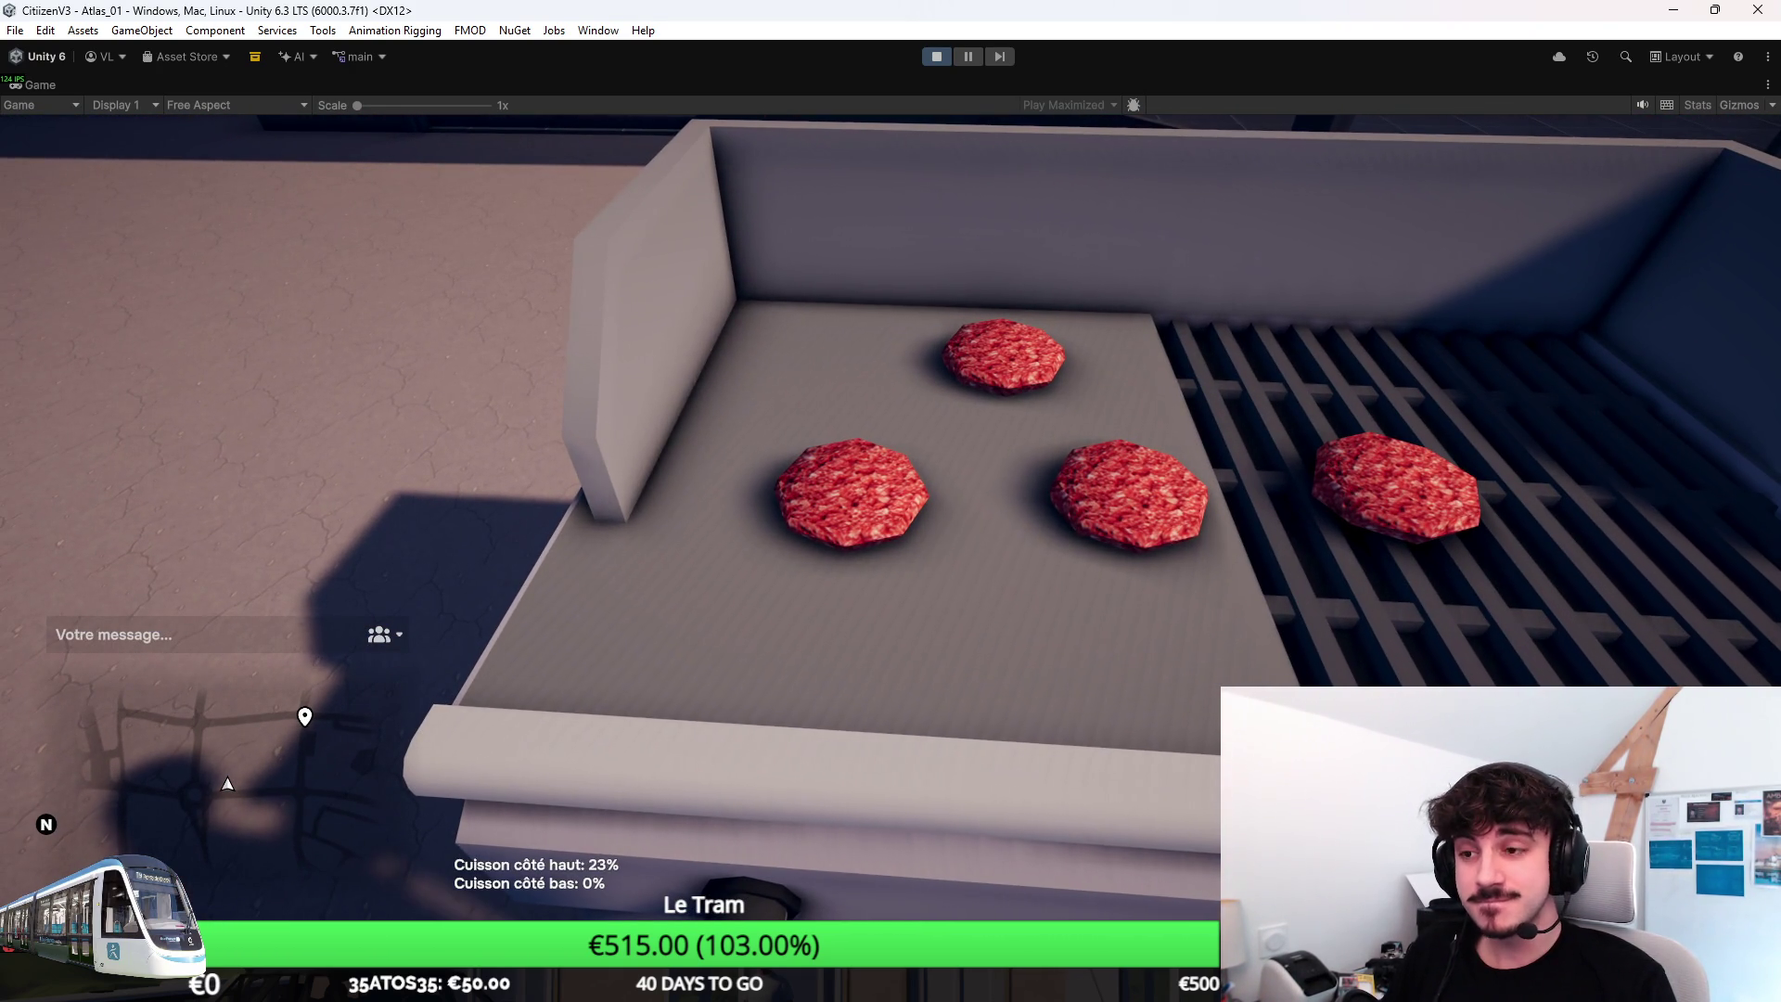
{"action": "key", "text": "super"}
{"action": "key", "text": "super"}
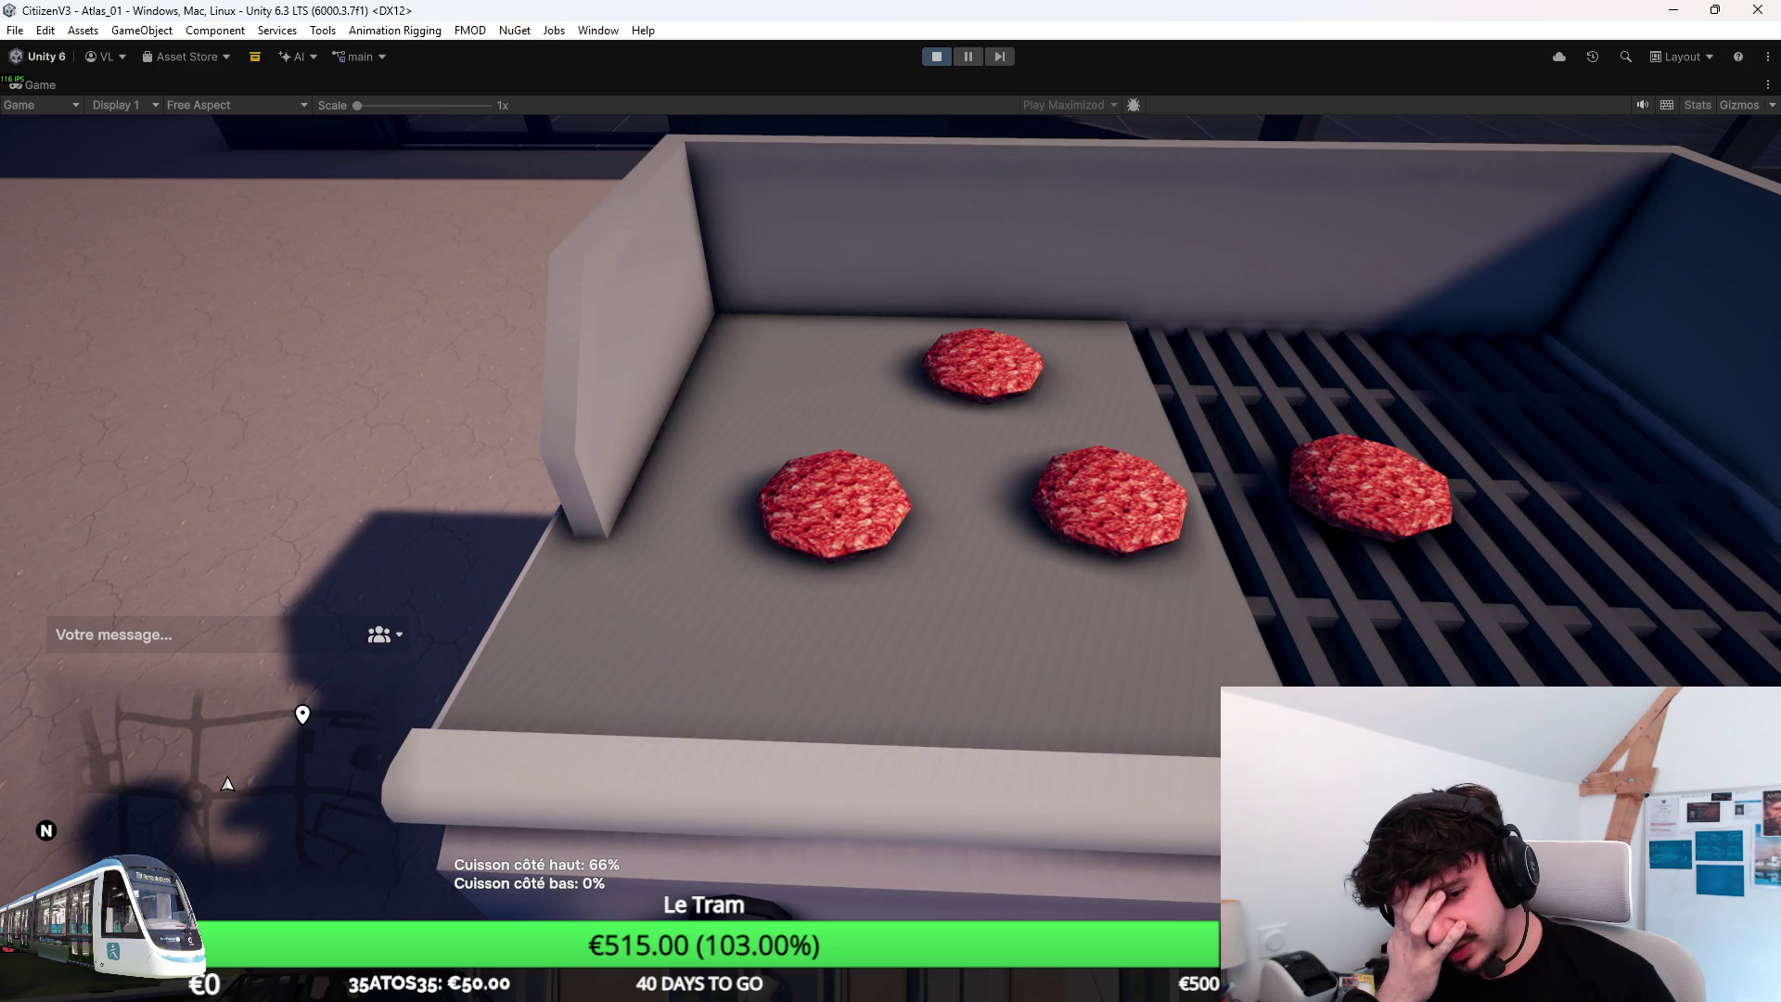
{"action": "key", "text": "e"}
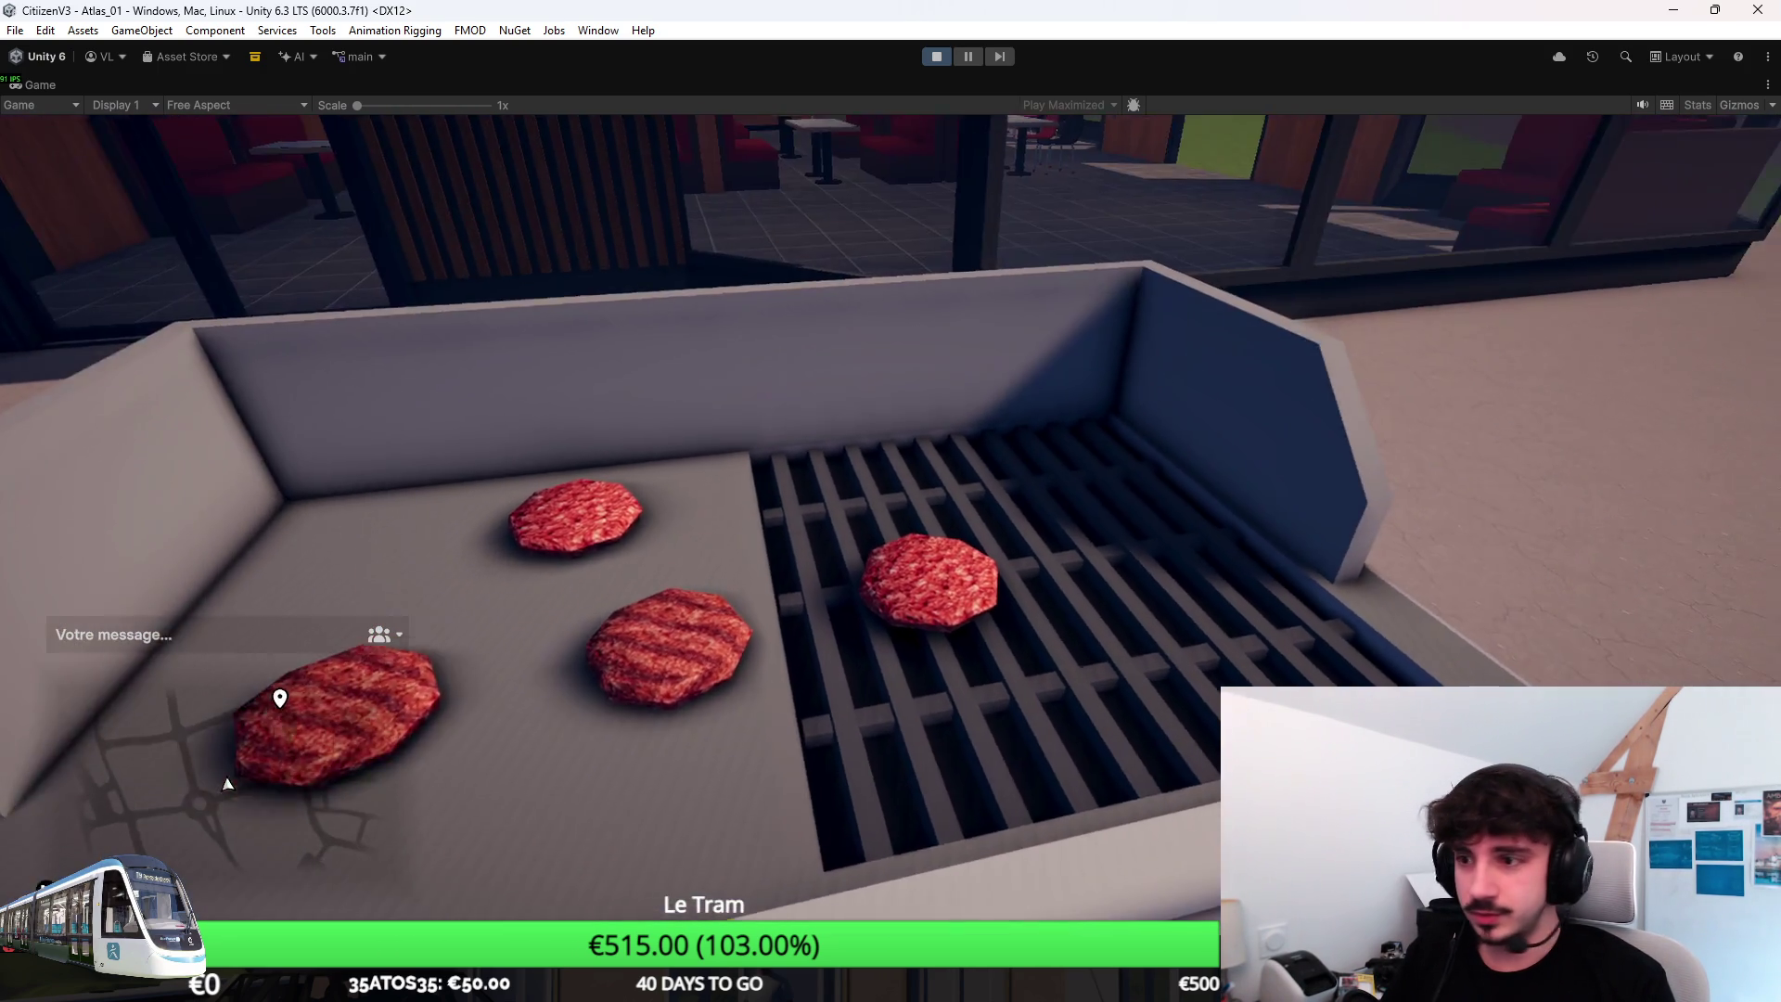
{"action": "key", "text": "super"}
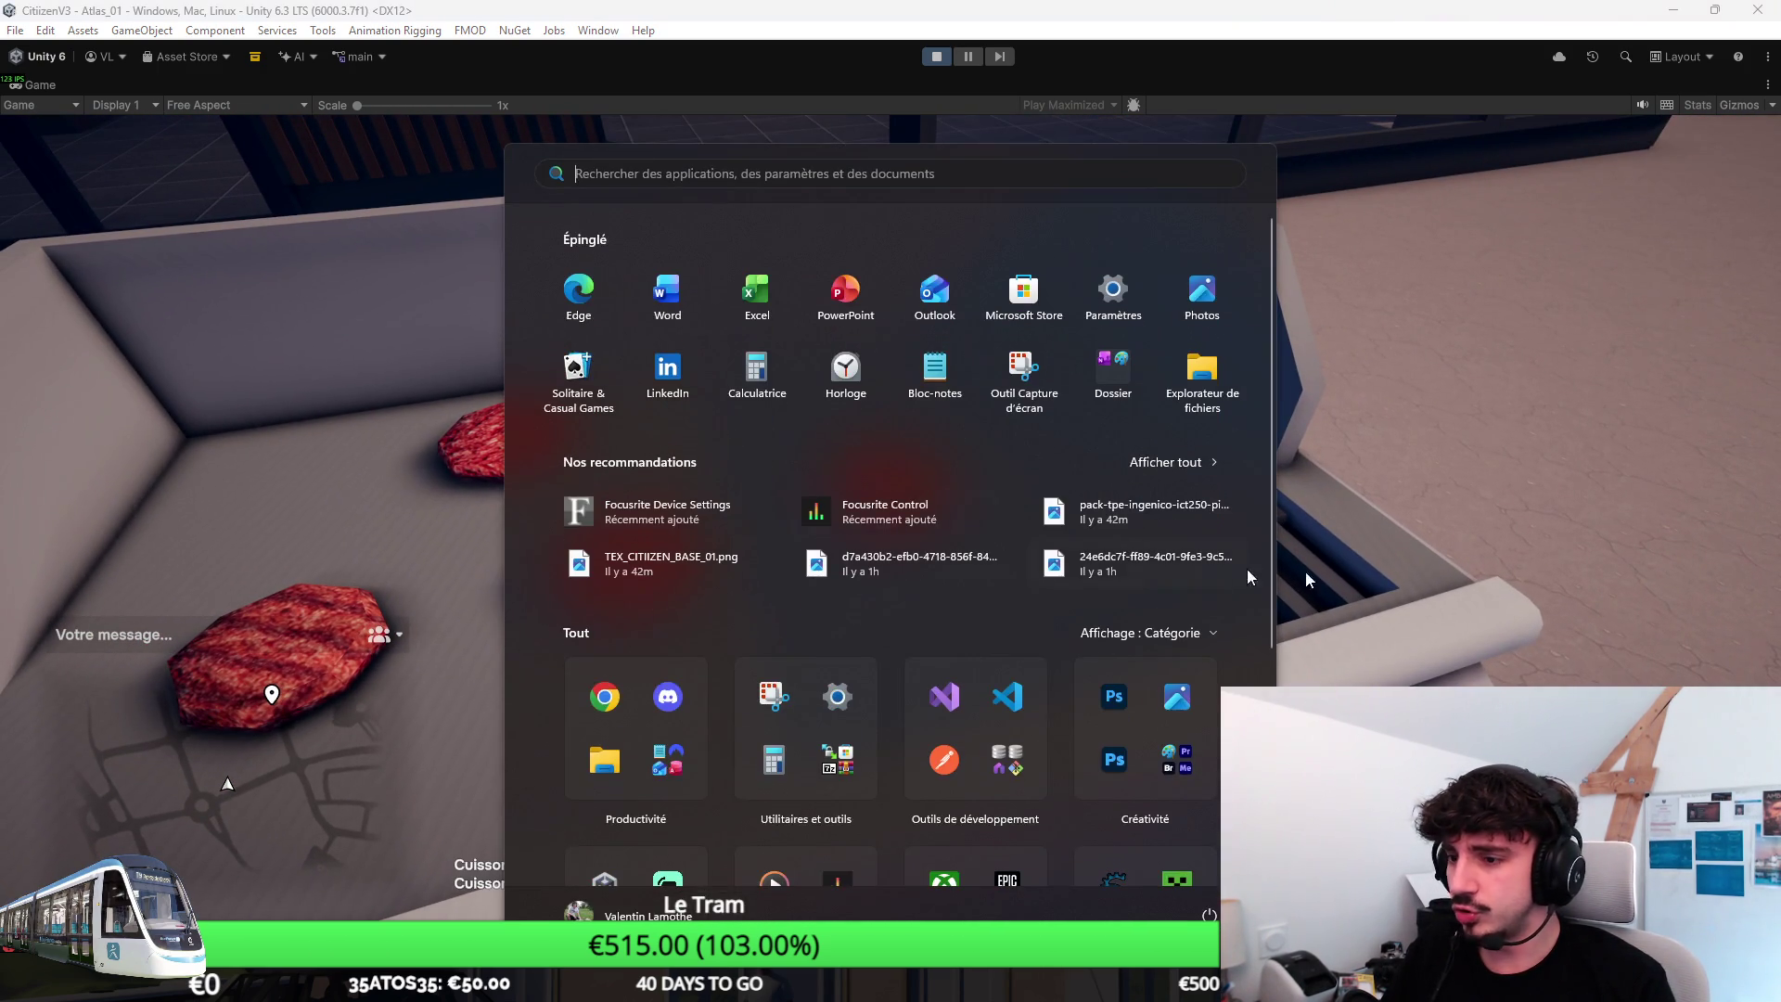
{"action": "key", "text": "super"}
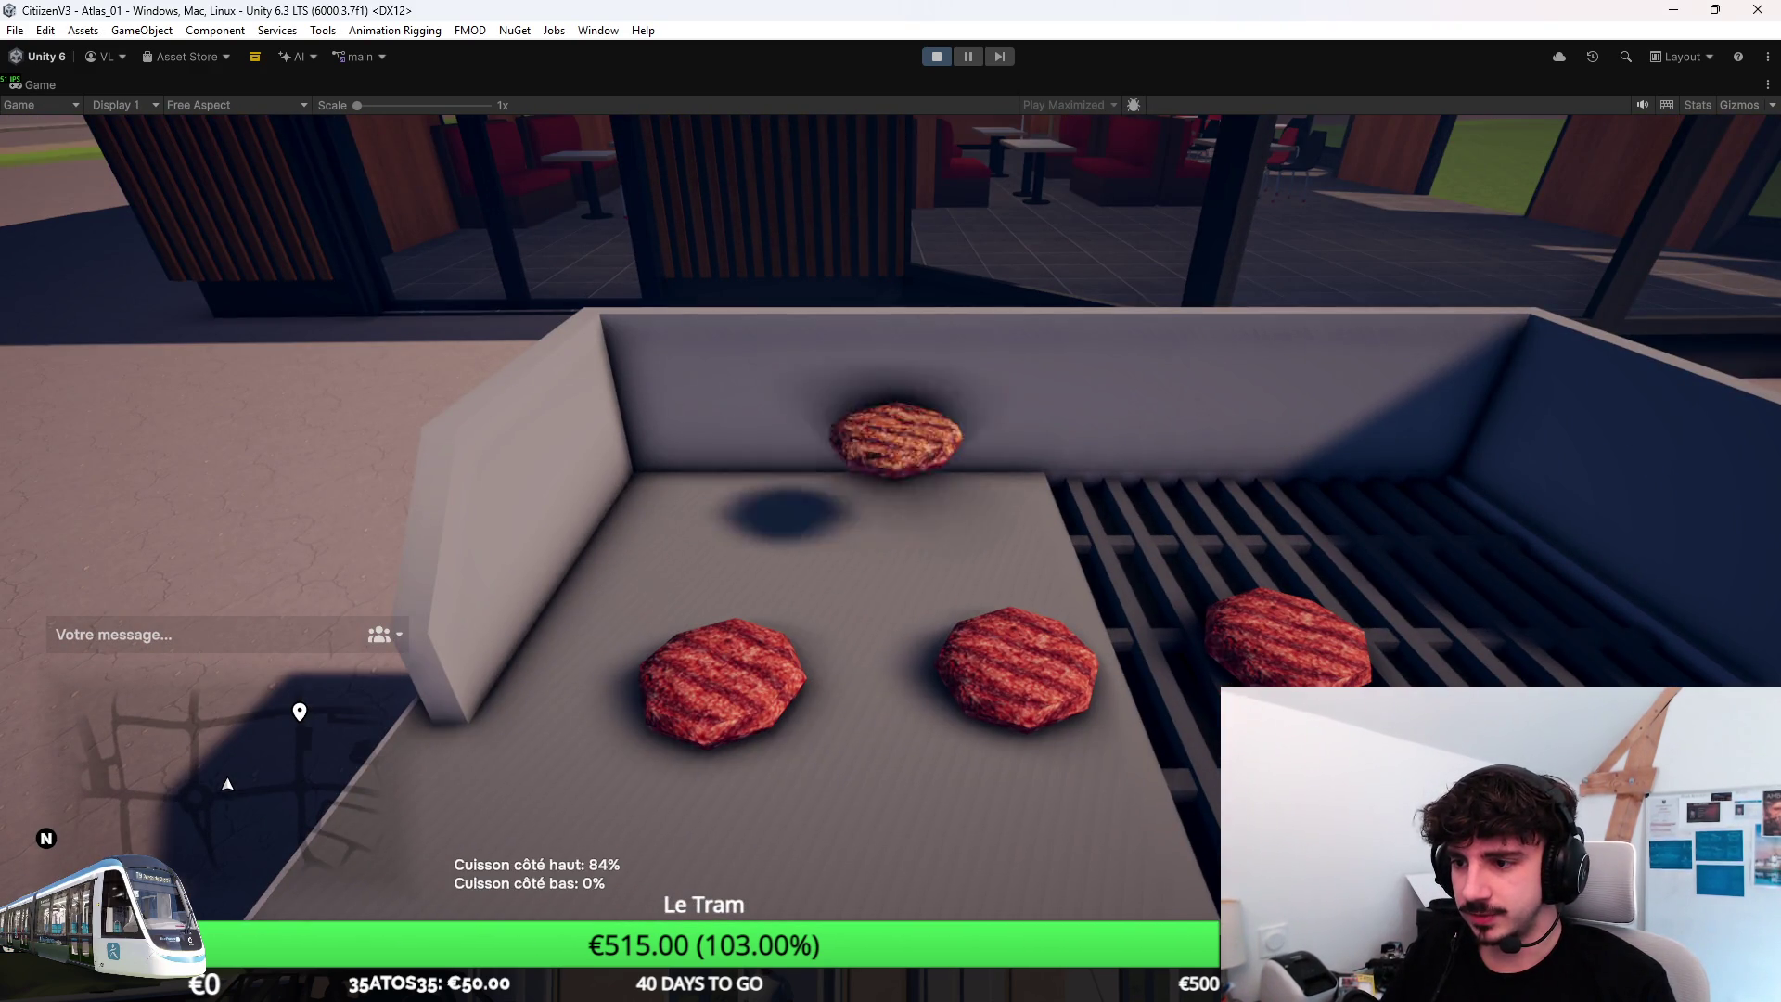
{"action": "key", "text": "e"}
{"action": "key", "text": "Tab"}
{"action": "right_click", "coordinate": [1024, 340]}
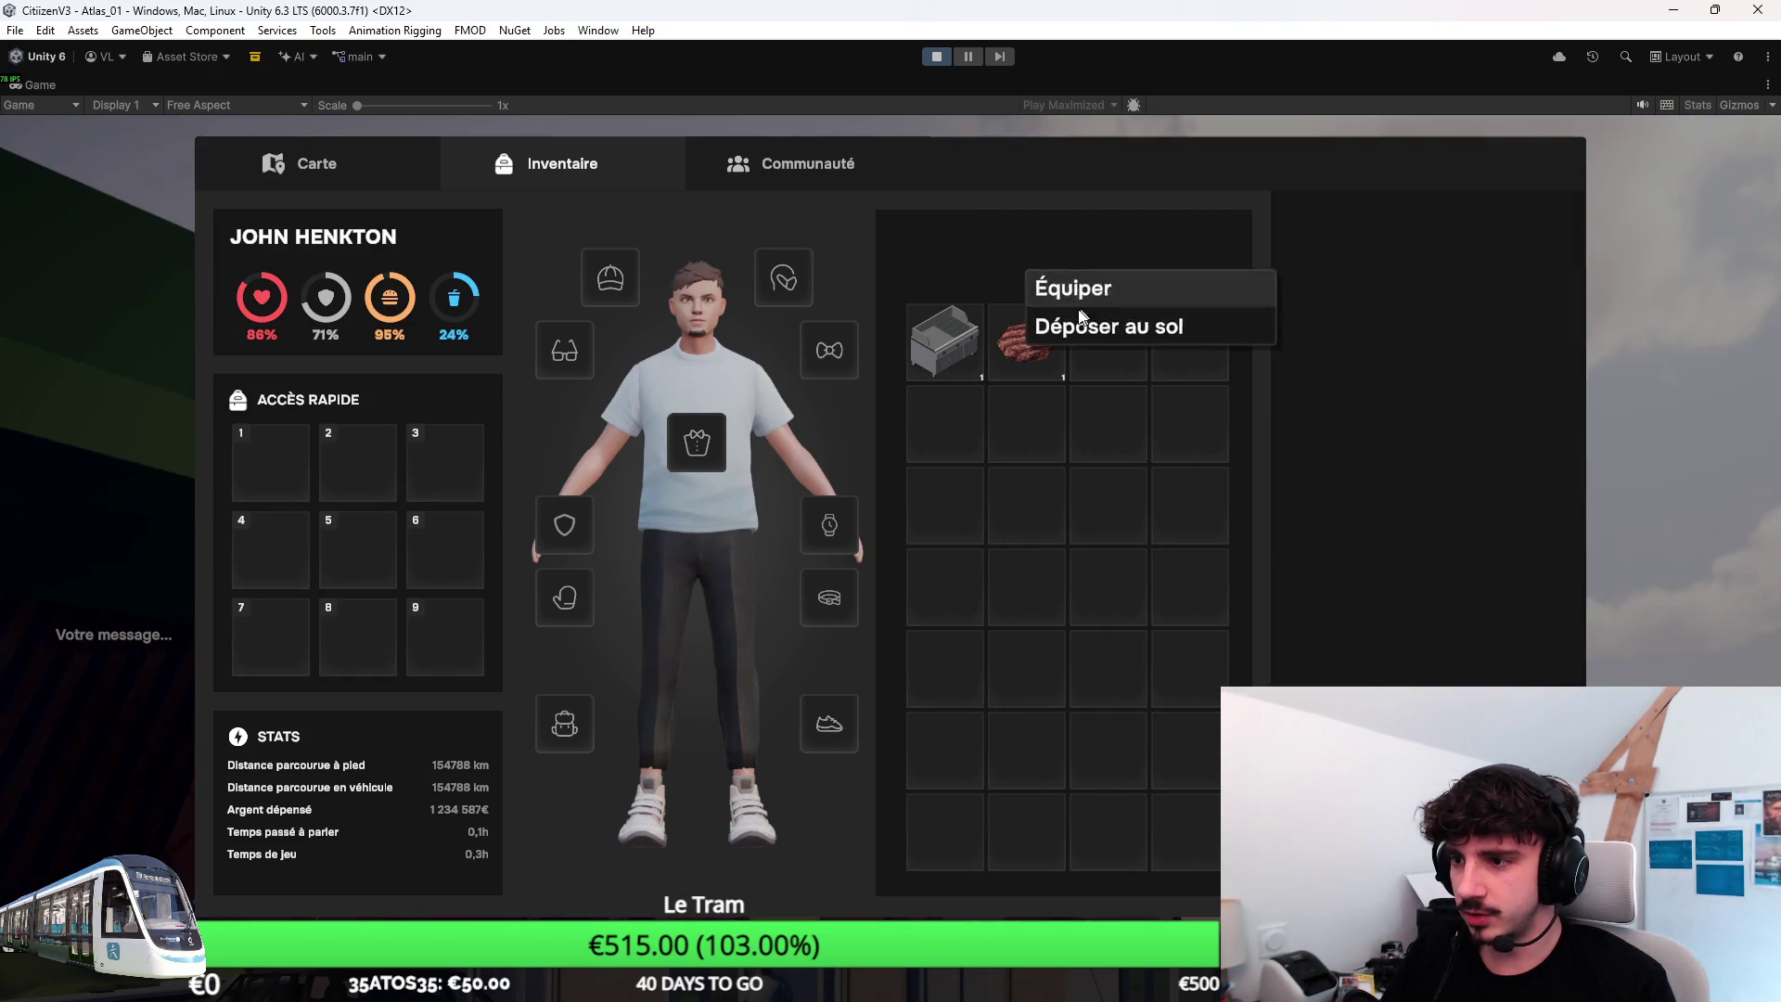
{"action": "left_click", "coordinate": [1096, 293]}
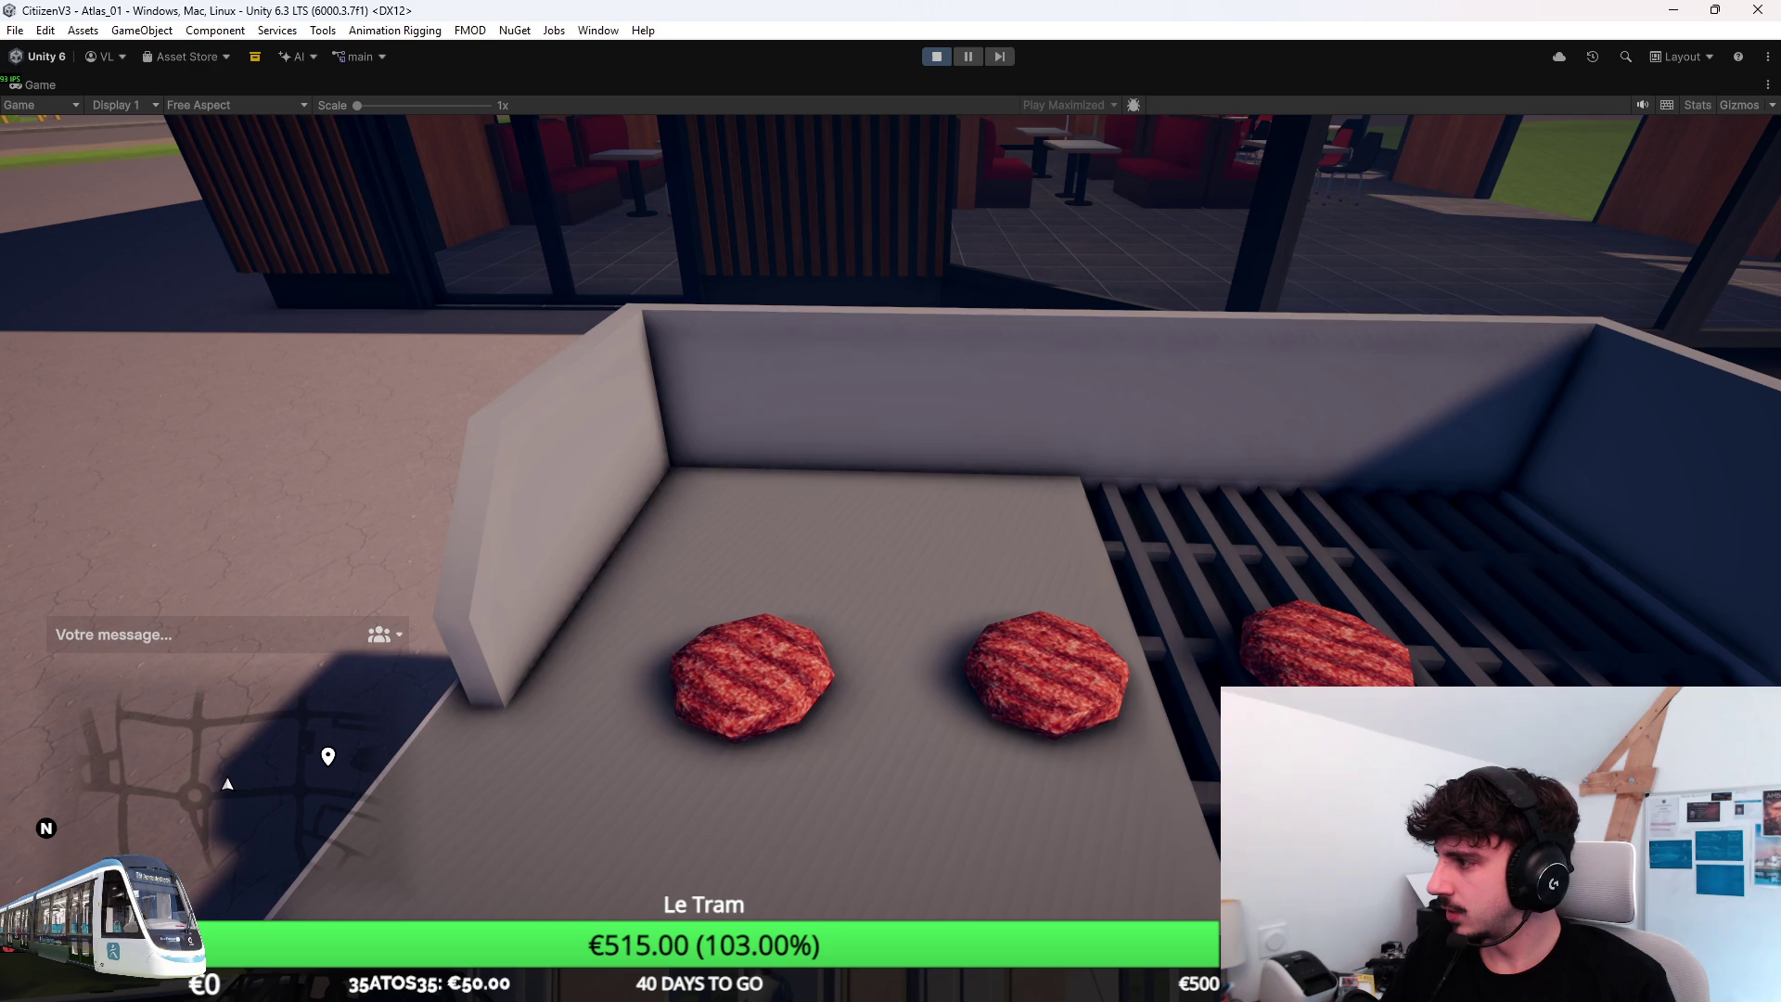
{"action": "key", "text": "e"}
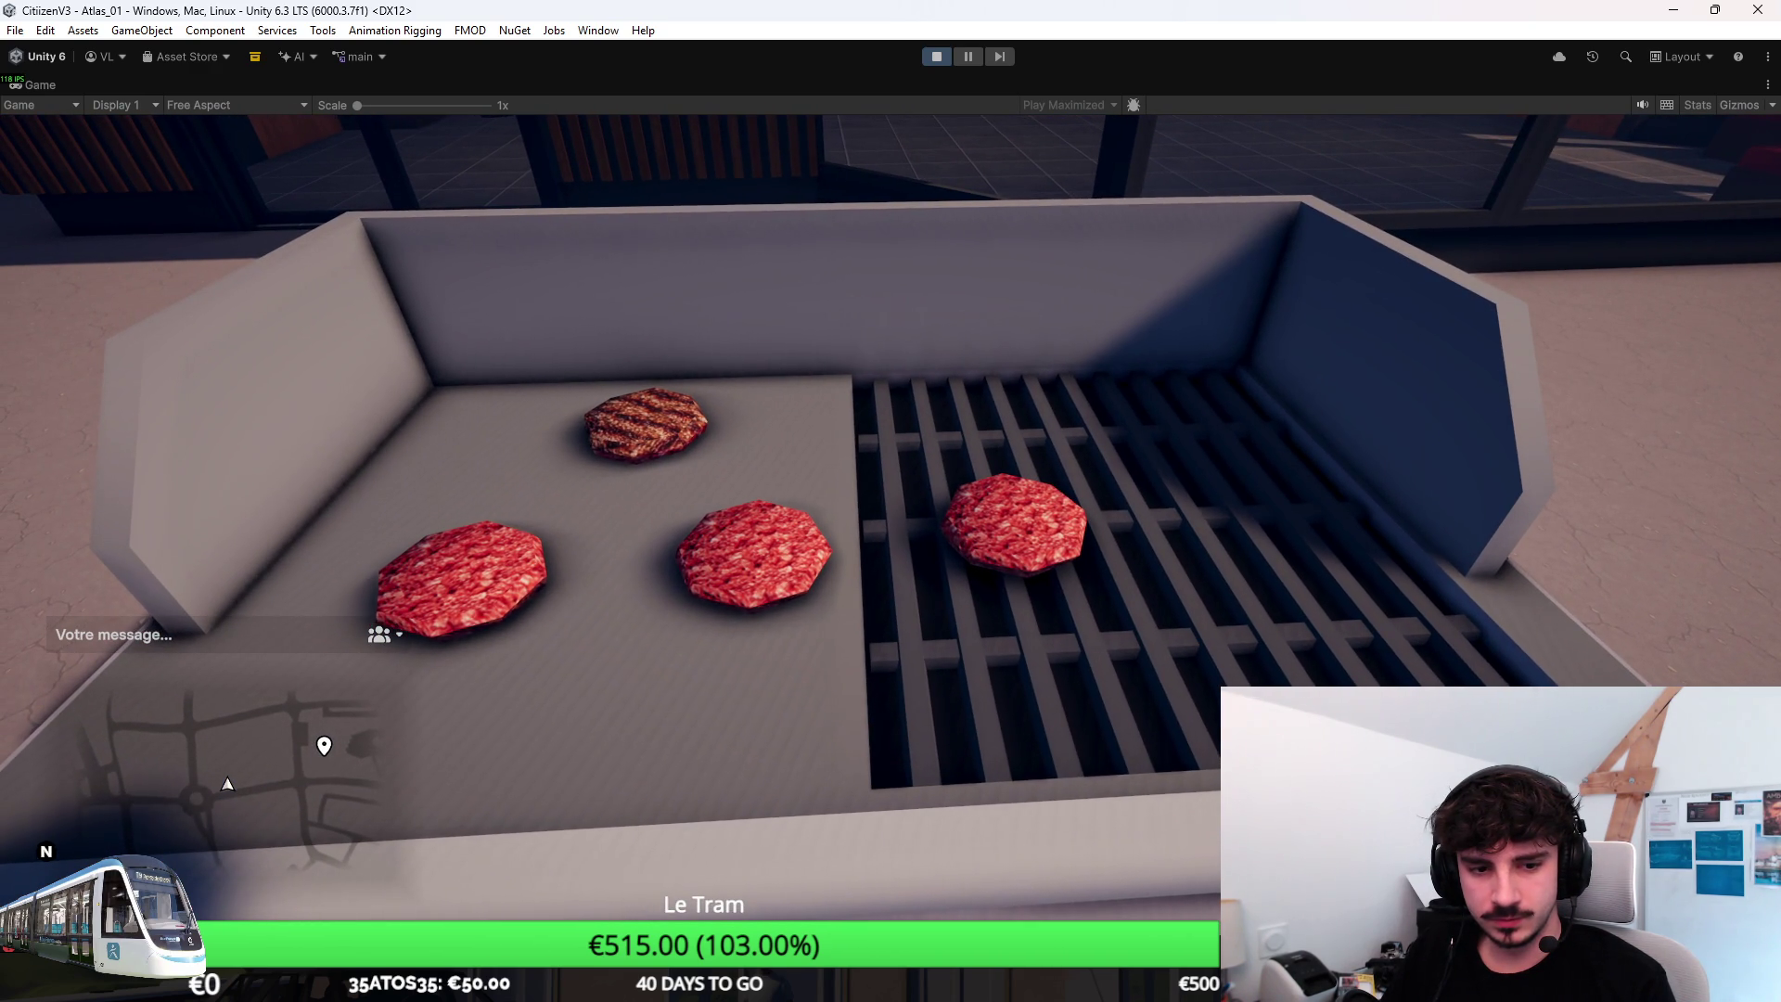
{"action": "key", "text": "s"}
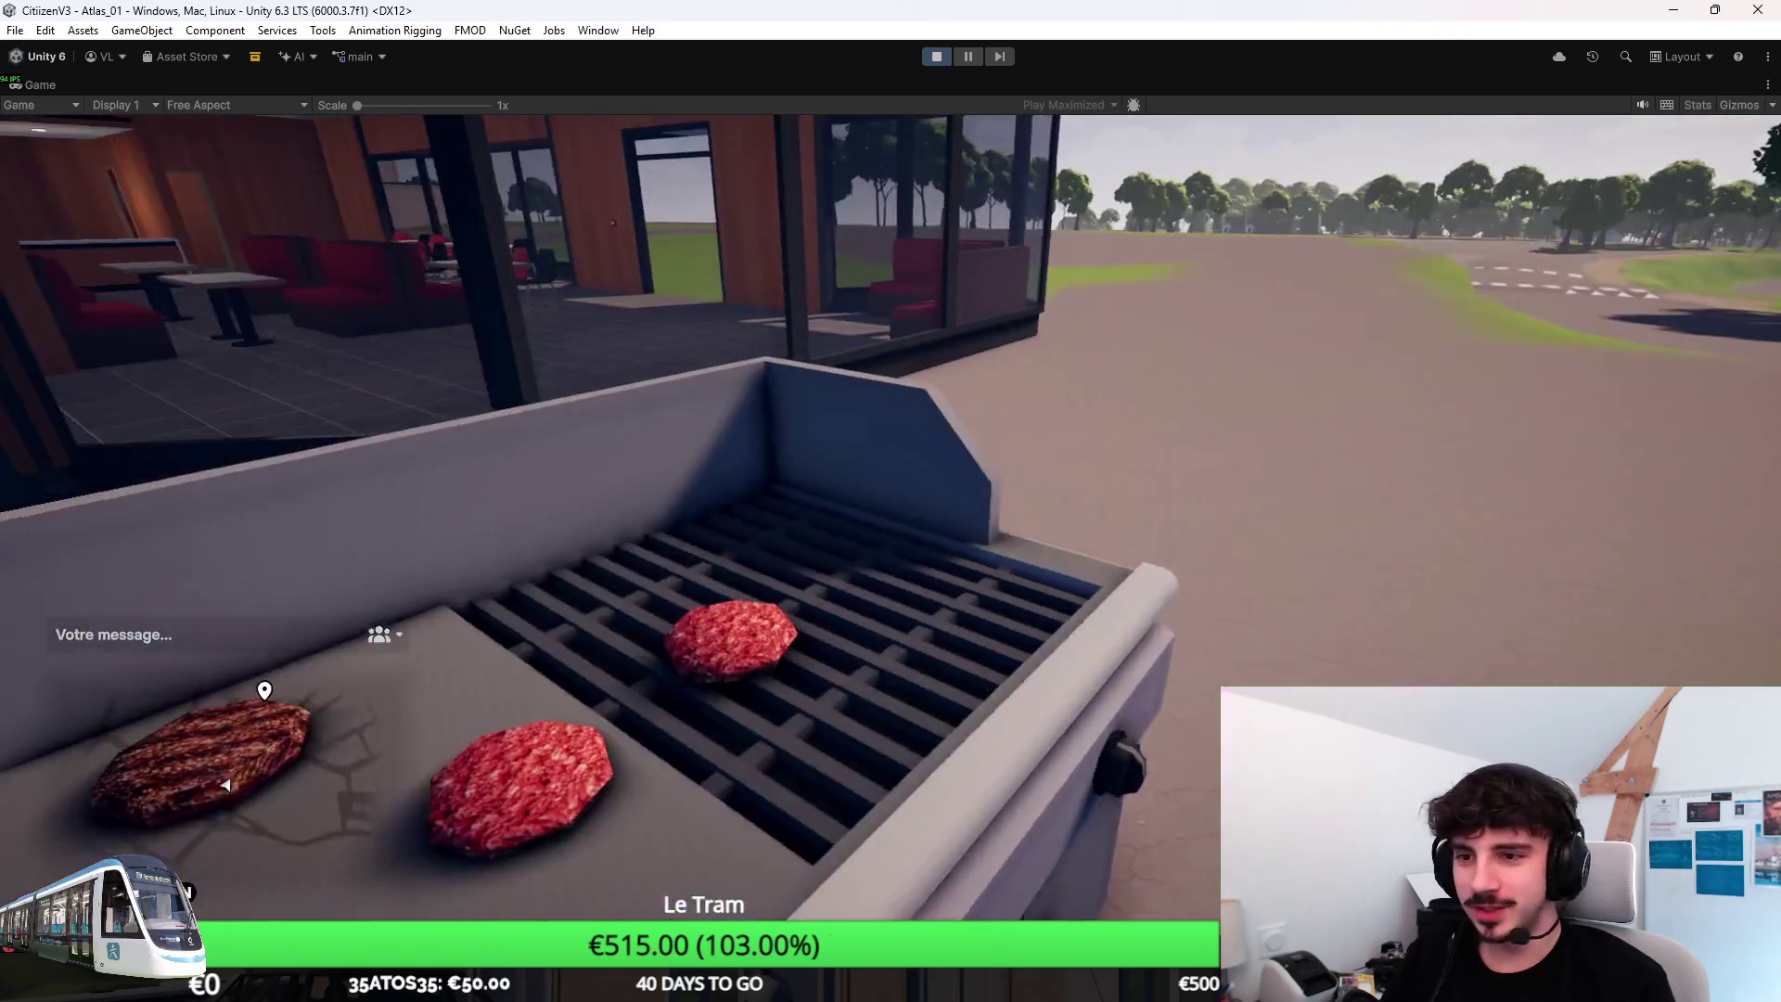
{"action": "key", "text": "s"}
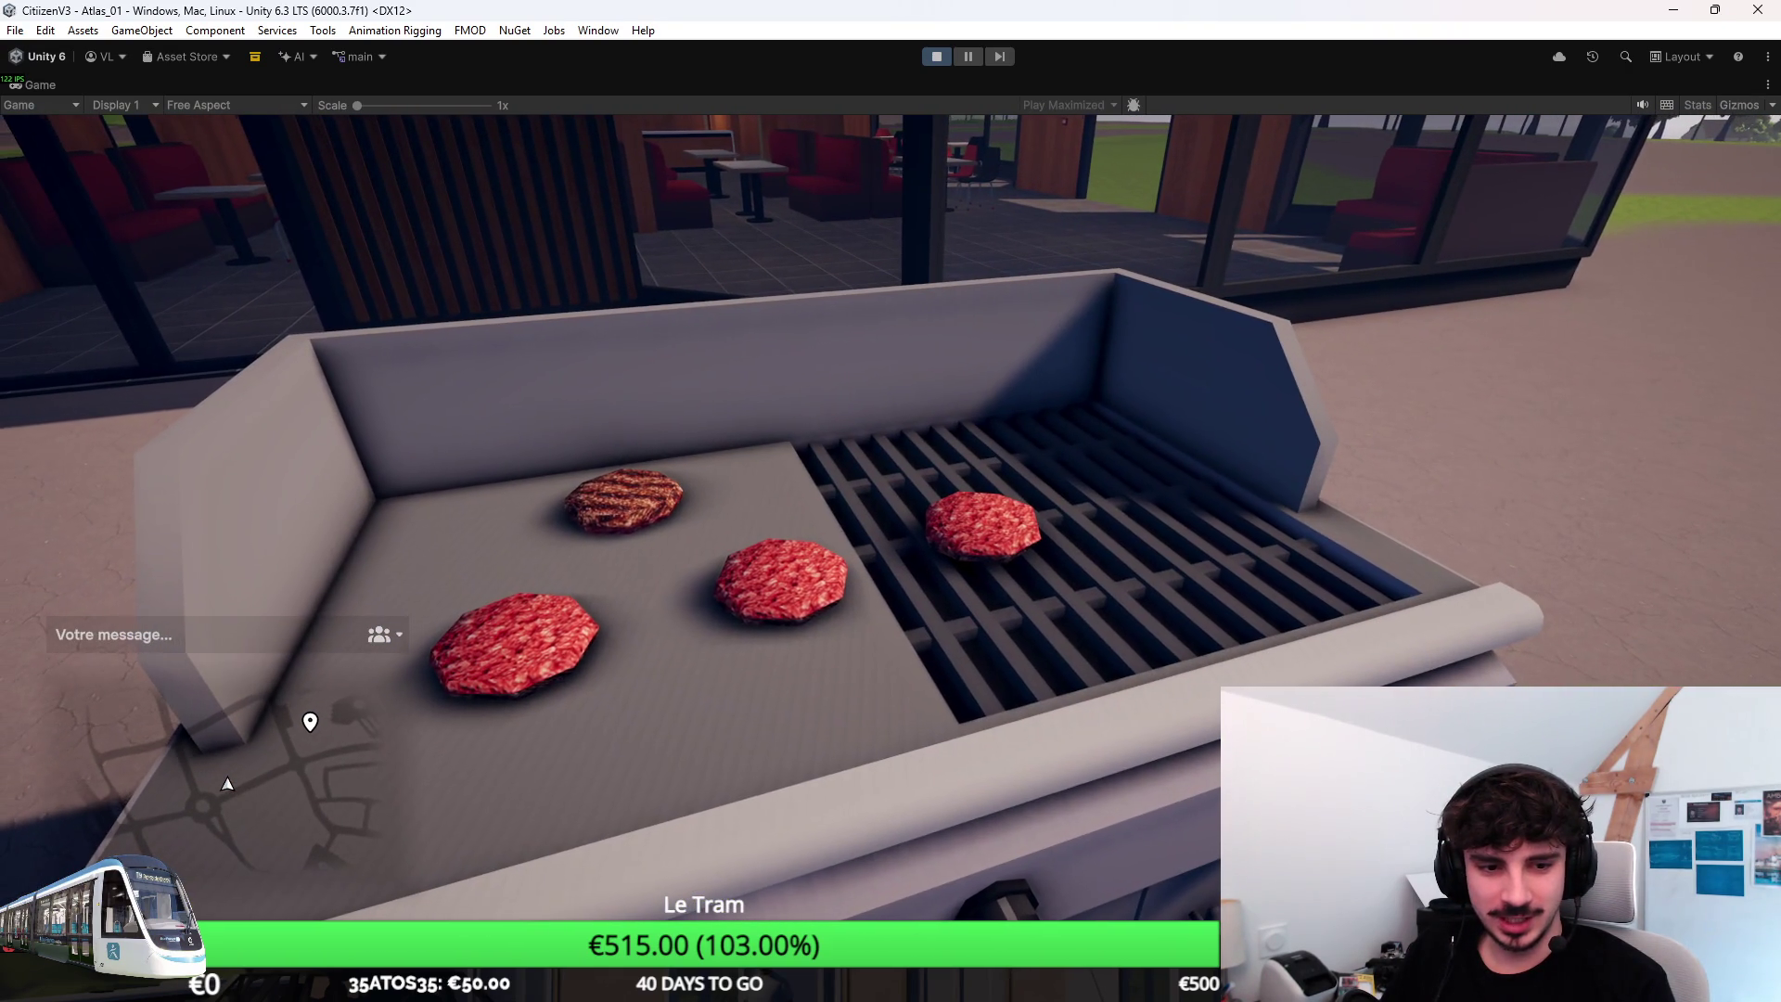
{"action": "key", "text": "e"}
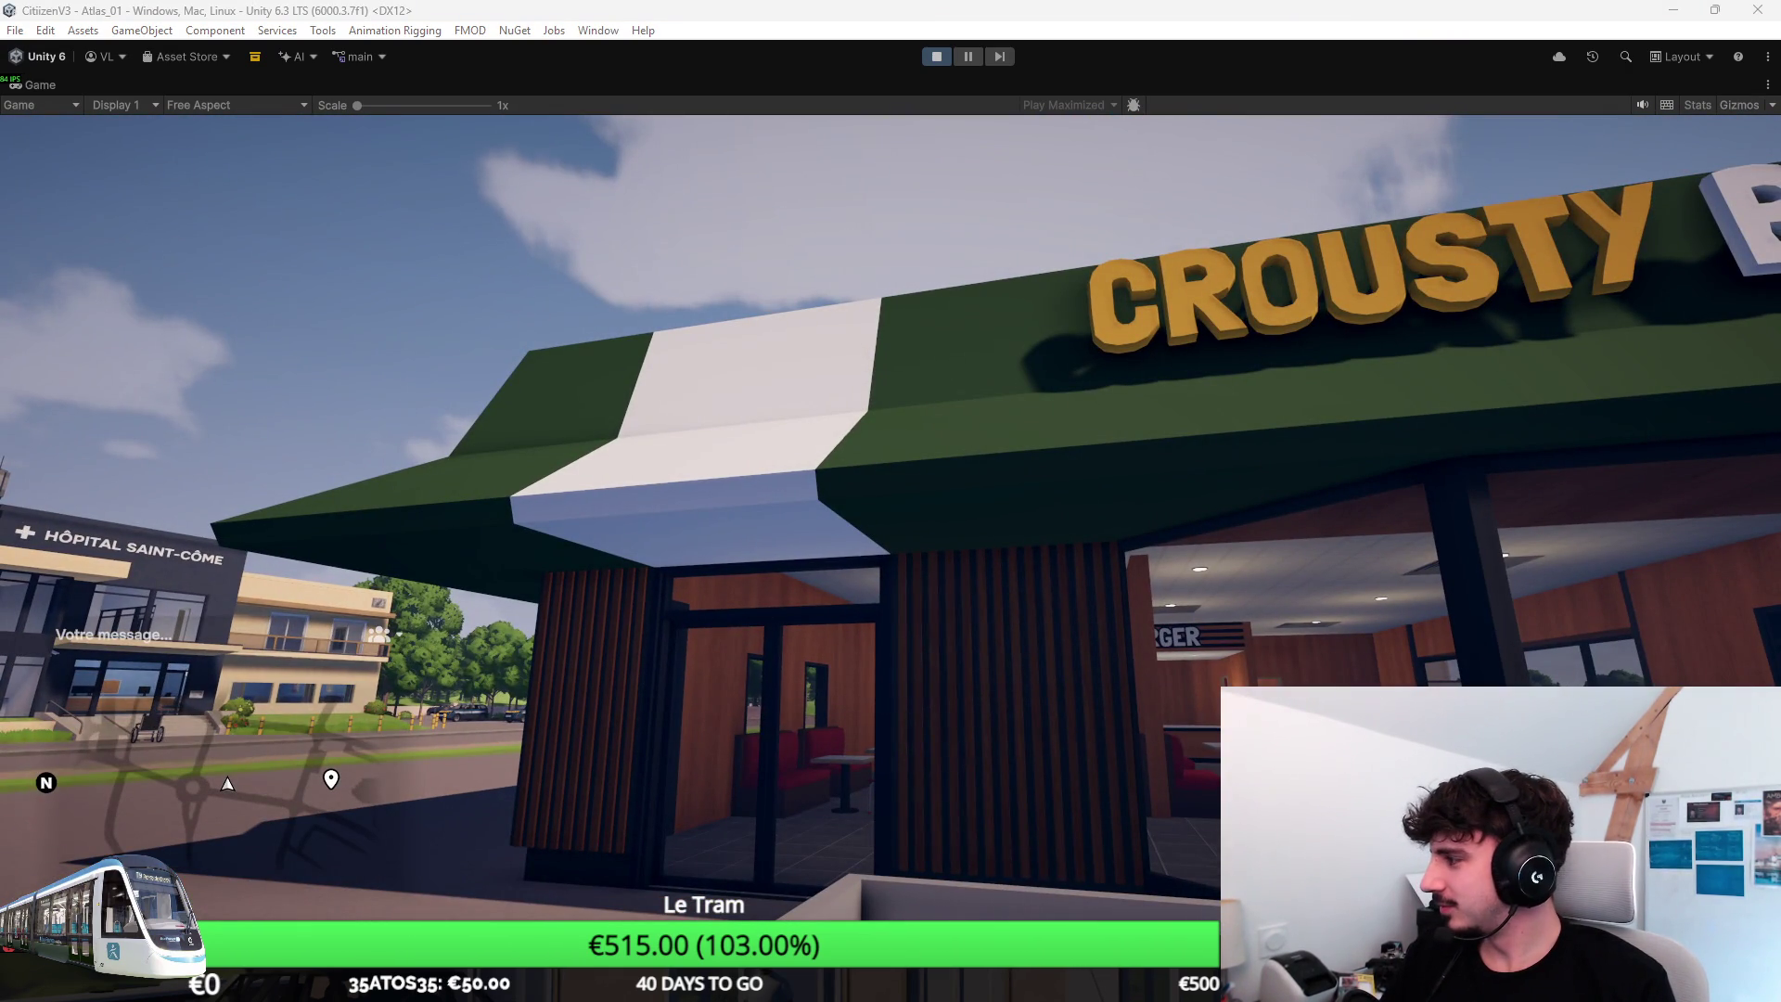
{"action": "key", "text": "e"}
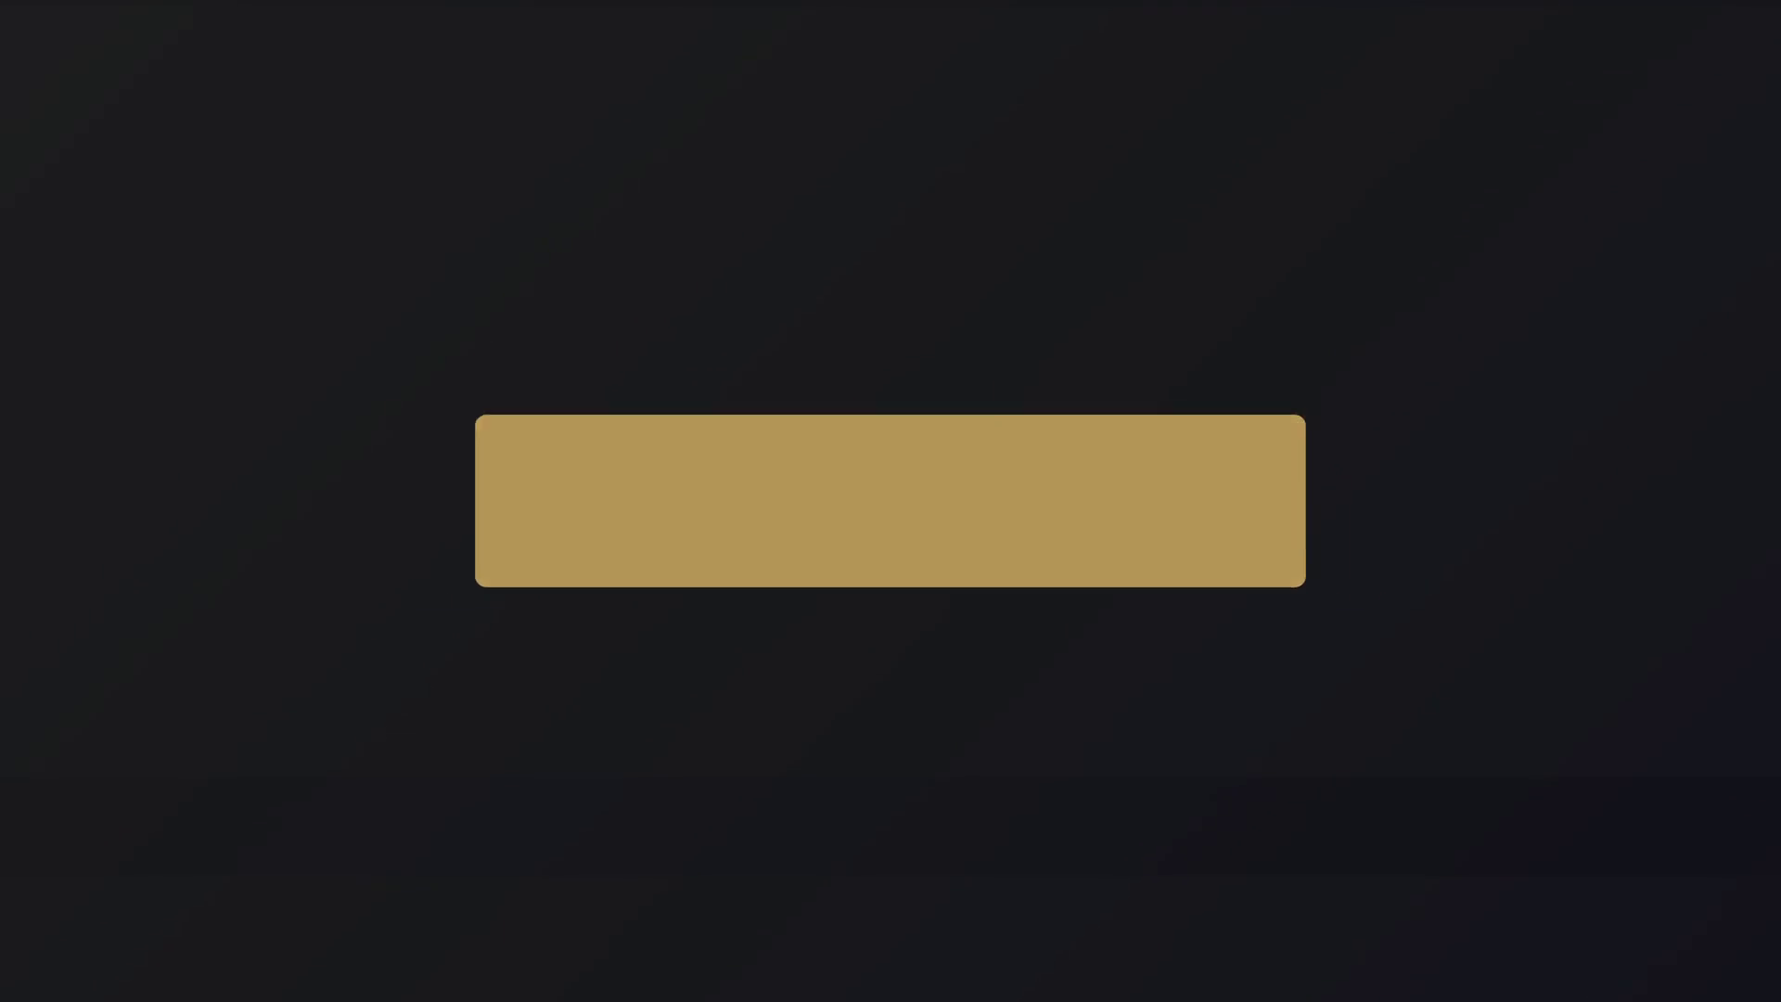
Flip the raw patties on the griddle over to their cooked sides.
{"action": "key", "text": "super"}
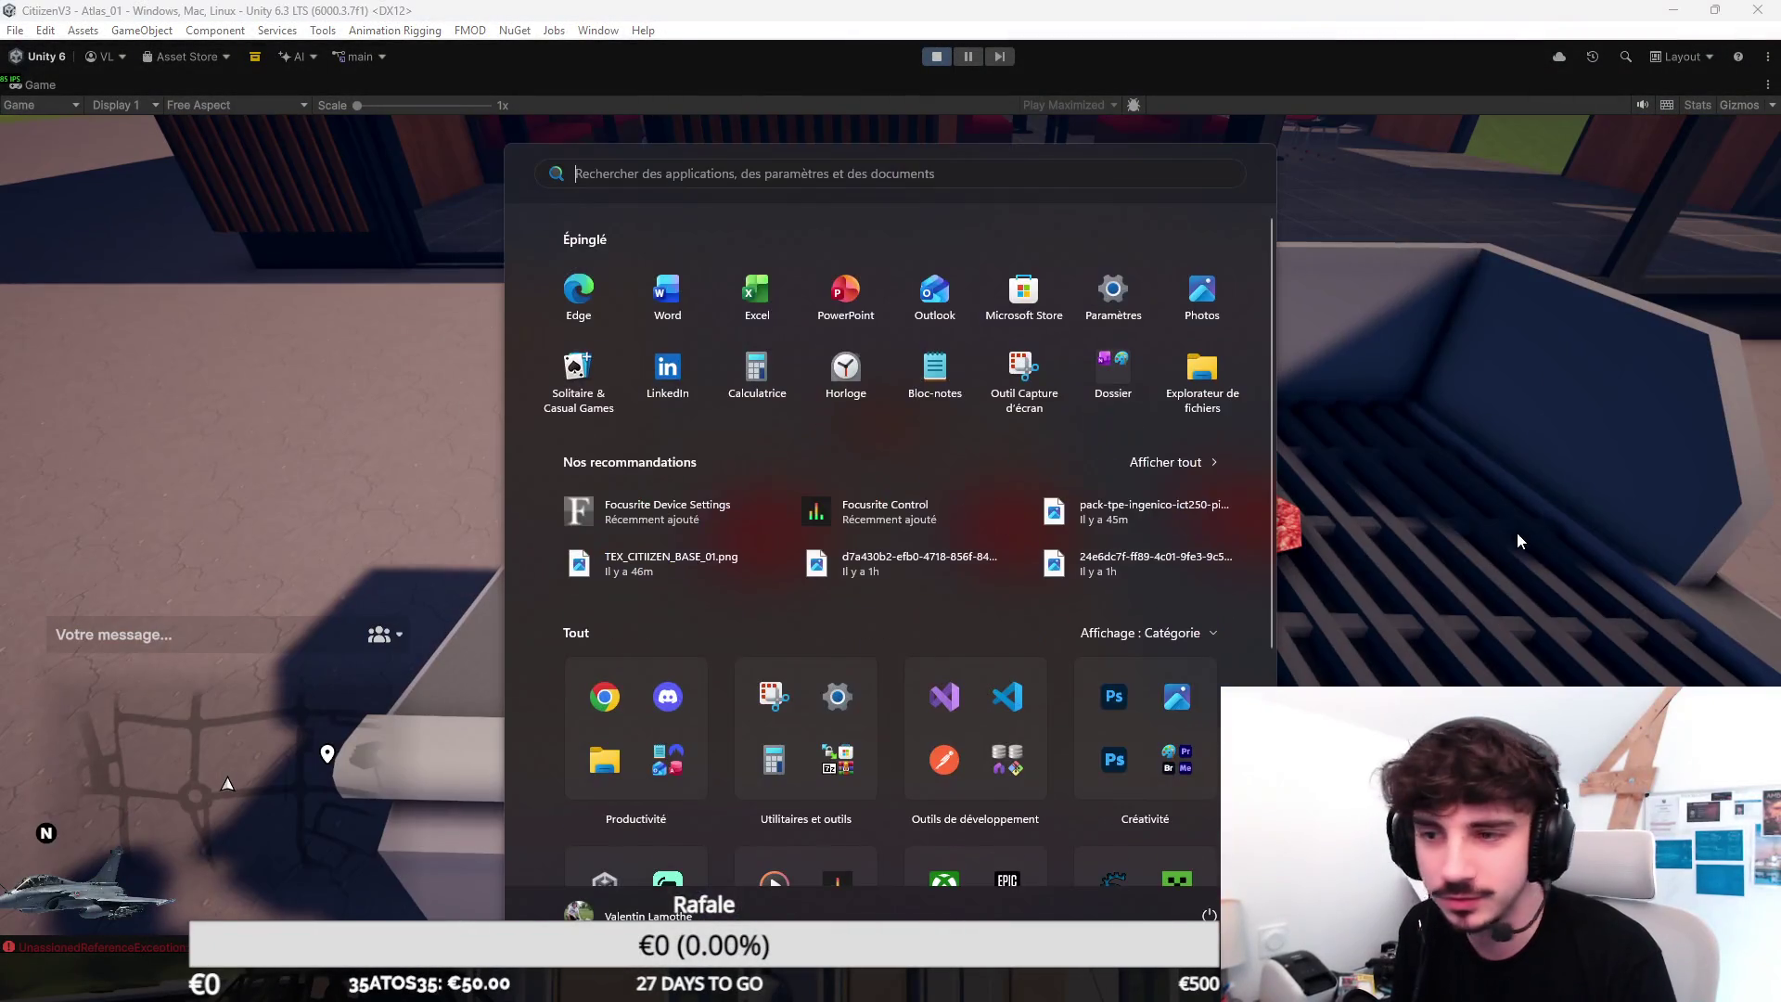
{"action": "key", "text": "Escape"}
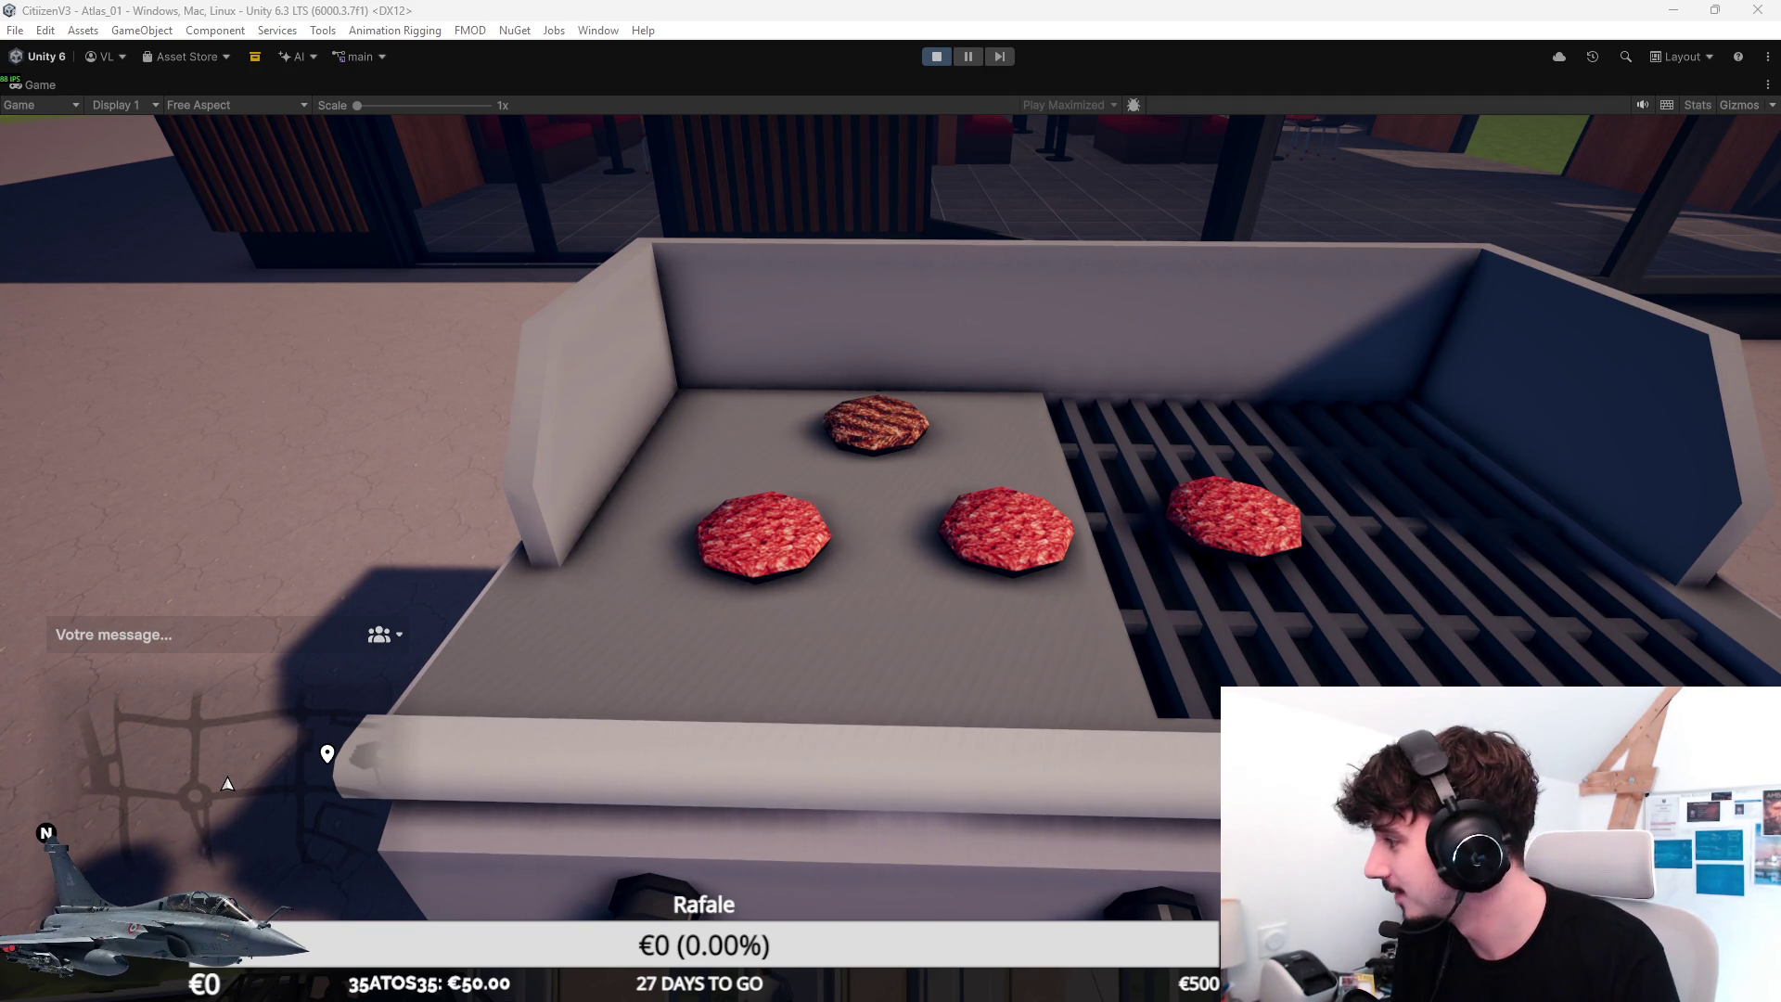
{"action": "key", "text": "a"}
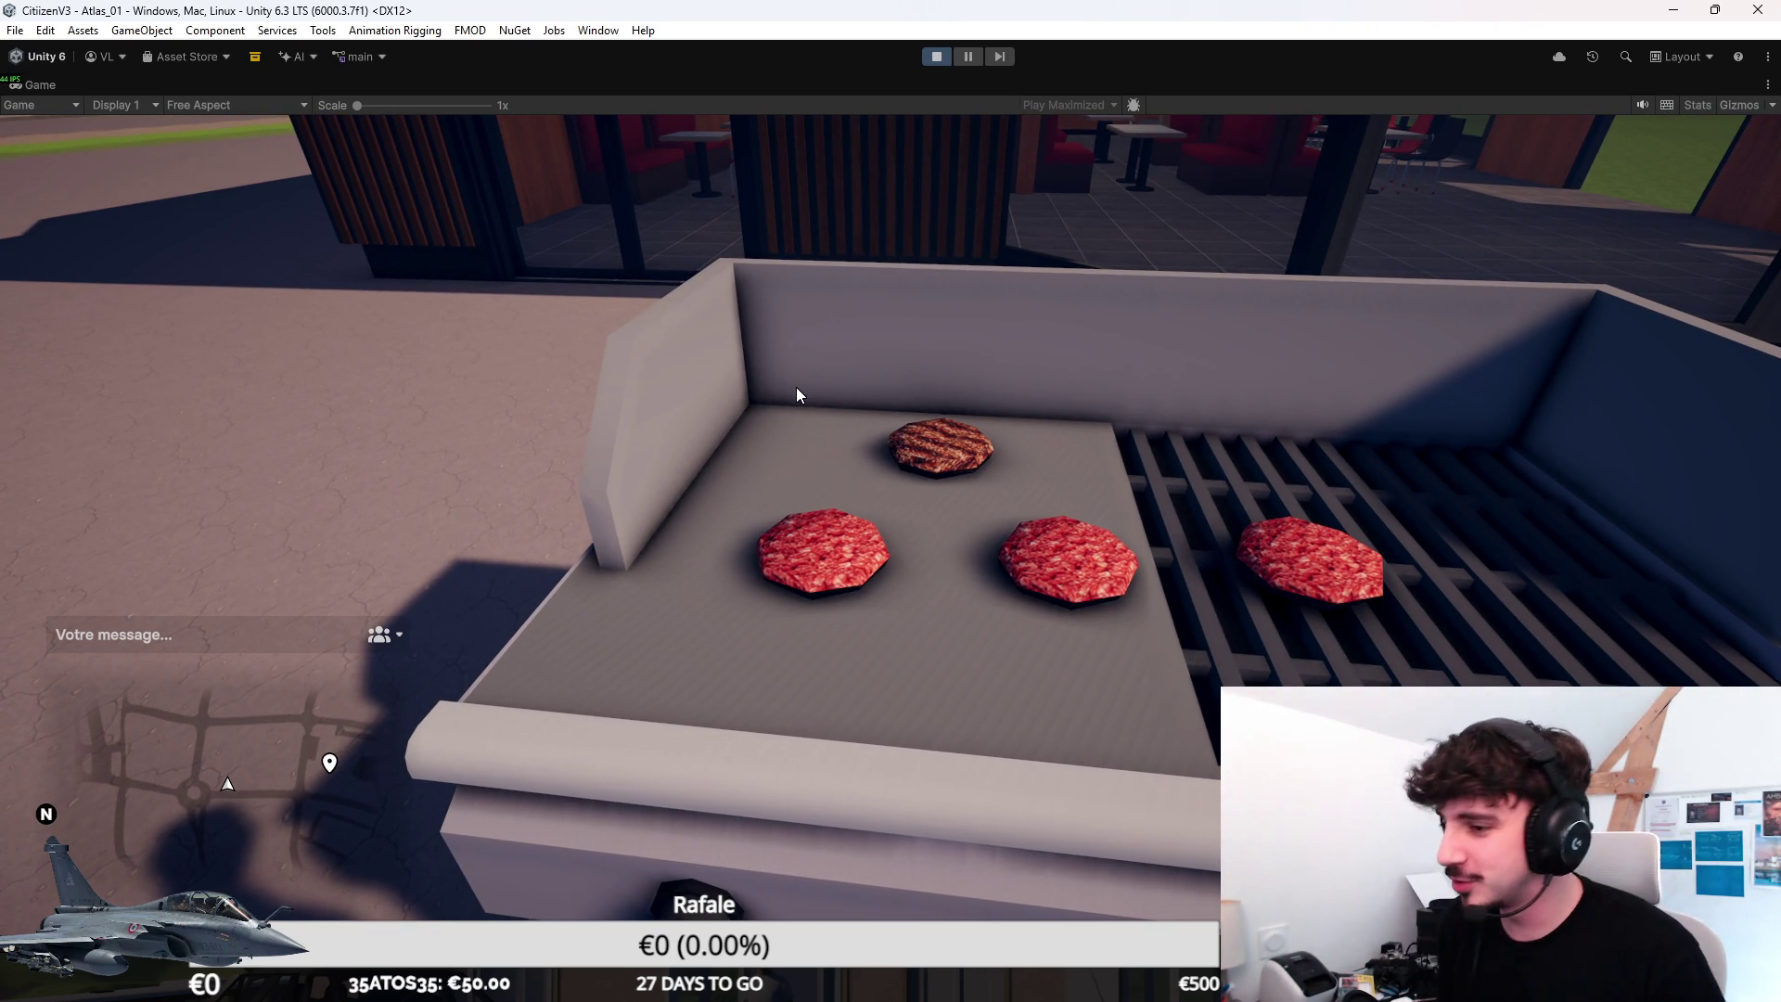
{"action": "left_click", "coordinate": [795, 390]}
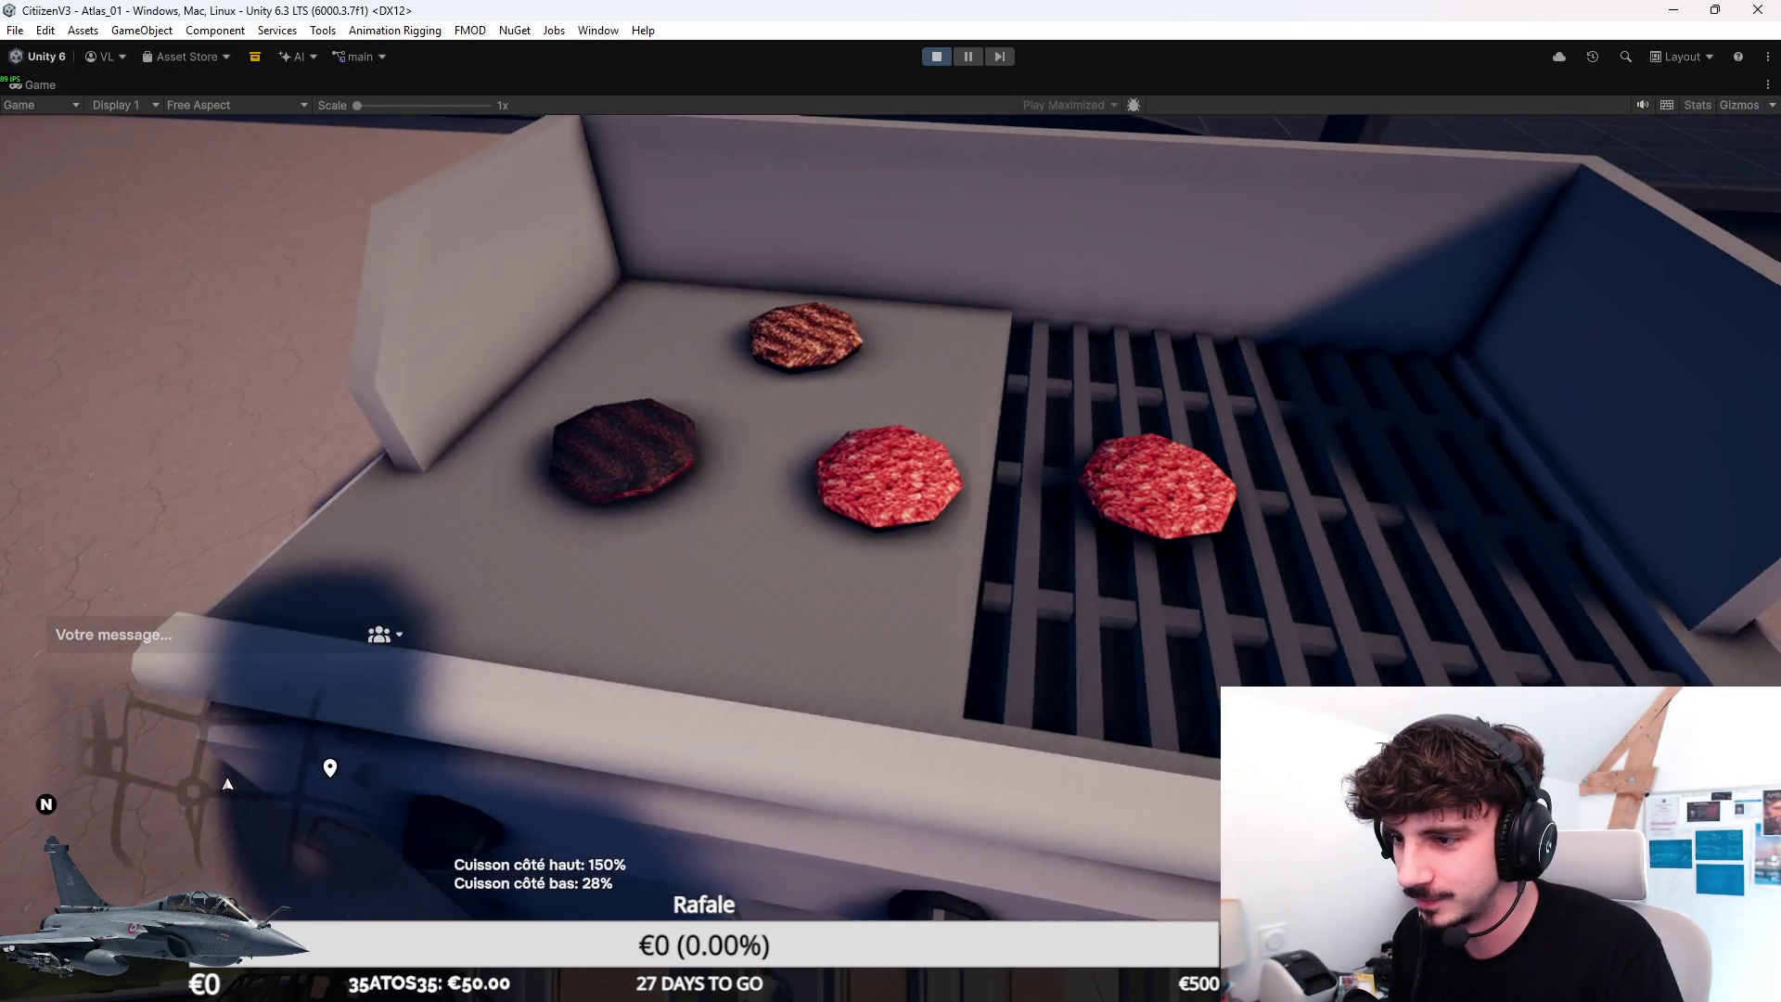
{"action": "left_click", "coordinate": [890, 501]}
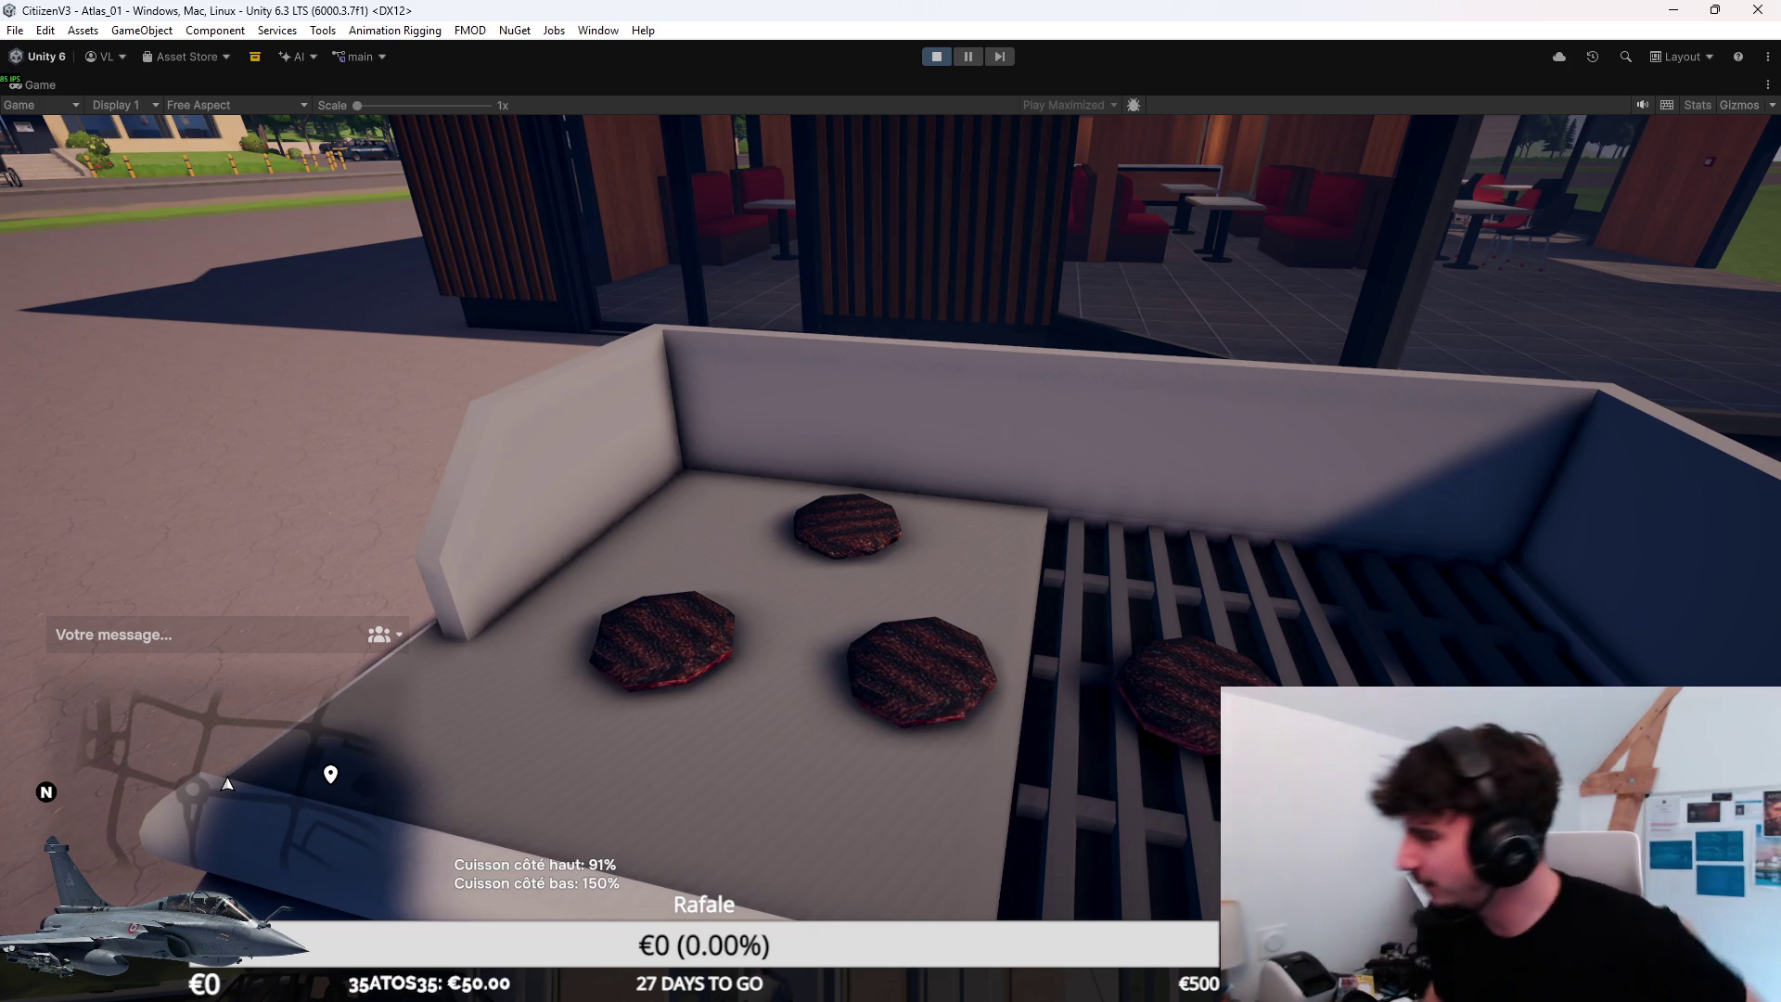
Step back from the griddle and leave the cooking session for the game's home menu.
{"action": "key", "text": "super"}
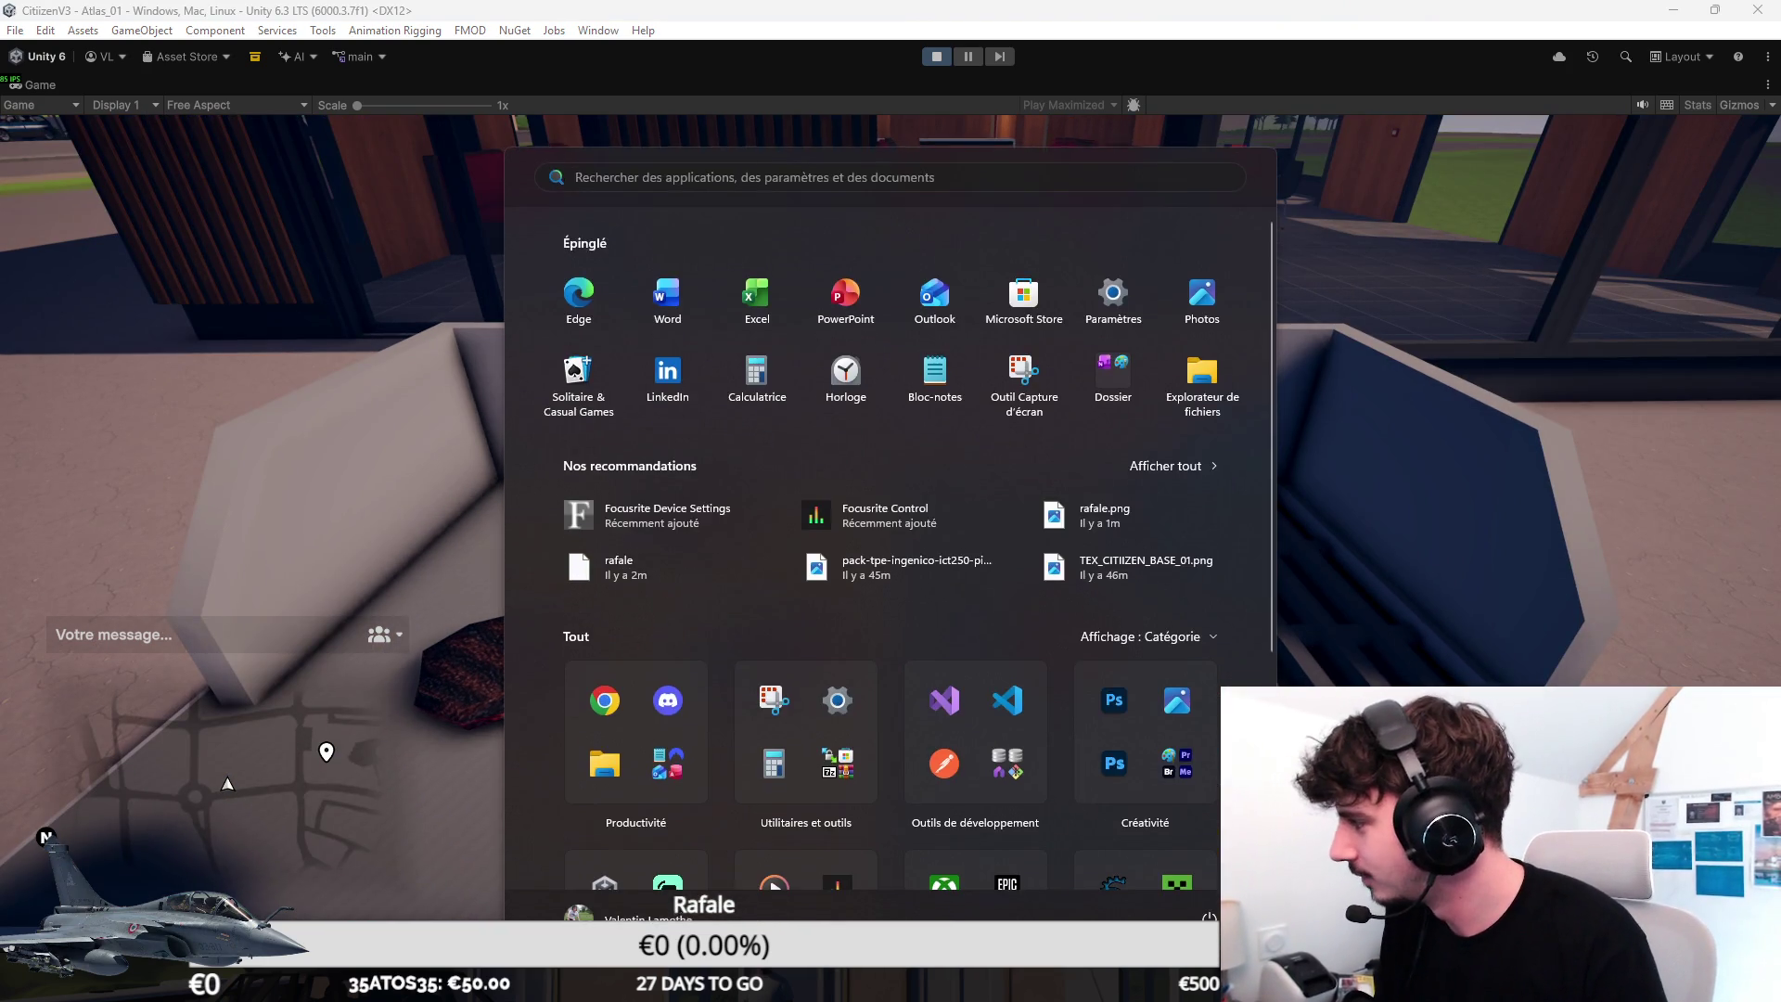
{"action": "key", "text": "super"}
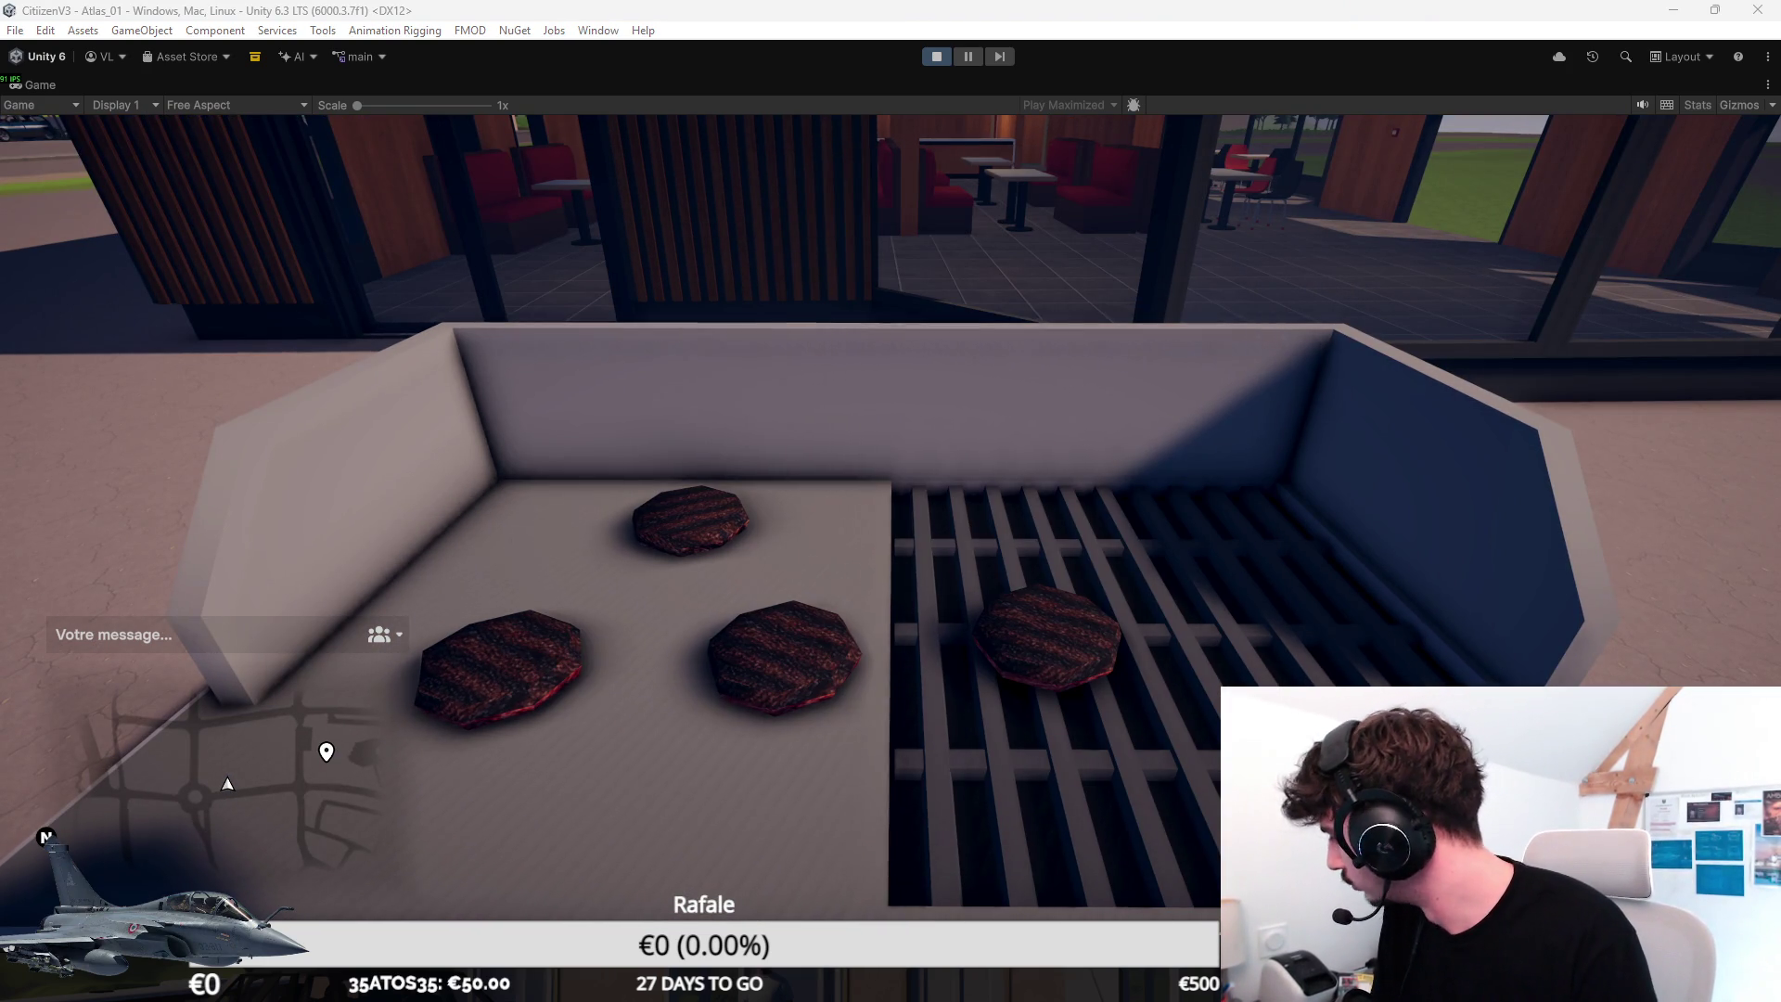
{"action": "key", "text": "s"}
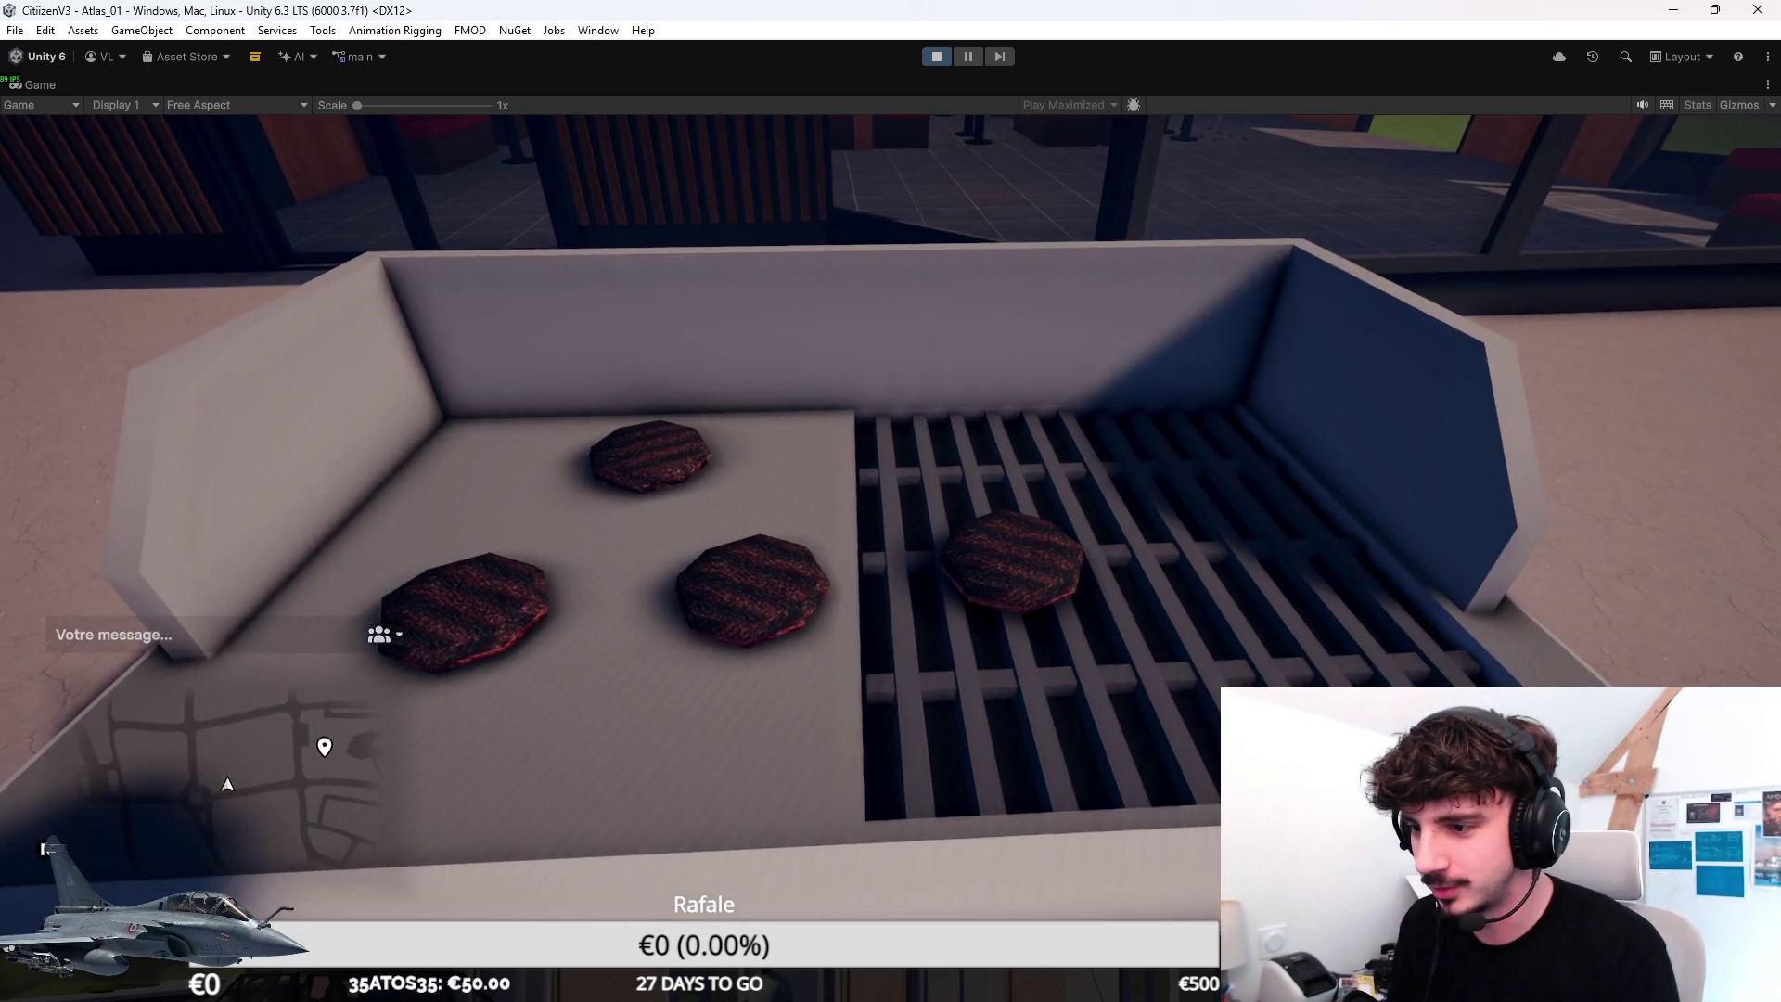
{"action": "left_click", "coordinate": [813, 387]}
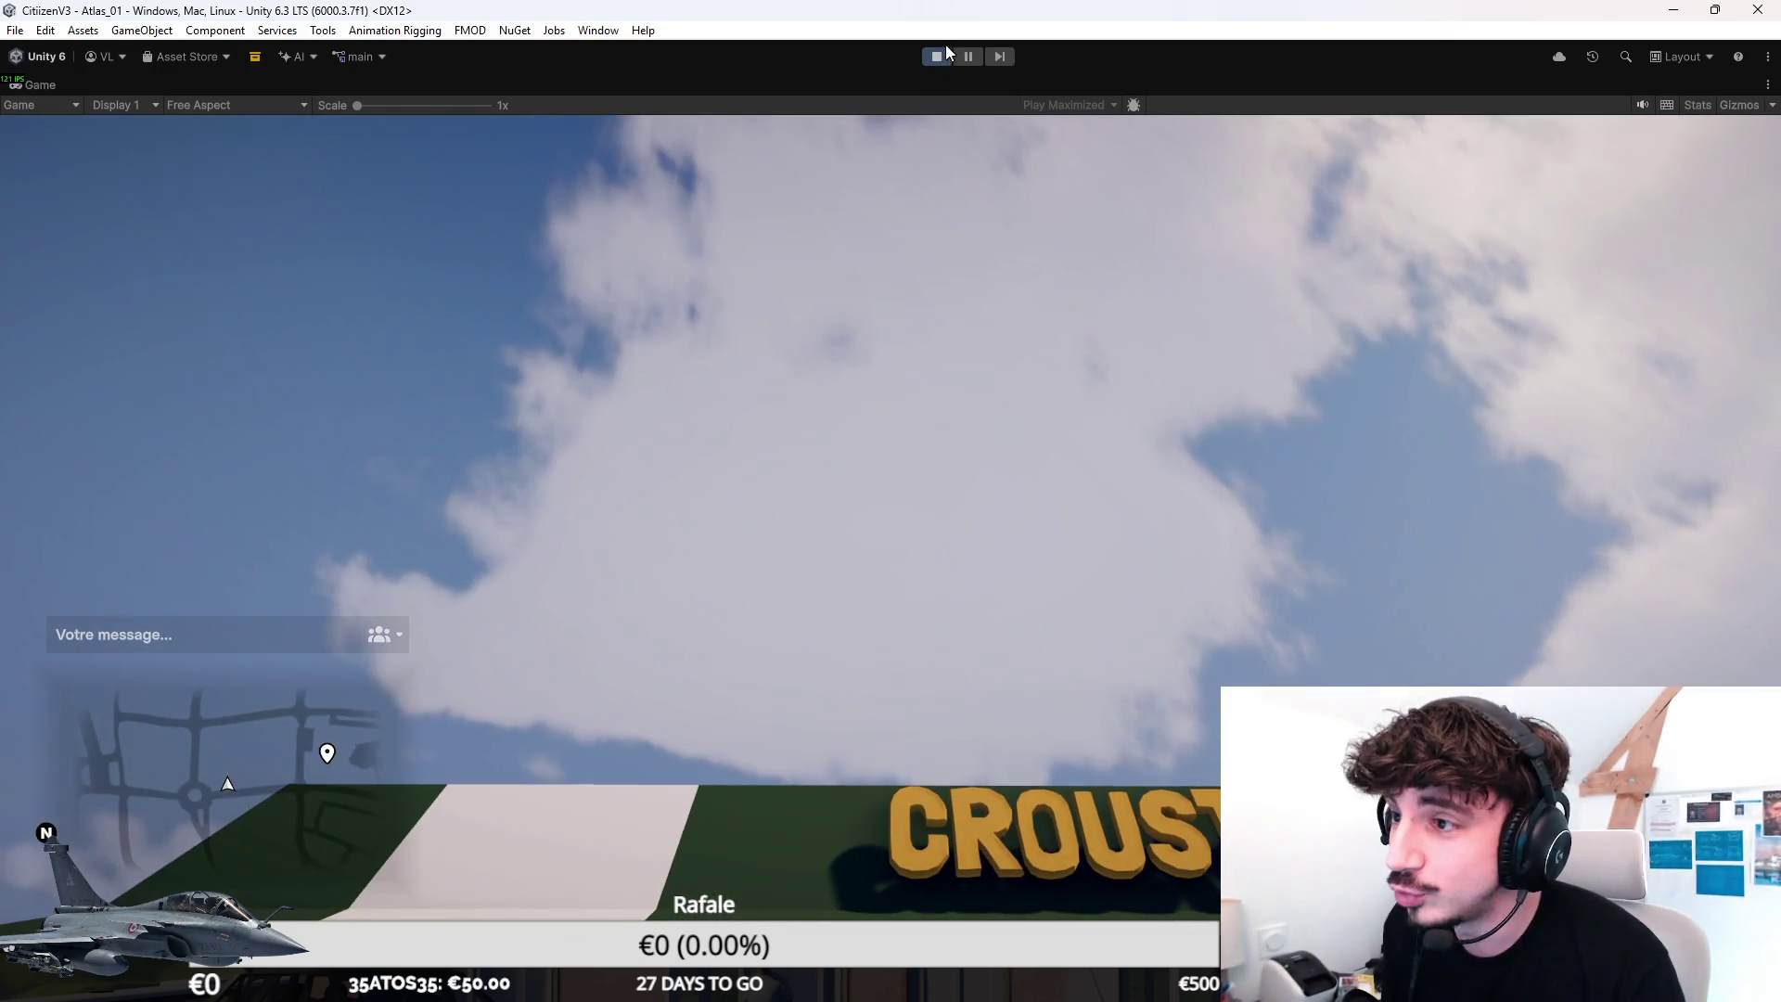
{"action": "left_click", "coordinate": [940, 55]}
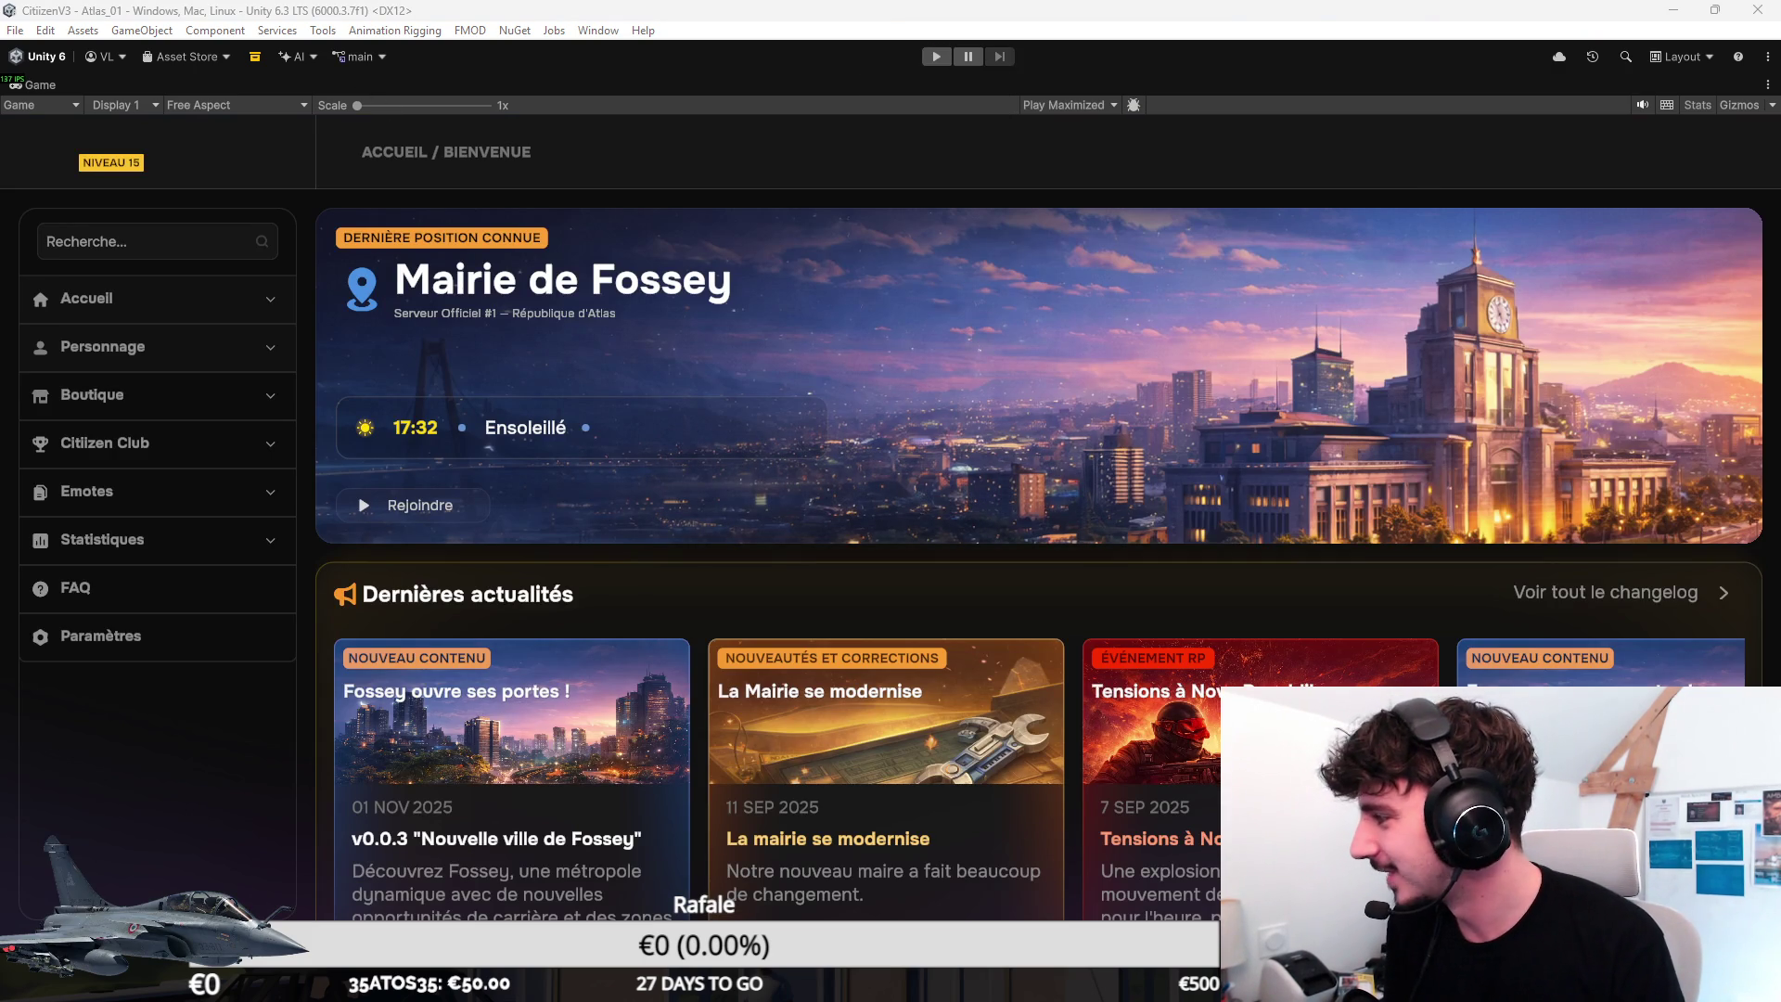
Stop play mode and return to the editor's Scene view and top-level assets.
{"action": "key", "text": "ctrl+p"}
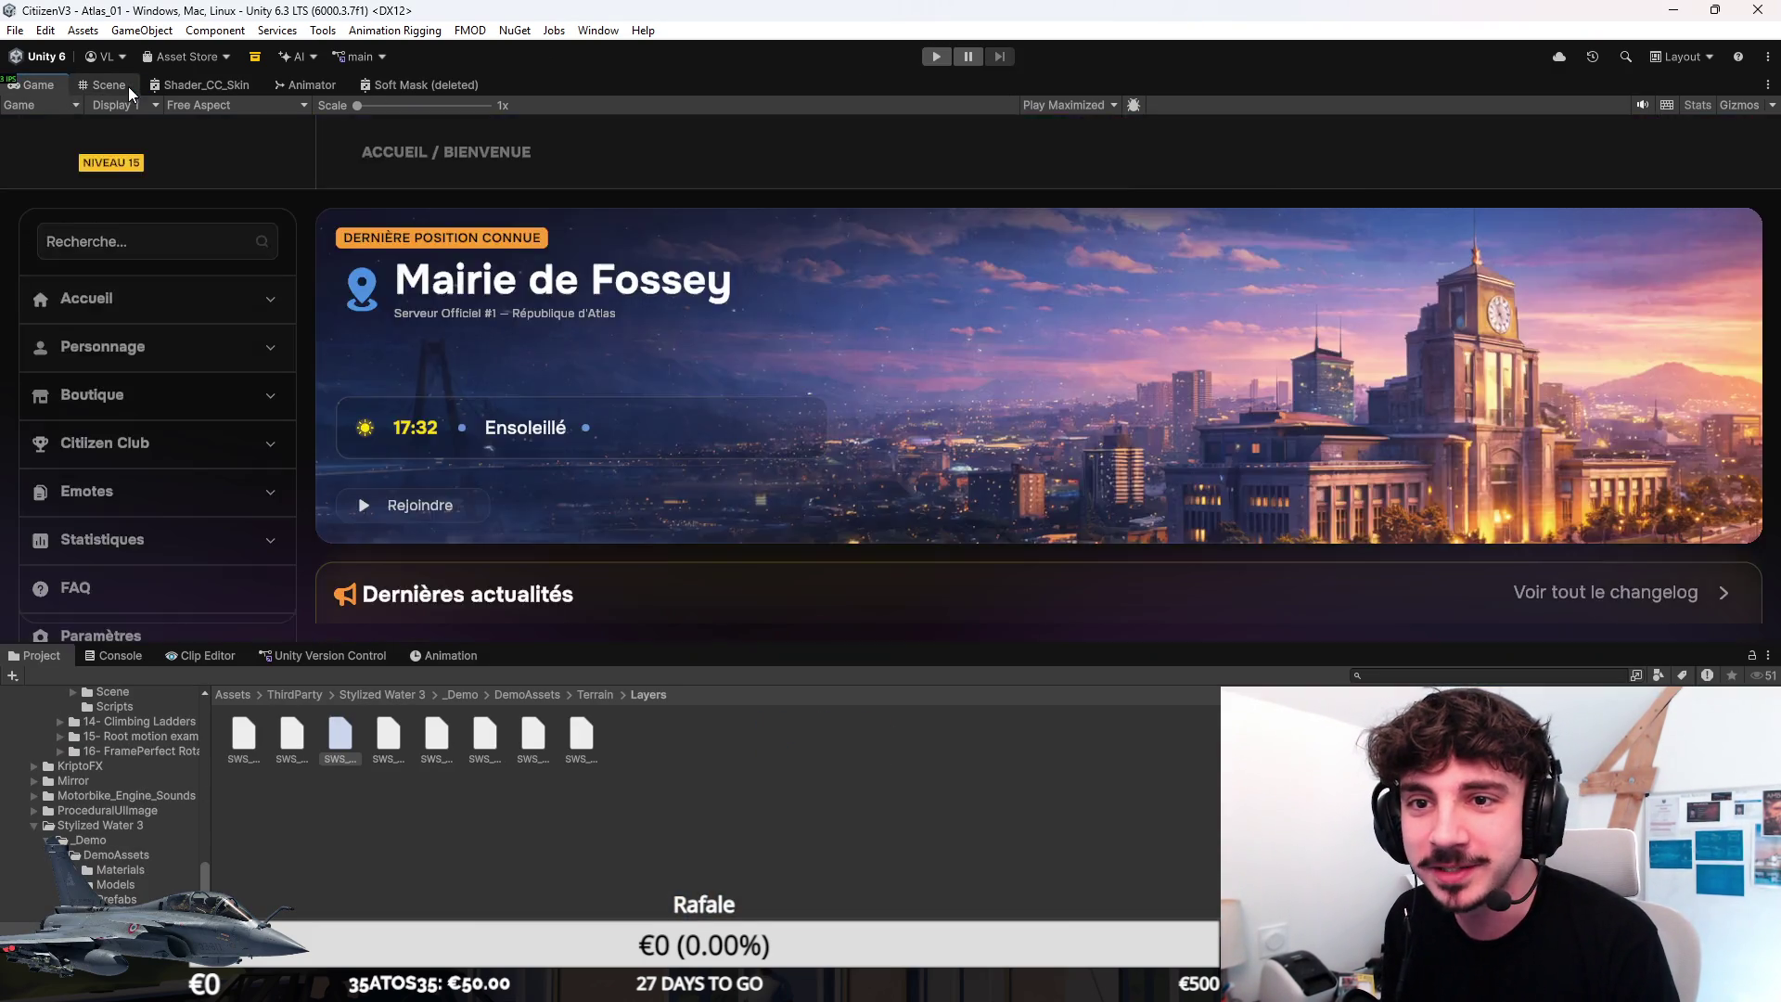
{"action": "left_click", "coordinate": [128, 84]}
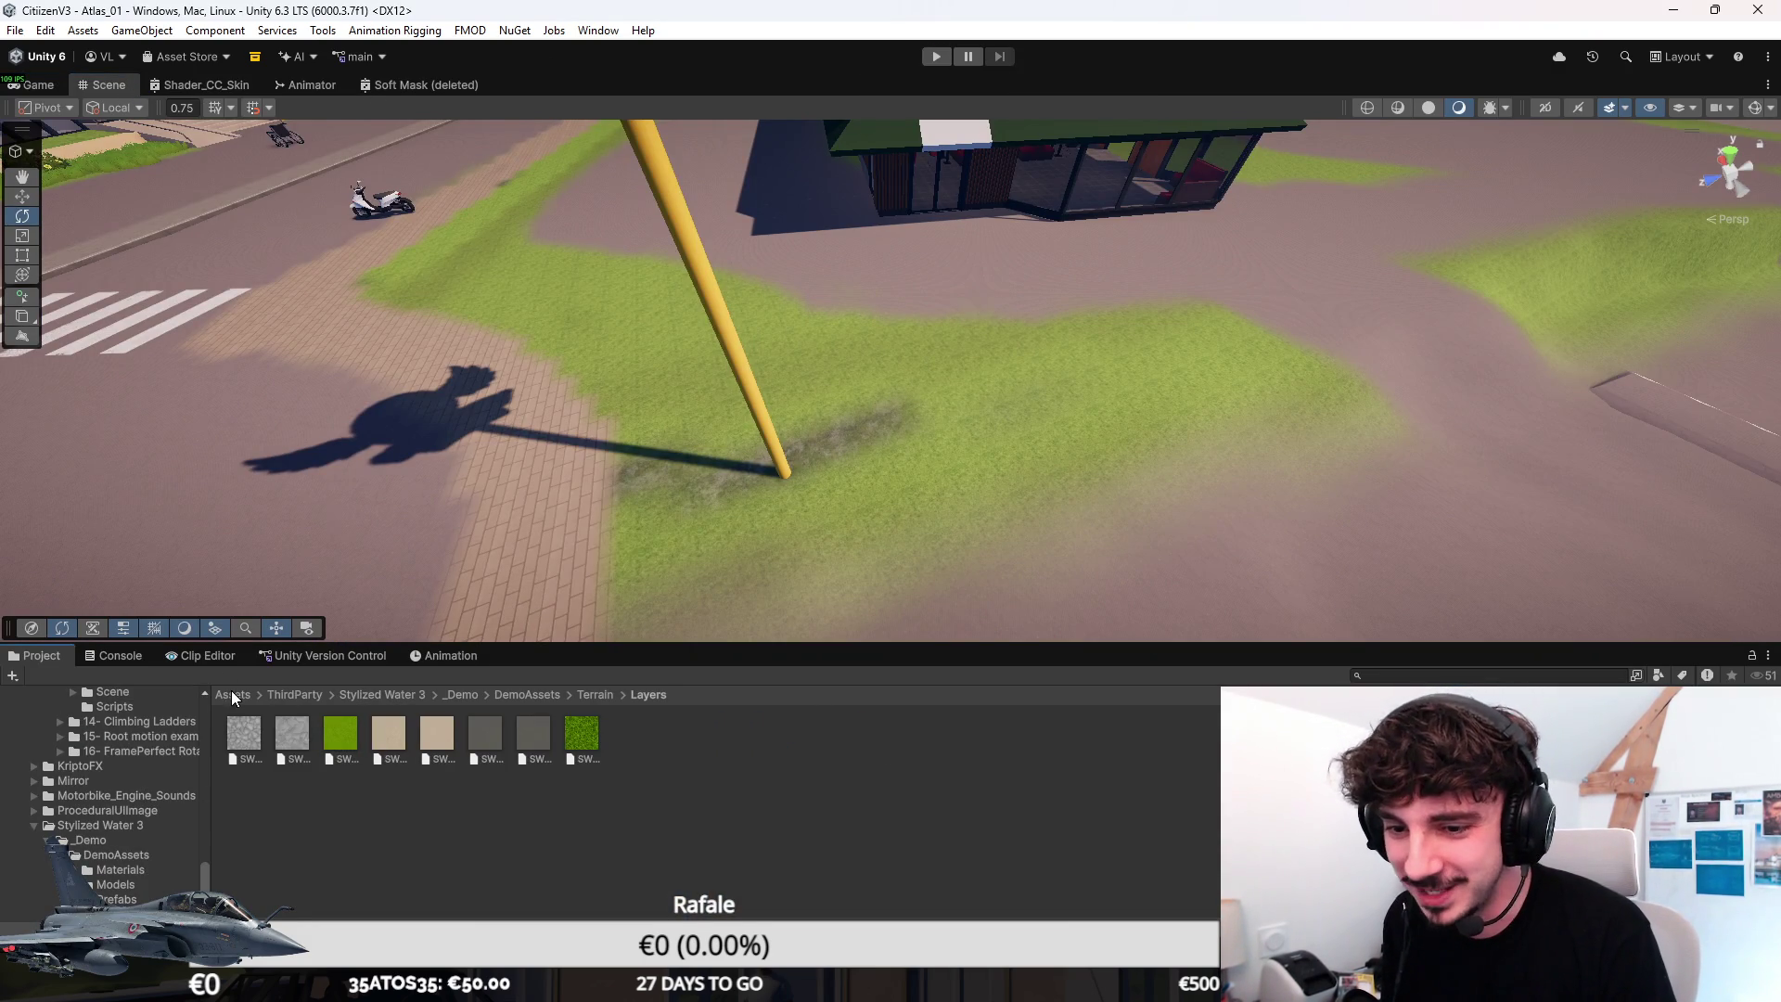
{"action": "left_click", "coordinate": [233, 695]}
Fly the scene camera over the woods toward the town buildings, briefly checking Blender.
{"action": "right_click_drag", "start_coordinate": [974, 417], "coordinate": [1067, 359]}
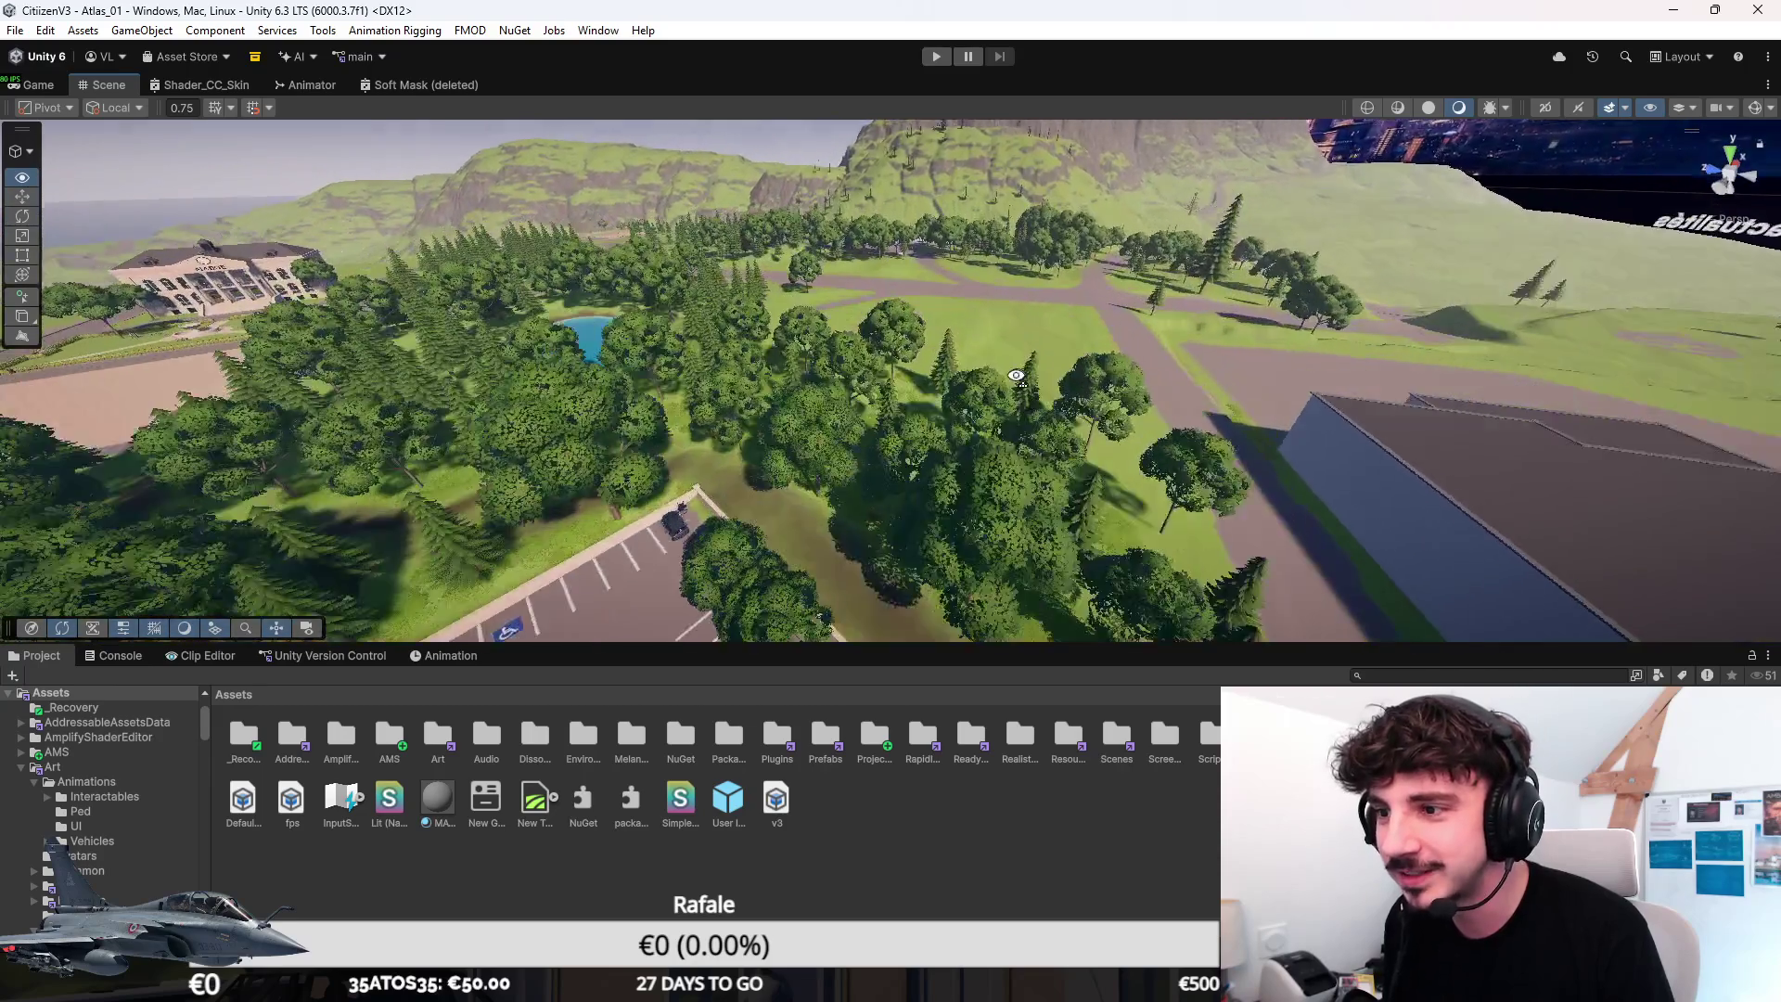
{"action": "mouse_move", "coordinate": [1066, 360]}
{"action": "right_mouse_down"}
{"action": "mouse_move", "coordinate": [1013, 402]}
{"action": "mouse_move", "coordinate": [225, 462]}
{"action": "mouse_move", "coordinate": [660, 434]}
{"action": "right_mouse_up"}
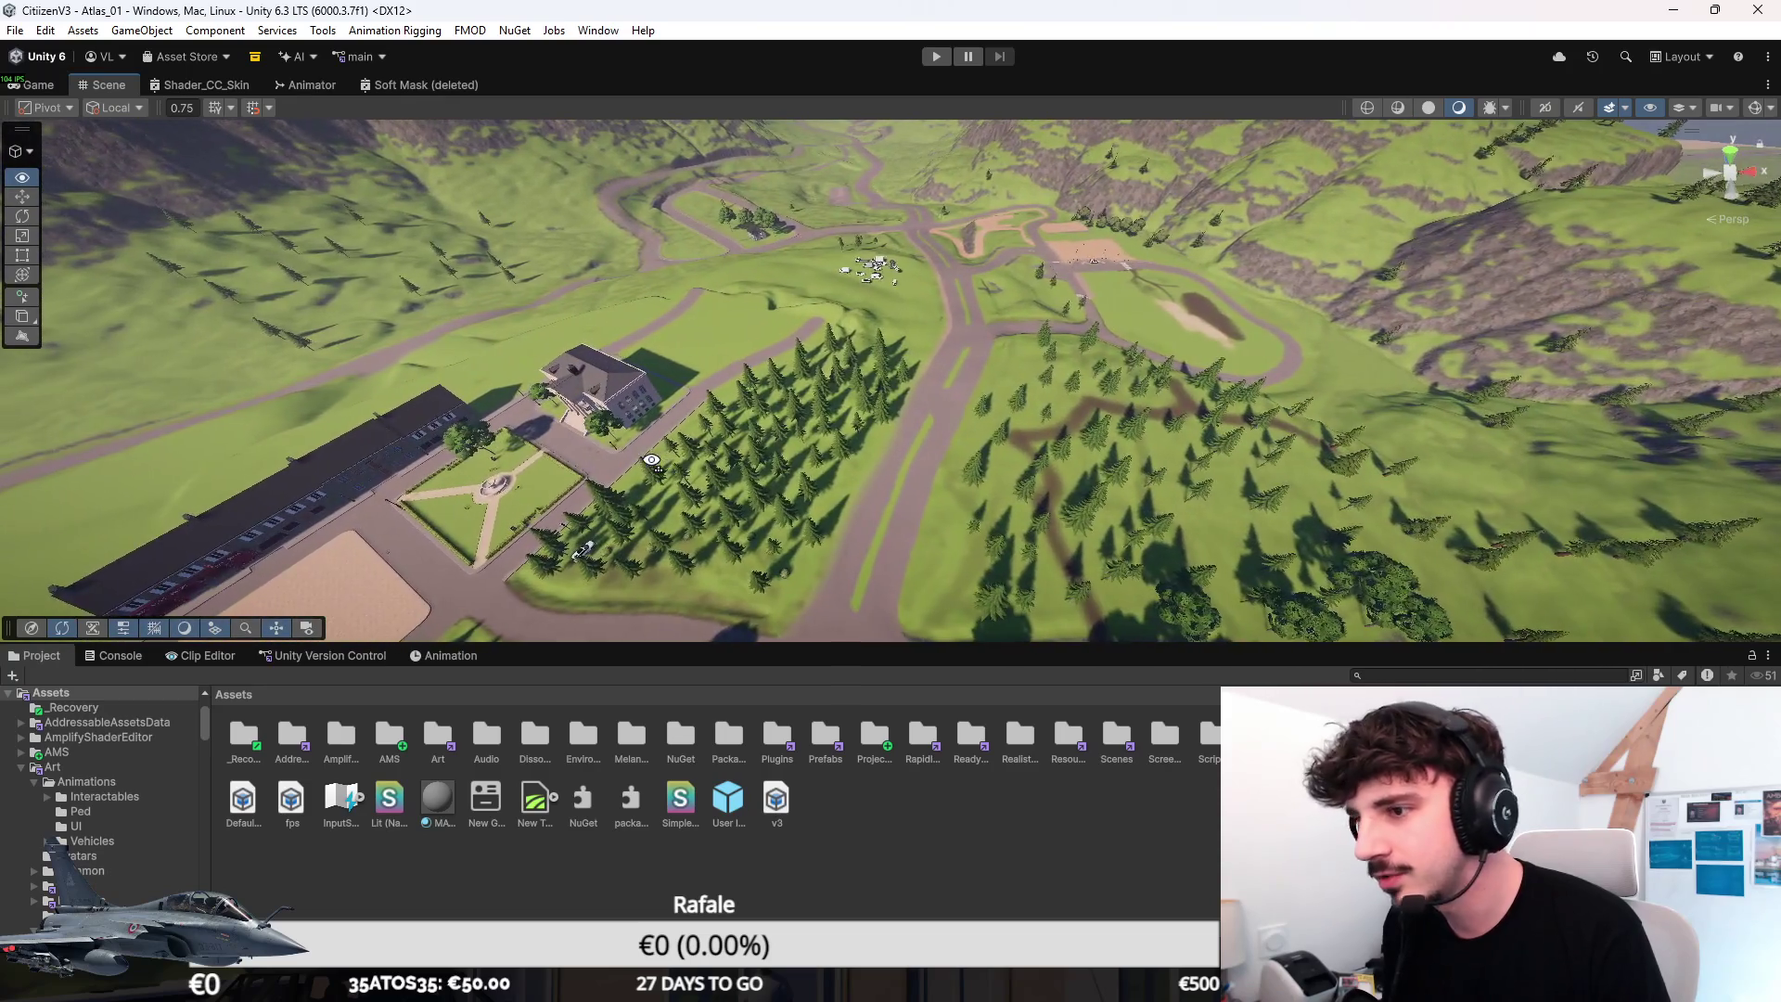
{"action": "mouse_move", "coordinate": [660, 433]}
{"action": "right_mouse_down"}
{"action": "mouse_move", "coordinate": [652, 461]}
{"action": "mouse_move", "coordinate": [1154, 526]}
{"action": "right_mouse_up"}
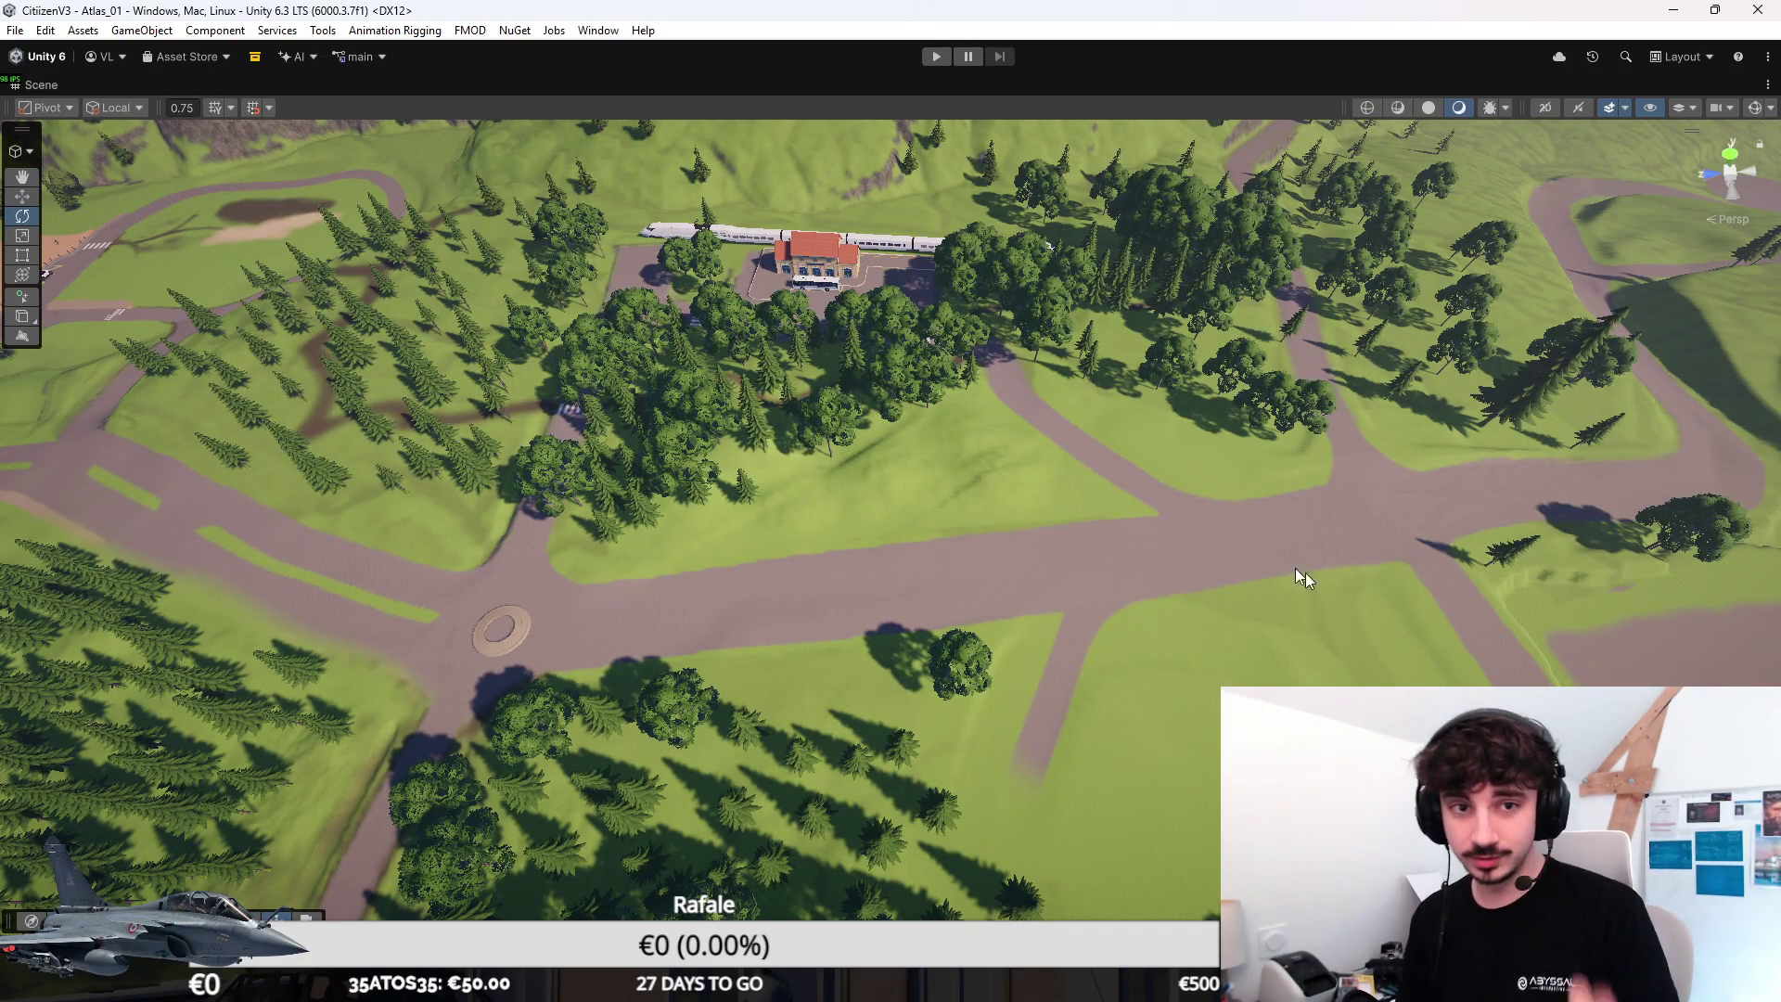
{"action": "key", "text": "alt+Tab"}
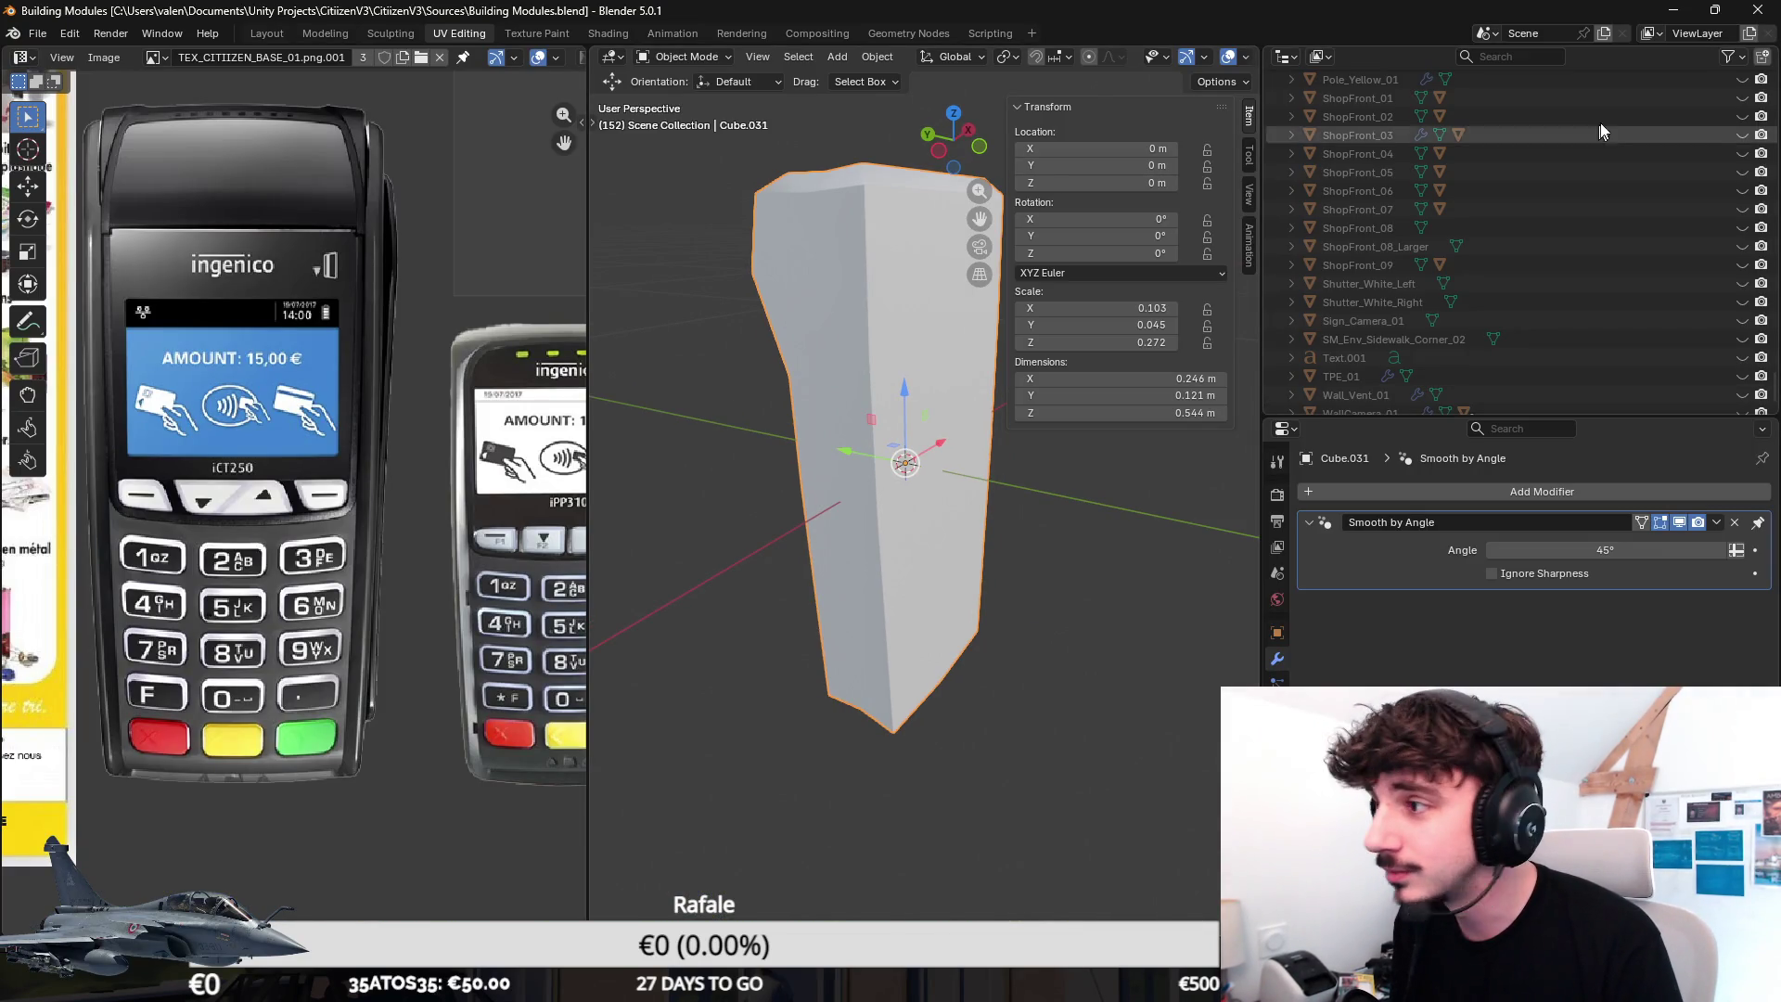
{"action": "key", "text": "alt+Tab"}
{"action": "mouse_move", "coordinate": [1337, 613]}
{"action": "right_mouse_down"}
{"action": "mouse_move", "coordinate": [1348, 602]}
{"action": "mouse_move", "coordinate": [1074, 684]}
{"action": "mouse_move", "coordinate": [1516, 659]}
{"action": "right_mouse_up"}
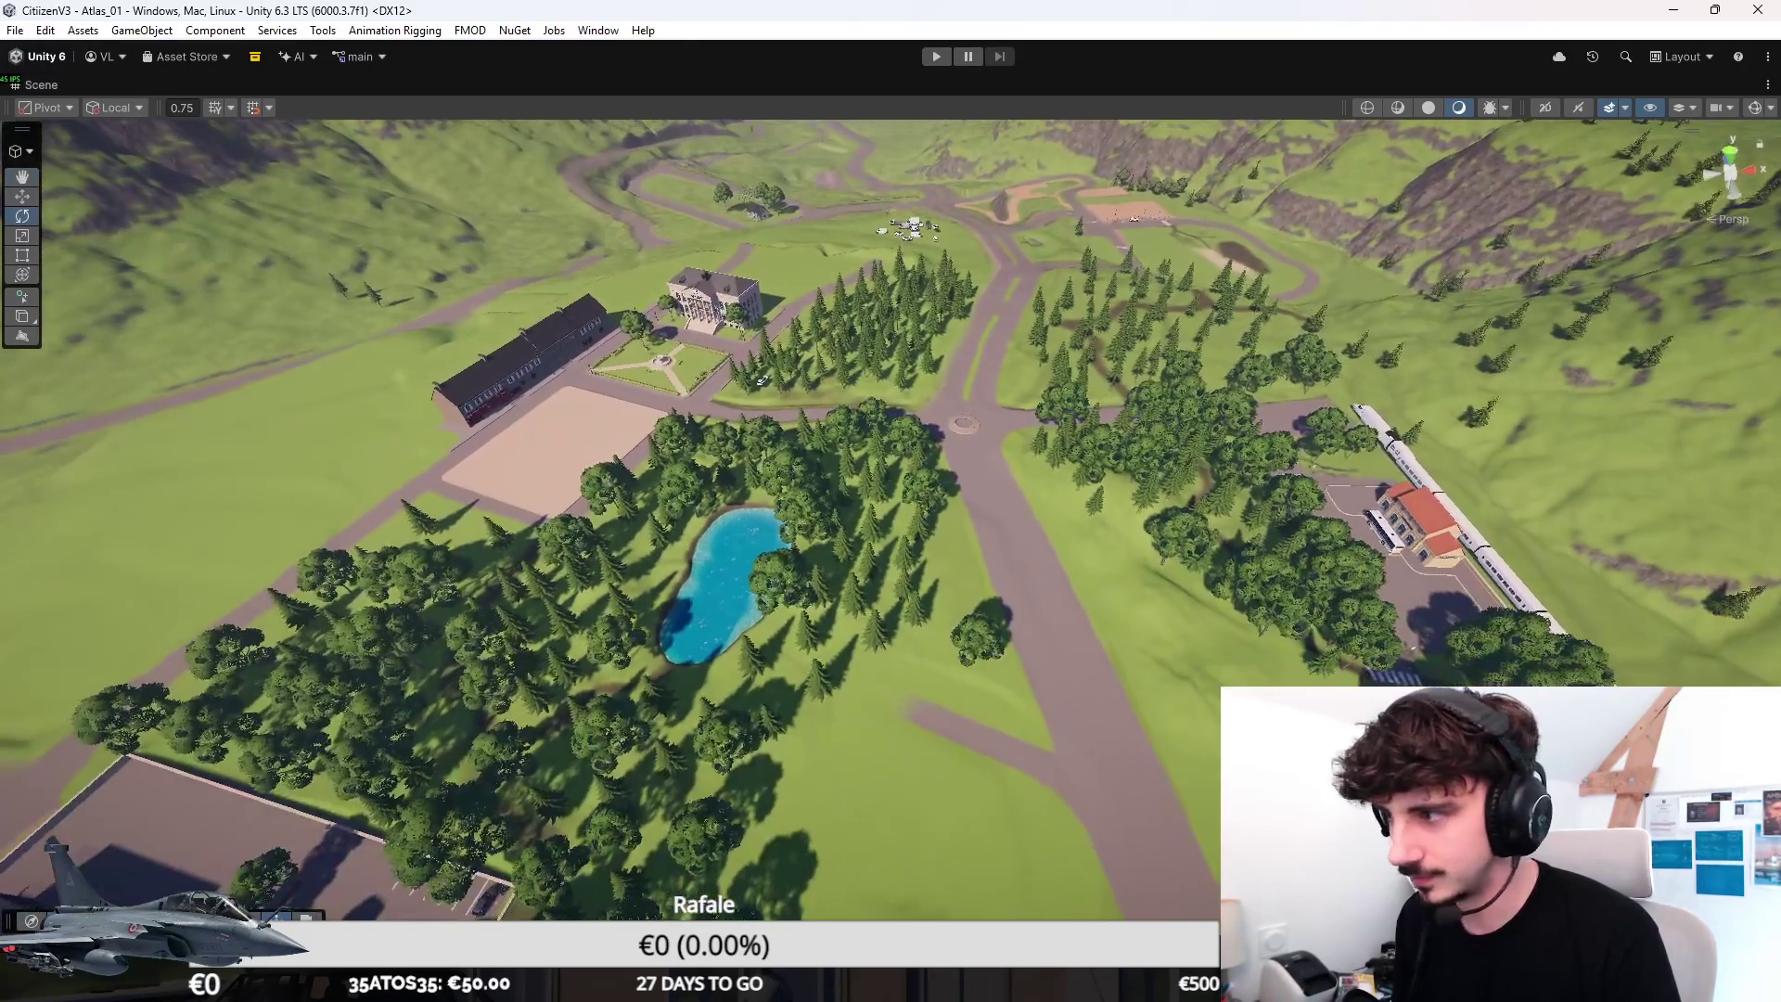
Switch the Scene view to a top-down overview of the whole island, slightly tilted.
{"action": "right_click_drag", "start_coordinate": [1516, 659], "coordinate": [1403, 696]}
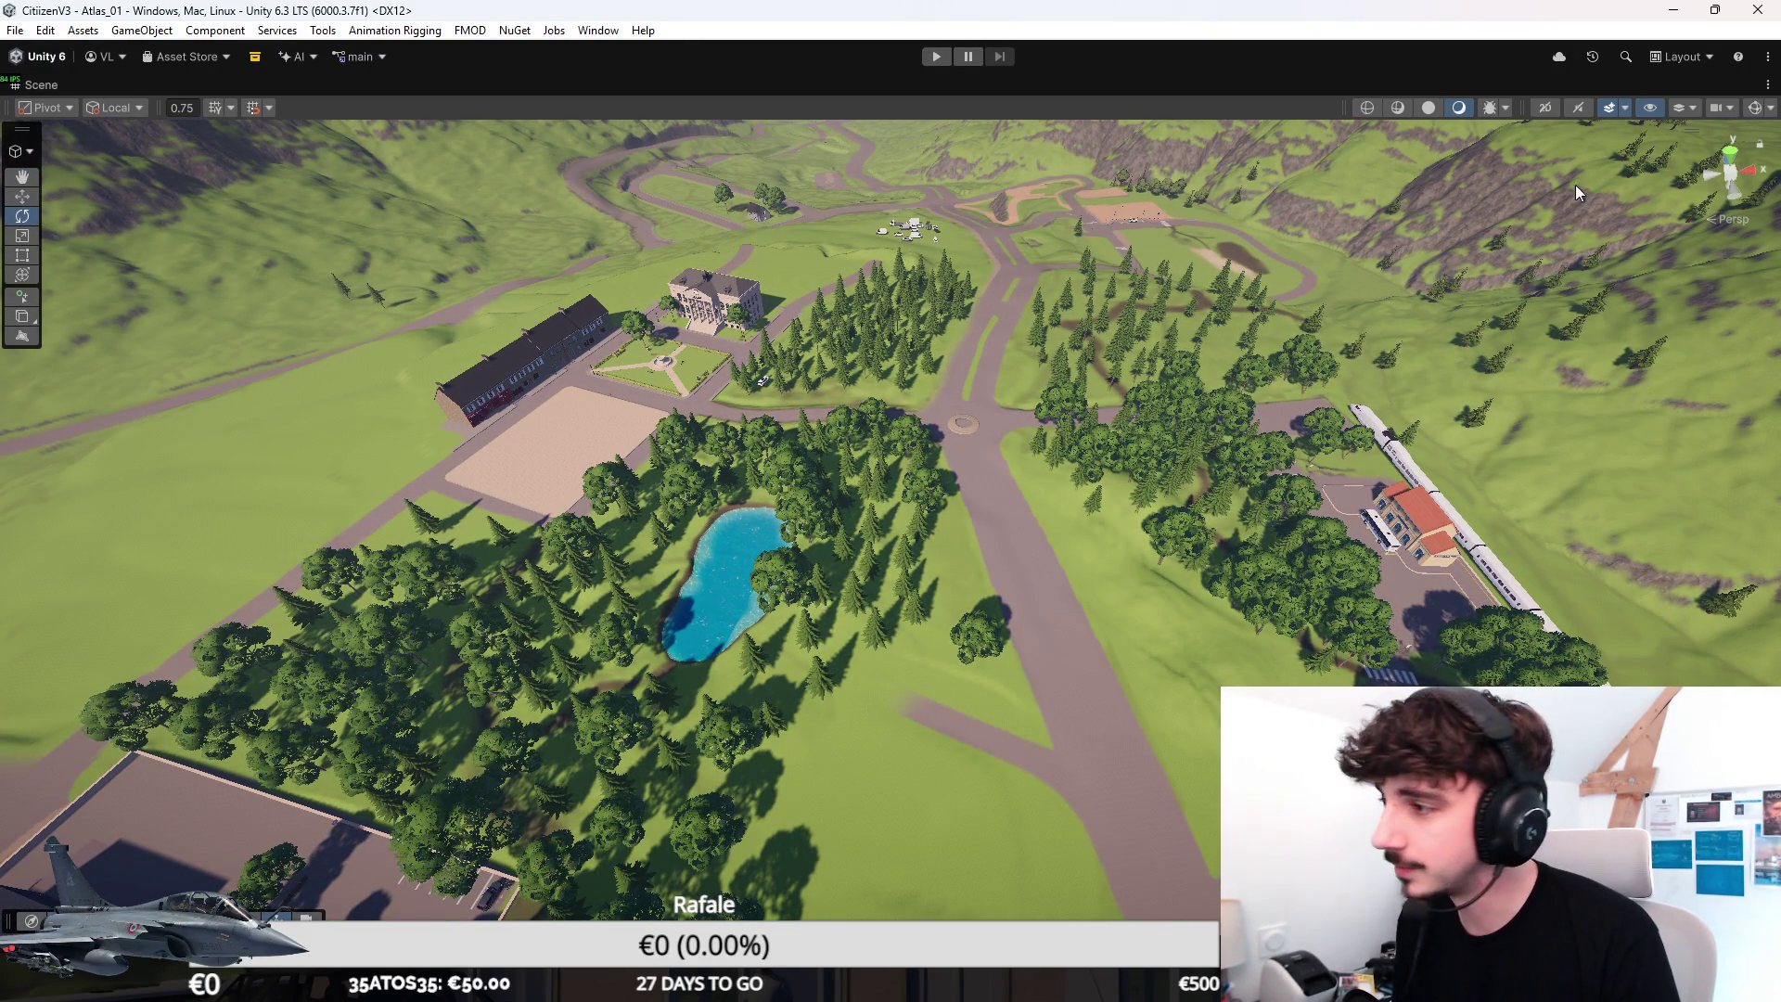
{"action": "left_click", "coordinate": [1732, 150]}
{"action": "scroll", "coordinate": [1412, 380], "scroll_direction": "down", "scroll_amount": 3}
{"action": "scroll", "coordinate": [1628, 213], "scroll_direction": "down", "scroll_amount": 2}
{"action": "scroll", "coordinate": [1575, 266], "scroll_direction": "down", "scroll_amount": 4}
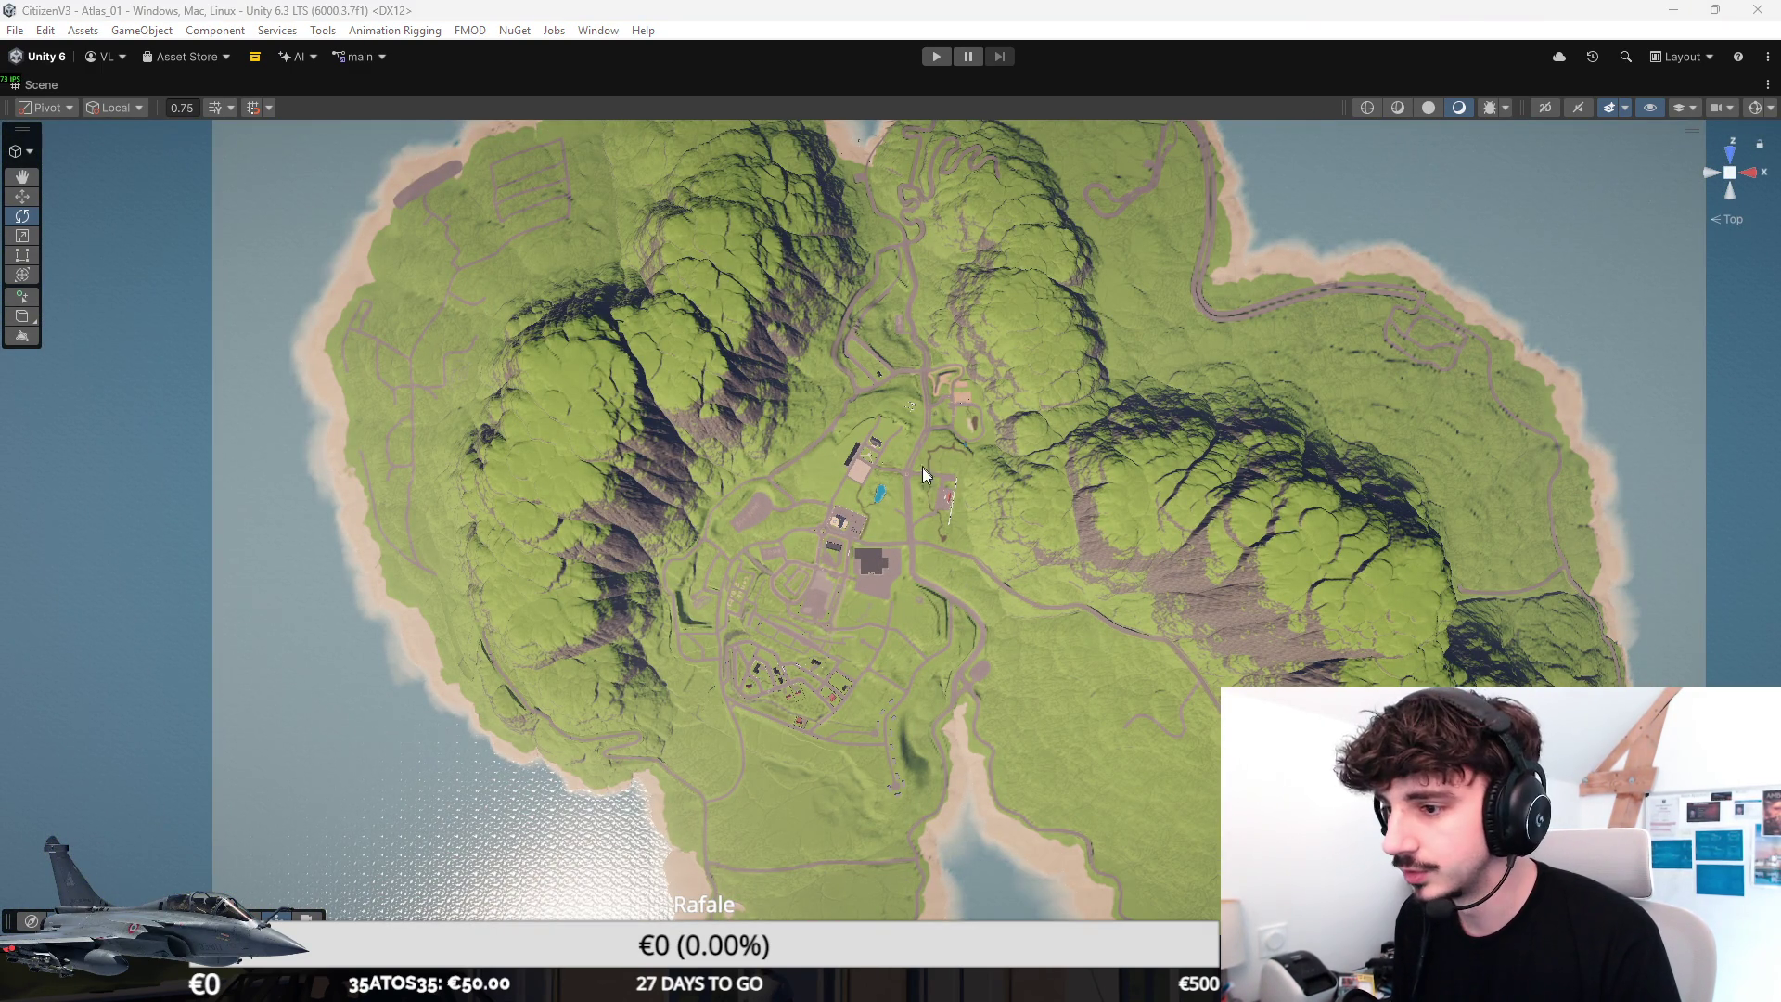
{"action": "scroll", "coordinate": [916, 455], "scroll_direction": "down", "scroll_amount": 1}
{"action": "scroll", "coordinate": [890, 494], "scroll_direction": "down", "scroll_amount": 1}
{"action": "scroll", "coordinate": [892, 494], "scroll_direction": "down", "scroll_amount": 2}
{"action": "left_click_drag", "start_coordinate": [892, 494], "coordinate": [1019, 490], "text": "alt"}
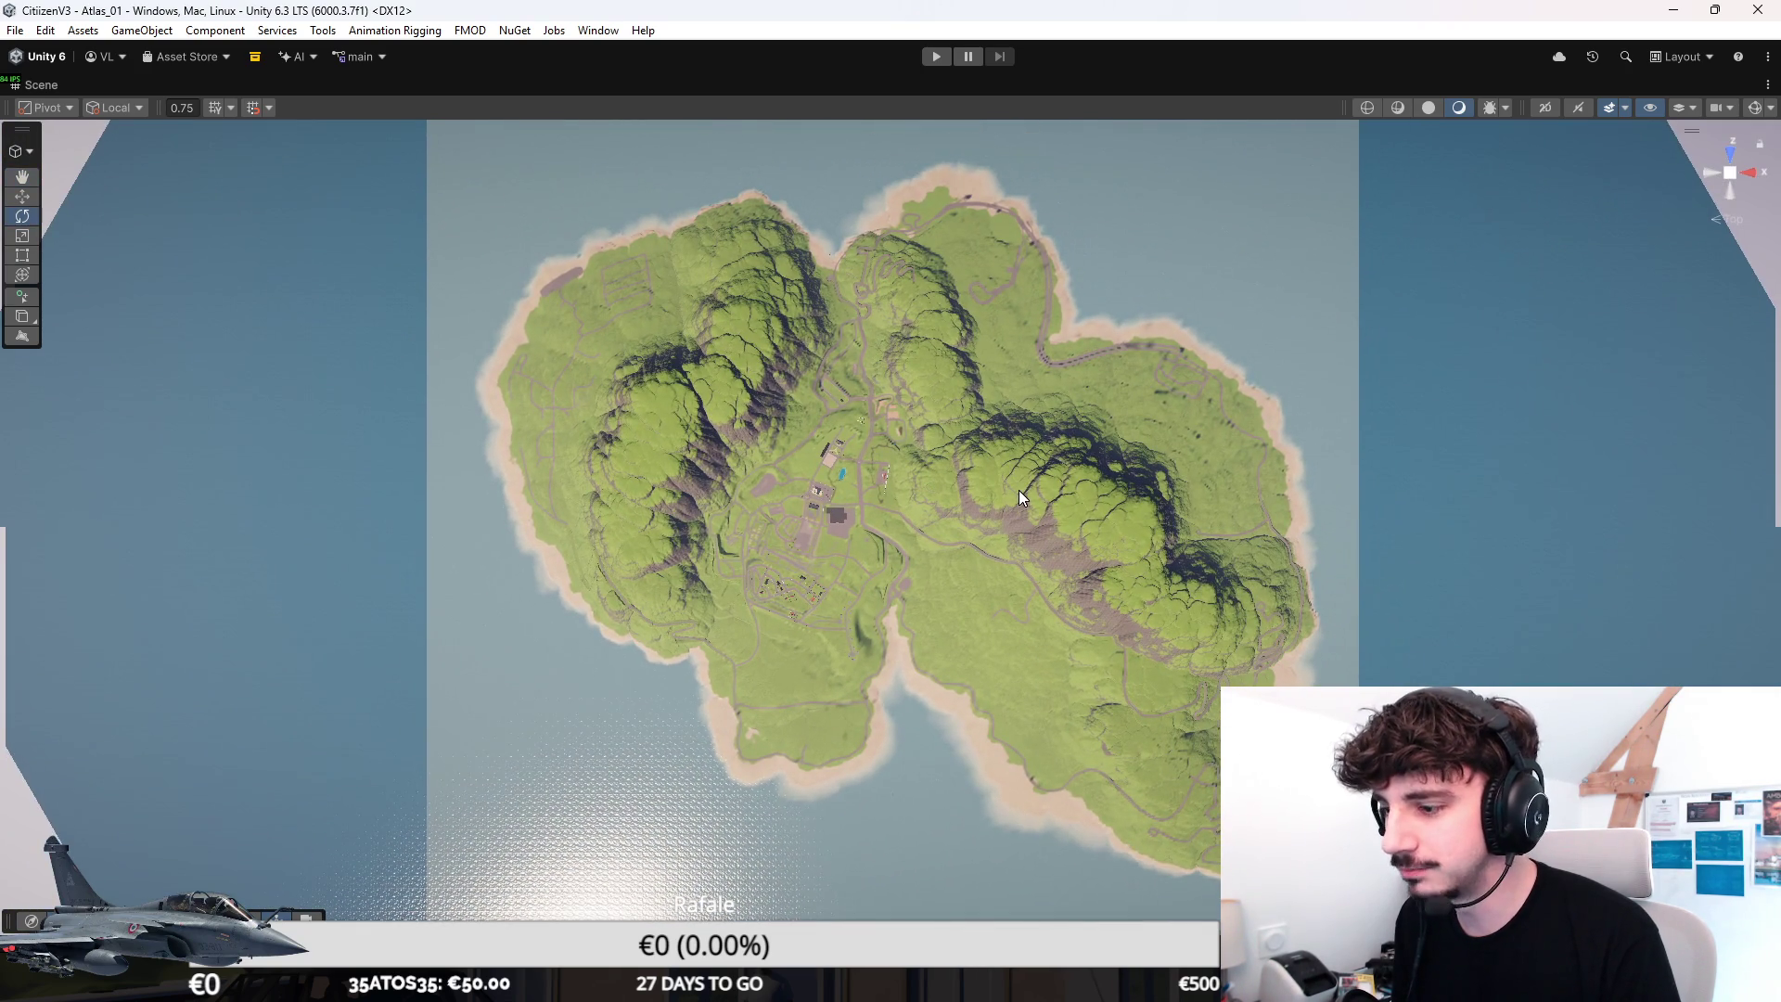
{"action": "key", "text": "super"}
{"action": "type", "text": "outil"}
Launch Snipping Tool, draw a red mark on the island map capture, and return to Unity.
{"action": "key", "text": "Return"}
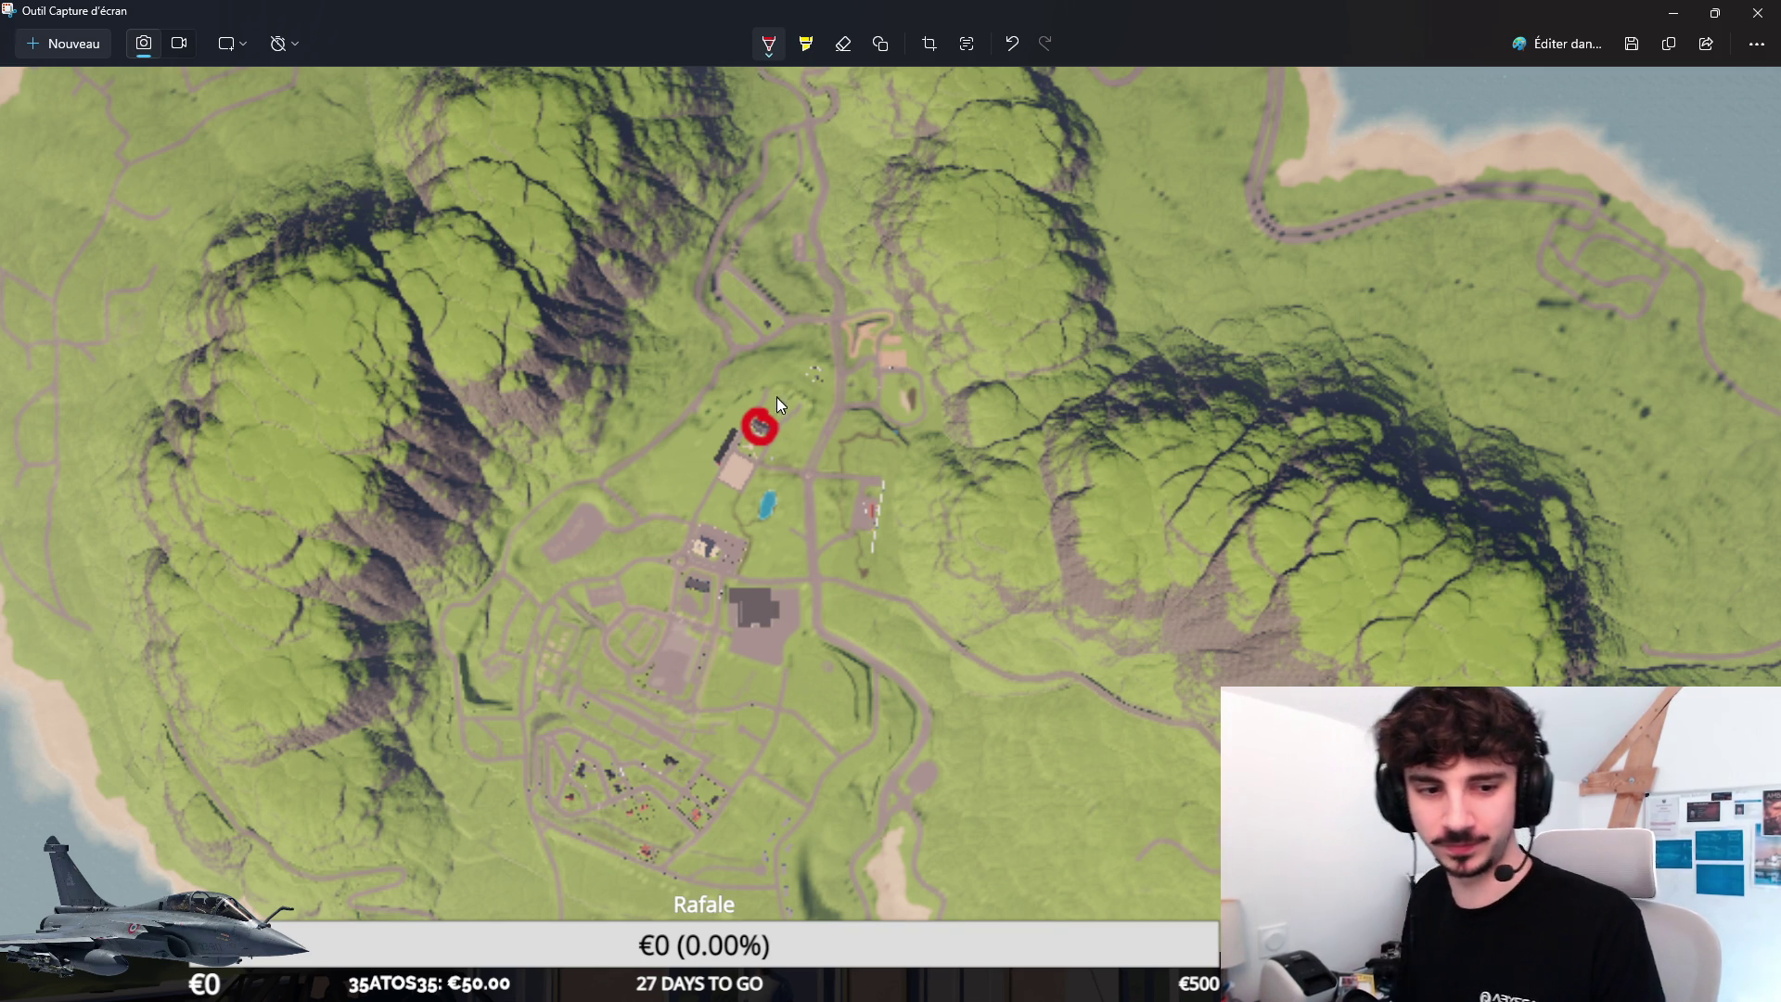
{"action": "left_click_drag", "start_coordinate": [831, 272], "coordinate": [838, 278]}
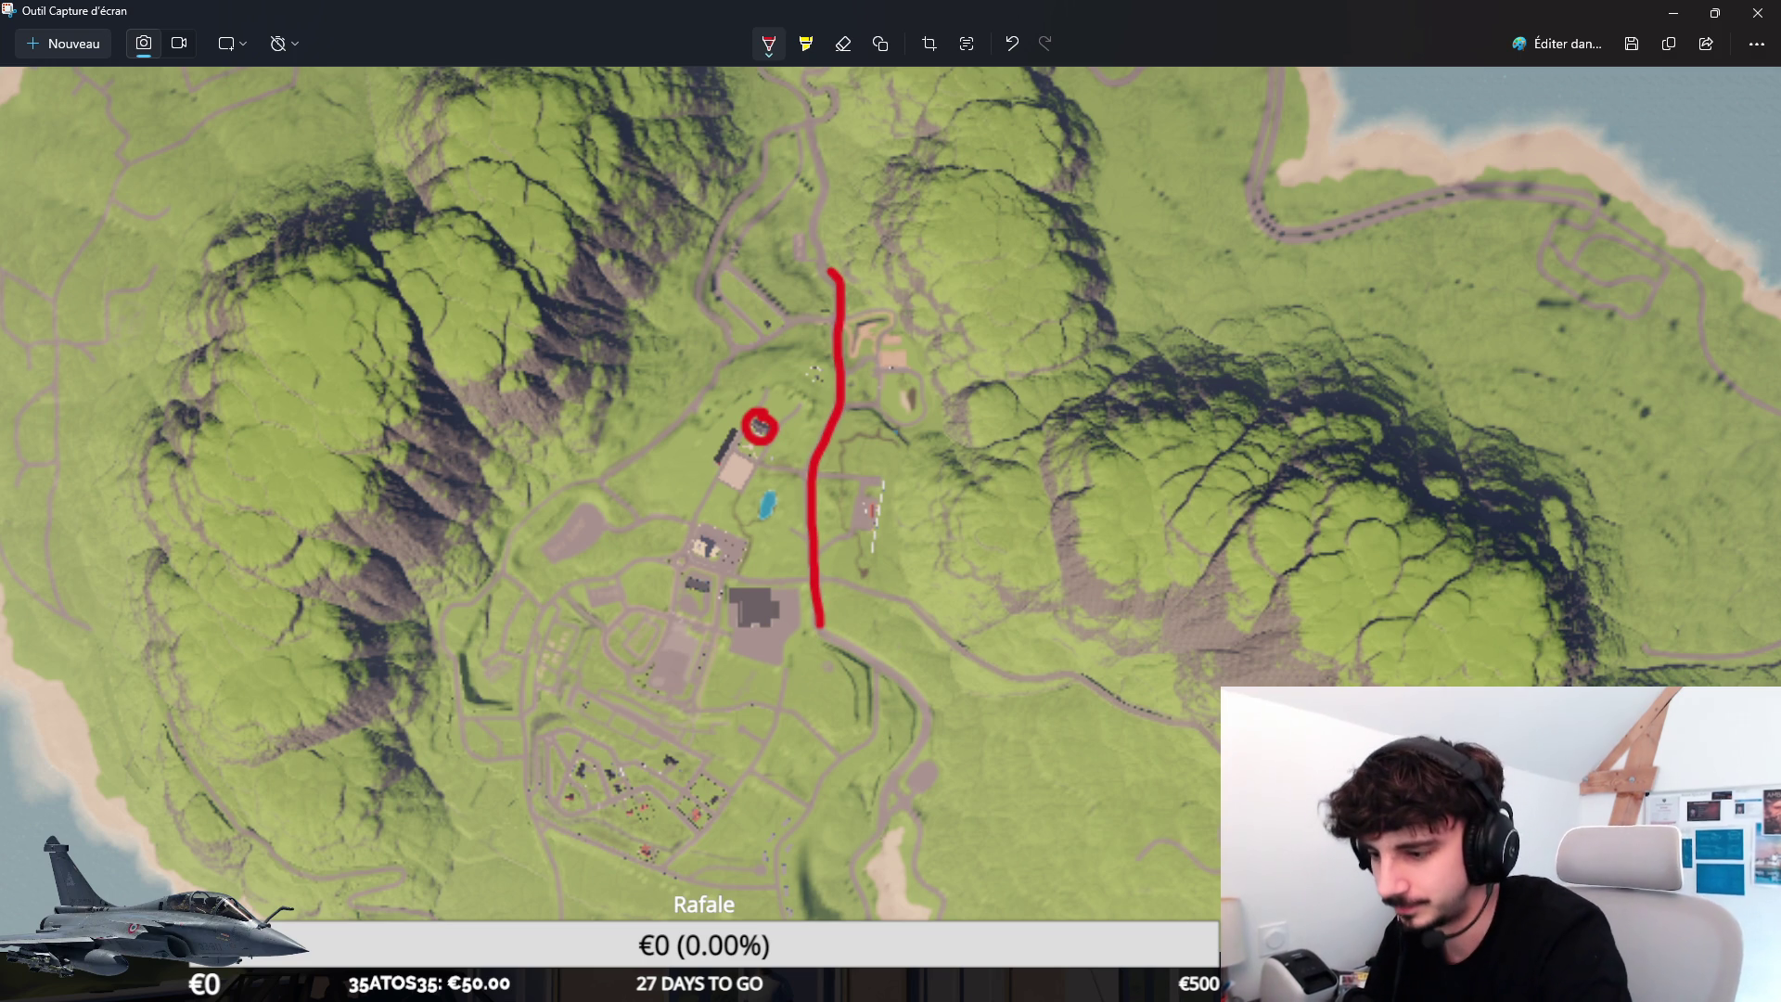
{"action": "left_click", "coordinate": [1016, 870]}
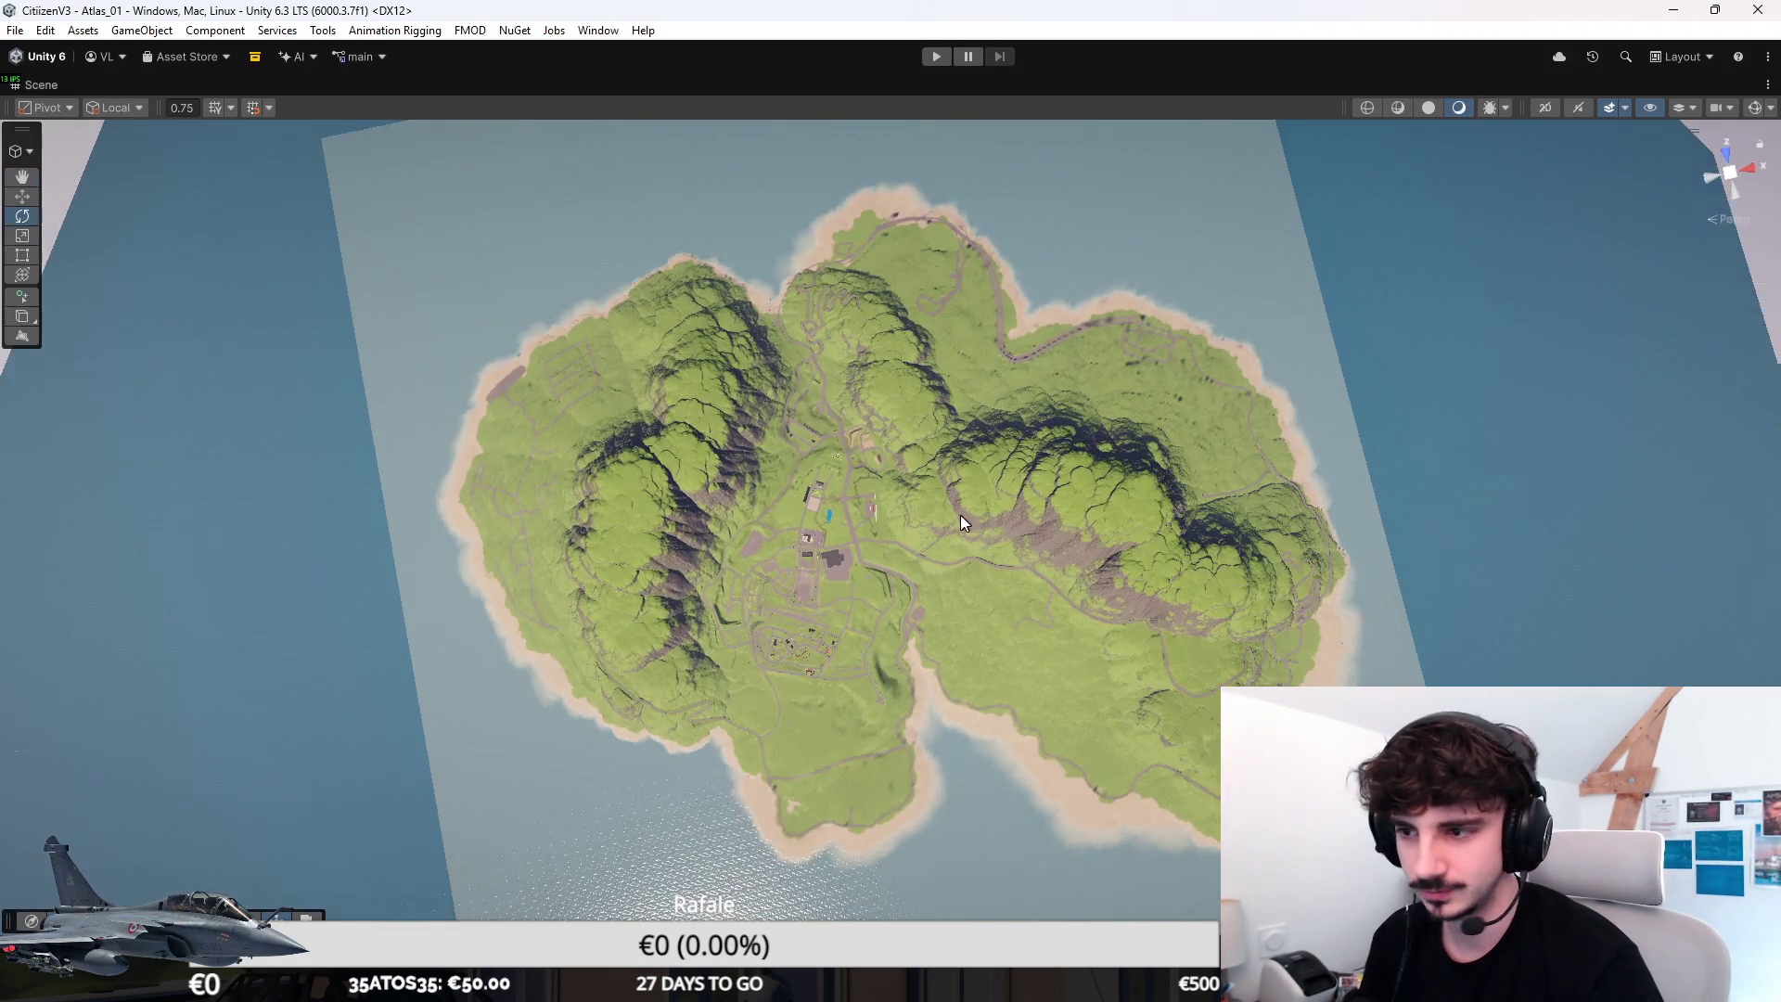
{"action": "scroll", "coordinate": [850, 556], "scroll_direction": "up", "scroll_amount": 5}
Fly the scene camera down over the roundabout and town centre toward the manor and pond.
{"action": "left_click_drag", "start_coordinate": [847, 581], "coordinate": [641, 540], "text": "alt"}
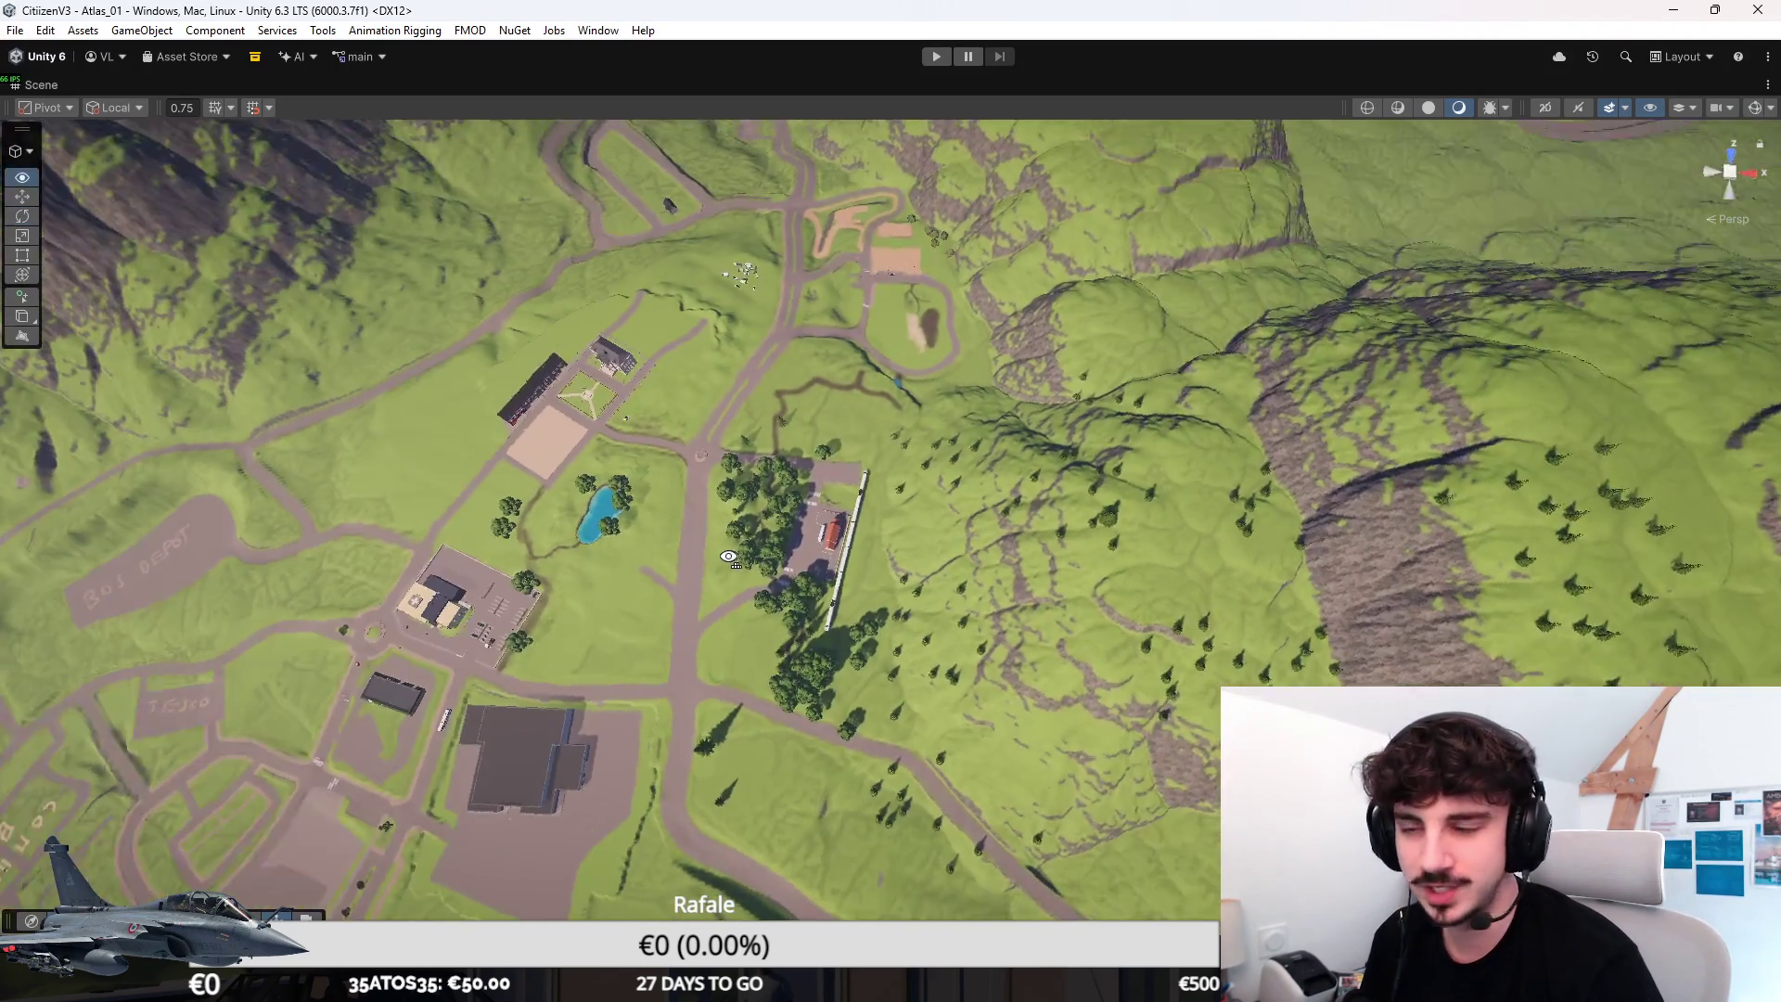
{"action": "scroll", "coordinate": [642, 541], "scroll_direction": "up", "scroll_amount": 5}
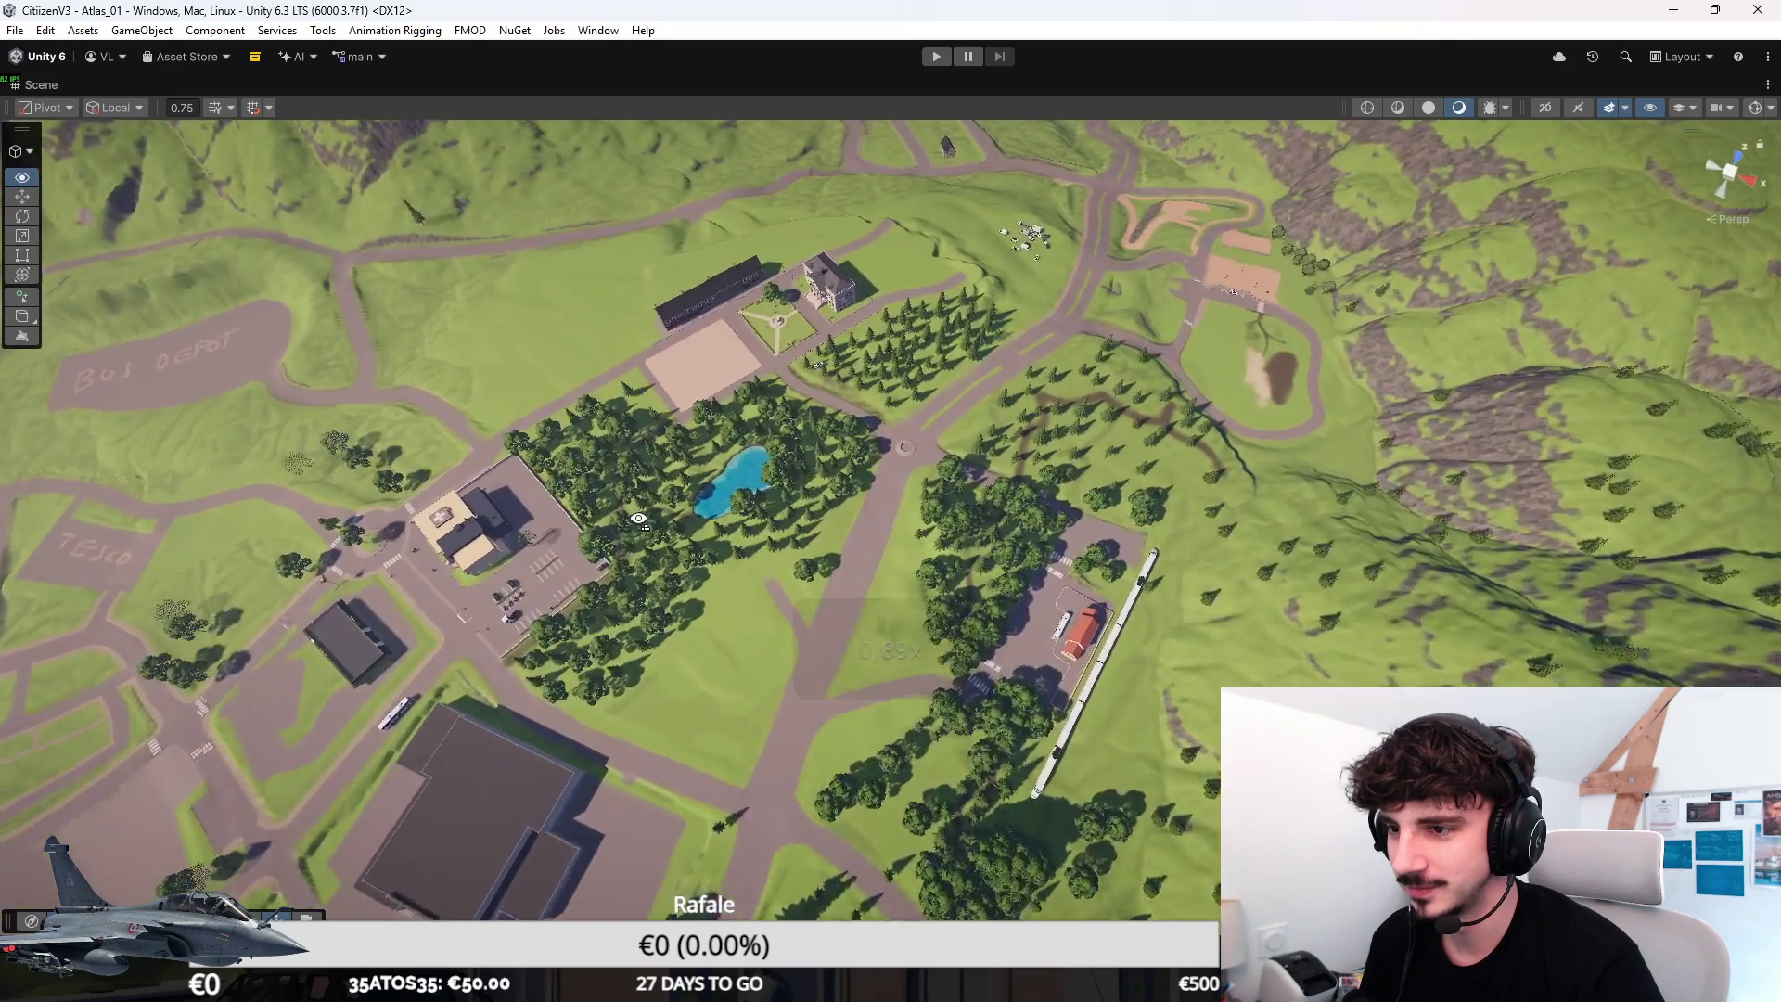
{"action": "scroll", "coordinate": [637, 517], "scroll_direction": "up", "scroll_amount": 5}
{"action": "mouse_move", "coordinate": [638, 517]}
{"action": "left_mouse_down", "text": "alt"}
{"action": "mouse_move", "coordinate": [275, 446]}
{"action": "mouse_move", "coordinate": [270, 508]}
{"action": "mouse_move", "coordinate": [614, 464]}
{"action": "mouse_move", "coordinate": [1213, 528]}
{"action": "mouse_move", "coordinate": [883, 524]}
{"action": "left_mouse_up", "text": "alt"}
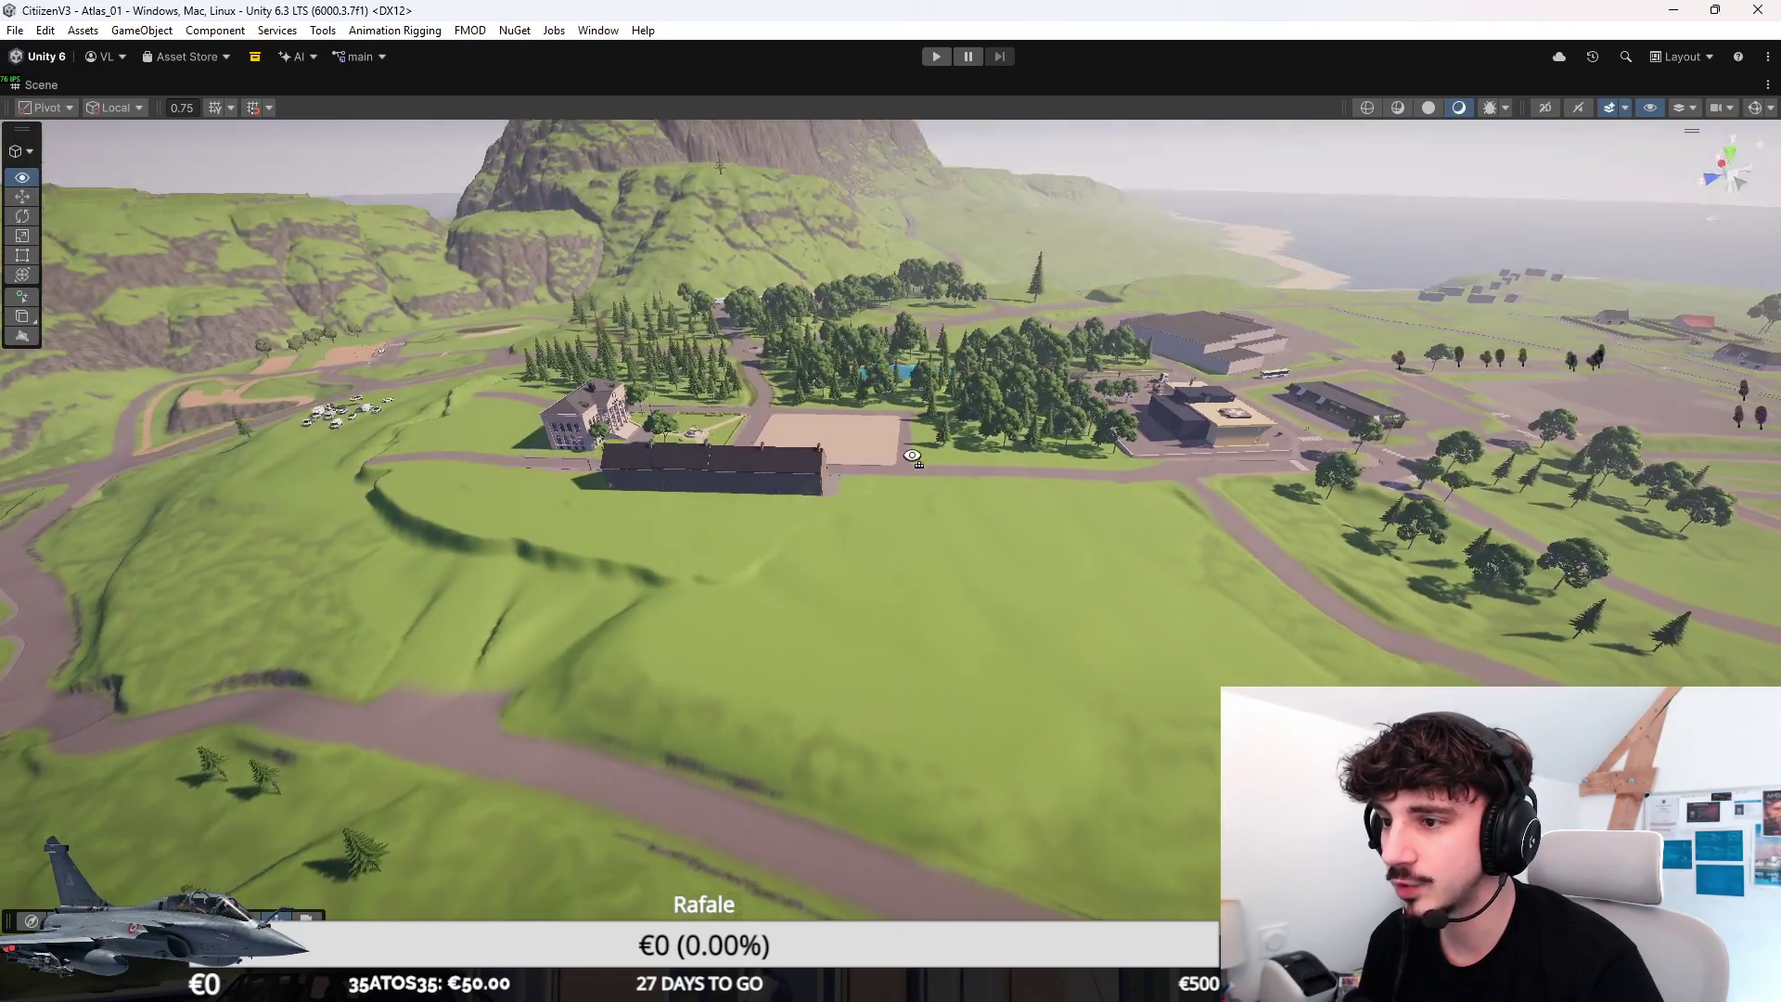
{"action": "left_click_drag", "start_coordinate": [882, 525], "coordinate": [853, 257], "text": "alt"}
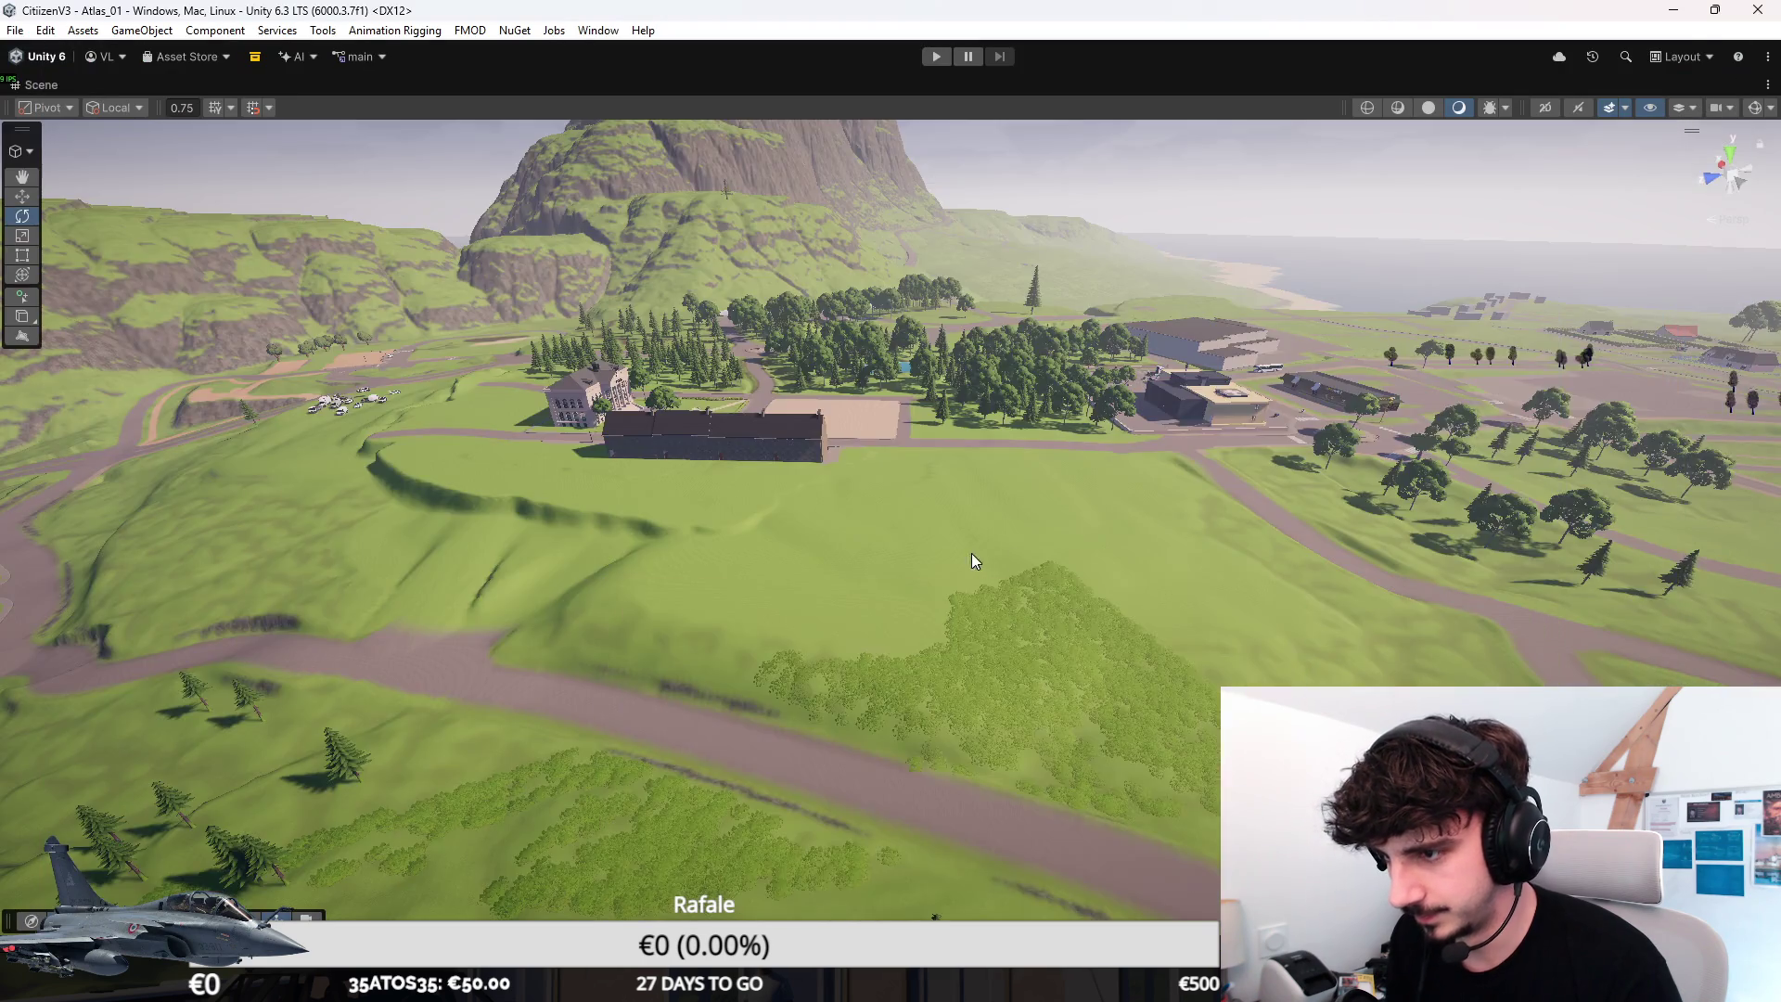
{"action": "mouse_move", "coordinate": [972, 553]}
{"action": "right_mouse_down"}
{"action": "mouse_move", "coordinate": [1066, 601]}
{"action": "mouse_move", "coordinate": [991, 617]}
{"action": "mouse_move", "coordinate": [975, 689]}
{"action": "right_mouse_up"}
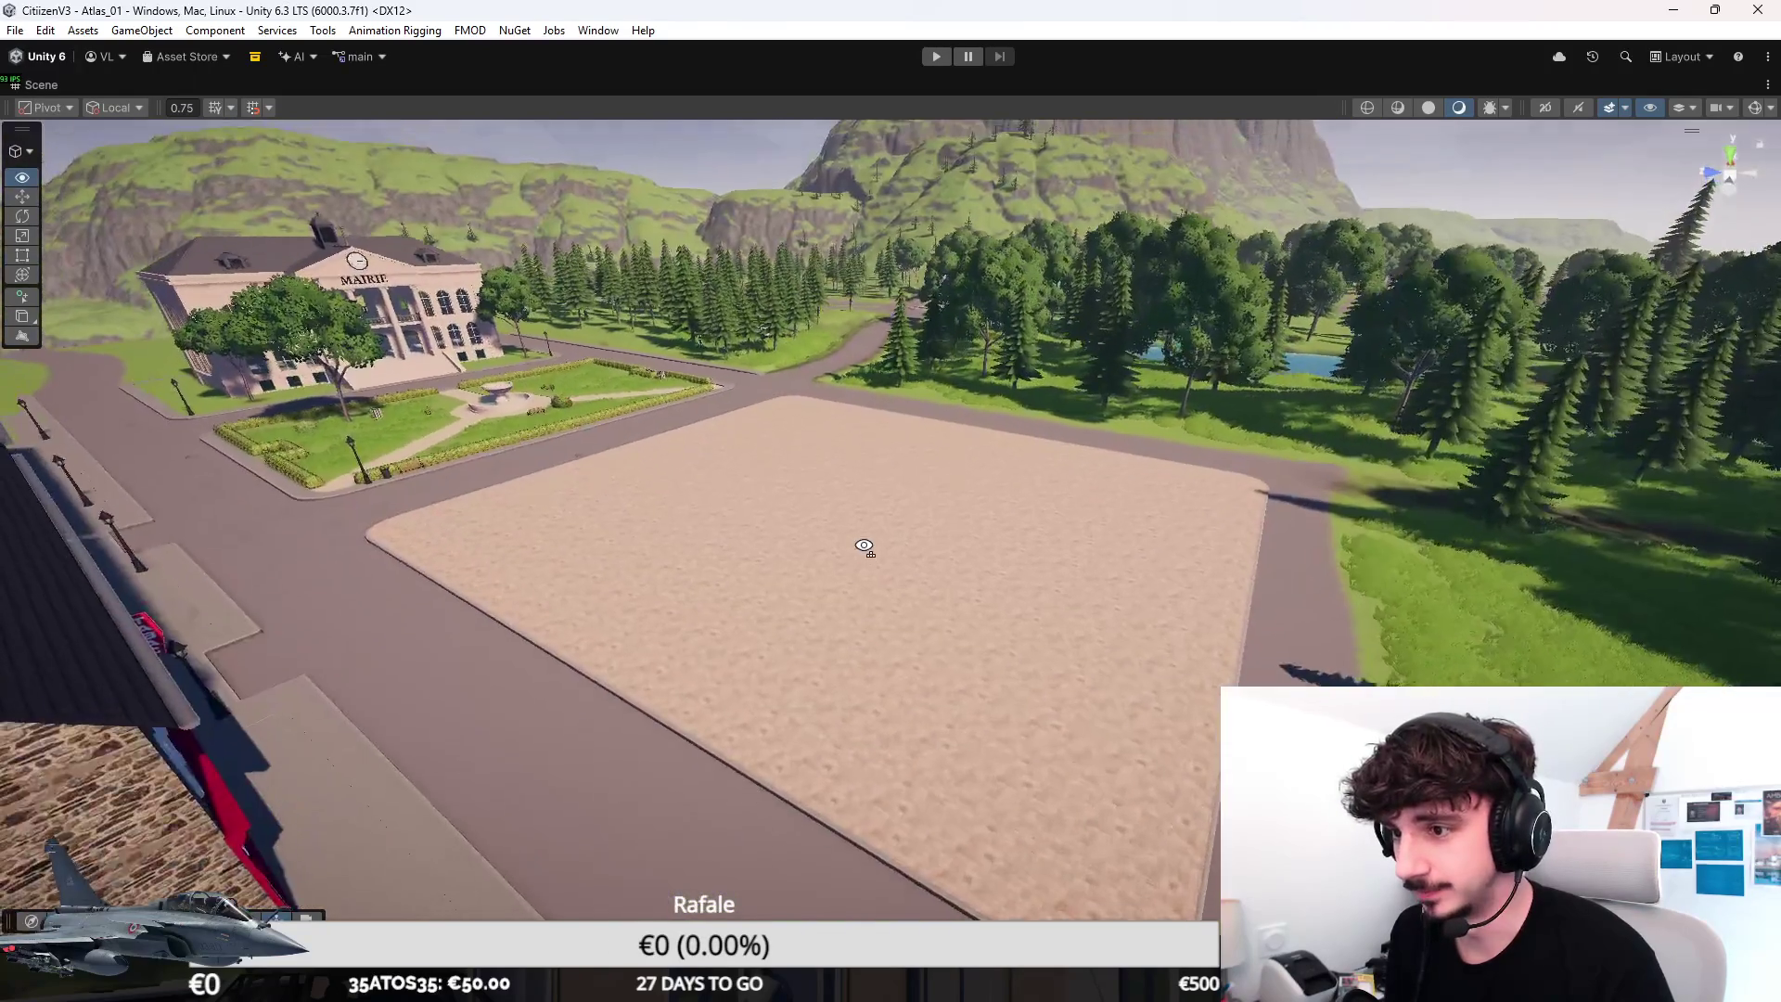
{"action": "mouse_move", "coordinate": [974, 689]}
{"action": "right_mouse_down"}
{"action": "mouse_move", "coordinate": [865, 548]}
{"action": "mouse_move", "coordinate": [774, 556]}
{"action": "right_mouse_up"}
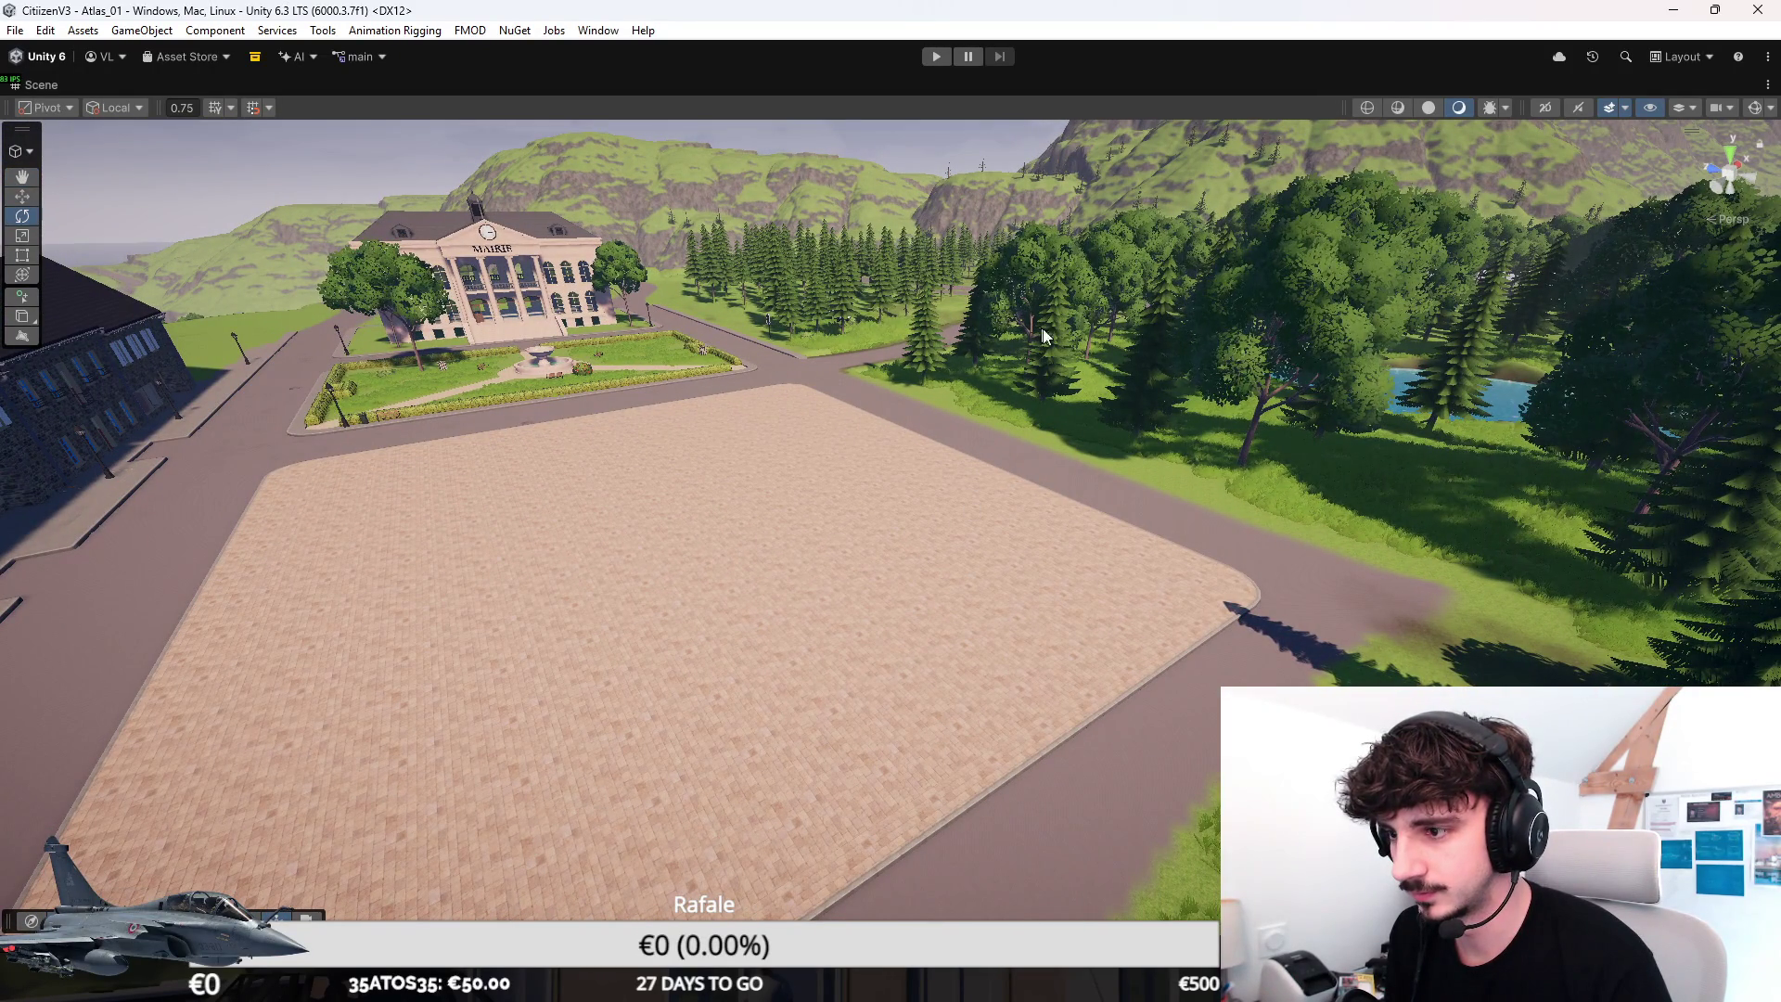
{"action": "right_click_drag", "start_coordinate": [1049, 504], "coordinate": [918, 174]}
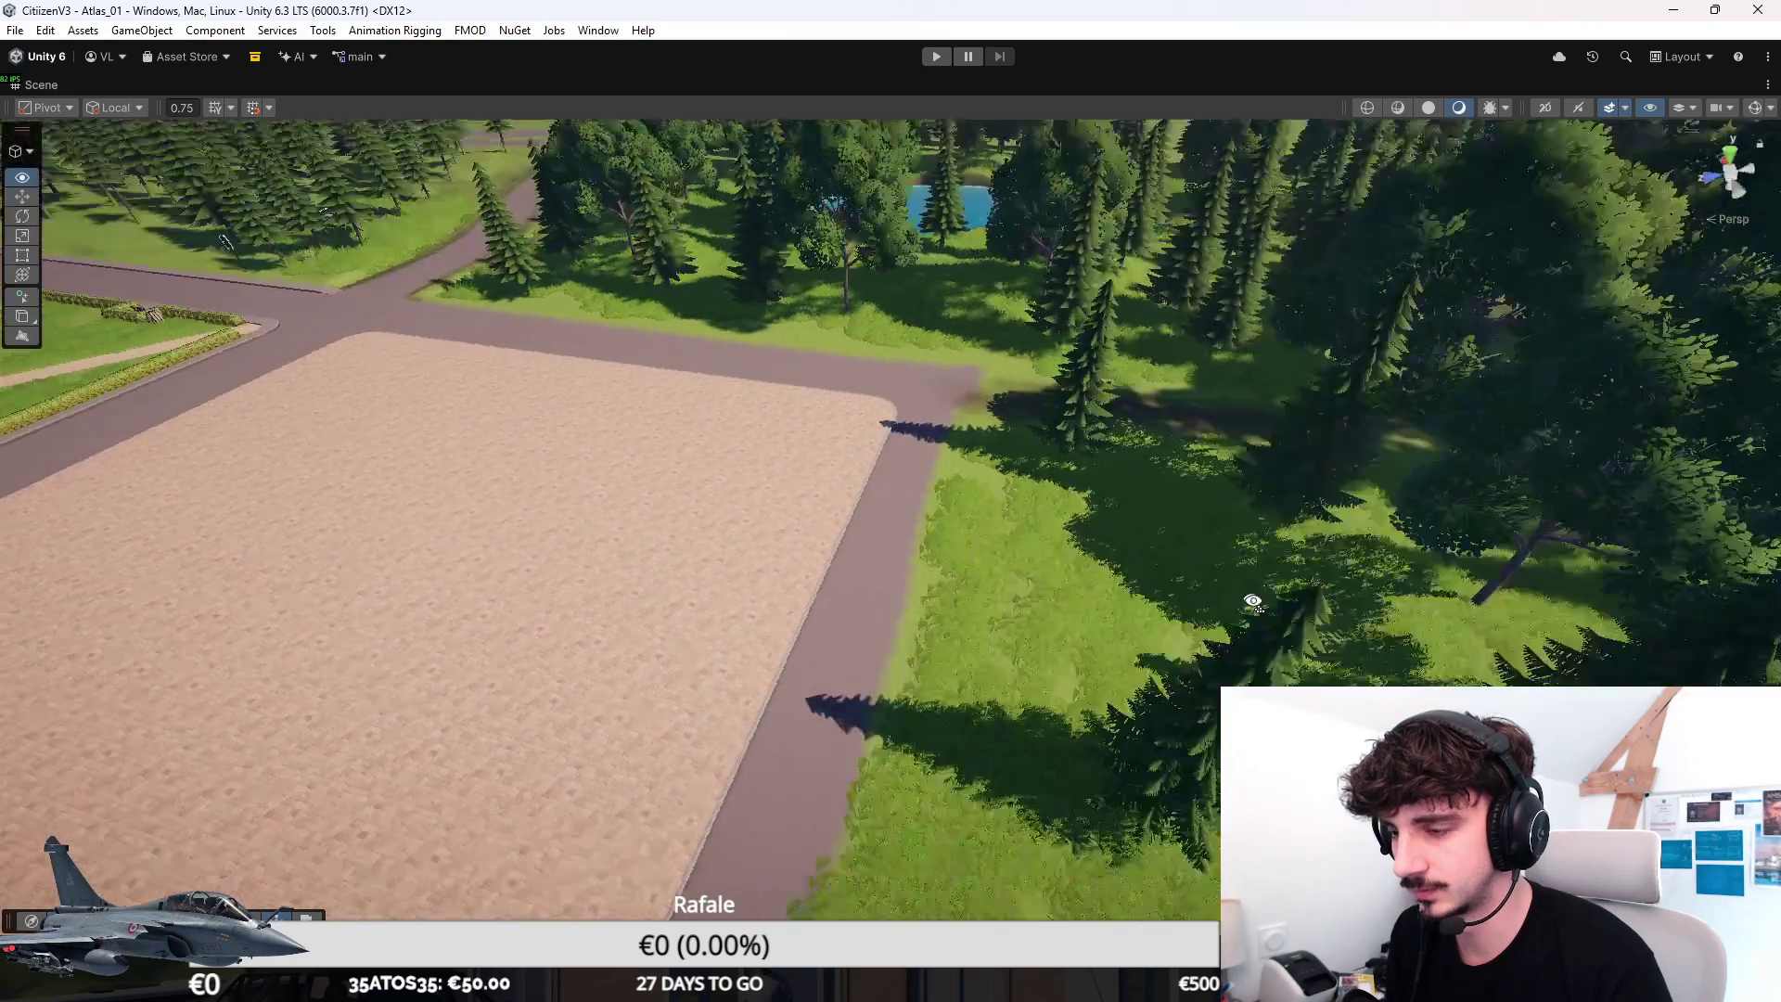
{"action": "scroll", "coordinate": [918, 166], "scroll_direction": "down", "scroll_amount": 3}
{"action": "scroll", "coordinate": [875, 376], "scroll_direction": "down", "scroll_amount": 3}
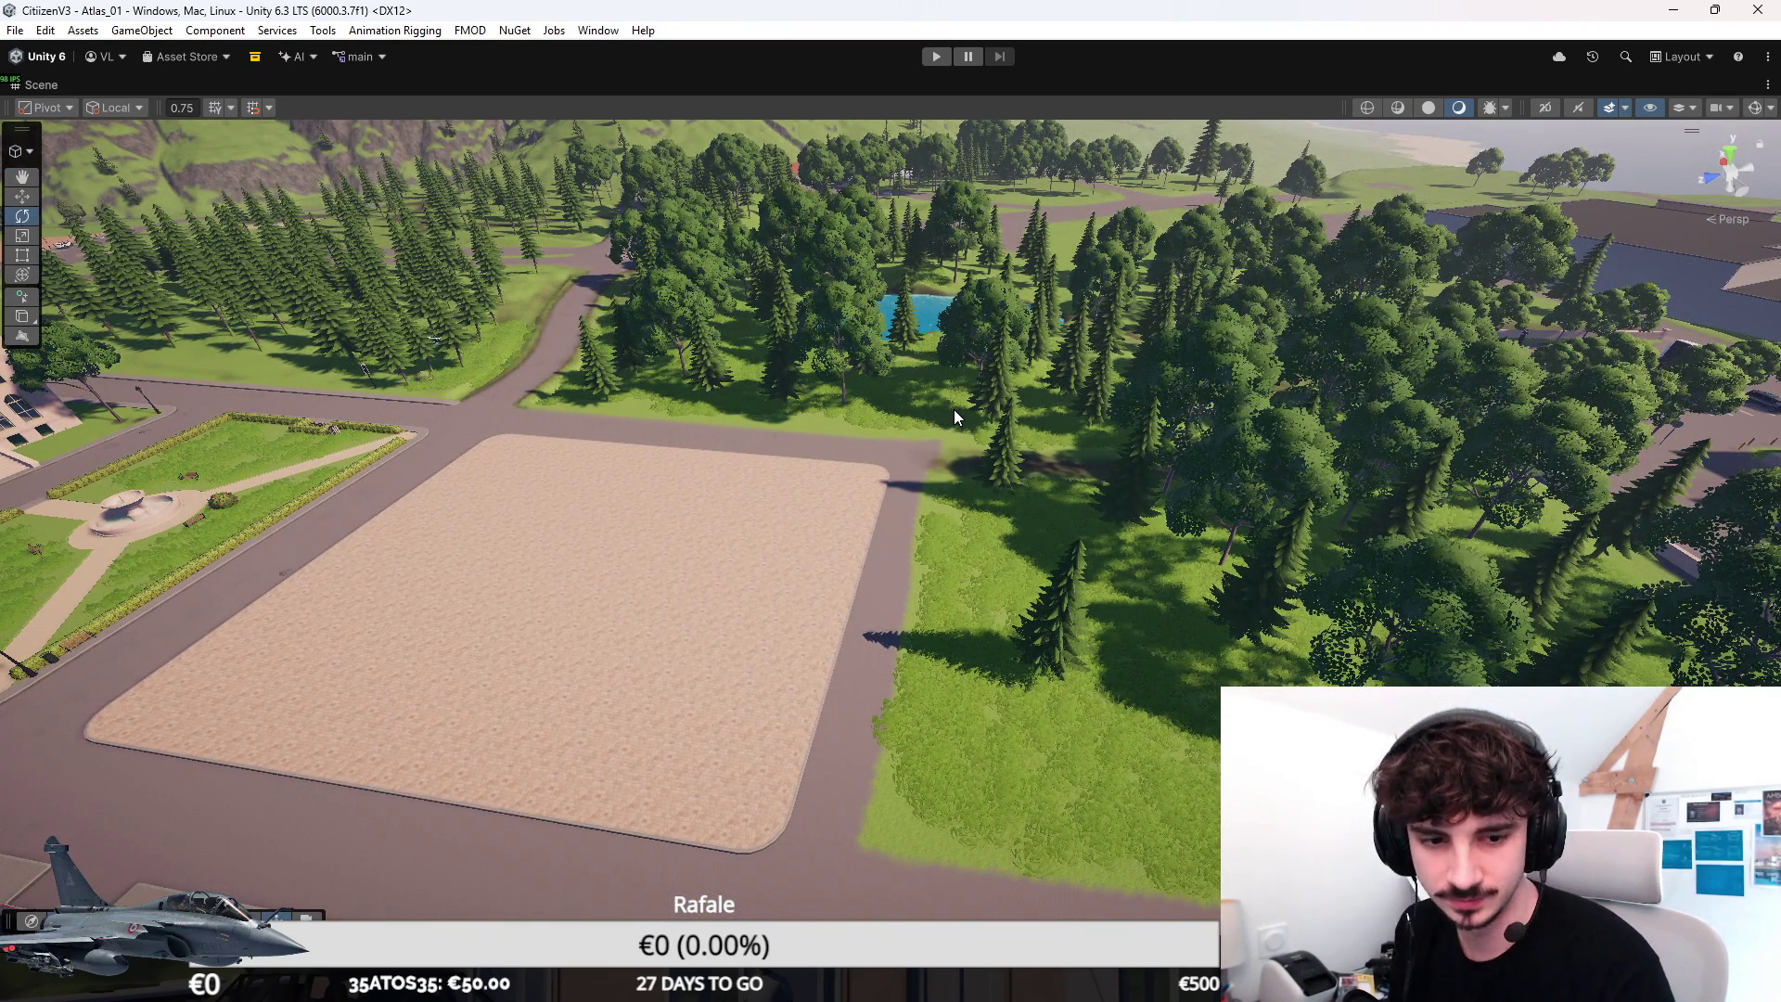
{"action": "right_click_drag", "start_coordinate": [1068, 468], "coordinate": [626, 489]}
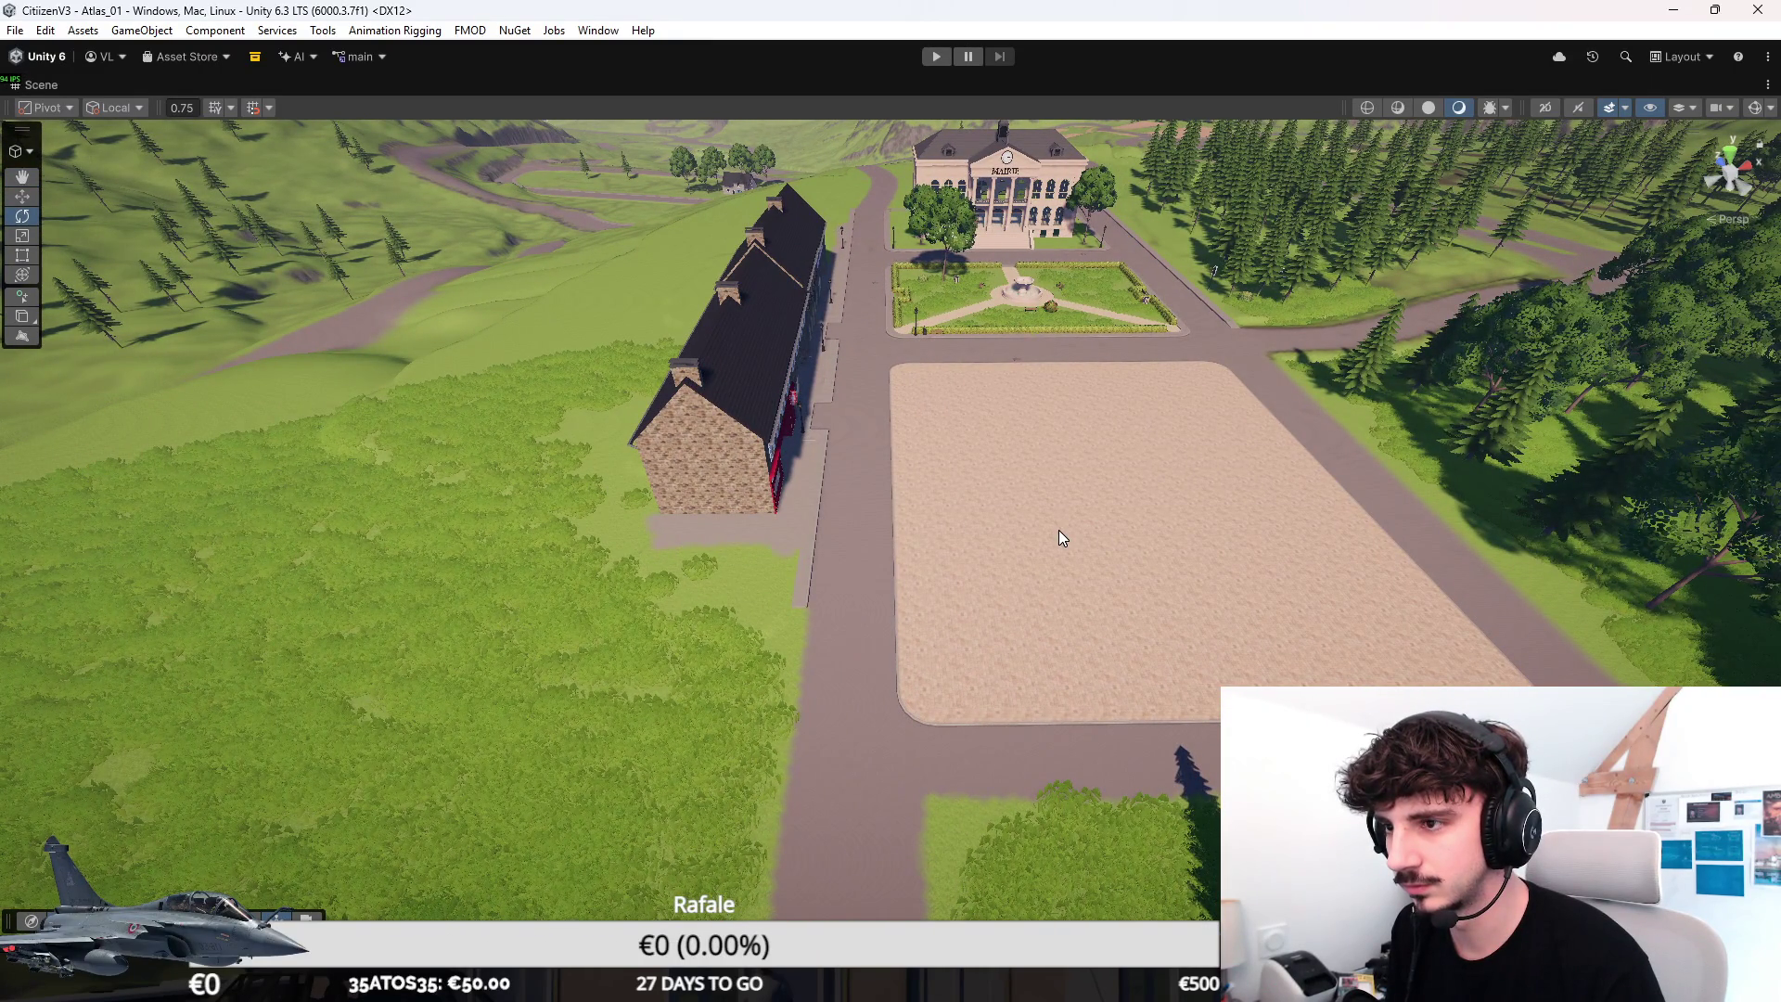
{"action": "left_click", "coordinate": [822, 487]}
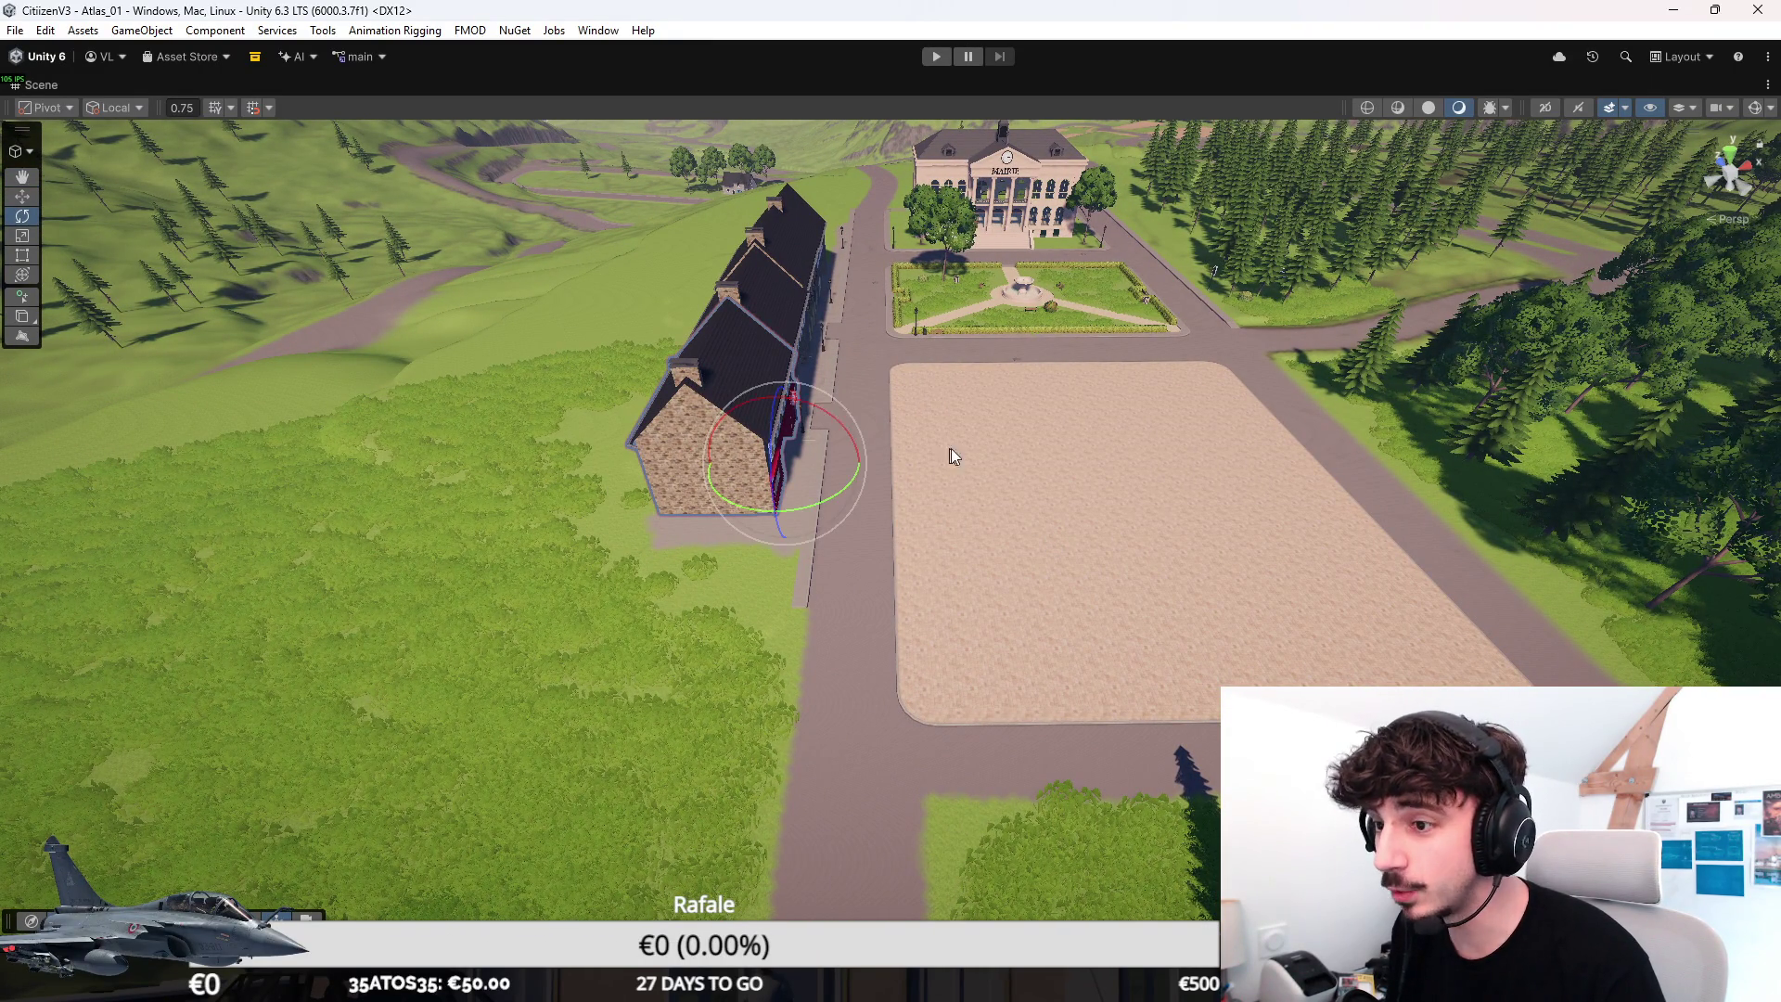
{"action": "right_click_drag", "start_coordinate": [966, 398], "coordinate": [1019, 333]}
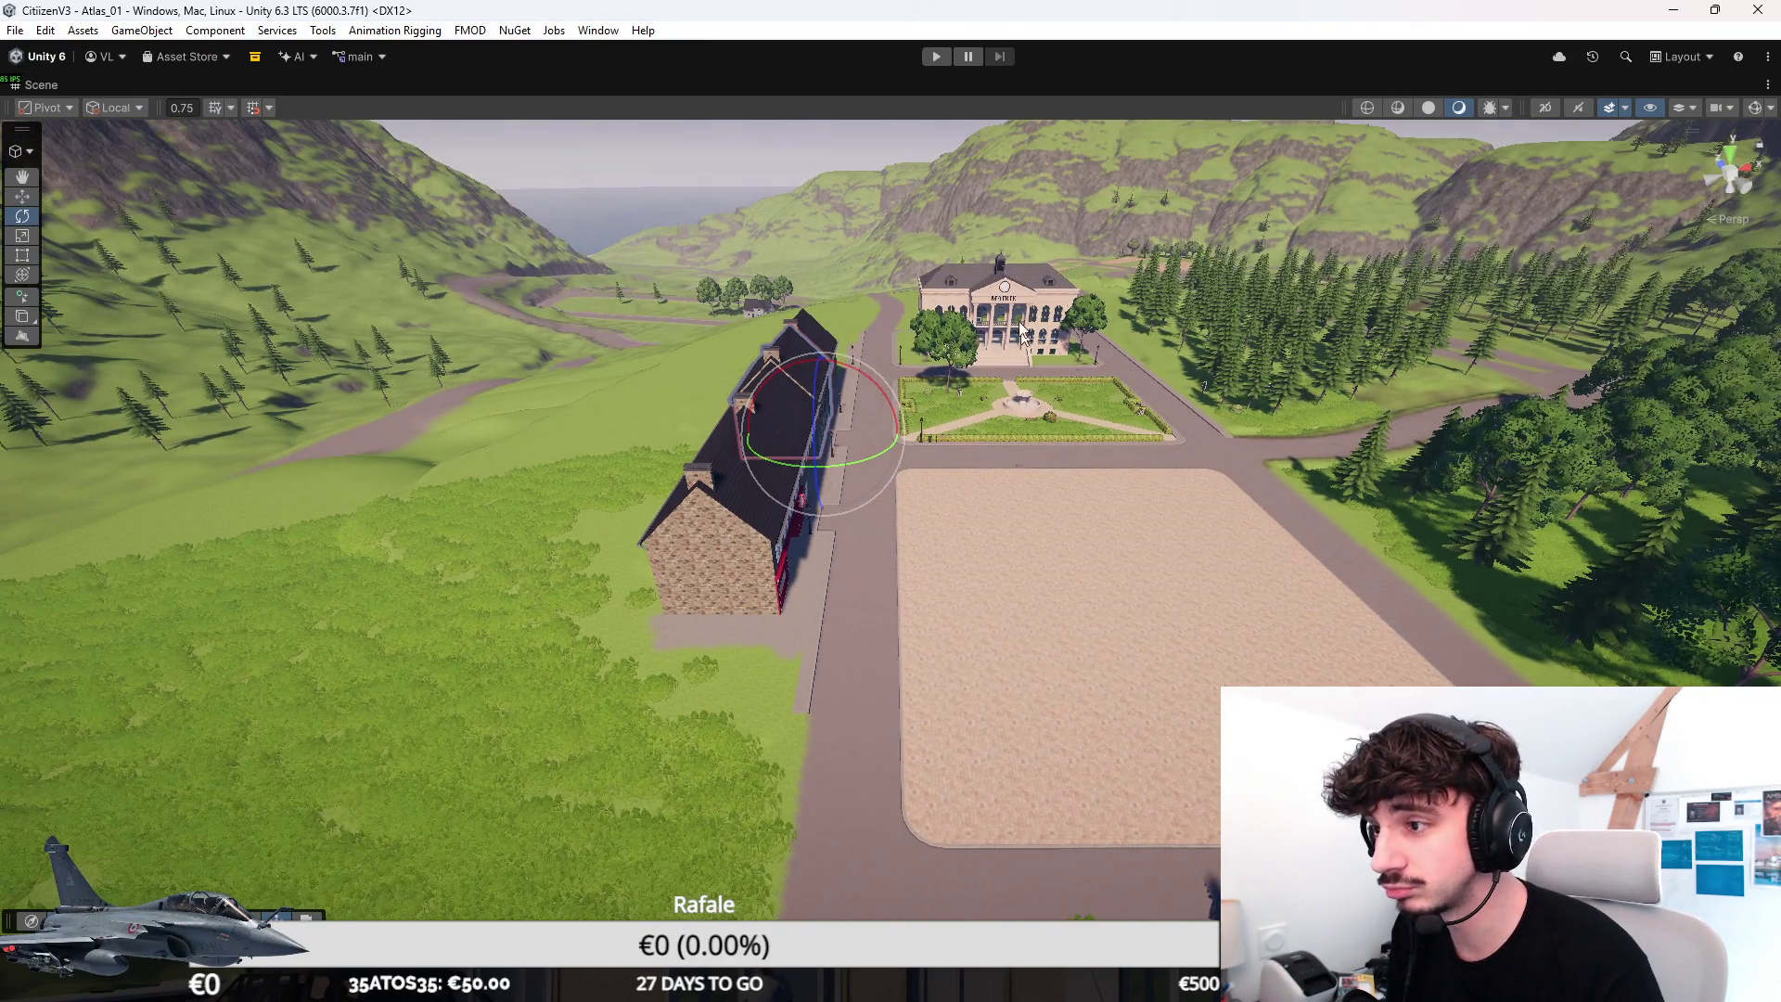
{"action": "left_click", "coordinate": [724, 158]}
{"action": "right_click_drag", "start_coordinate": [1106, 434], "coordinate": [904, 485]}
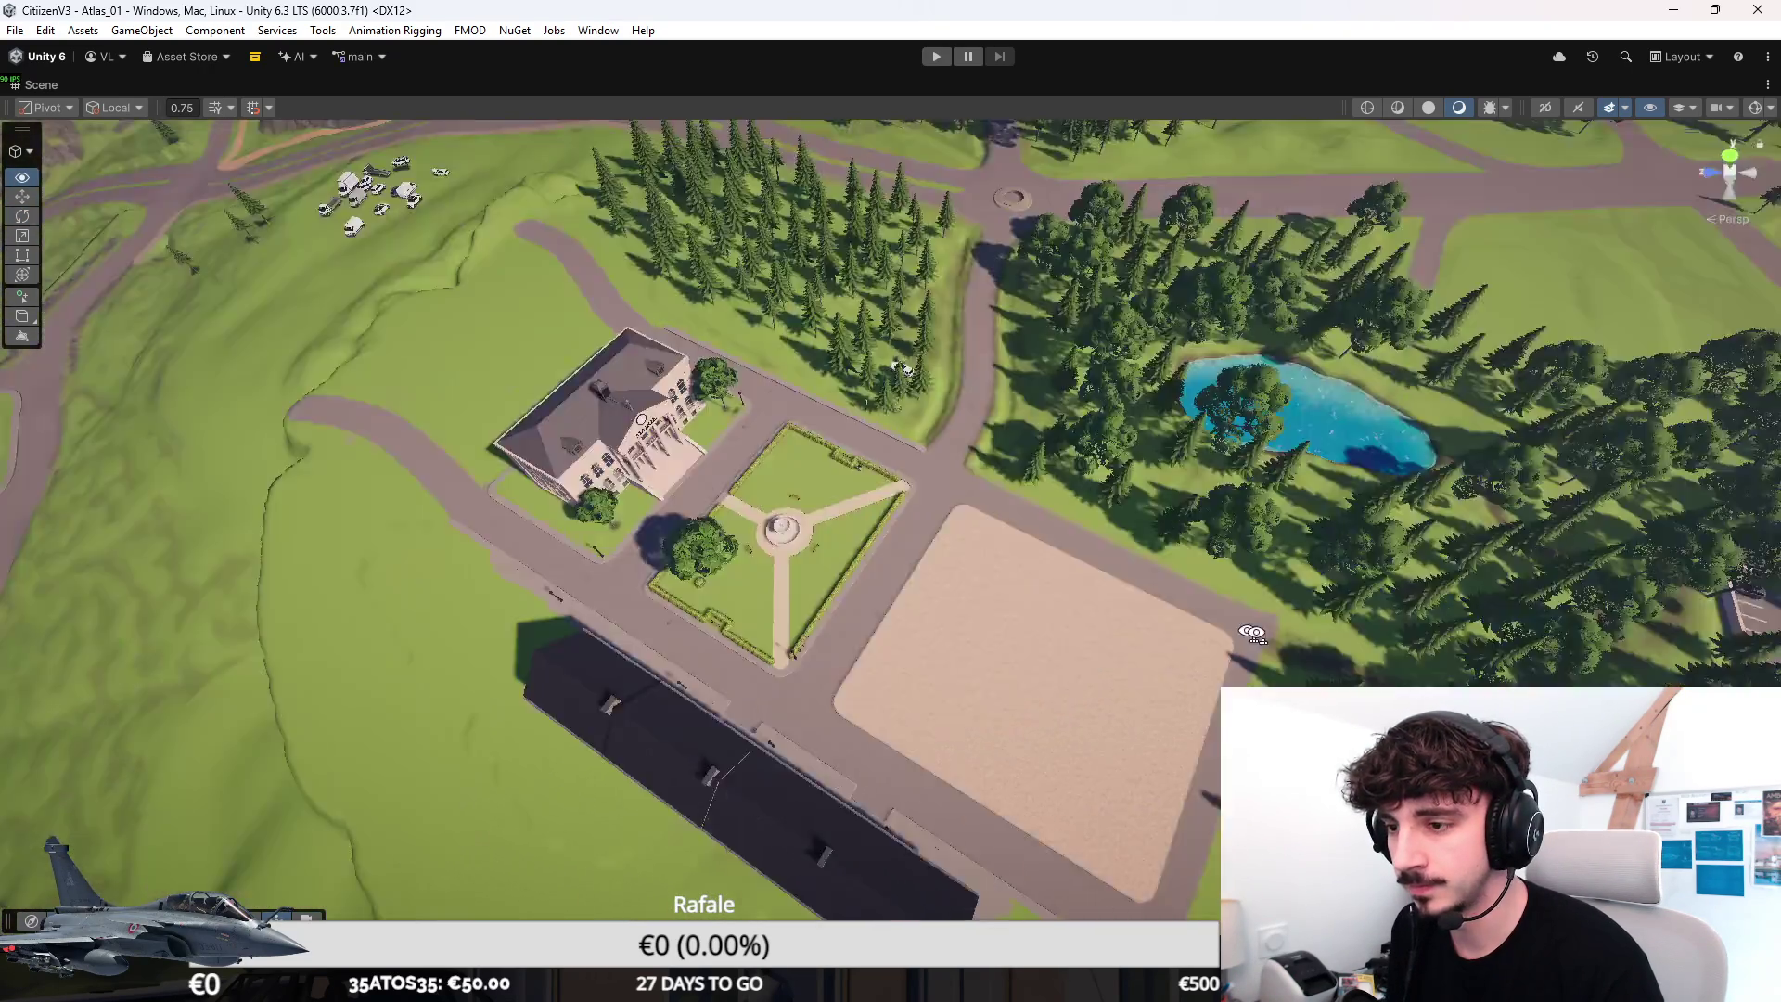
{"action": "mouse_move", "coordinate": [905, 485]}
{"action": "right_mouse_down"}
{"action": "mouse_move", "coordinate": [1583, 561]}
{"action": "mouse_move", "coordinate": [1307, 482]}
{"action": "right_mouse_up"}
{"action": "scroll", "coordinate": [1305, 482], "scroll_direction": "down", "scroll_amount": 5}
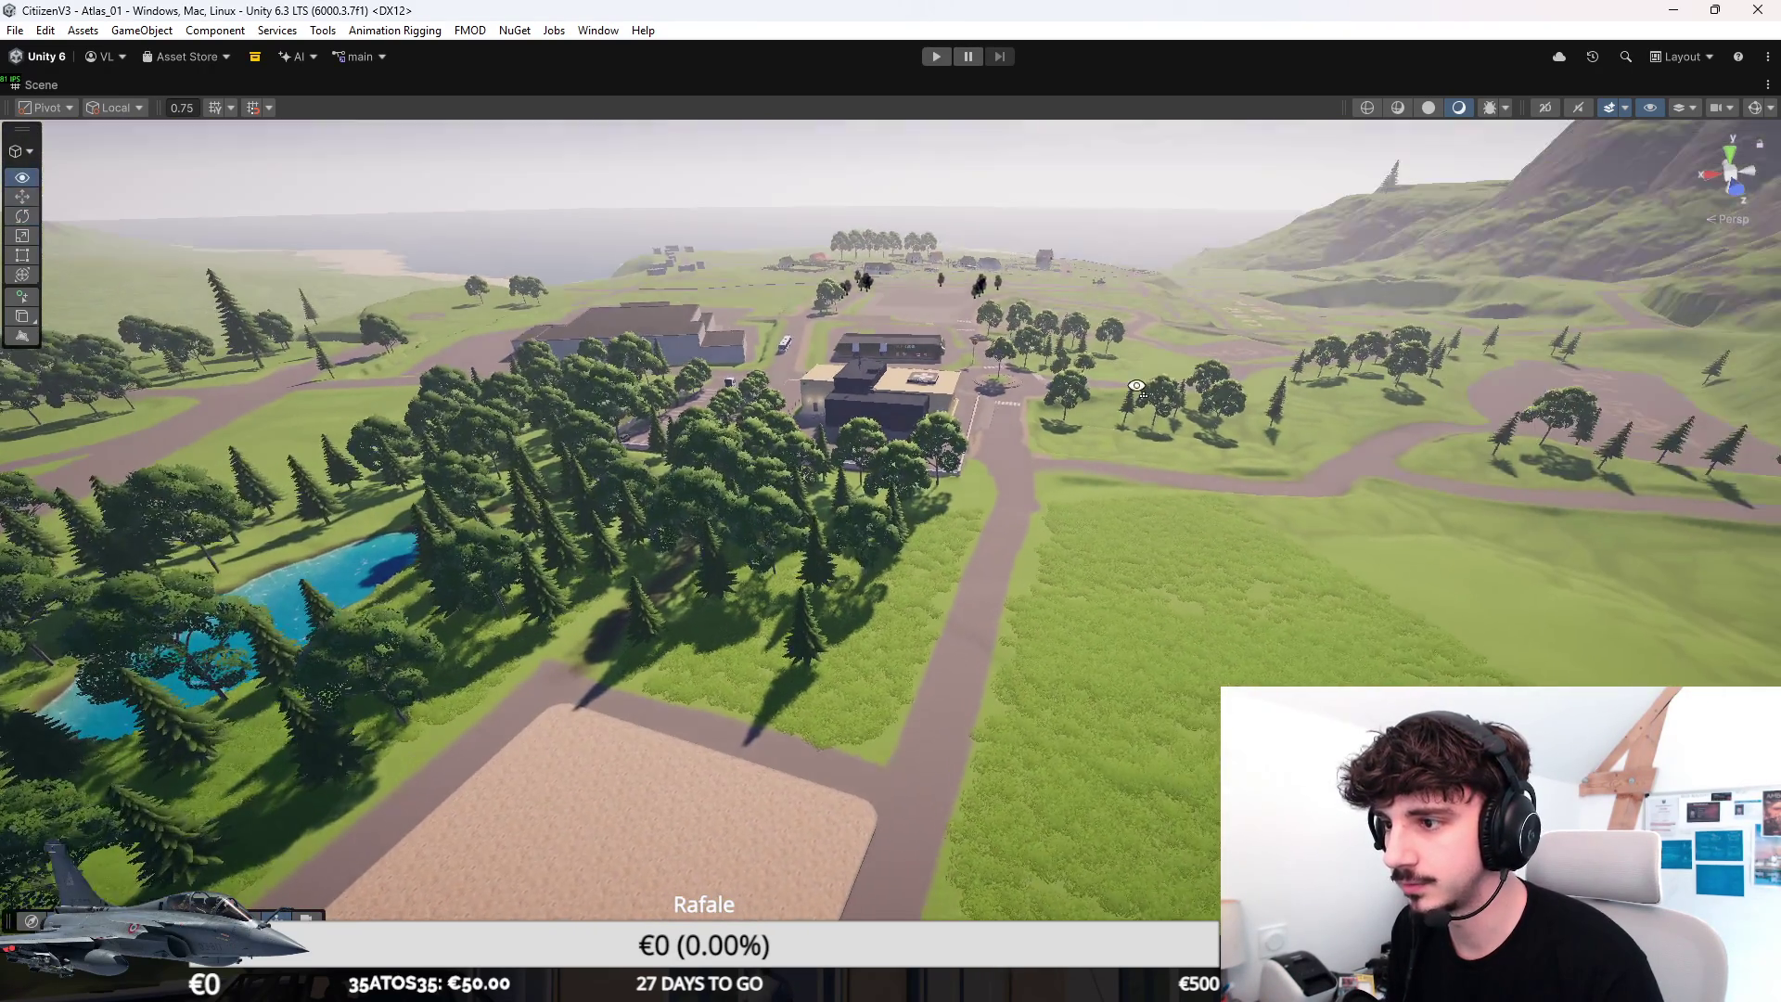
{"action": "key", "text": "alt+Tab"}
Undo the last pen stroke and a stray red loop around the northern coastline.
{"action": "key", "text": "ctrl+z"}
{"action": "scroll", "coordinate": [788, 464], "scroll_direction": "up", "scroll_amount": 1, "text": "ctrl"}
{"action": "scroll", "coordinate": [787, 467], "scroll_direction": "up", "scroll_amount": 1, "text": "ctrl"}
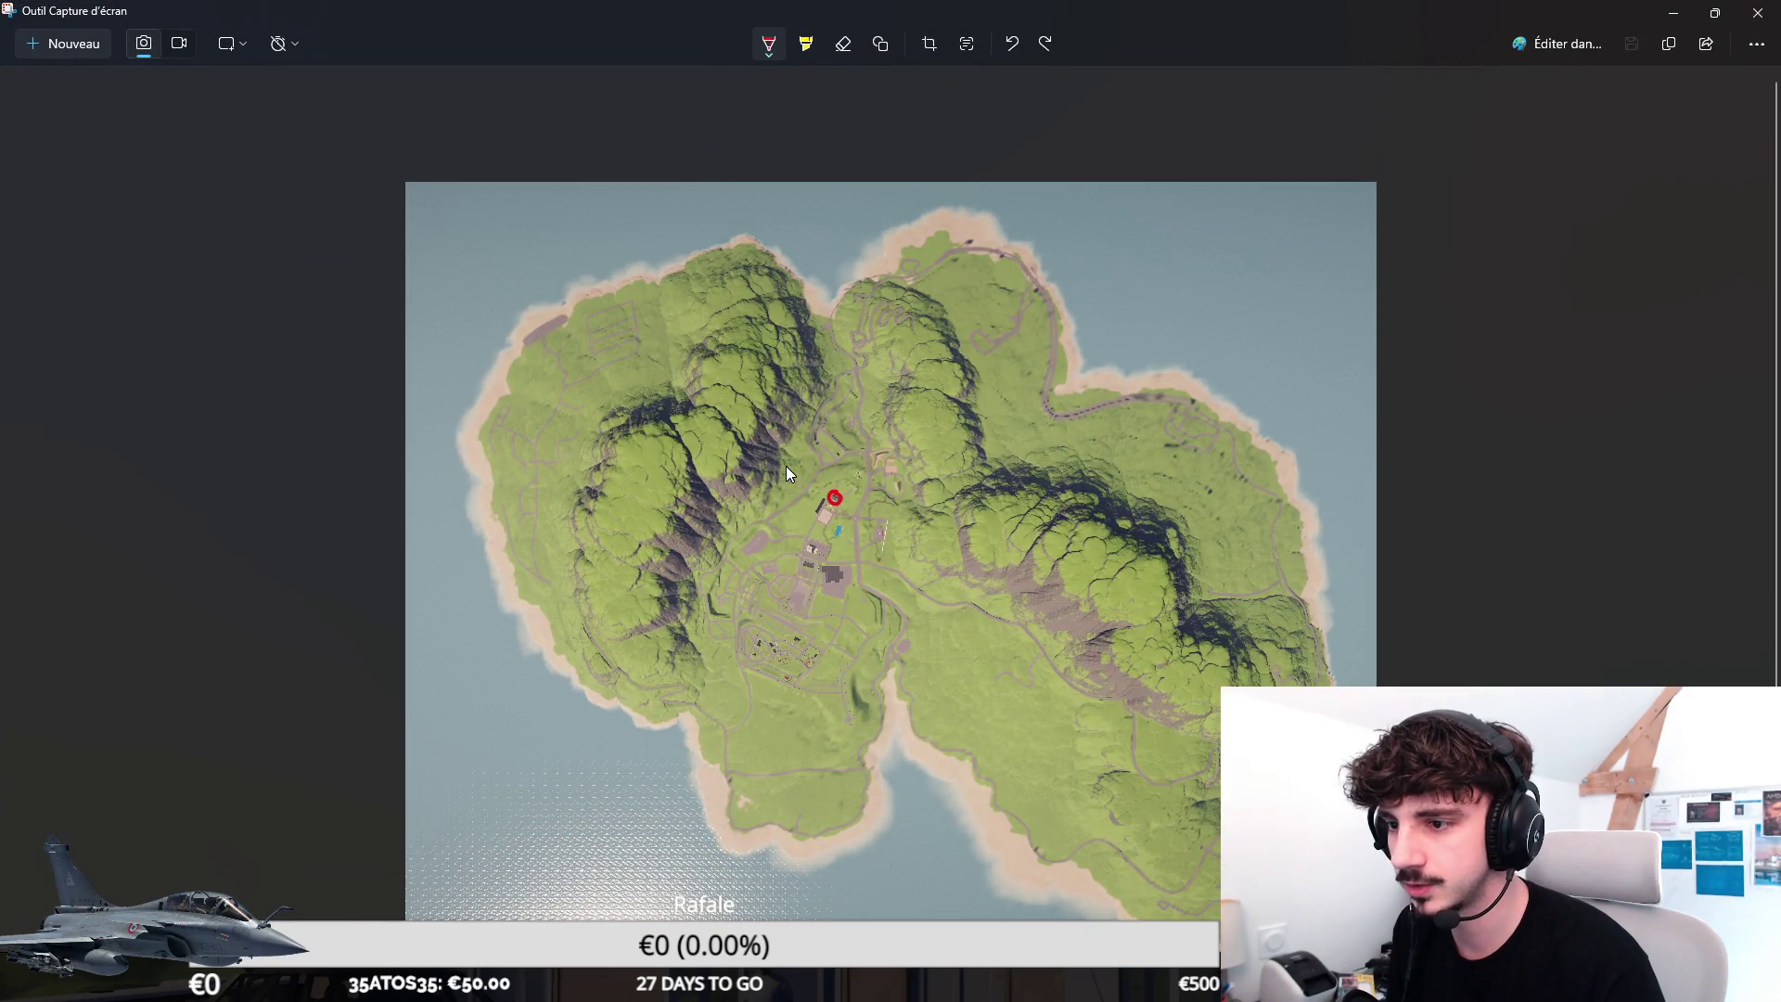
{"action": "scroll", "coordinate": [787, 467], "scroll_direction": "up", "scroll_amount": 2, "text": "ctrl"}
{"action": "scroll", "coordinate": [783, 543], "scroll_direction": "up", "scroll_amount": 3, "text": "ctrl"}
{"action": "scroll", "coordinate": [975, 303], "scroll_direction": "up", "scroll_amount": 3}
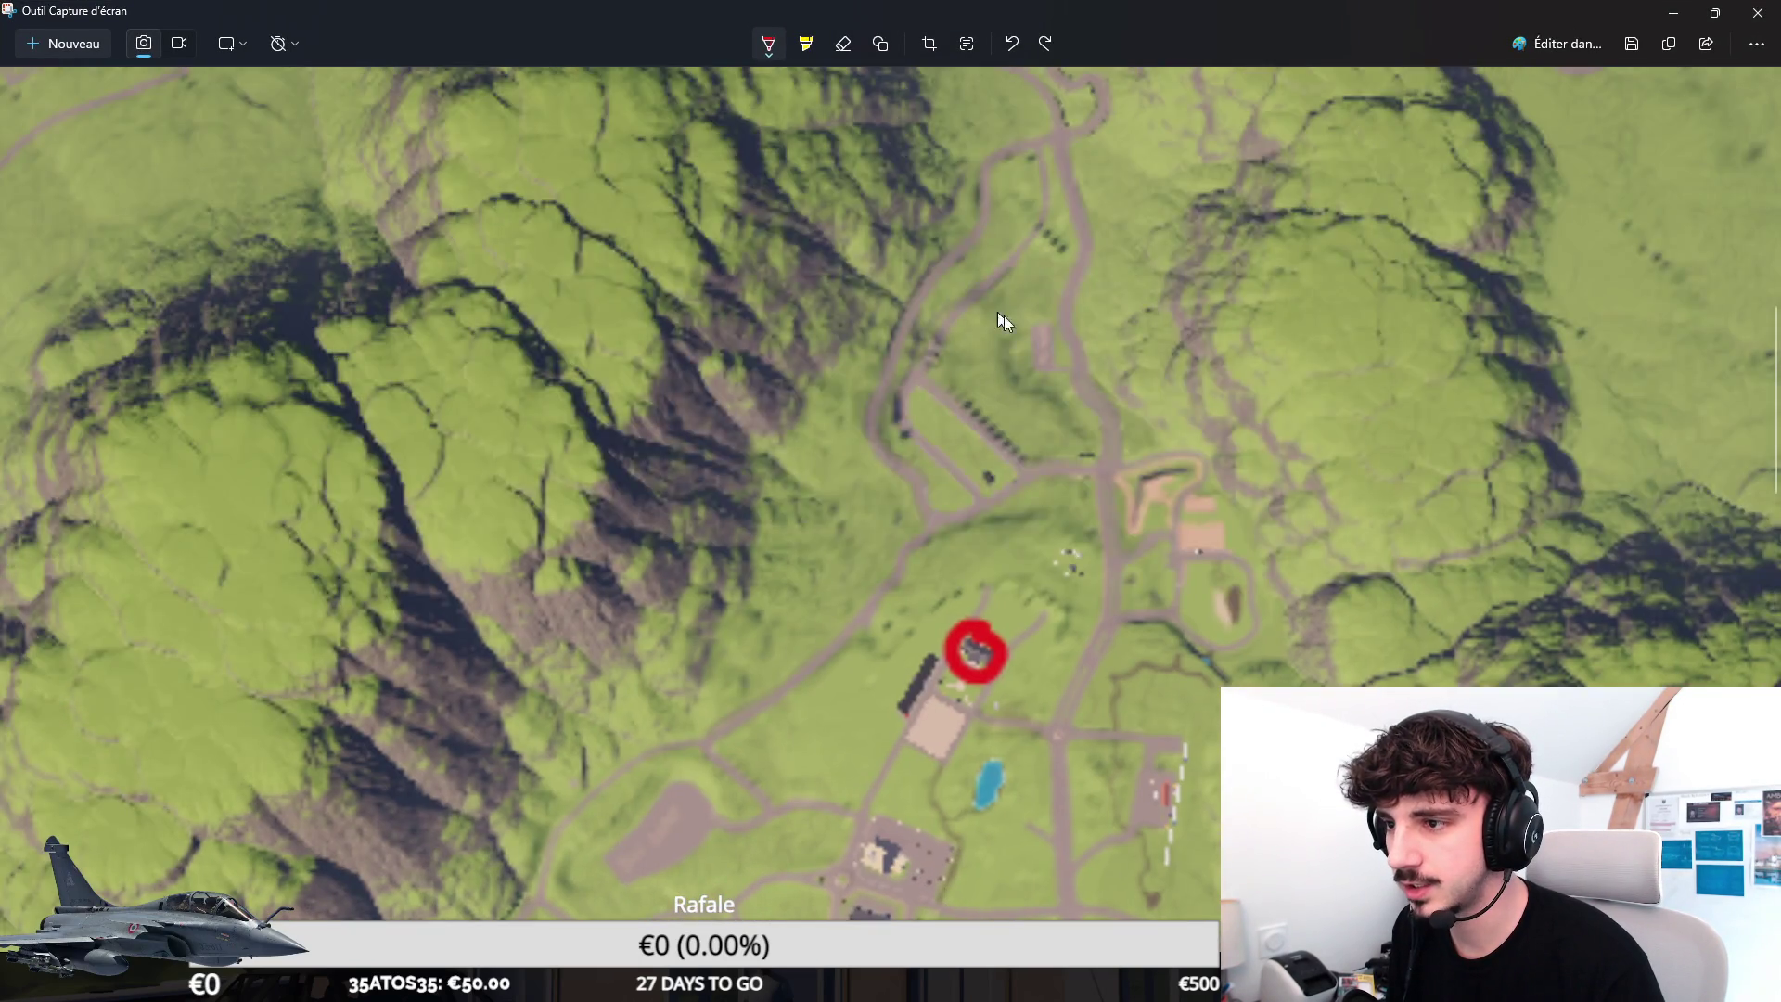
{"action": "scroll", "coordinate": [958, 480], "scroll_direction": "down", "scroll_amount": 2}
{"action": "scroll", "coordinate": [1028, 264], "scroll_direction": "up", "scroll_amount": 4}
{"action": "scroll", "coordinate": [967, 183], "scroll_direction": "up", "scroll_amount": 2}
{"action": "scroll", "coordinate": [991, 210], "scroll_direction": "up", "scroll_amount": 2}
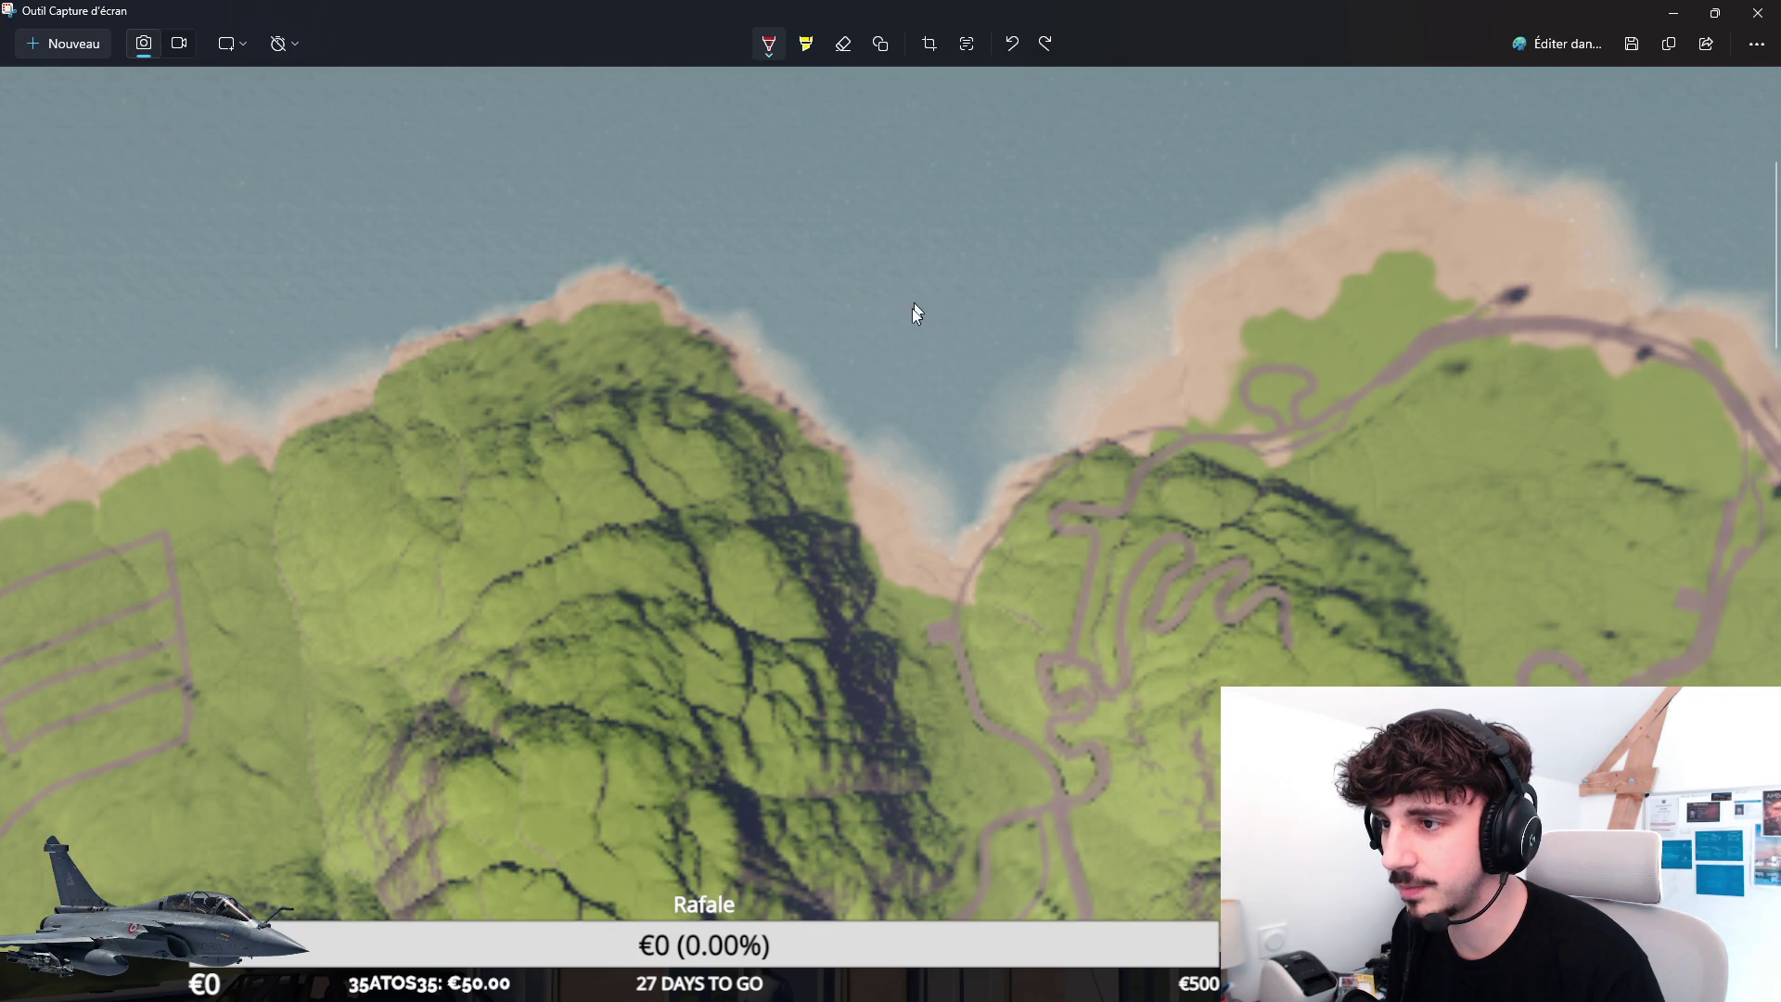
{"action": "left_click_drag", "start_coordinate": [1381, 160], "coordinate": [1215, 310]}
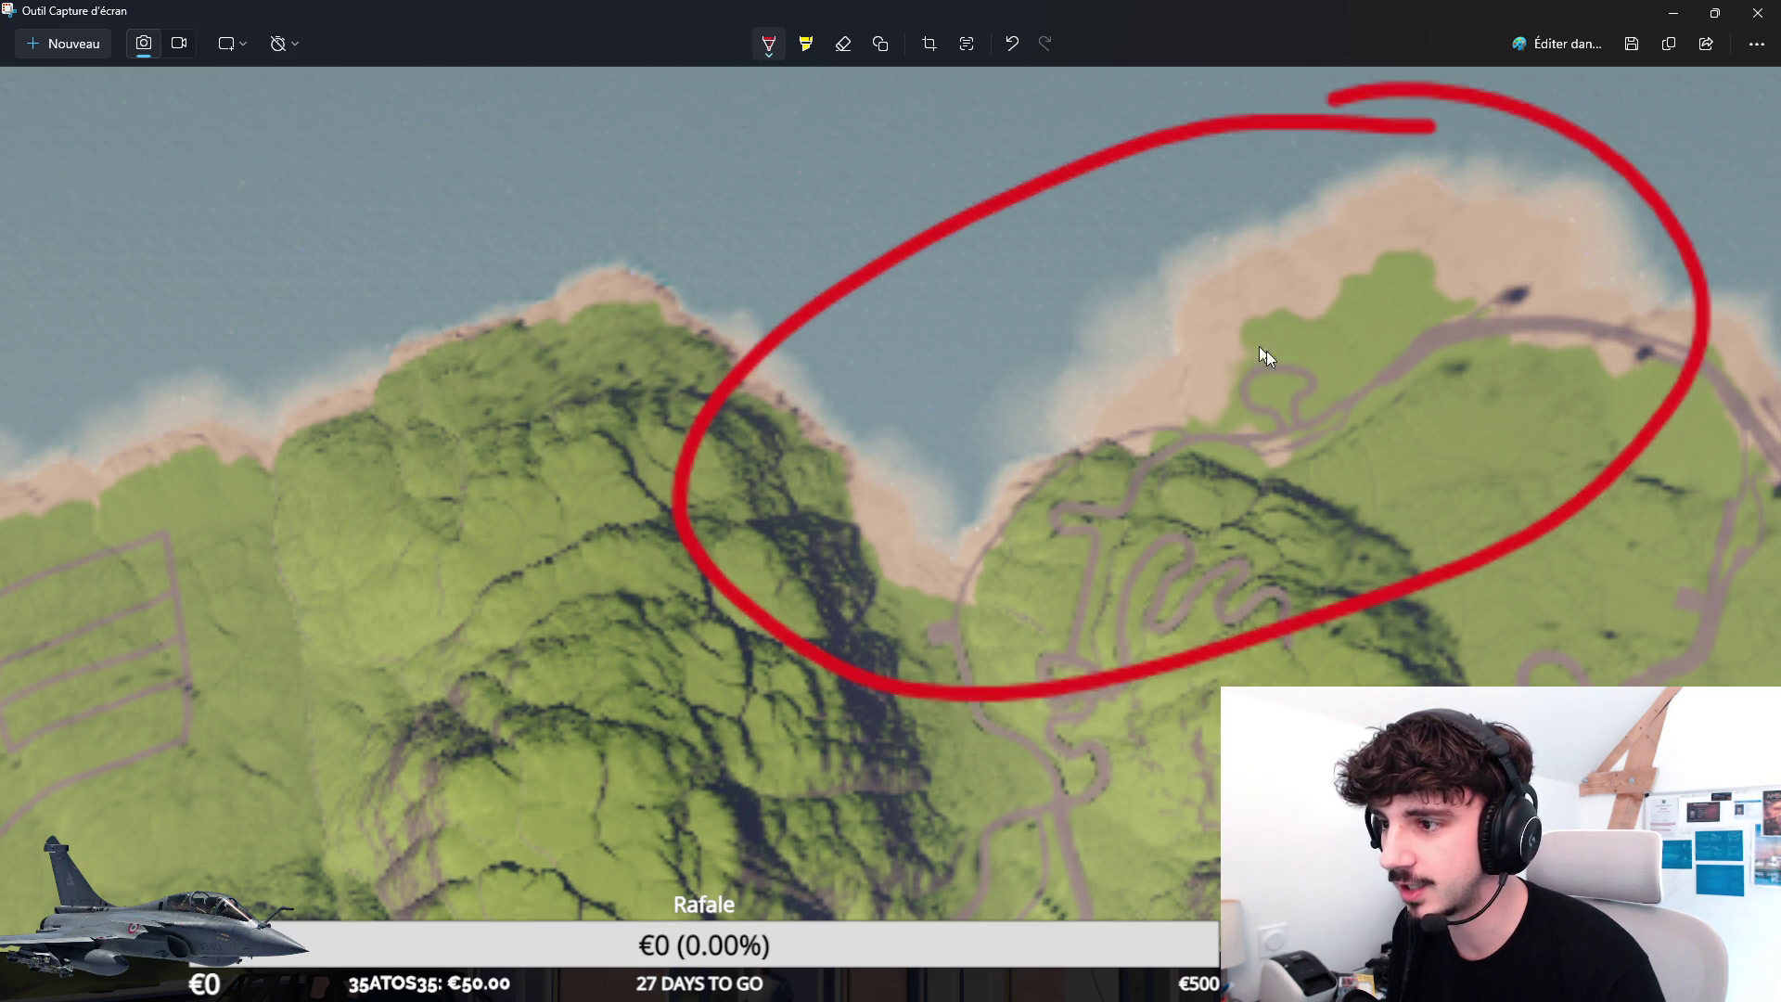
{"action": "key", "text": "ctrl+z"}
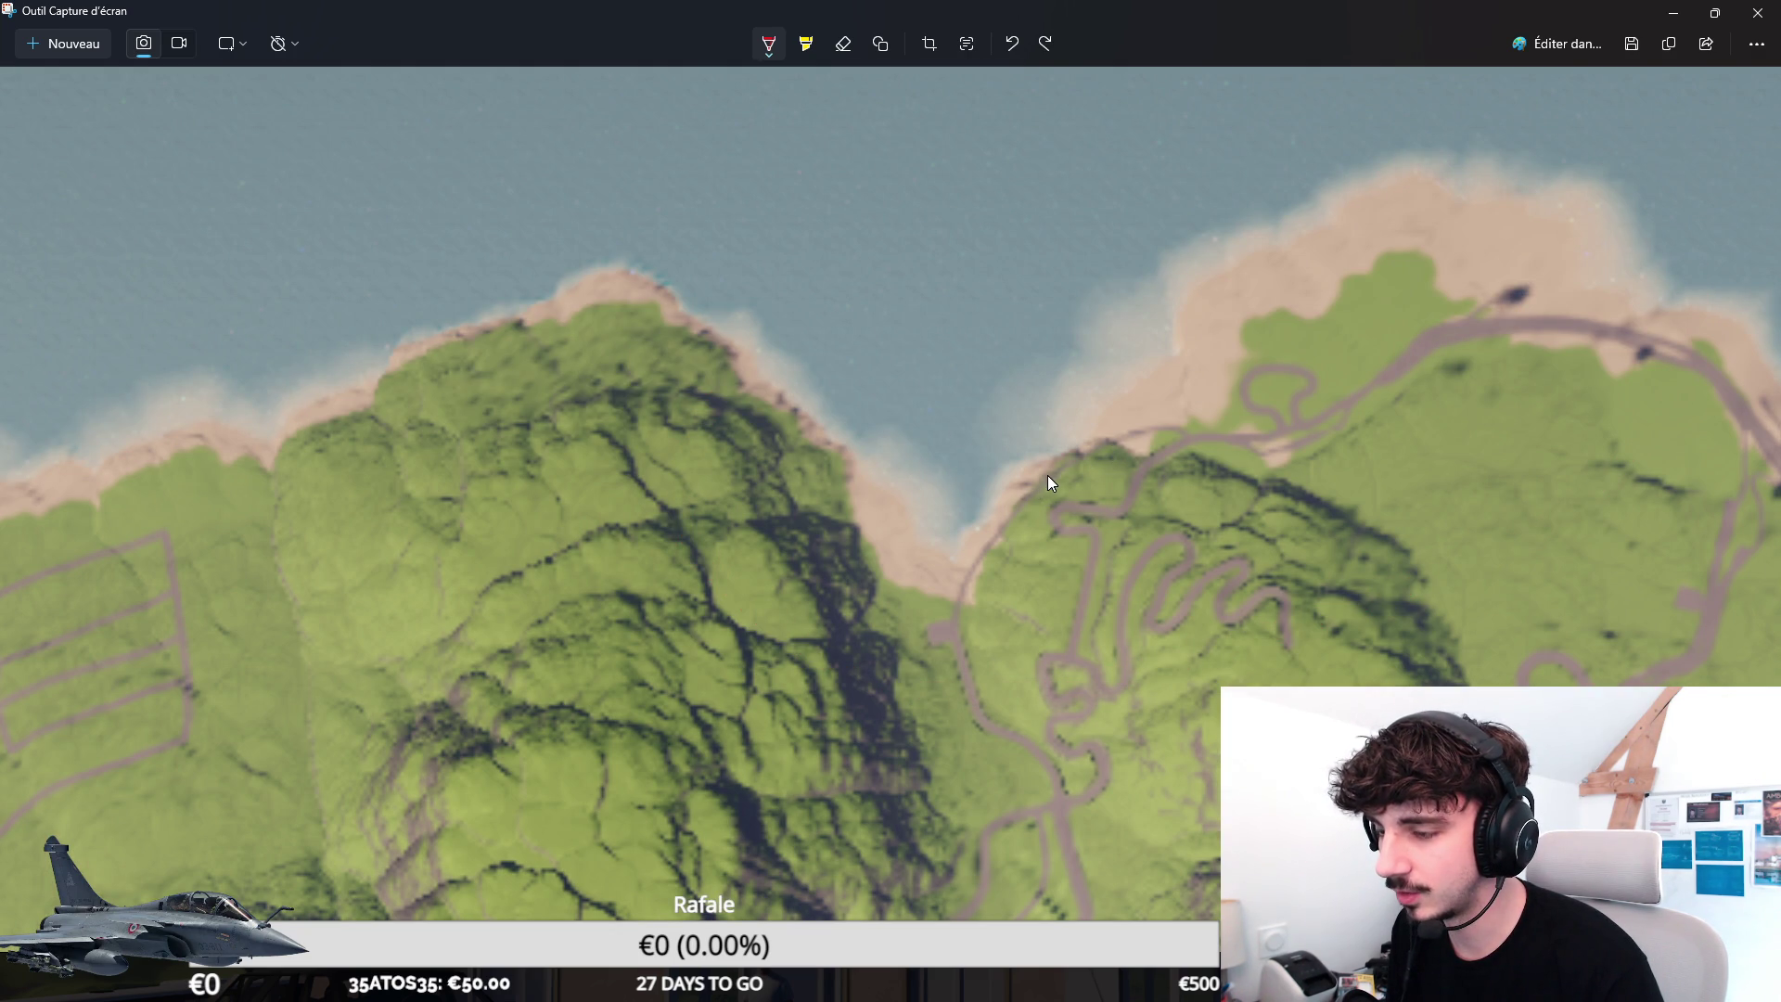
{"action": "scroll", "coordinate": [967, 663], "scroll_direction": "down", "scroll_amount": 6}
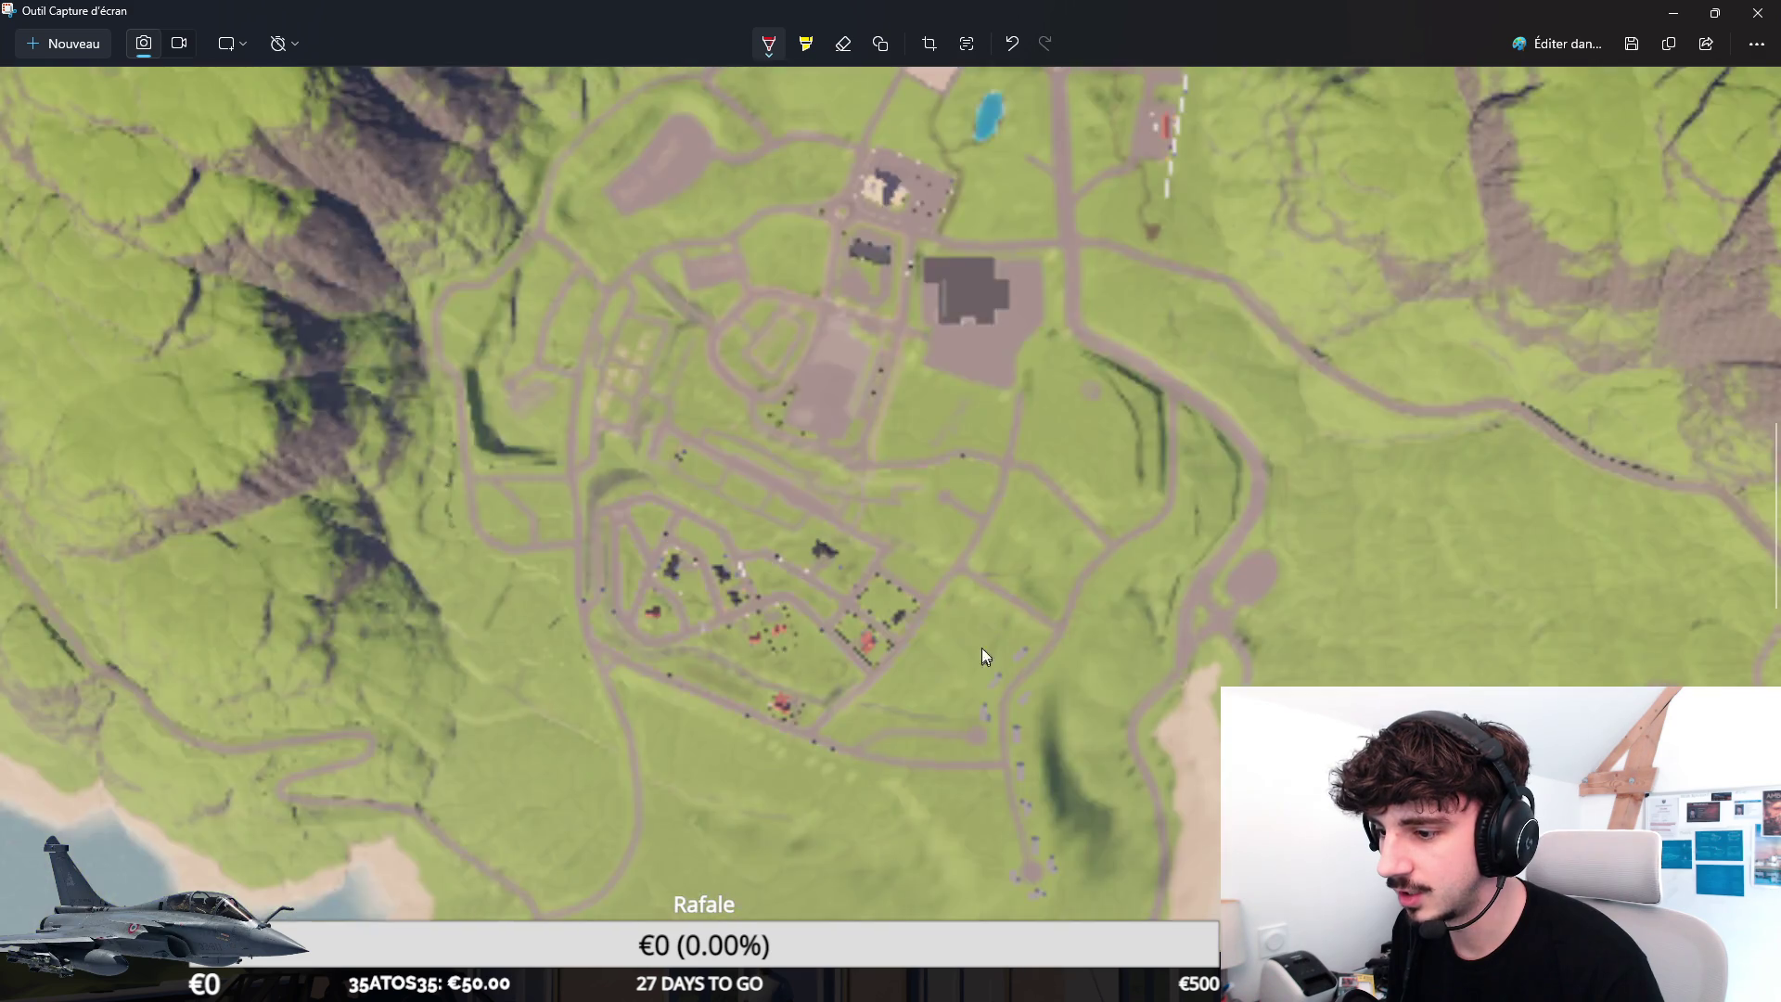
{"action": "scroll", "coordinate": [995, 446], "scroll_direction": "up", "scroll_amount": 2}
{"action": "scroll", "coordinate": [967, 278], "scroll_direction": "up", "scroll_amount": 1}
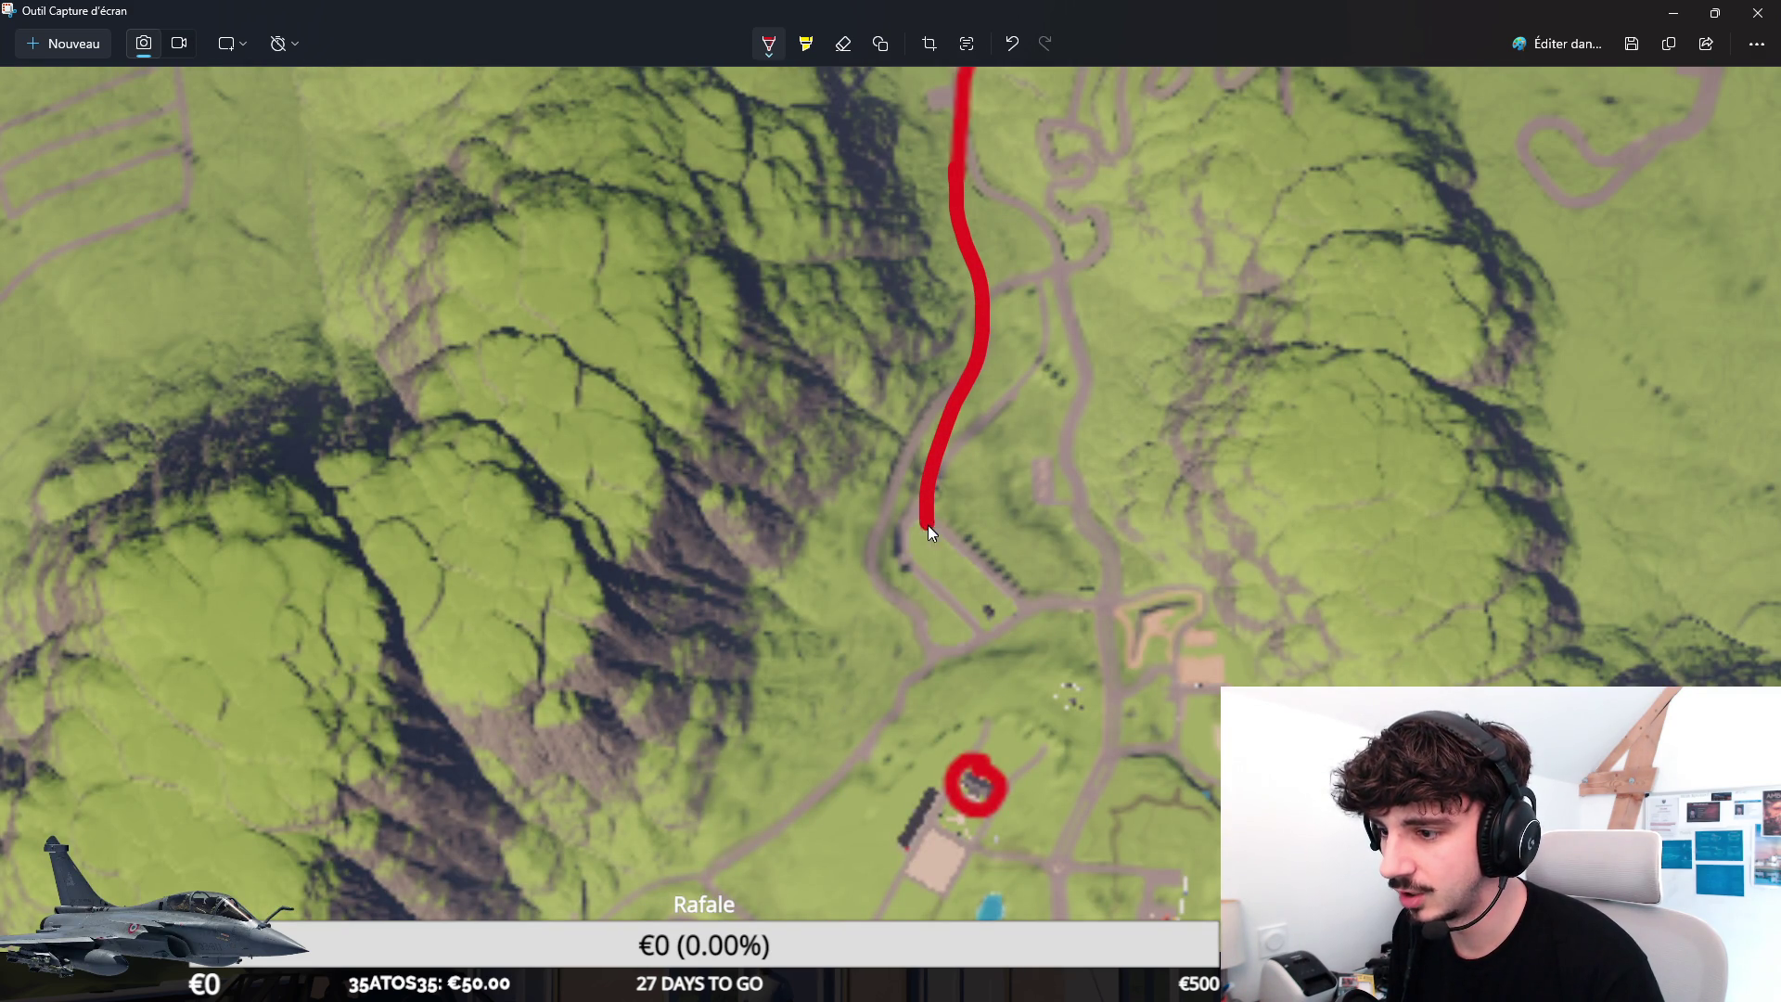
{"action": "scroll", "coordinate": [902, 855], "scroll_direction": "down", "scroll_amount": 5}
{"action": "scroll", "coordinate": [925, 274], "scroll_direction": "up", "scroll_amount": 1}
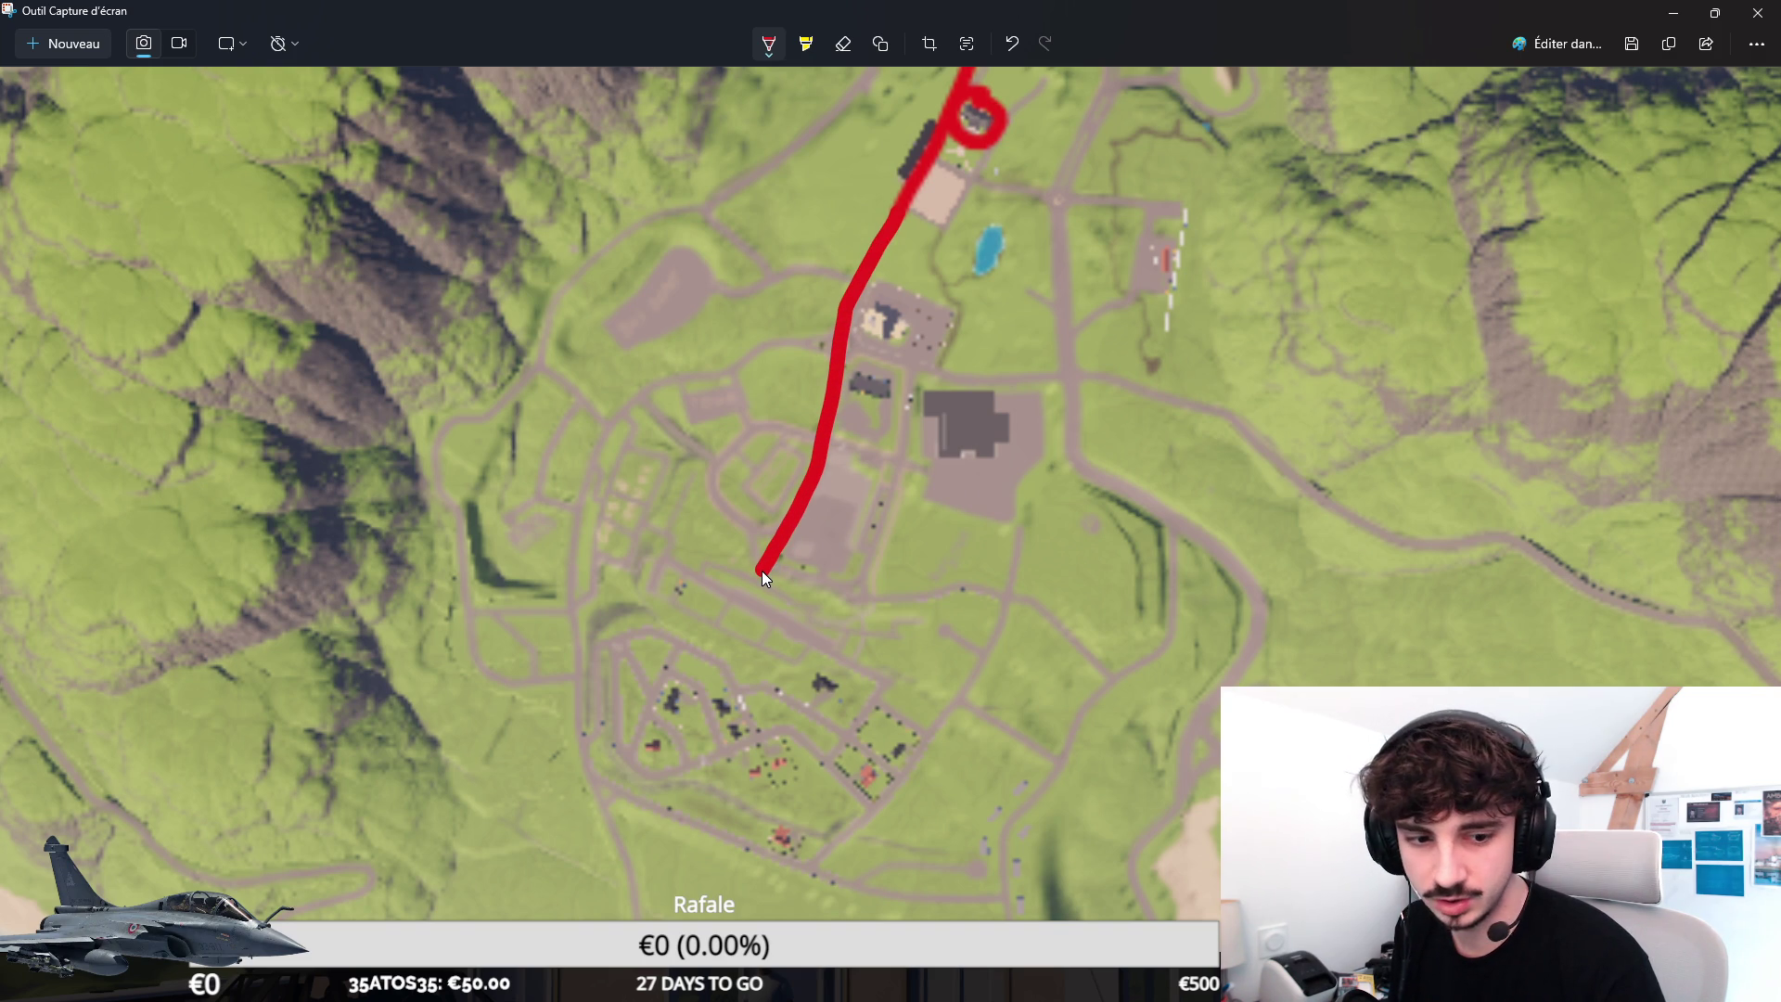
Draw a red line from the circled building south-west along the road into town.
{"action": "left_click_drag", "start_coordinate": [762, 571], "coordinate": [677, 678]}
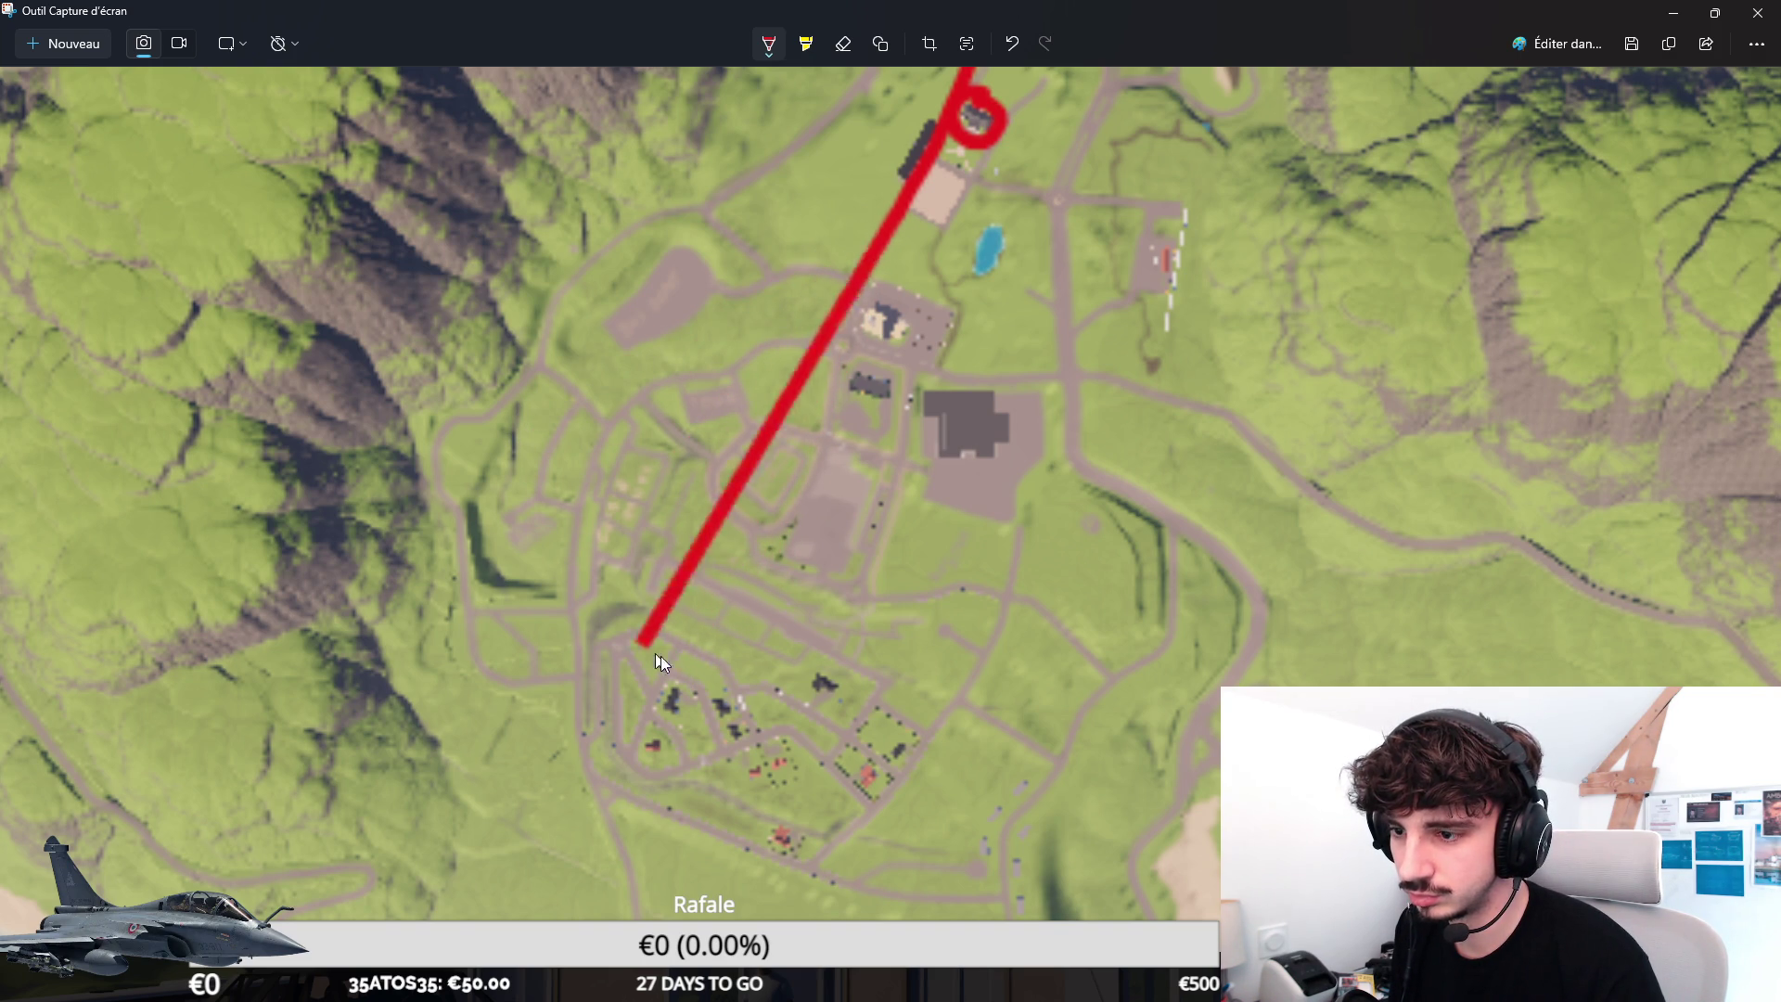
{"action": "mouse_move", "coordinate": [677, 677]}
{"action": "left_mouse_down"}
{"action": "mouse_move", "coordinate": [725, 661]}
{"action": "mouse_move", "coordinate": [842, 333]}
{"action": "left_mouse_up"}
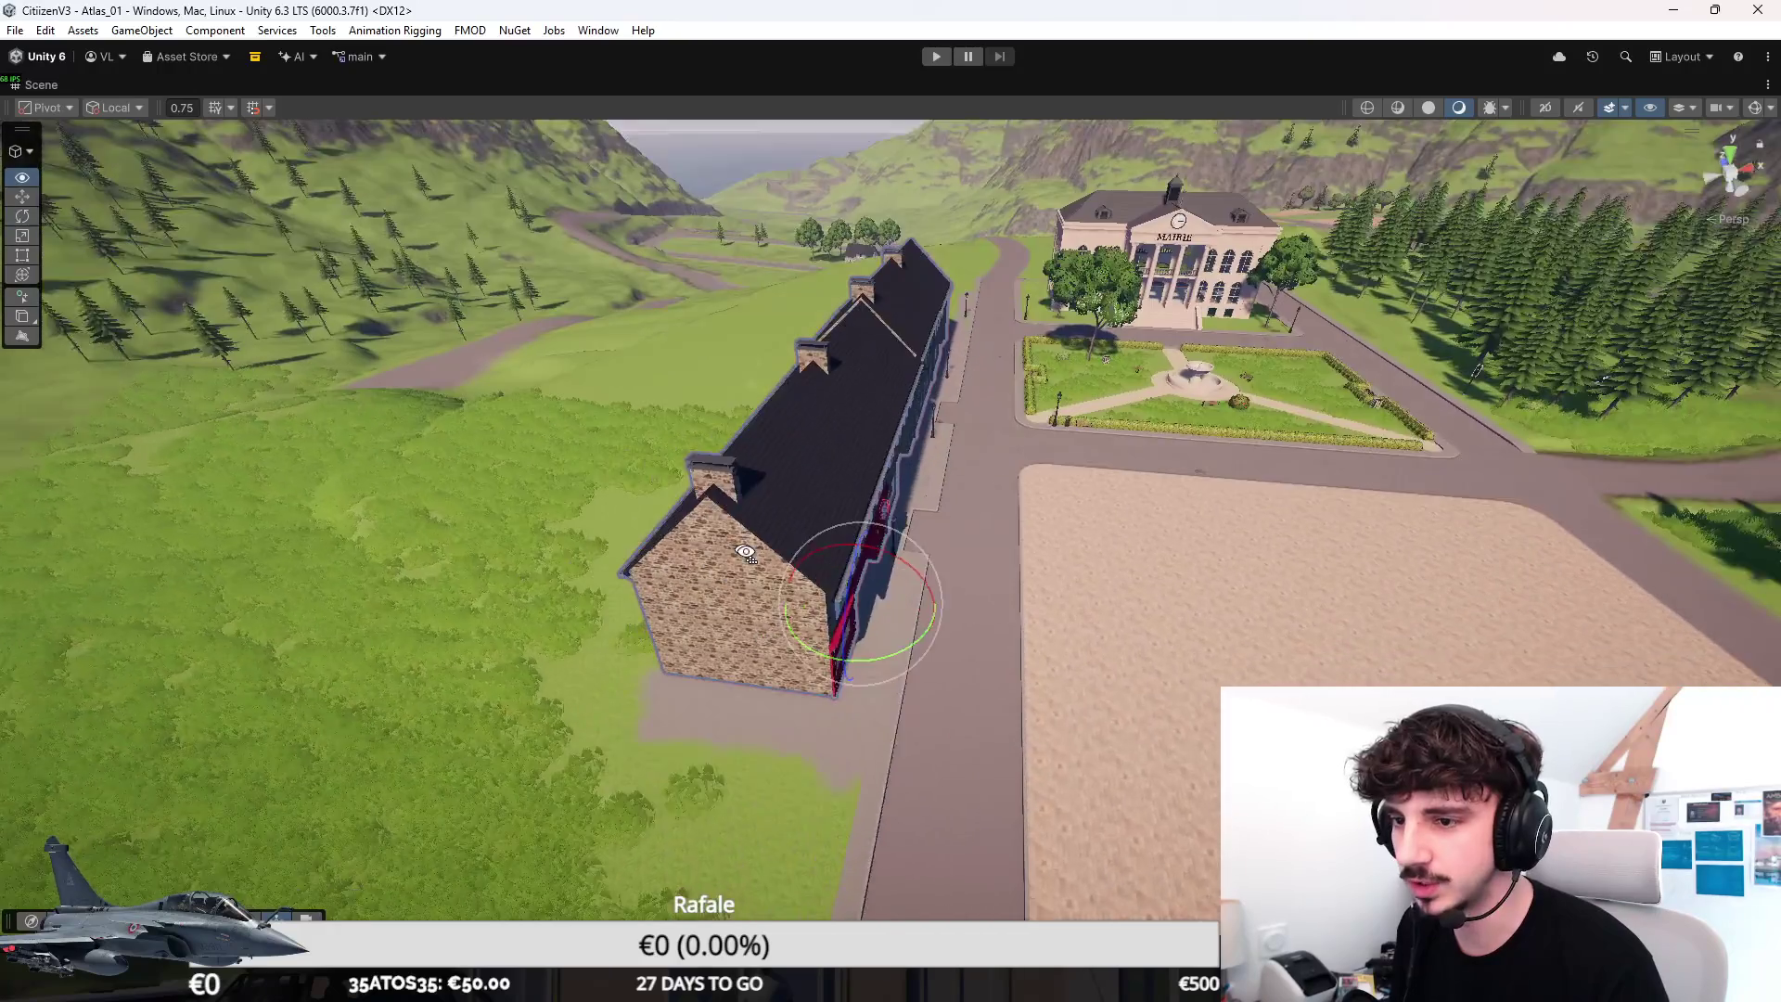
Fly down to street level beside the Tabac building and deselect it.
{"action": "key", "text": "w"}
{"action": "mouse_move", "coordinate": [799, 595]}
{"action": "right_mouse_down"}
{"action": "mouse_move", "coordinate": [884, 506]}
{"action": "mouse_move", "coordinate": [933, 547]}
{"action": "right_mouse_up"}
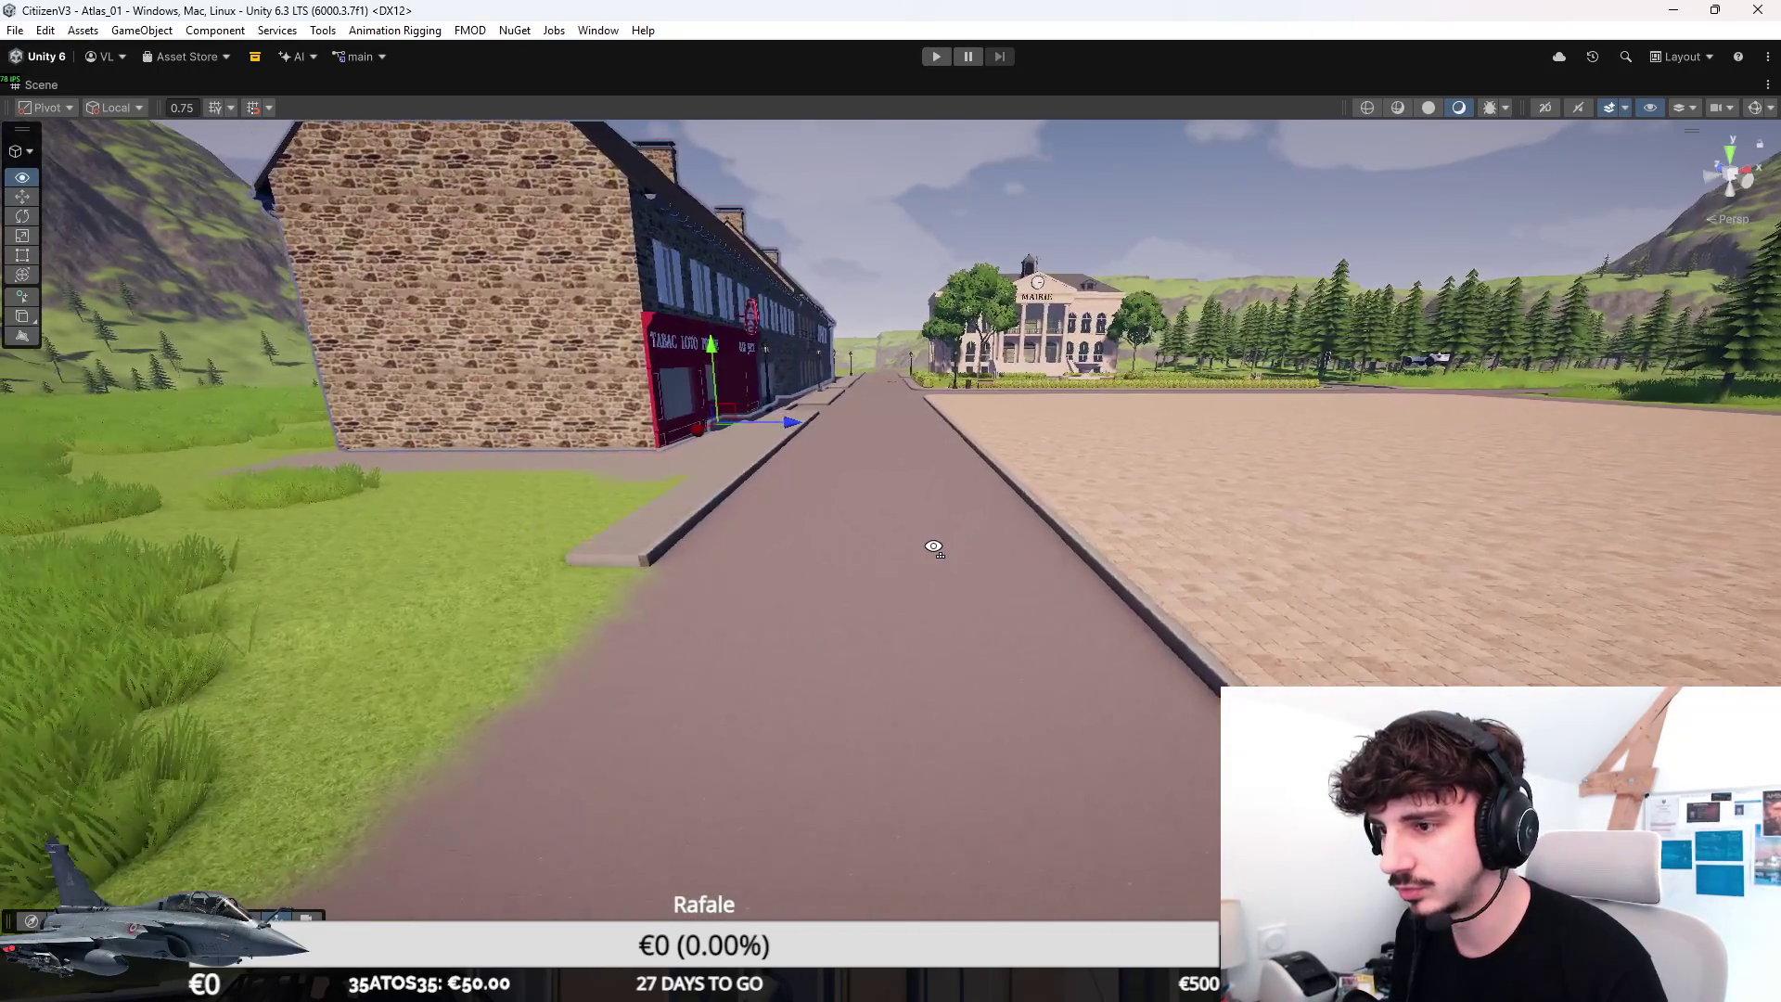
{"action": "right_click_drag", "start_coordinate": [933, 547], "coordinate": [884, 512]}
{"action": "left_click", "coordinate": [955, 347]}
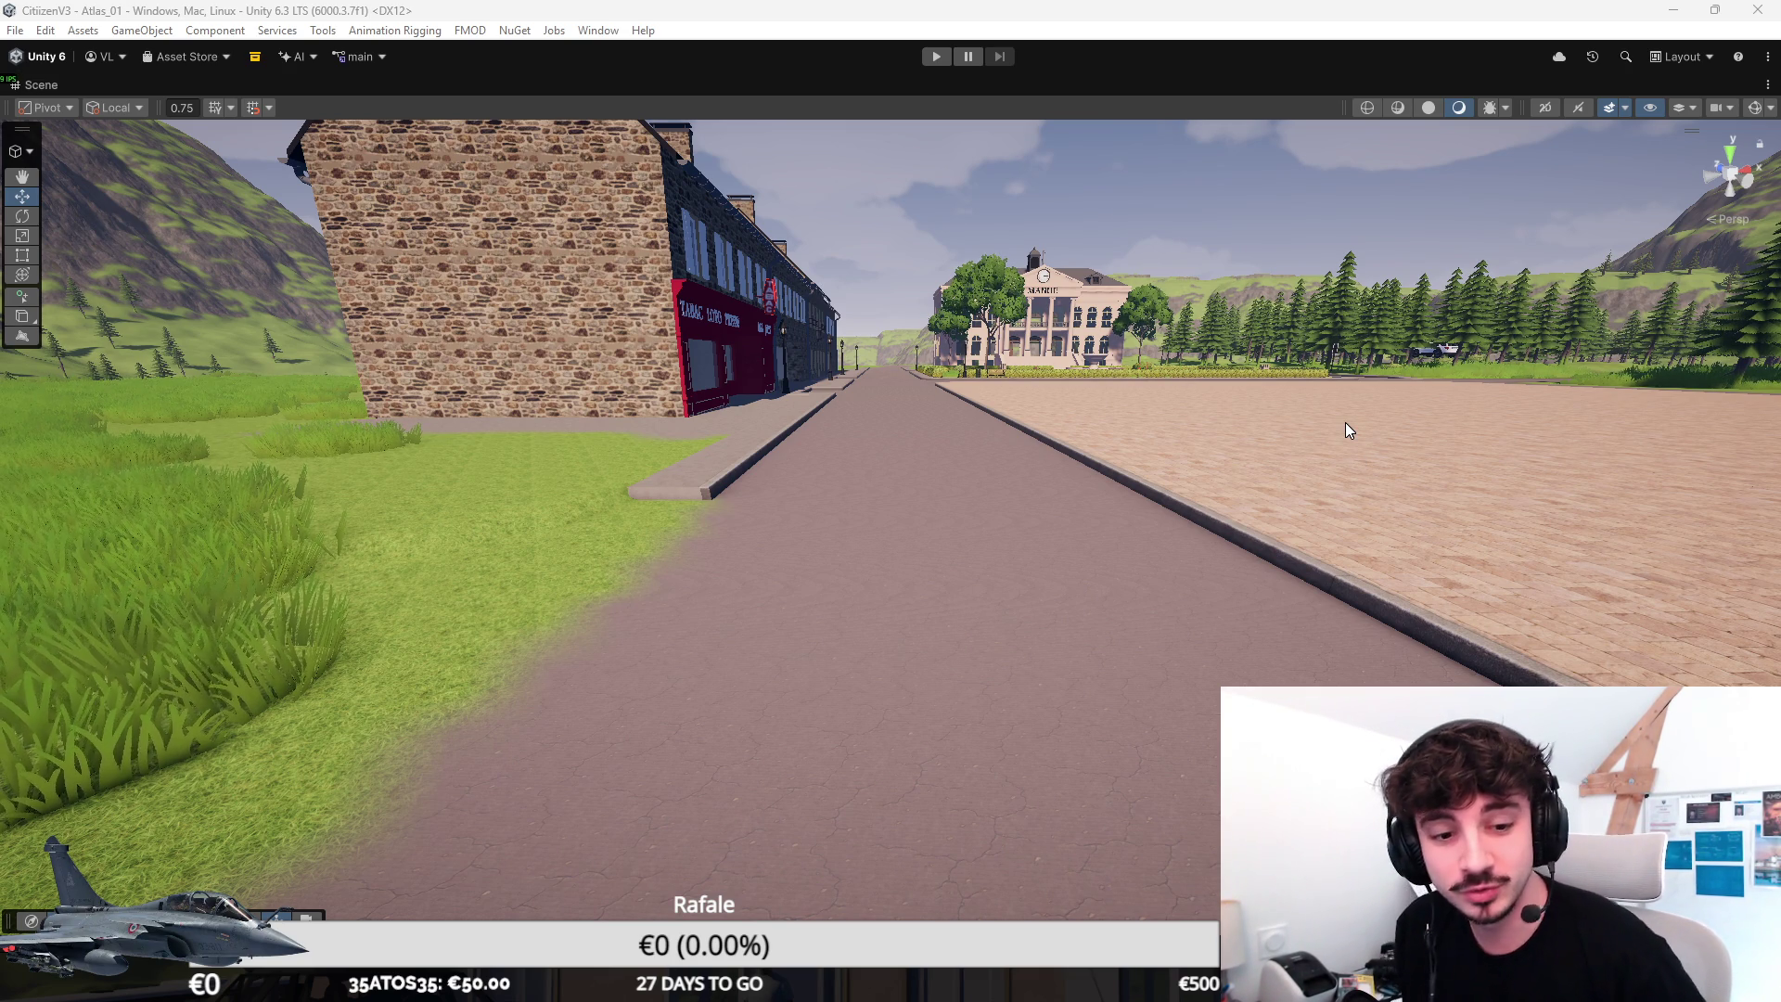
Fly along the street and back over the valley roads, then switch to Discord.
{"action": "mouse_move", "coordinate": [1346, 422]}
{"action": "right_mouse_down"}
{"action": "mouse_move", "coordinate": [1250, 409]}
{"action": "mouse_move", "coordinate": [1247, 447]}
{"action": "mouse_move", "coordinate": [1060, 506]}
{"action": "mouse_move", "coordinate": [899, 527]}
{"action": "right_mouse_up"}
{"action": "key", "text": "w"}
{"action": "key", "text": "w"}
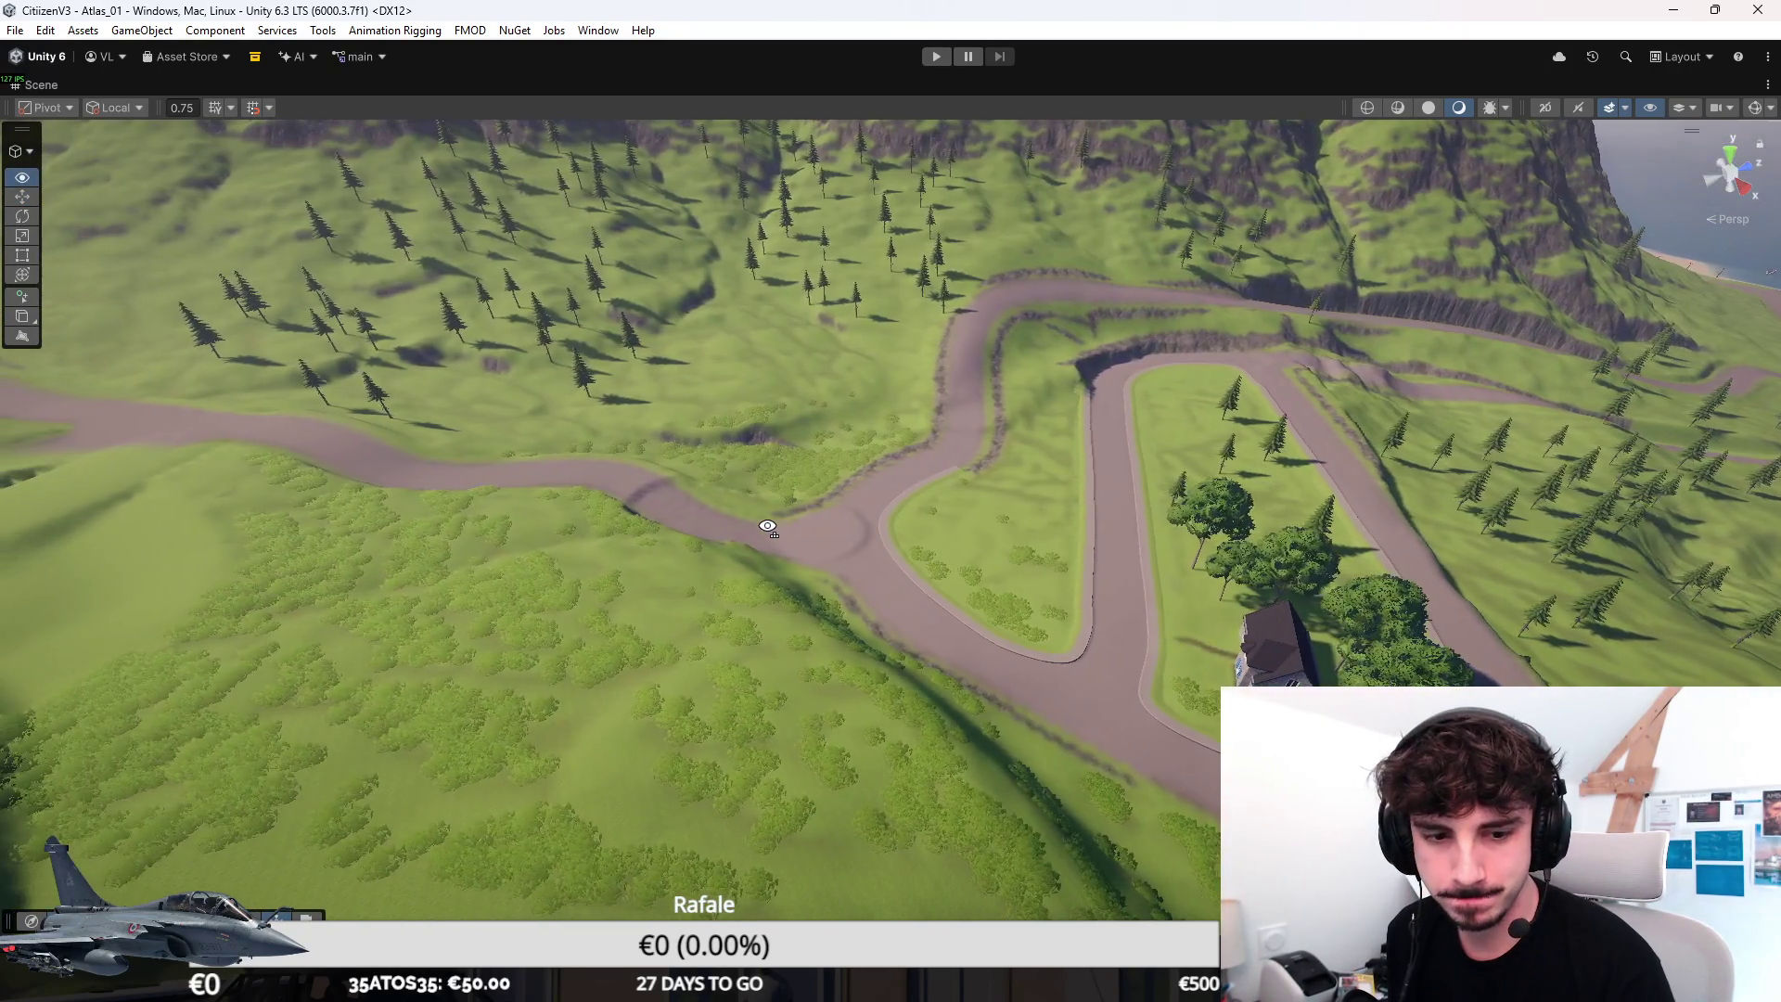
{"action": "mouse_move", "coordinate": [899, 525]}
{"action": "right_mouse_down"}
{"action": "mouse_move", "coordinate": [1097, 474]}
{"action": "mouse_move", "coordinate": [868, 405]}
{"action": "right_mouse_up"}
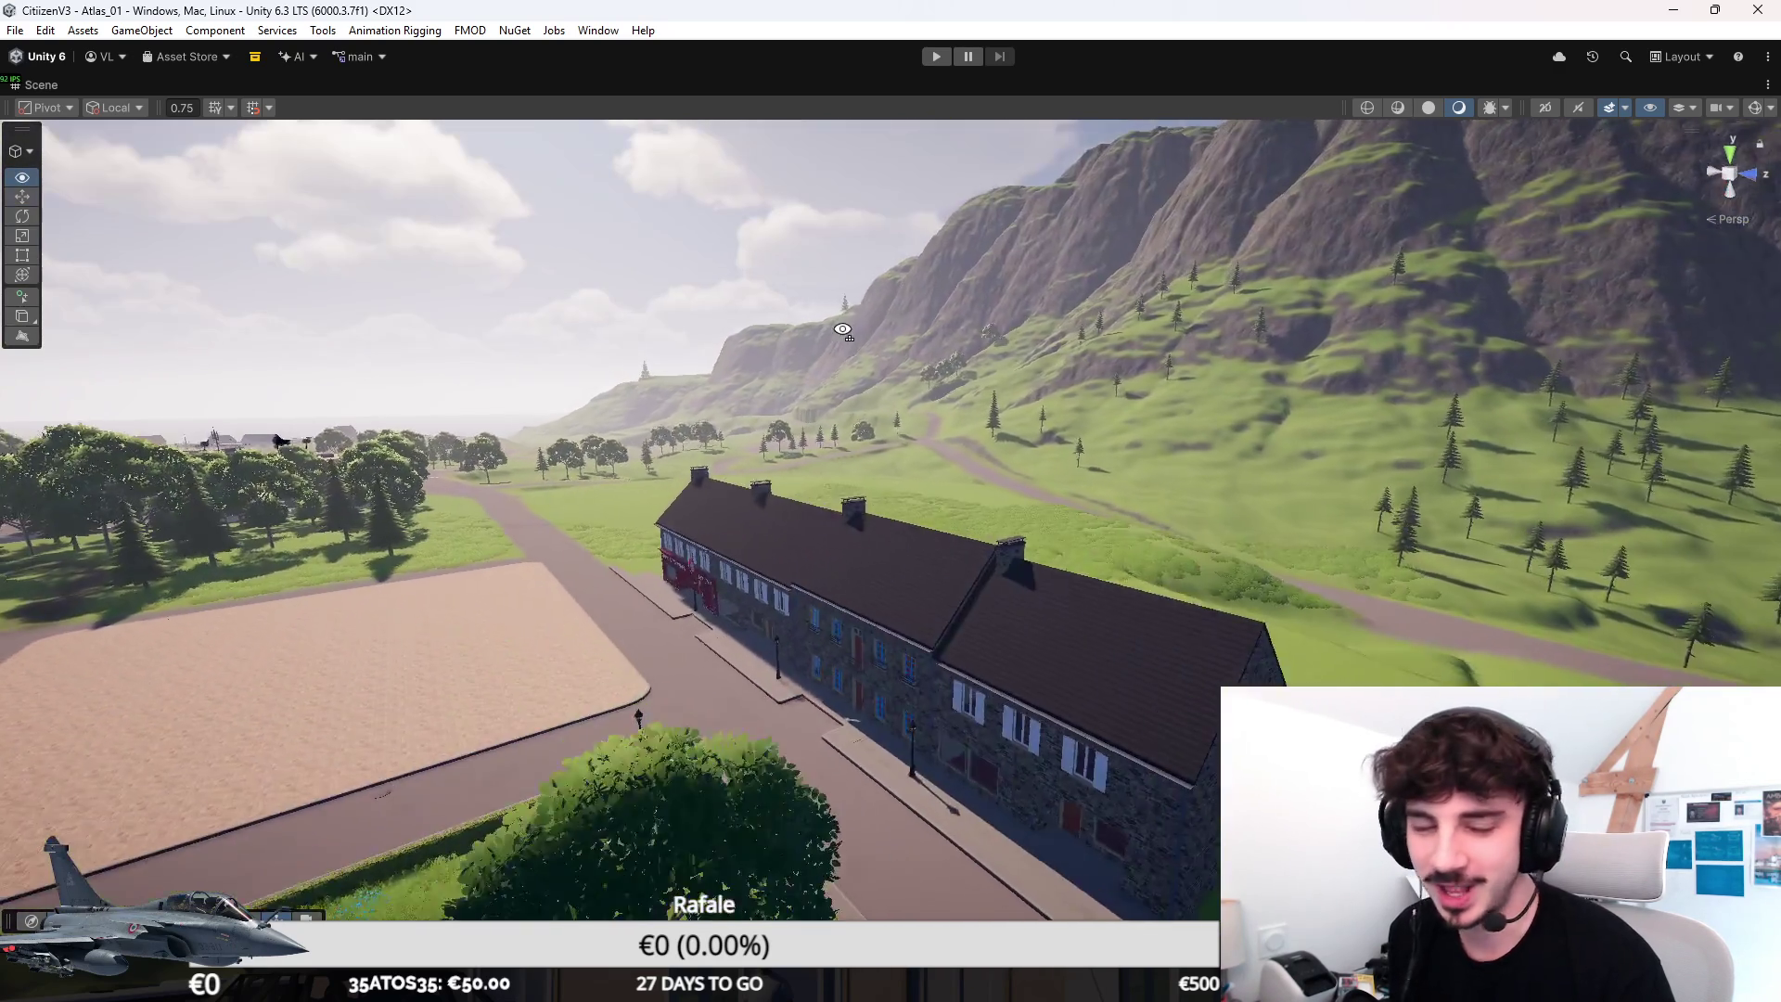
{"action": "right_click_drag", "start_coordinate": [868, 405], "coordinate": [839, 327]}
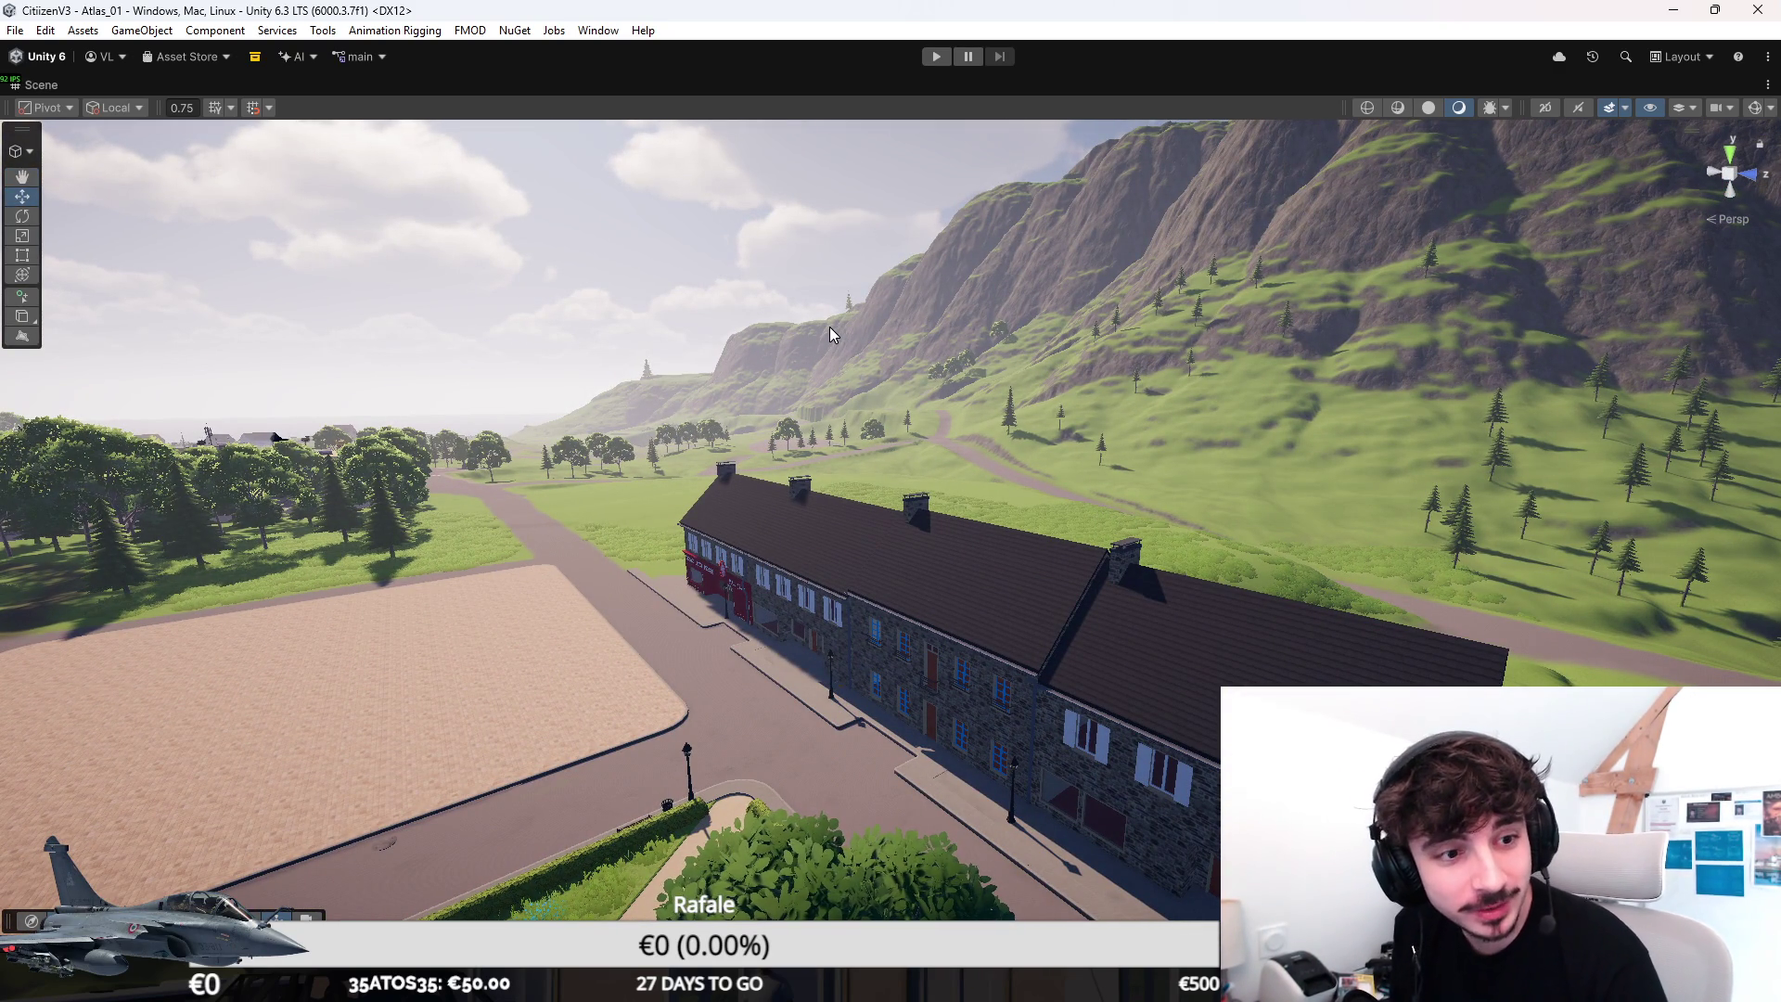
{"action": "key", "text": "alt+Tab"}
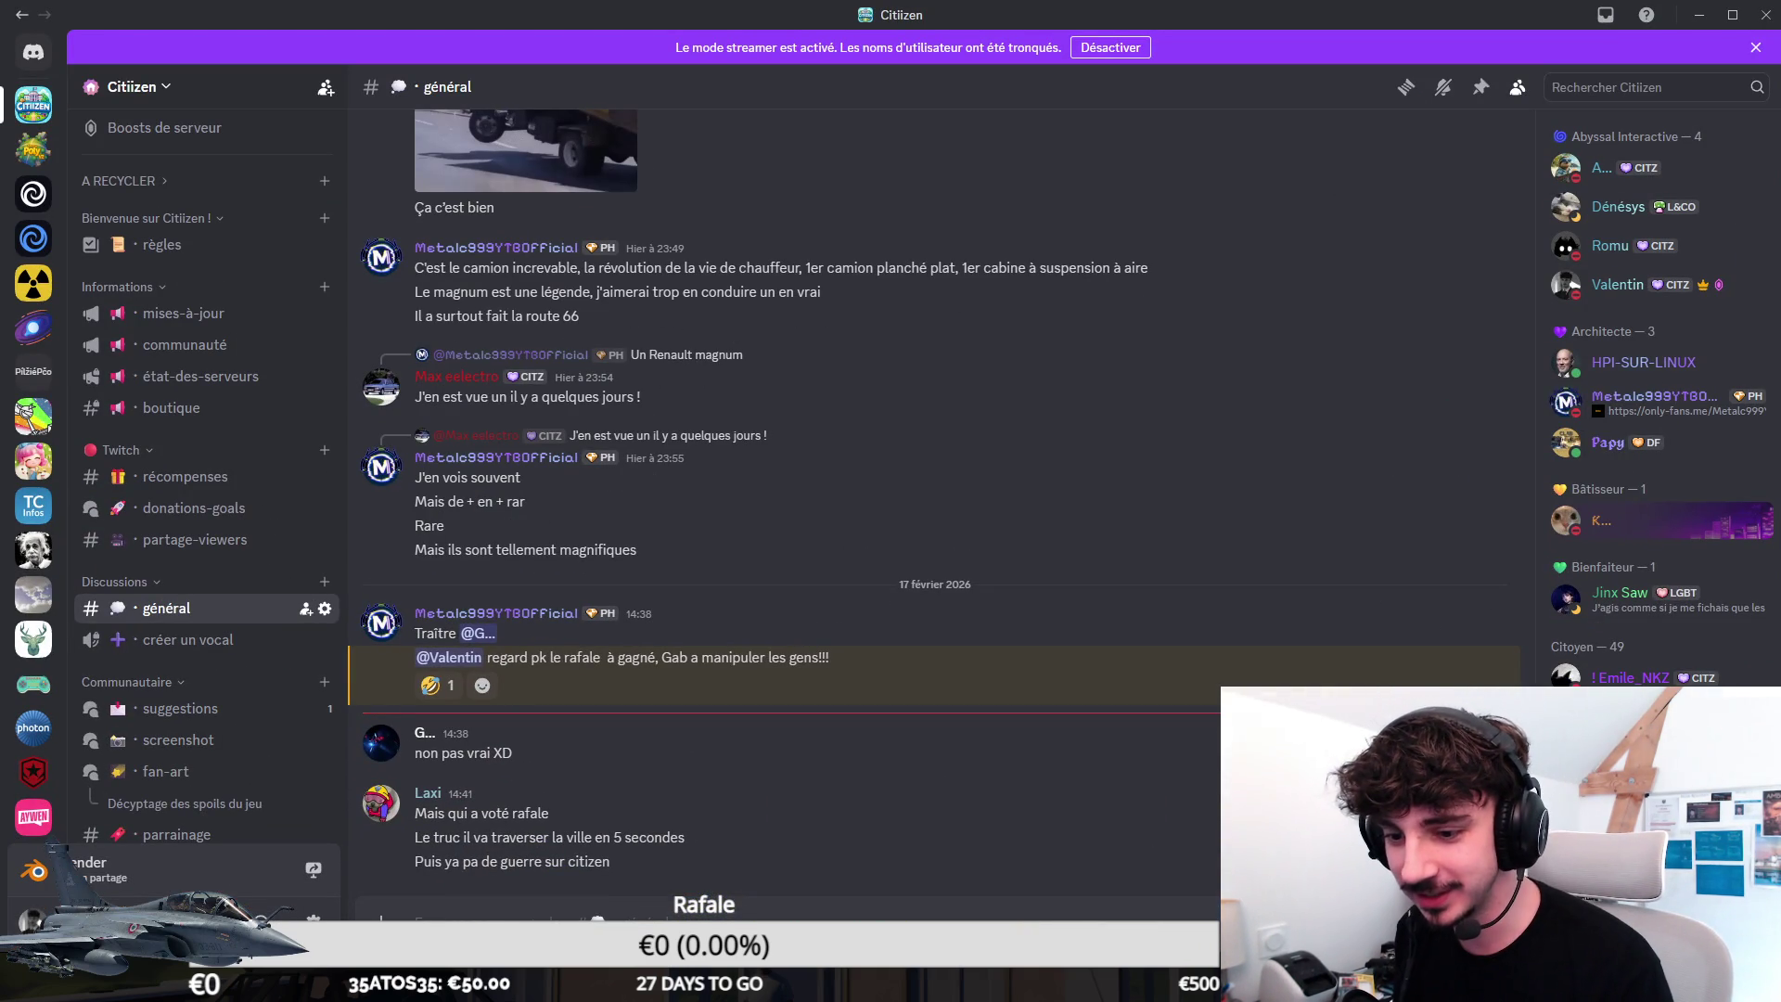
Return from Discord's général channel to the Unity scene with the long building.
{"action": "key", "text": "alt+Tab"}
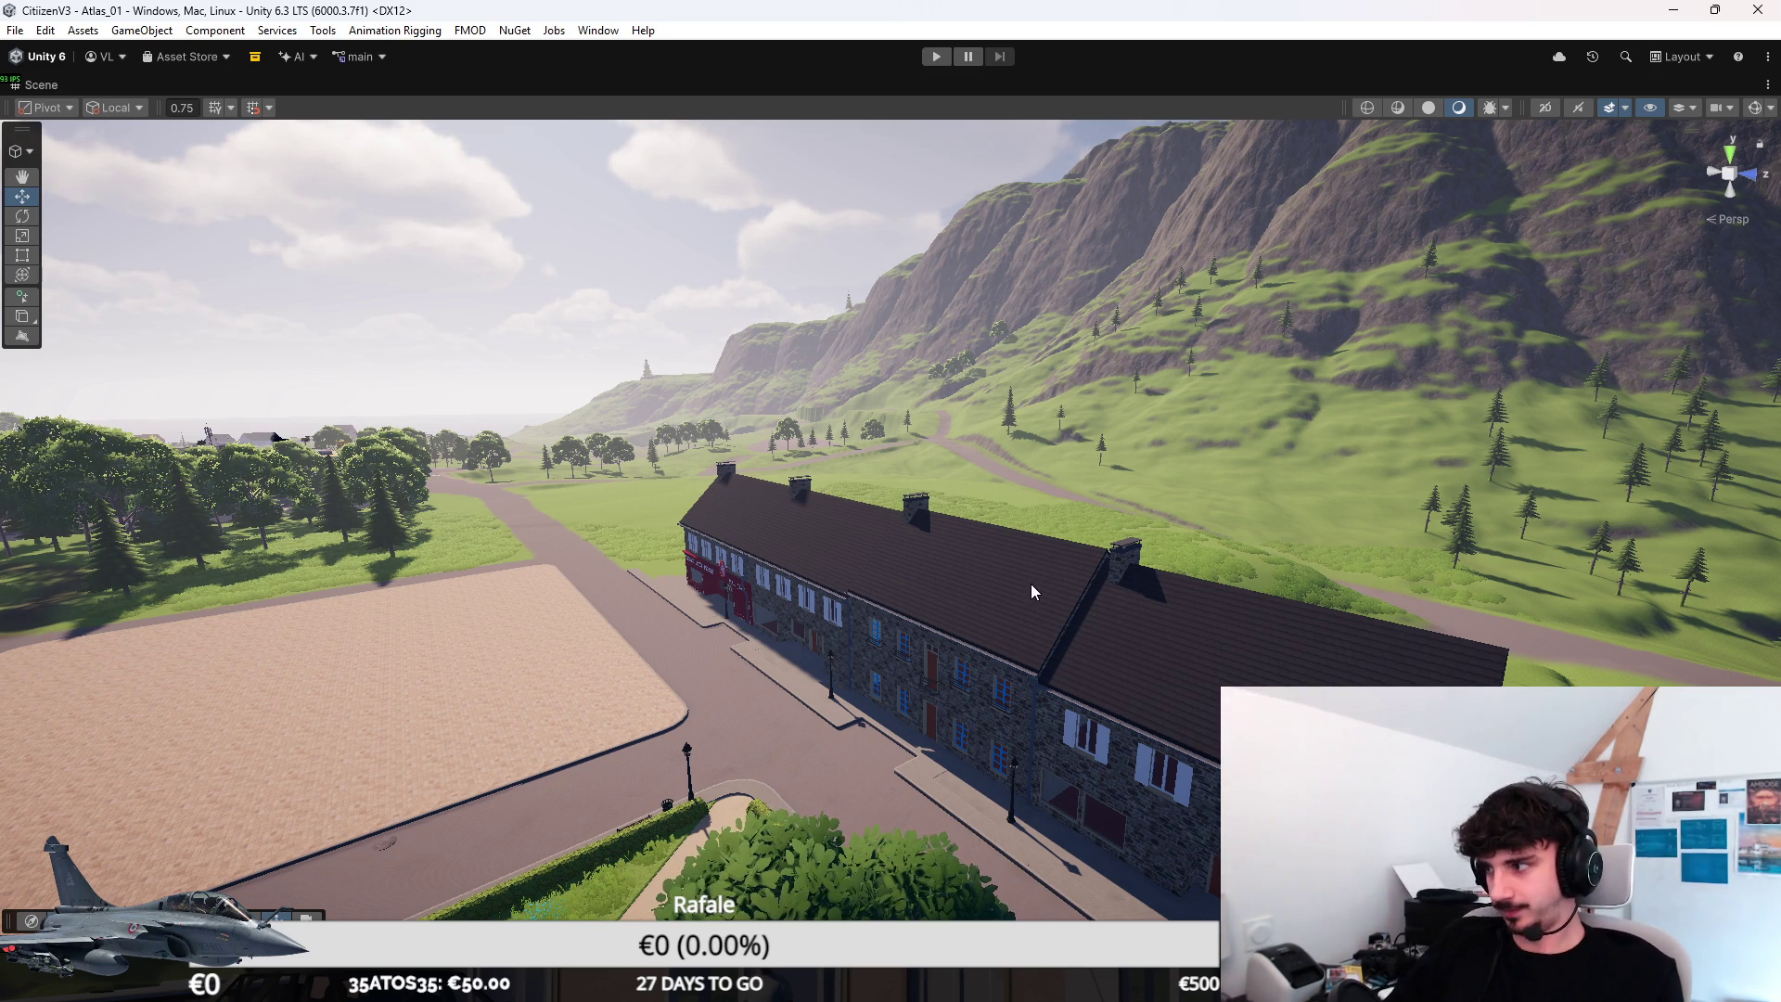
{"action": "right_click_drag", "start_coordinate": [1005, 558], "coordinate": [916, 584]}
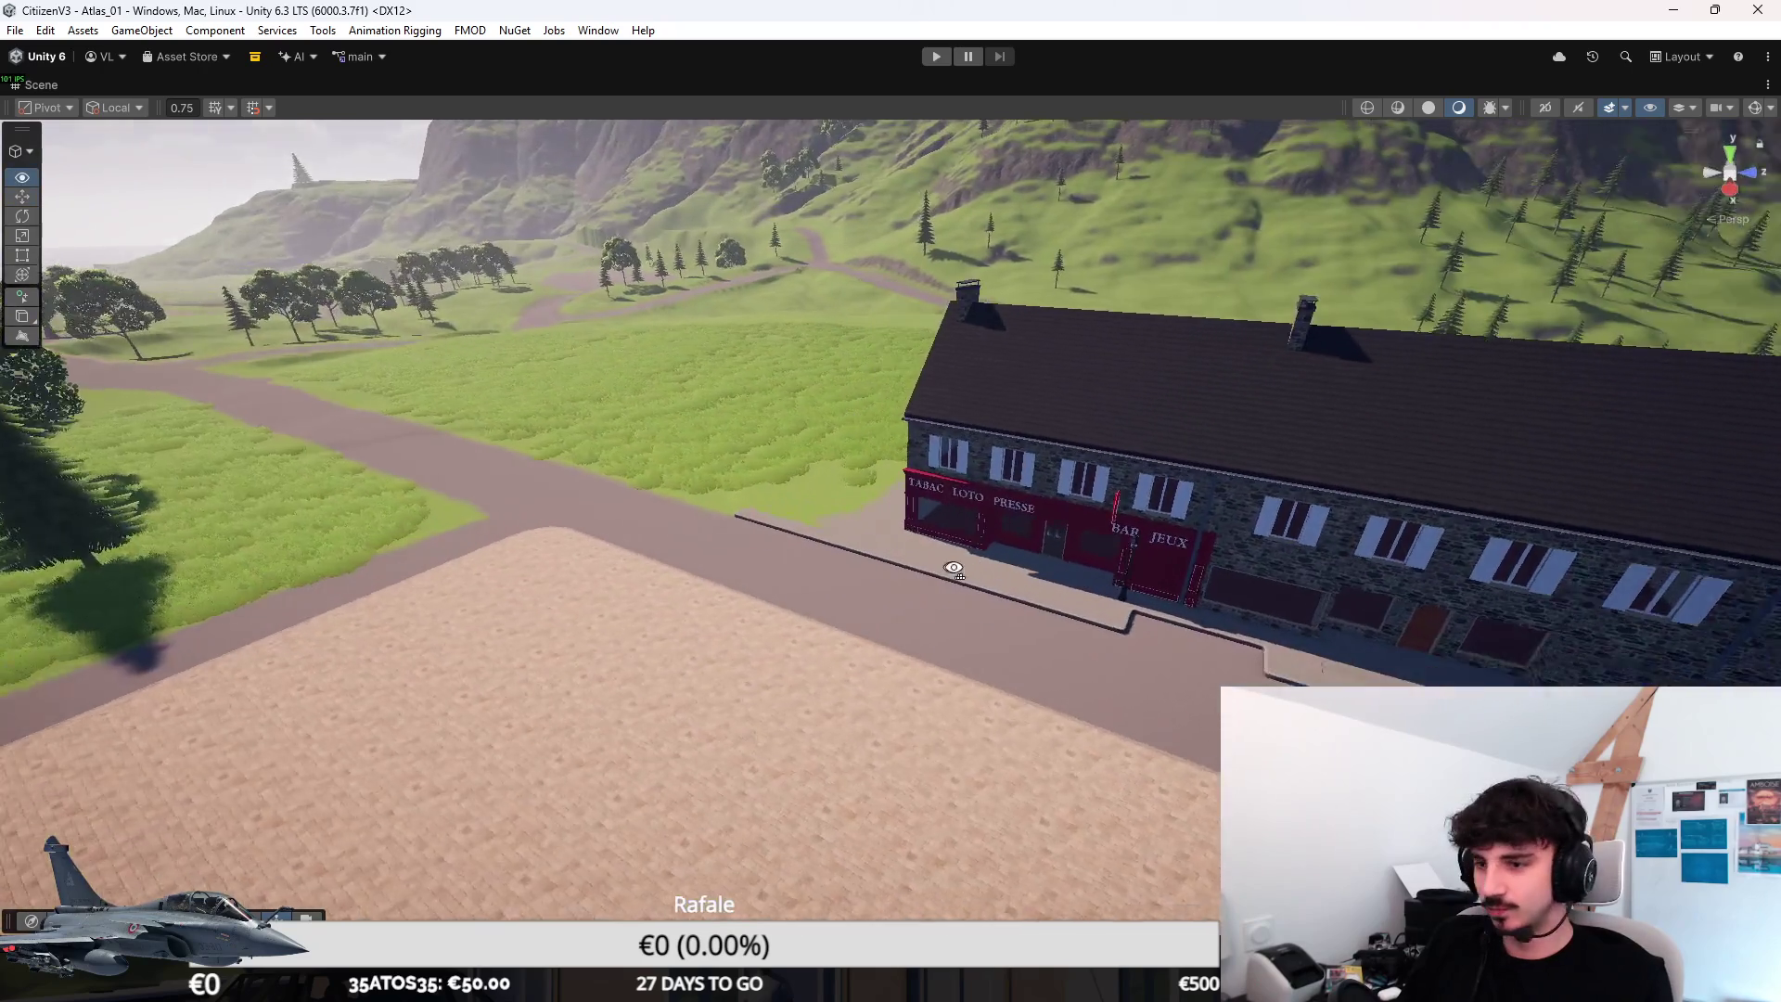
{"action": "right_click_drag", "start_coordinate": [917, 584], "coordinate": [990, 568]}
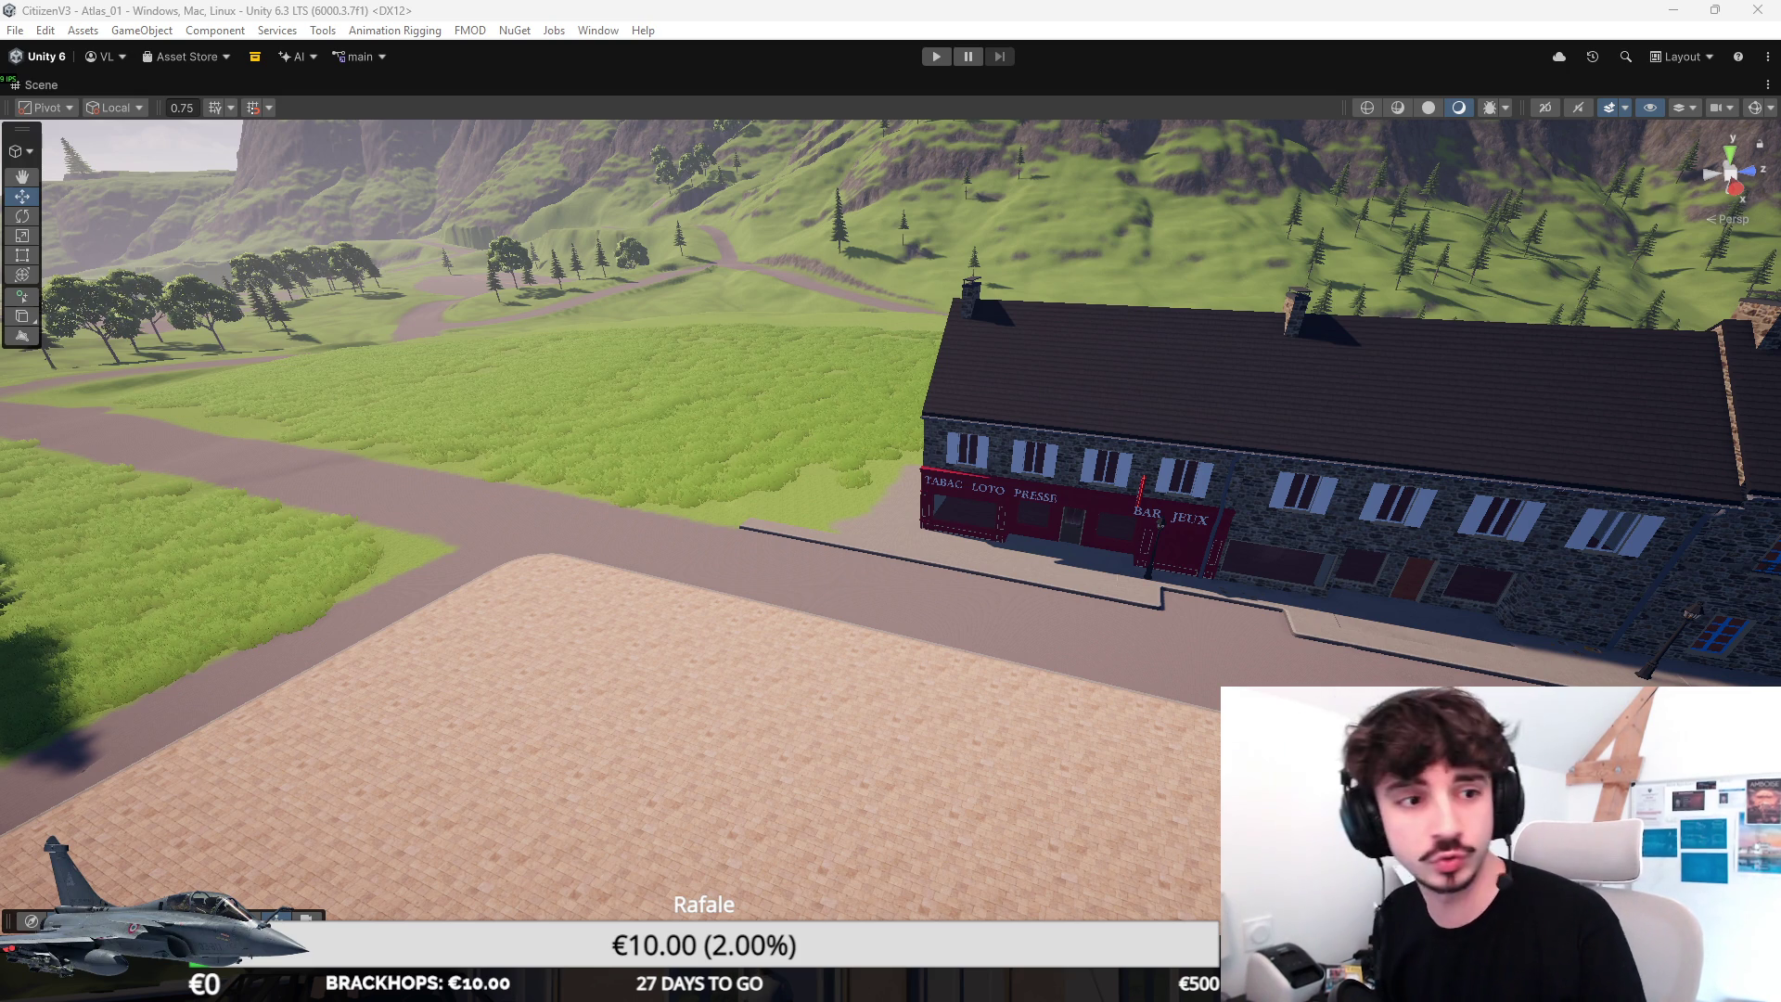
{"action": "key", "text": "alt+Tab"}
{"action": "key", "text": "alt+Tab"}
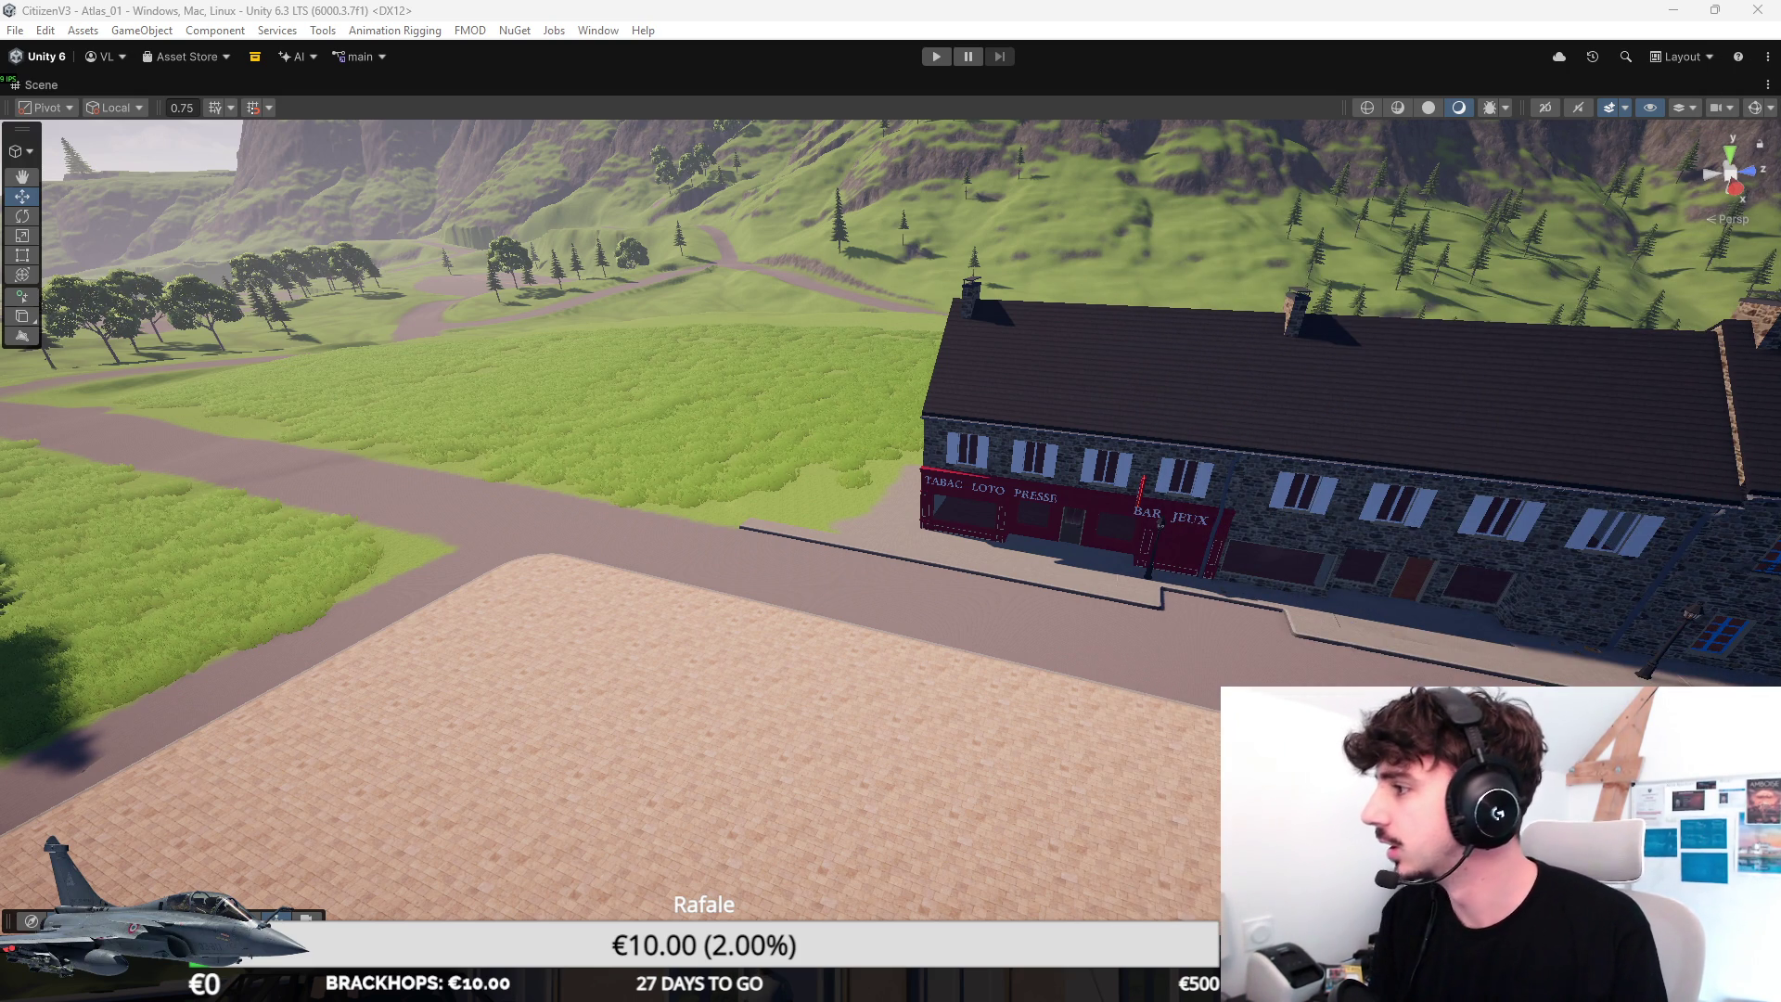
{"action": "key", "text": "alt+Tab"}
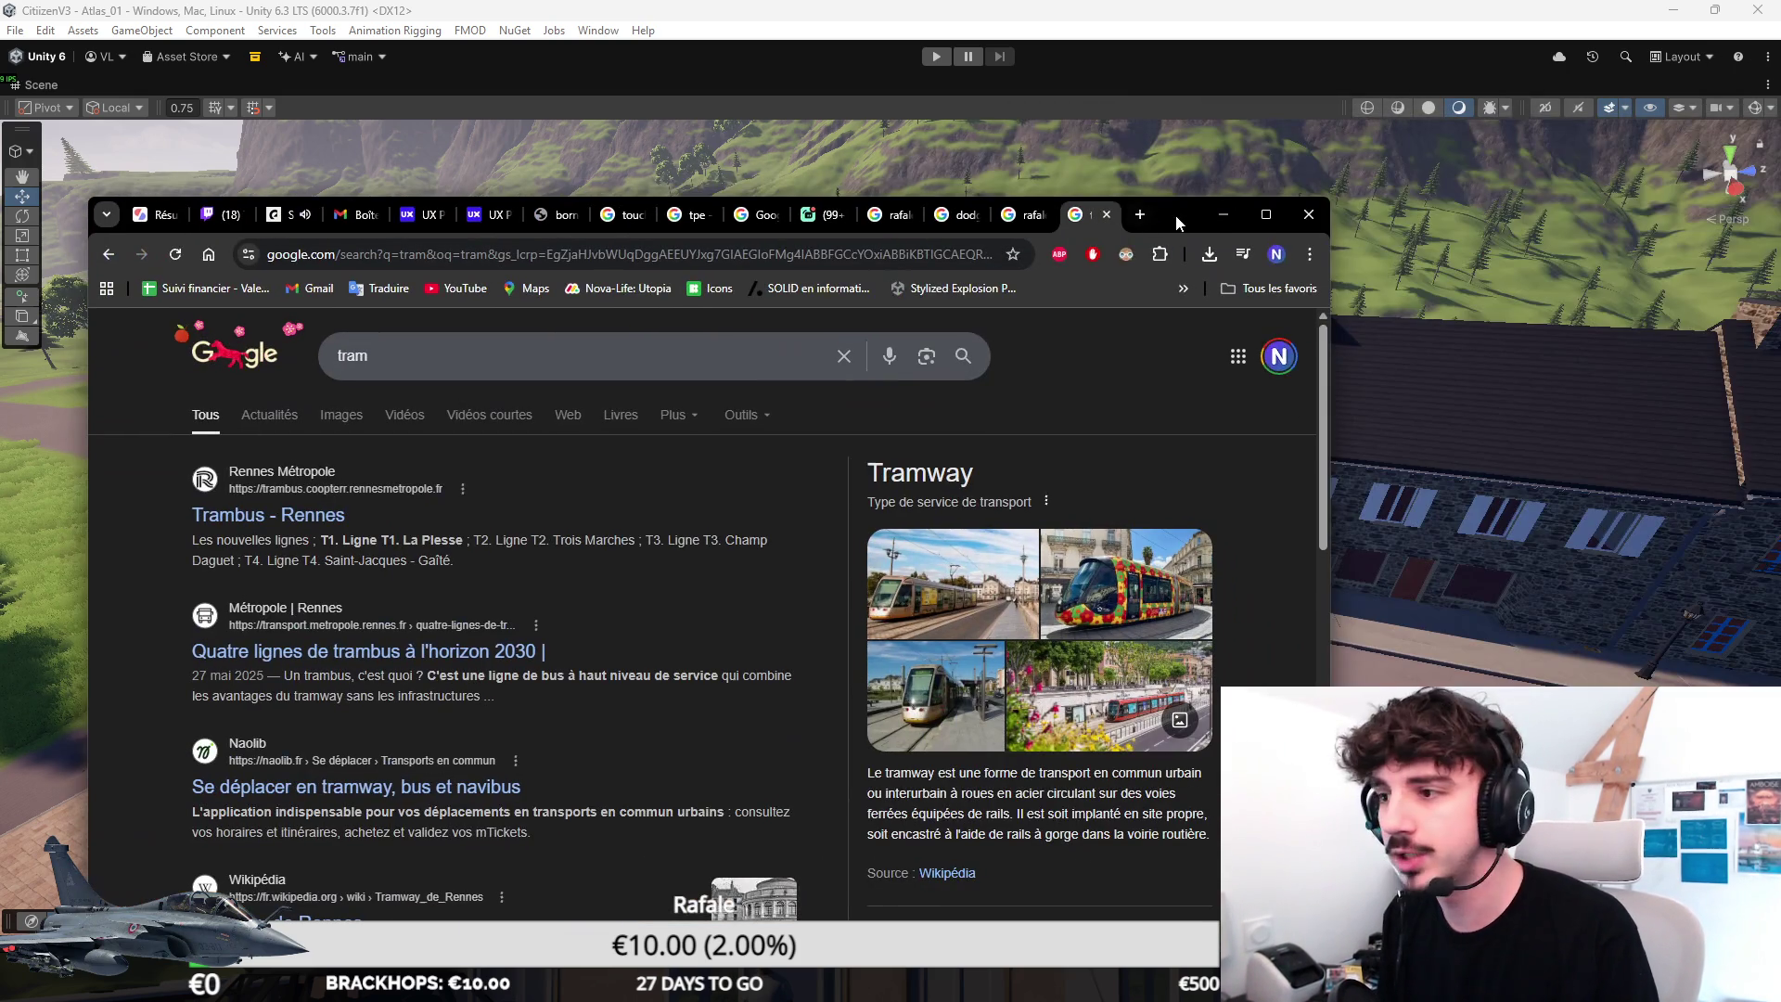
Maximize Chrome and preview tram photos in the image results, ending on the Île-de-France Mobilités one.
{"action": "double_click", "coordinate": [1182, 212]}
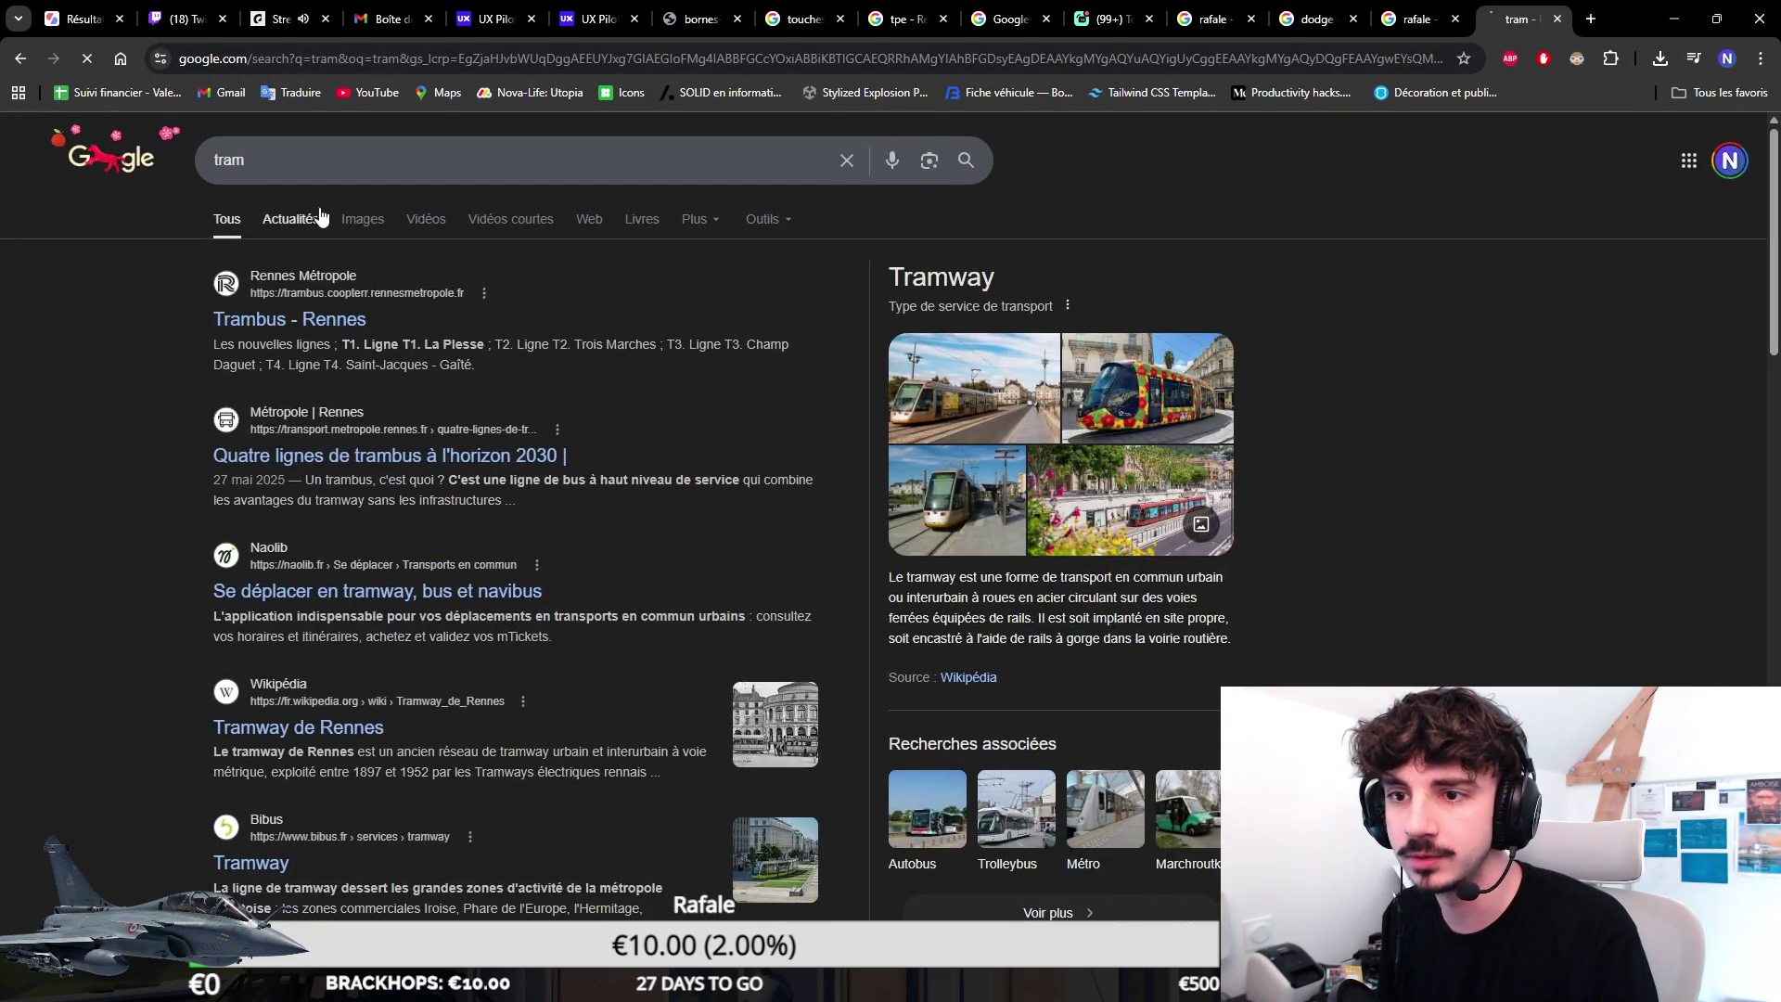
{"action": "left_click", "coordinate": [294, 218]}
{"action": "left_click", "coordinate": [368, 219]}
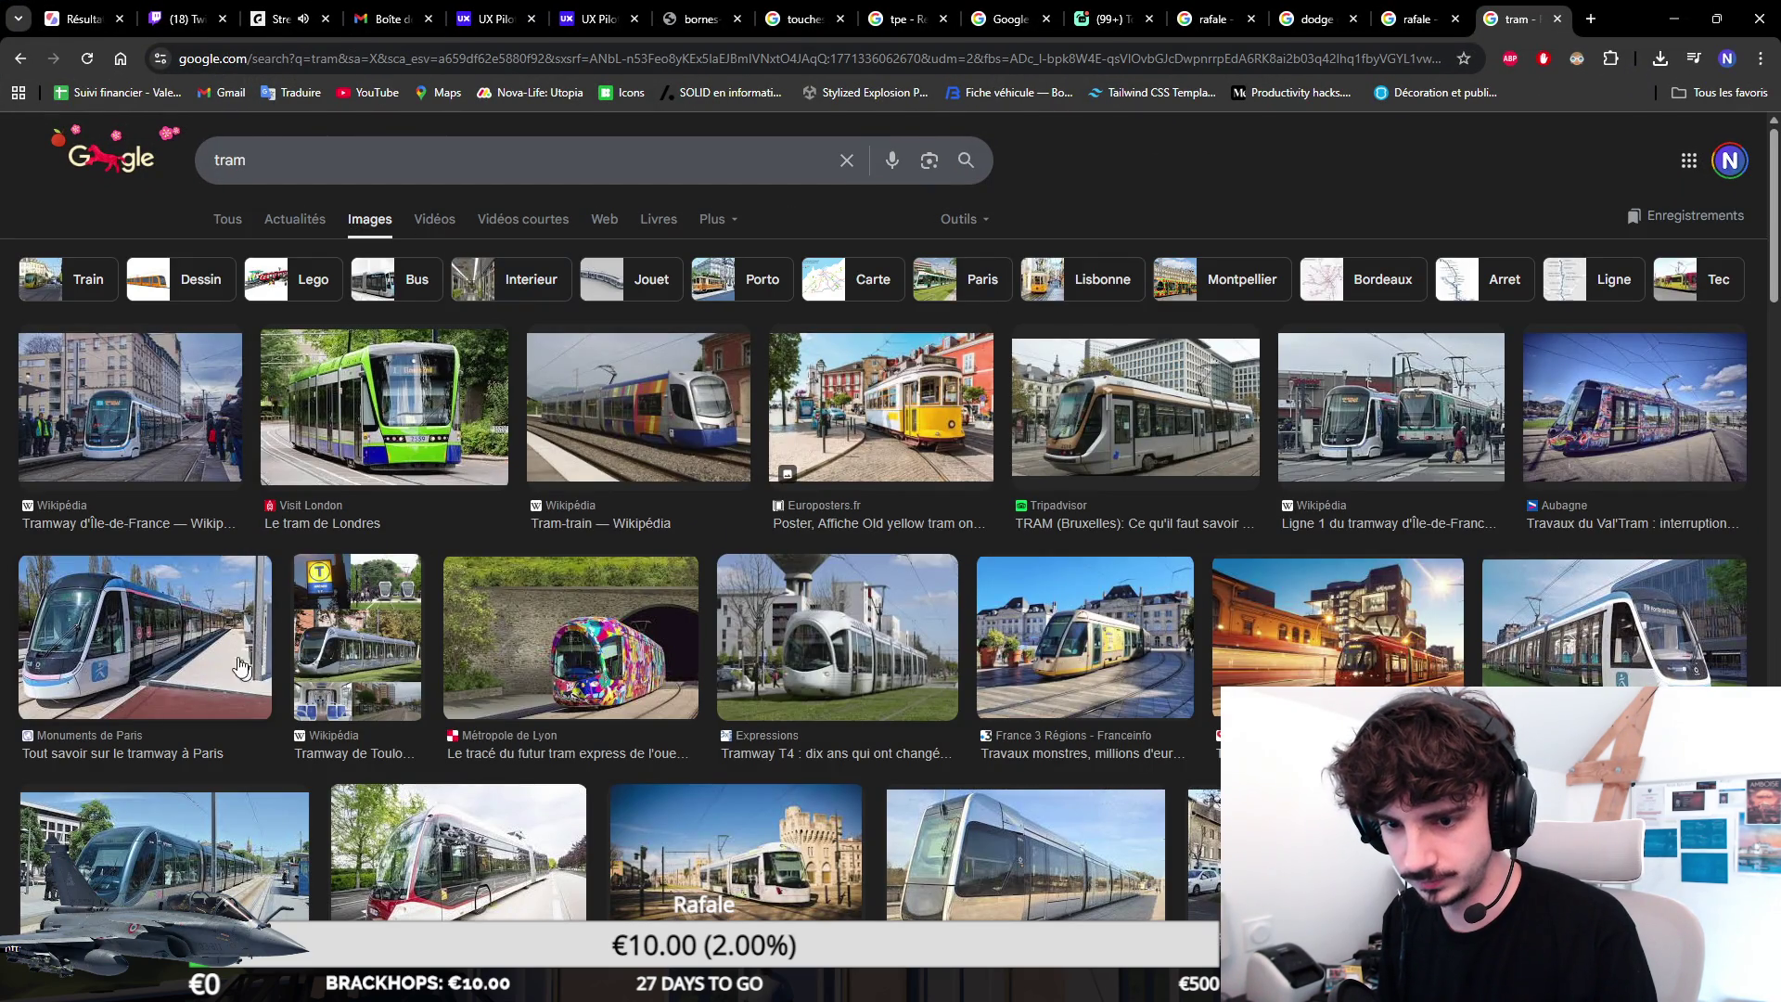
{"action": "left_click", "coordinate": [245, 619]}
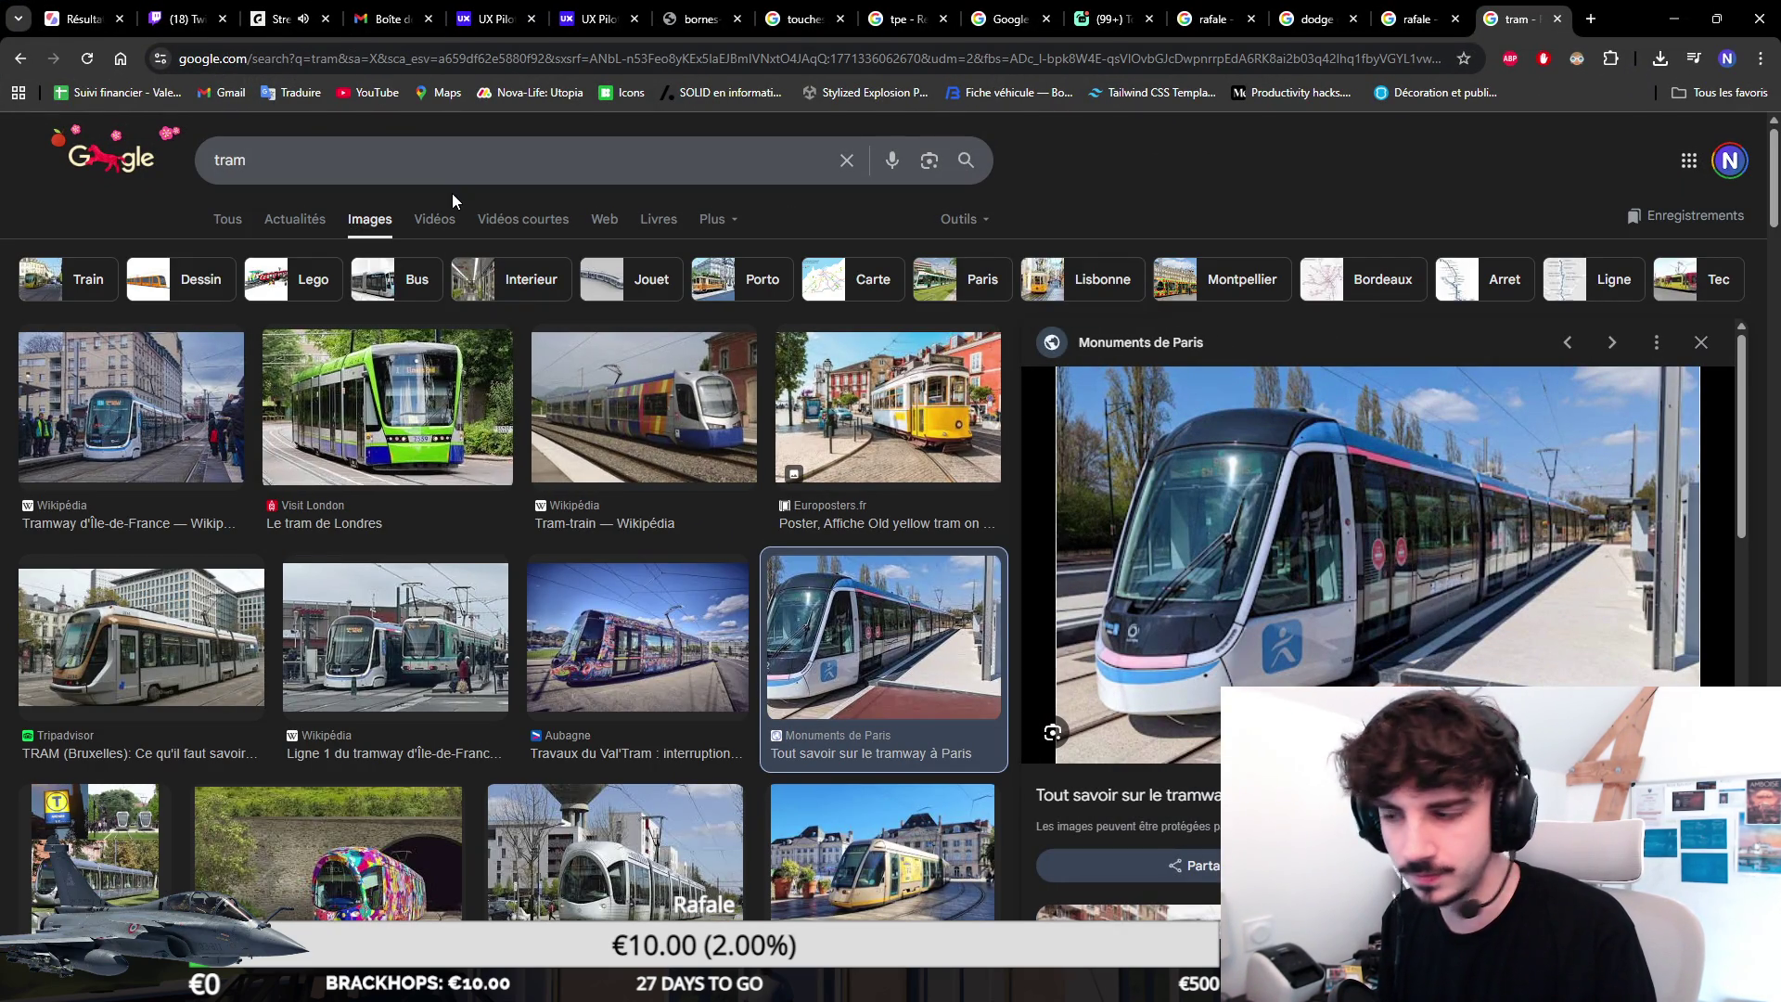
{"action": "scroll", "coordinate": [608, 659], "scroll_direction": "down", "scroll_amount": 2}
{"action": "scroll", "coordinate": [709, 543], "scroll_direction": "down", "scroll_amount": 1}
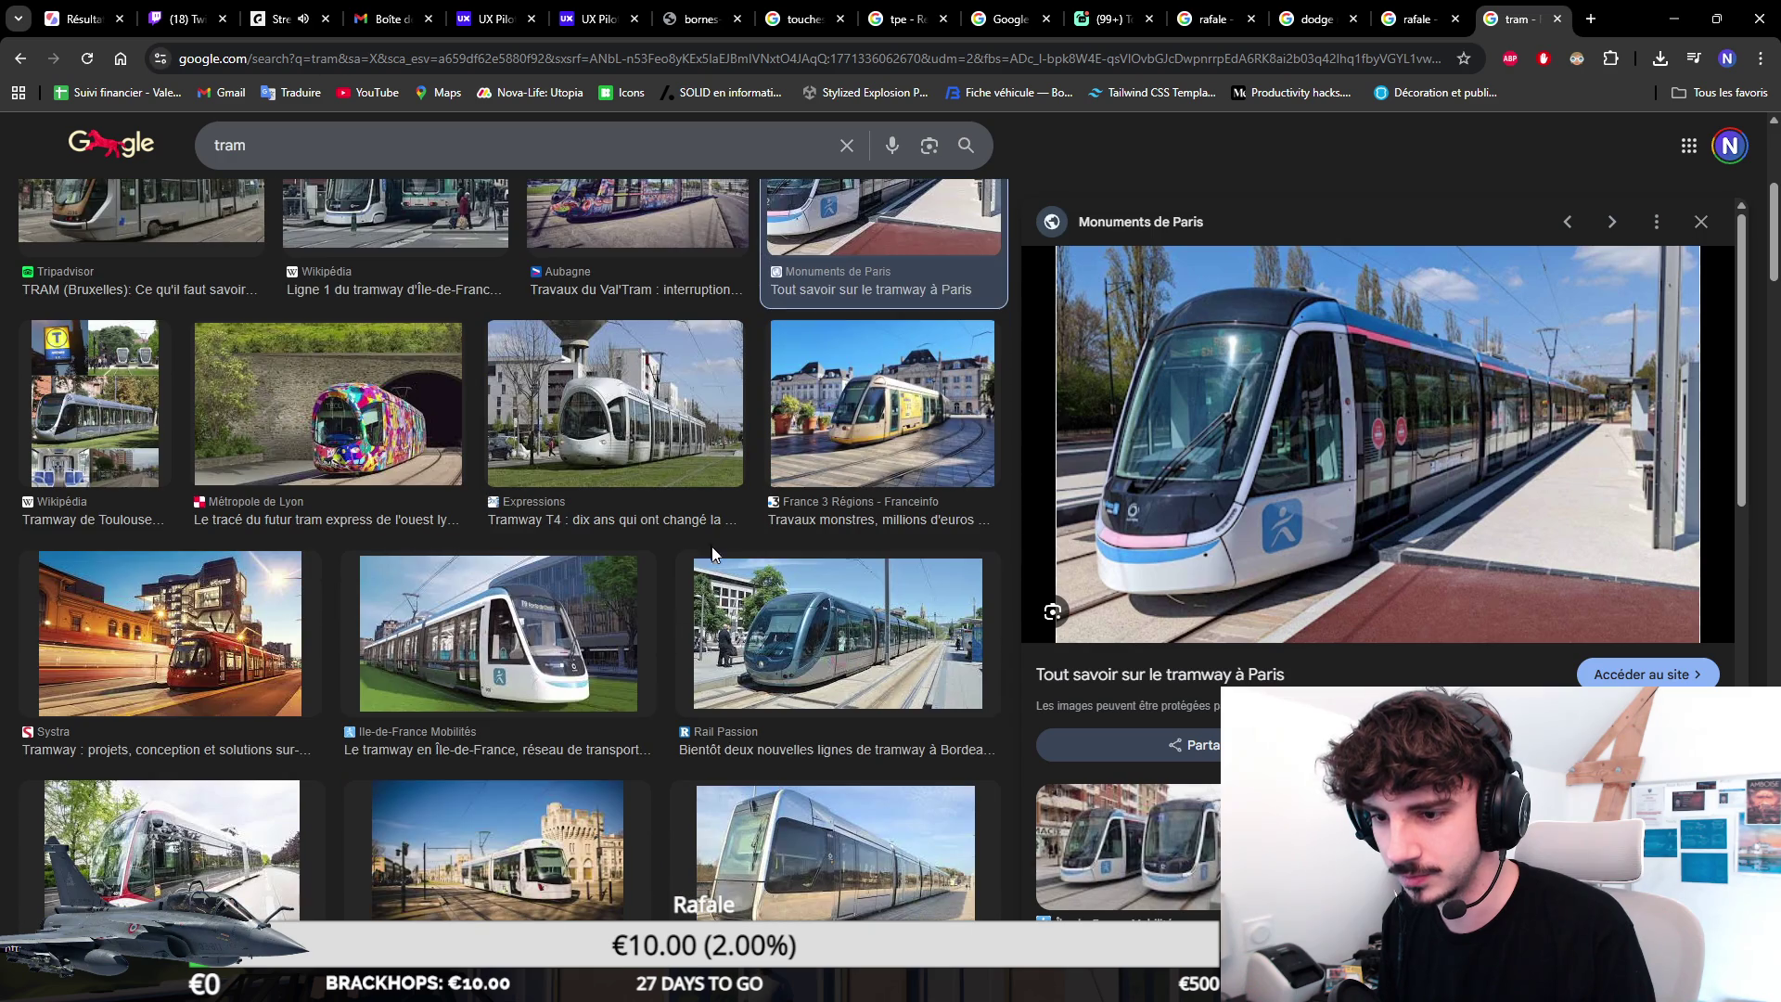
{"action": "left_click", "coordinate": [506, 676]}
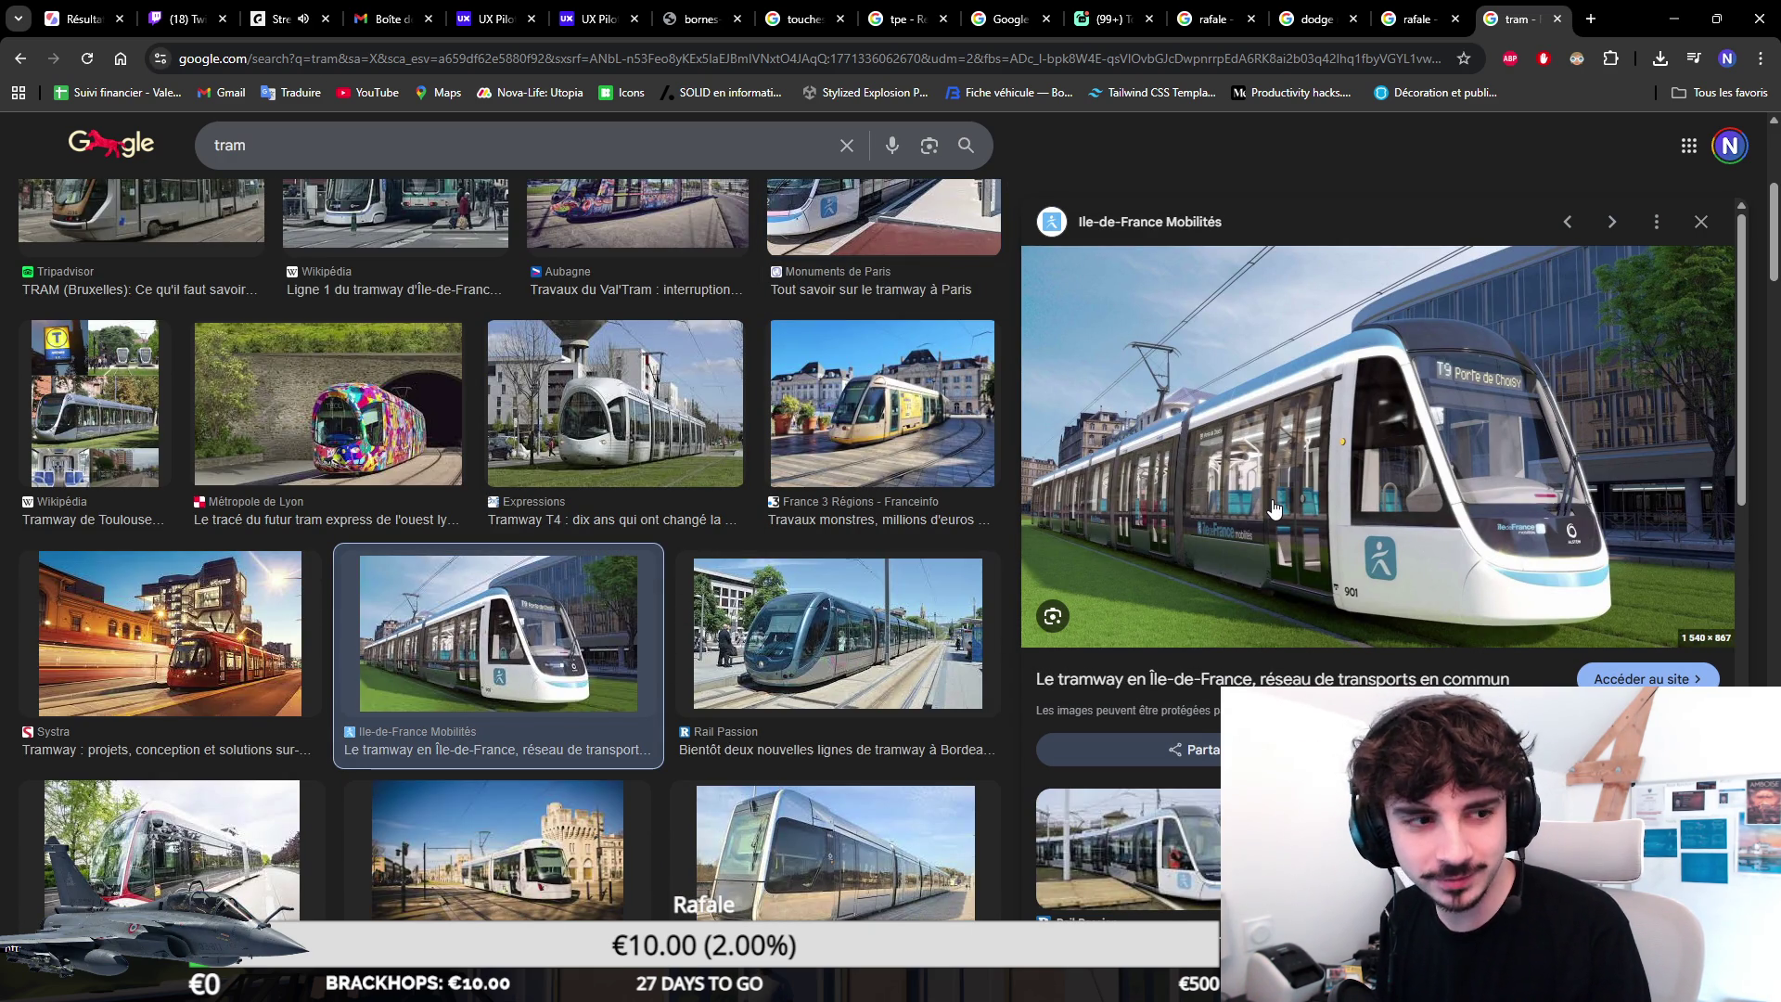
{"action": "scroll", "coordinate": [1273, 510], "scroll_direction": "down", "scroll_amount": 2}
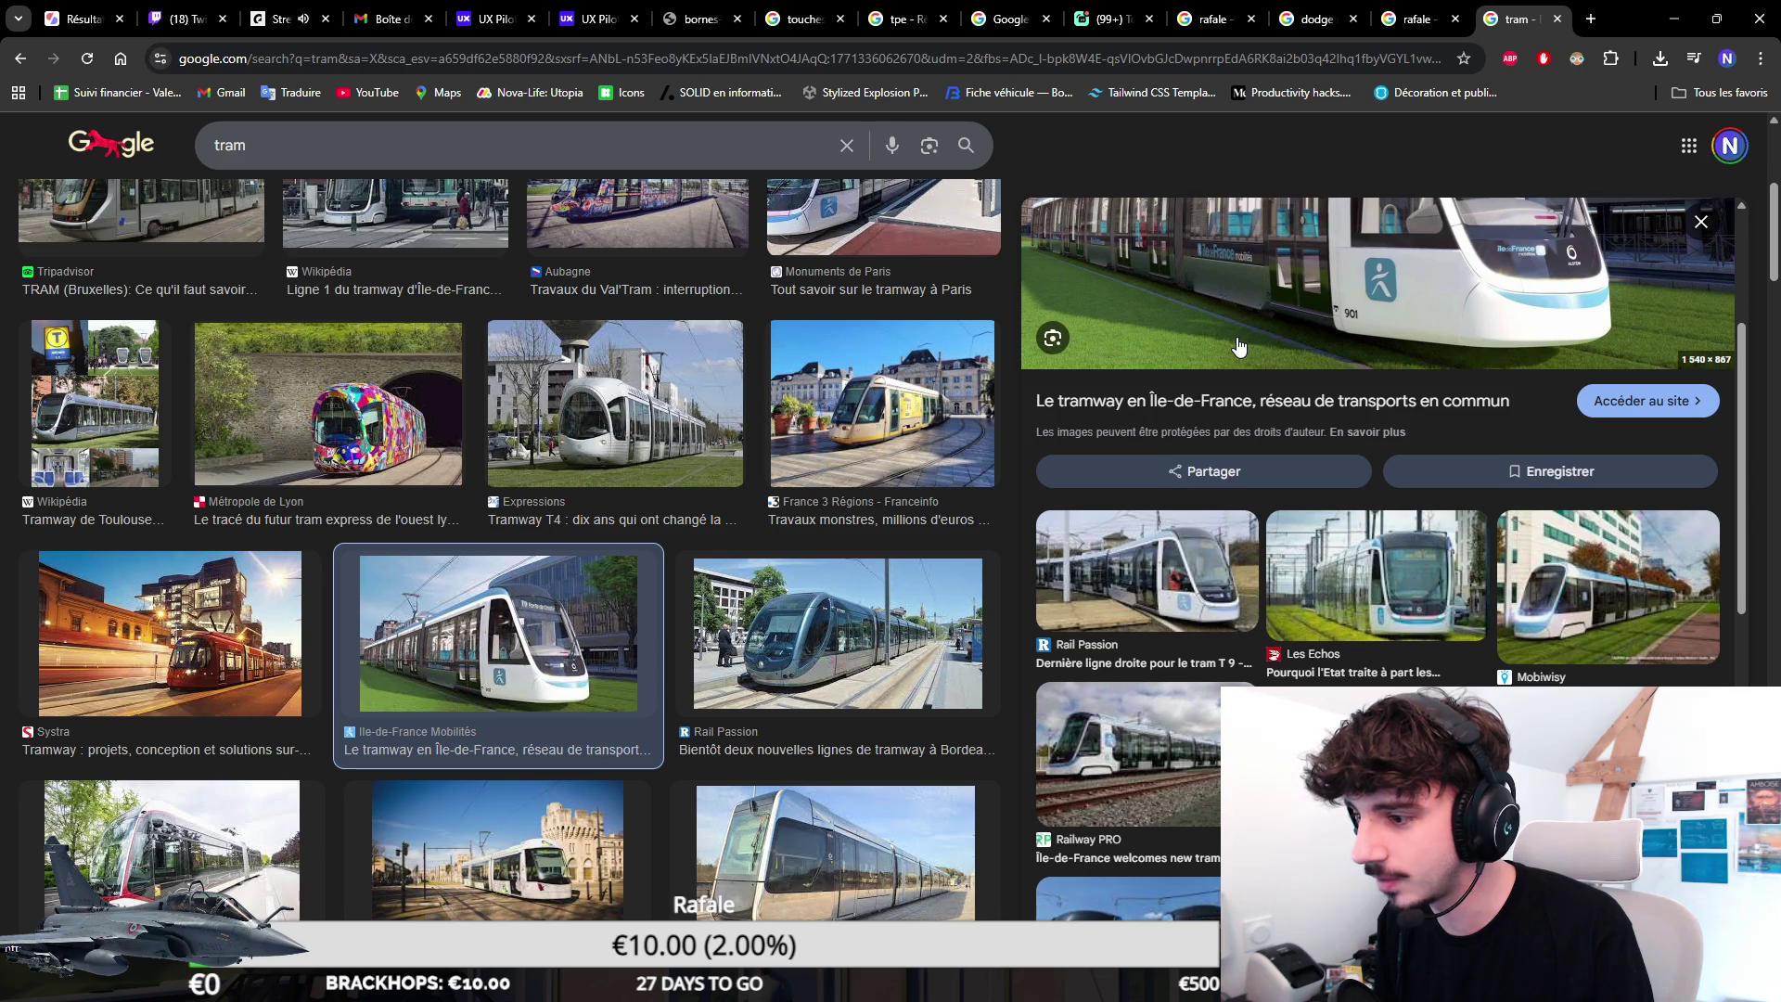
{"action": "scroll", "coordinate": [1237, 345], "scroll_direction": "up", "scroll_amount": 2}
Open the Île-de-France Mobilités T9 tram photo full-size in its own tab.
{"action": "right_click", "coordinate": [1252, 373]}
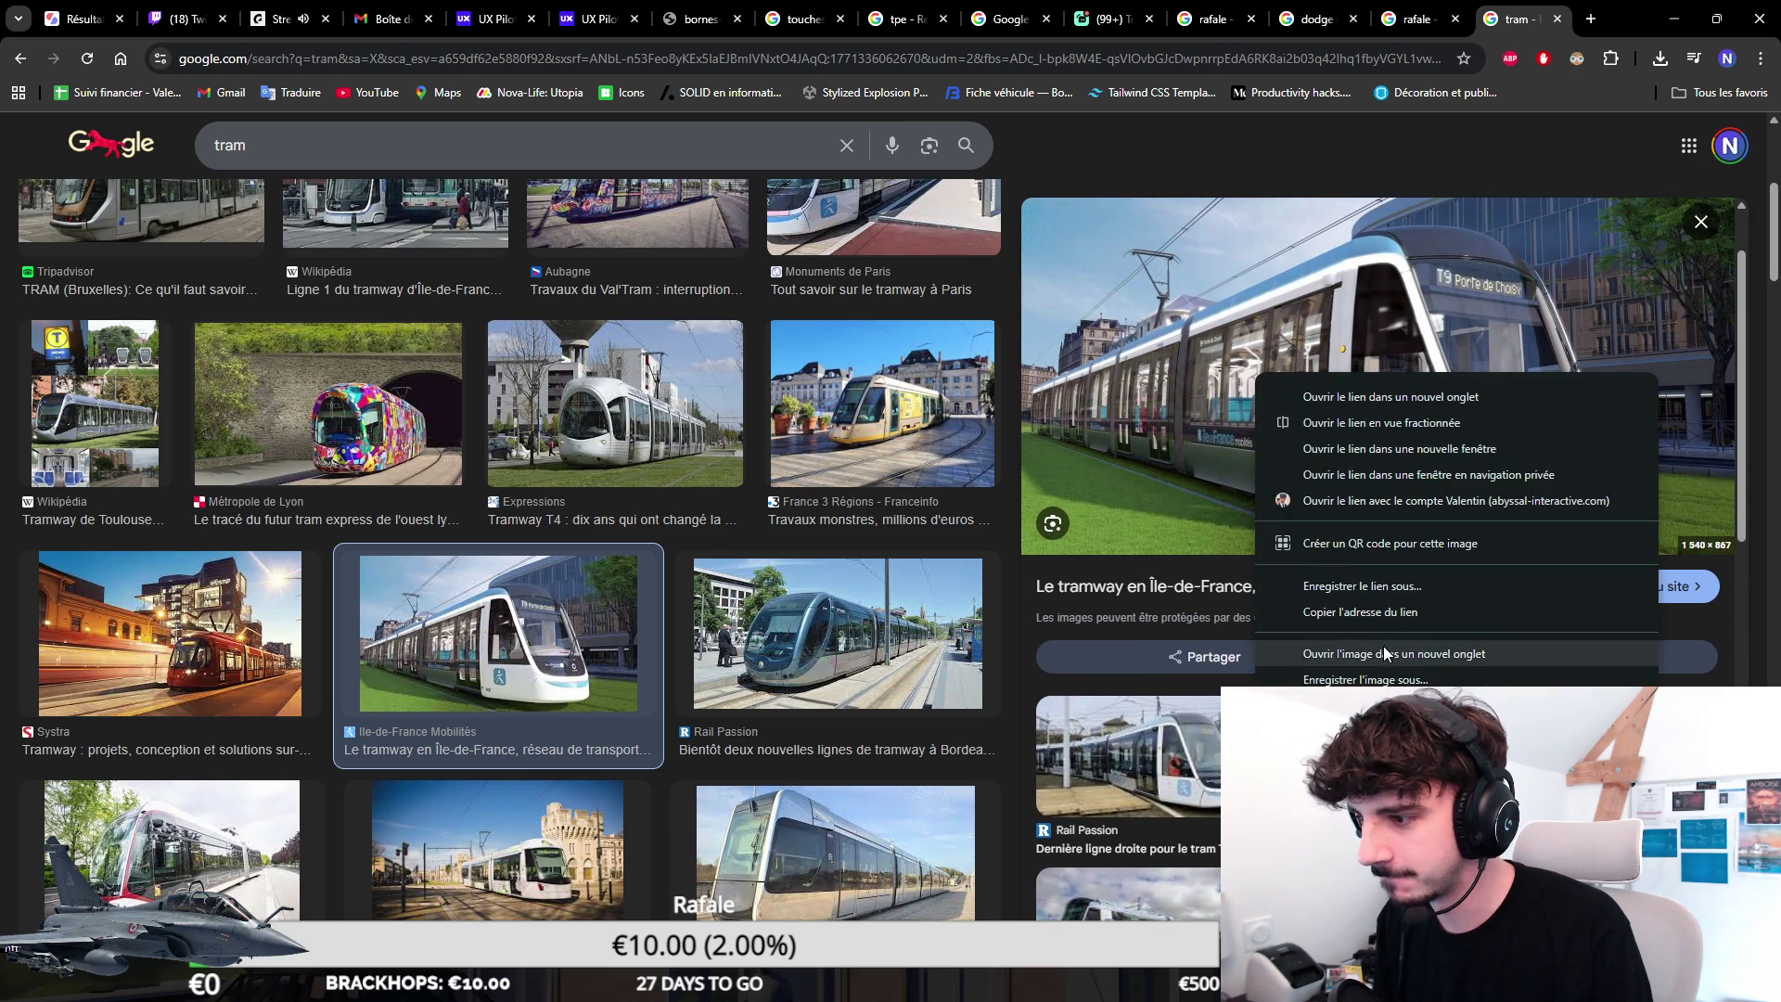
{"action": "left_click", "coordinate": [1293, 391]}
{"action": "left_click", "coordinate": [1531, 15]}
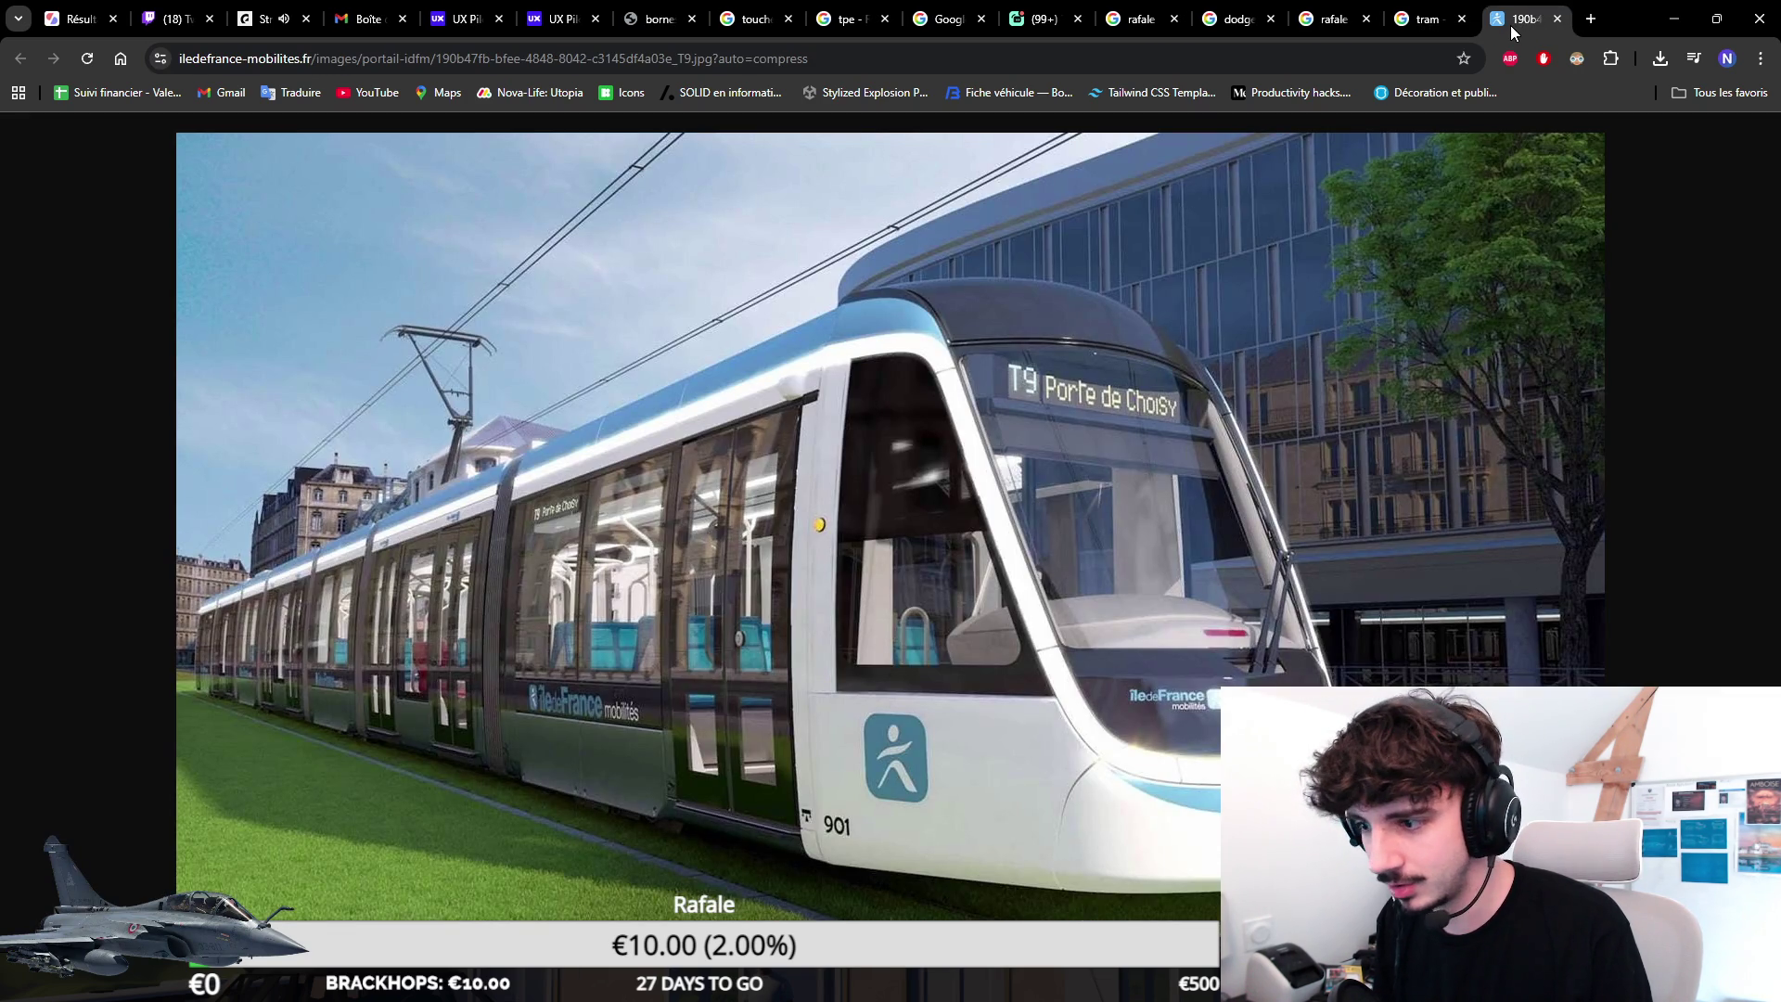
{"action": "left_click", "coordinate": [1427, 18]}
{"action": "left_click", "coordinate": [552, 61]}
{"action": "type", "text": "a"}
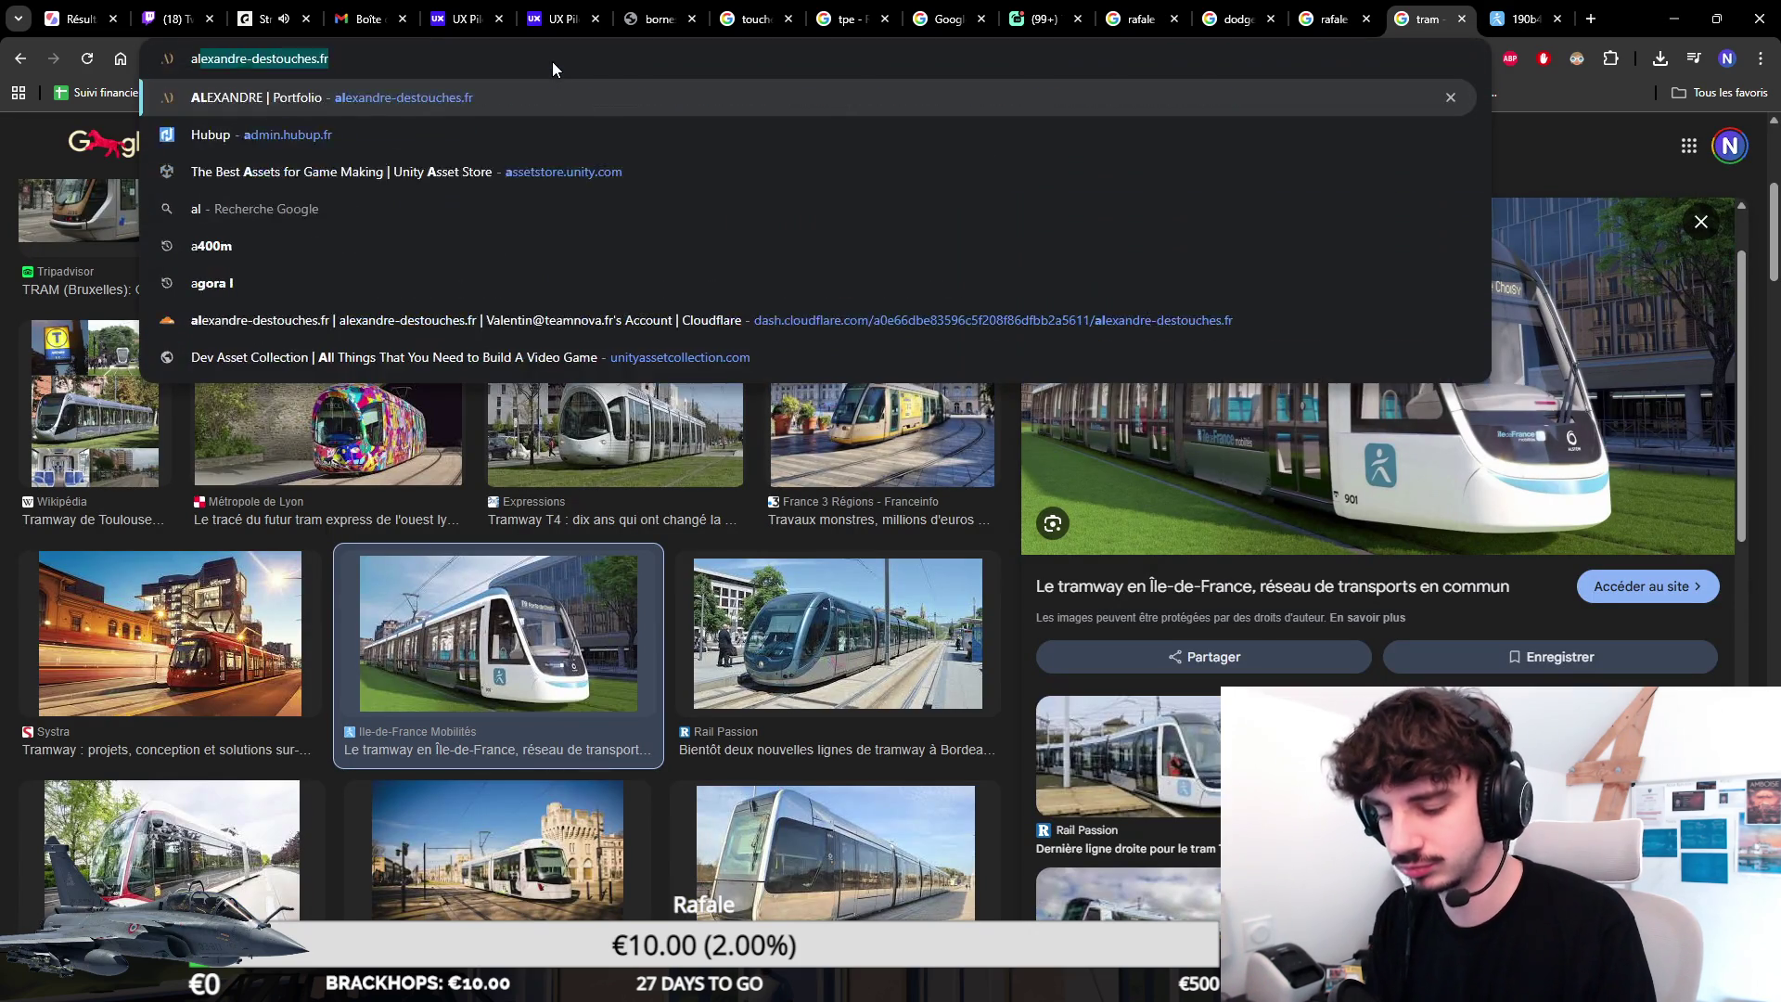
{"action": "type", "text": "lstom tram"}
Run a Google search for 'alstom tram', then search 't9 tram' in a new tab.
{"action": "key", "text": "Return"}
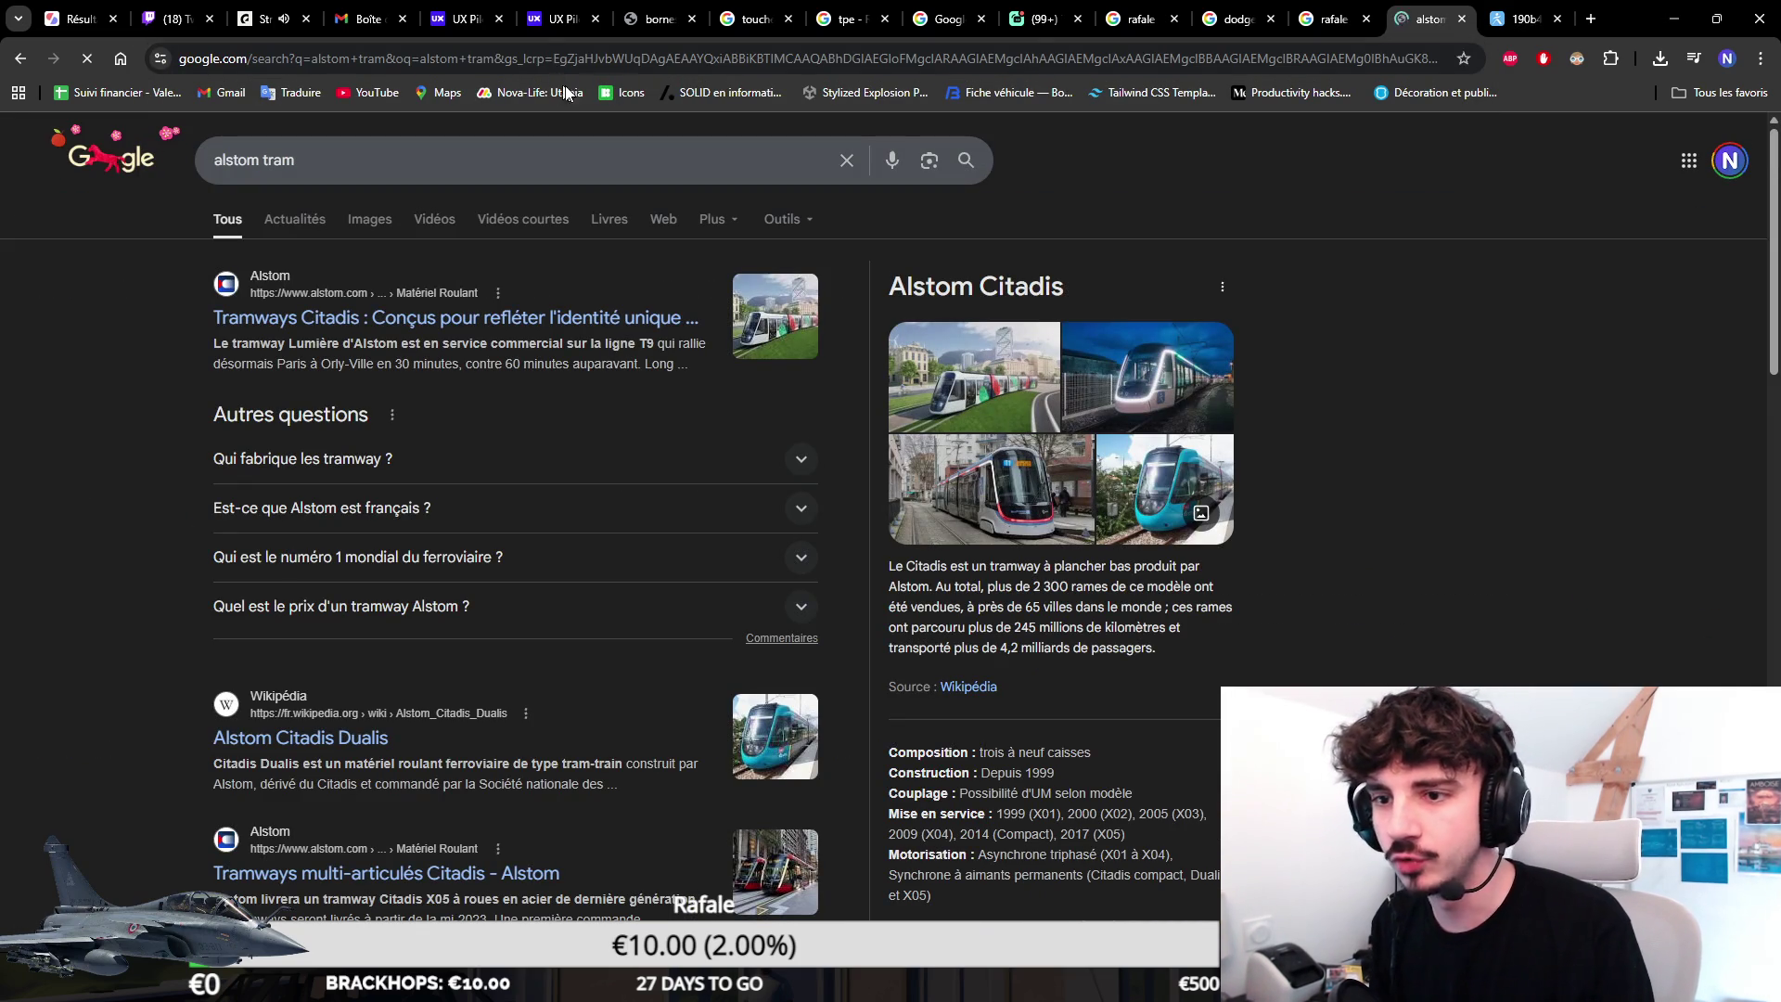
{"action": "left_click", "coordinate": [1518, 17]}
{"action": "key", "text": "ctrl+t"}
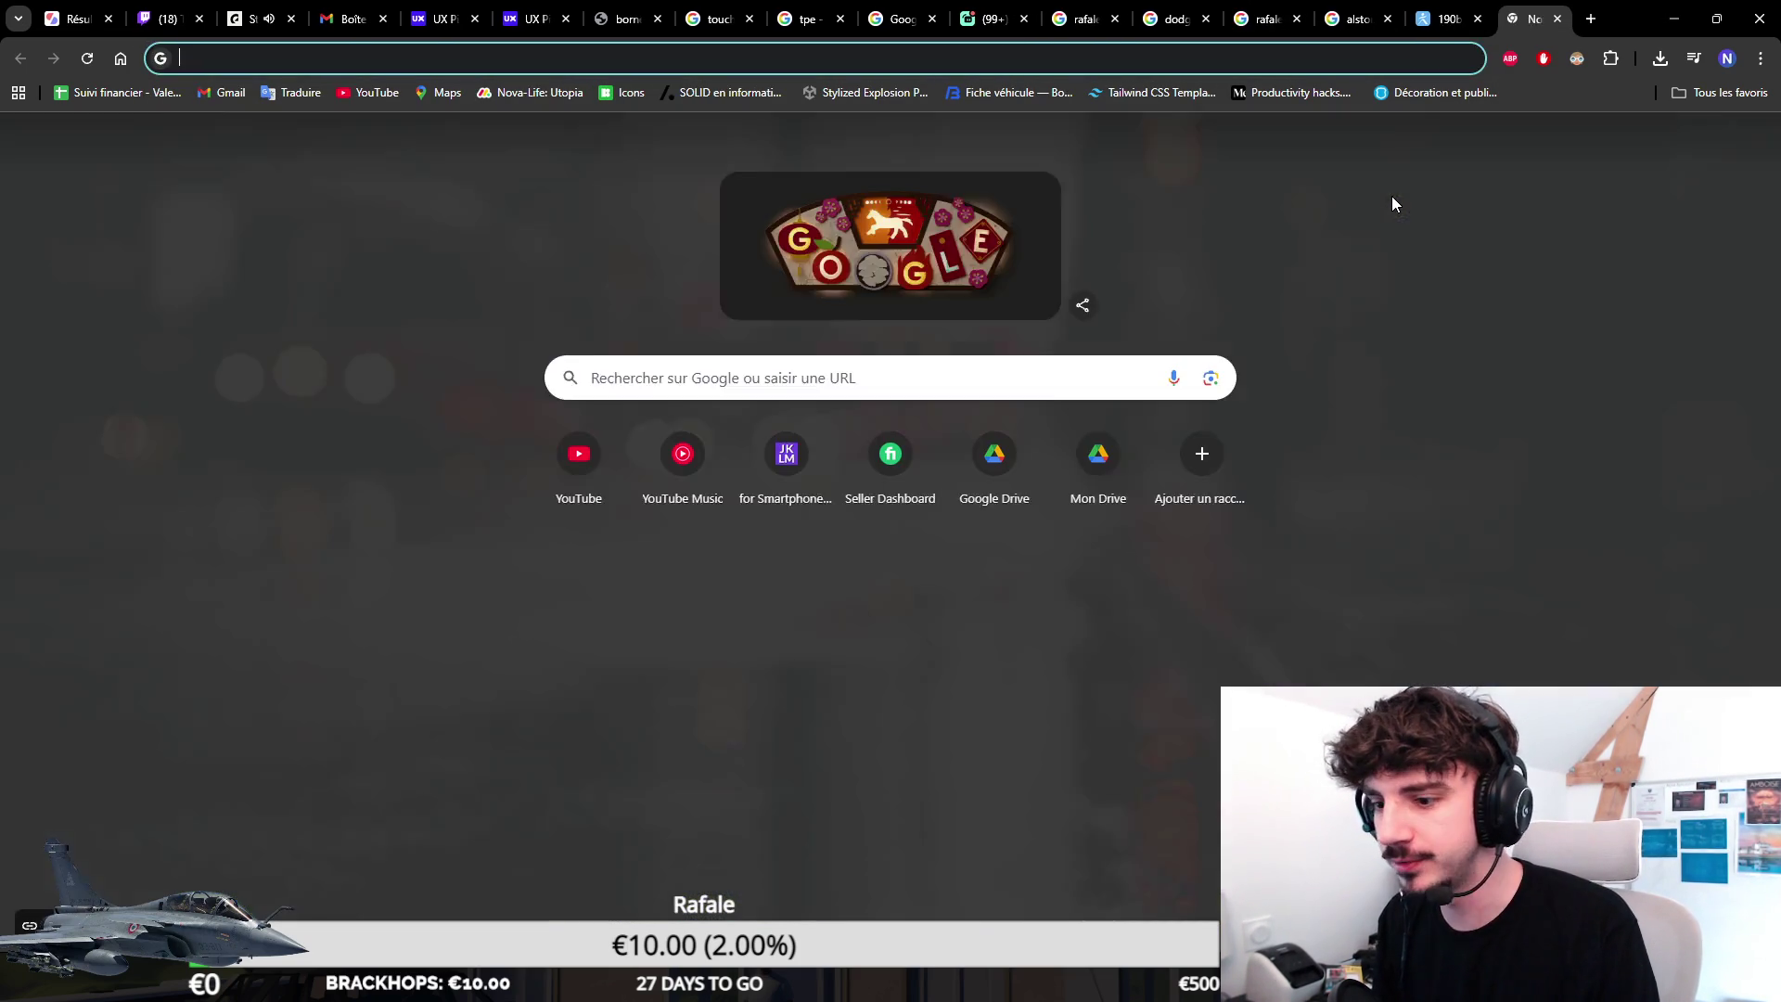
{"action": "type", "text": "t9 tram"}
{"action": "key", "text": "Return"}
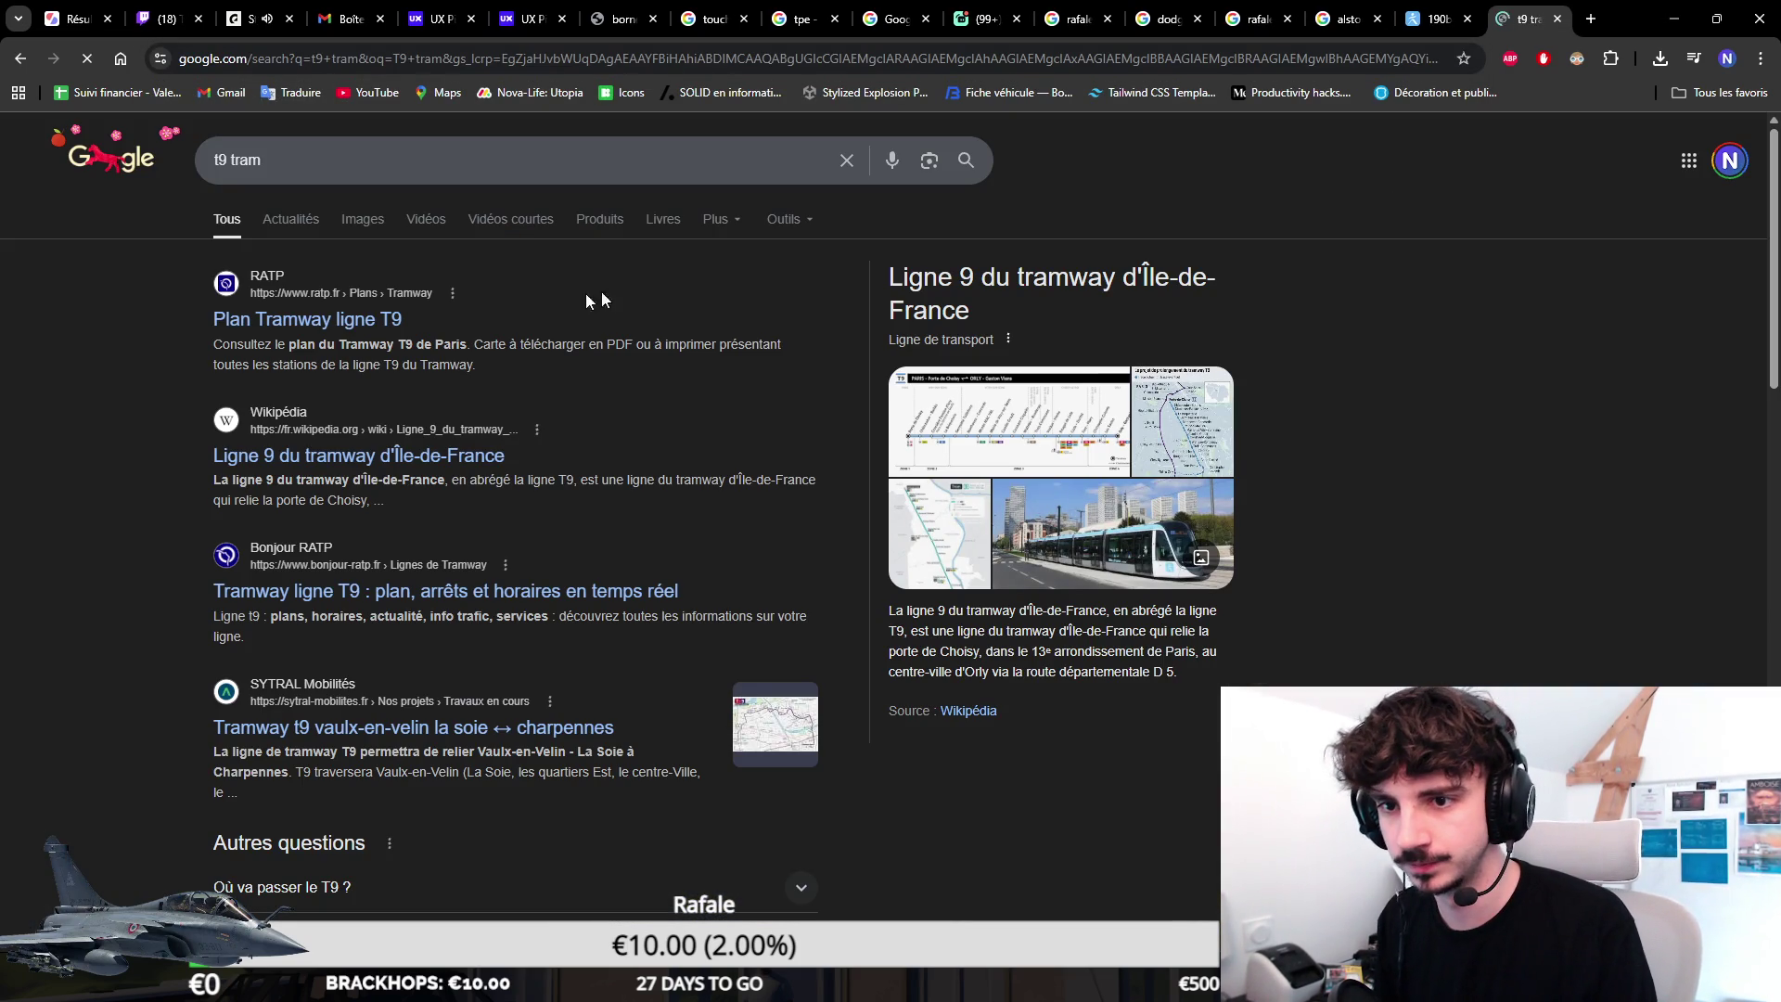
Reach the French Wikipedia article on tram line 9 from its image result.
{"action": "left_click", "coordinate": [1061, 549]}
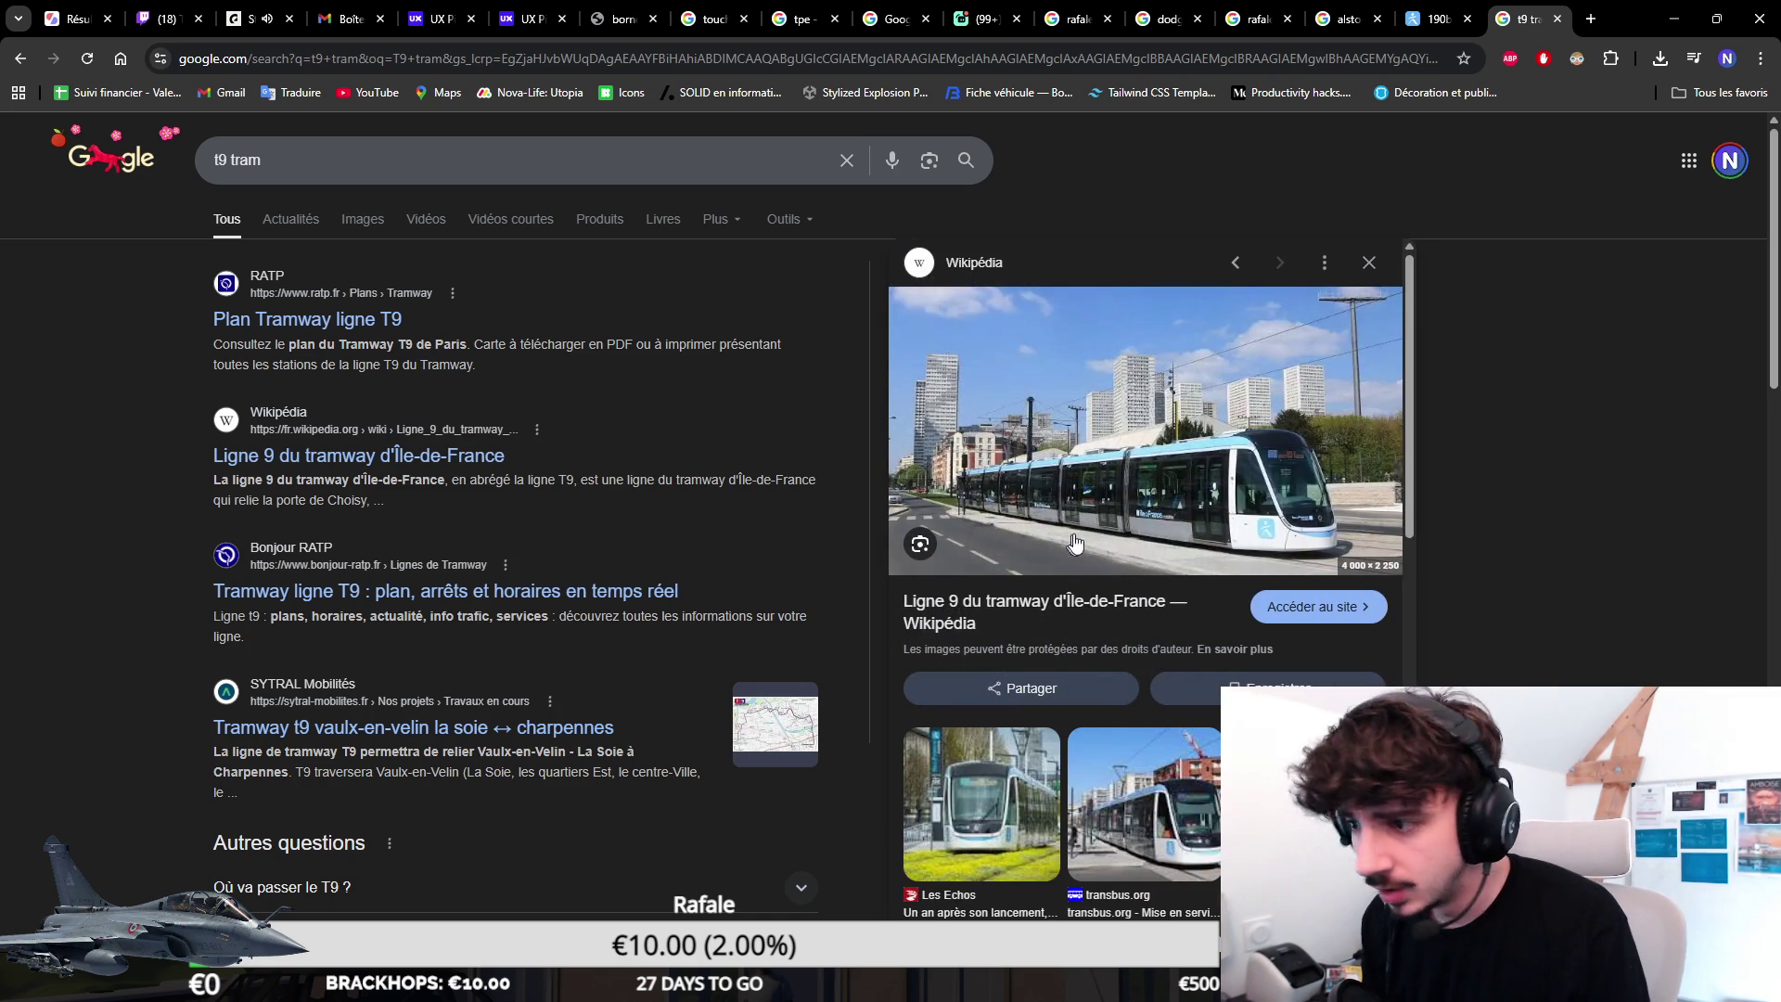
{"action": "left_click", "coordinate": [1093, 617]}
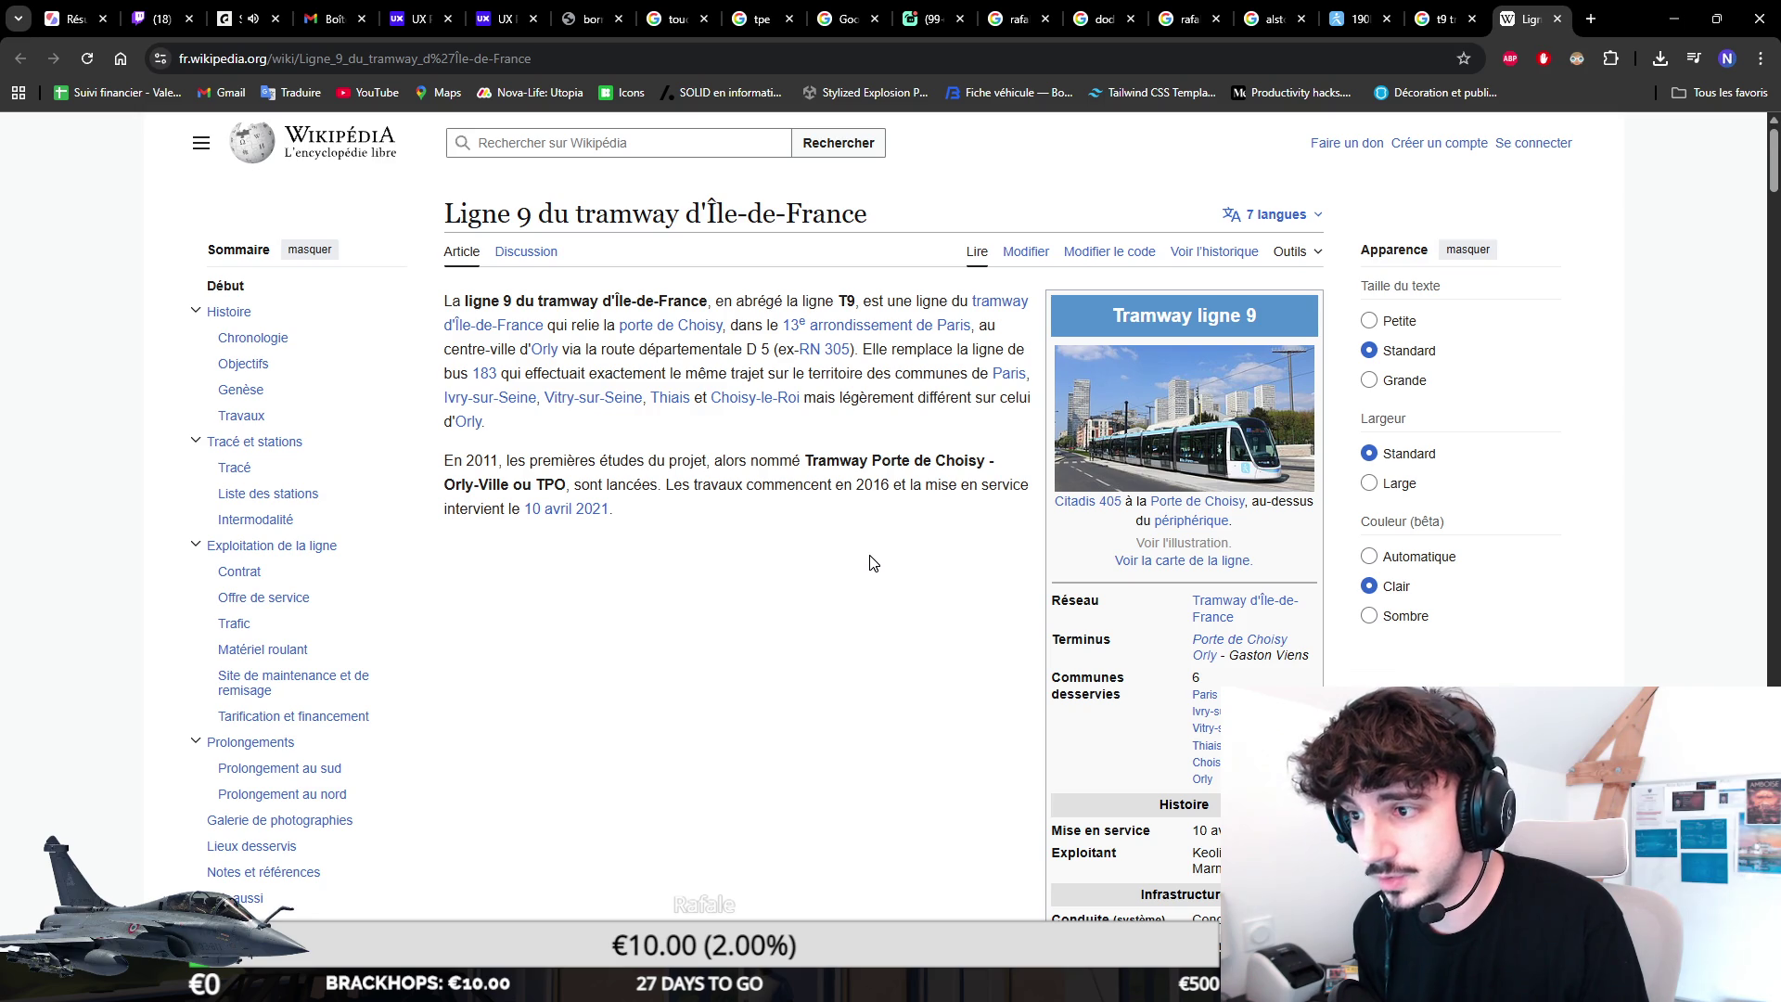
{"action": "scroll", "coordinate": [870, 564], "scroll_direction": "down", "scroll_amount": 1}
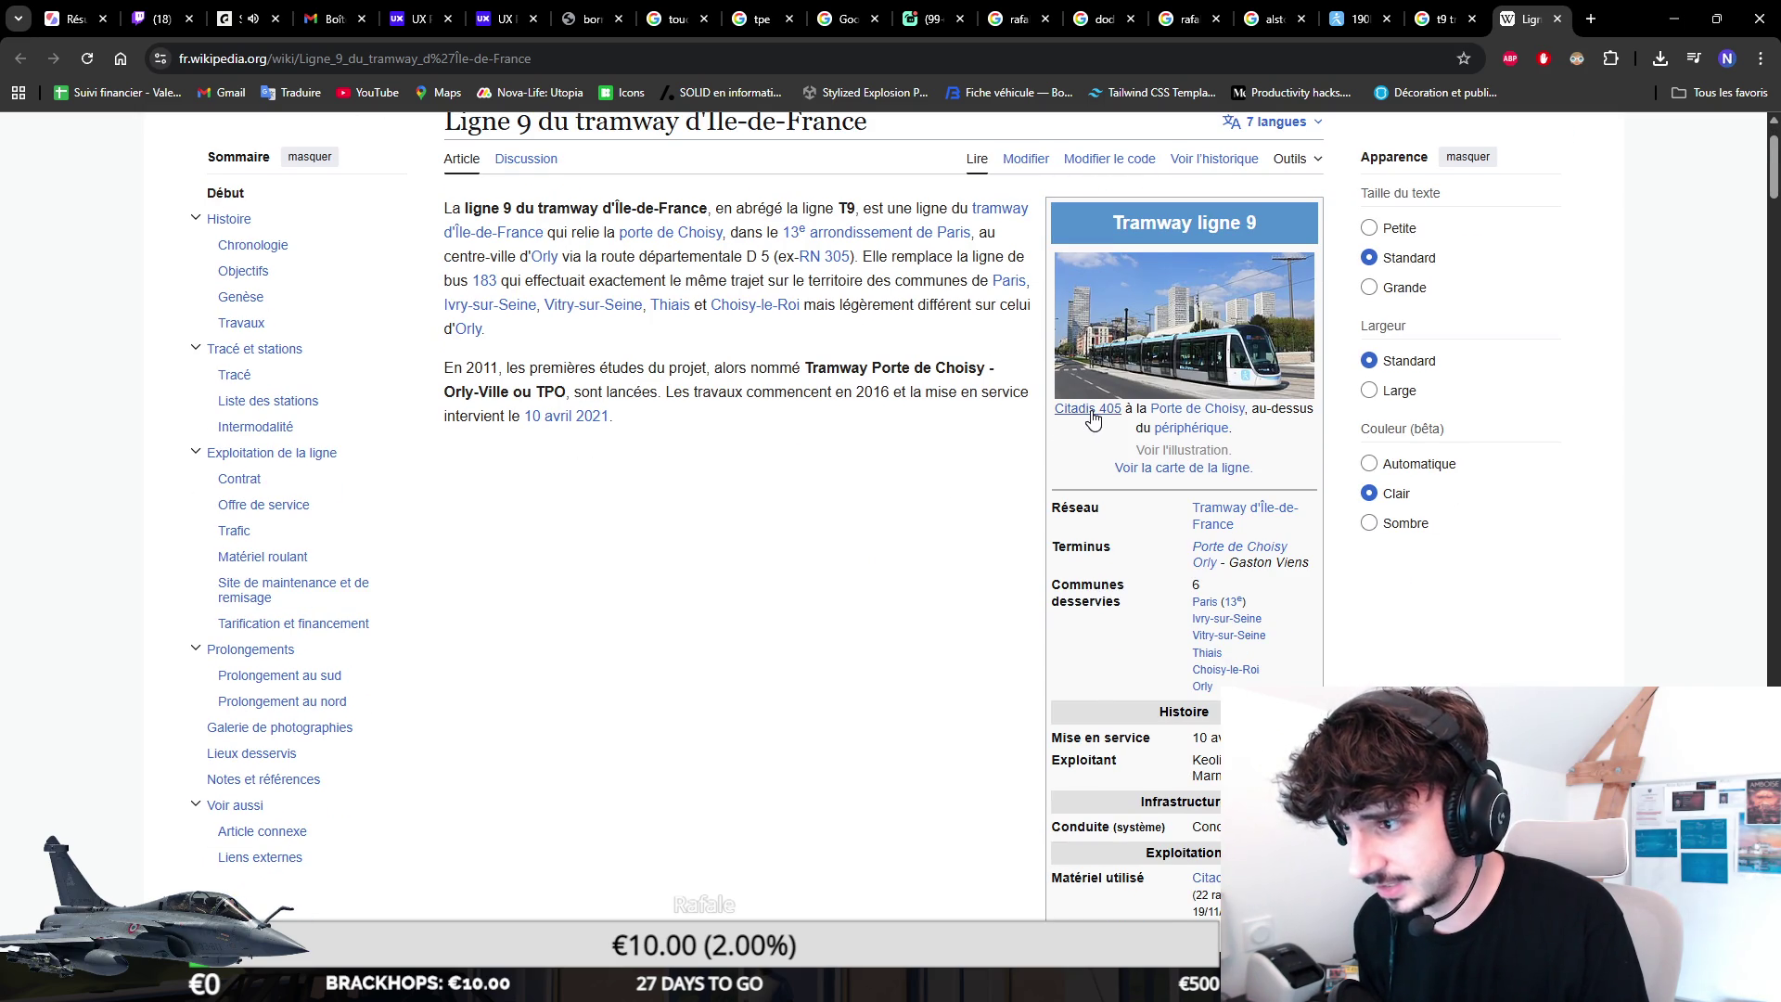
Open the Citadis 405 article in the background and search the copied 'Alstom Citadis' title in a new tab.
{"action": "mouse_move", "coordinate": [1087, 408]}
{"action": "middle_click", "coordinate": [1093, 419]}
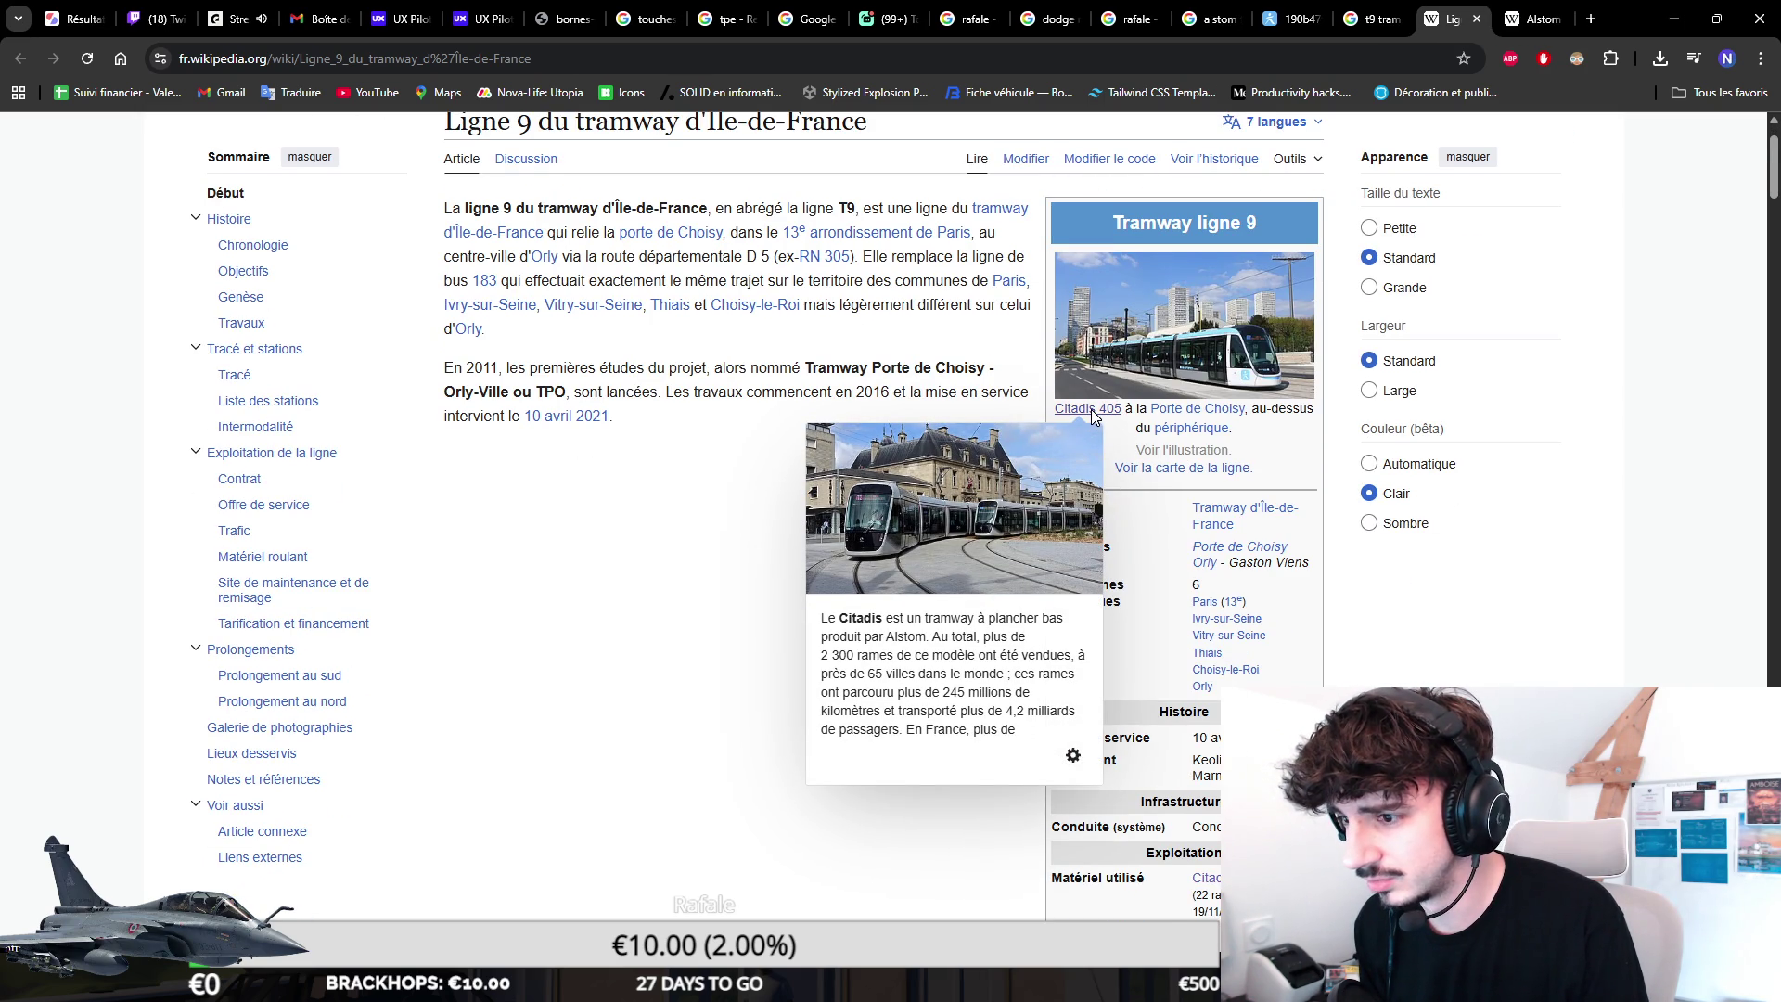
{"action": "left_click", "coordinate": [1530, 18]}
{"action": "scroll", "coordinate": [1291, 470], "scroll_direction": "up", "scroll_amount": 3}
{"action": "left_click_drag", "start_coordinate": [596, 212], "coordinate": [442, 214]}
{"action": "key", "text": "ctrl+c"}
{"action": "key", "text": "ctrl+t"}
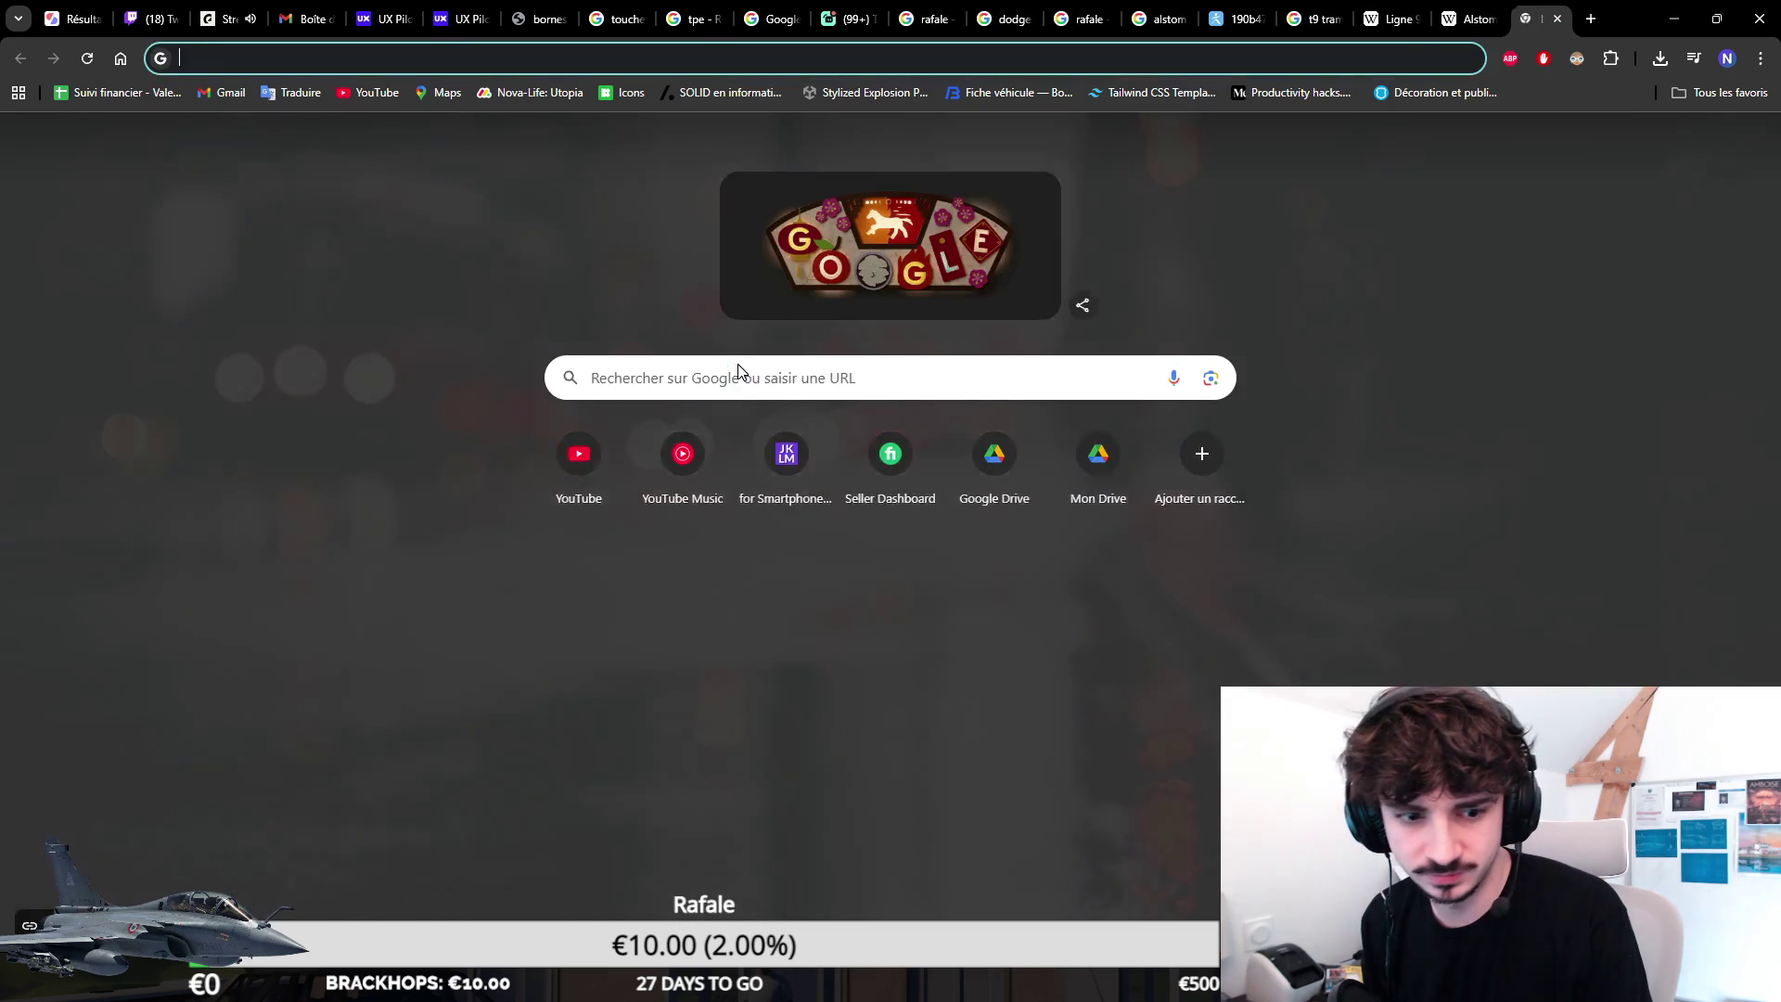
{"action": "key", "text": "ctrl+v"}
{"action": "key", "text": "Return"}
Browse the Alstom Citadis image results briefly, then close that tab.
{"action": "left_click", "coordinate": [285, 219]}
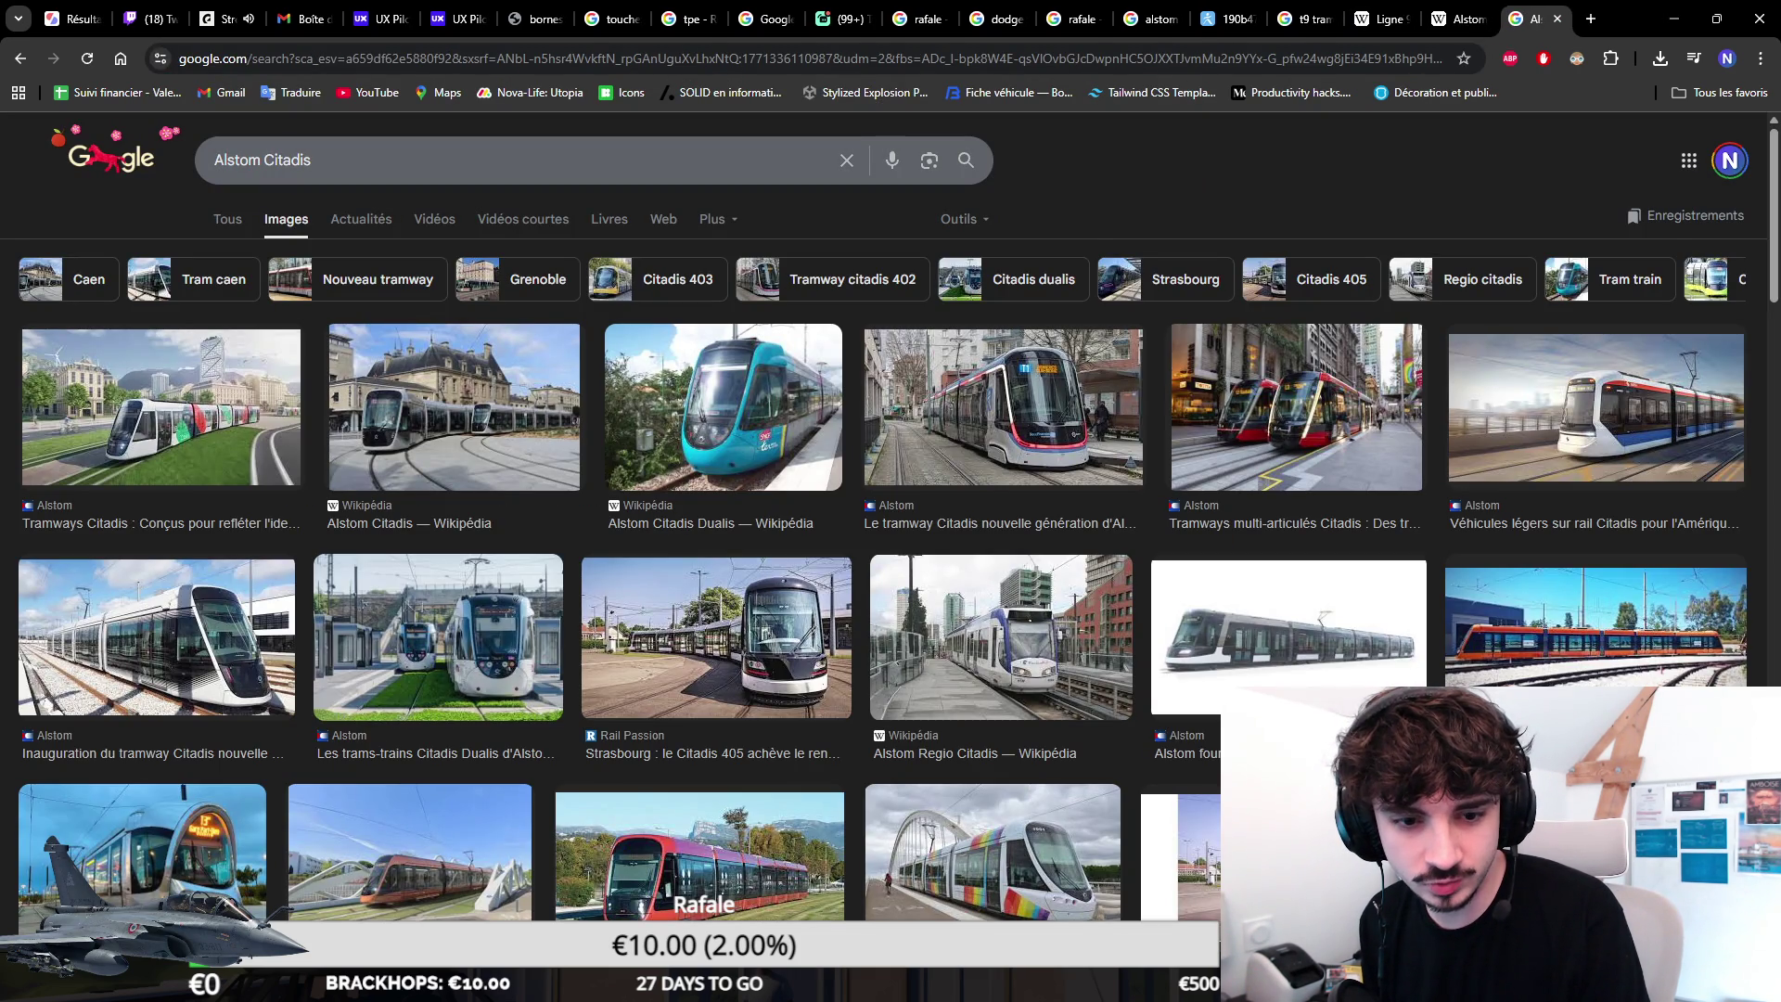
{"action": "left_click", "coordinate": [370, 160]}
{"action": "left_click", "coordinate": [983, 264]}
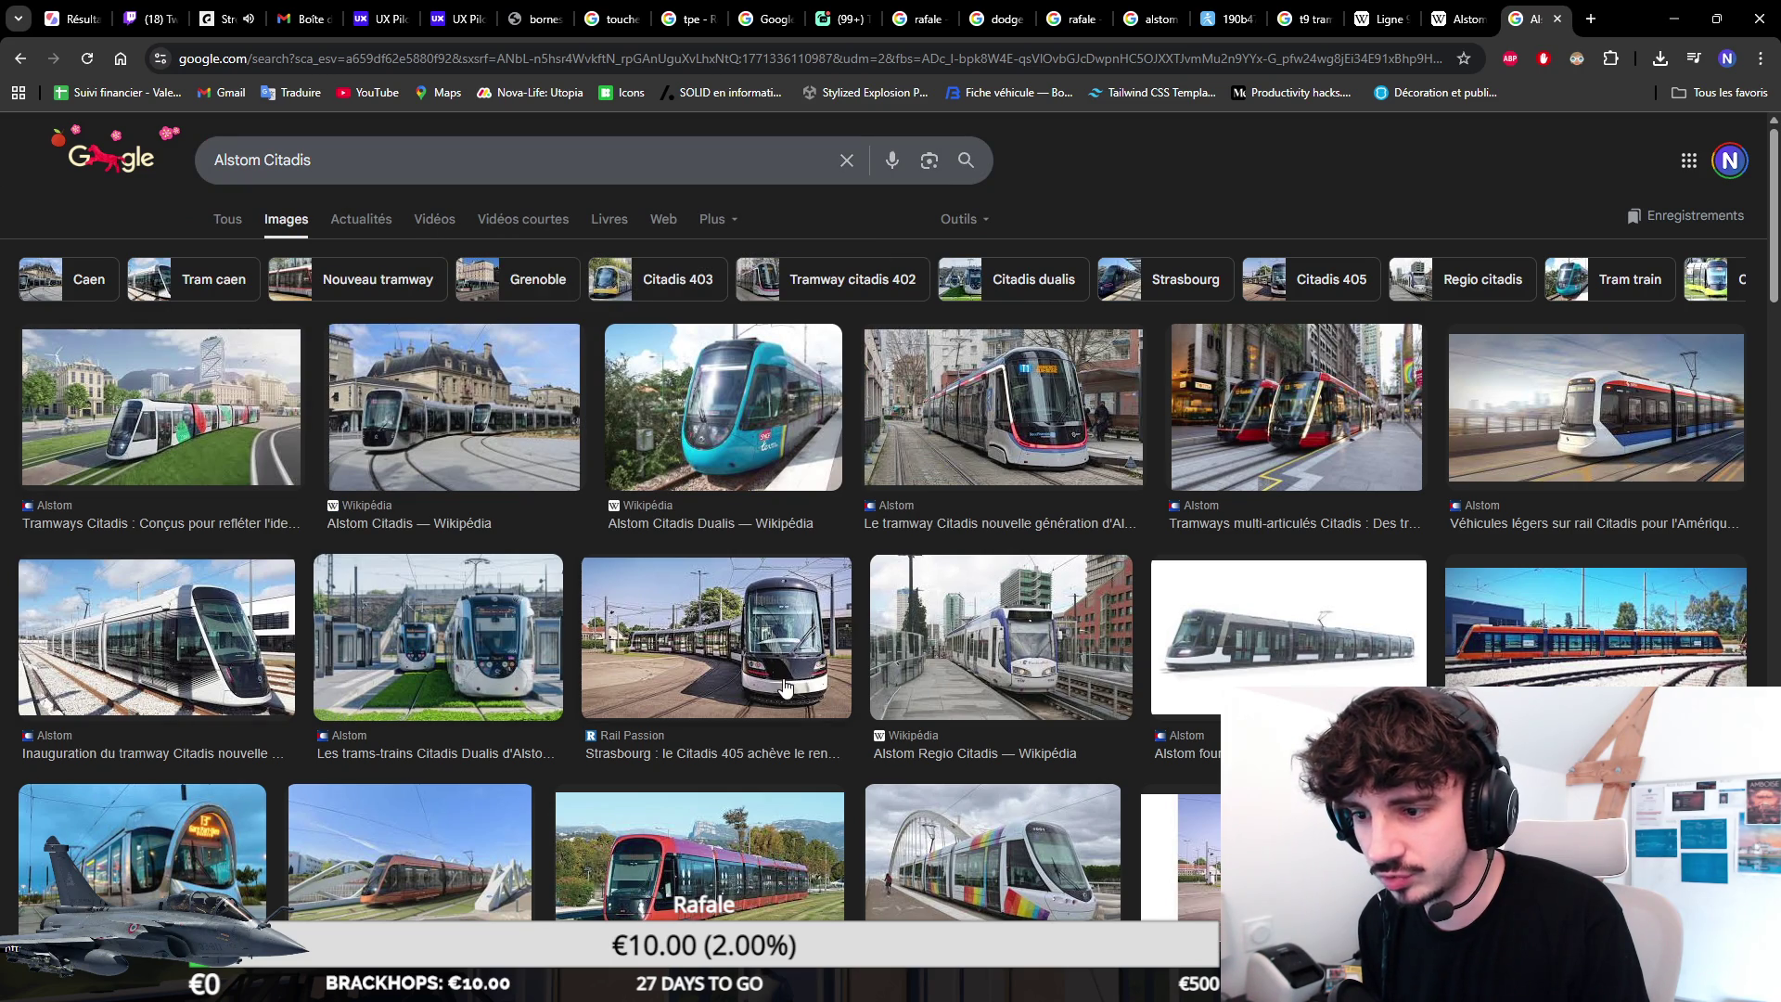
{"action": "scroll", "coordinate": [1082, 570], "scroll_direction": "down", "scroll_amount": 1}
{"action": "scroll", "coordinate": [1082, 571], "scroll_direction": "down", "scroll_amount": 1}
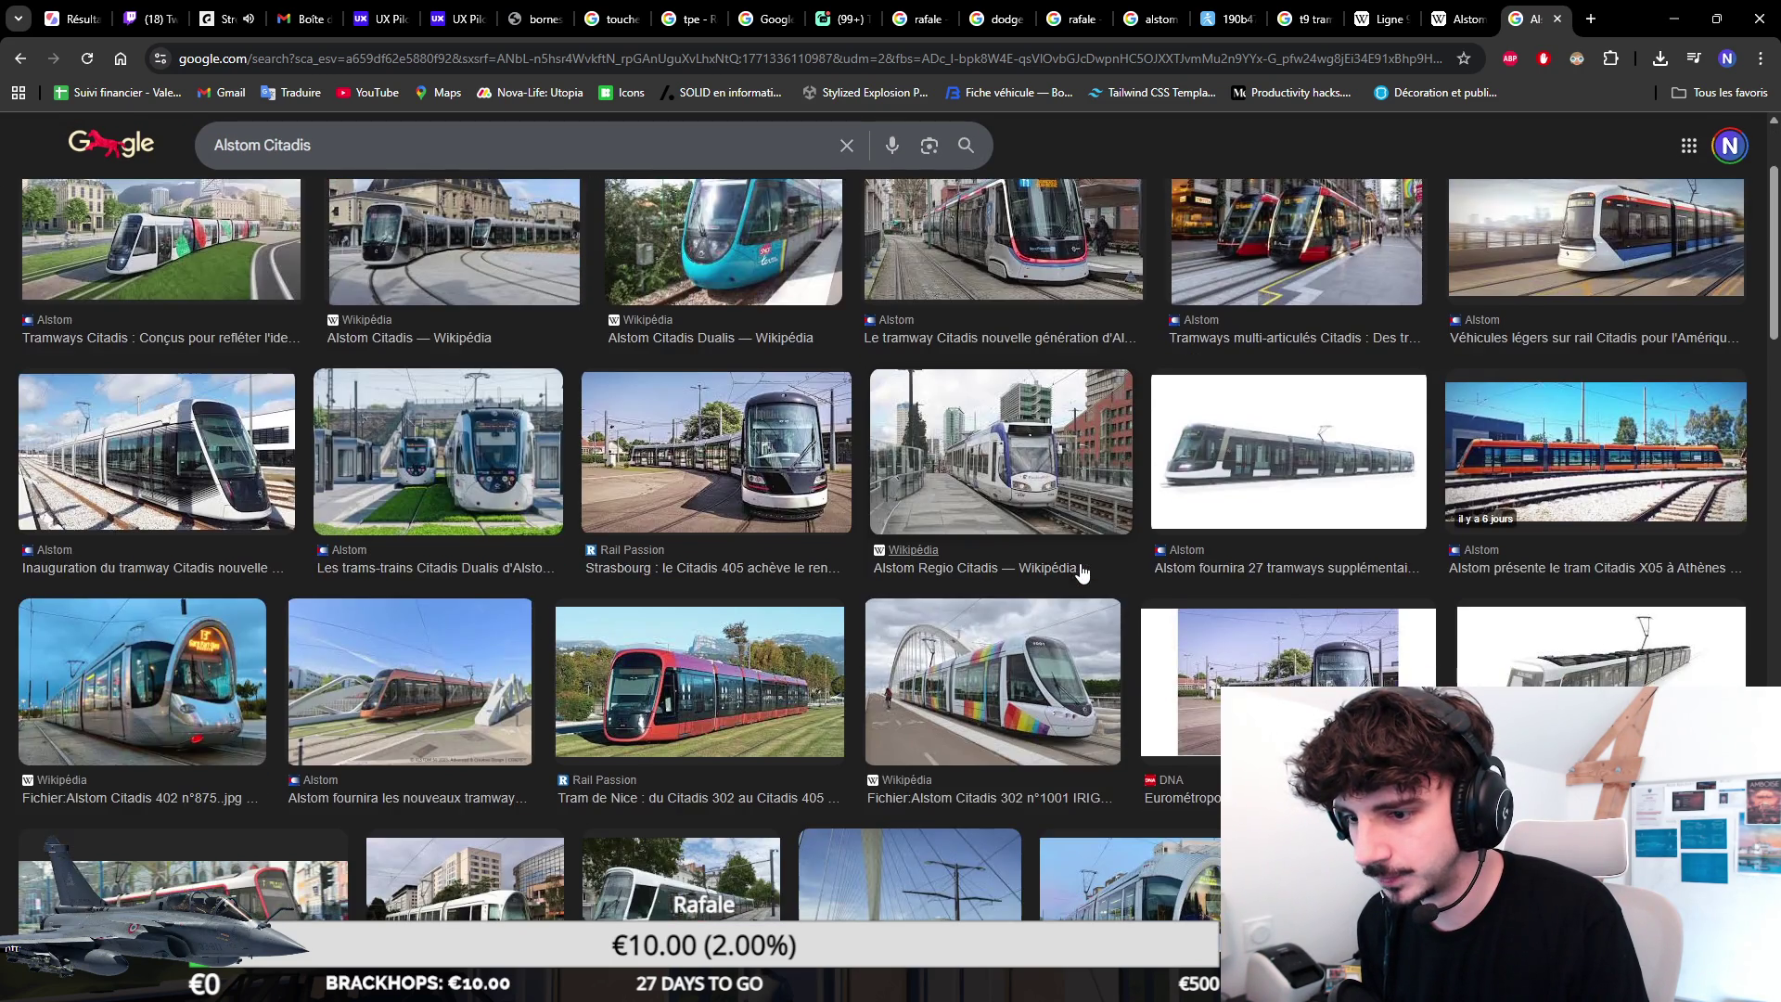
{"action": "scroll", "coordinate": [1082, 574], "scroll_direction": "down", "scroll_amount": 2}
{"action": "scroll", "coordinate": [1093, 582], "scroll_direction": "up", "scroll_amount": 5}
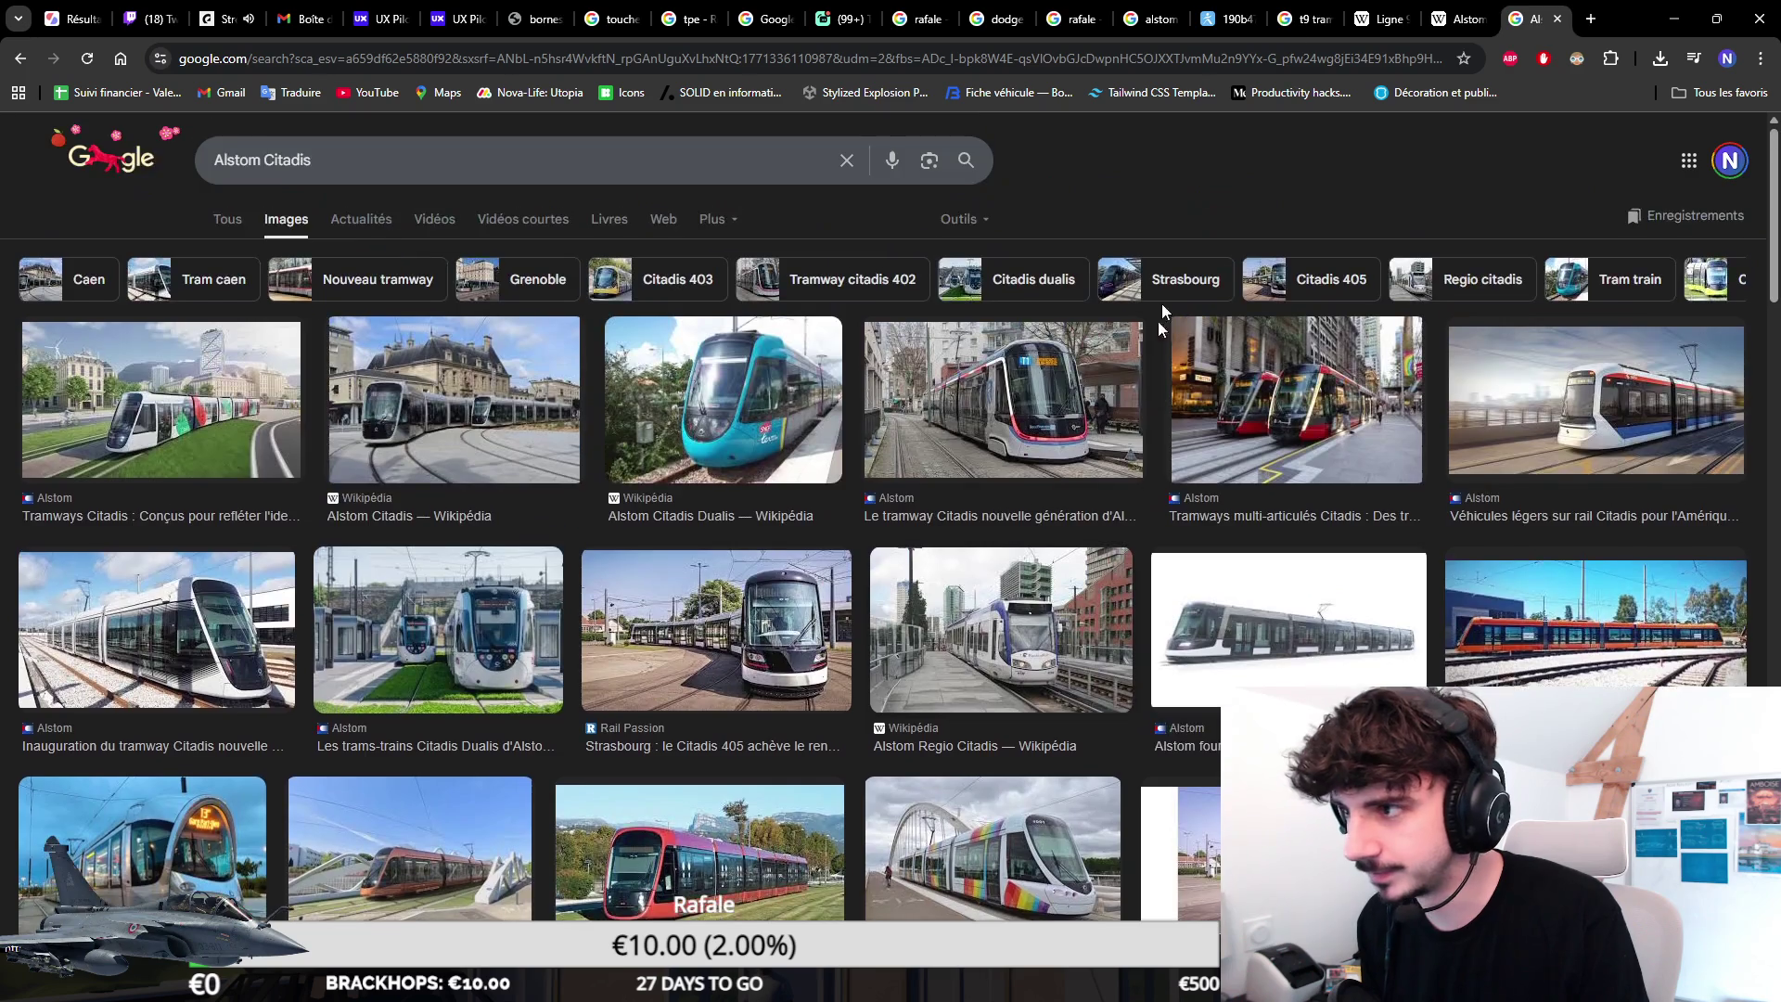
{"action": "key", "text": "ctrl+w"}
Return to the Ligne 9 article and view its infobox tram photo enlarged.
{"action": "left_click", "coordinate": [1489, 12]}
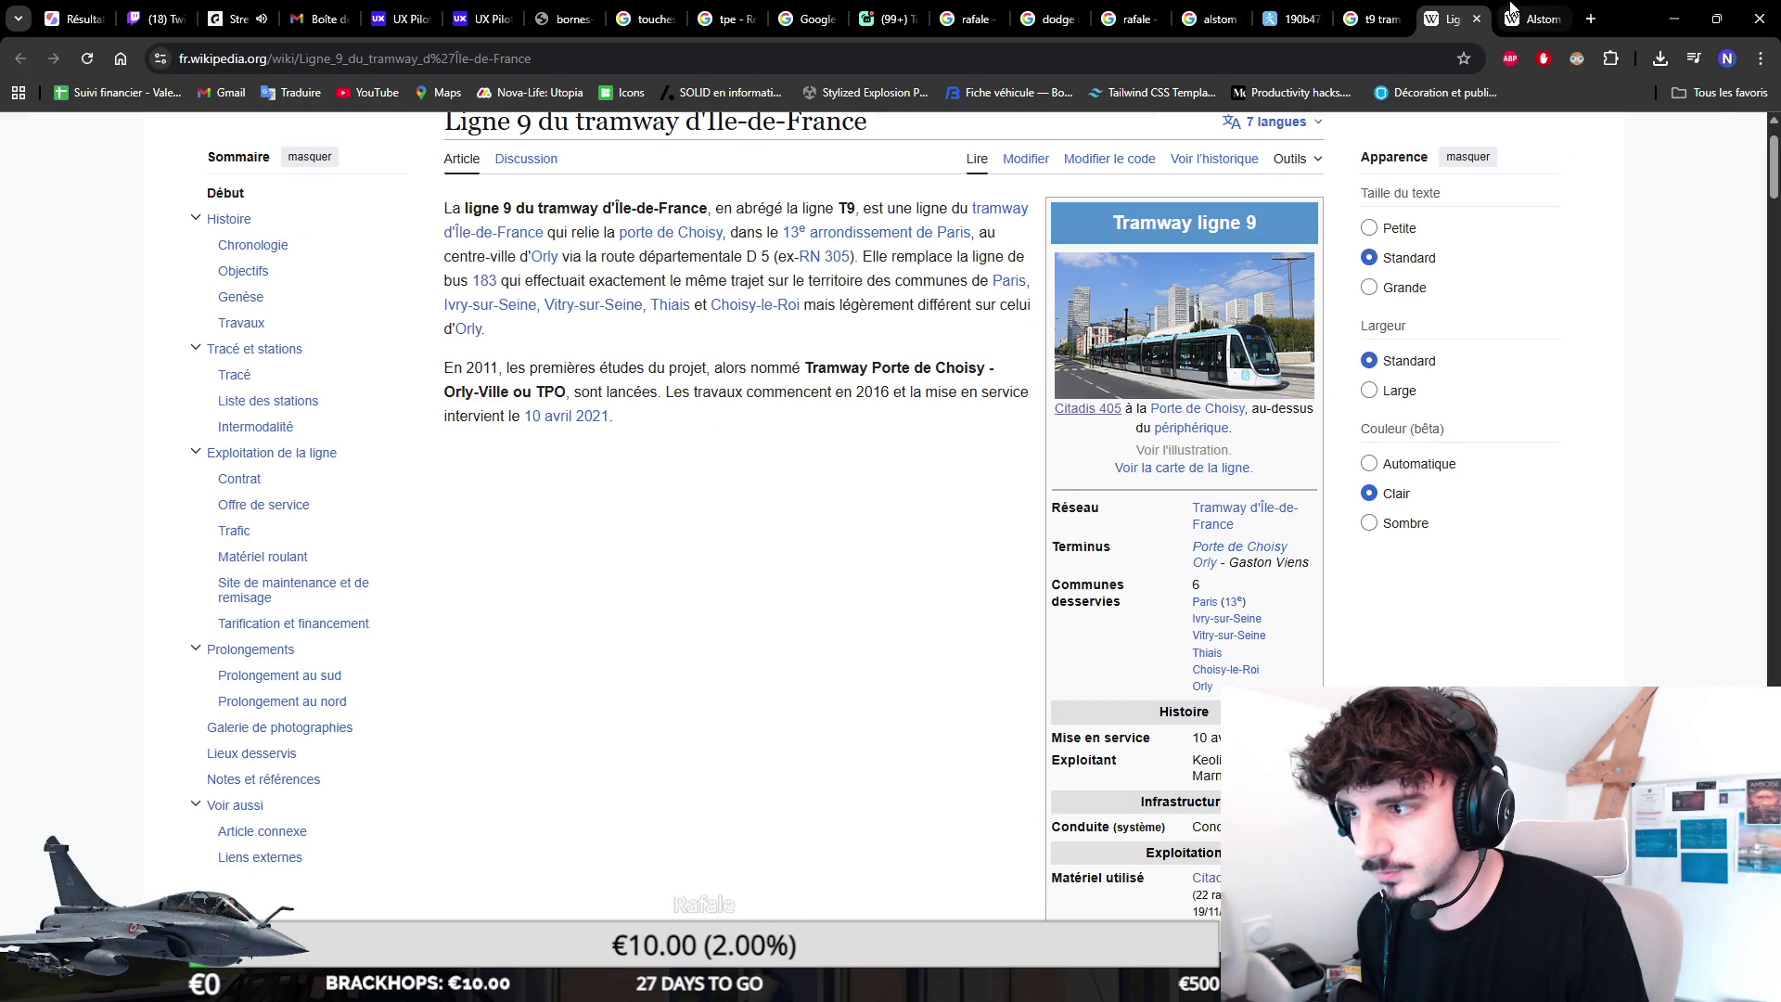
{"action": "left_click", "coordinate": [1531, 18]}
{"action": "left_click", "coordinate": [1470, 8]}
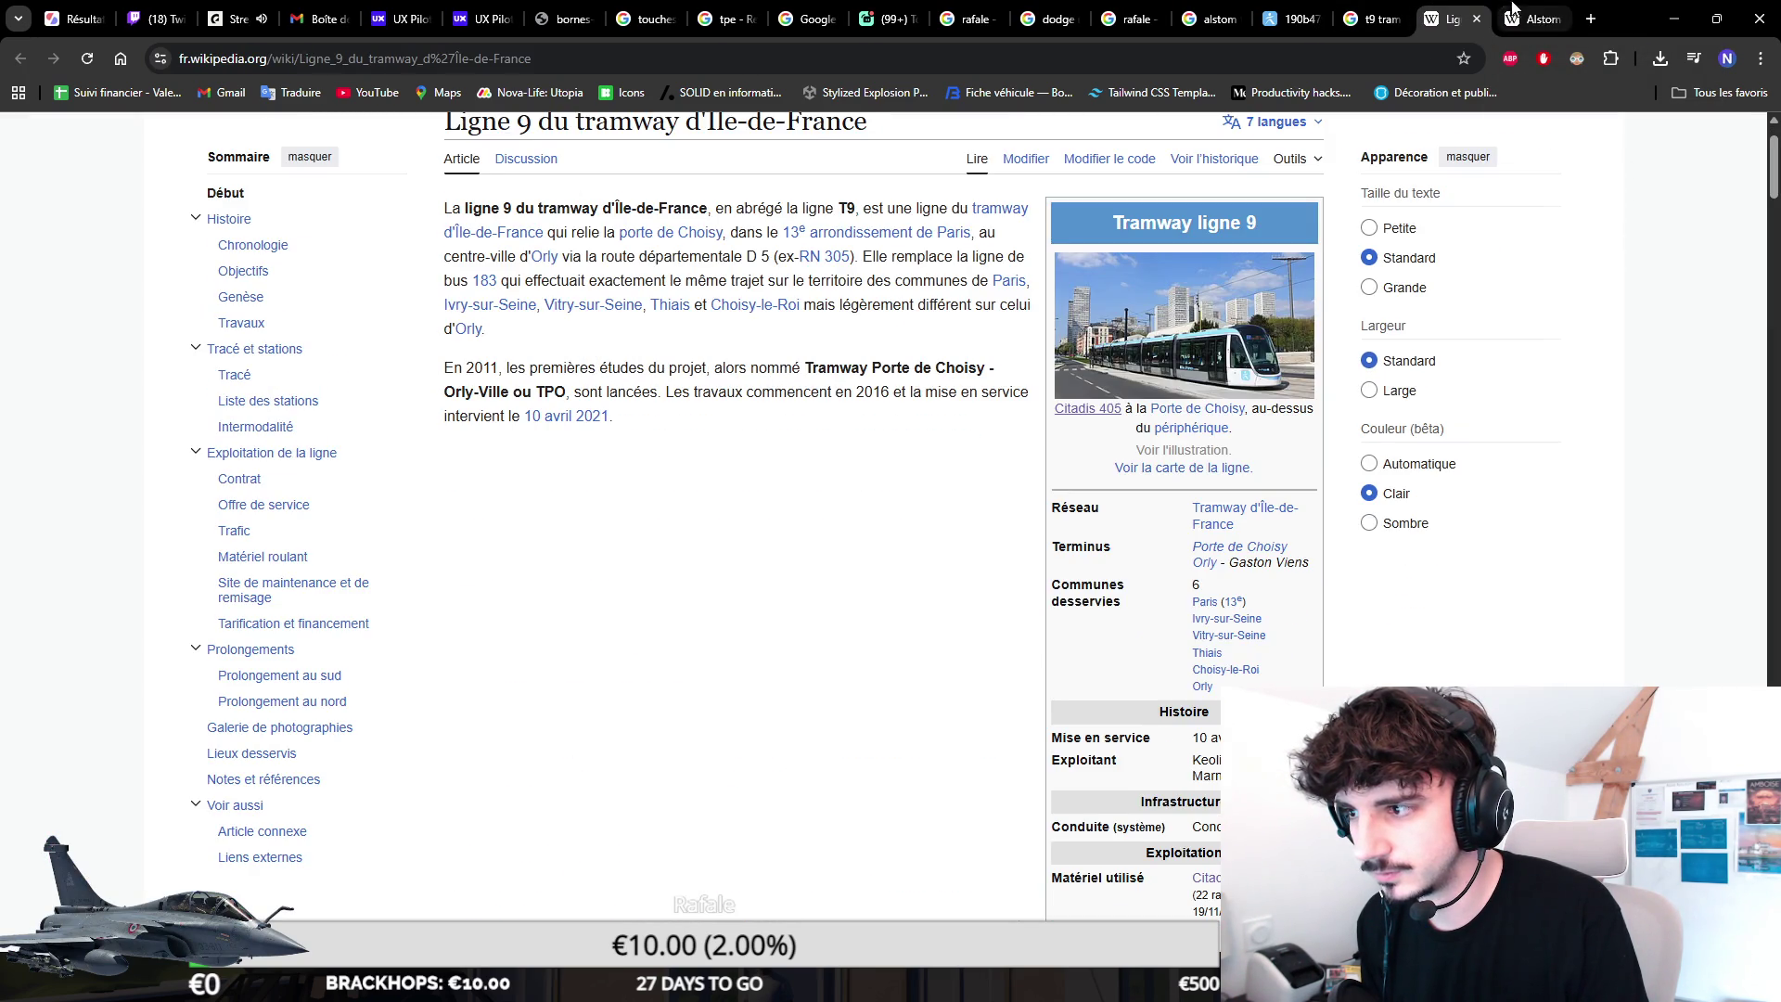
{"action": "left_click", "coordinate": [1172, 382]}
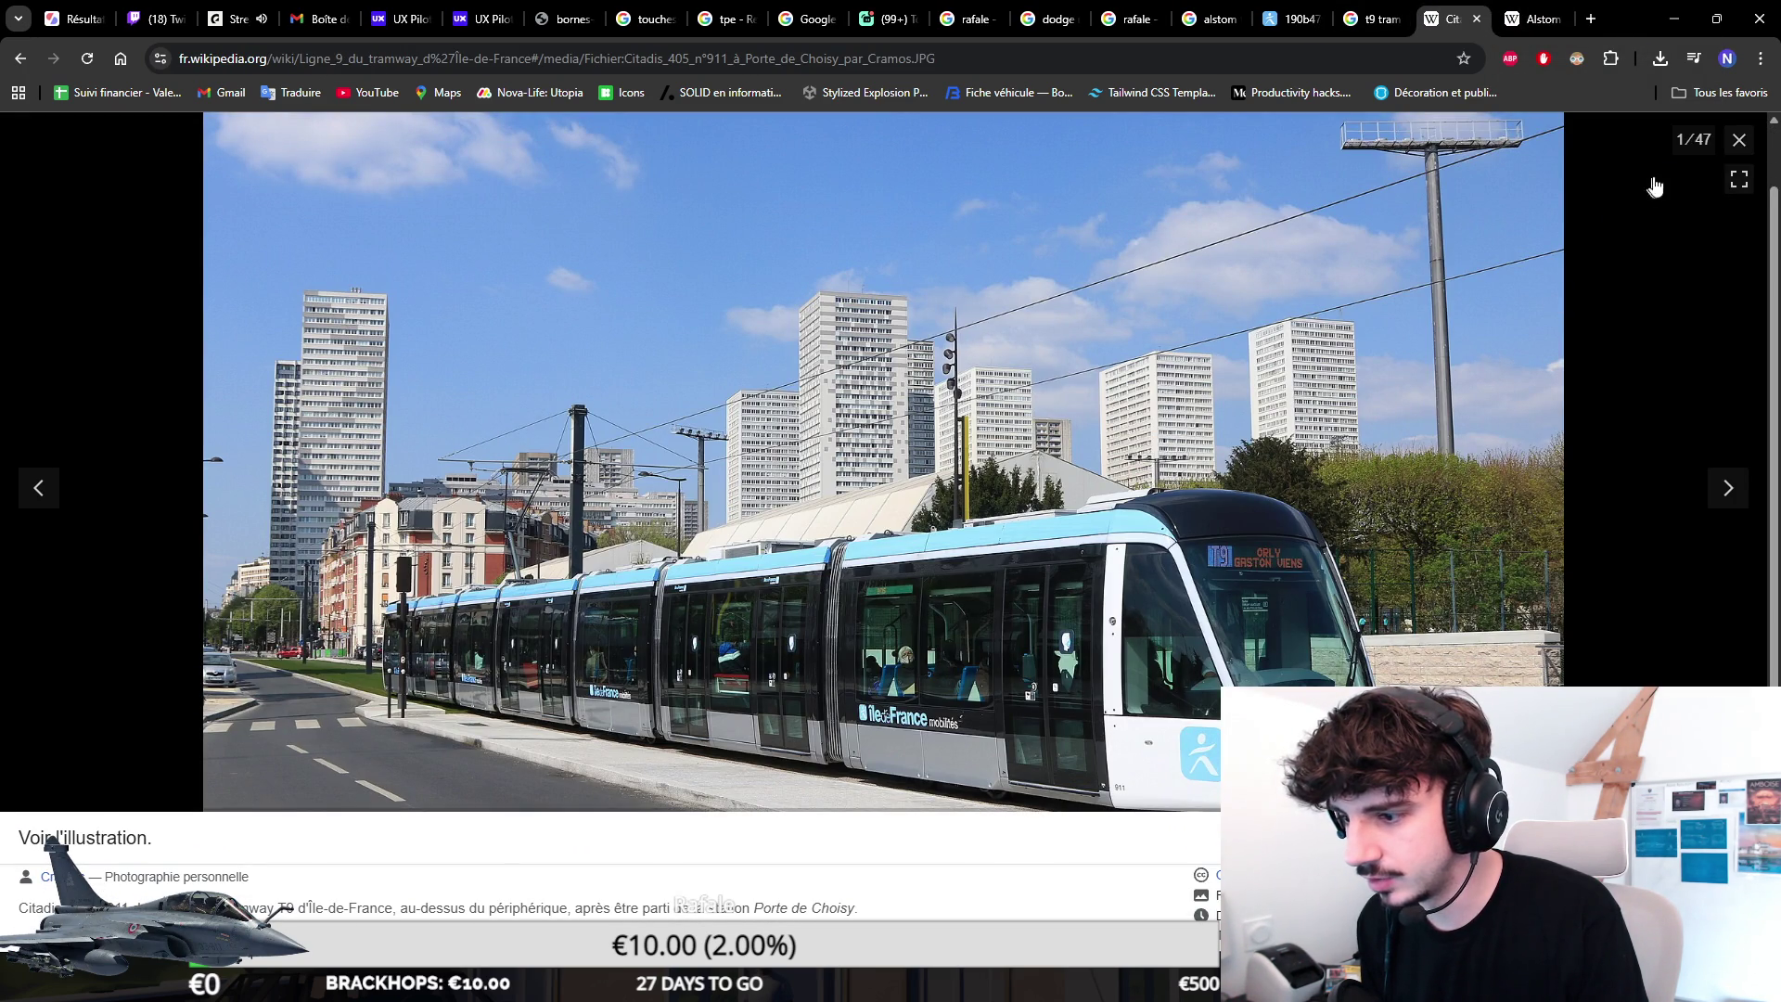
{"action": "left_click", "coordinate": [1738, 142]}
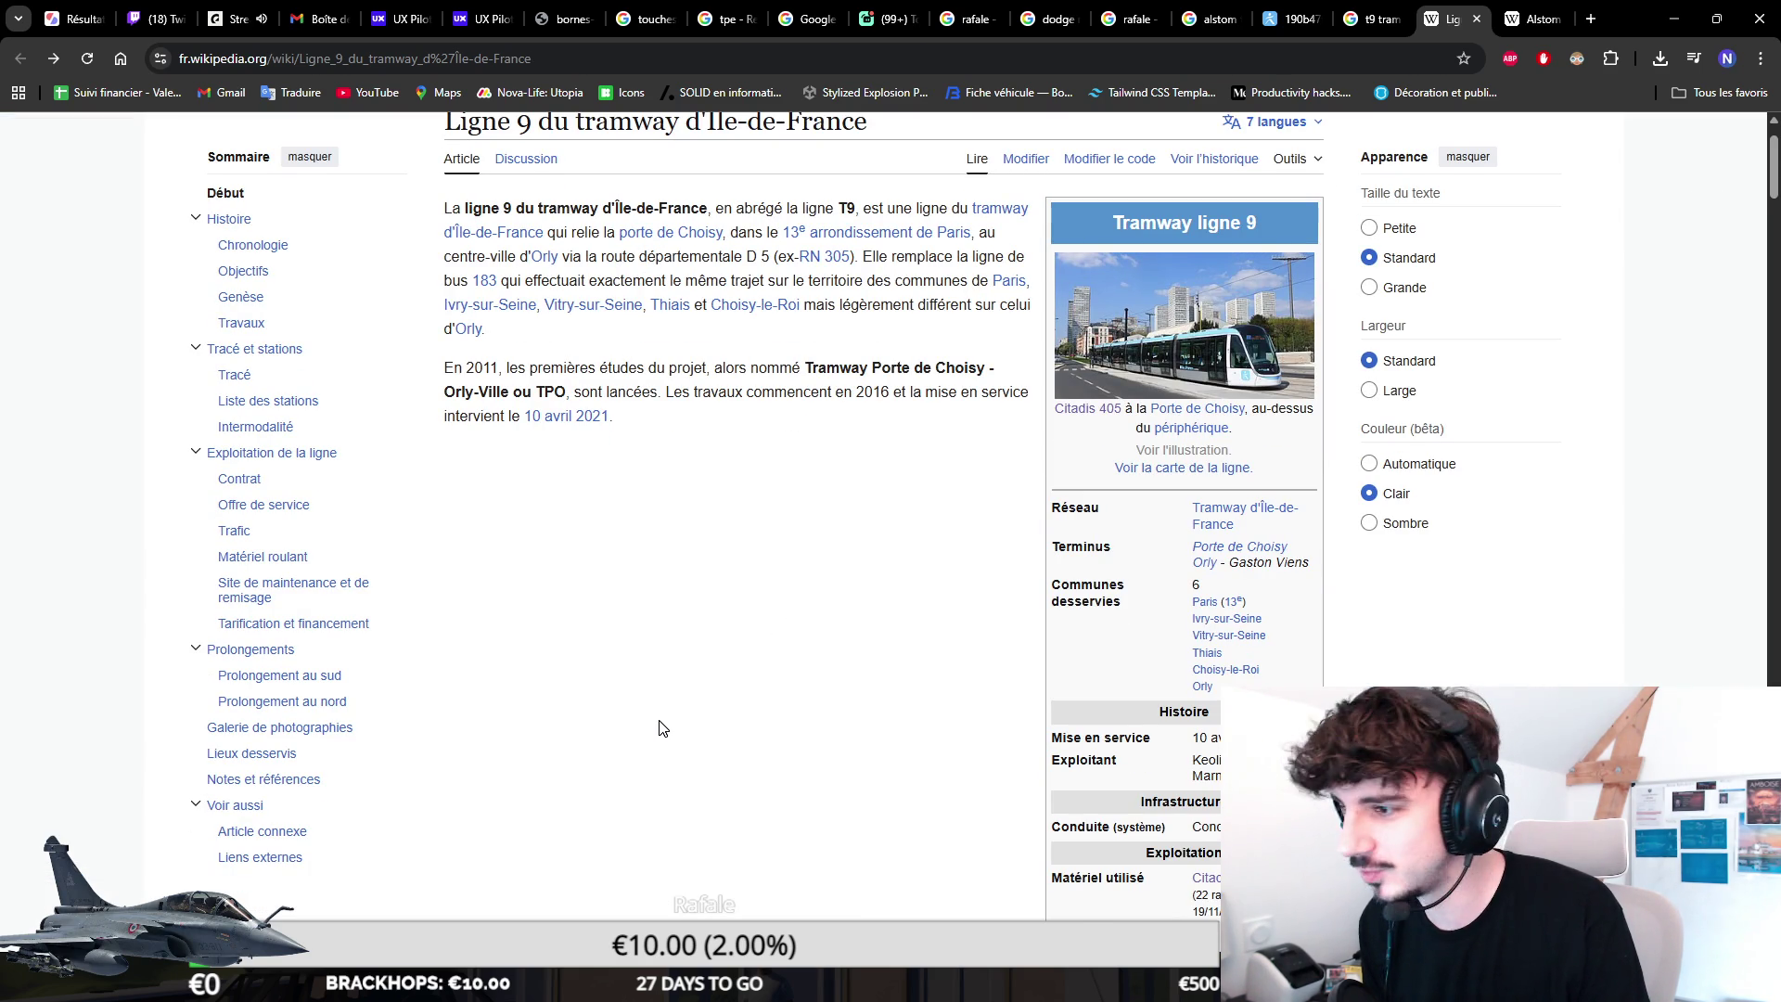
{"action": "scroll", "coordinate": [661, 727], "scroll_direction": "down", "scroll_amount": 1}
{"action": "scroll", "coordinate": [719, 677], "scroll_direction": "down", "scroll_amount": 1}
{"action": "scroll", "coordinate": [696, 719], "scroll_direction": "down", "scroll_amount": 2}
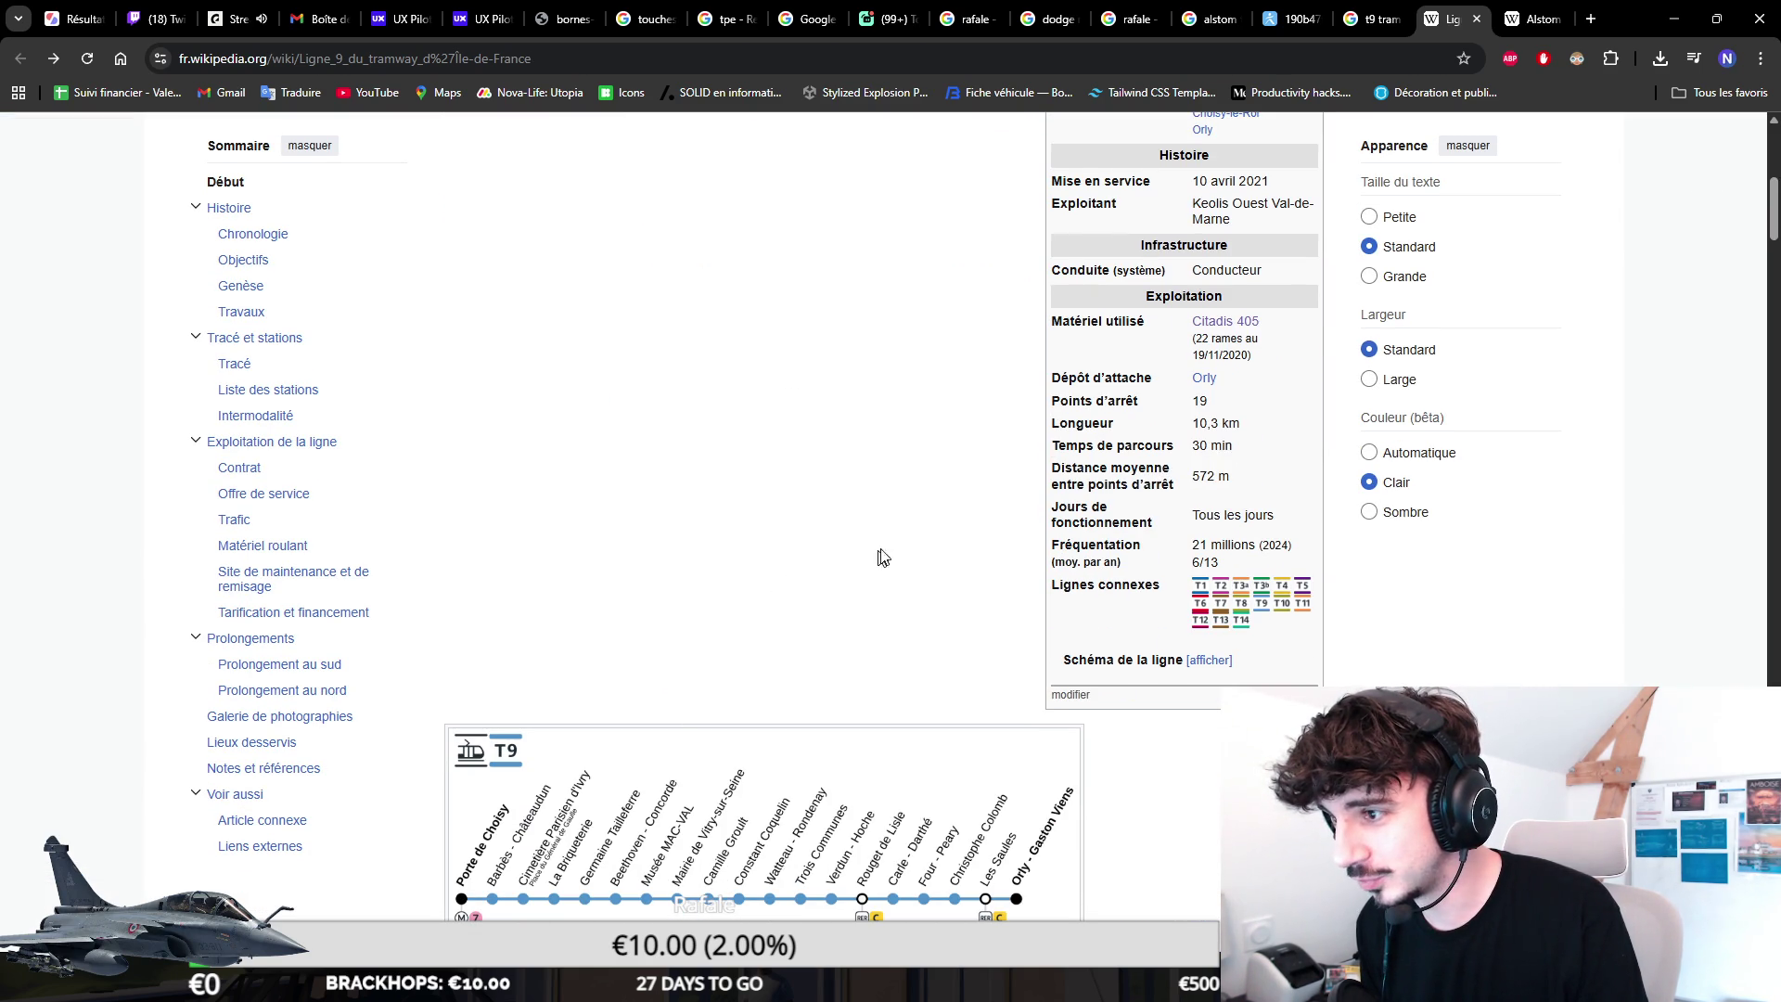
Copy 'Citadis 405' from the infobox and search it in a new tab.
{"action": "left_click_drag", "start_coordinate": [1287, 325], "coordinate": [1190, 321]}
{"action": "key", "text": "ctrl+c"}
{"action": "key", "text": "ctrl+t"}
{"action": "key", "text": "ctrl+v"}
{"action": "key", "text": "Return"}
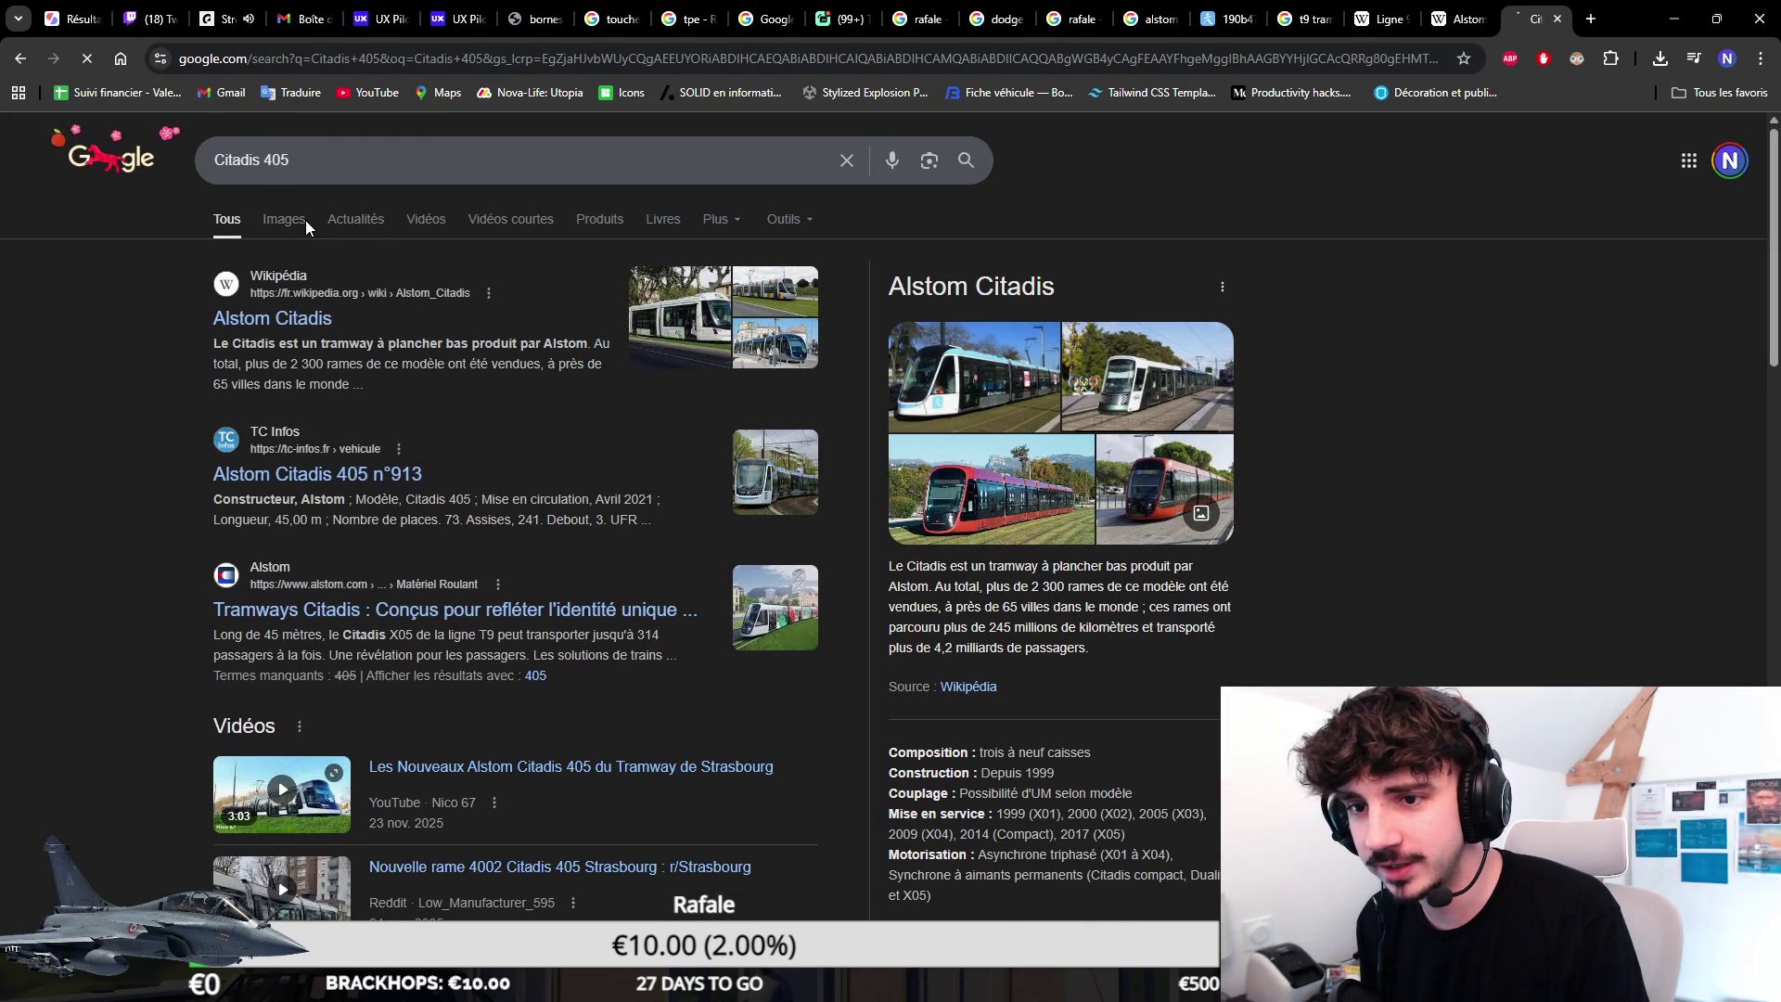
Preview the Citadis 405 n°917, T9 and Choisy-le-Roi photos in Google Images, then switch to the Unity scene.
{"action": "left_click", "coordinate": [285, 221]}
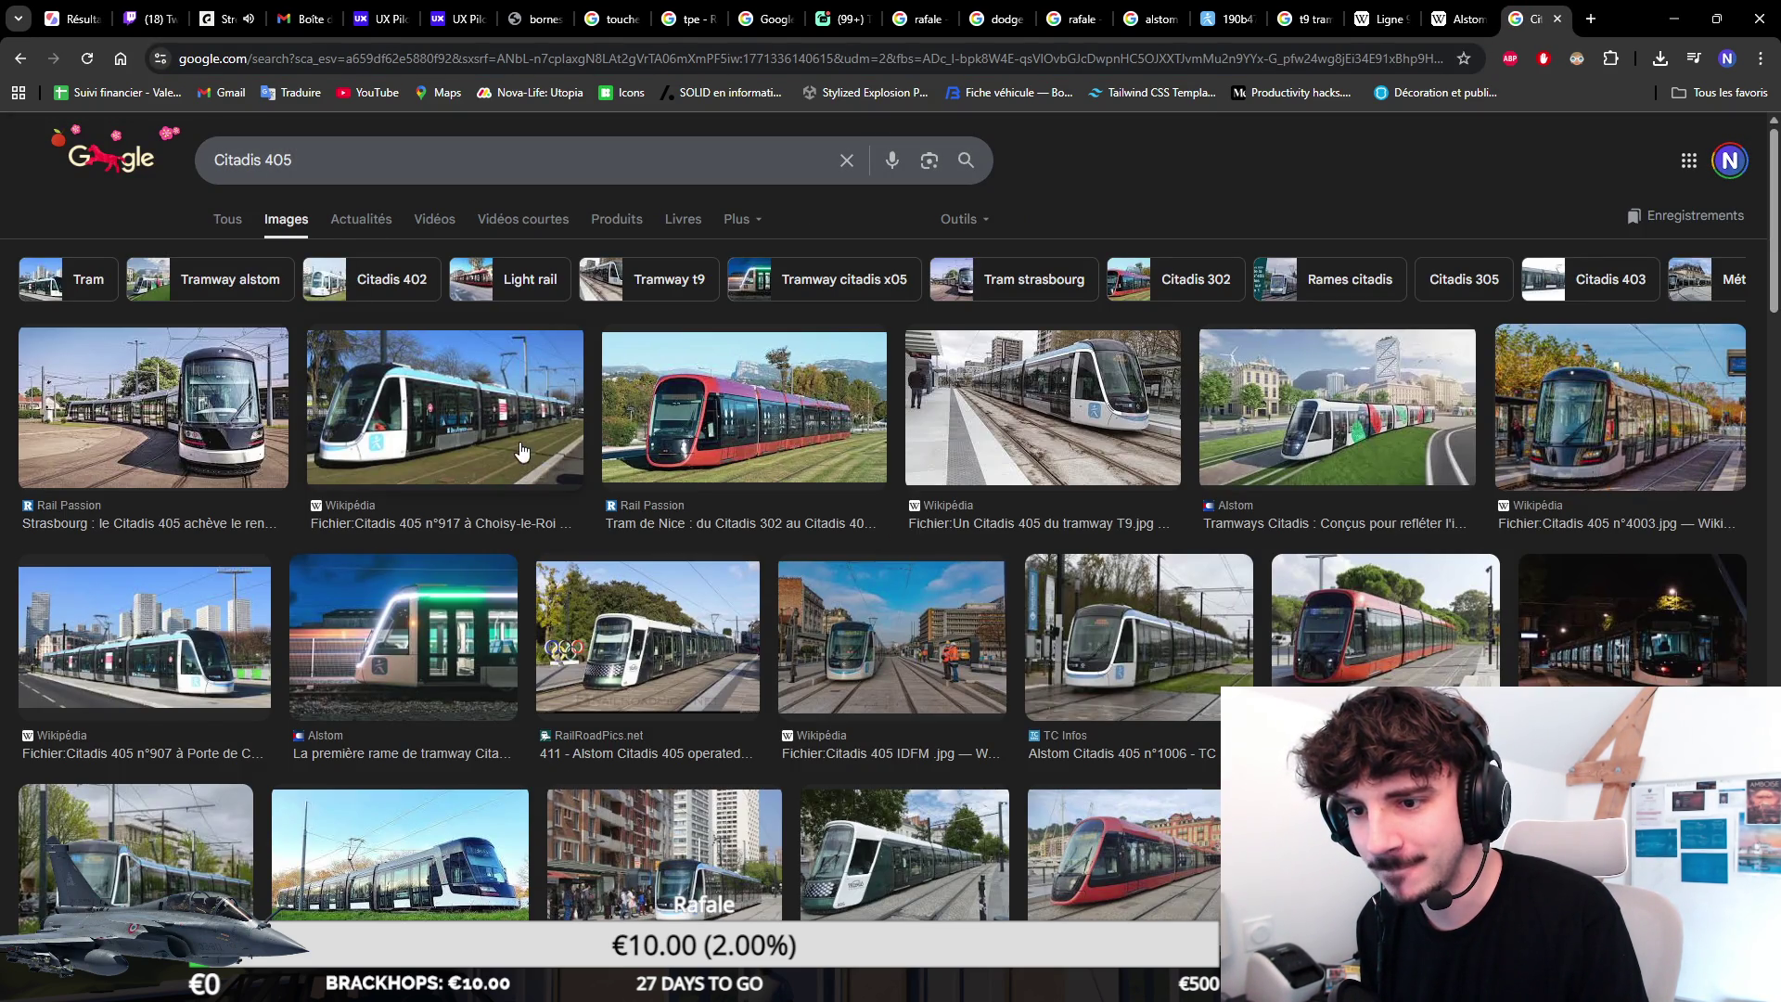
{"action": "left_click", "coordinate": [517, 448]}
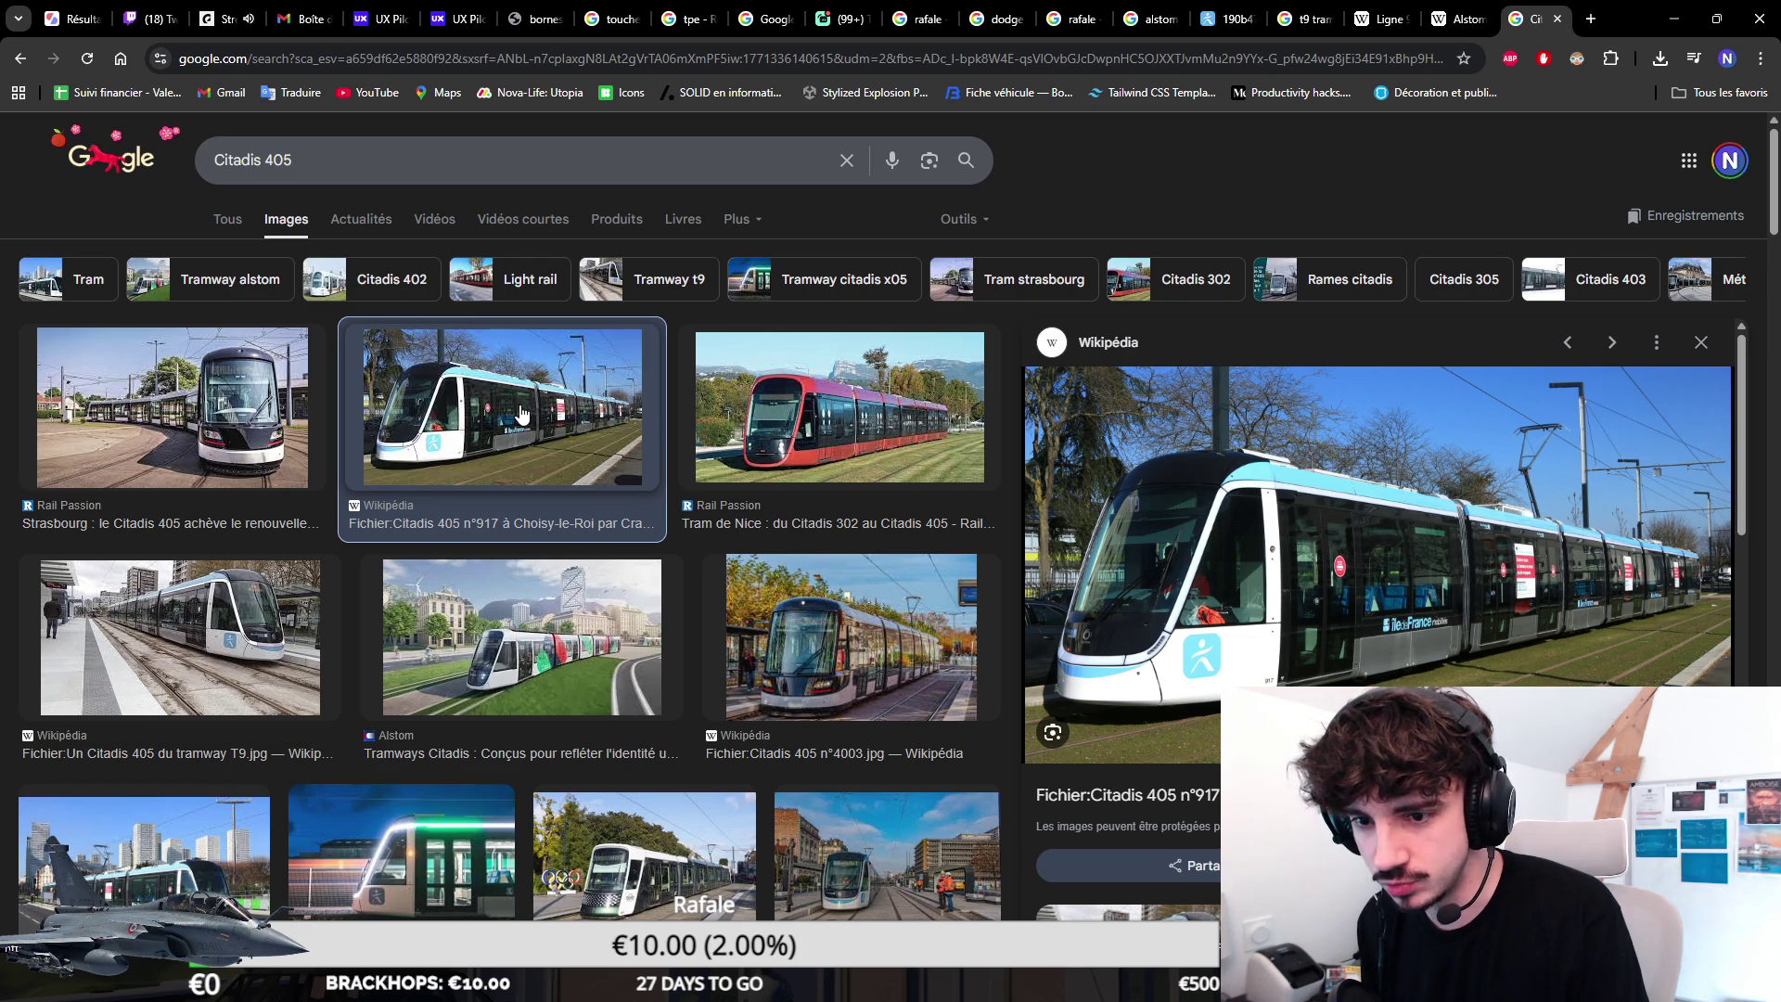
{"action": "left_click", "coordinate": [239, 599]}
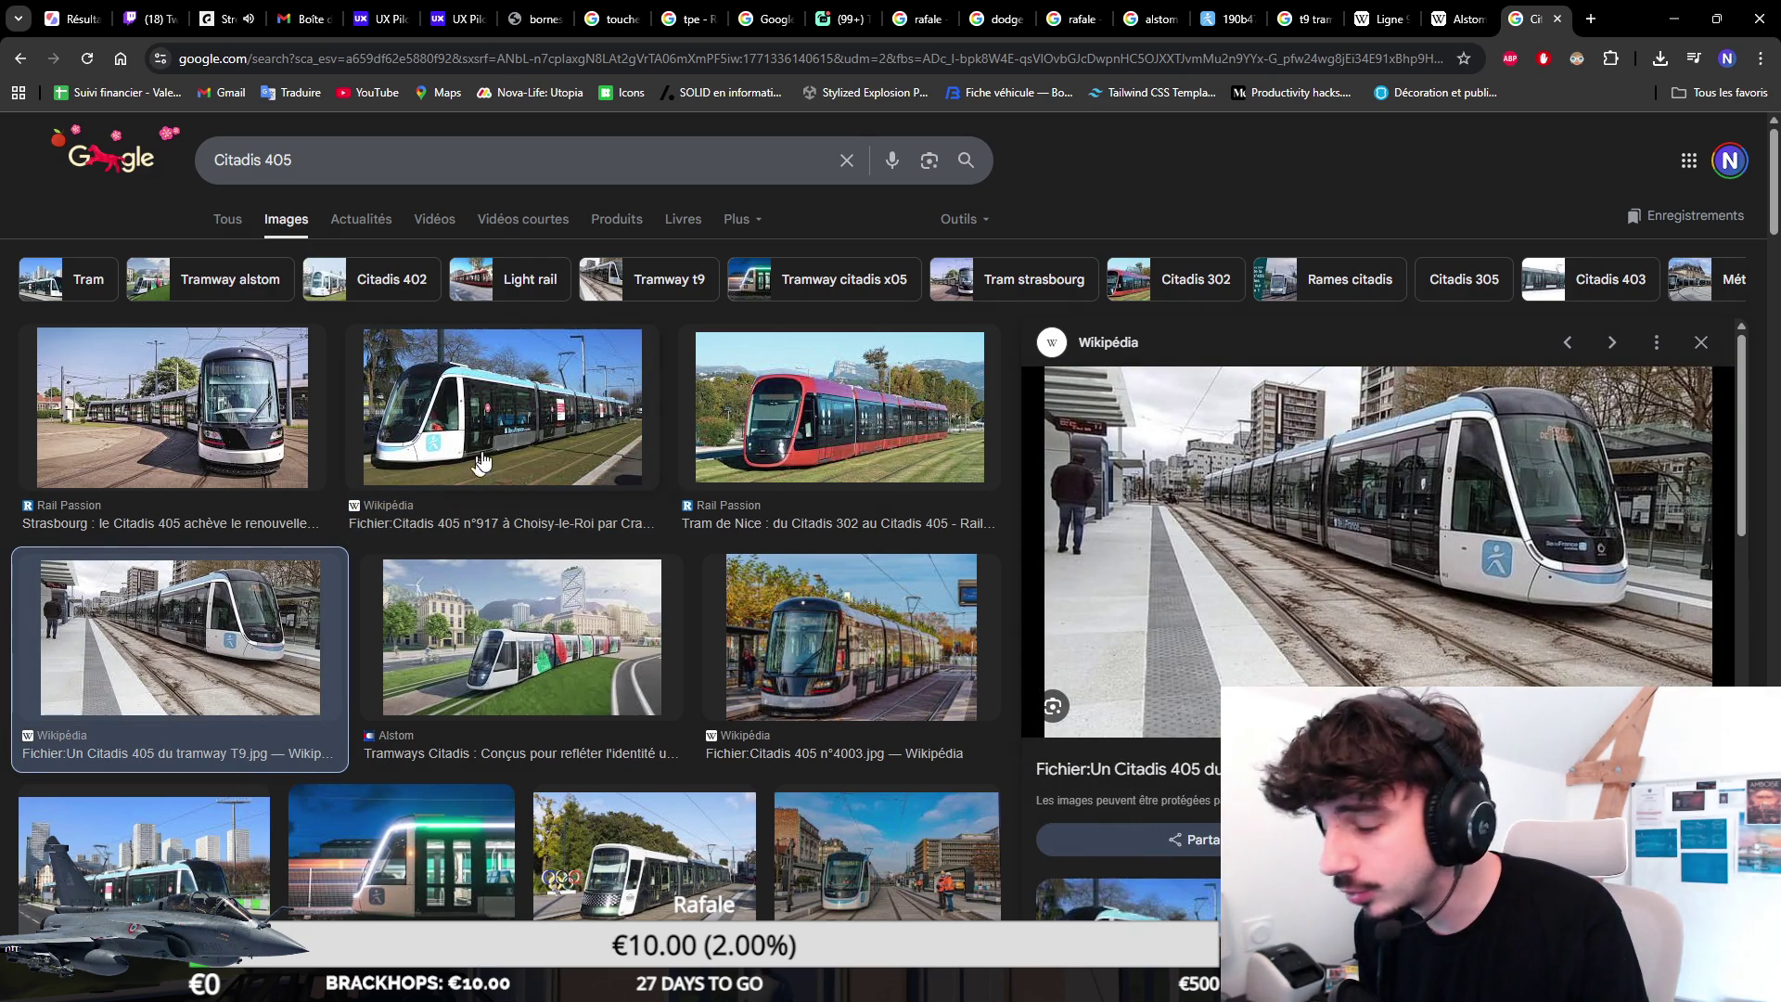
{"action": "left_click", "coordinate": [546, 414]}
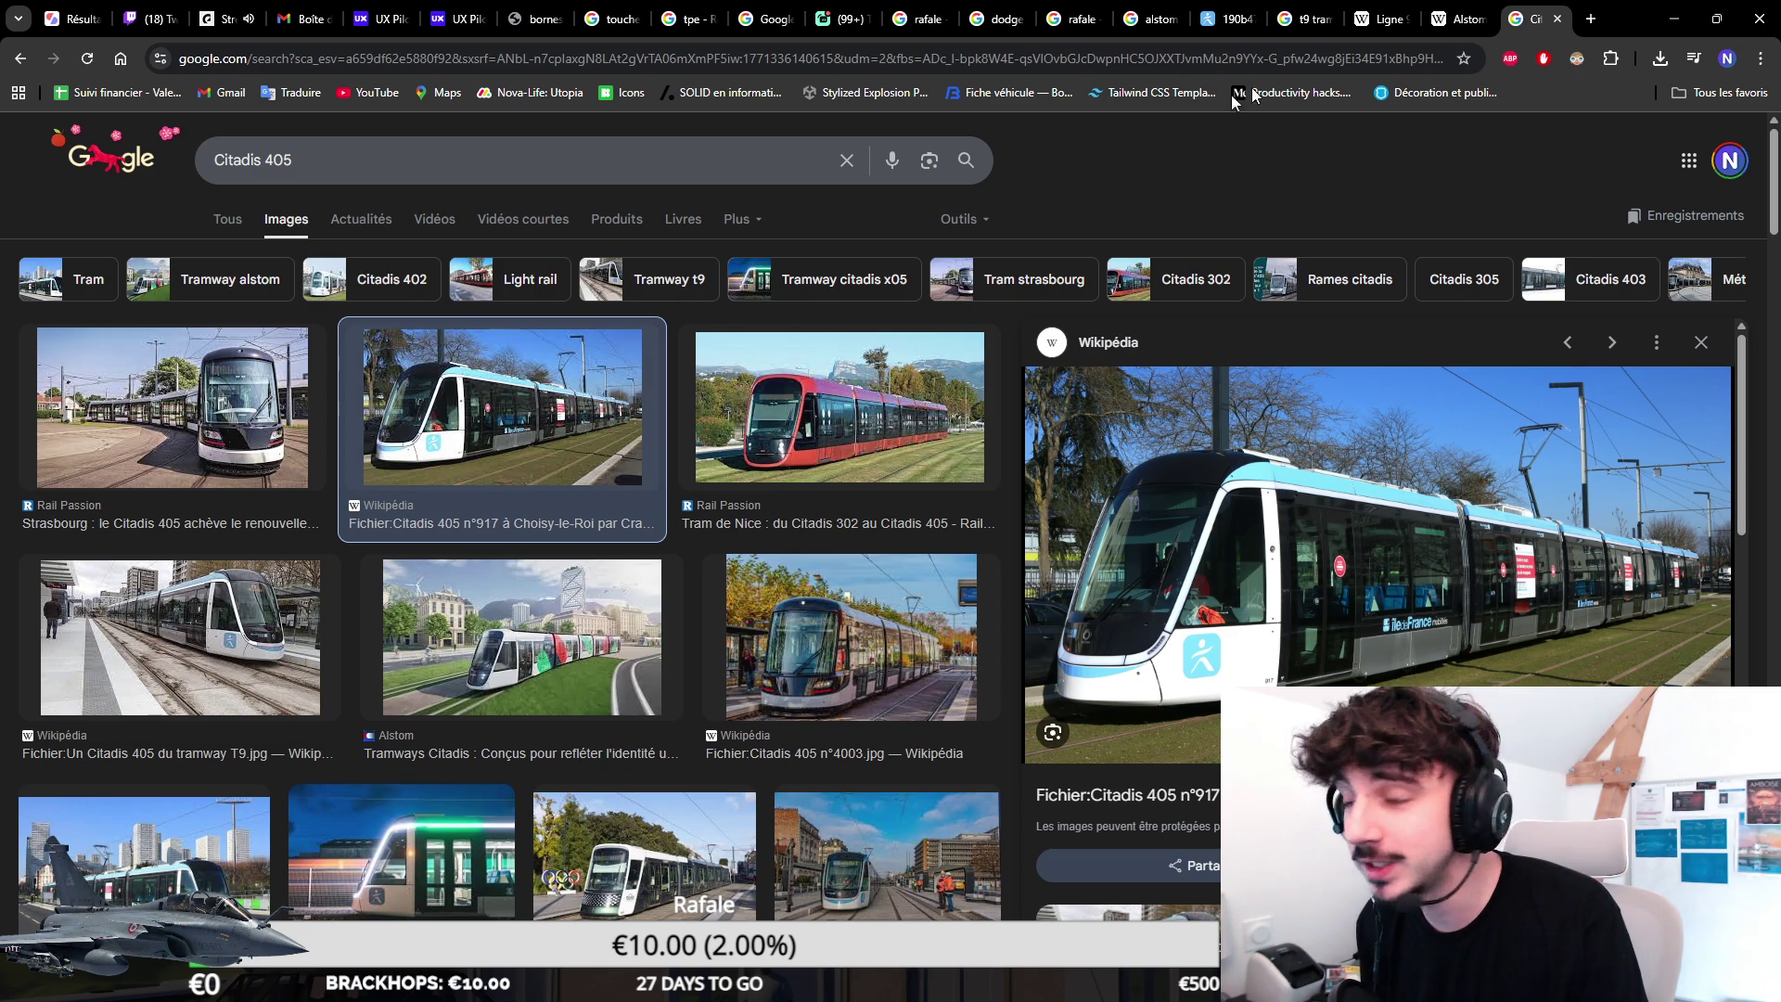
{"action": "left_click", "coordinate": [1673, 18]}
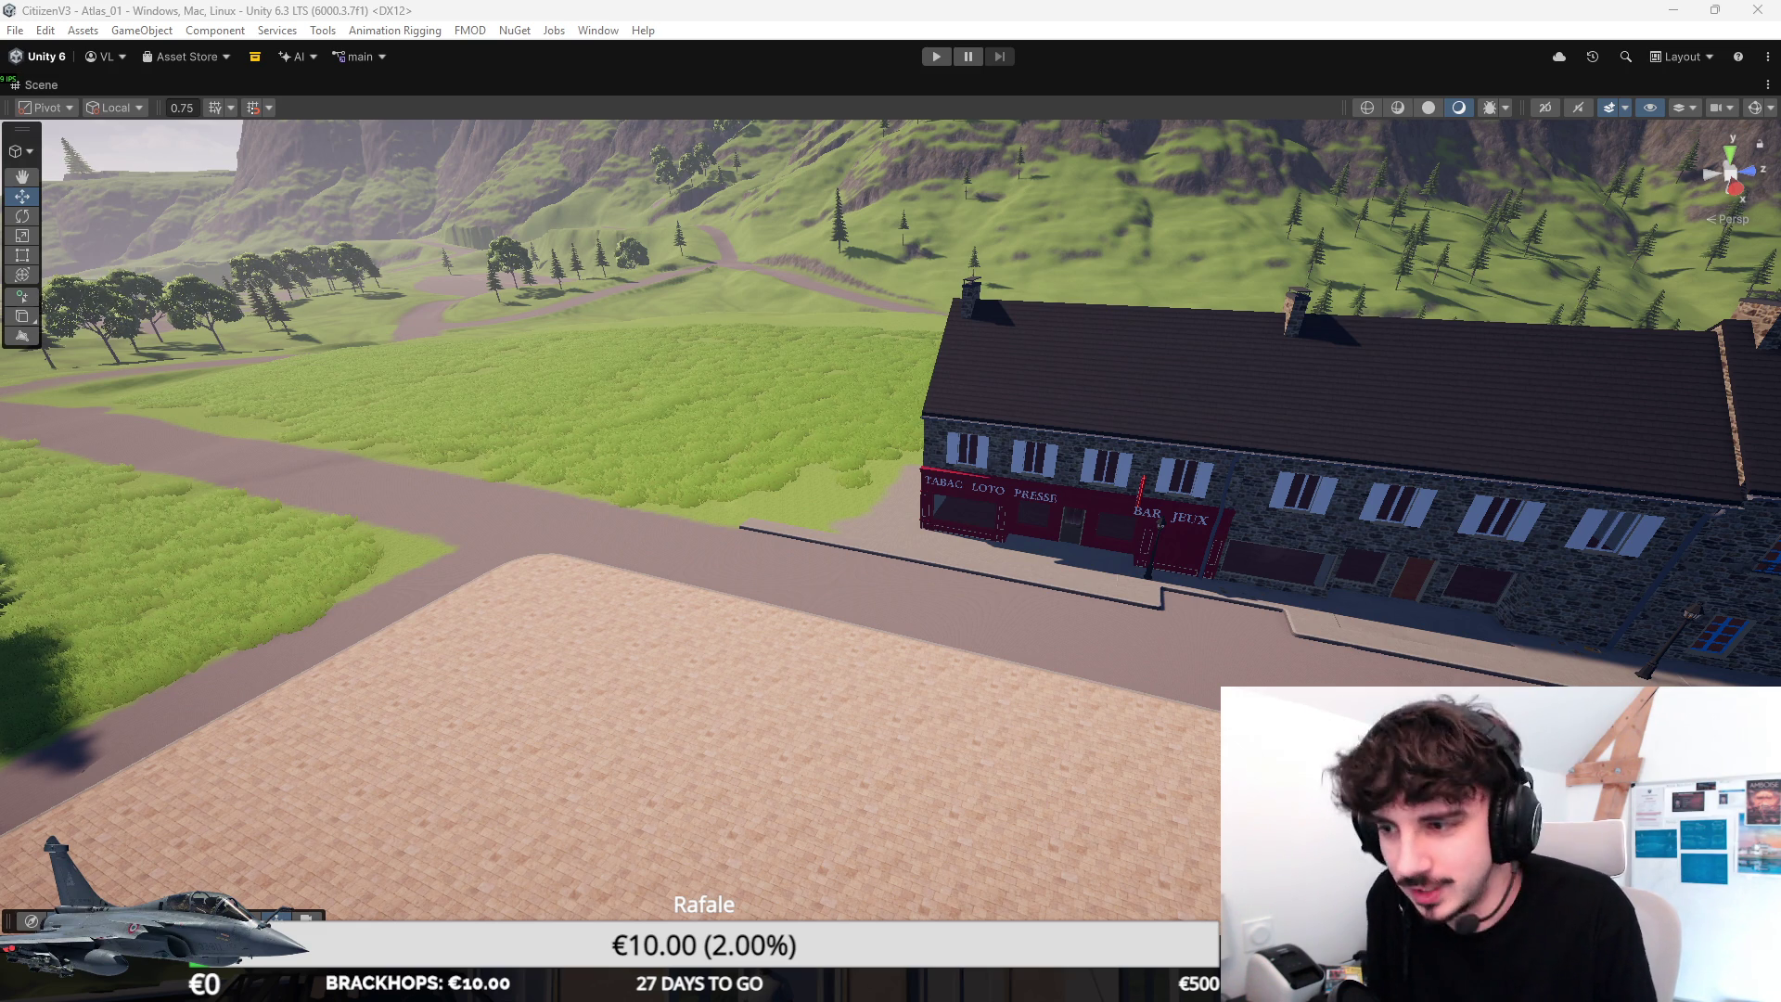
Fly the Scene camera through the town to the burger restaurant kitchen and frame the grill counter.
{"action": "right_click_drag", "start_coordinate": [1113, 376], "coordinate": [593, 370]}
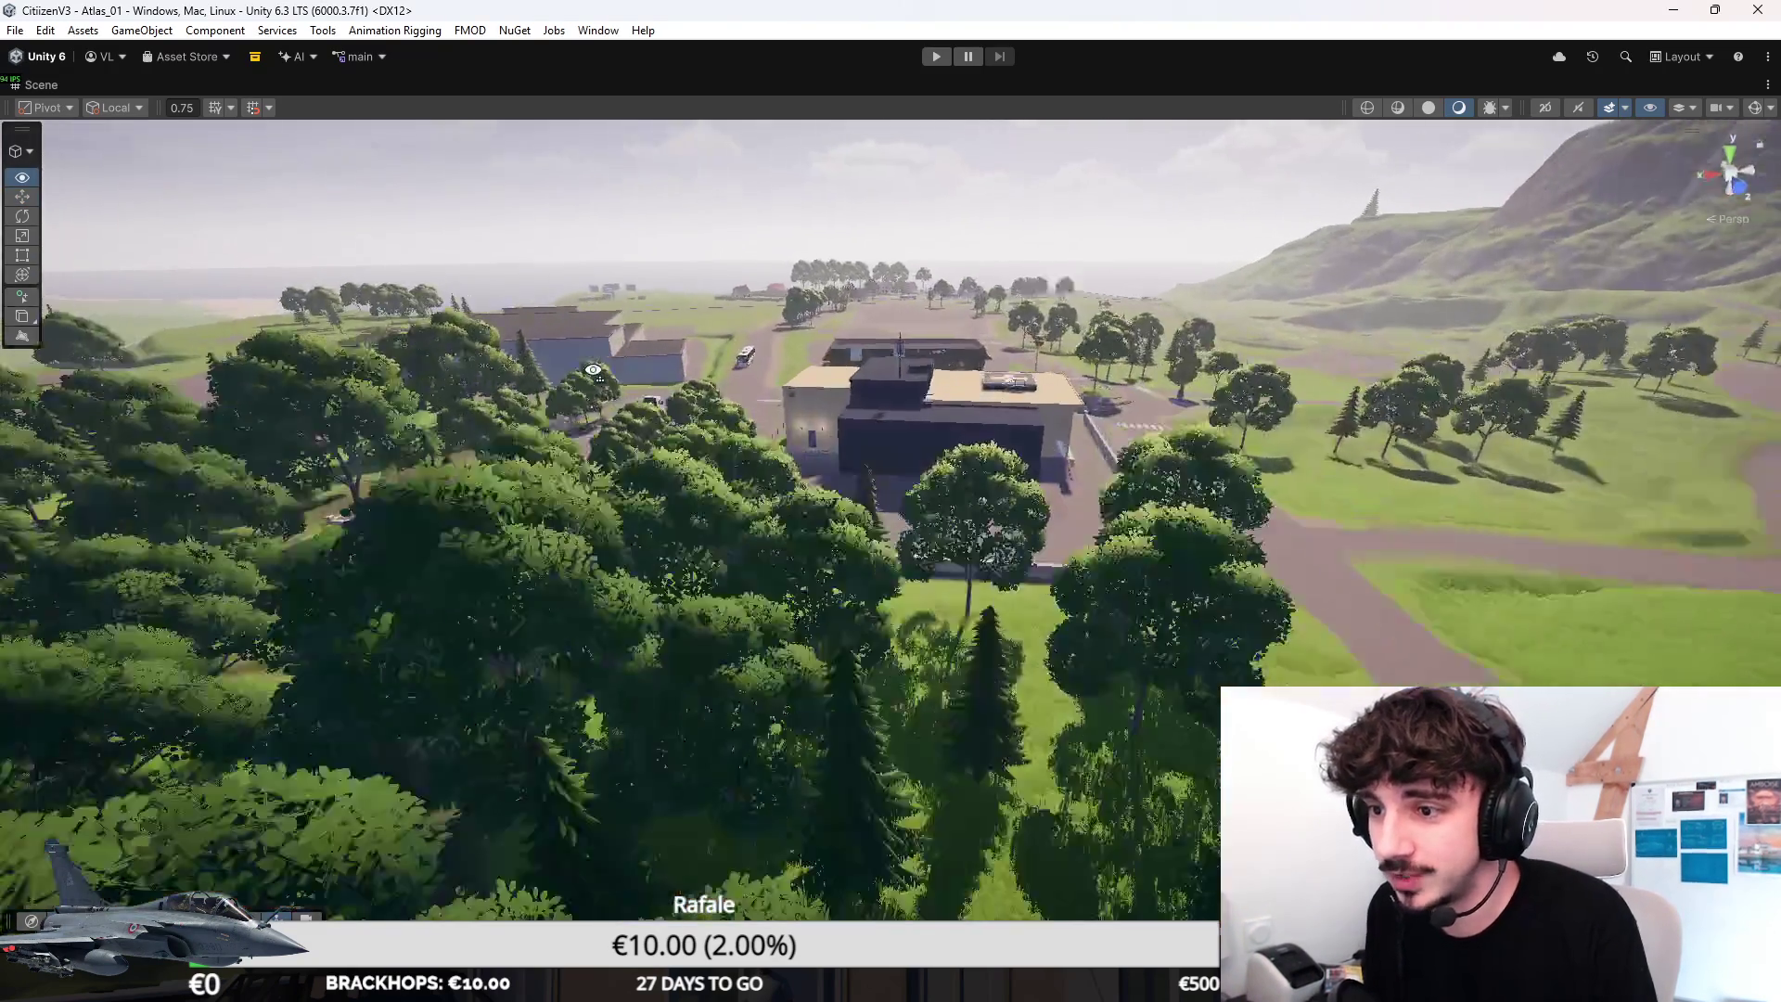
{"action": "key", "text": "w"}
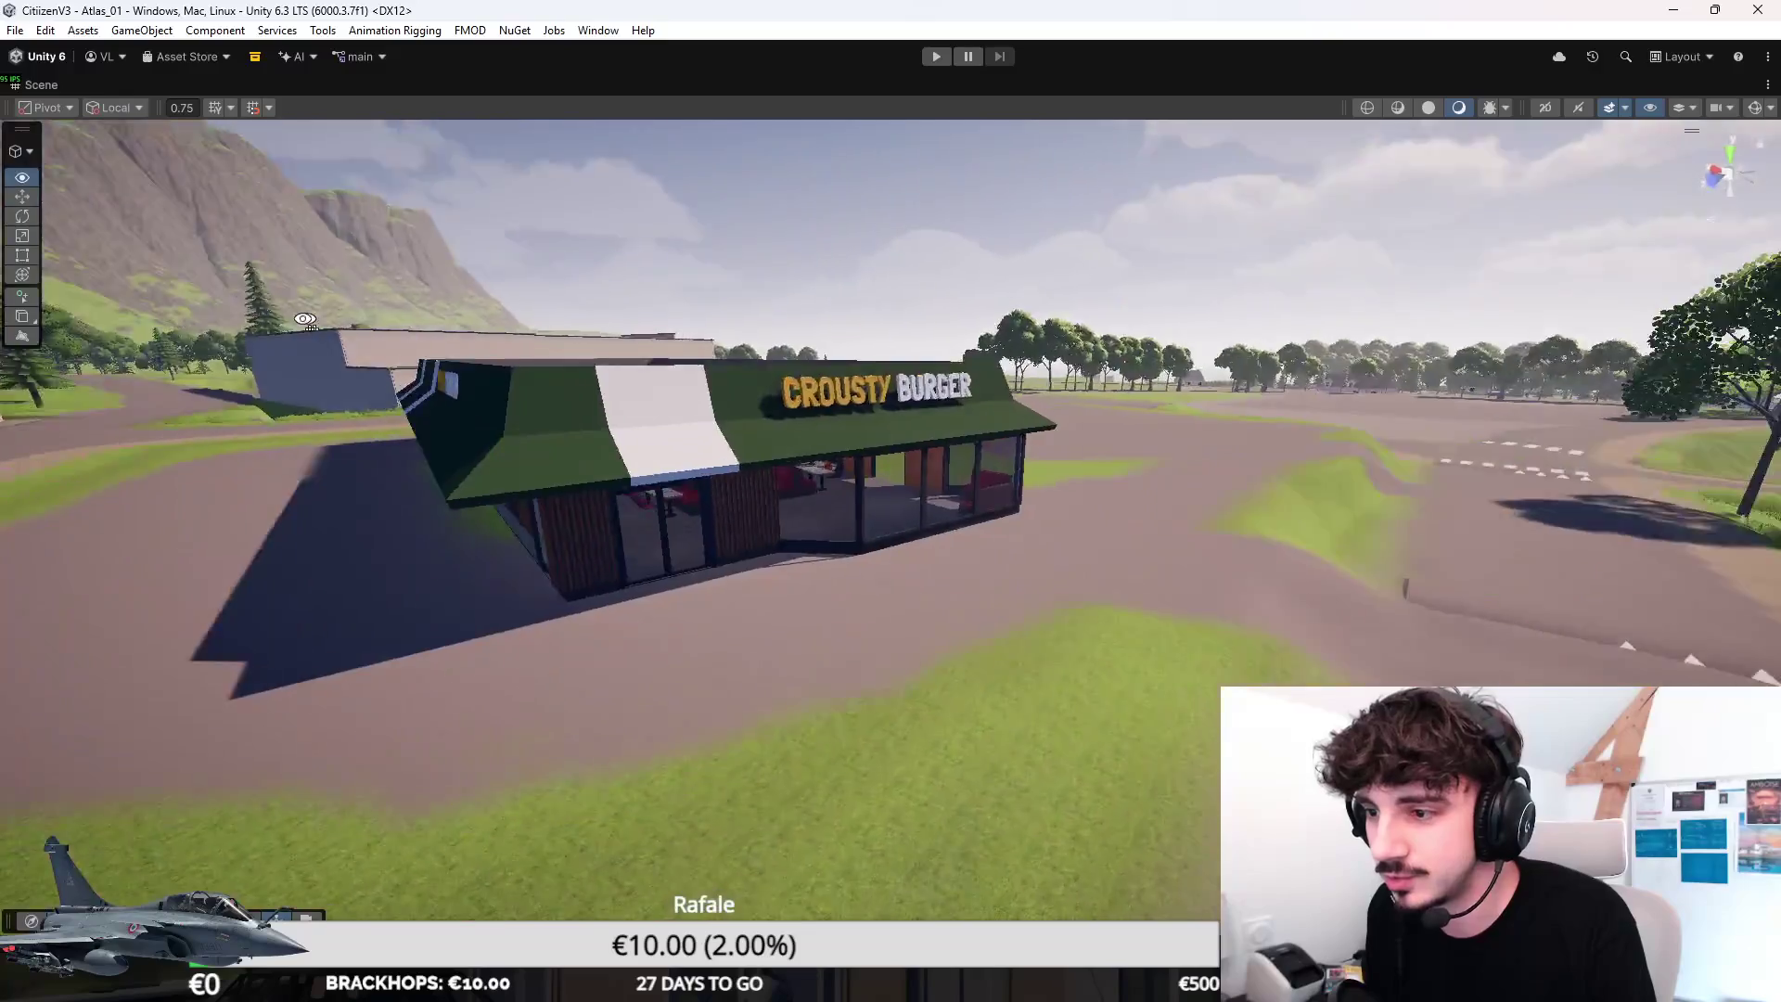
{"action": "mouse_move", "coordinate": [592, 371]}
{"action": "right_mouse_down"}
{"action": "mouse_move", "coordinate": [168, 285]}
{"action": "mouse_move", "coordinate": [1502, 494]}
{"action": "right_mouse_up"}
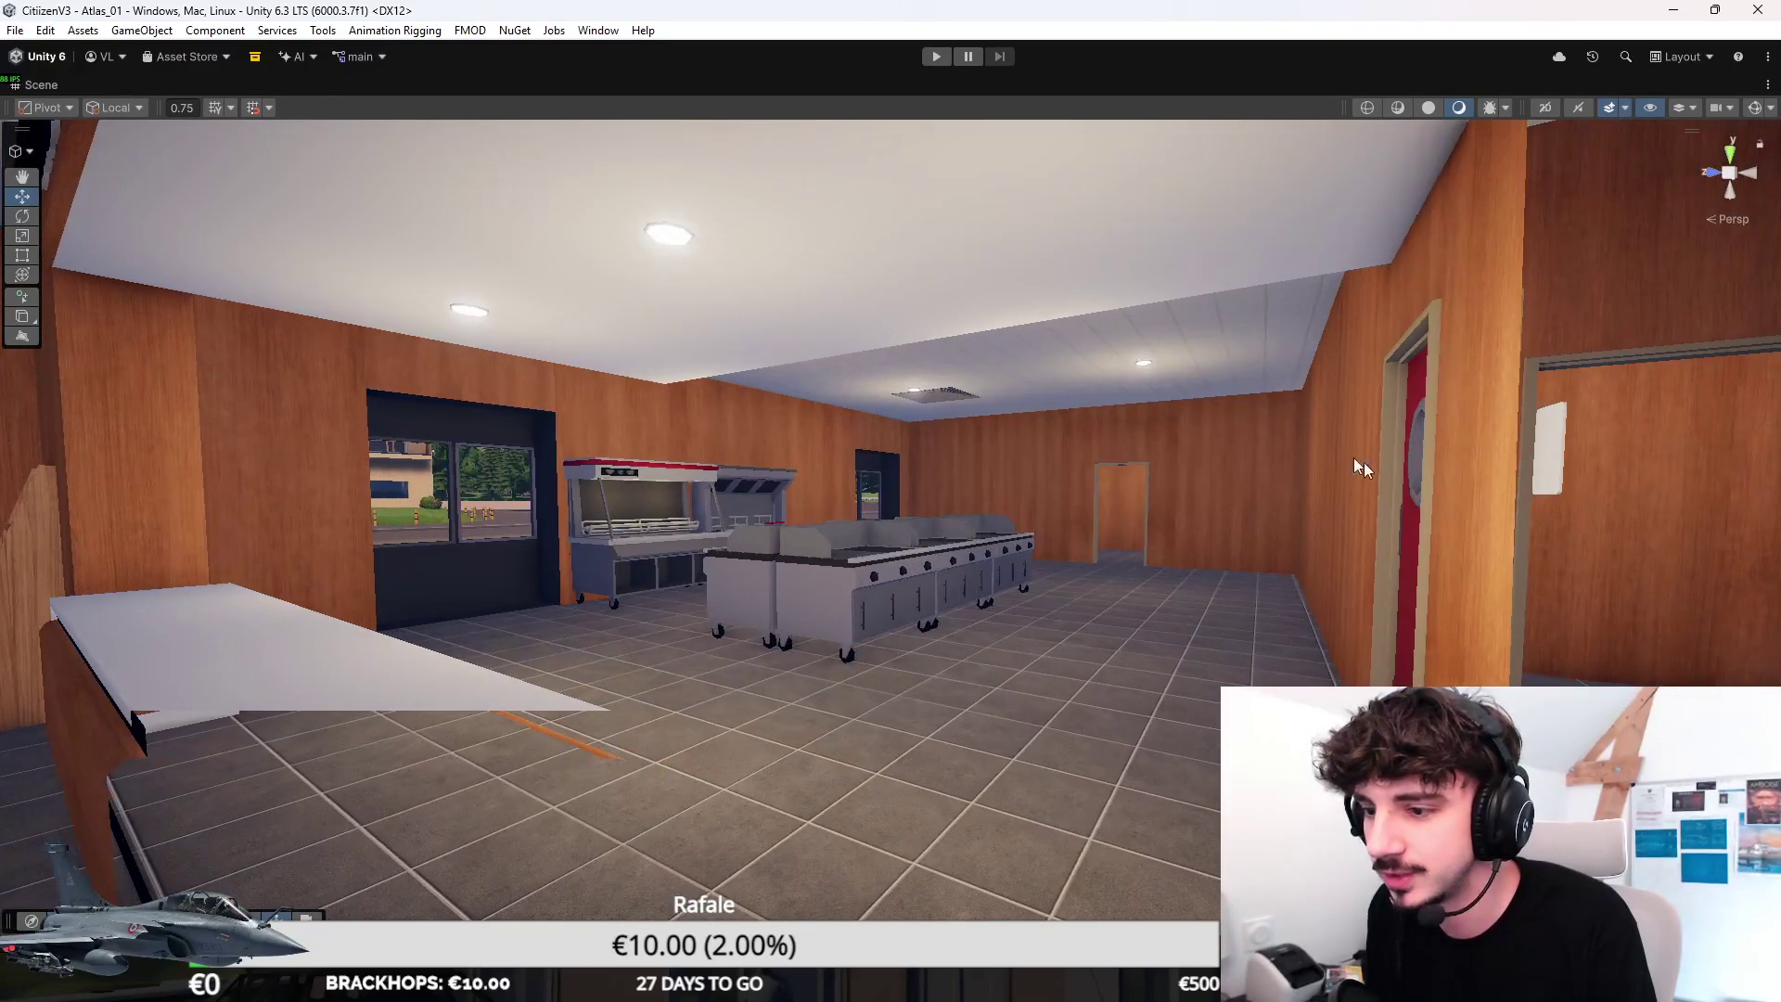
{"action": "left_click", "coordinate": [898, 545]}
{"action": "key", "text": "f"}
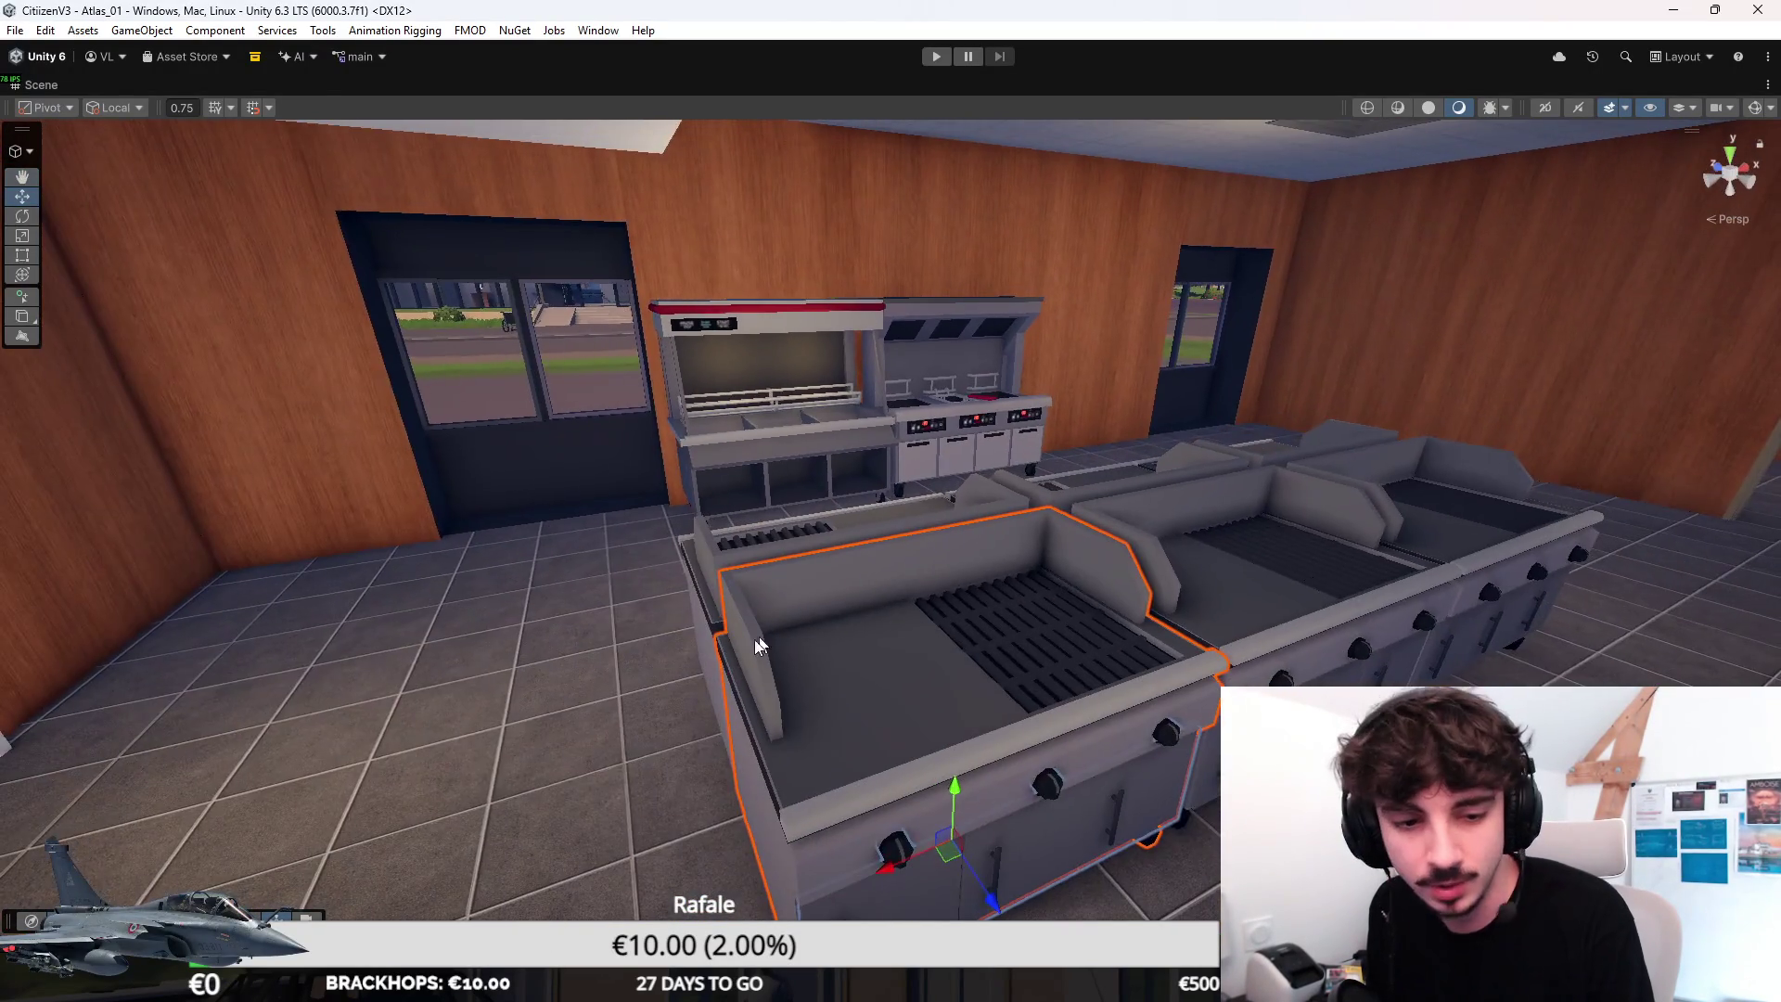
{"action": "mouse_move", "coordinate": [755, 638]}
{"action": "right_mouse_down"}
{"action": "mouse_move", "coordinate": [918, 515]}
{"action": "mouse_move", "coordinate": [1113, 588]}
{"action": "mouse_move", "coordinate": [896, 561]}
{"action": "right_mouse_up"}
{"action": "key", "text": "f"}
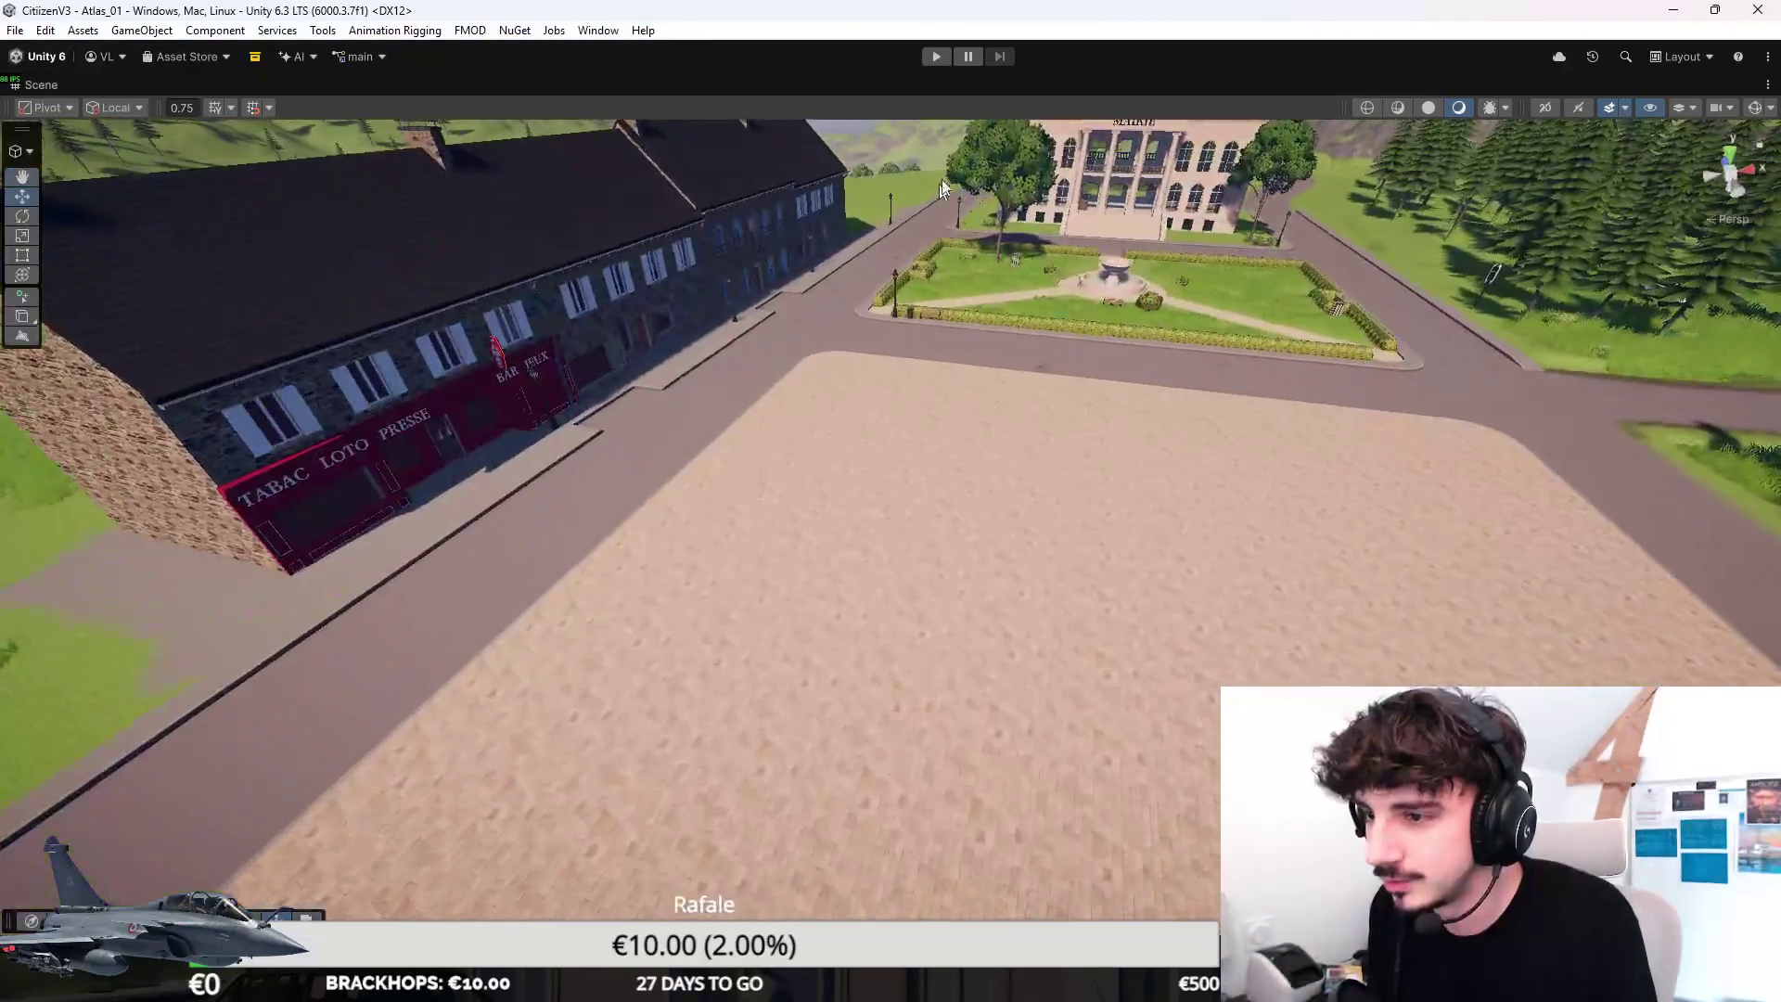
{"action": "mouse_move", "coordinate": [897, 561]}
{"action": "right_mouse_down"}
{"action": "mouse_move", "coordinate": [821, 502]}
{"action": "mouse_move", "coordinate": [851, 478]}
{"action": "right_mouse_up"}
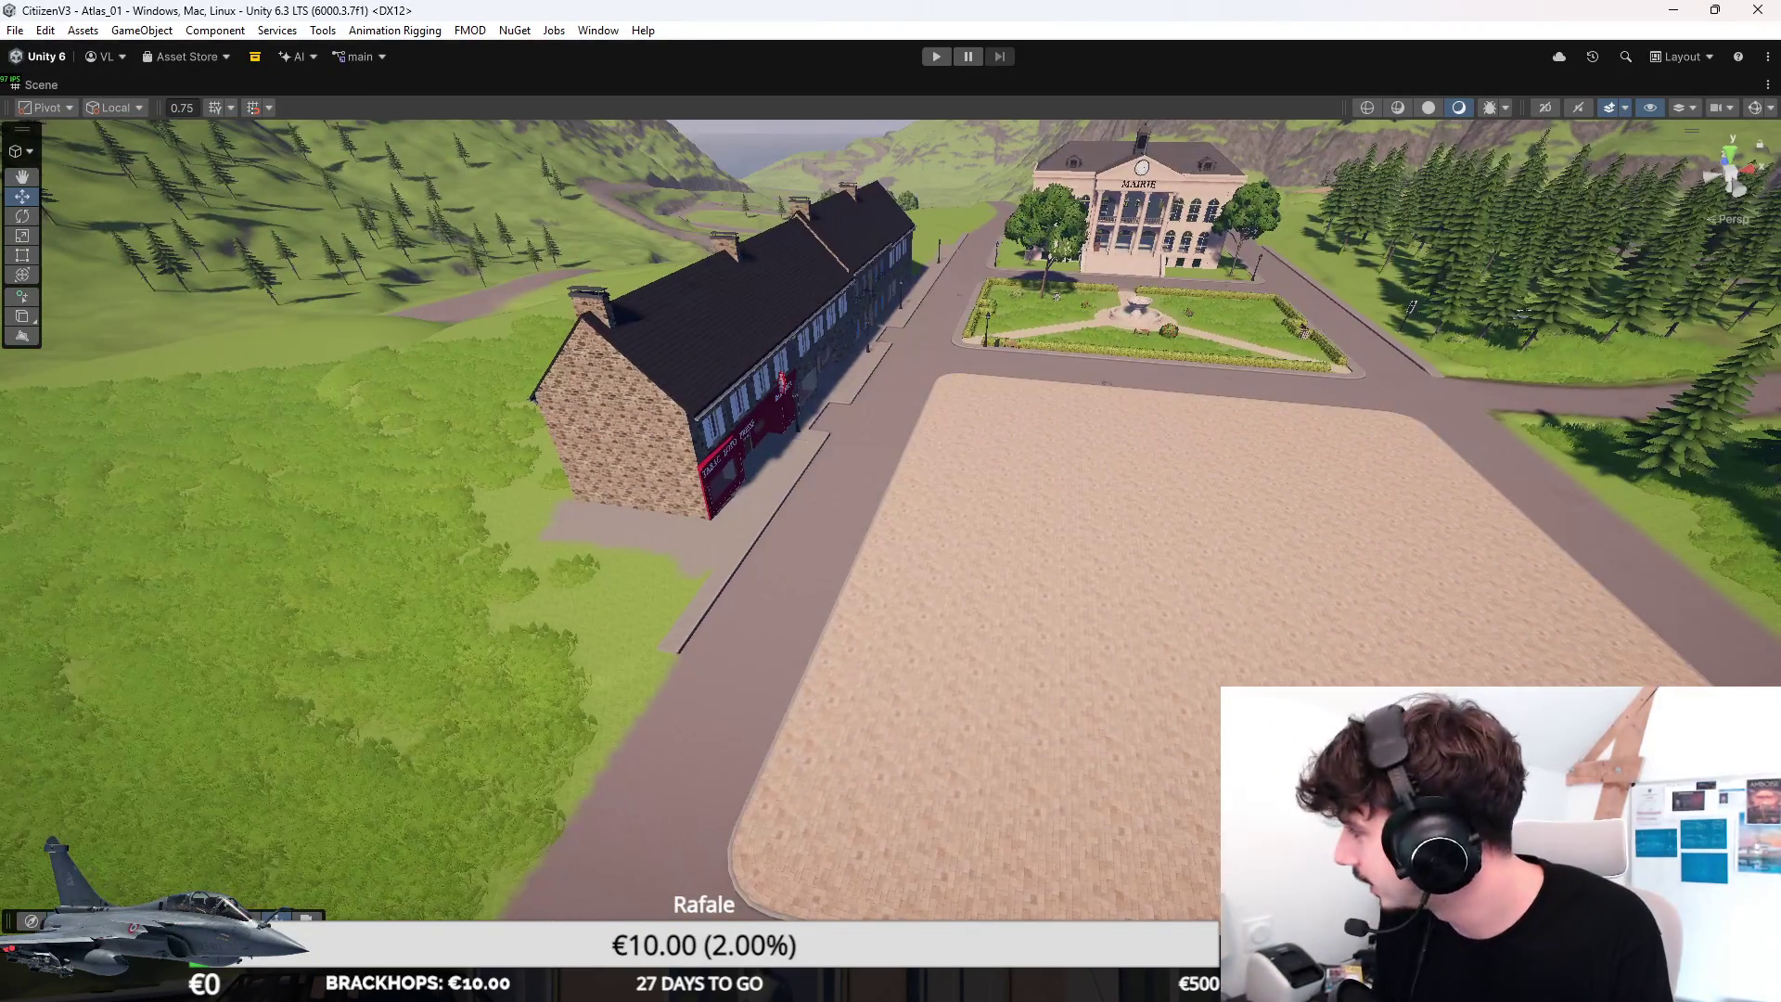
Maximise the Chrome window, switch to Discord and open the shared tram photo full size.
{"action": "key", "text": "alt+Tab"}
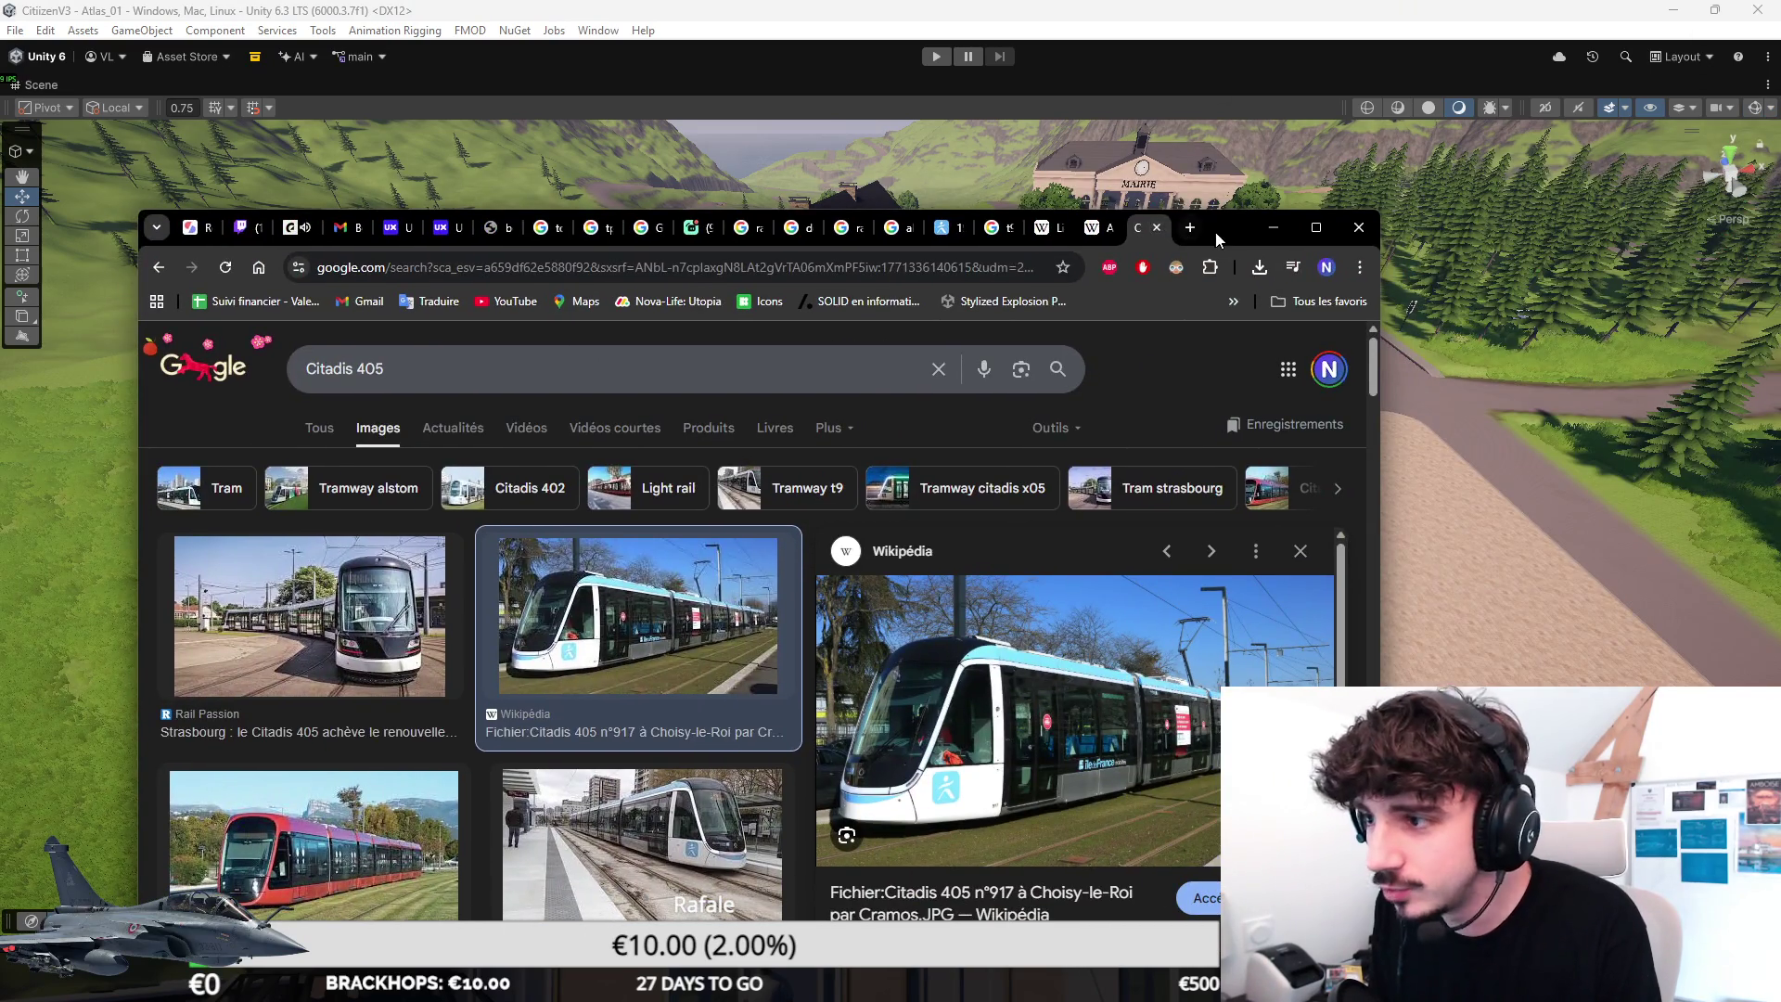
{"action": "double_click", "coordinate": [1214, 231]}
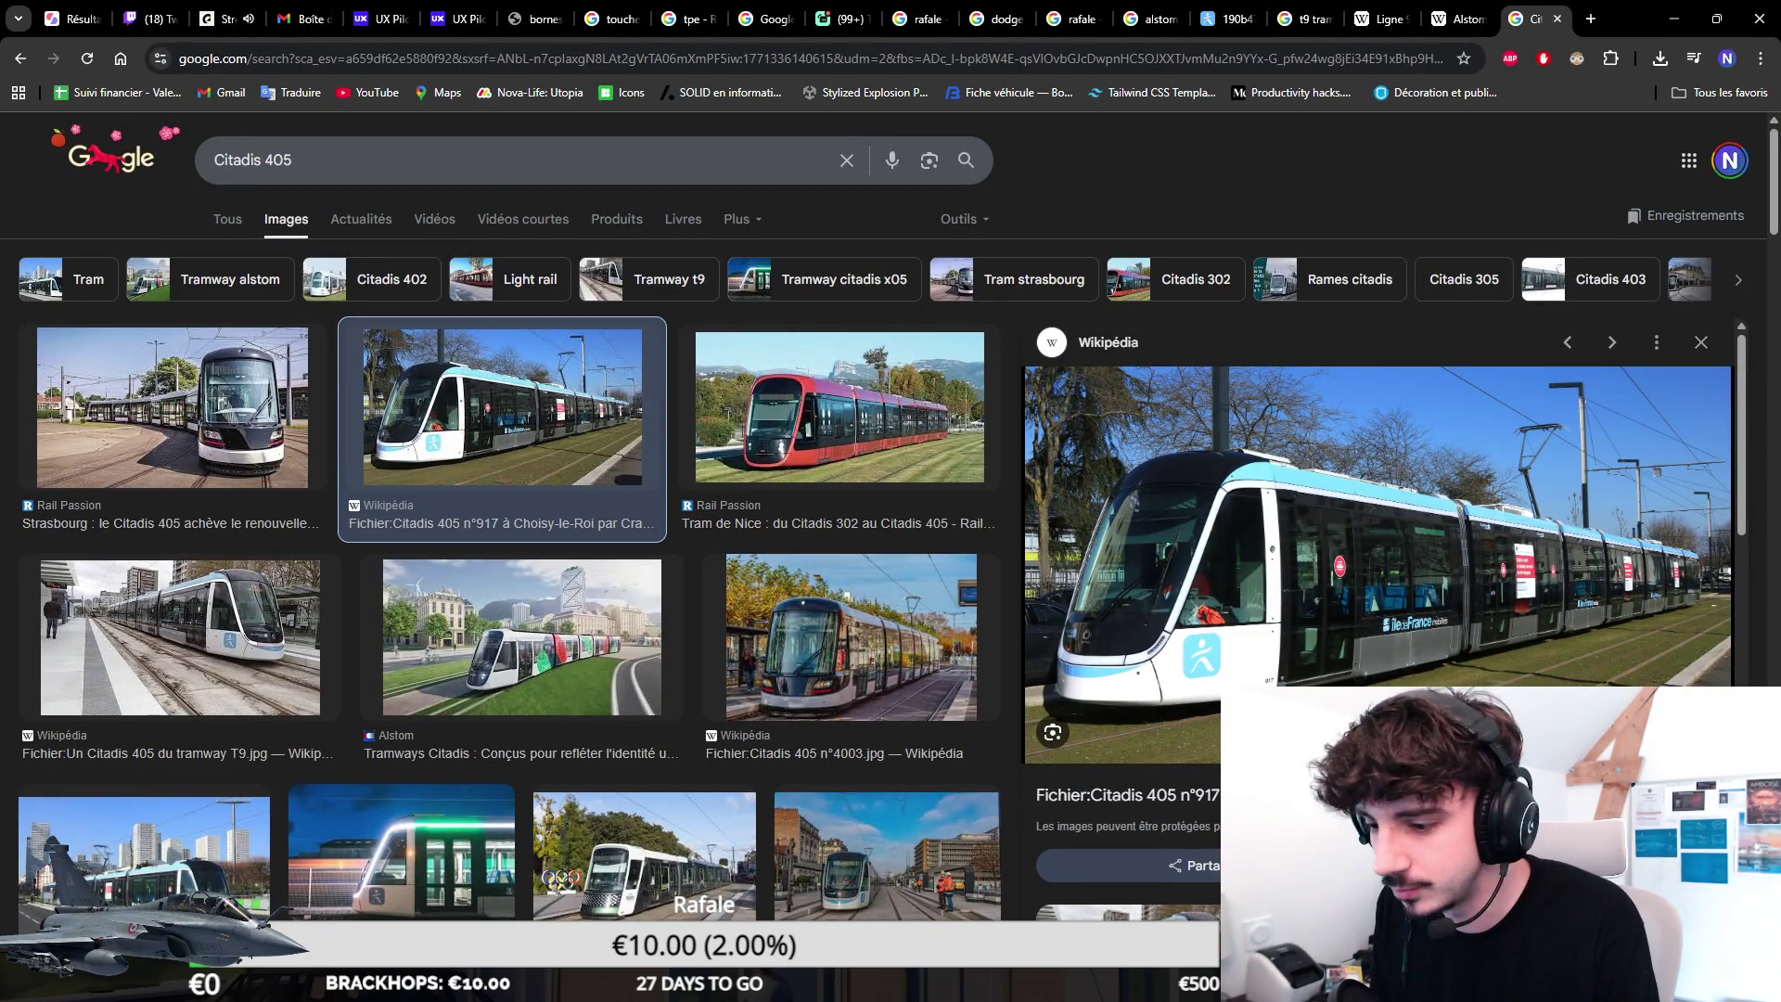
{"action": "key", "text": "alt+Tab"}
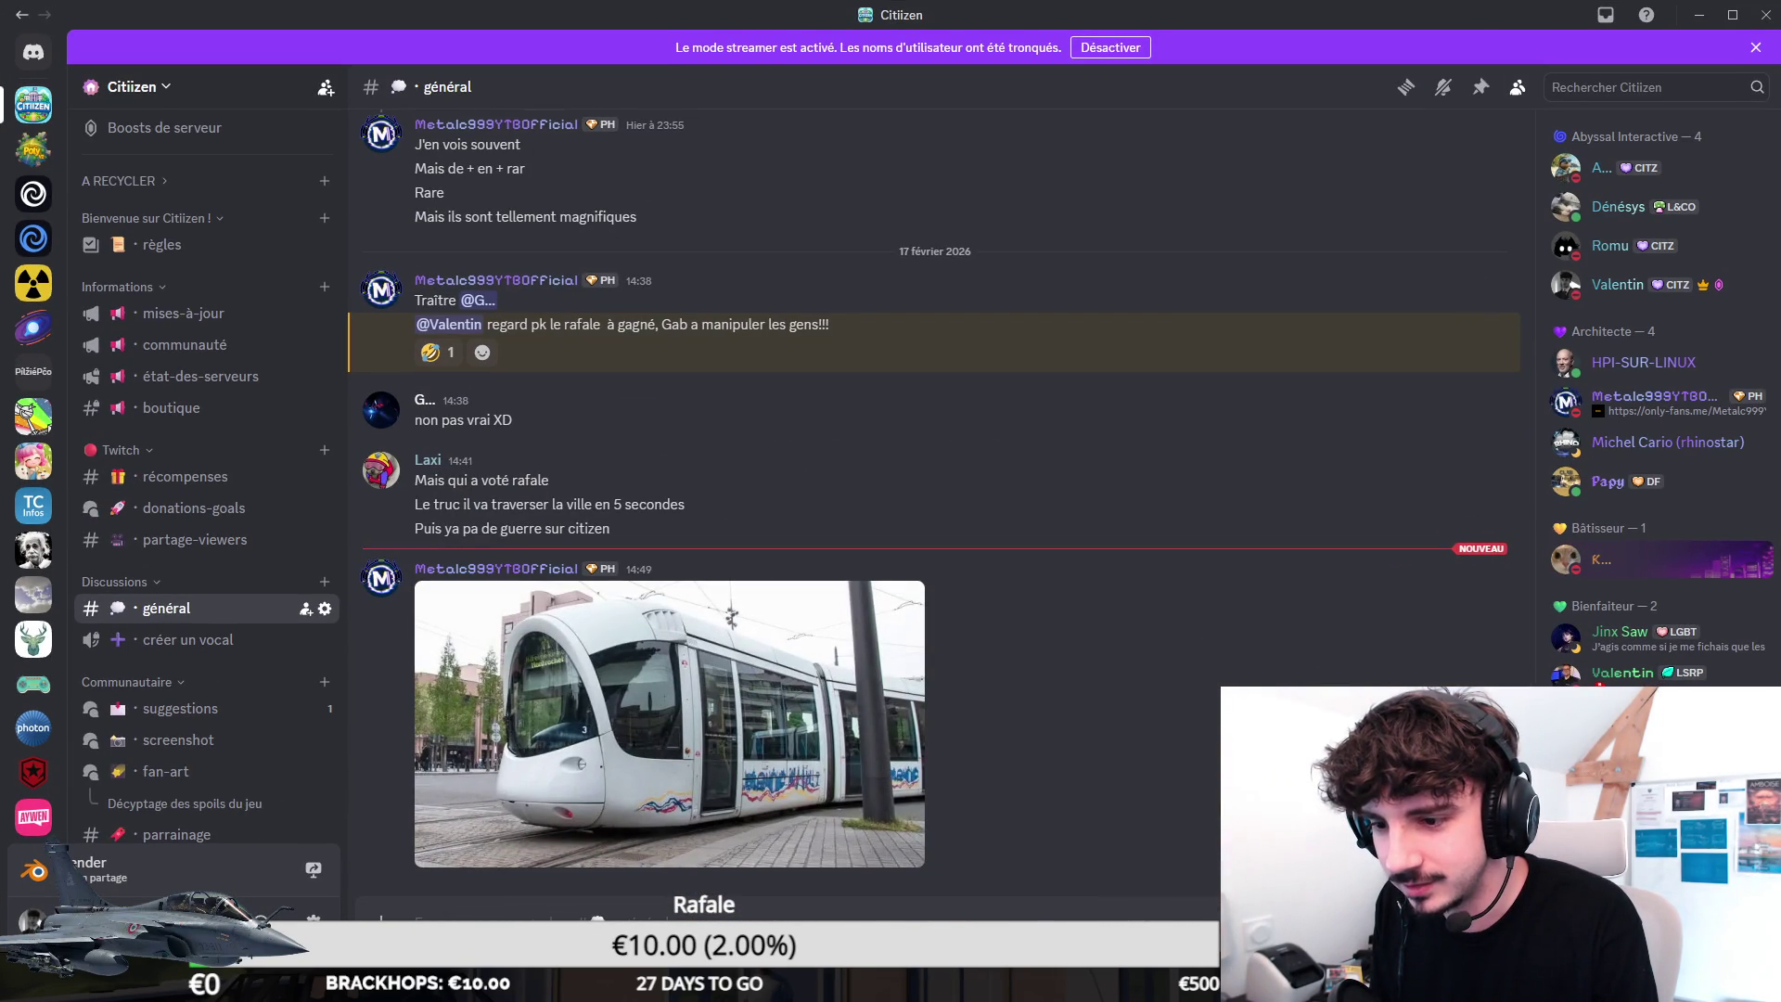
{"action": "left_click", "coordinate": [814, 804]}
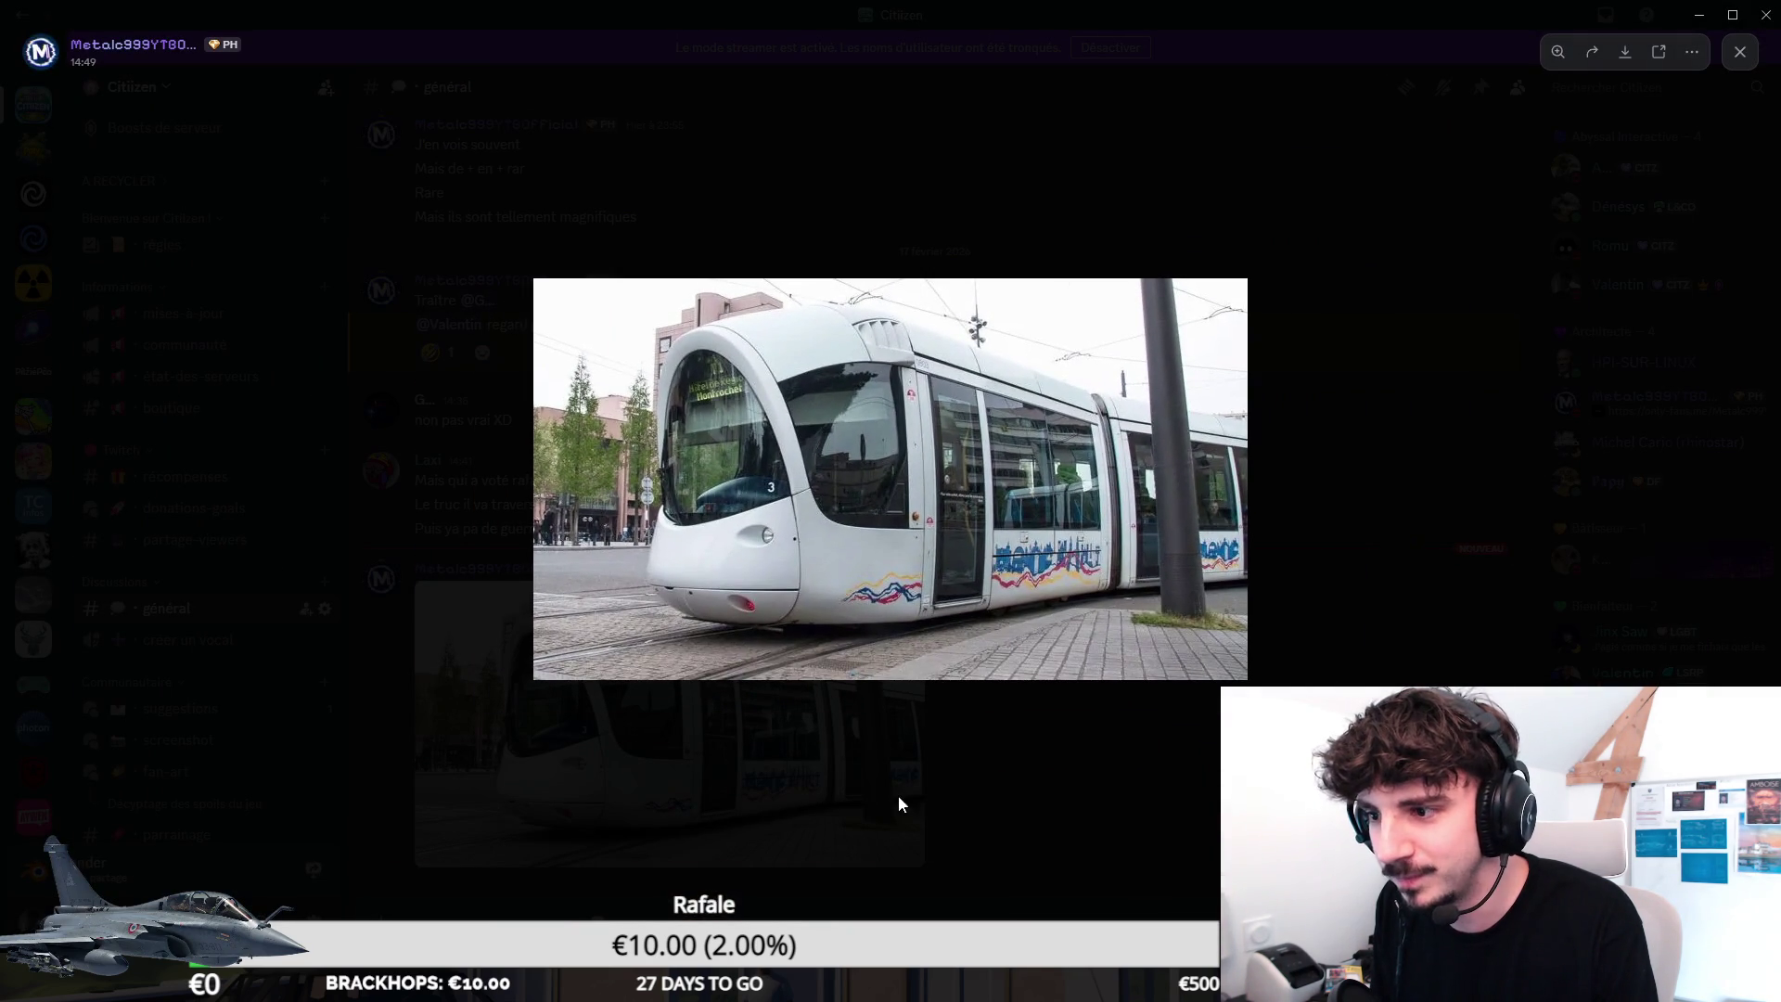
Close the enlarged tram photo and switch back to the Citadis 405 image results.
{"action": "left_click", "coordinate": [908, 813]}
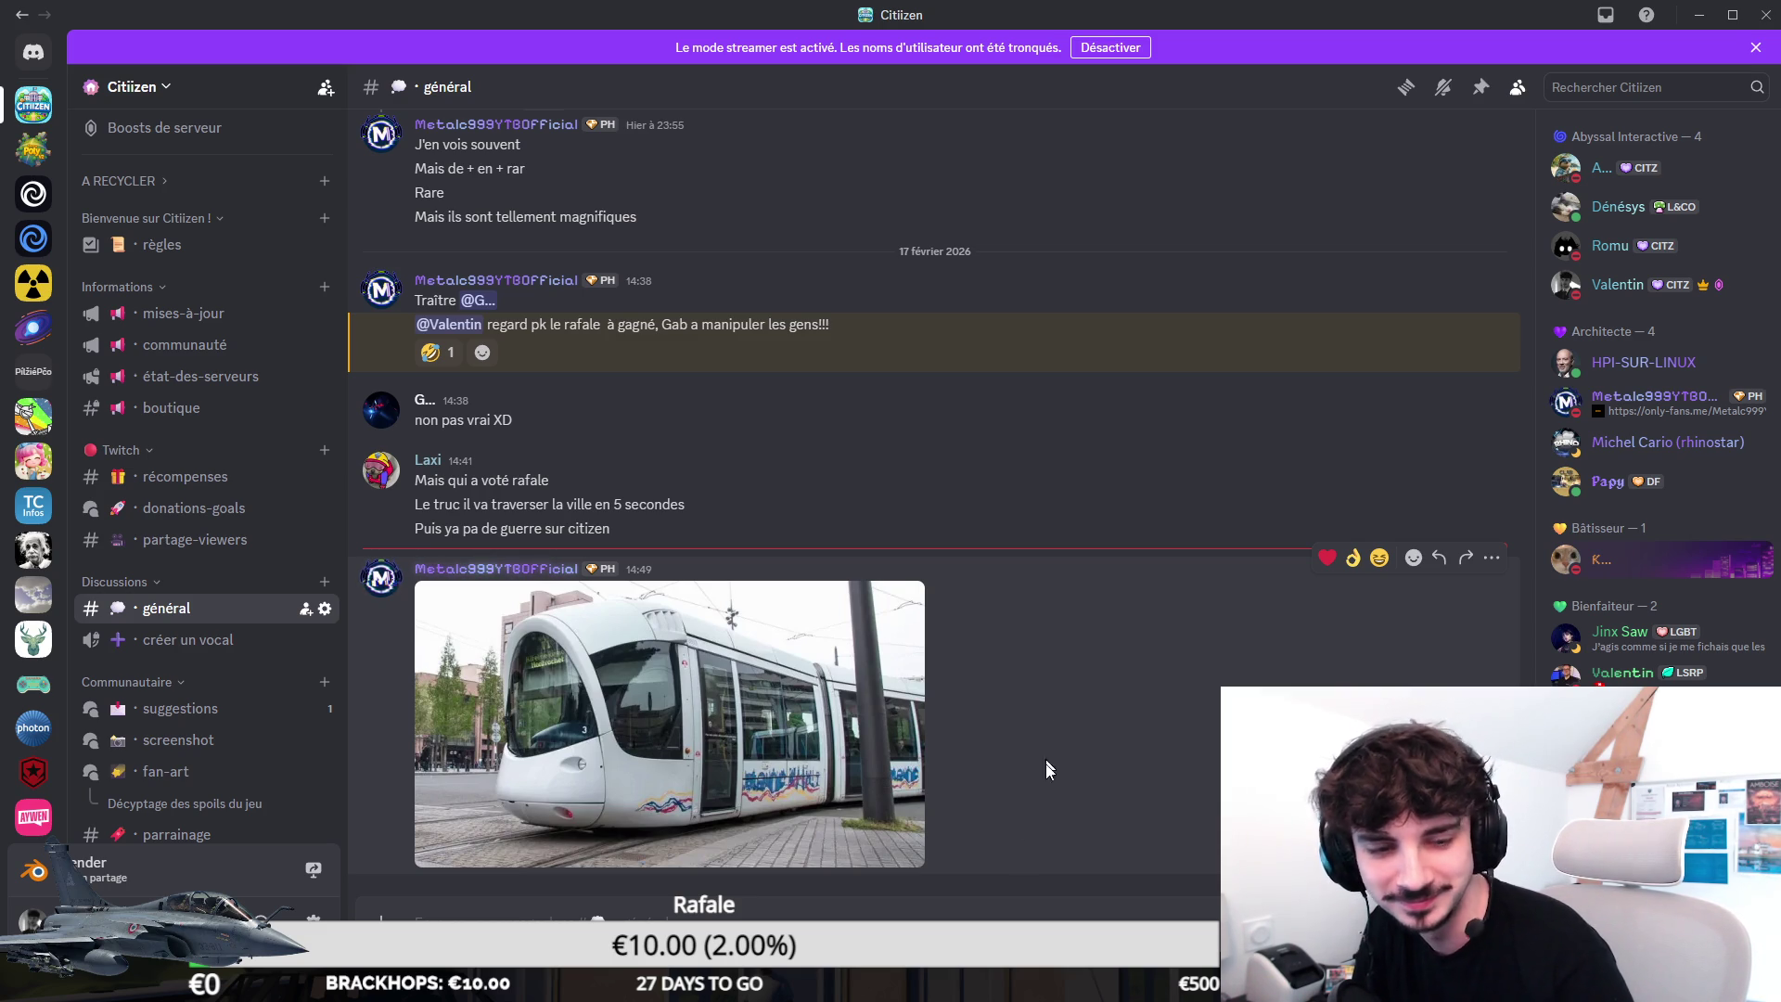
{"action": "key", "text": "alt+Tab"}
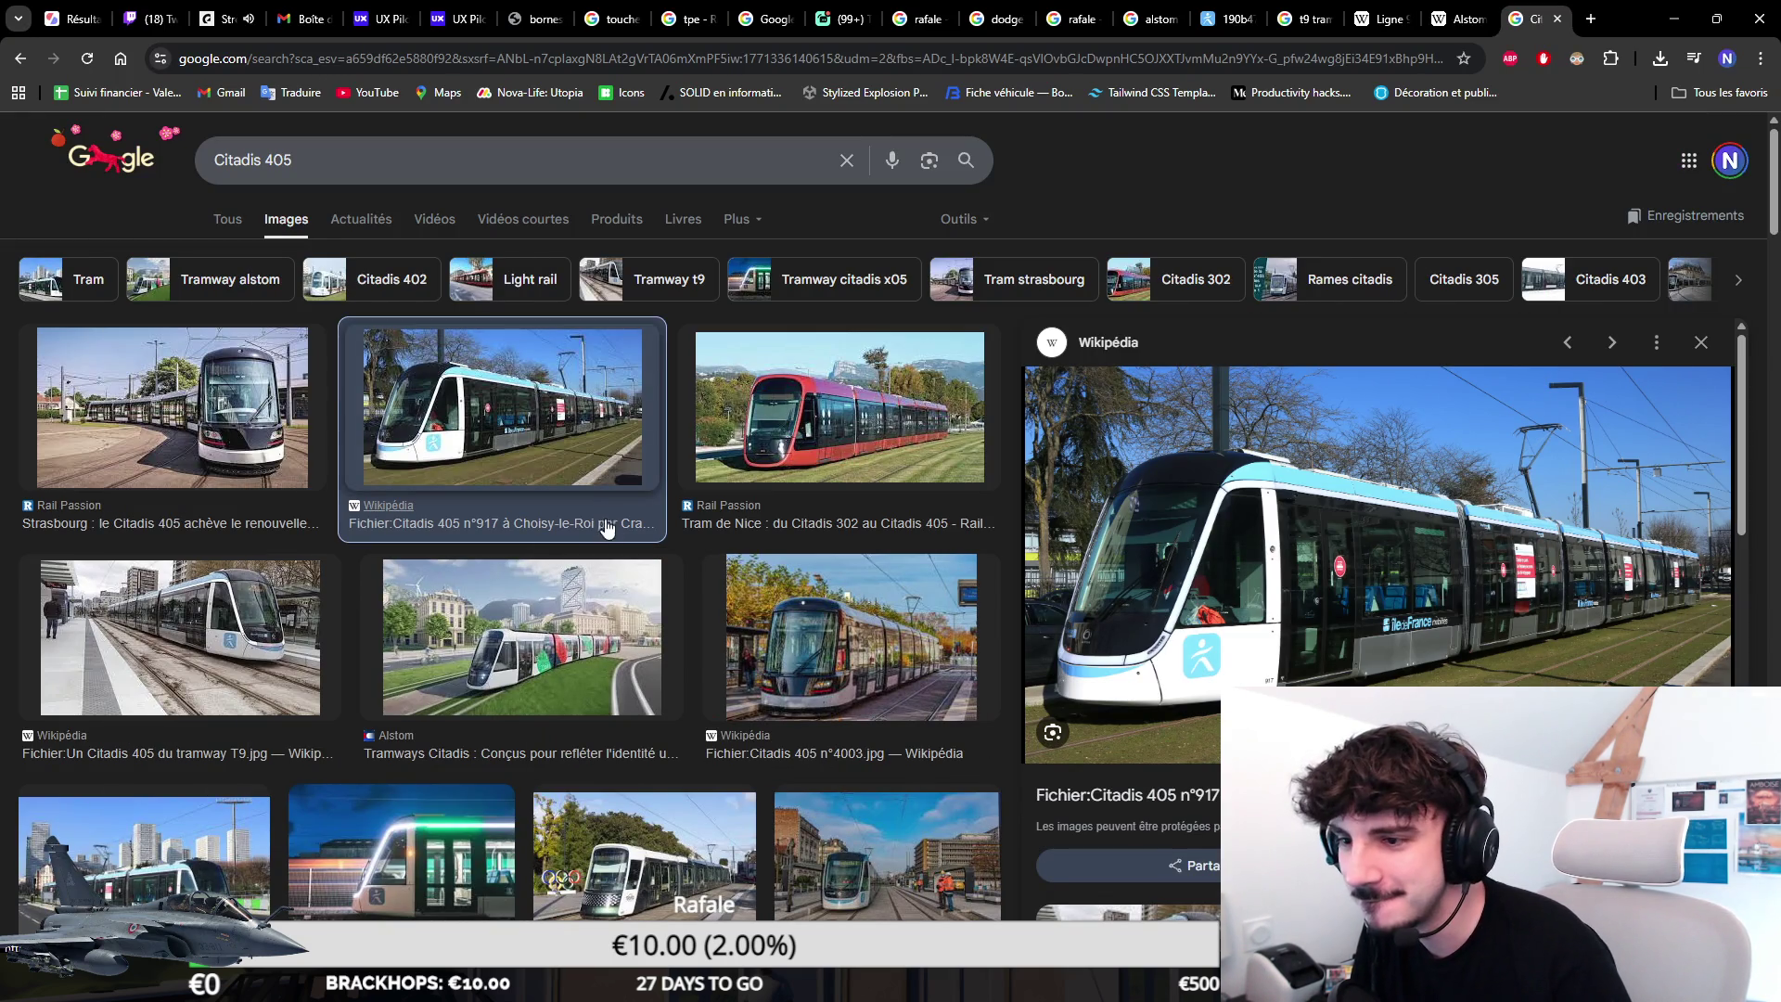
Step through the Nice, T9 and n°907 tram photo previews, then switch to the Alstom Citadis Wikipedia page.
{"action": "left_click", "coordinate": [758, 394]}
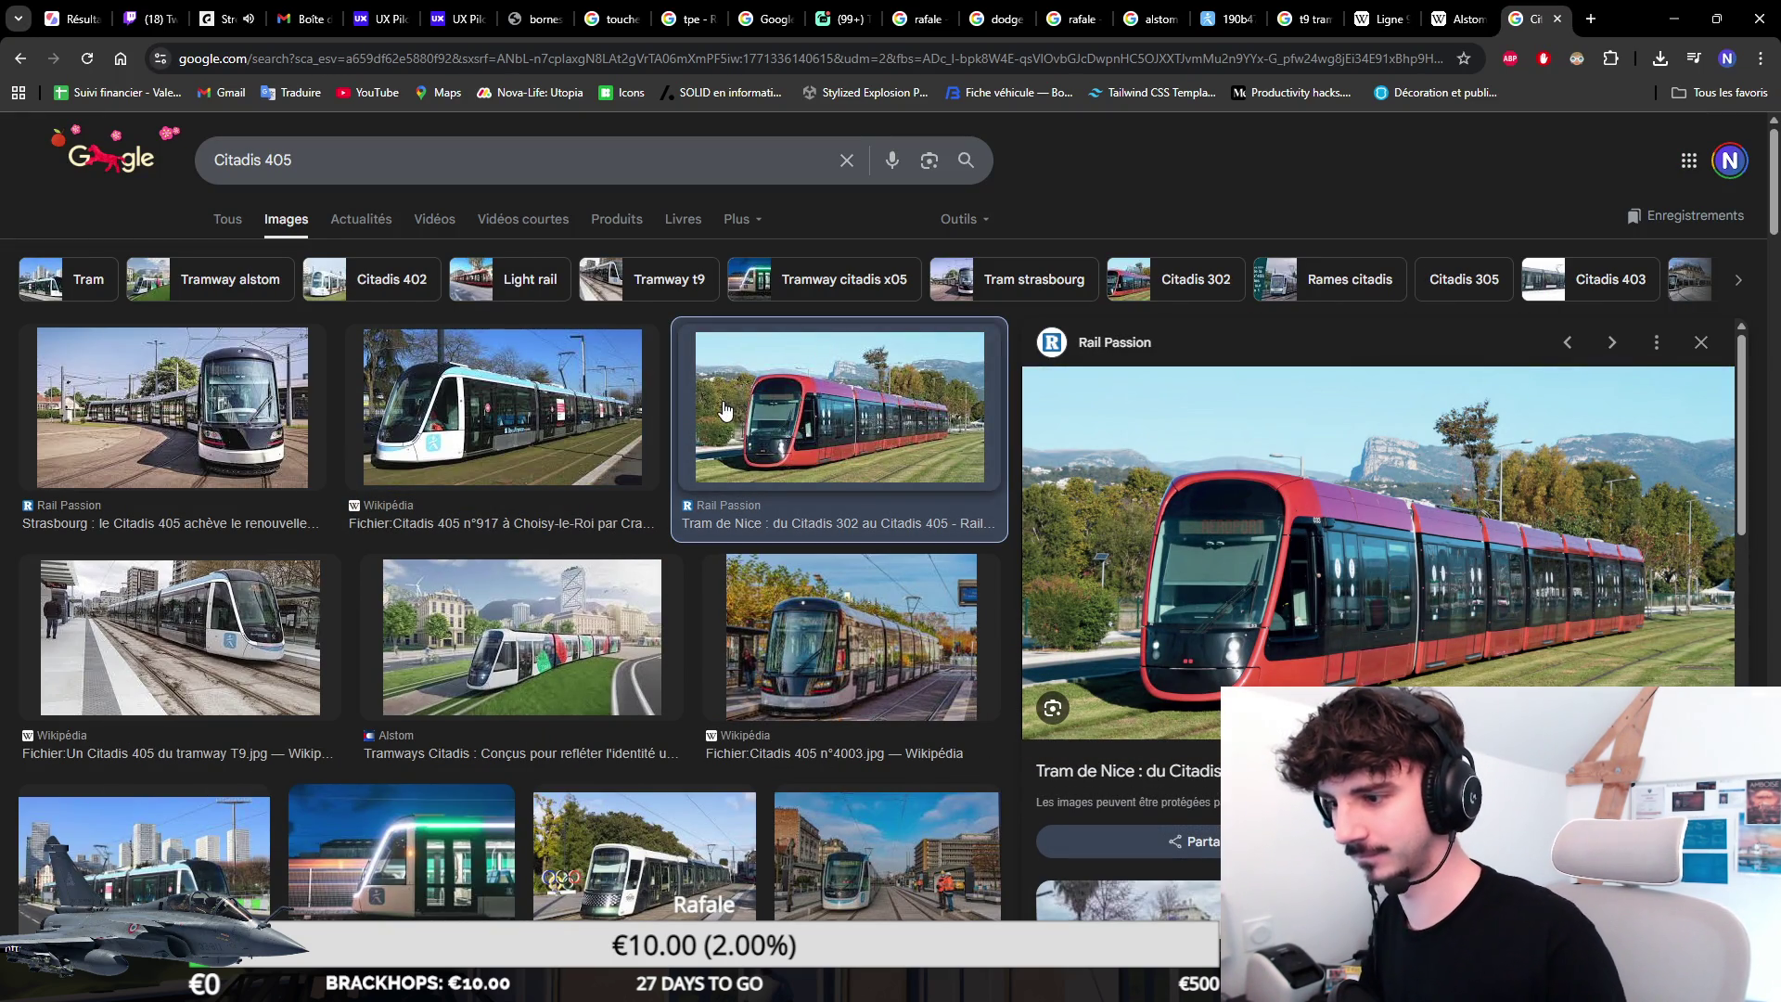
{"action": "key", "text": "Left"}
{"action": "key", "text": "Right"}
{"action": "key", "text": "Right"}
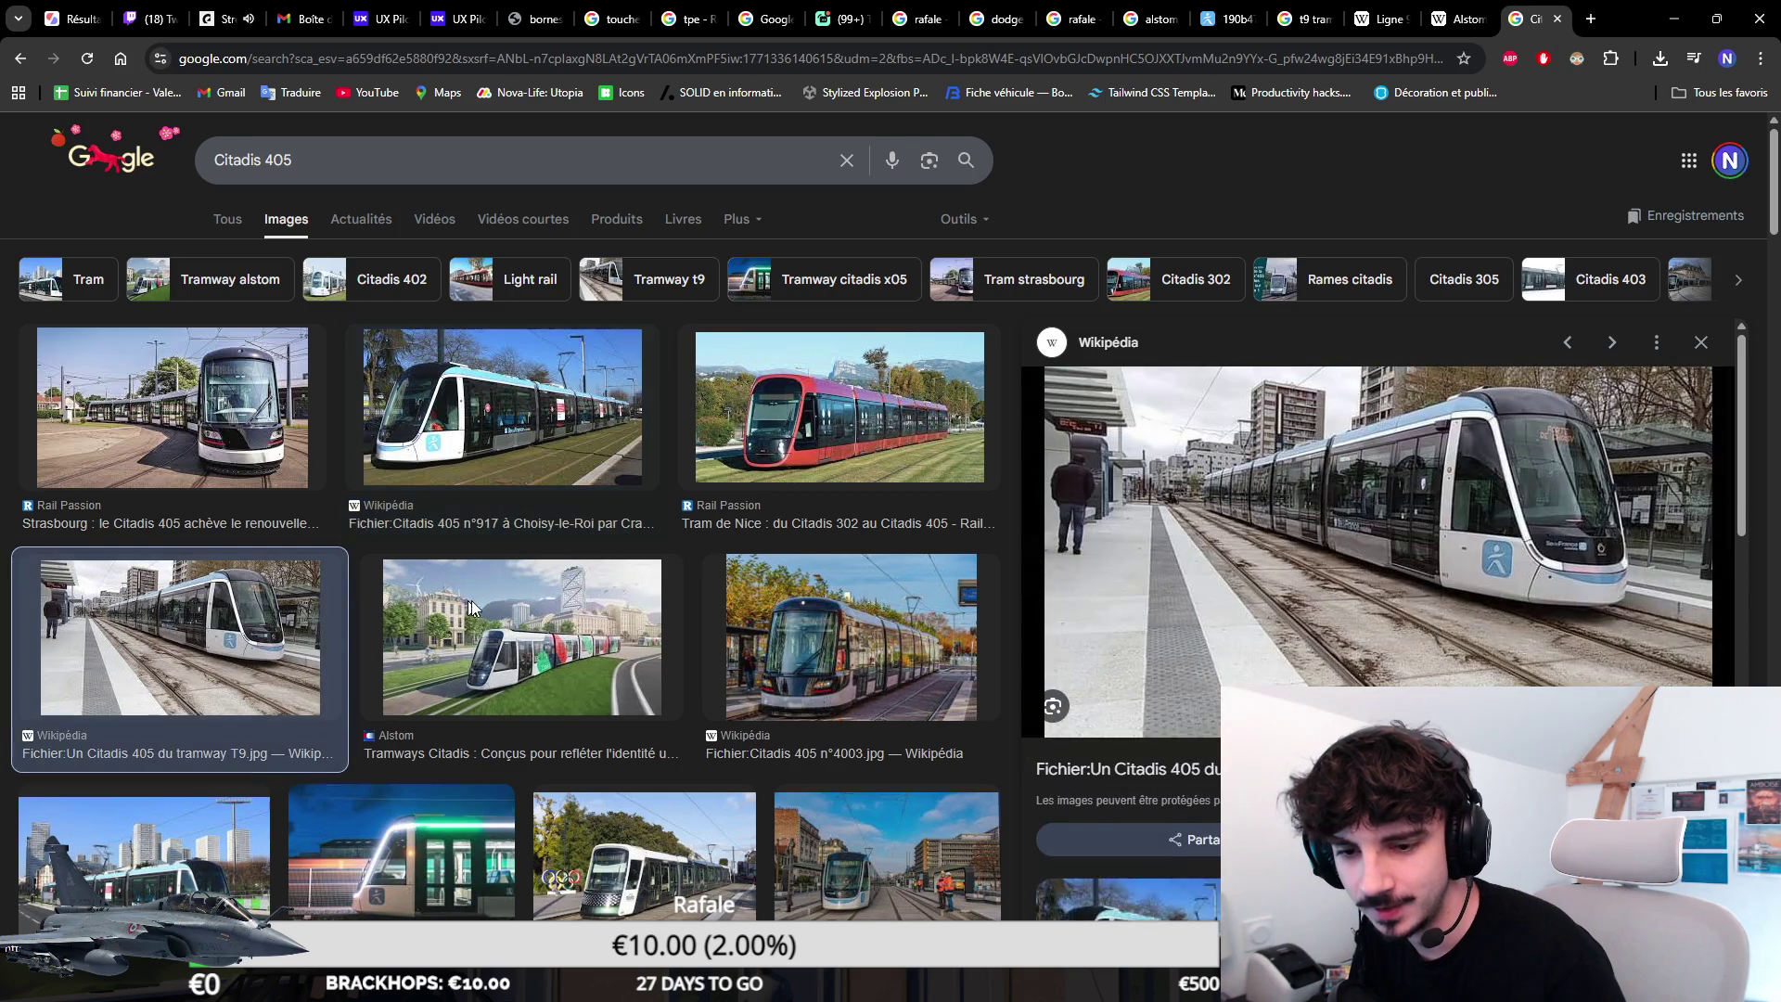
{"action": "scroll", "coordinate": [696, 651], "scroll_direction": "down", "scroll_amount": 2}
{"action": "key", "text": "Right"}
{"action": "key", "text": "Right"}
{"action": "key", "text": "Right"}
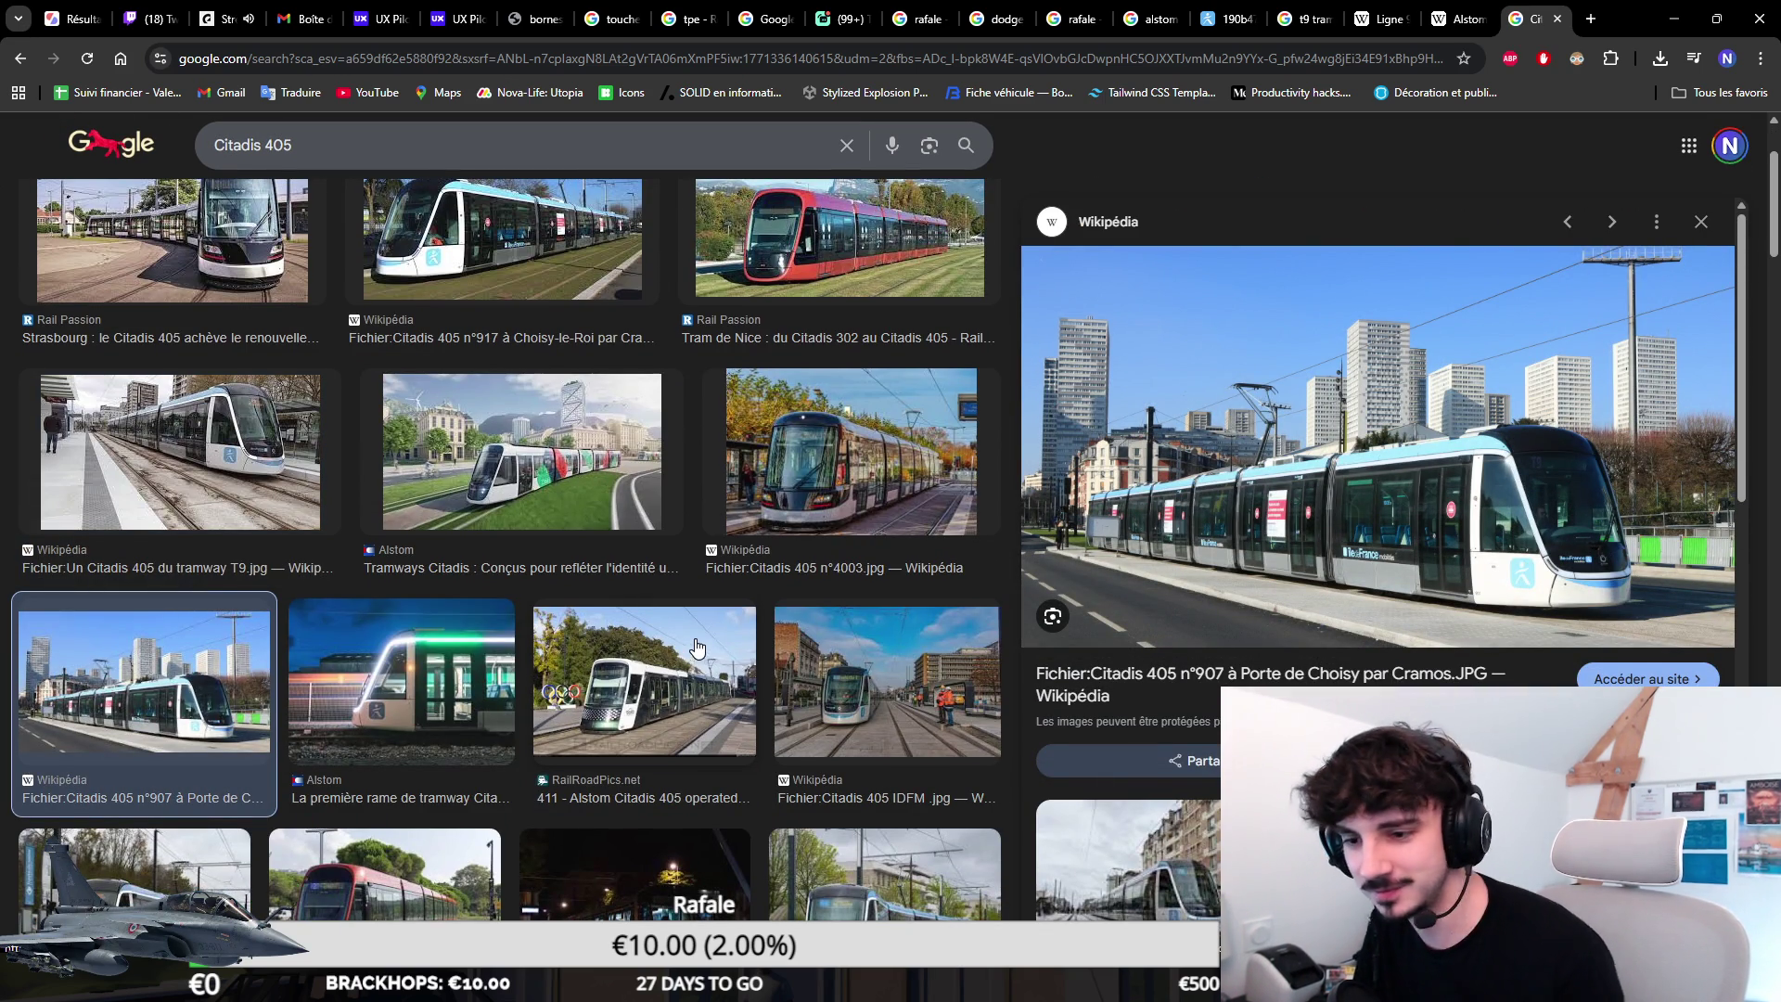
{"action": "scroll", "coordinate": [695, 652], "scroll_direction": "down", "scroll_amount": 2}
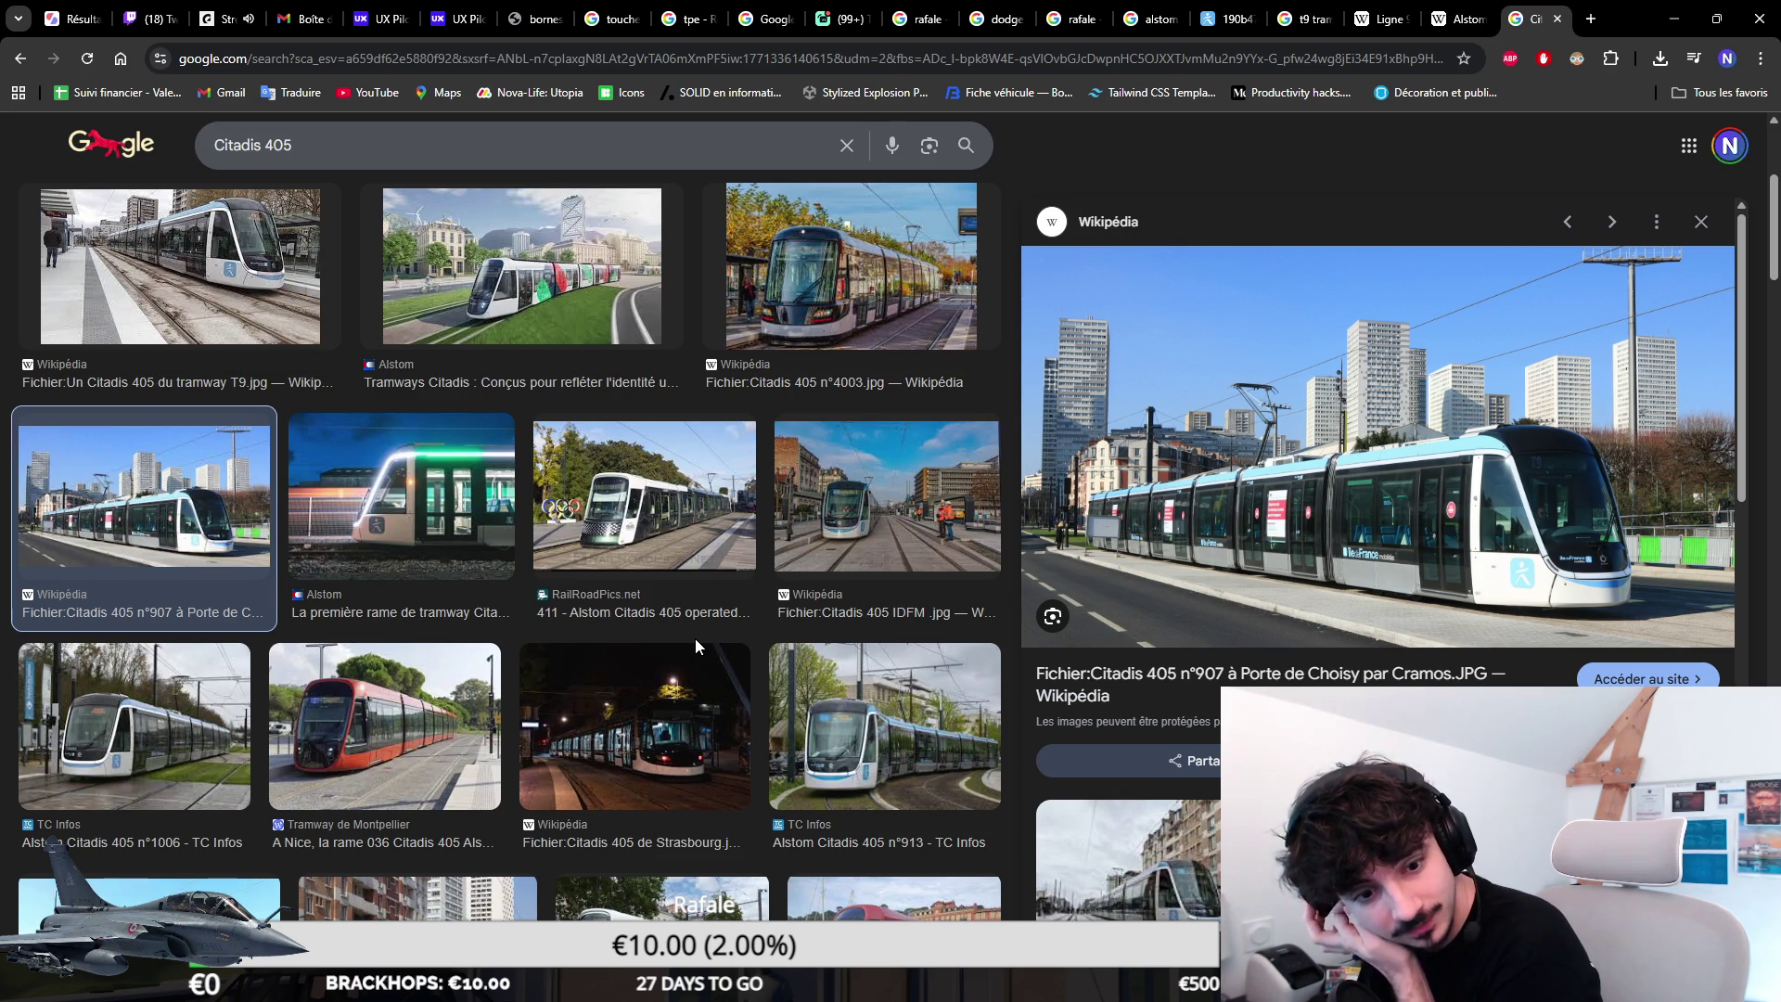
{"action": "scroll", "coordinate": [1385, 442], "scroll_direction": "down", "scroll_amount": 1}
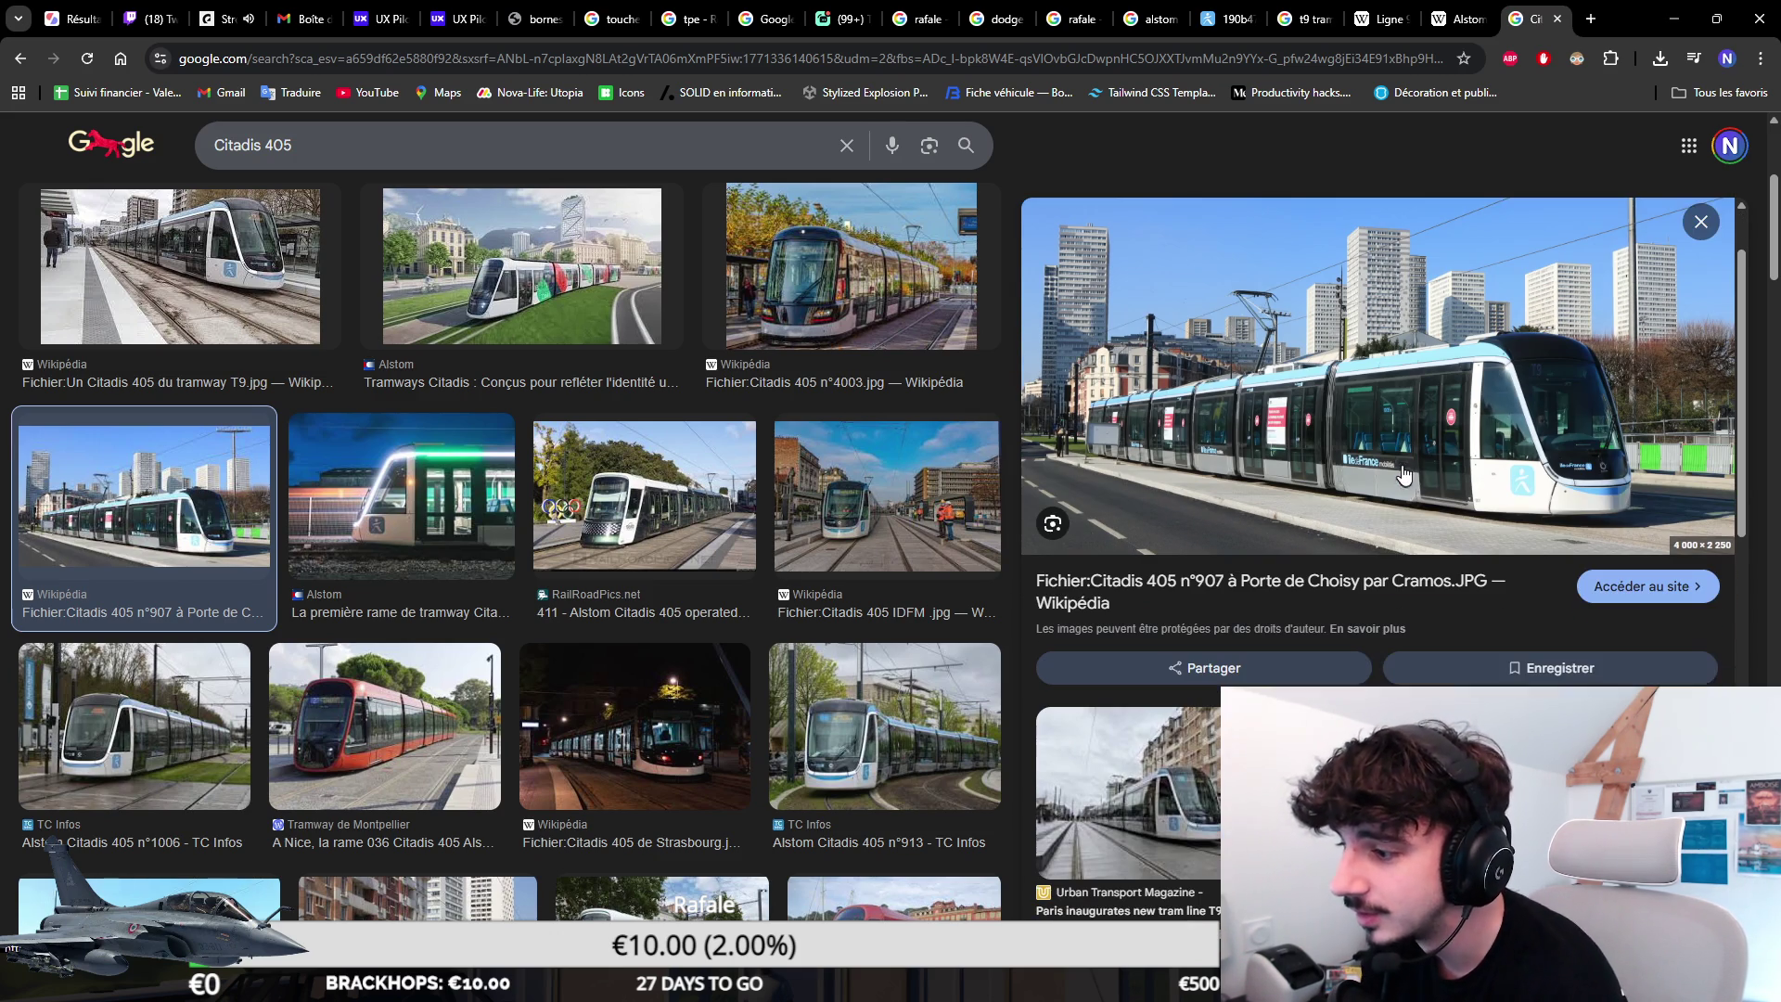
{"action": "left_click", "coordinate": [1430, 31]}
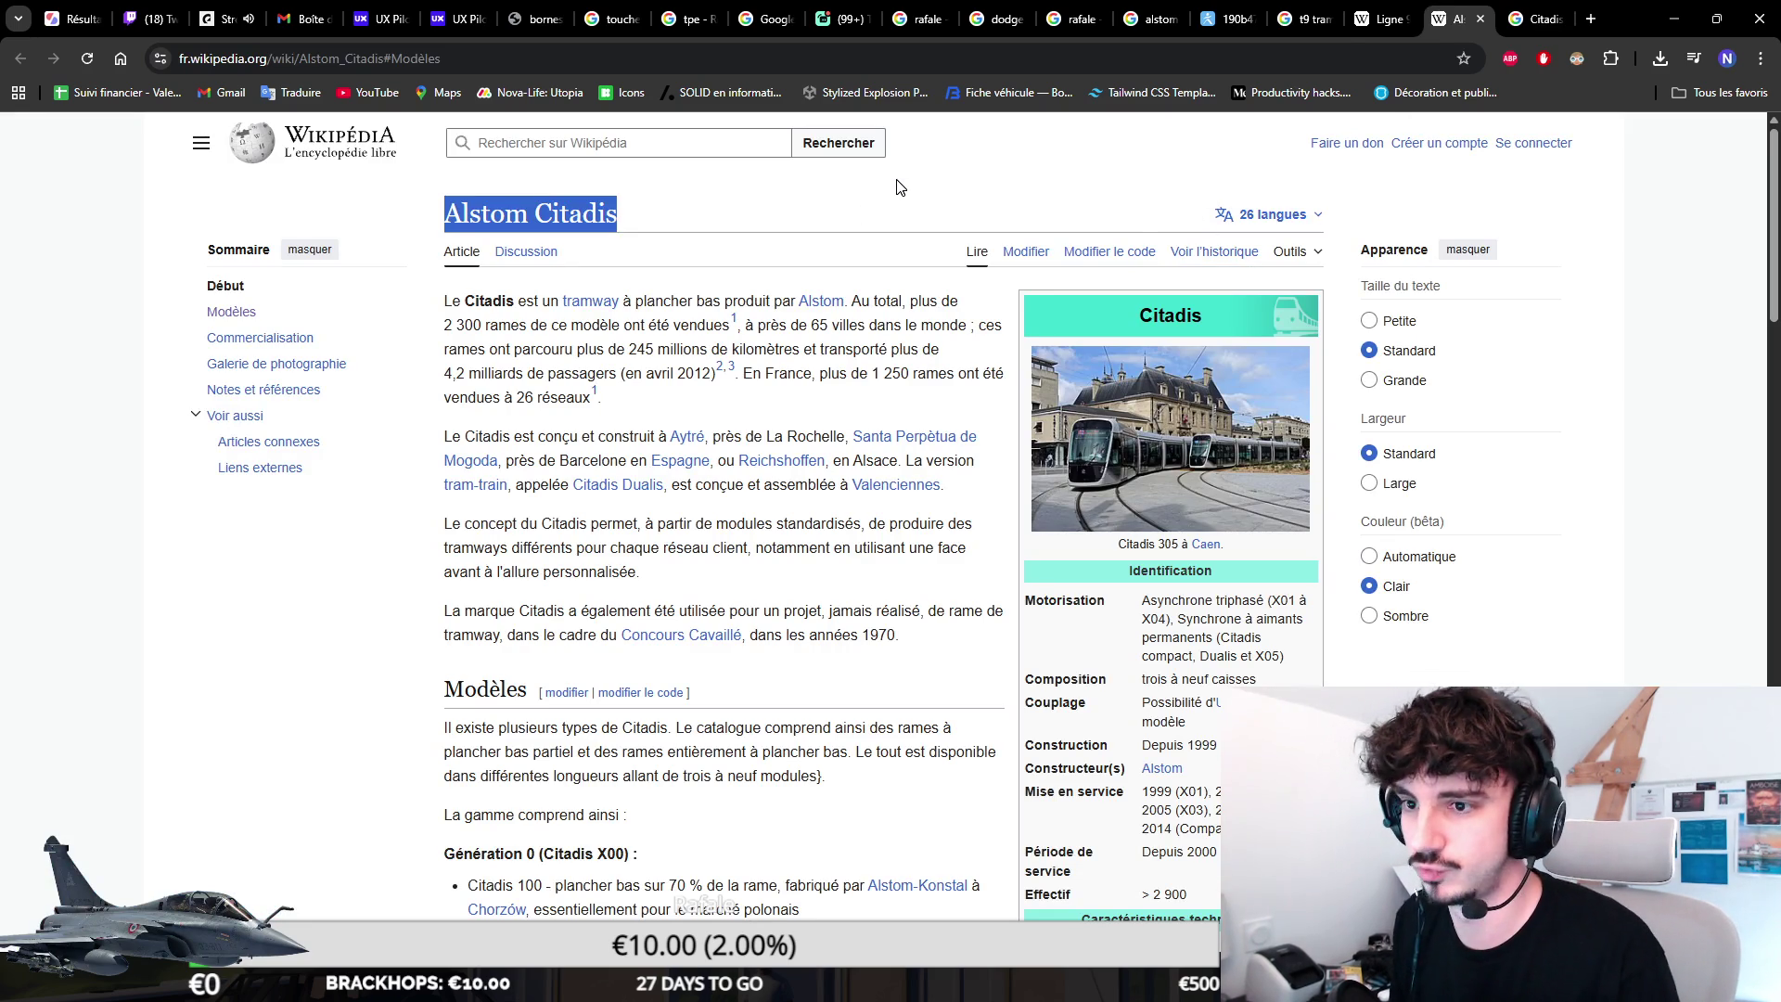
Search 'Alstom Citadis 405 blueprint' in a new tab and show its image results.
{"action": "key", "text": "ctrl+t"}
{"action": "type", "text": "Alstom Citadis"}
{"action": "type", "text": "405 "}
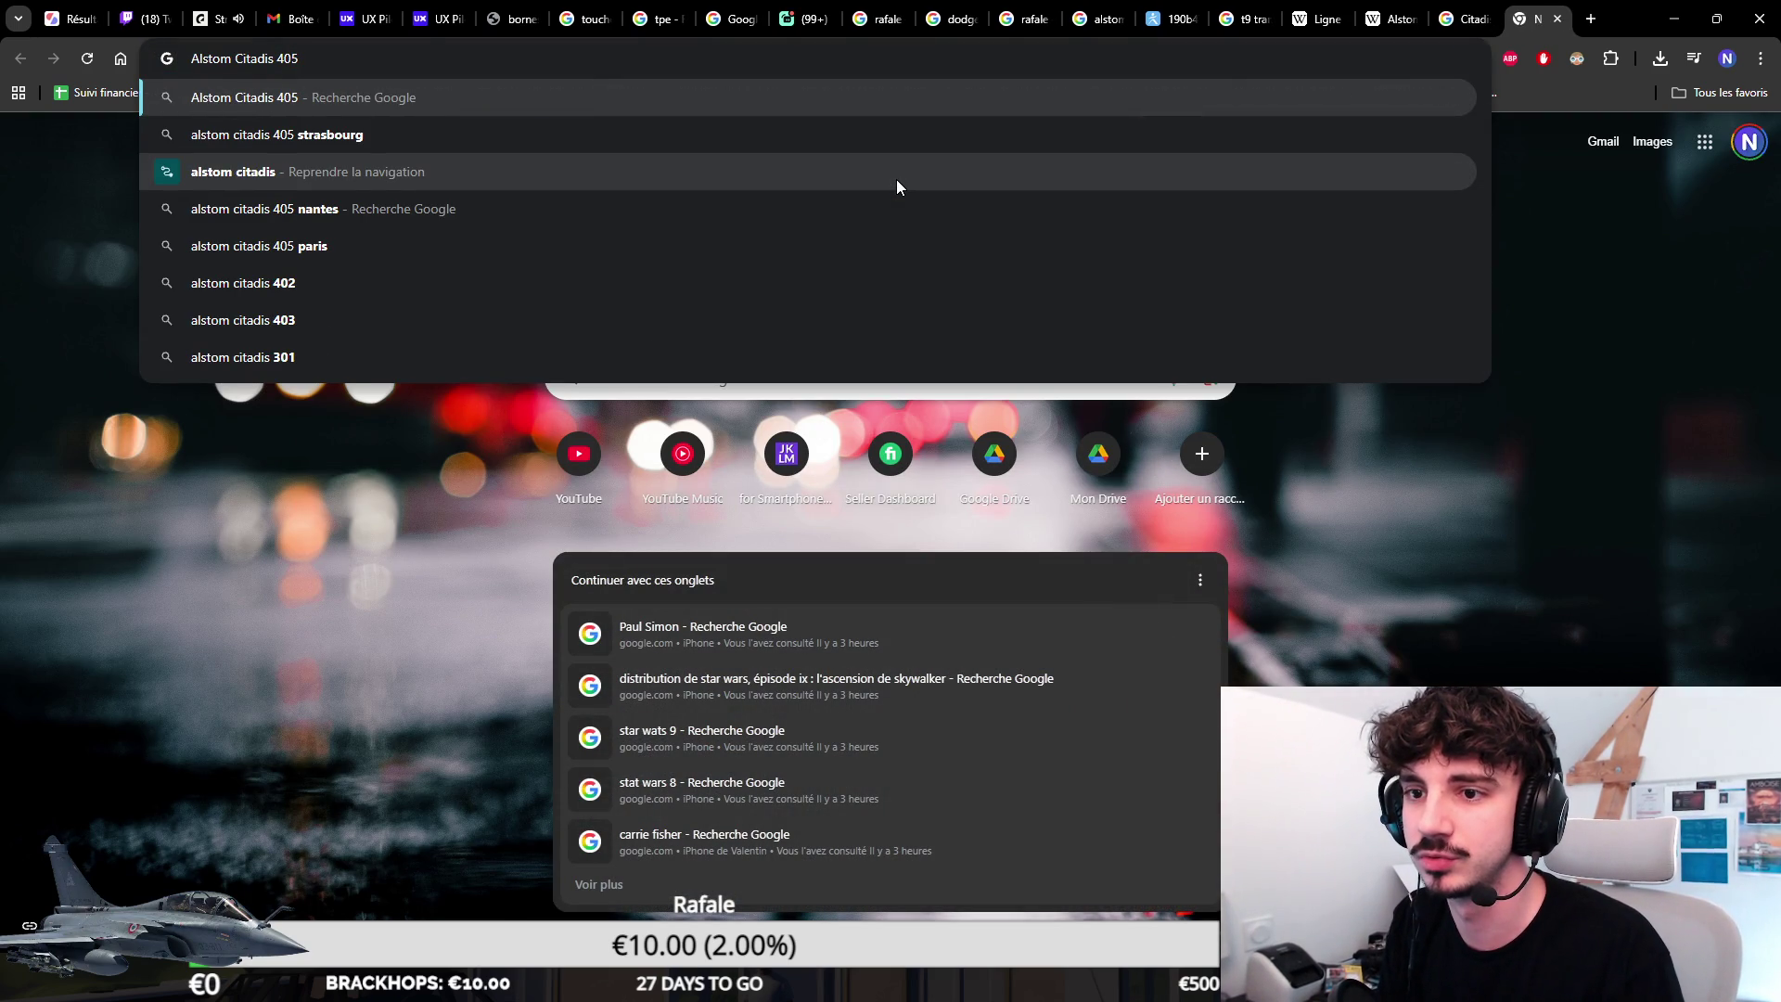
{"action": "type", "text": "blueprint"}
{"action": "key", "text": "Return"}
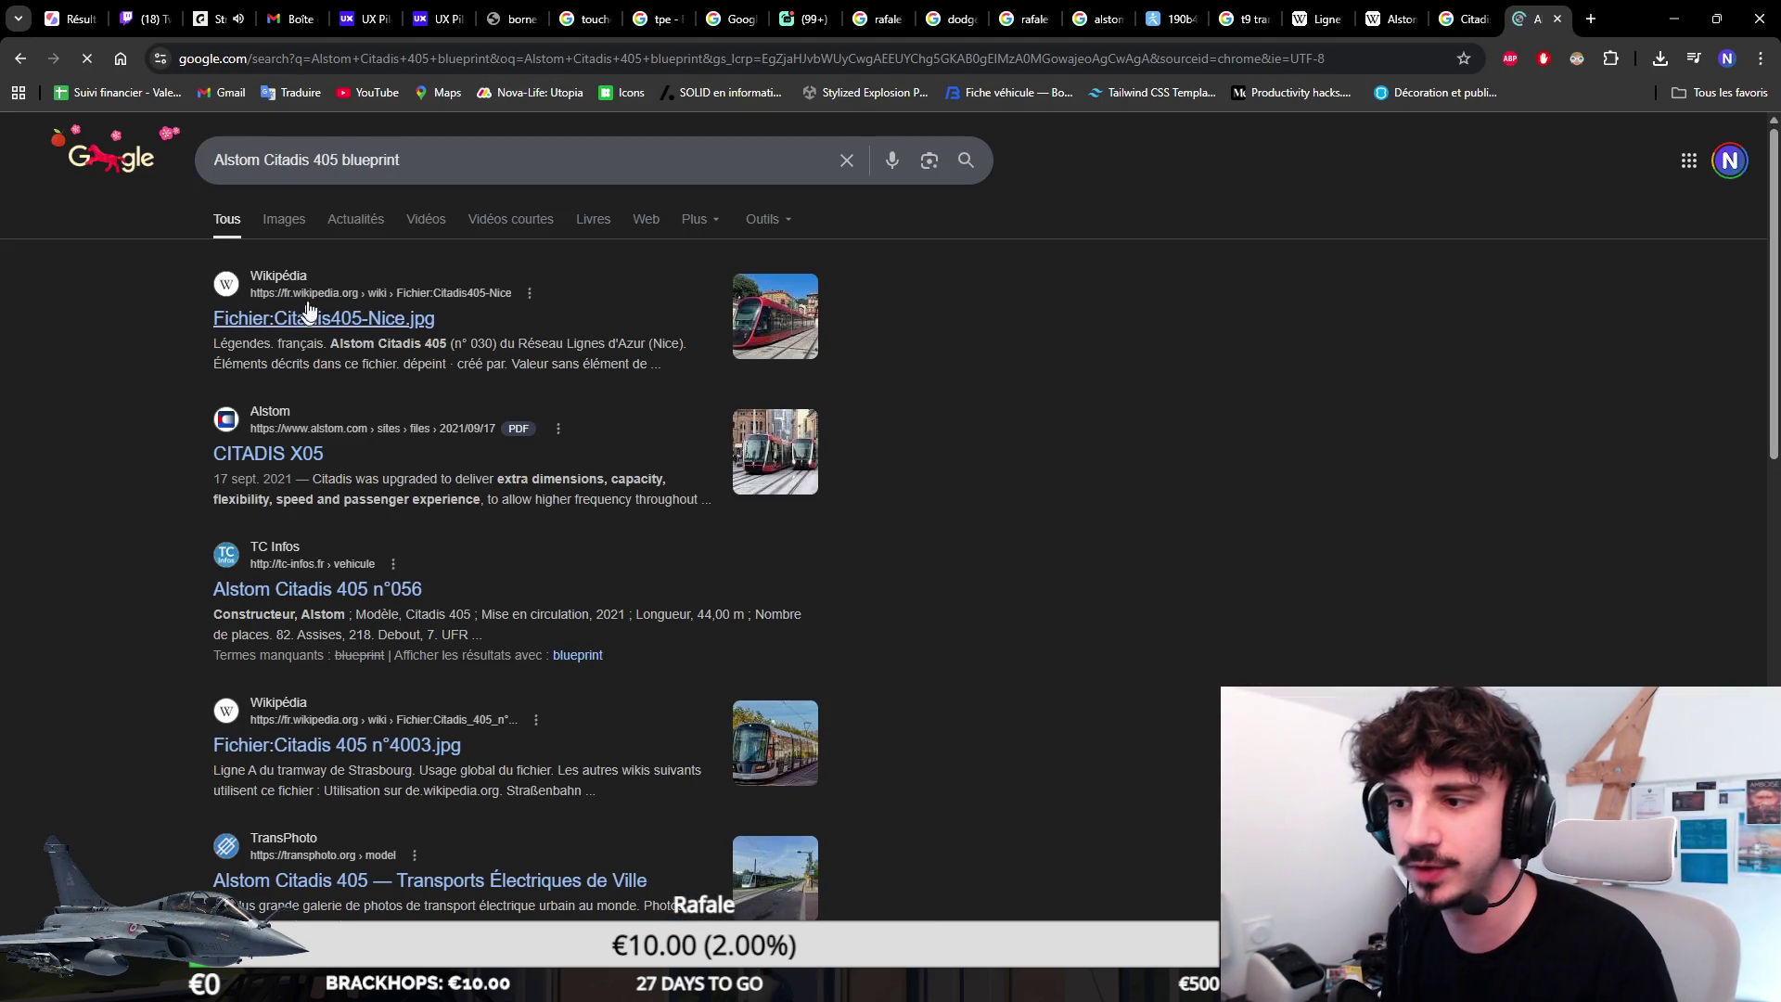
{"action": "left_click", "coordinate": [269, 223]}
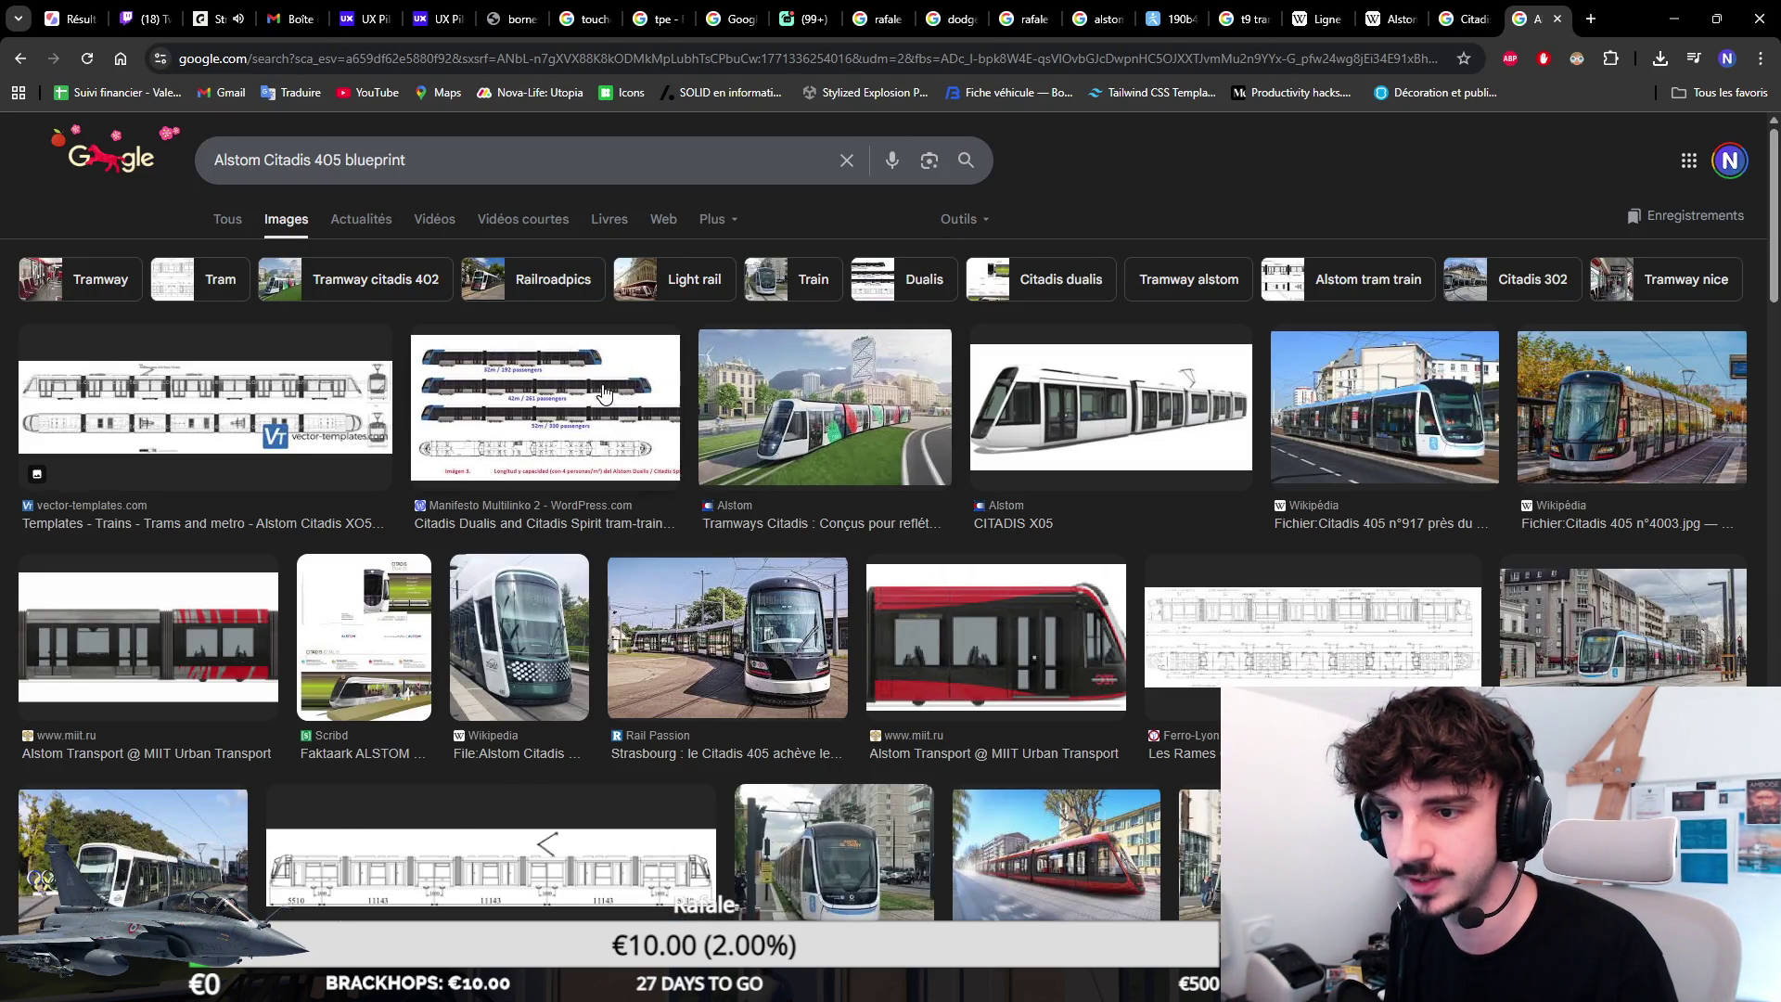
Preview the Citadis Dualis, vector-templates, Multilinko, miit.ru and Citadis 402 Dubai side drawings.
{"action": "left_click", "coordinate": [606, 396]}
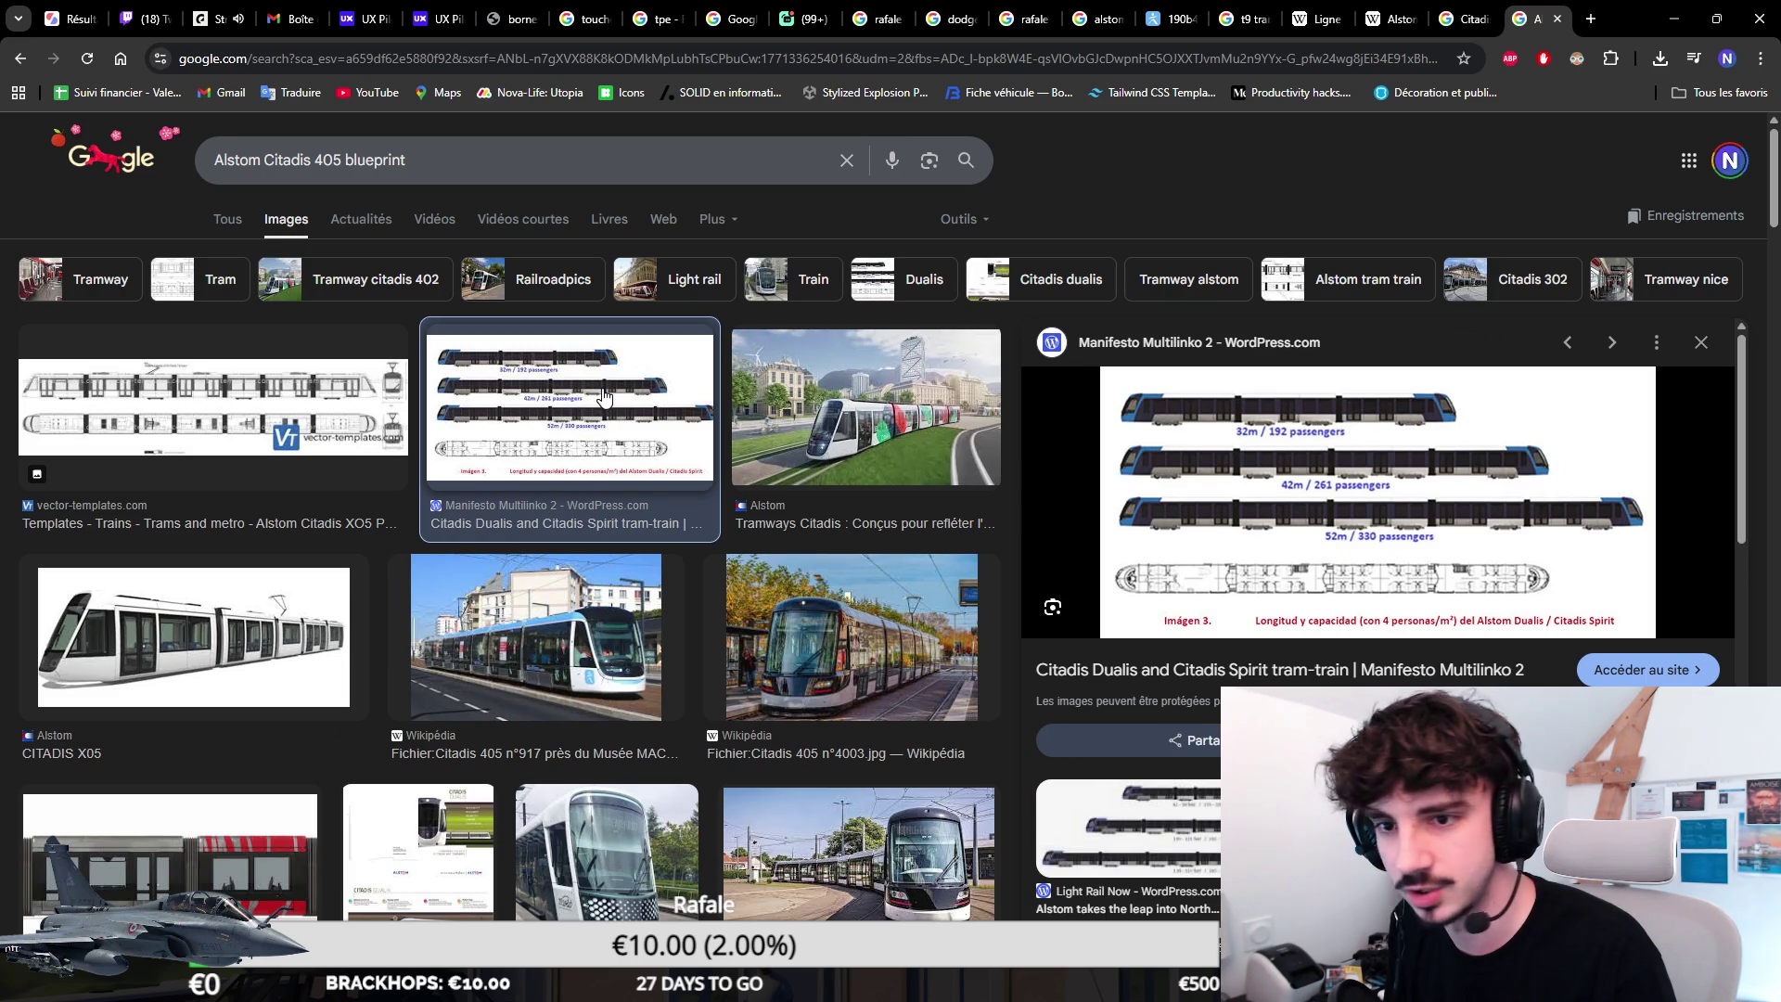
{"action": "left_click", "coordinate": [351, 414]}
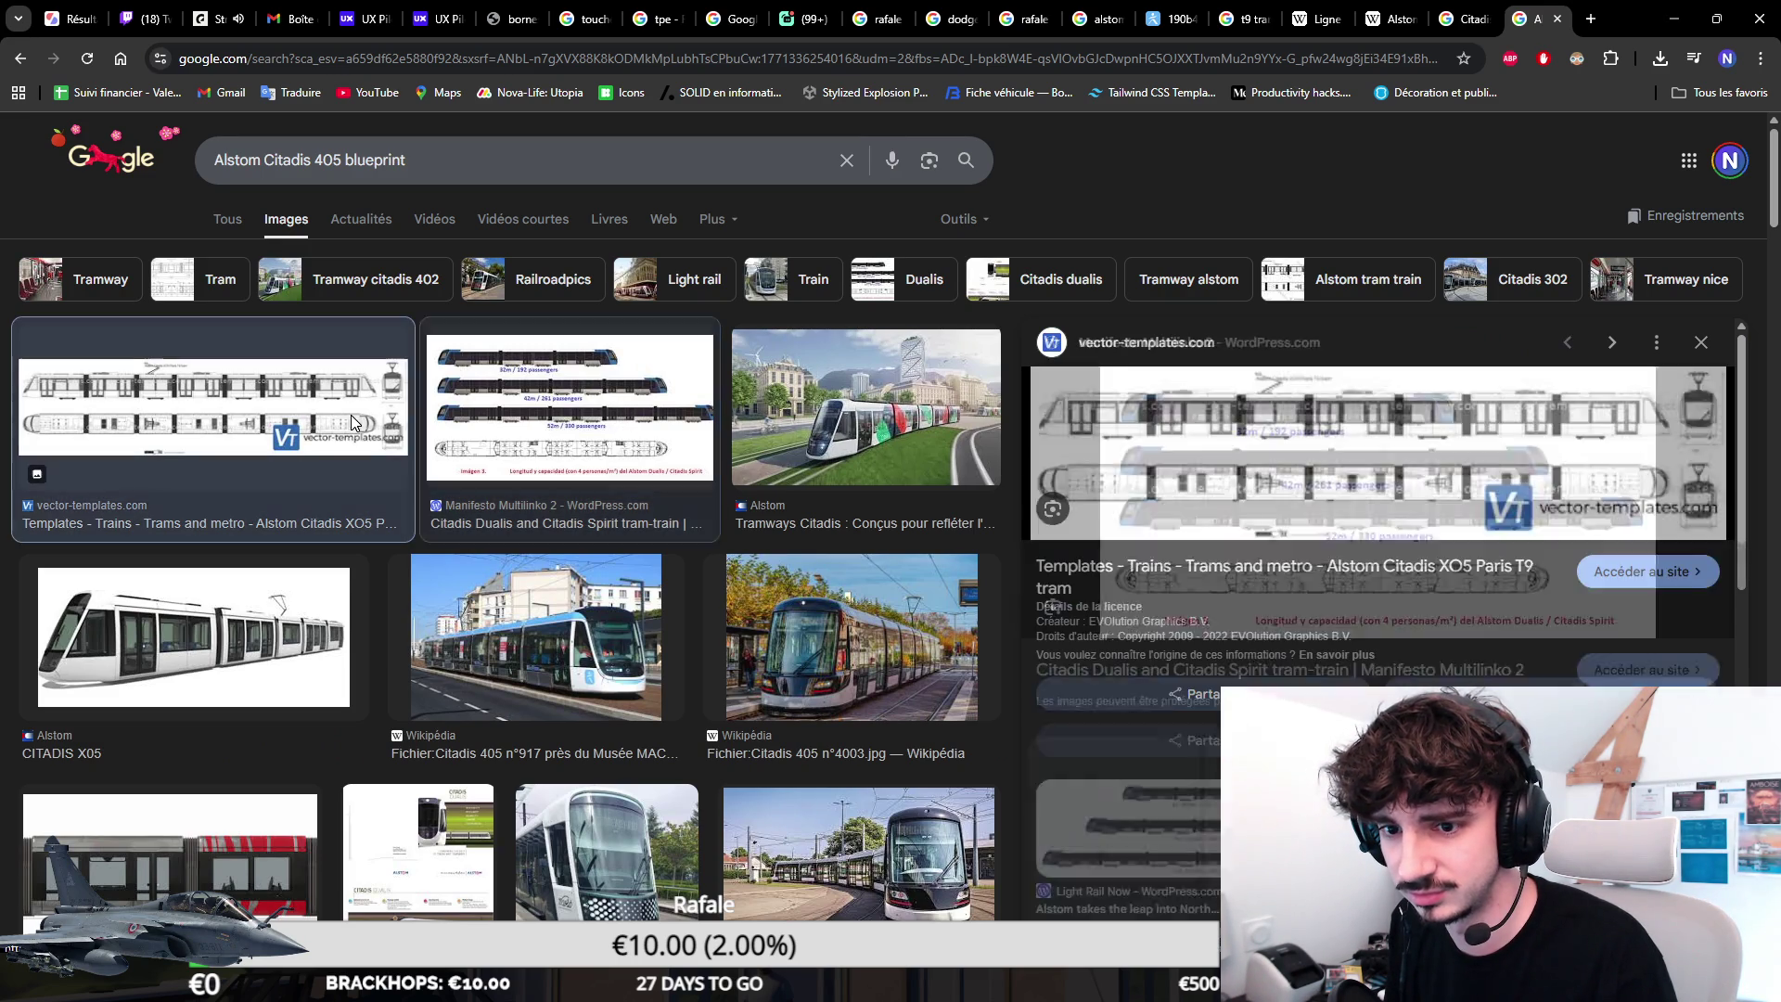
{"action": "left_click", "coordinate": [601, 430]}
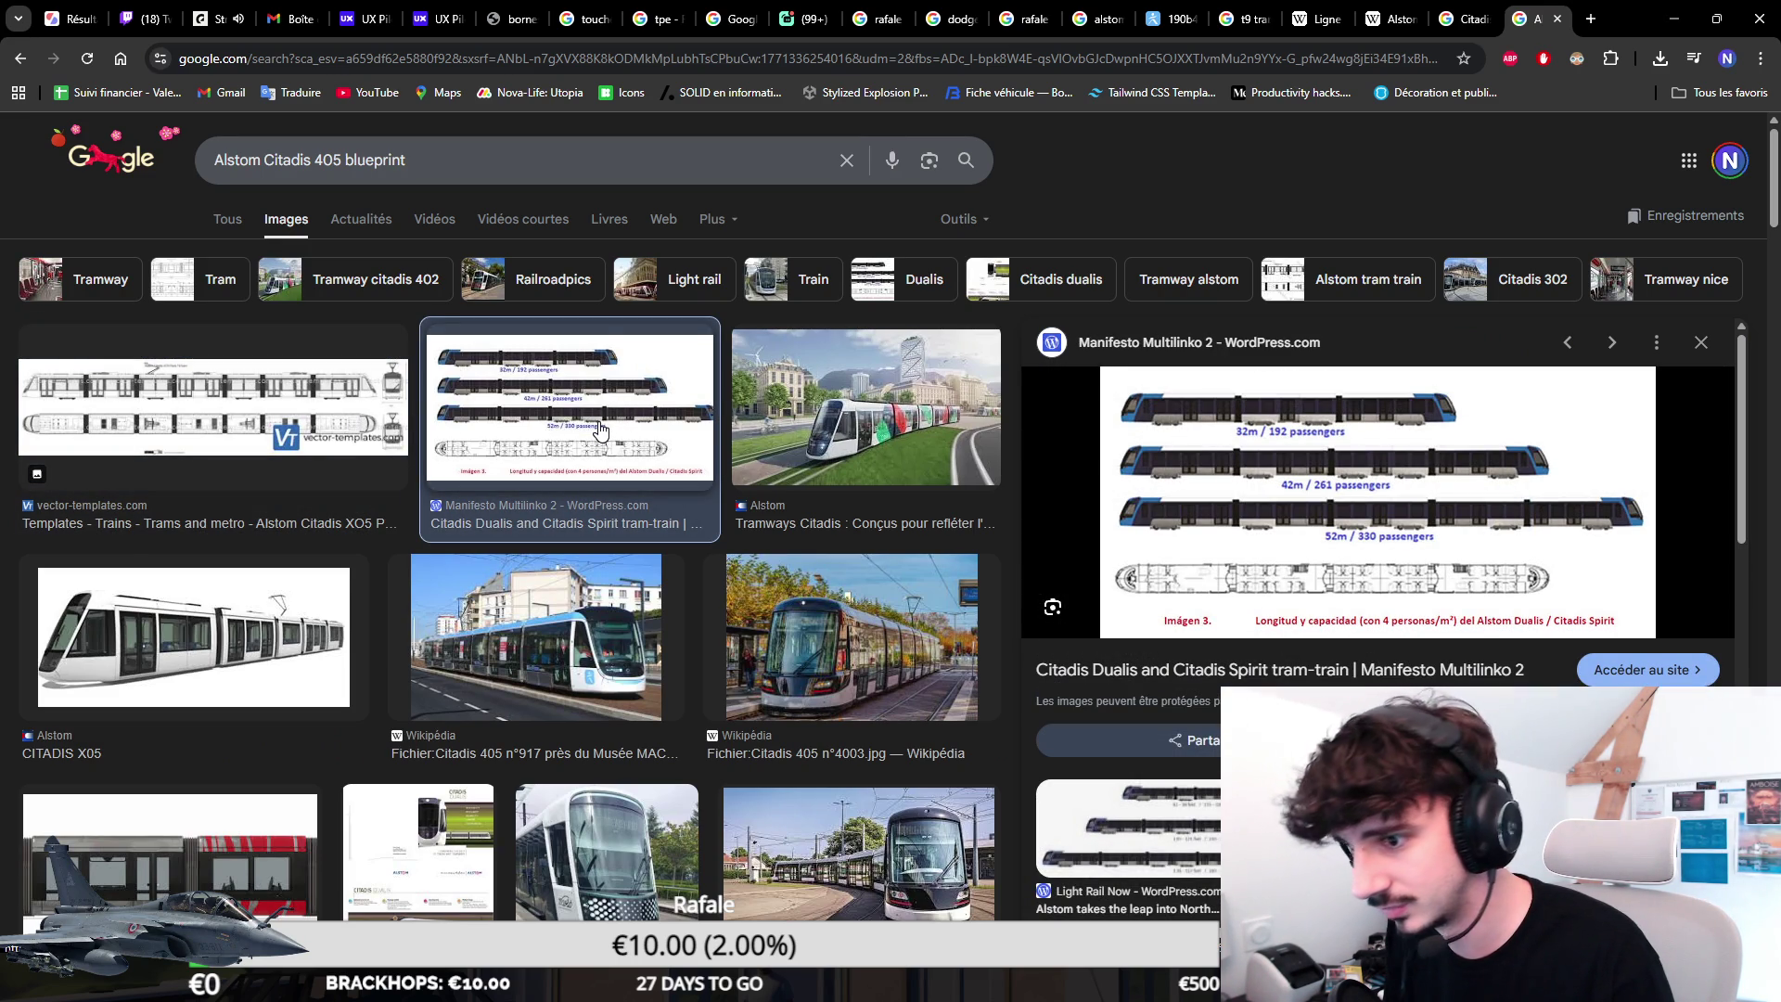
{"action": "left_click", "coordinate": [279, 417]}
{"action": "scroll", "coordinate": [236, 556], "scroll_direction": "down", "scroll_amount": 2}
{"action": "left_click", "coordinate": [199, 675]}
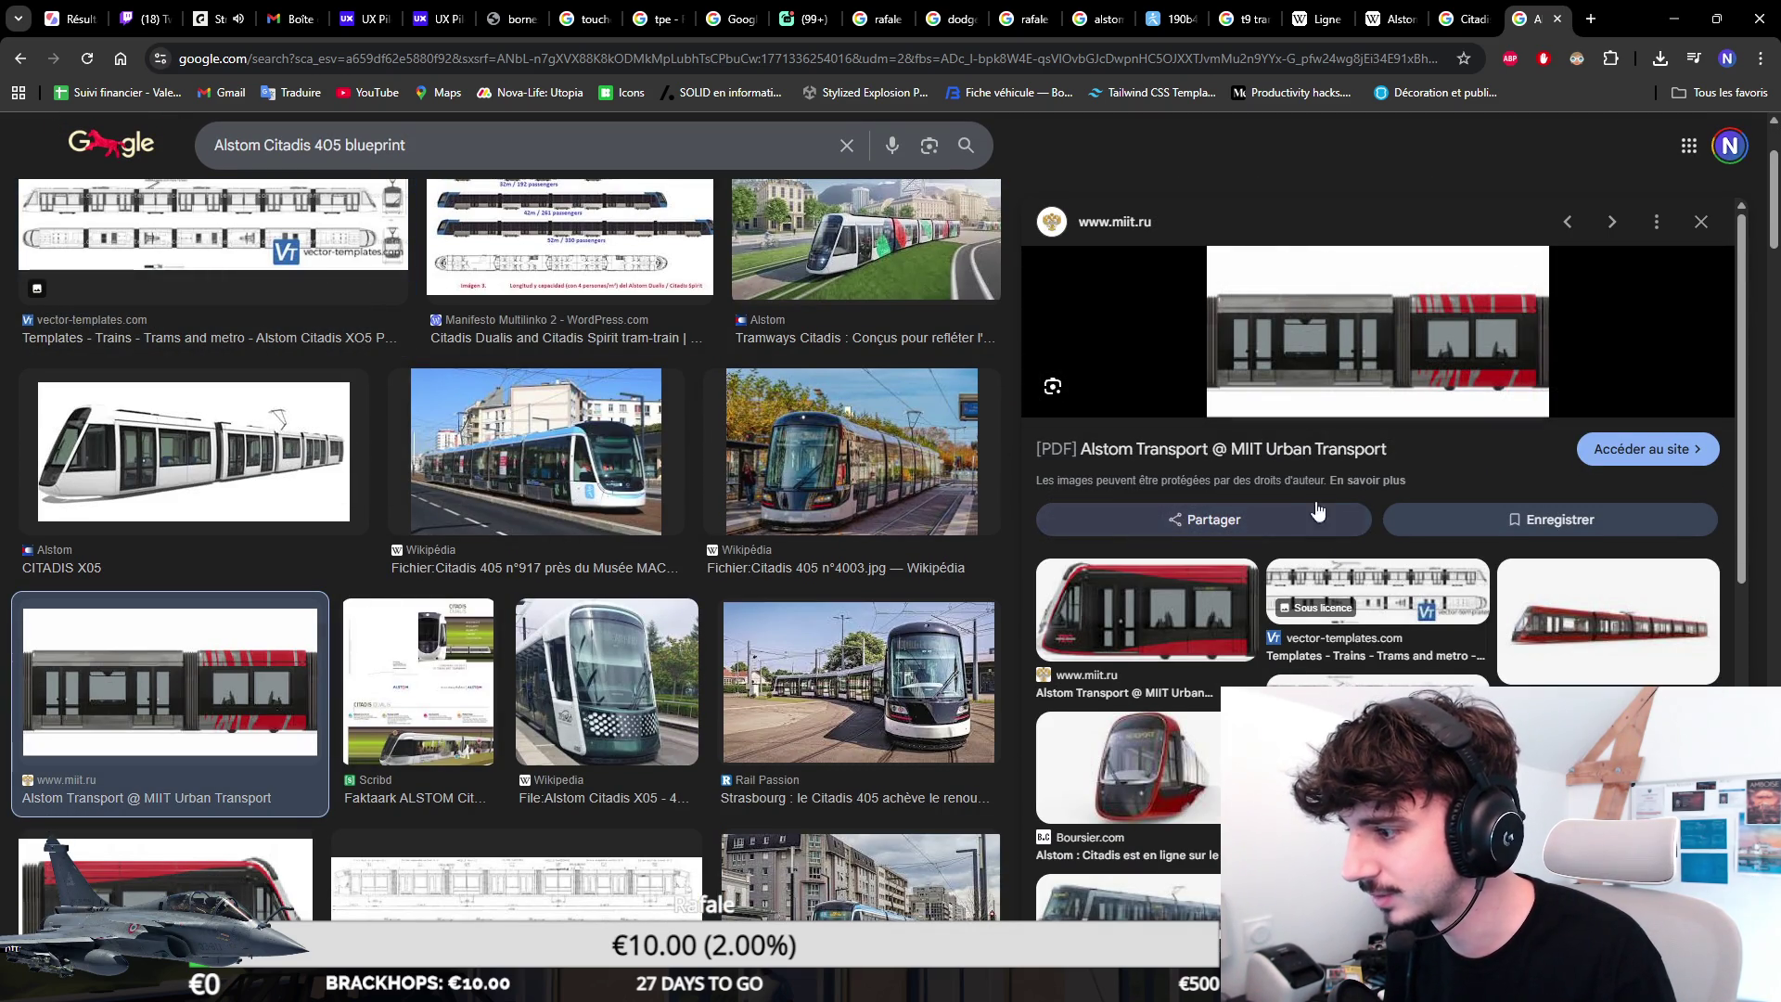
{"action": "scroll", "coordinate": [1377, 584], "scroll_direction": "down", "scroll_amount": 1}
{"action": "middle_click", "coordinate": [1433, 665]}
{"action": "left_click", "coordinate": [1433, 665]}
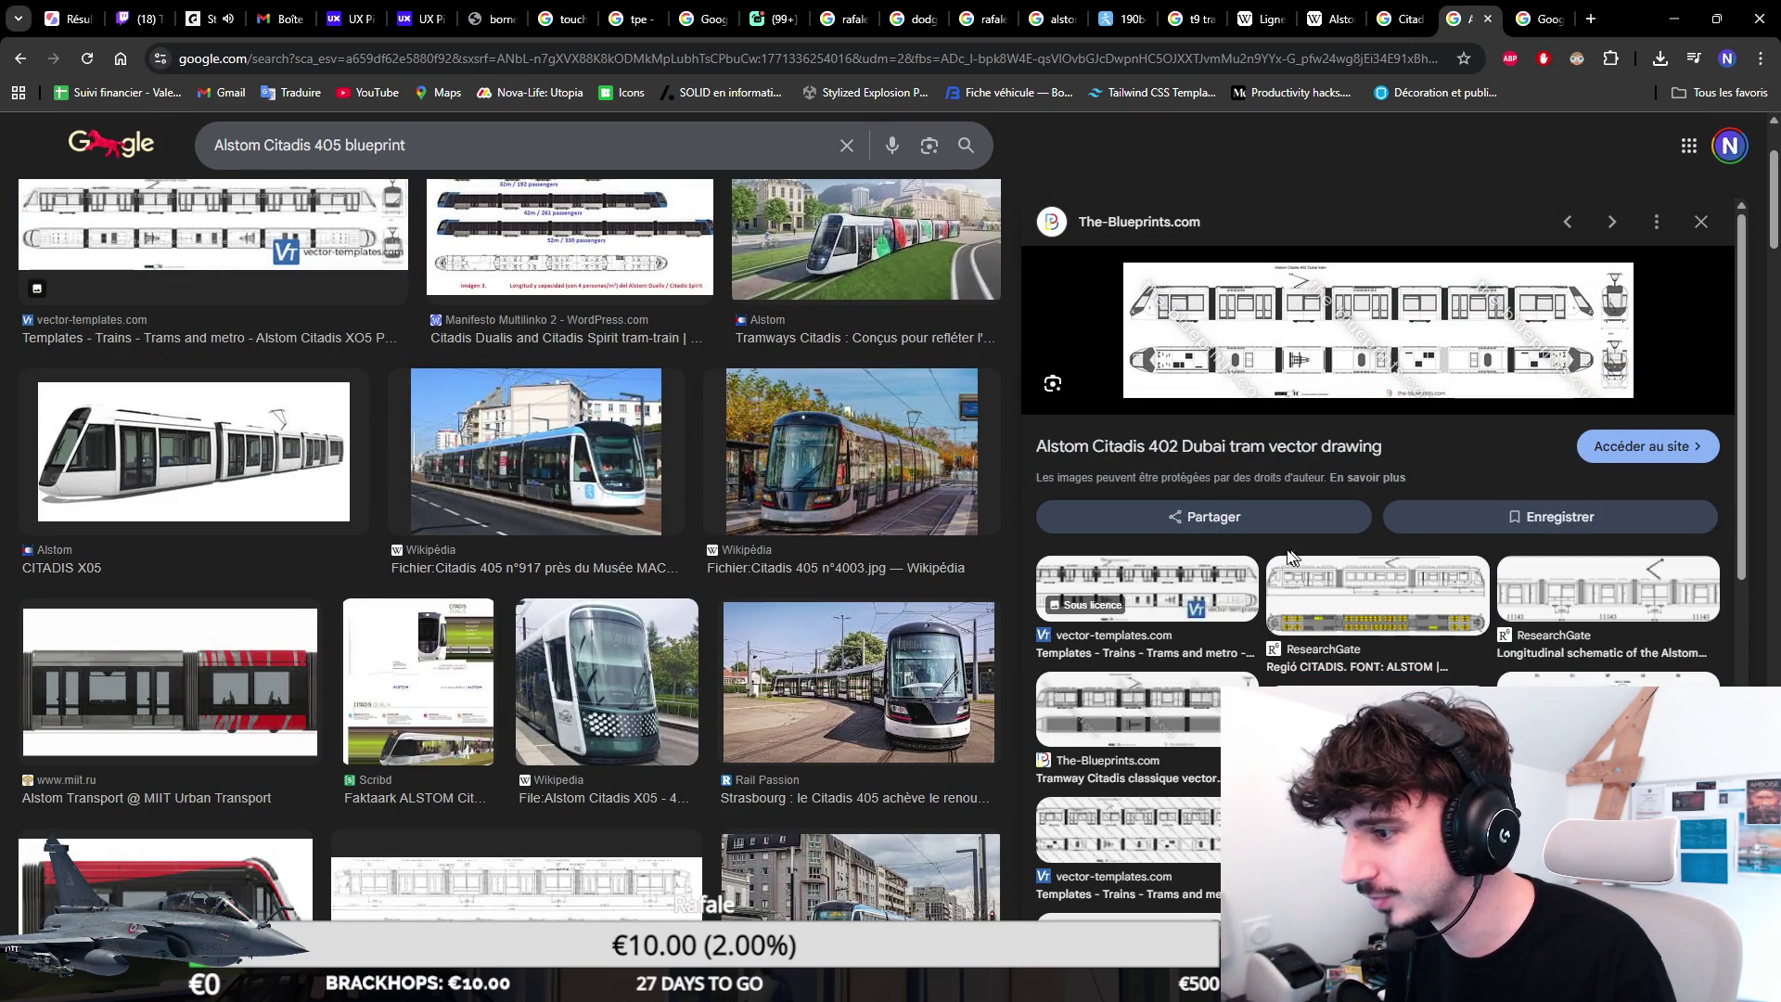
{"action": "scroll", "coordinate": [821, 487], "scroll_direction": "down", "scroll_amount": 2}
{"action": "scroll", "coordinate": [652, 560], "scroll_direction": "up", "scroll_amount": 3}
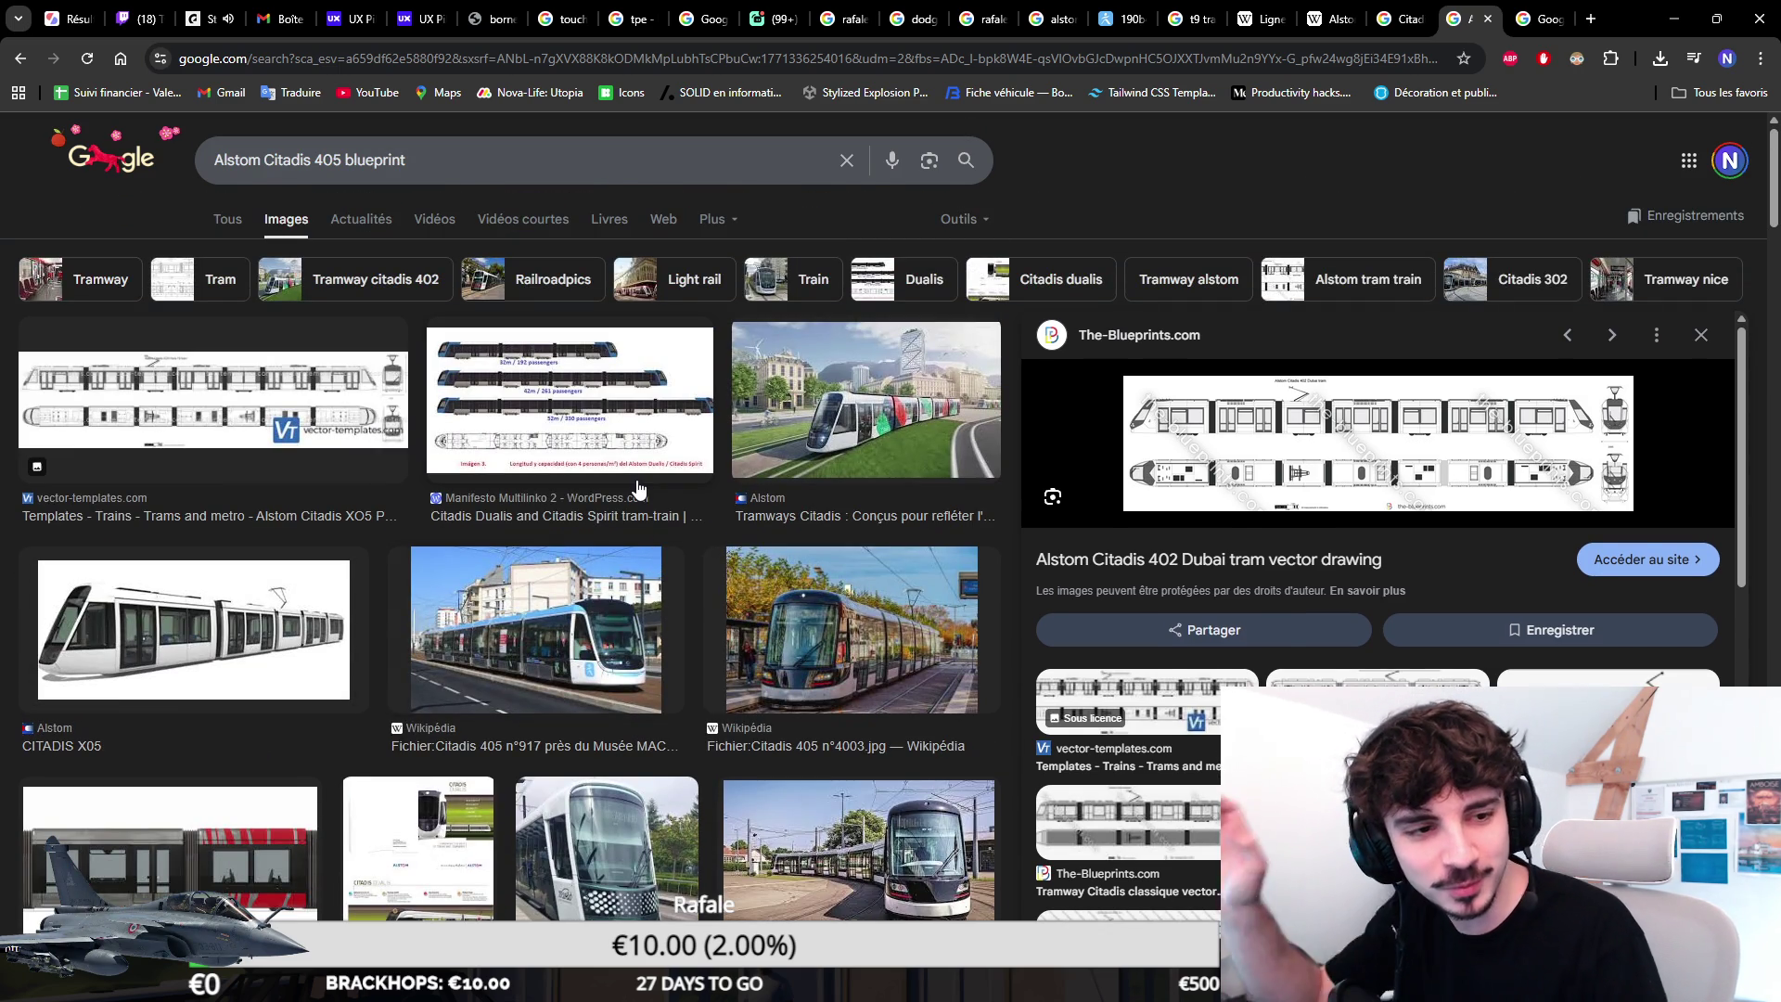
Check the donation poll tab, return to the blueprint results and preview the Citadis 405 n°917 Wikipédia photo.
{"action": "right_click", "coordinate": [522, 469]}
{"action": "left_click", "coordinate": [686, 188]}
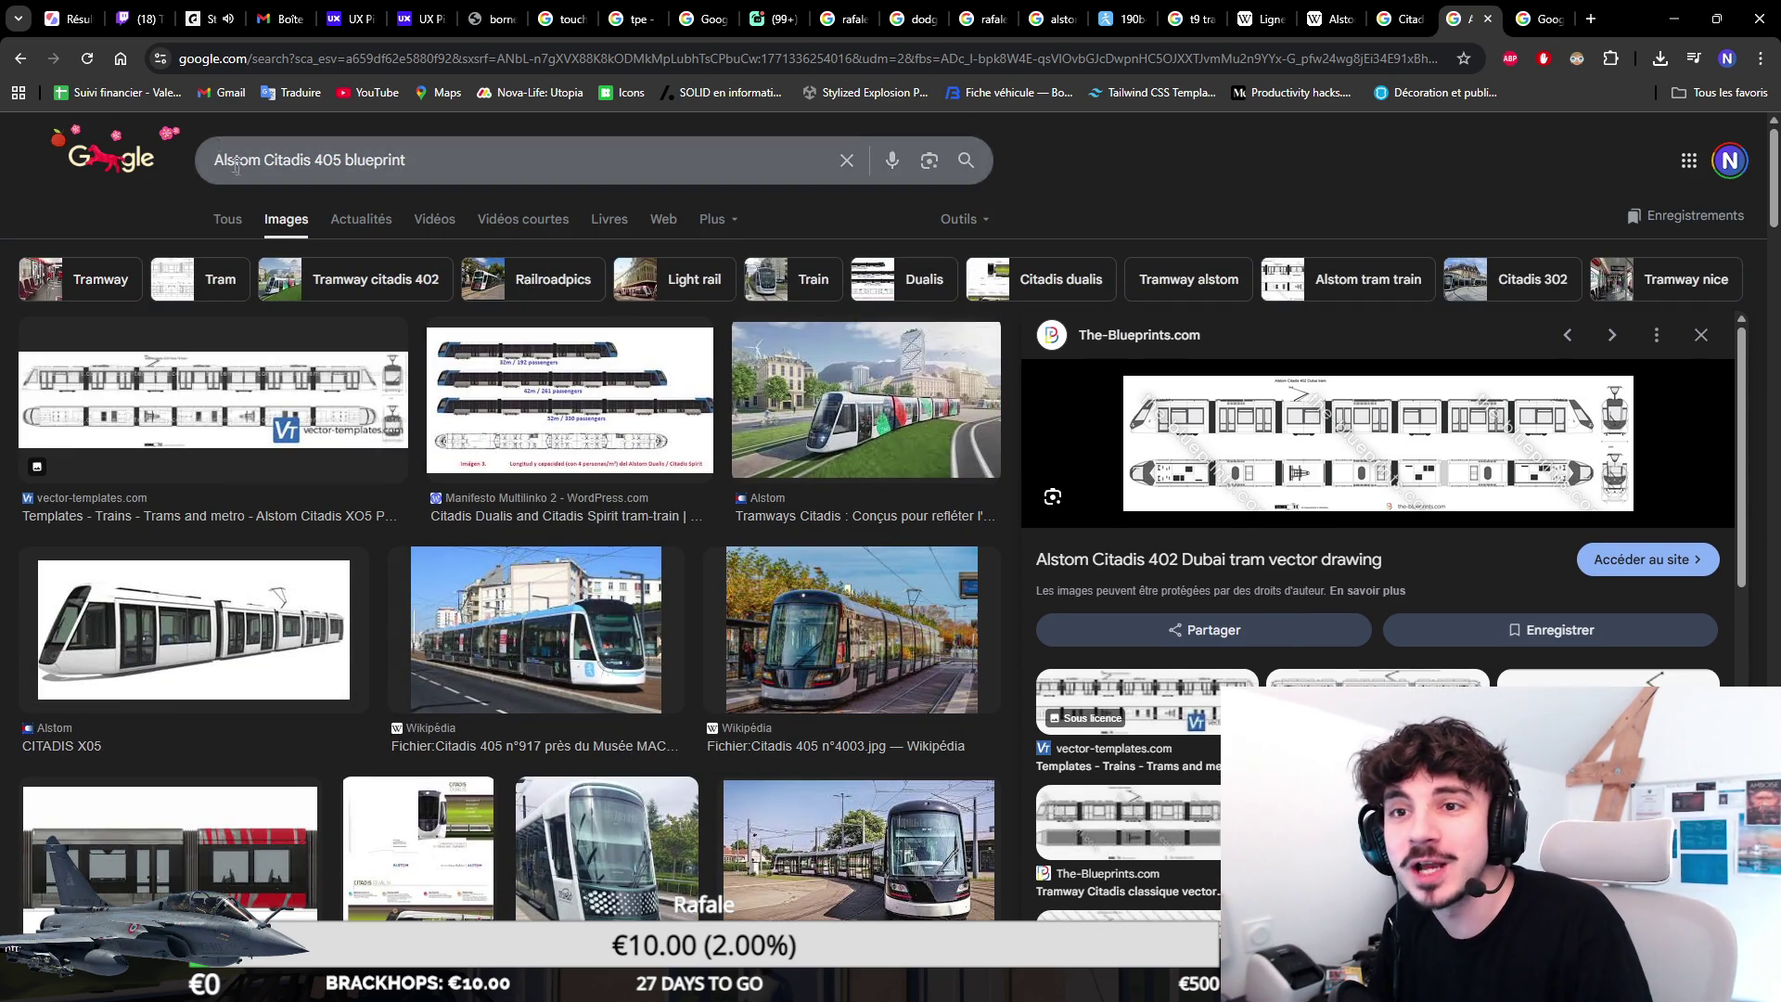
{"action": "left_click", "coordinate": [80, 14]}
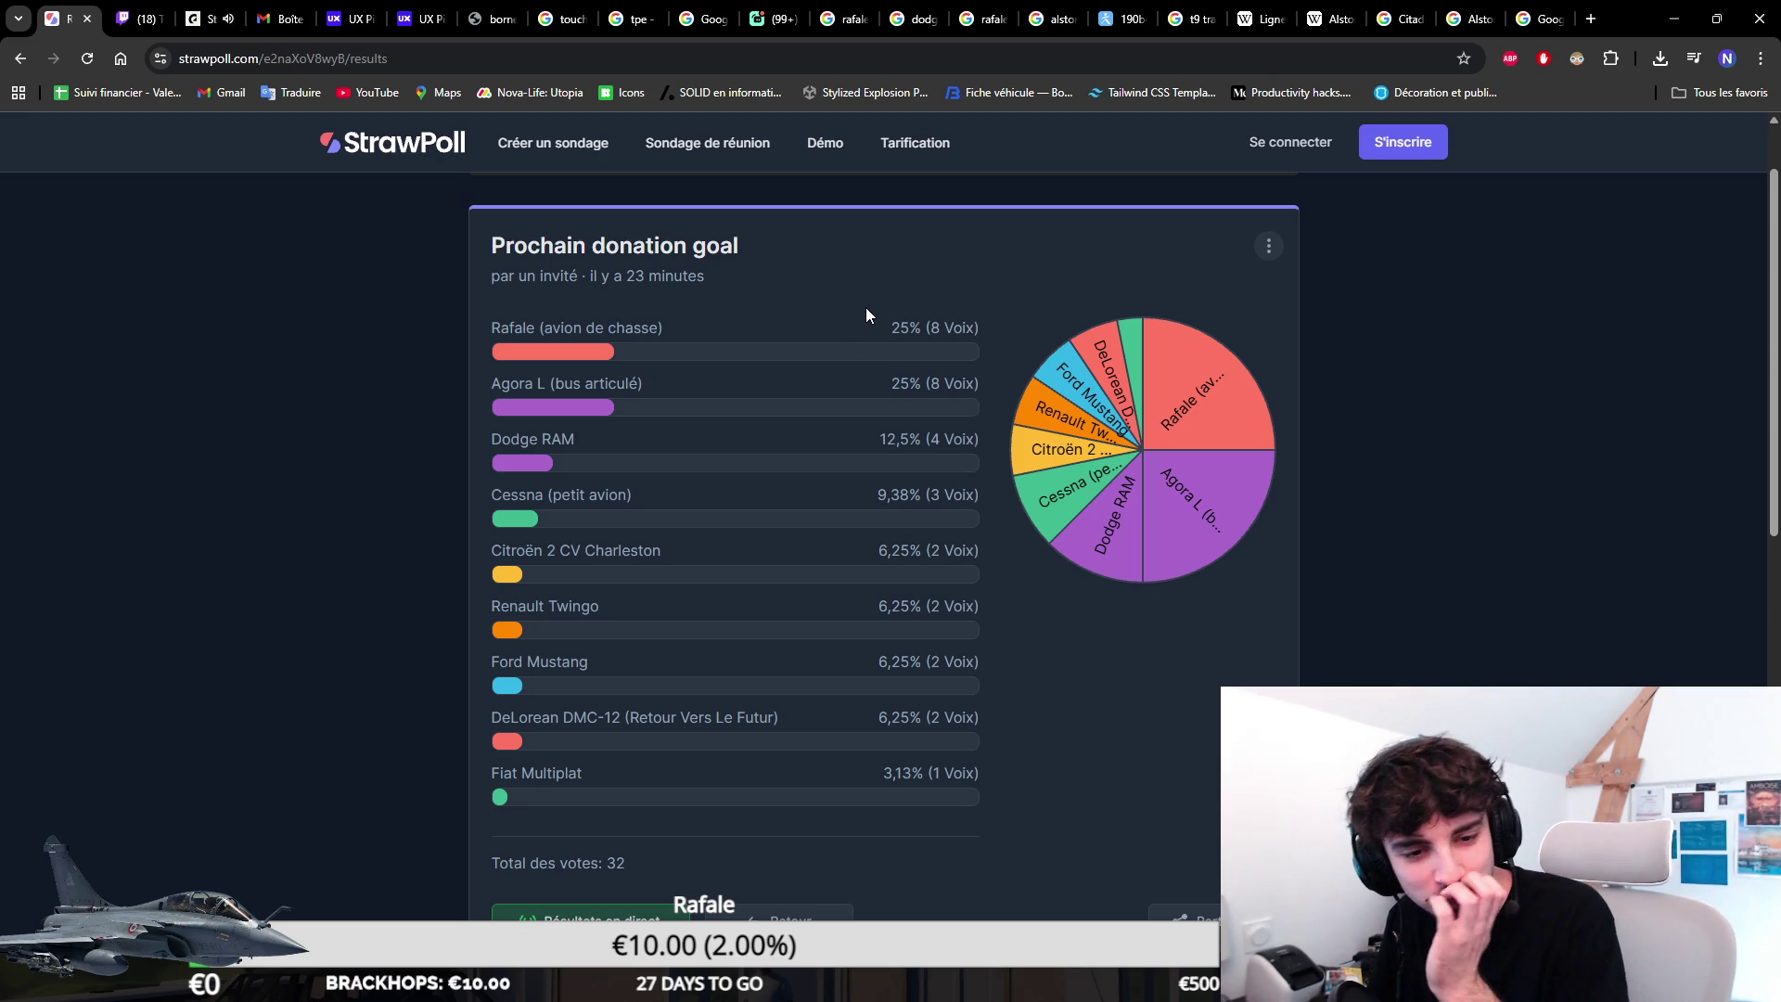
{"action": "left_click", "coordinate": [1536, 16]}
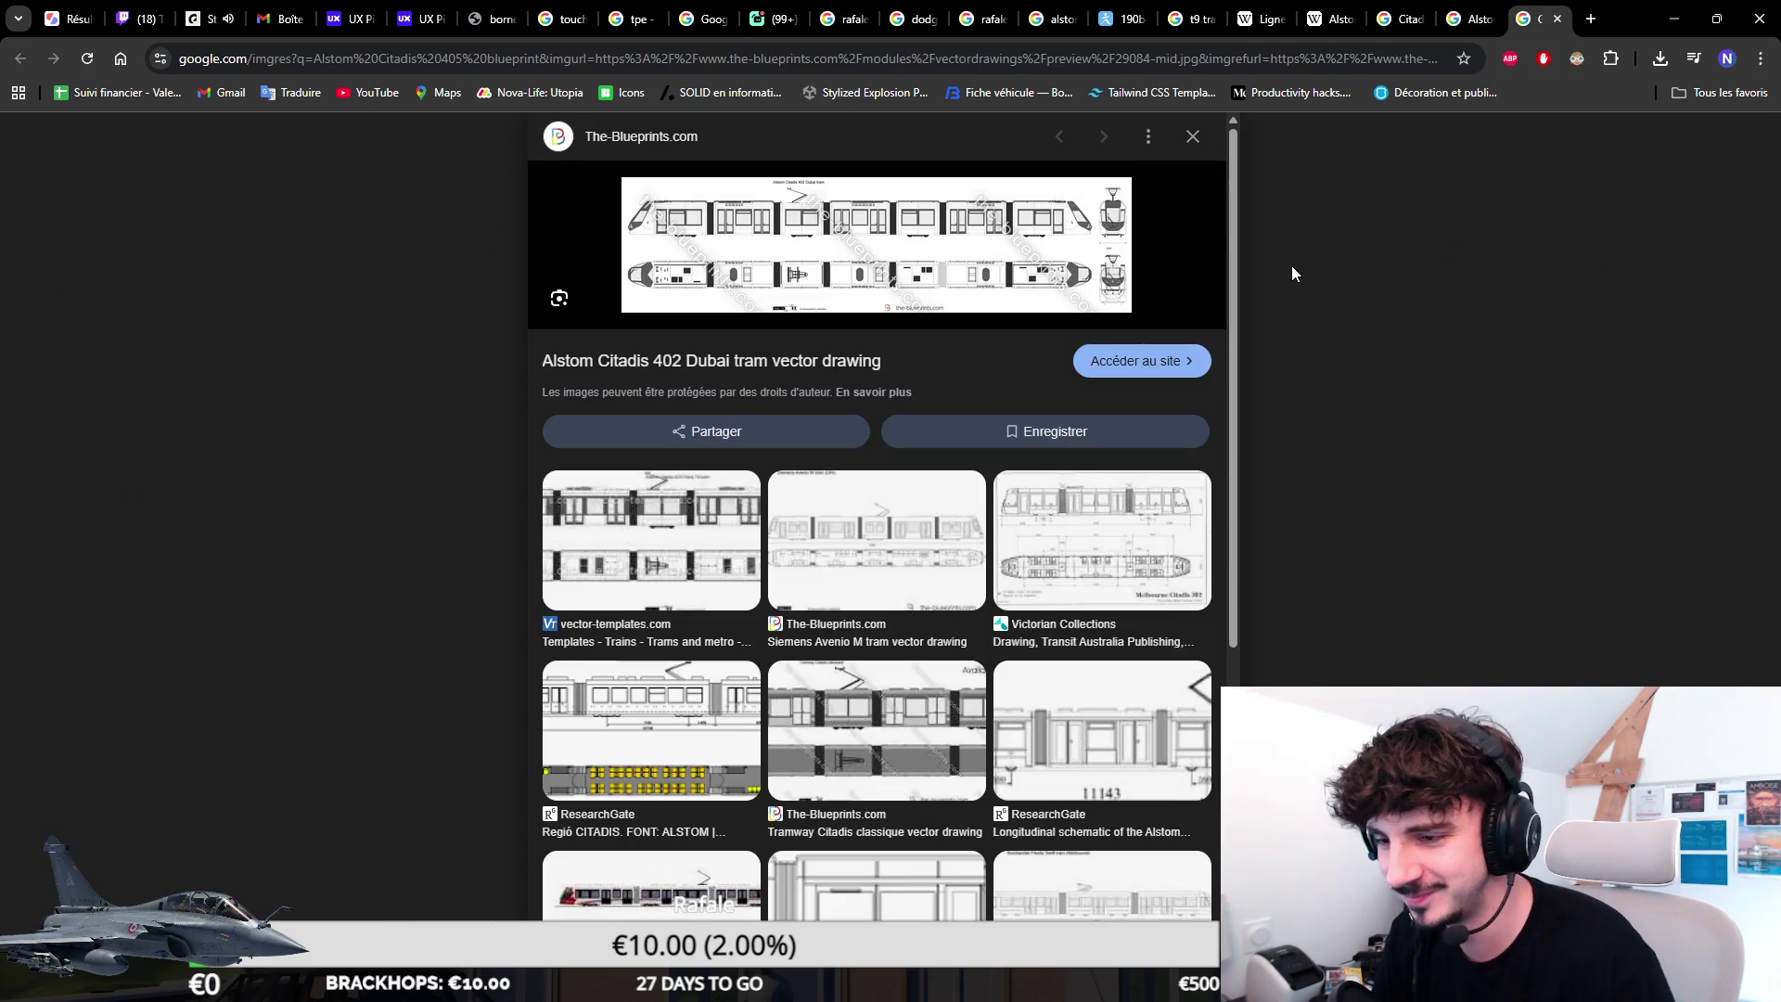
{"action": "left_click", "coordinate": [1291, 275]}
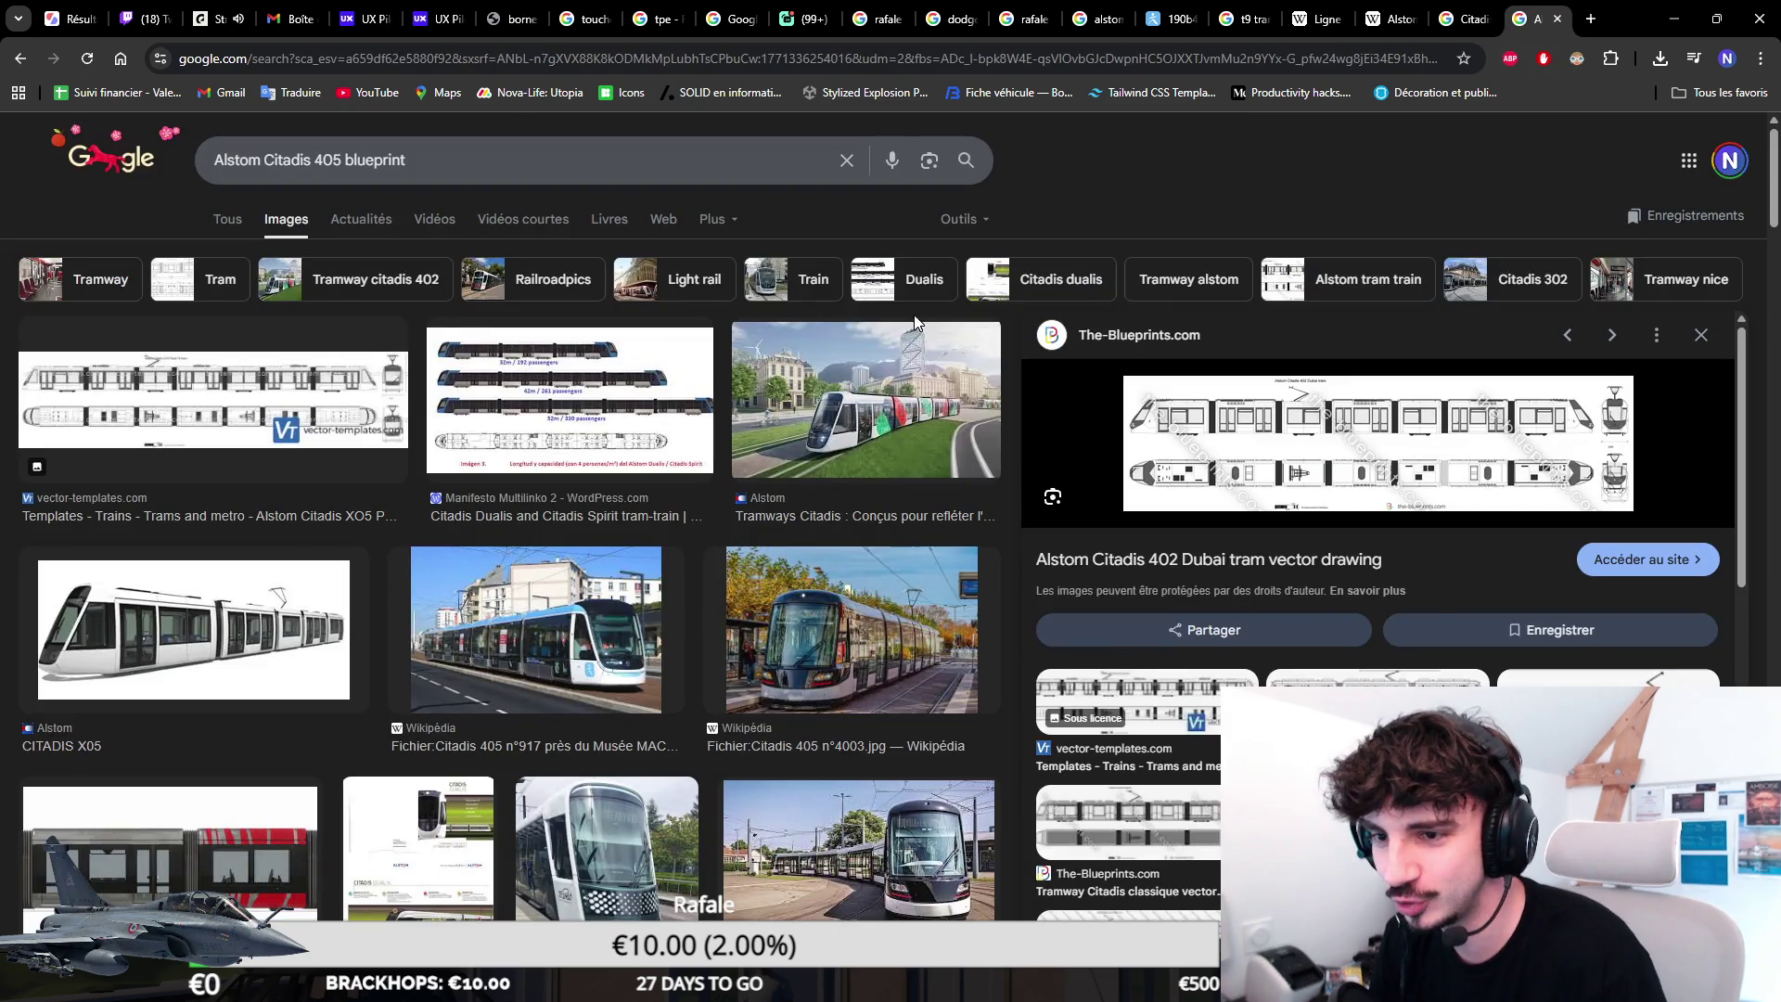
{"action": "left_click", "coordinate": [601, 370]}
{"action": "left_click", "coordinate": [607, 603]}
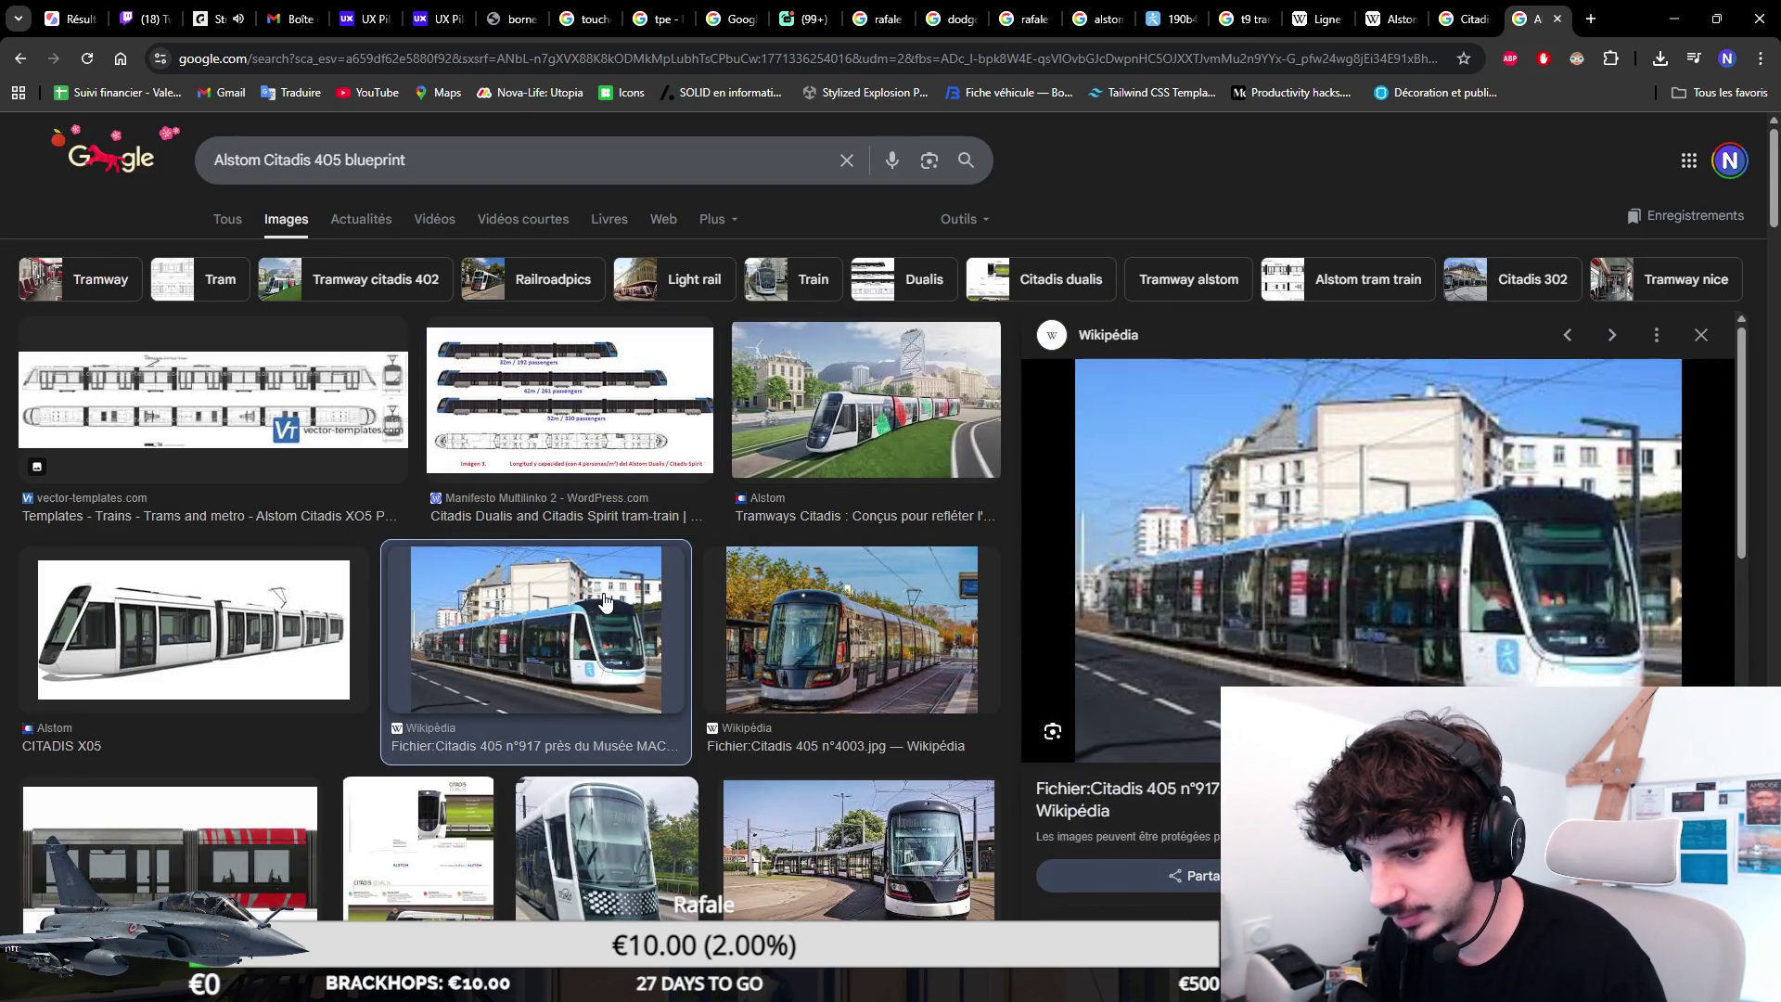
{"action": "scroll", "coordinate": [1132, 421], "scroll_direction": "down", "scroll_amount": 2}
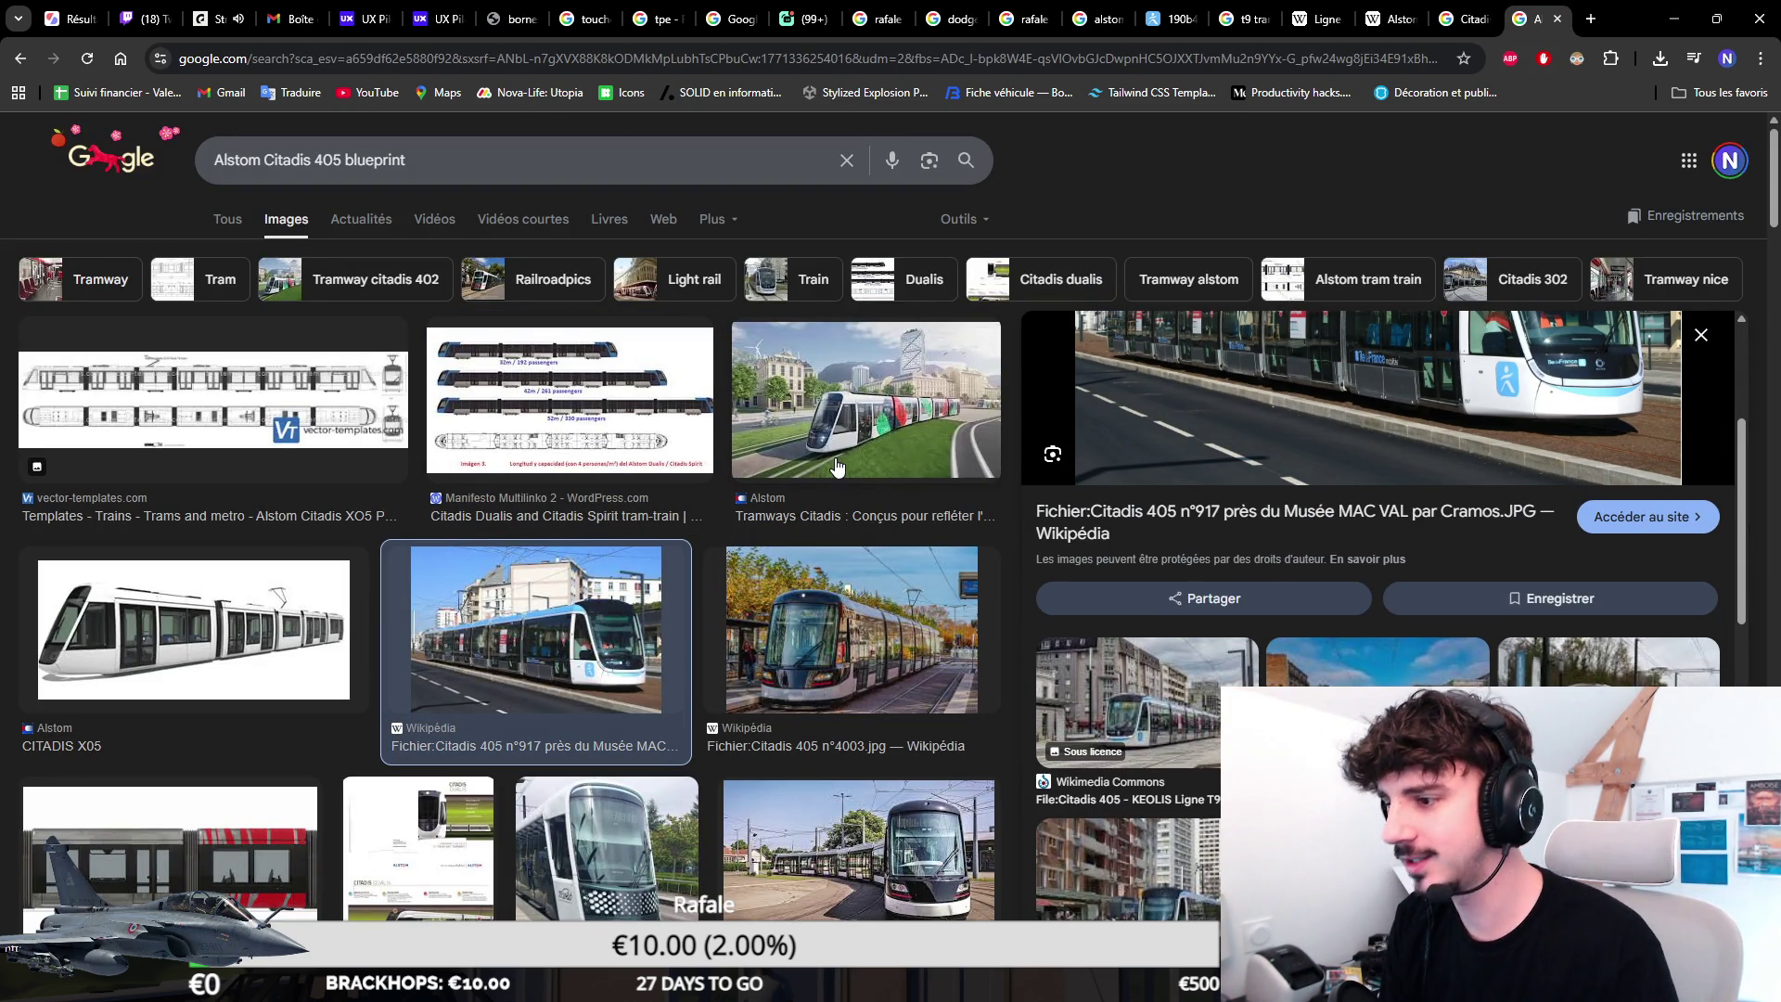
Search 'CITADIS 405 917' in a new tab.
{"action": "key", "text": "ctrl+t"}
{"action": "type", "text": "CITADIS 405 917"}
{"action": "key", "text": "Return"}
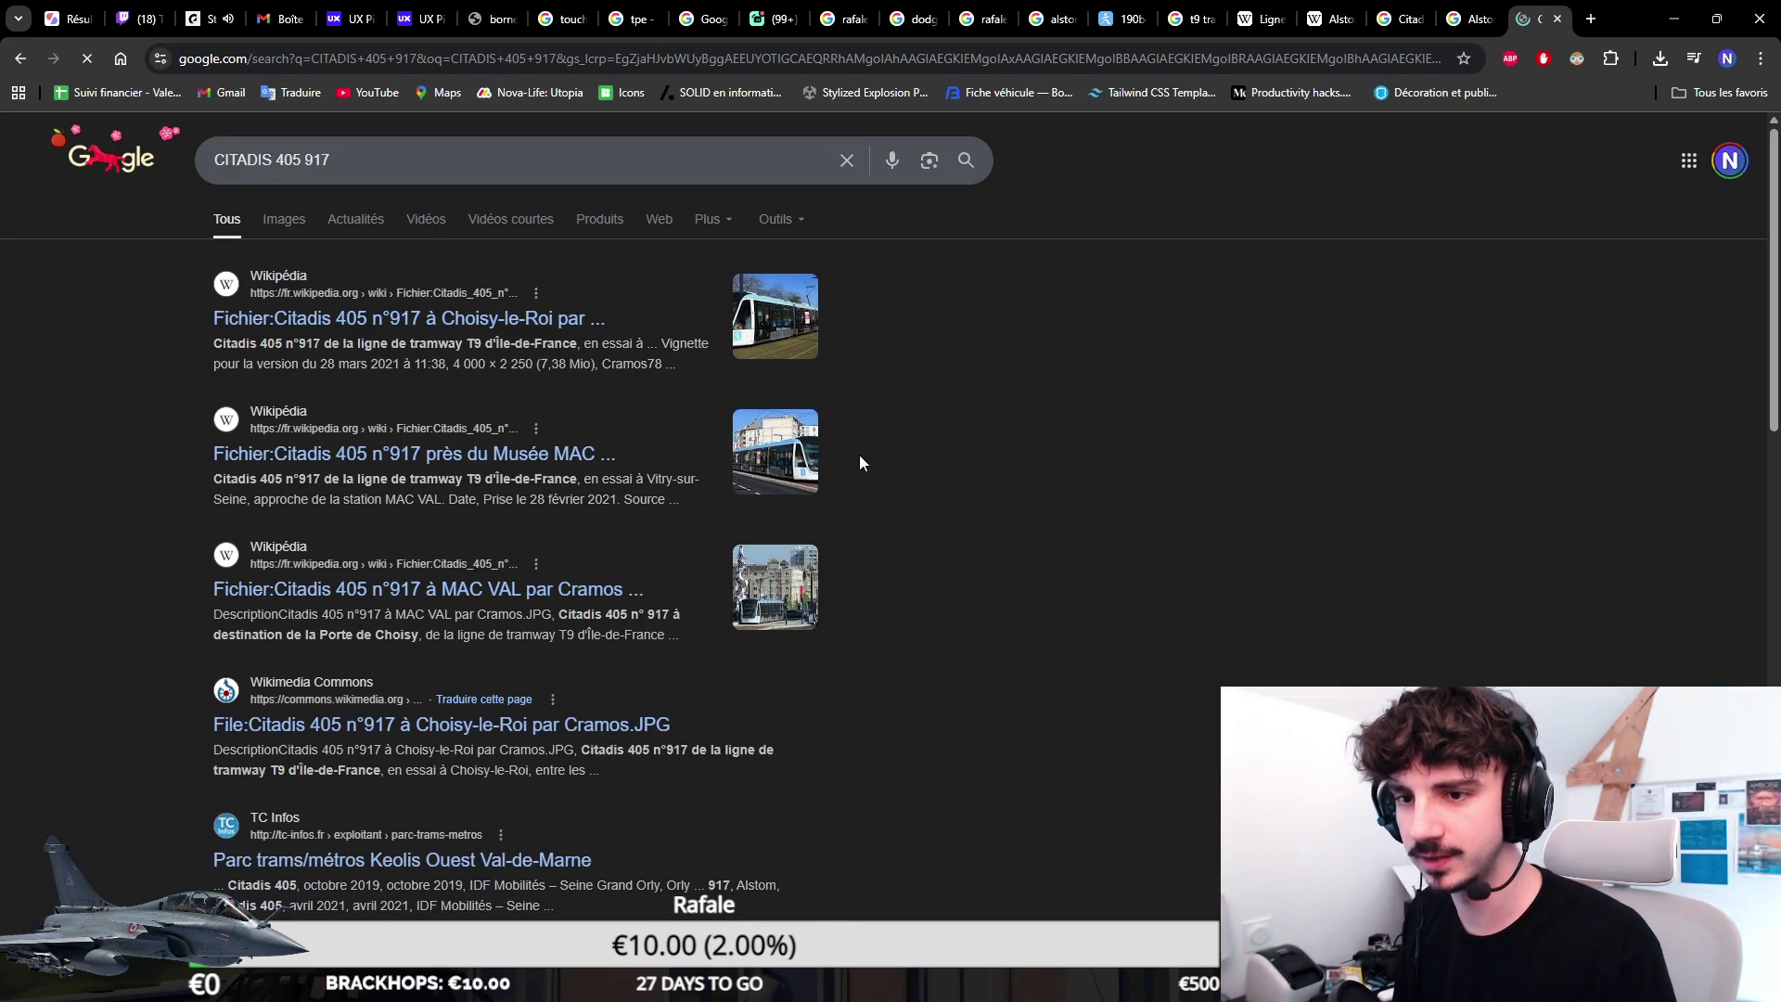
Show the CITADIS 405 917 image results, alternating with checks of the donation poll tab.
{"action": "left_click", "coordinate": [291, 223]}
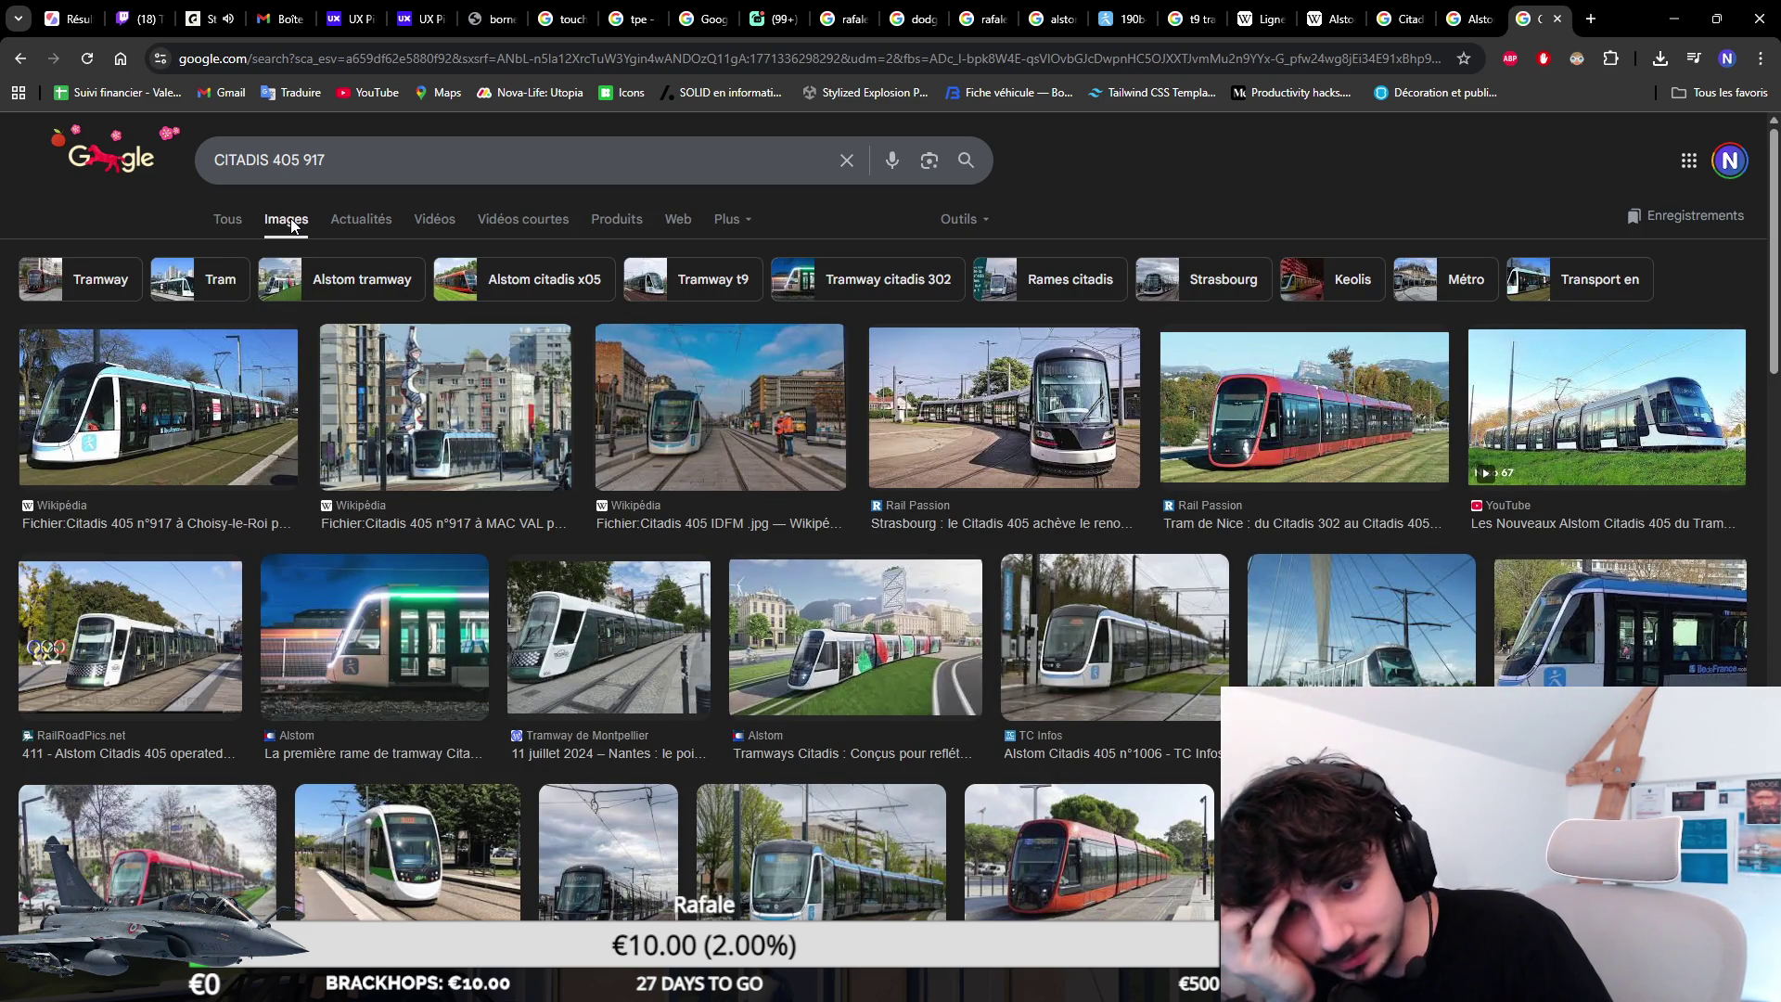
{"action": "key", "text": "ctrl+1"}
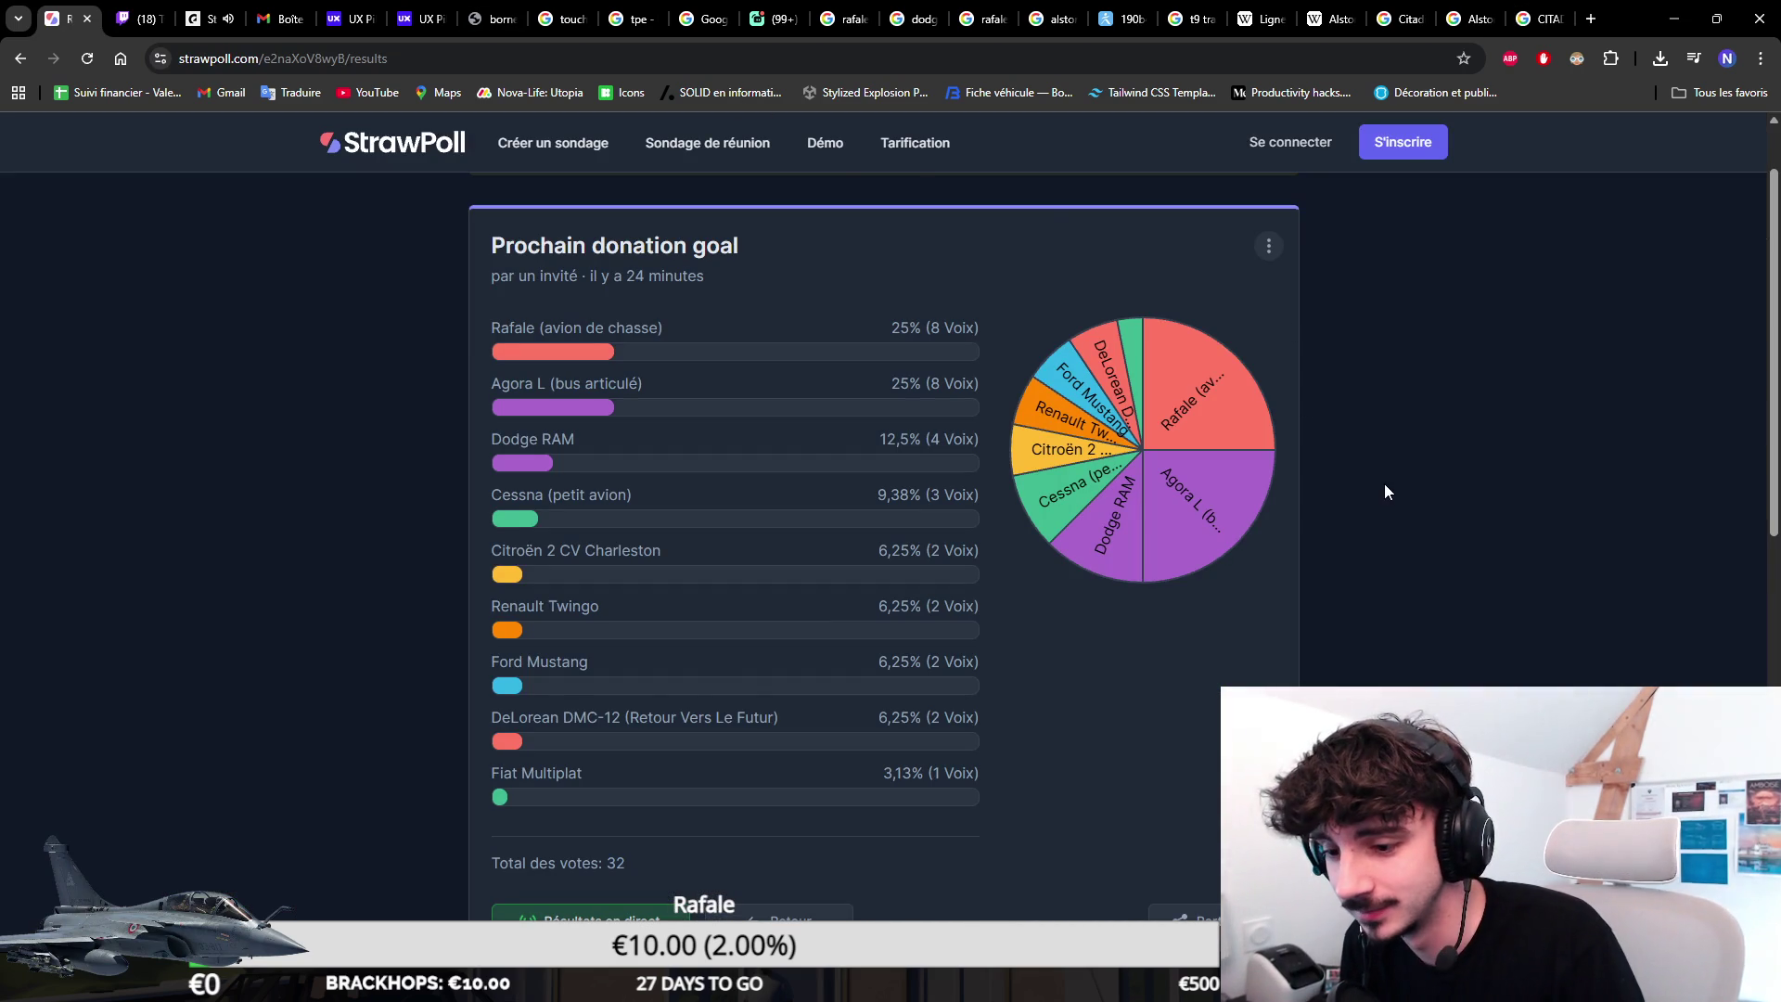
{"action": "left_click", "coordinate": [1521, 17]}
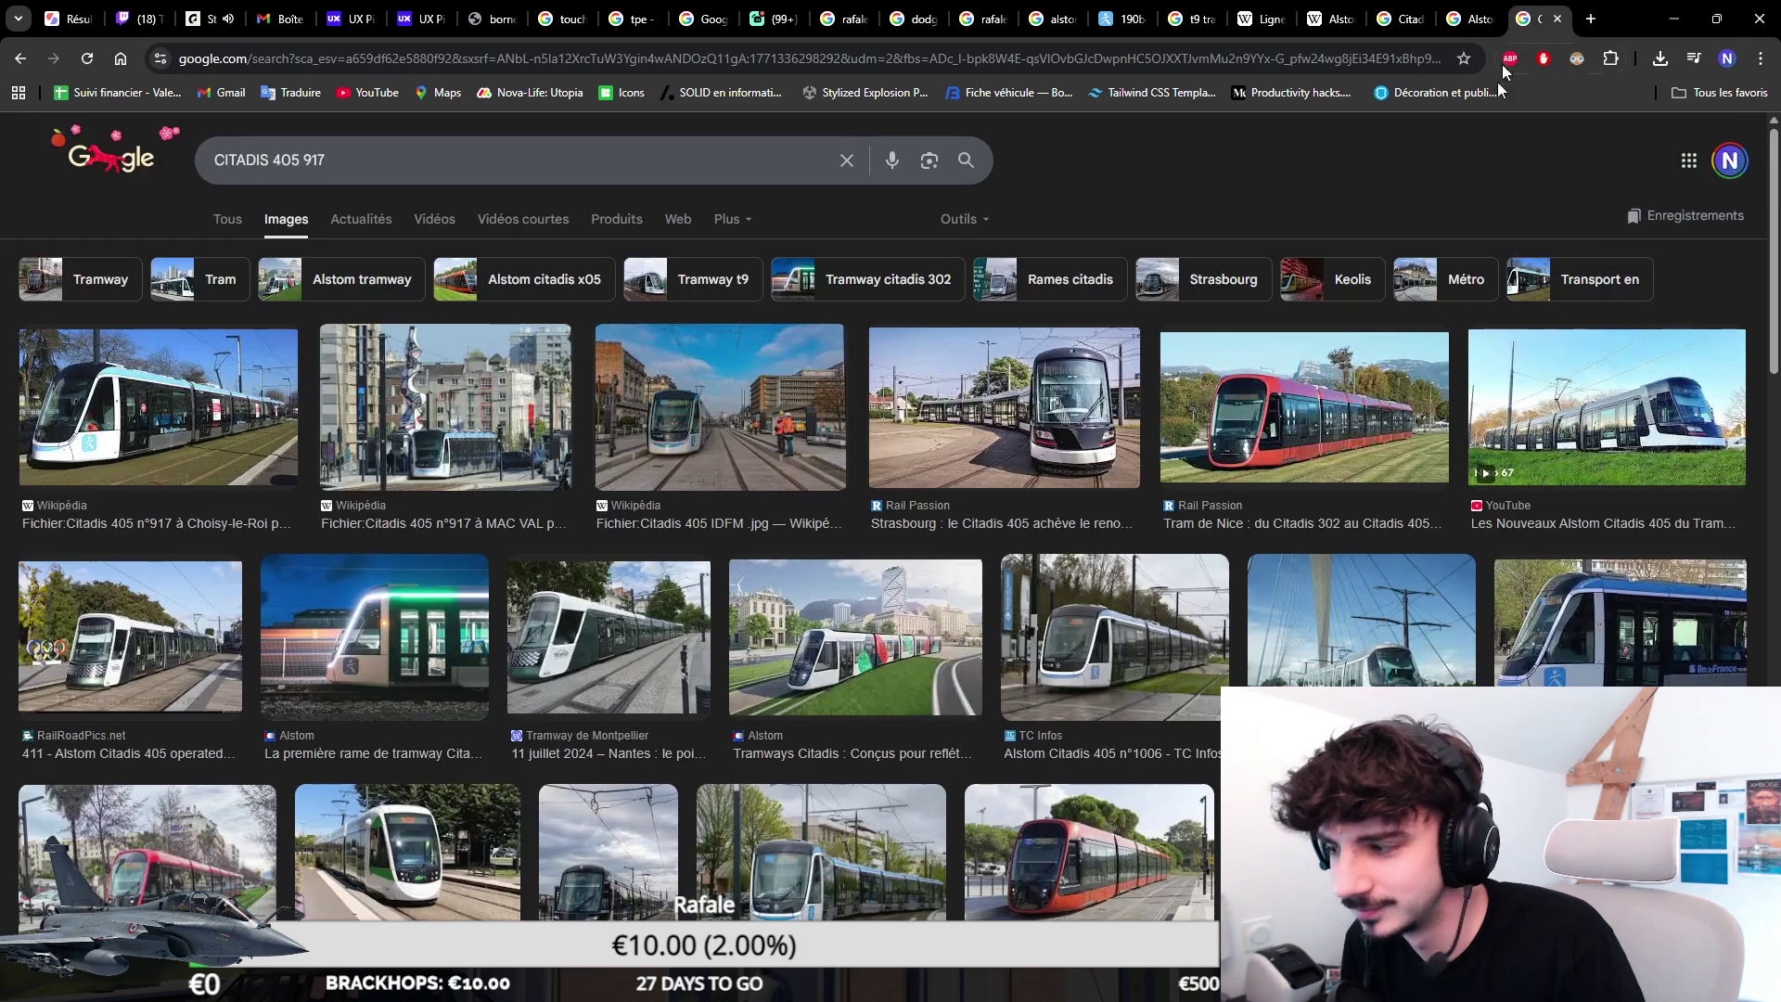
{"action": "key", "text": "ctrl+1"}
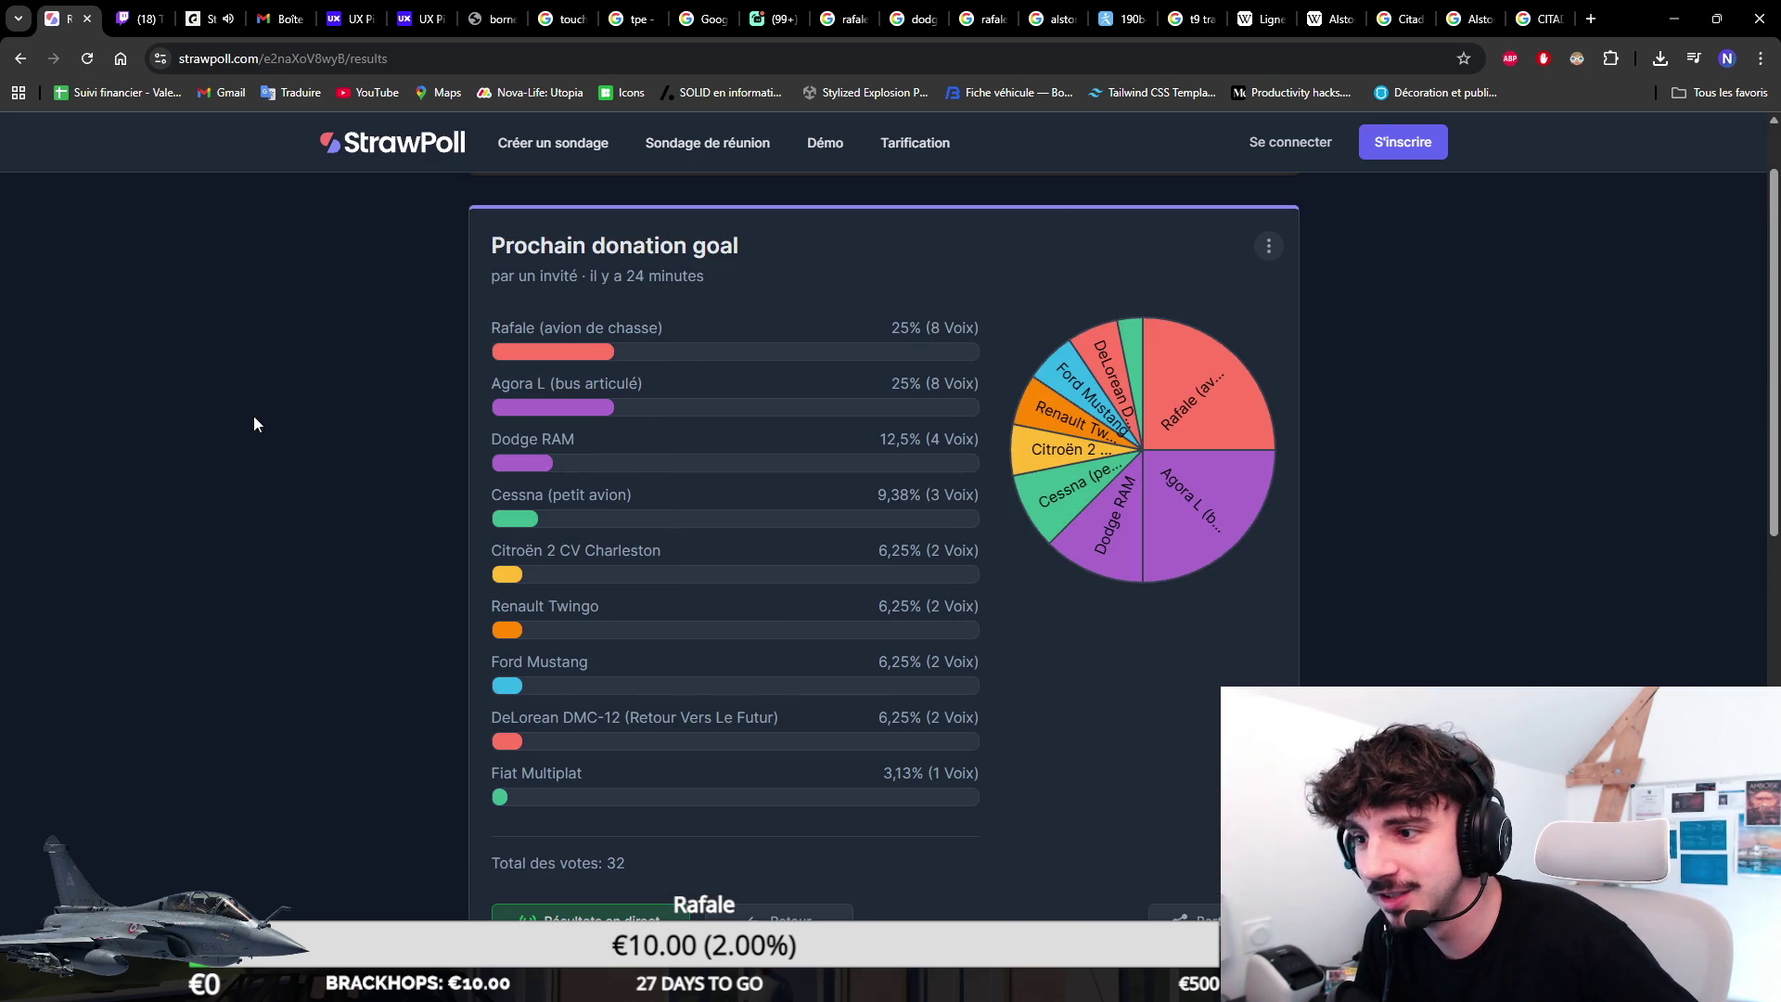
{"action": "left_click", "coordinate": [1525, 20]}
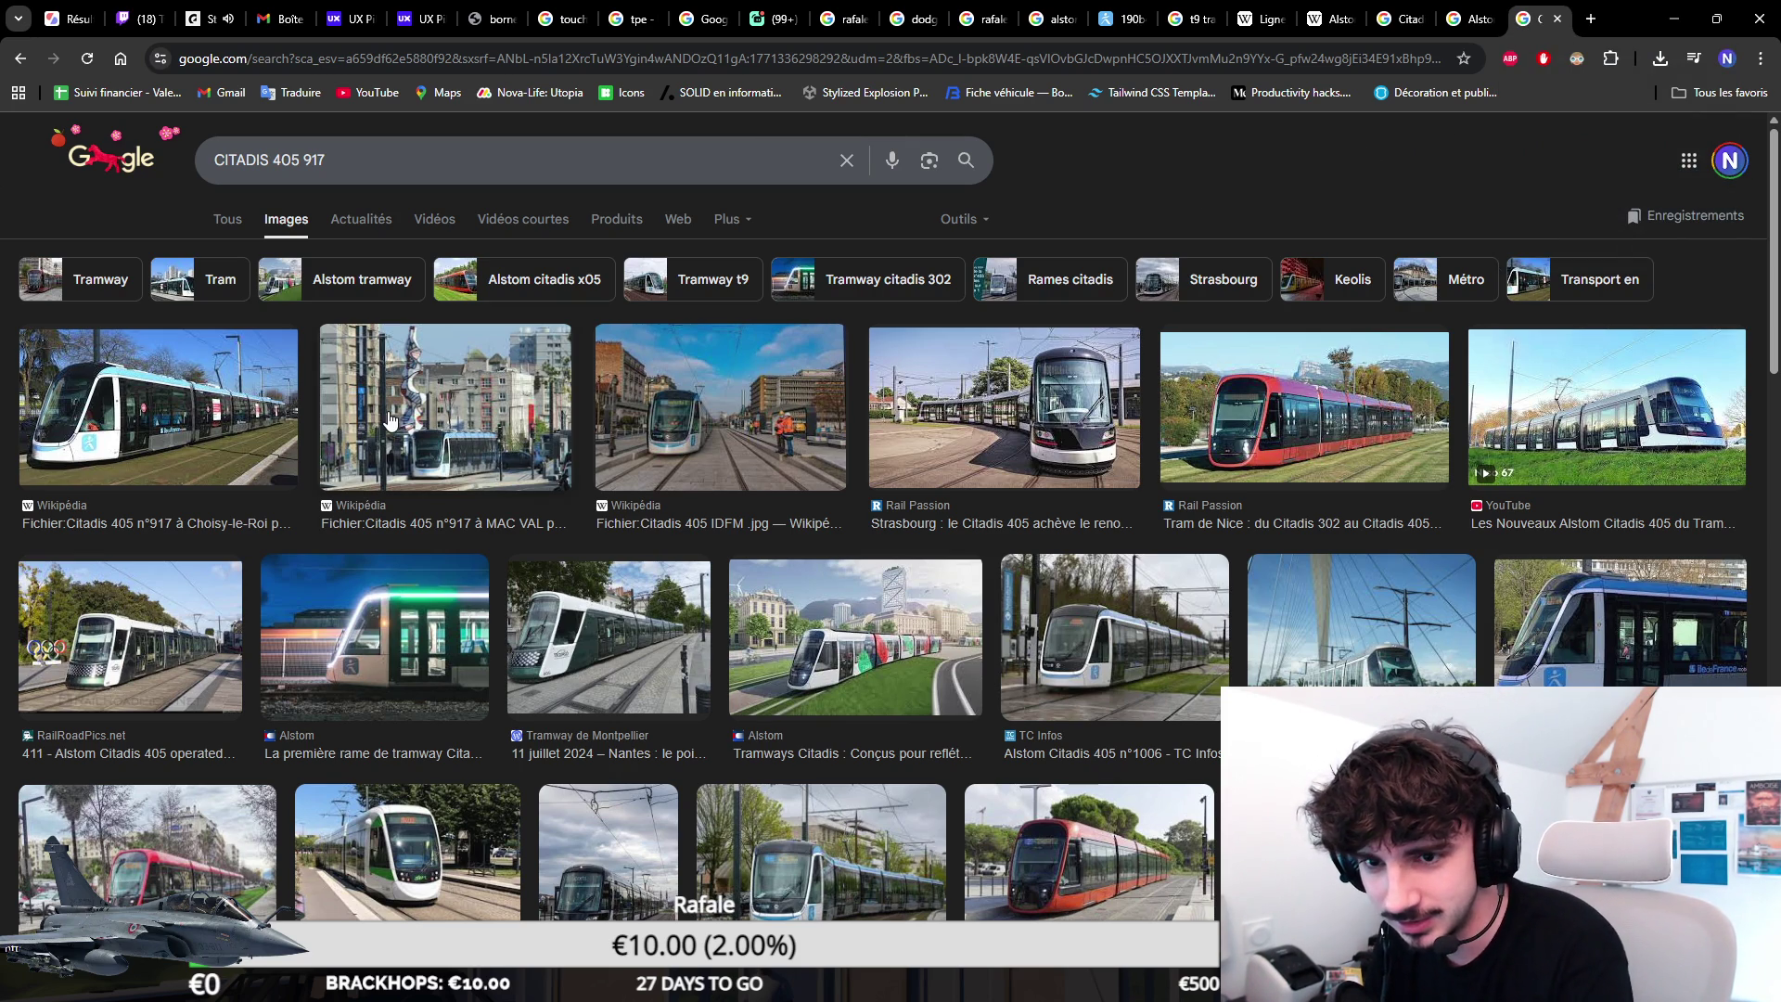
{"action": "left_click", "coordinate": [179, 424]}
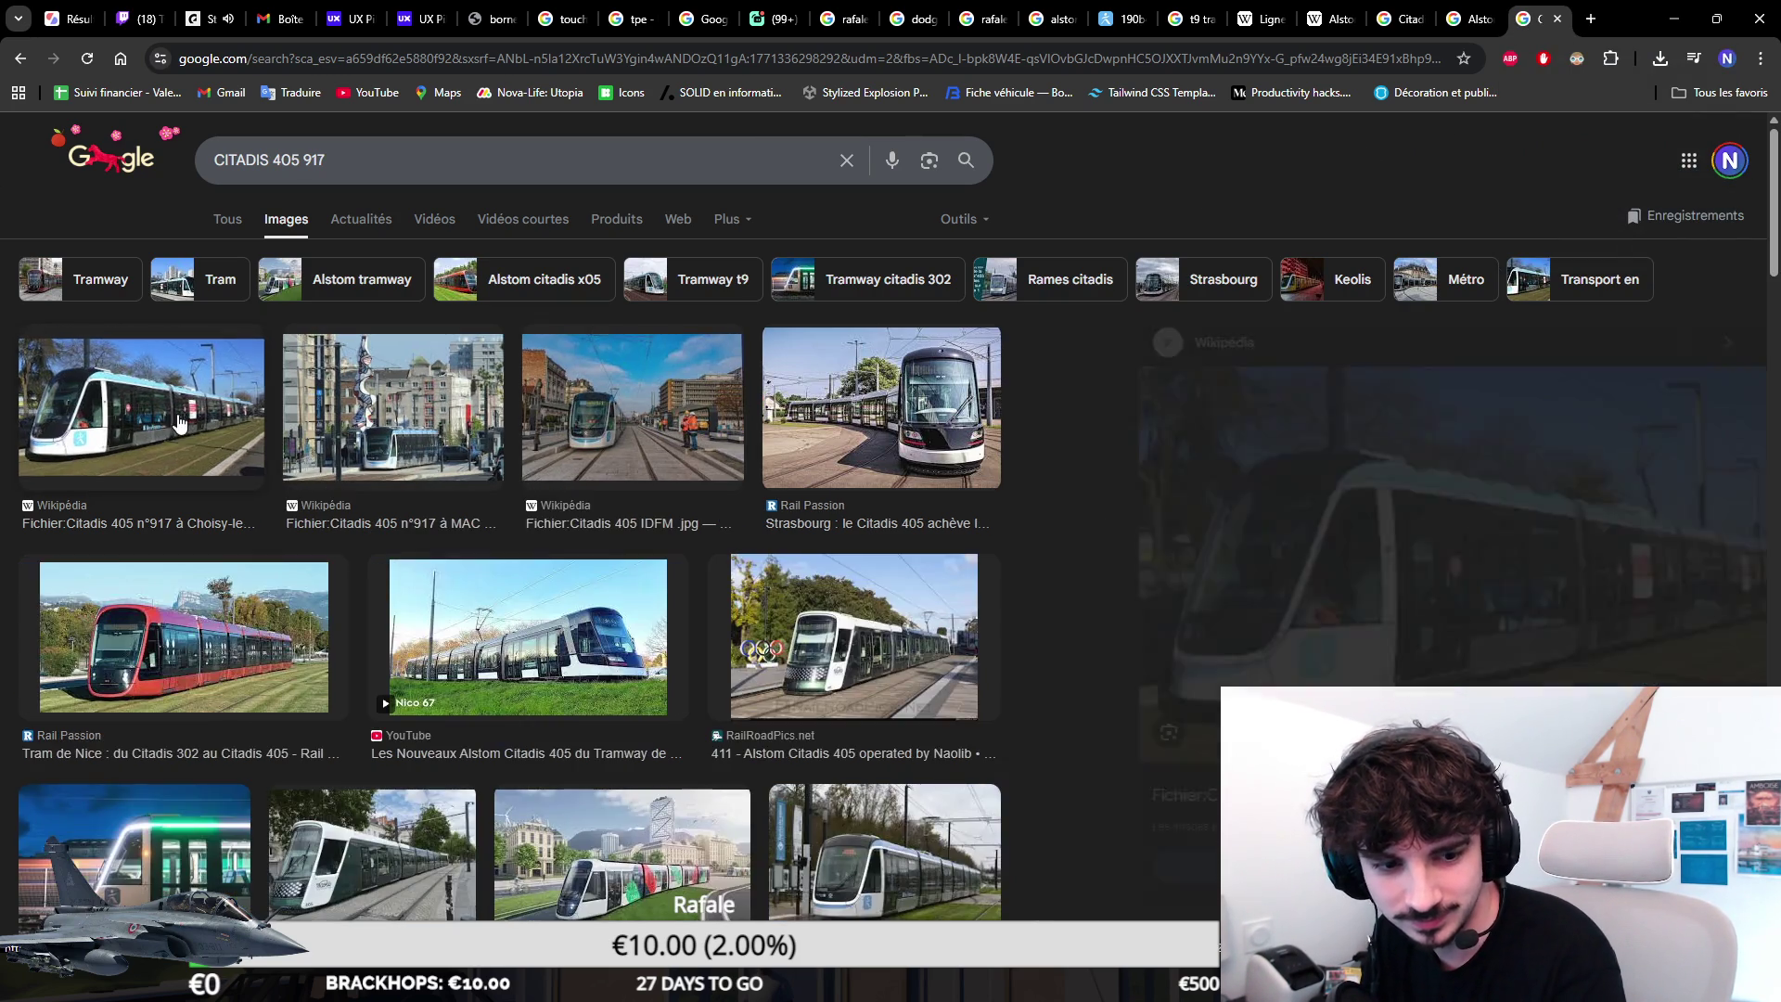
{"action": "key", "text": "ctrl+1"}
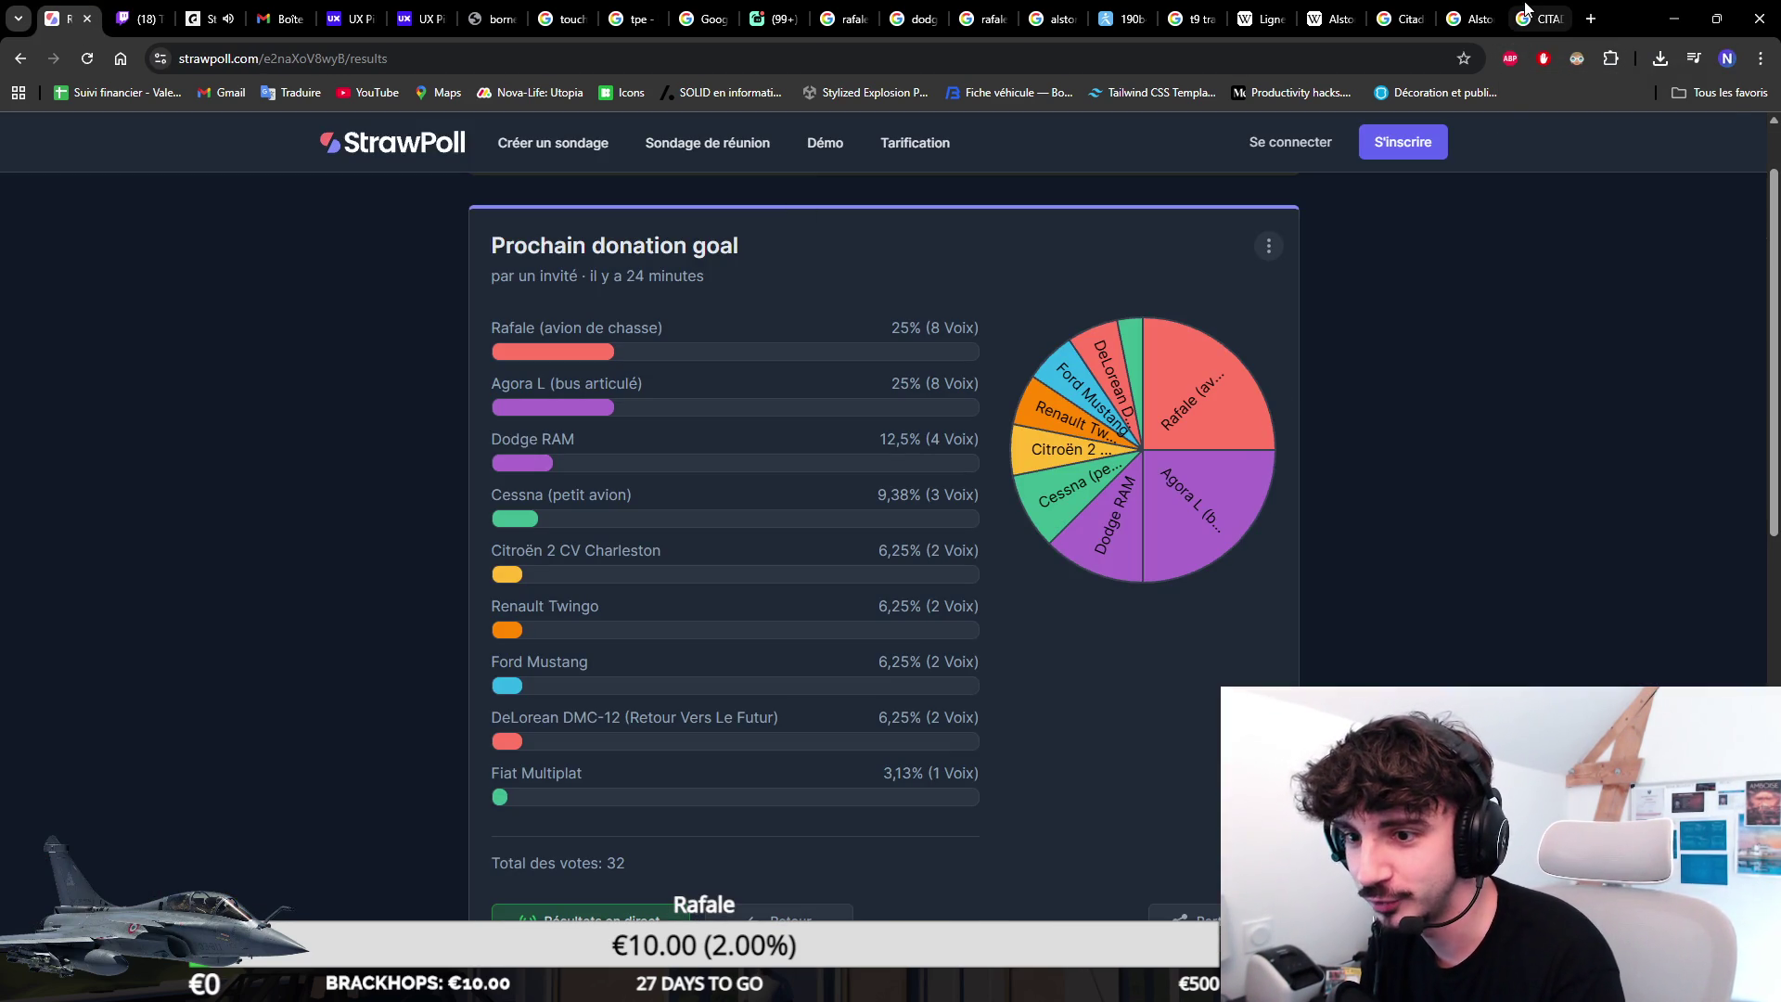
{"action": "left_click", "coordinate": [1530, 17]}
{"action": "scroll", "coordinate": [1182, 529], "scroll_direction": "down", "scroll_amount": 1}
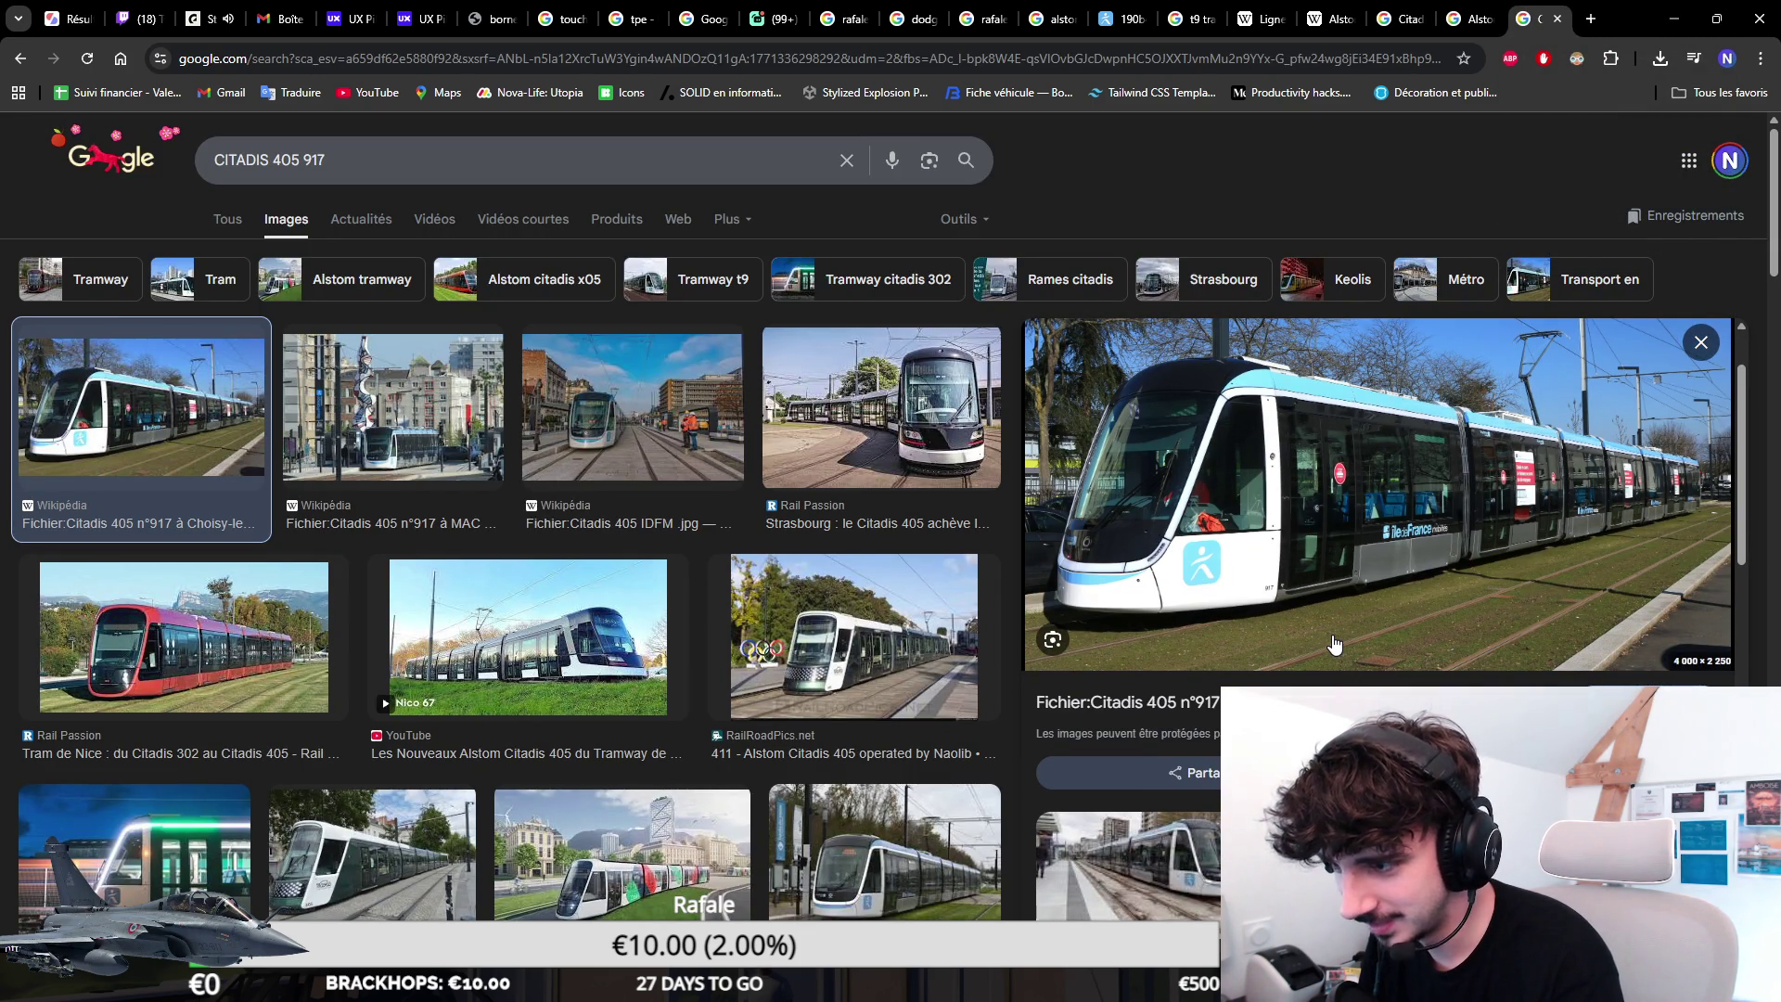
Preview the Strasbourg, Nice and Choisy-le-Roi Citadis 405 photos in turn.
{"action": "left_click", "coordinate": [900, 499]}
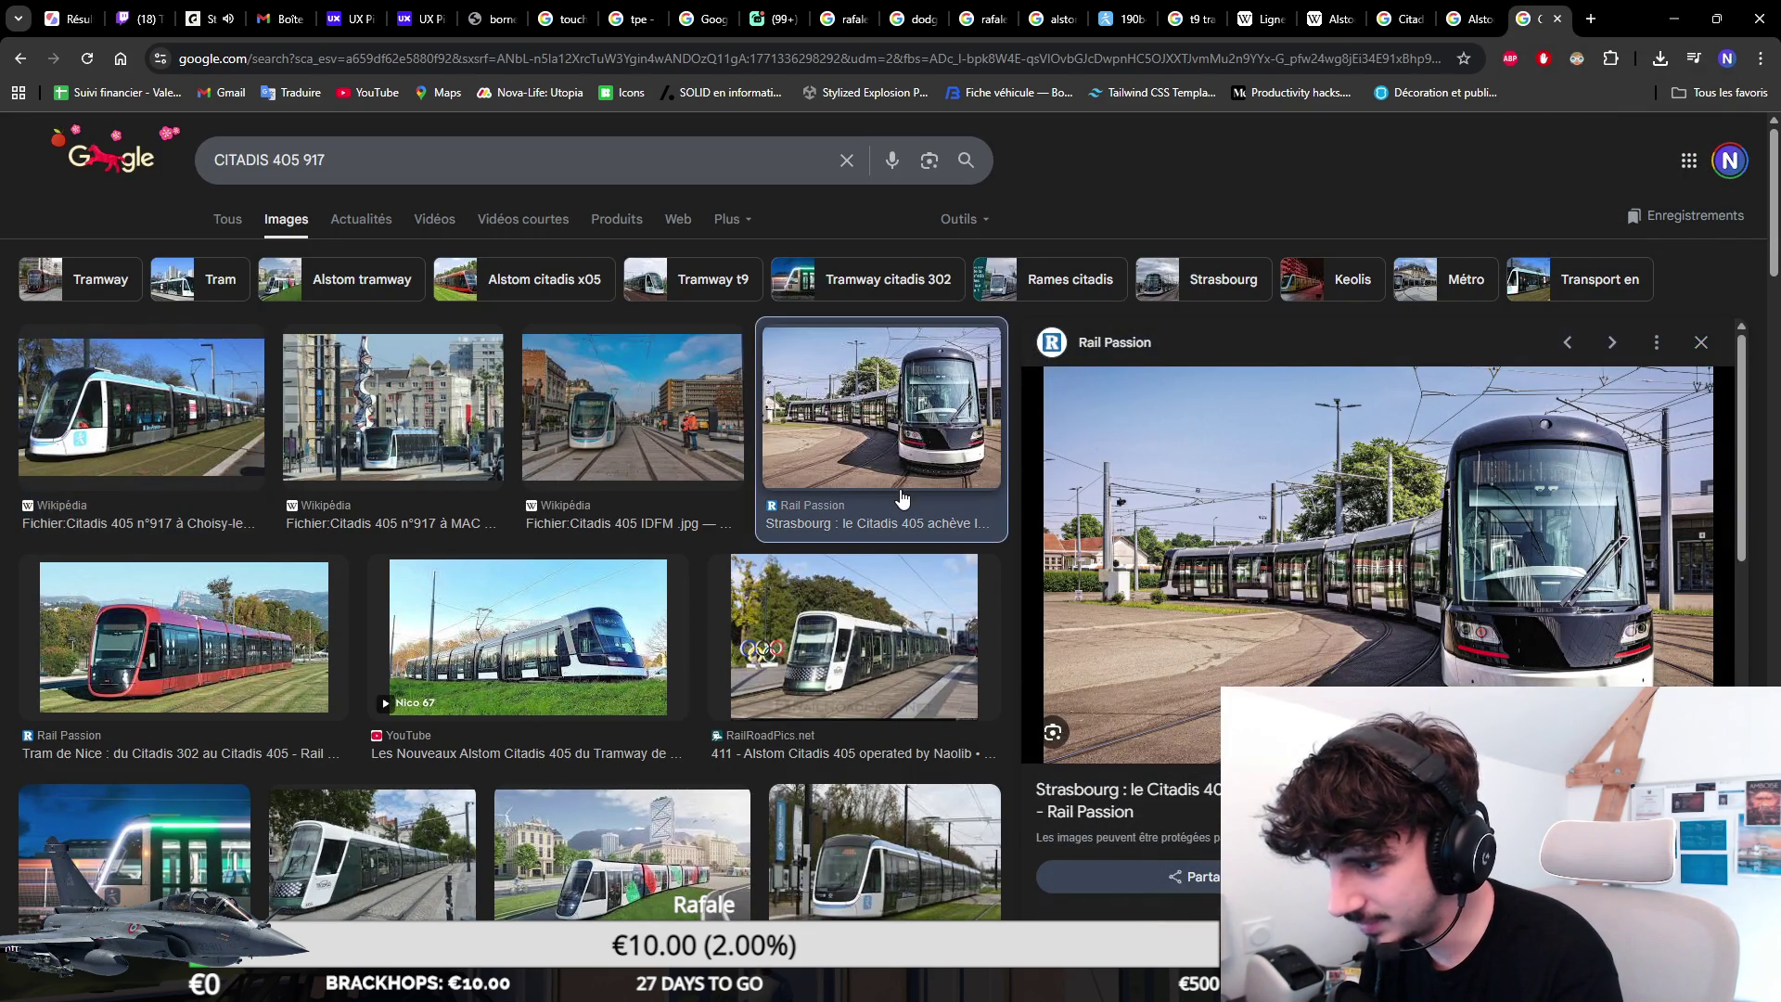
{"action": "left_click", "coordinate": [633, 417]}
{"action": "left_click", "coordinate": [394, 418]}
{"action": "key", "text": "Down"}
{"action": "left_click", "coordinate": [186, 440]}
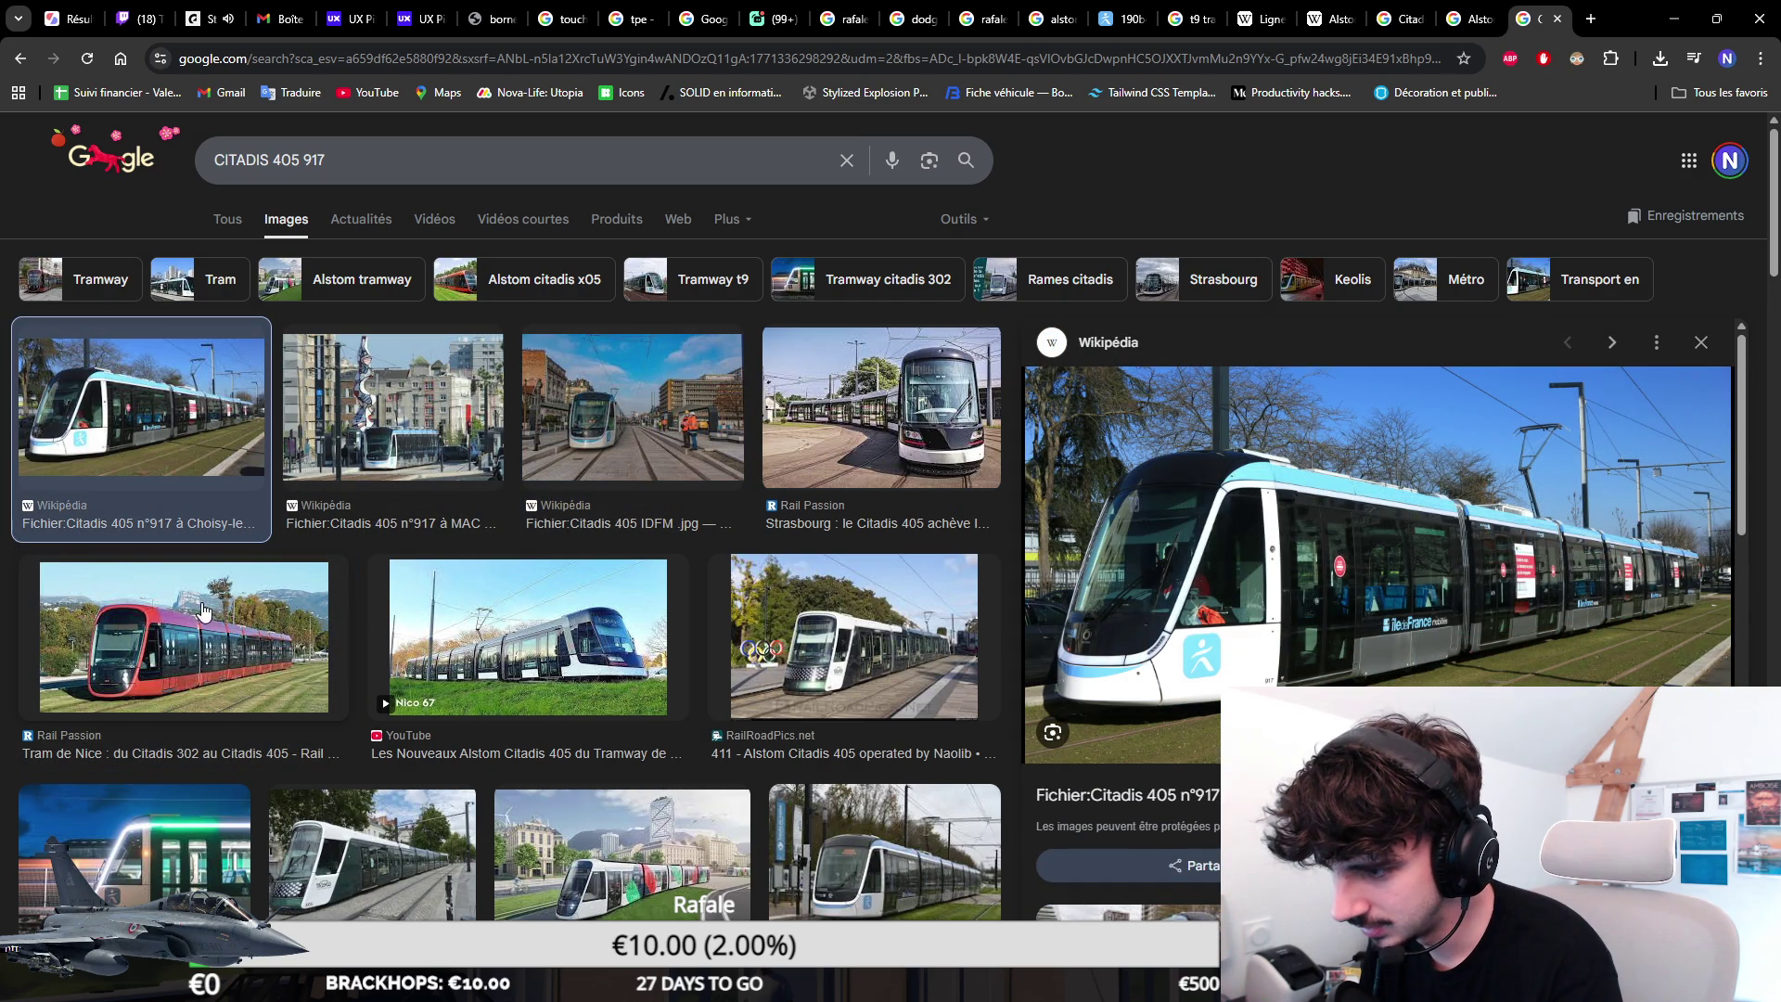
{"action": "left_click", "coordinate": [186, 591]}
{"action": "left_click", "coordinate": [140, 423]}
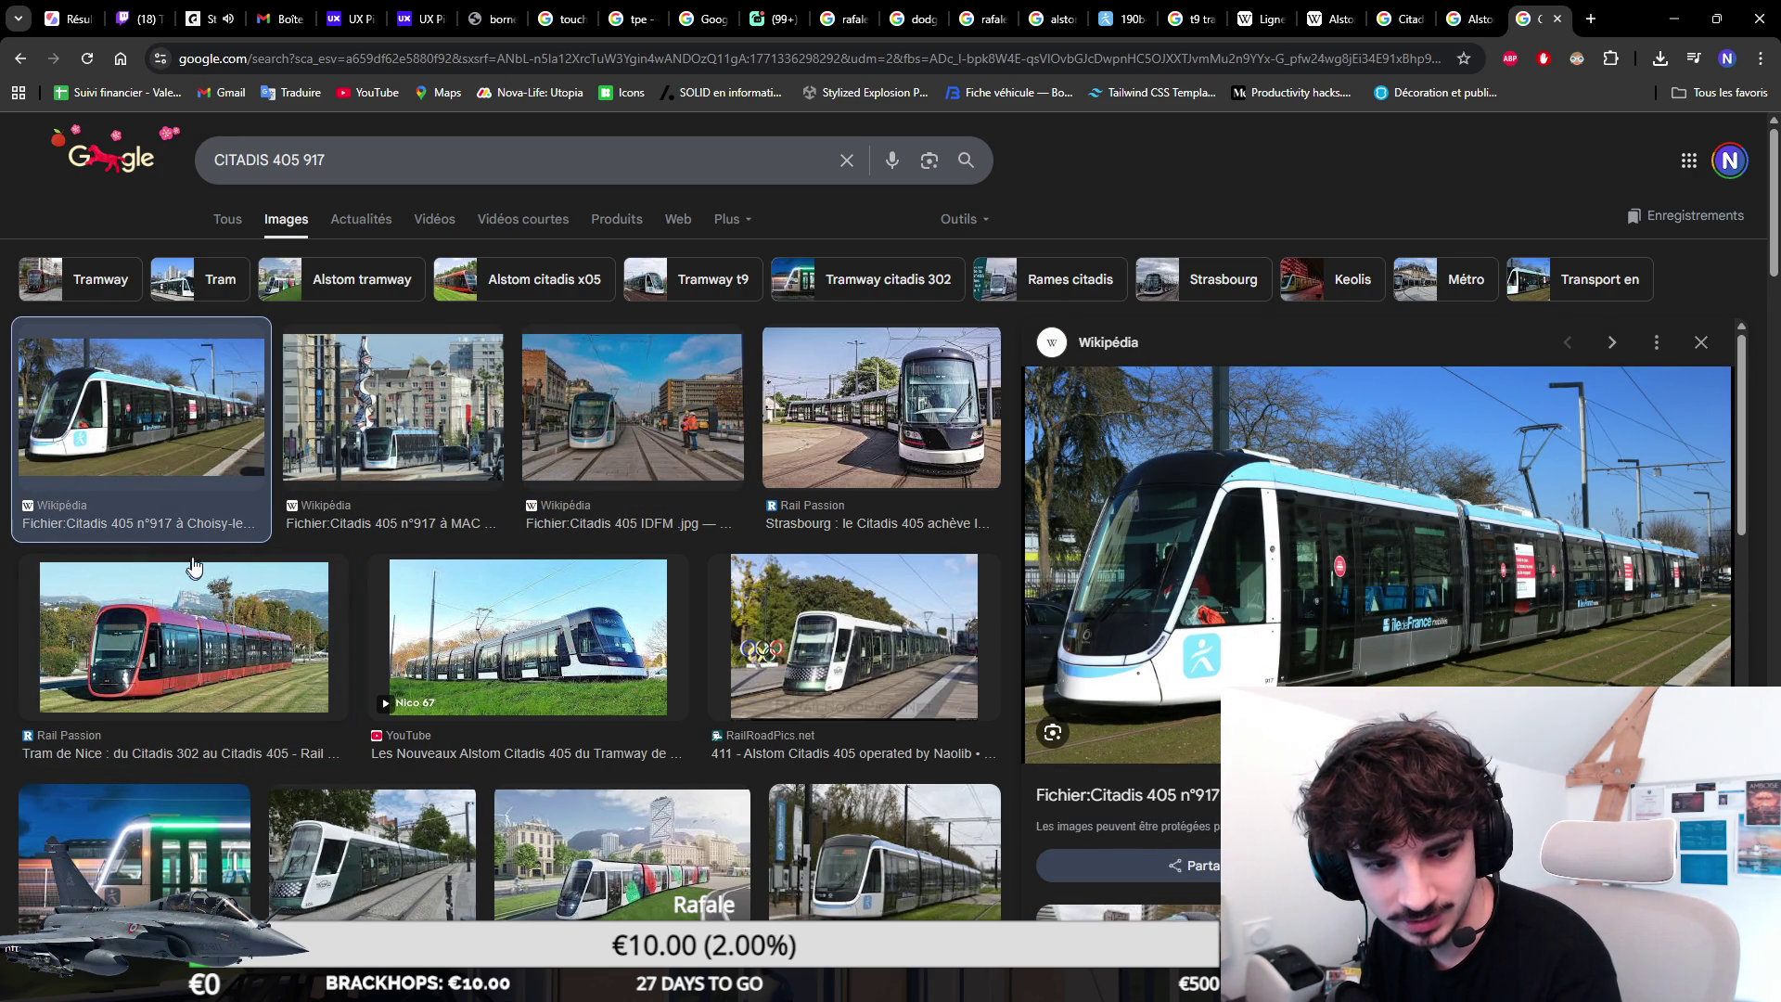
Move the CITADIS image search tab to the front beside the poll, preview a Citadis 405 YouTube result, then return to the blueprint search.
{"action": "left_click", "coordinate": [87, 12]}
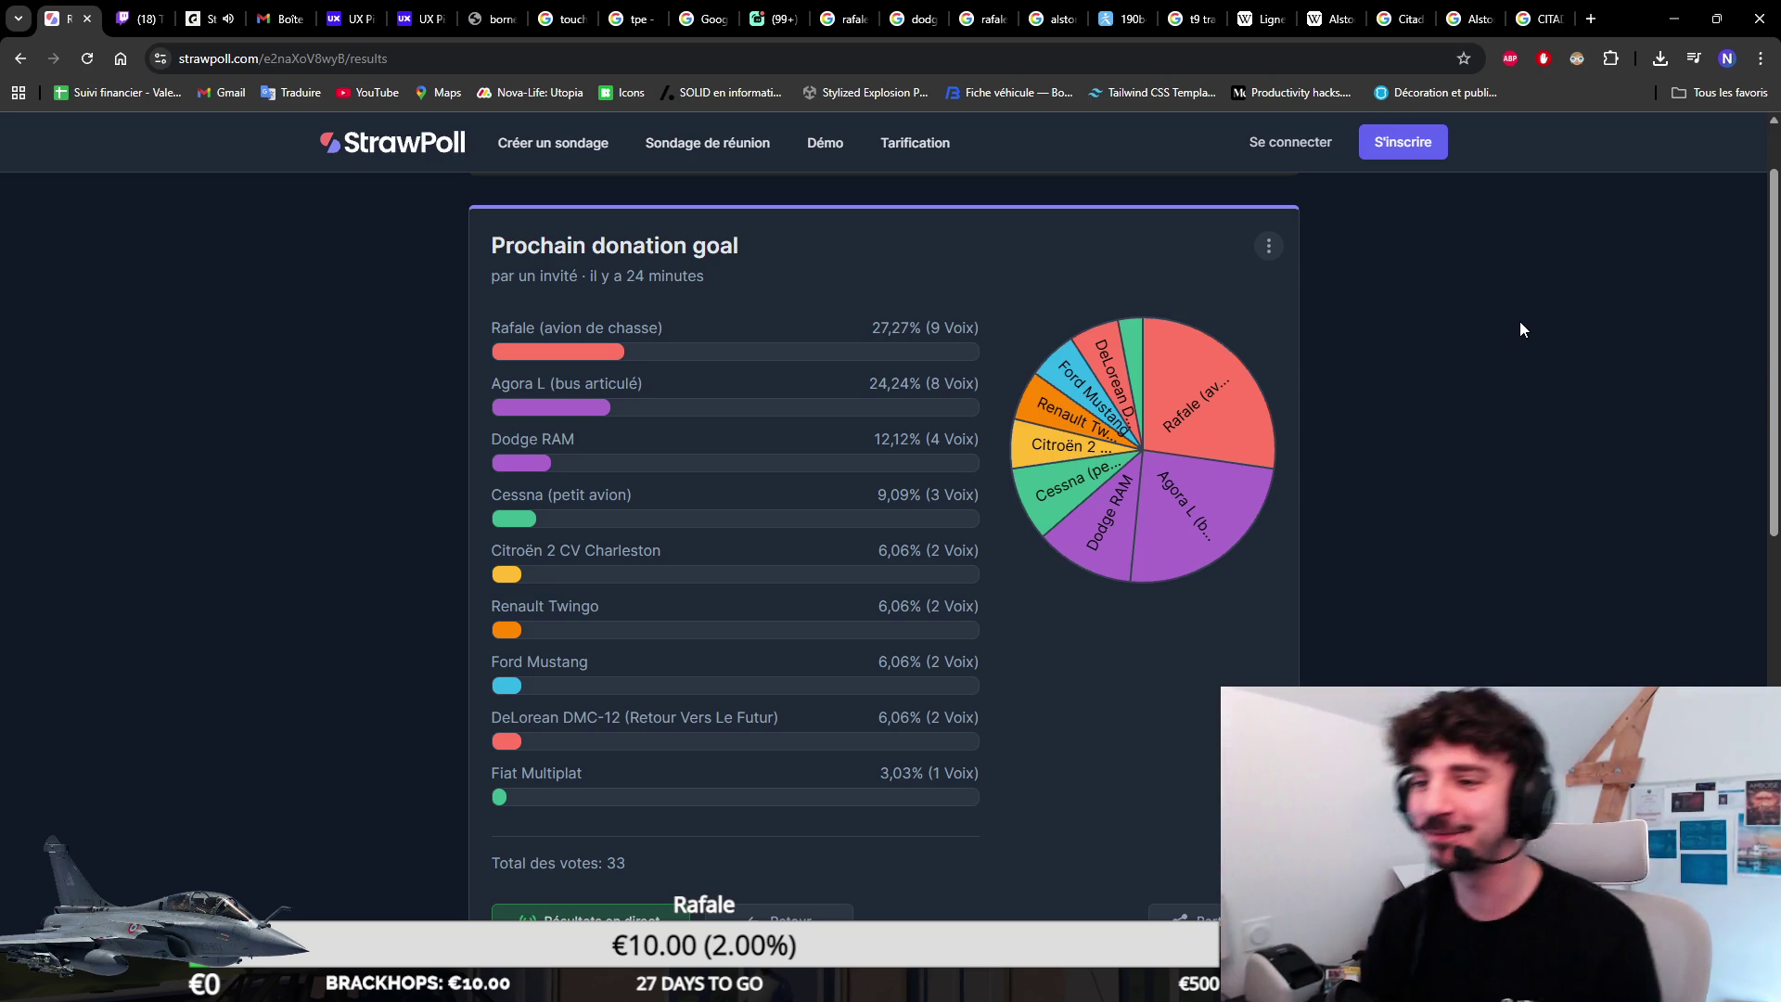
{"action": "left_click_drag", "start_coordinate": [1551, 19], "coordinate": [45, 13]}
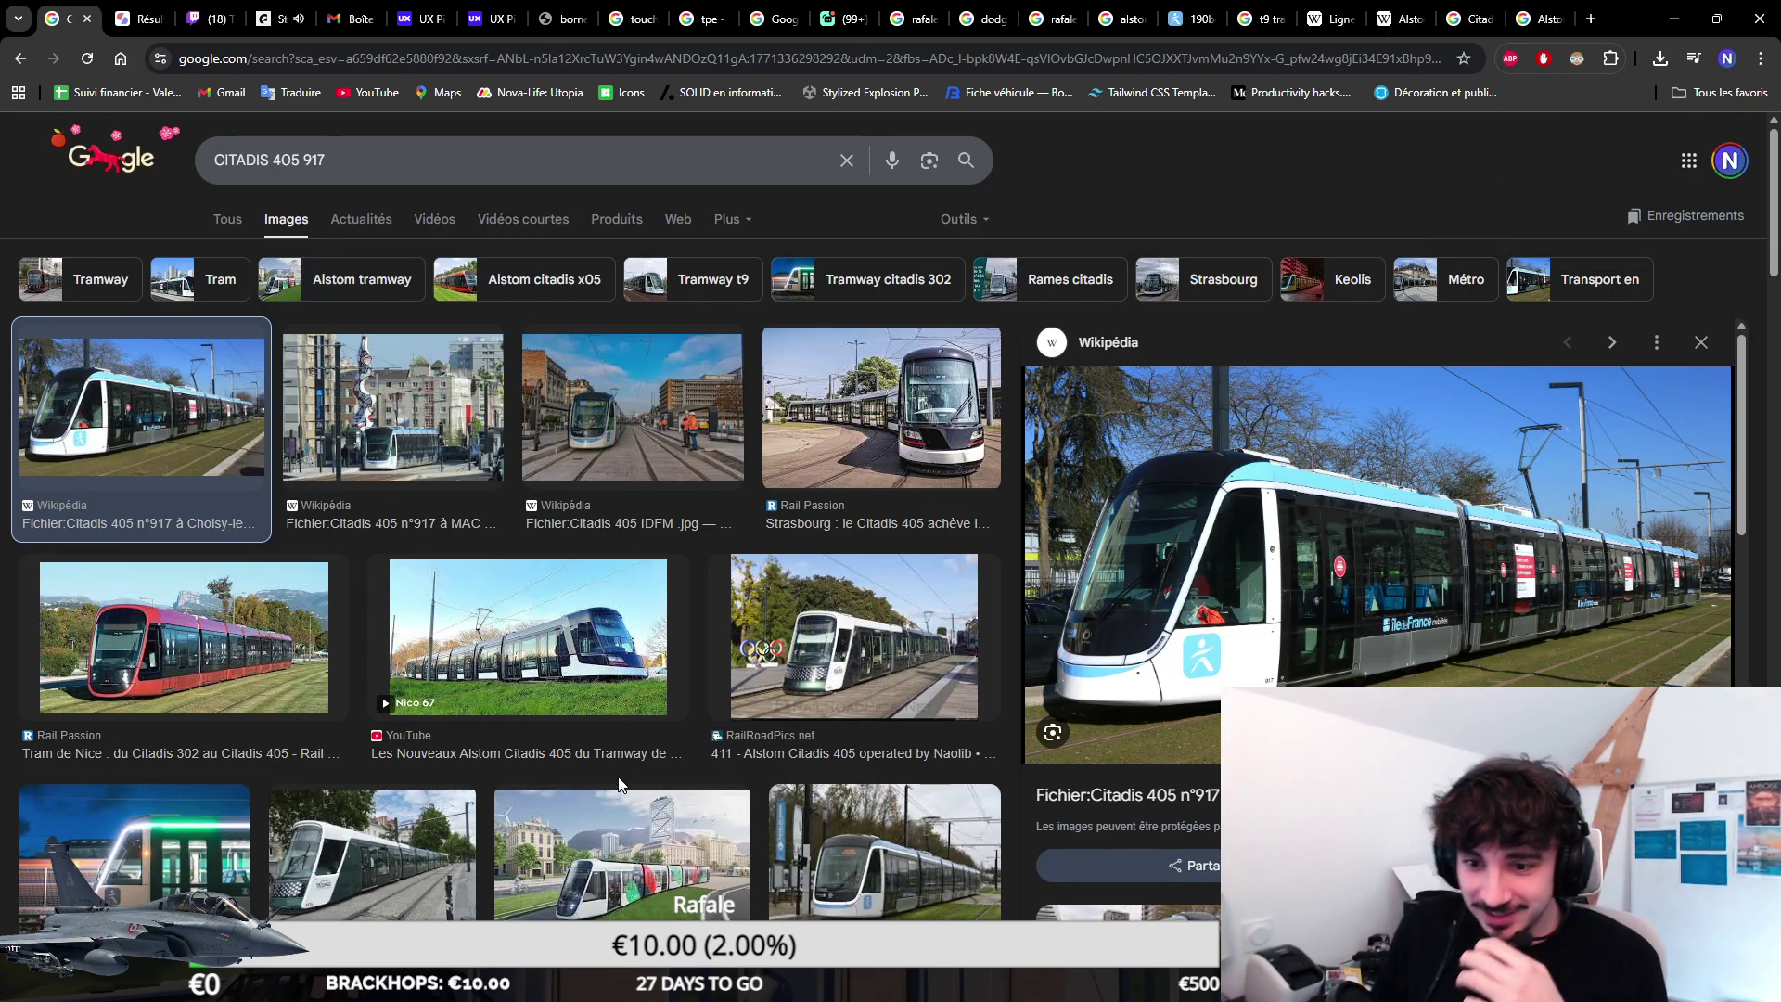
{"action": "scroll", "coordinate": [426, 272], "scroll_direction": "down", "scroll_amount": 1}
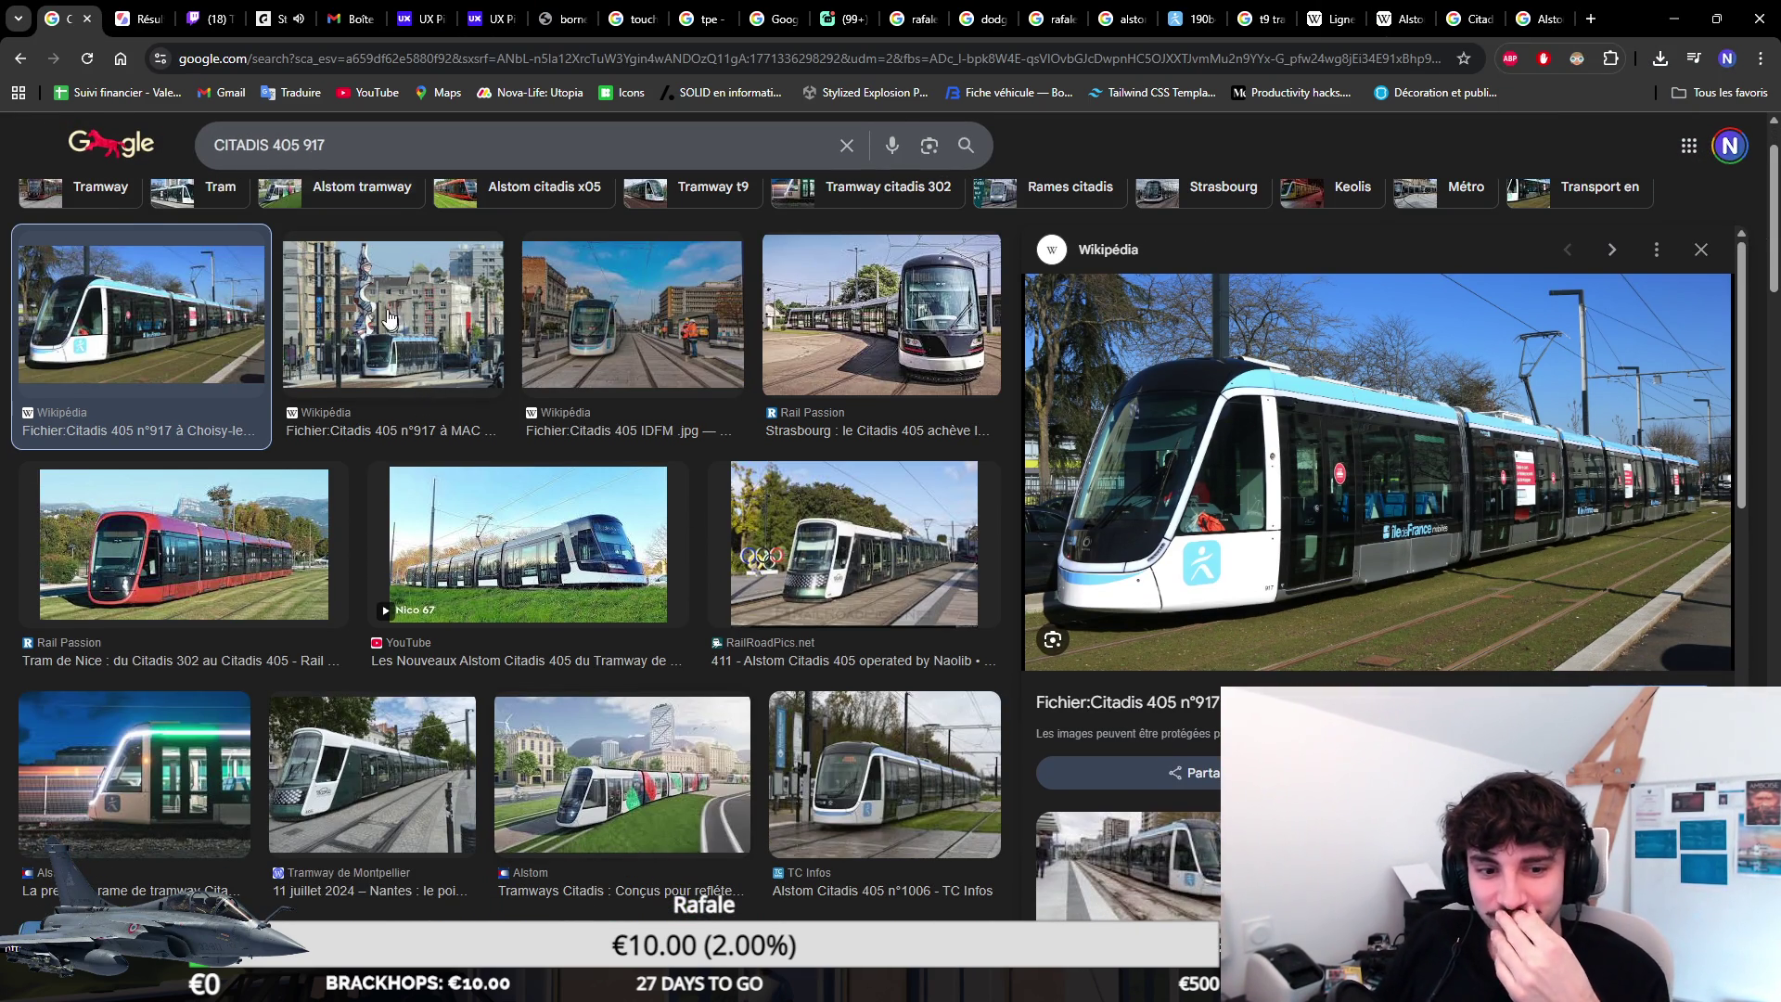
{"action": "left_click", "coordinate": [109, 11]}
{"action": "left_click", "coordinate": [71, 12]}
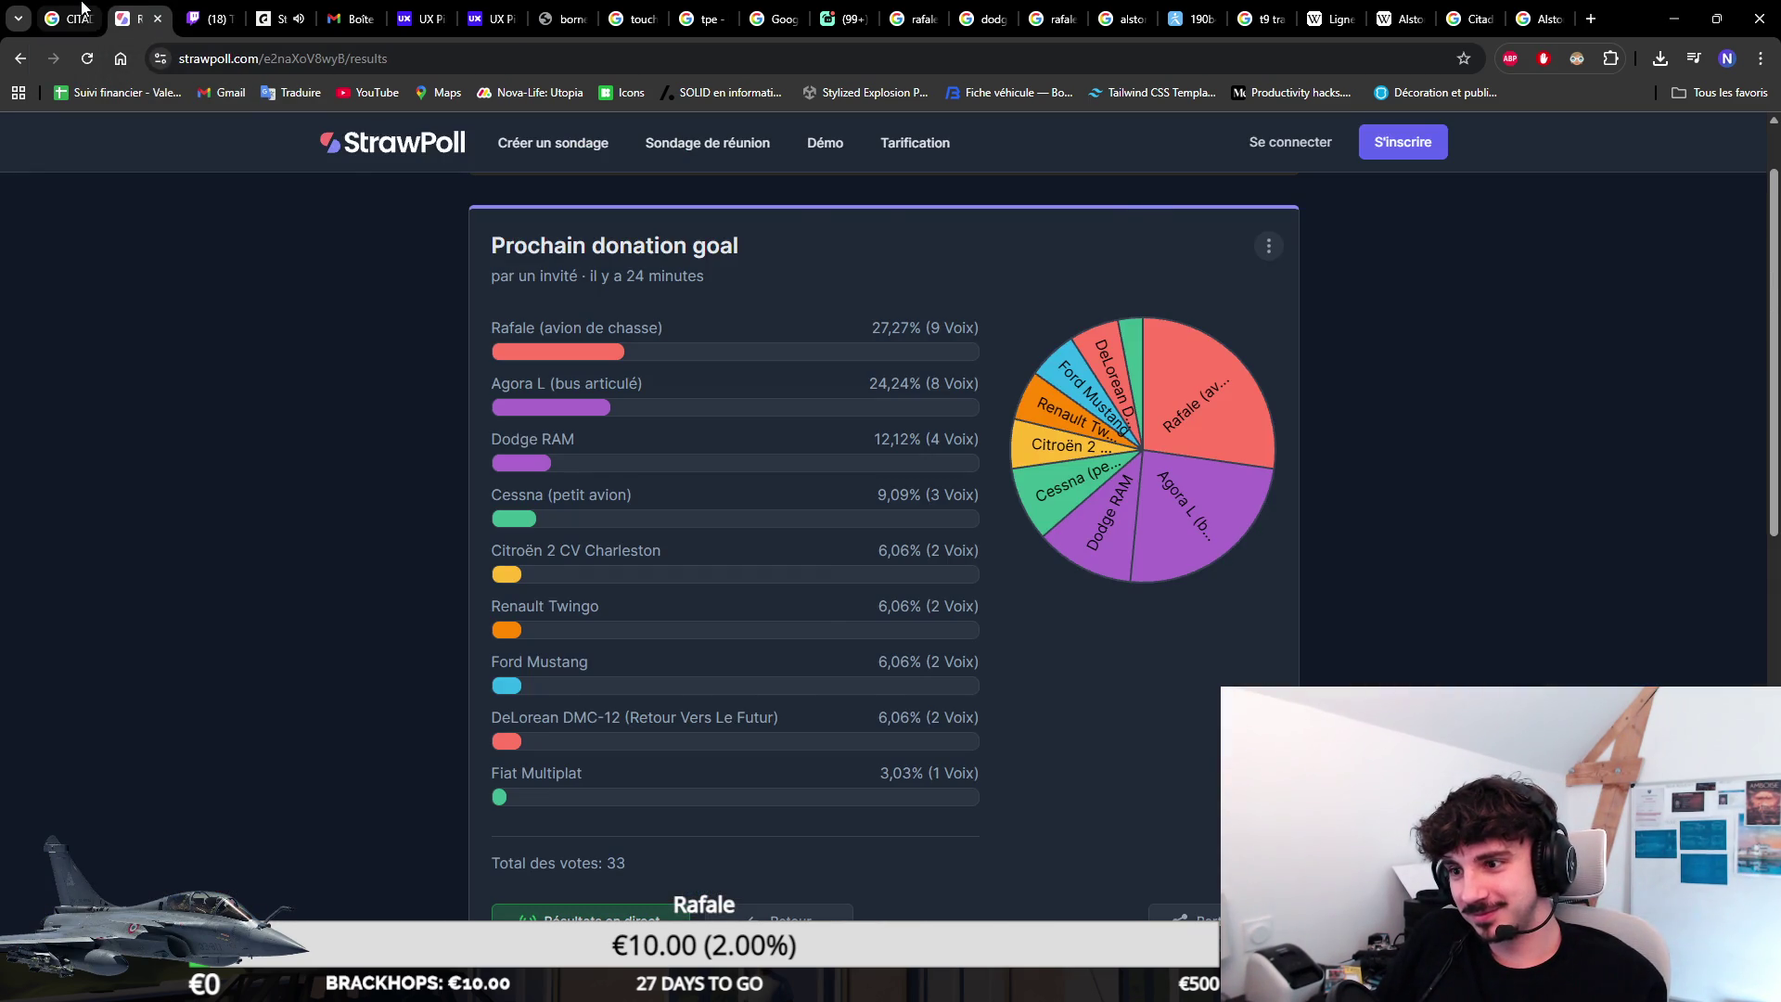
{"action": "left_click", "coordinate": [80, 13]}
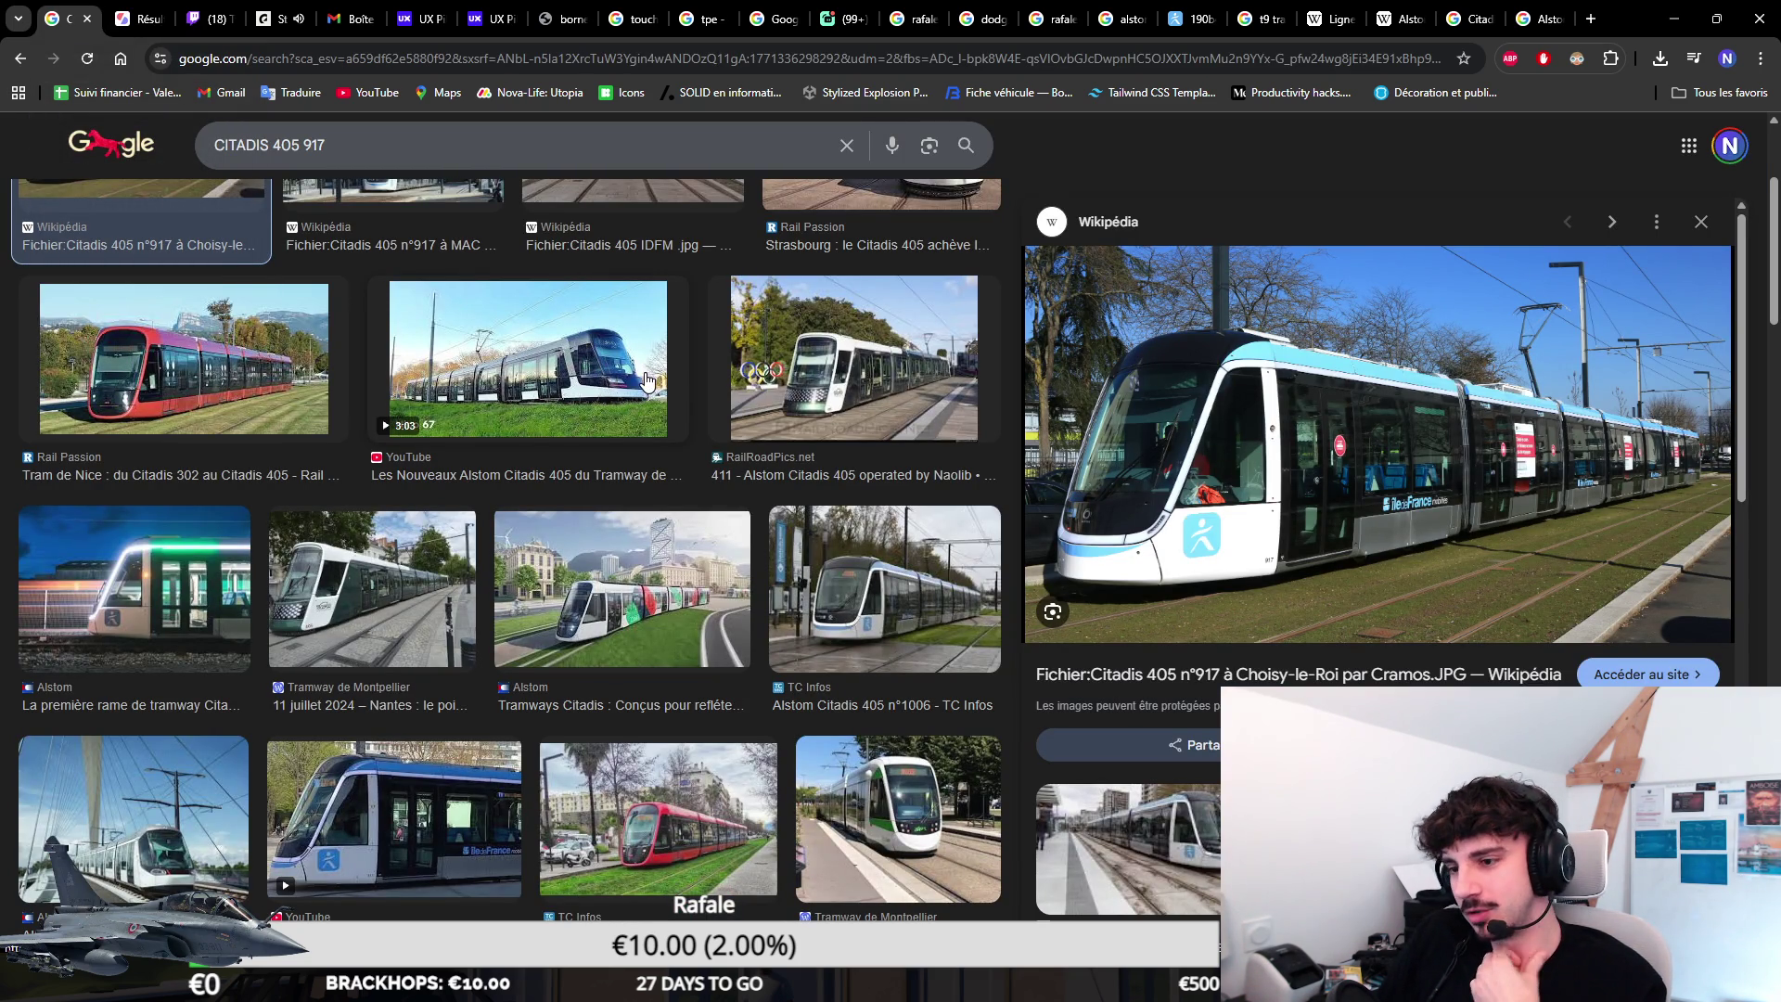
{"action": "scroll", "coordinate": [658, 420], "scroll_direction": "down", "scroll_amount": 2}
{"action": "left_click", "coordinate": [395, 517]}
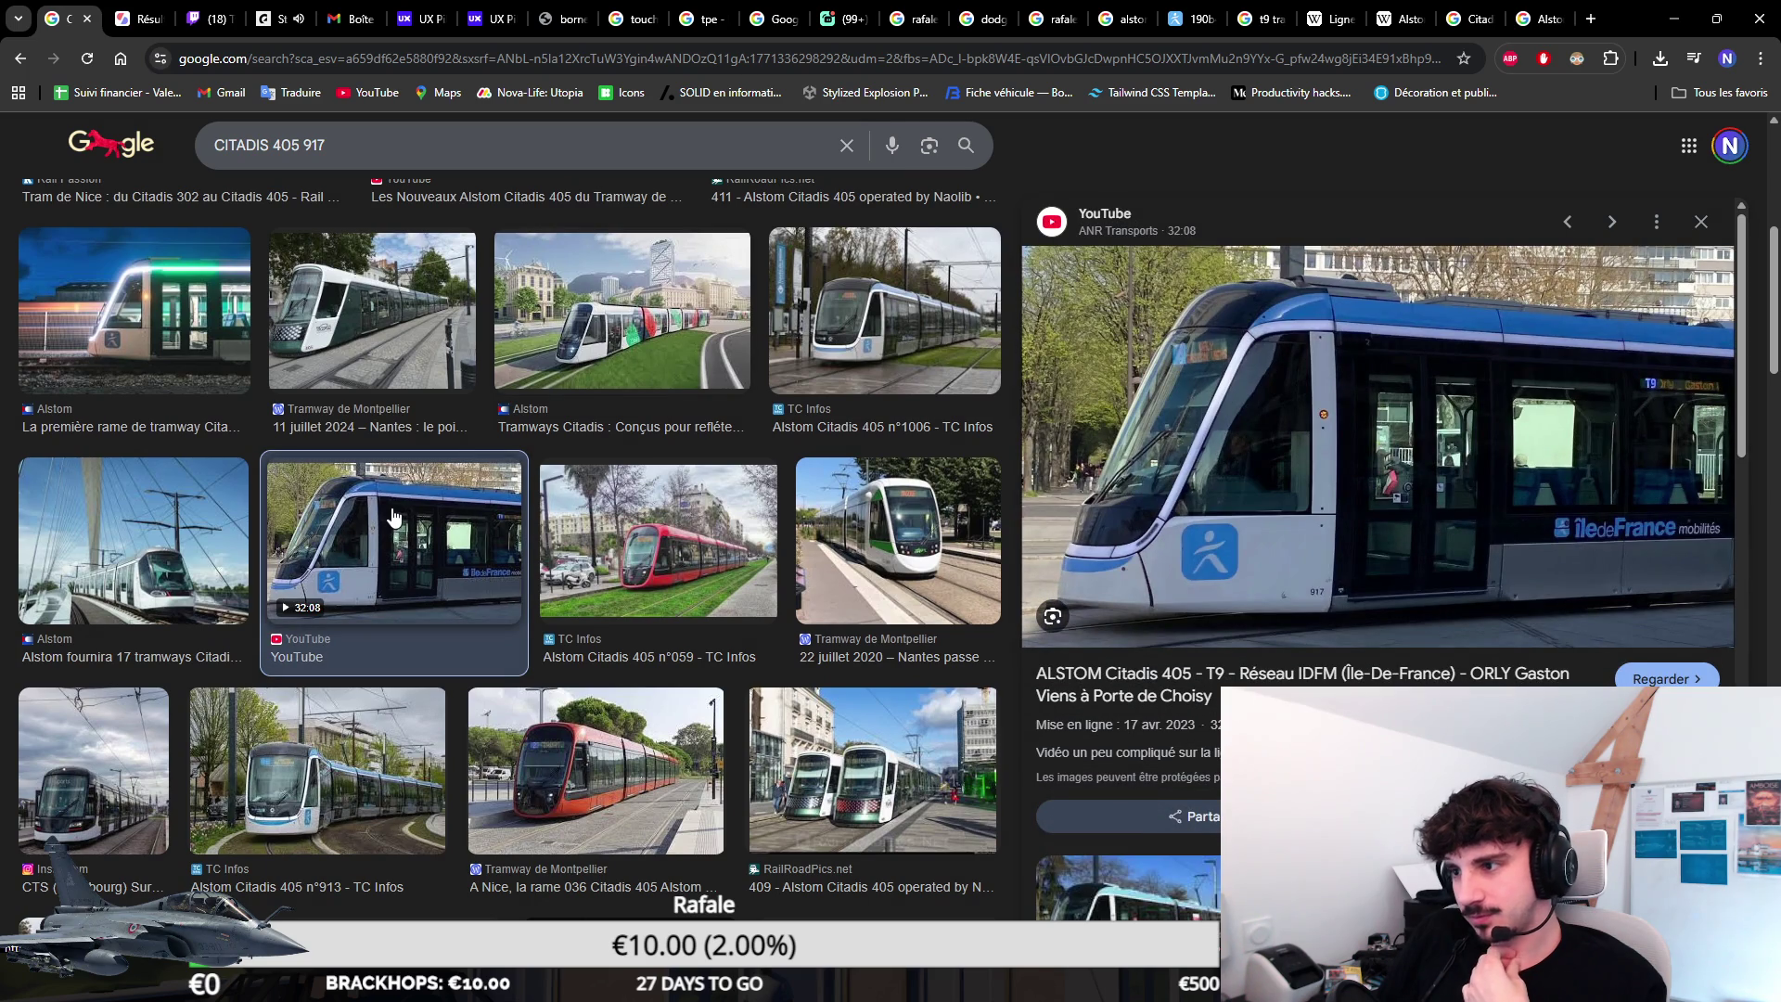
{"action": "scroll", "coordinate": [390, 517], "scroll_direction": "down", "scroll_amount": 3}
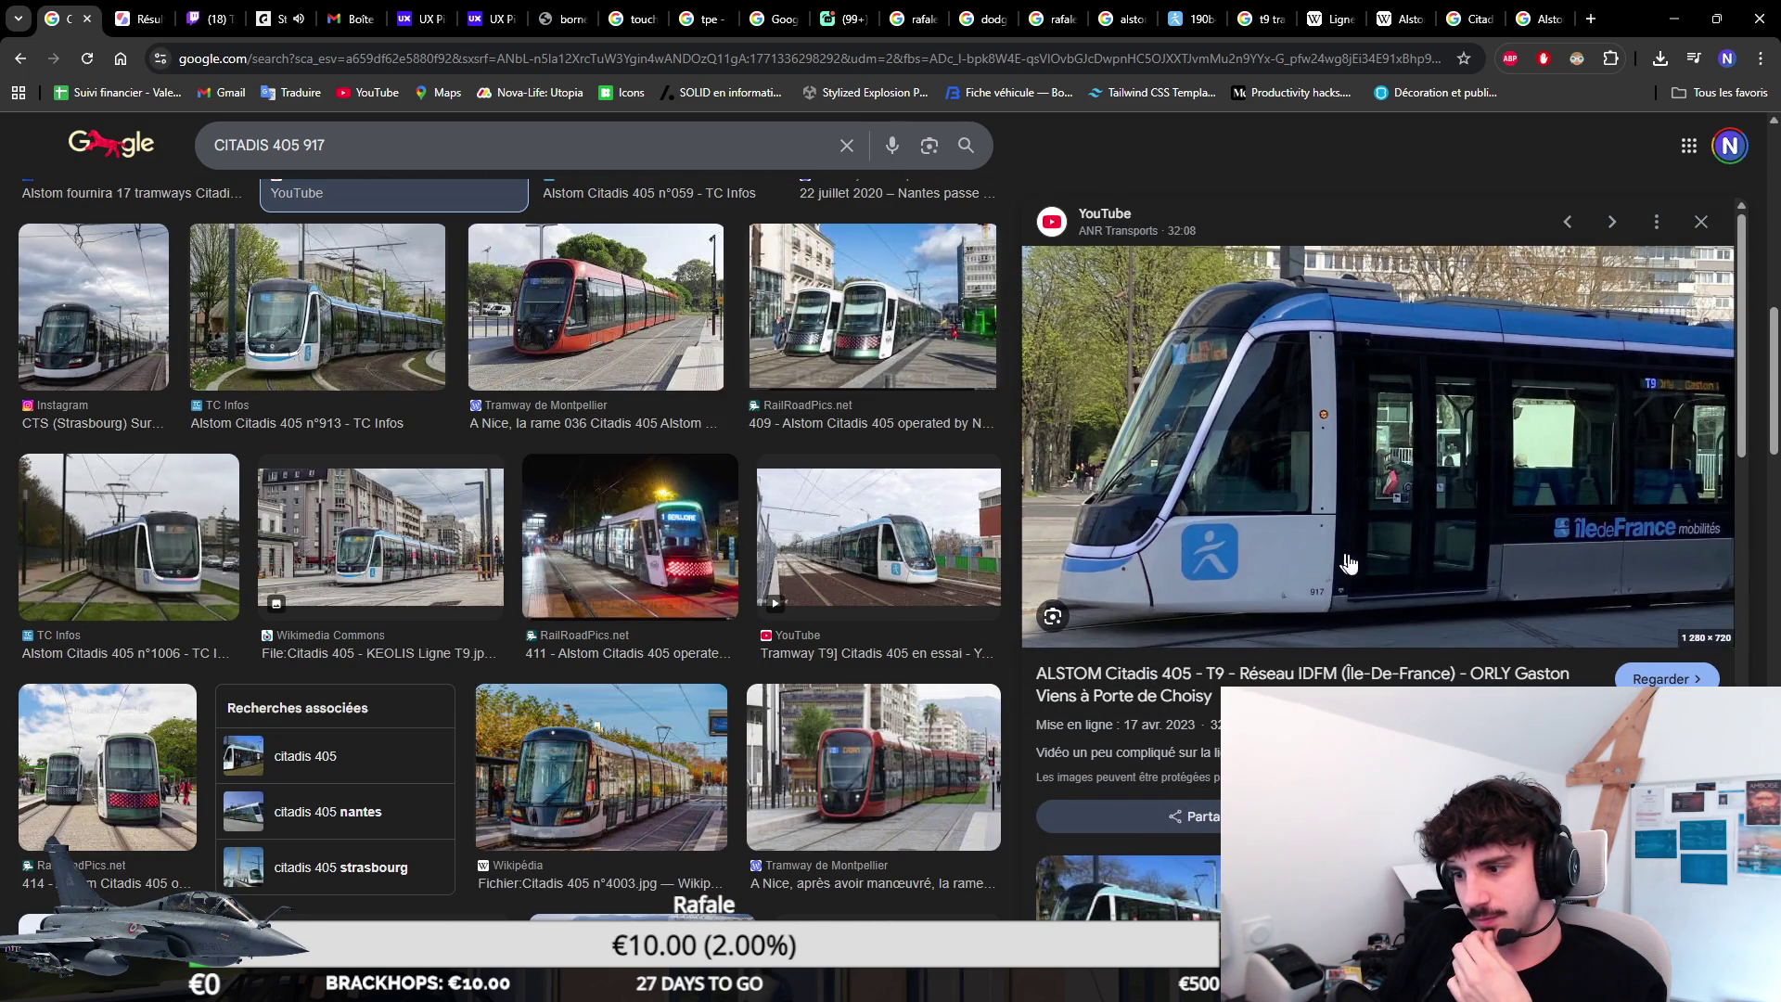
{"action": "scroll", "coordinate": [1405, 581], "scroll_direction": "down", "scroll_amount": 3}
{"action": "scroll", "coordinate": [1405, 581], "scroll_direction": "down", "scroll_amount": 2}
{"action": "scroll", "coordinate": [1405, 581], "scroll_direction": "down", "scroll_amount": 2}
{"action": "scroll", "coordinate": [818, 599], "scroll_direction": "down", "scroll_amount": 3}
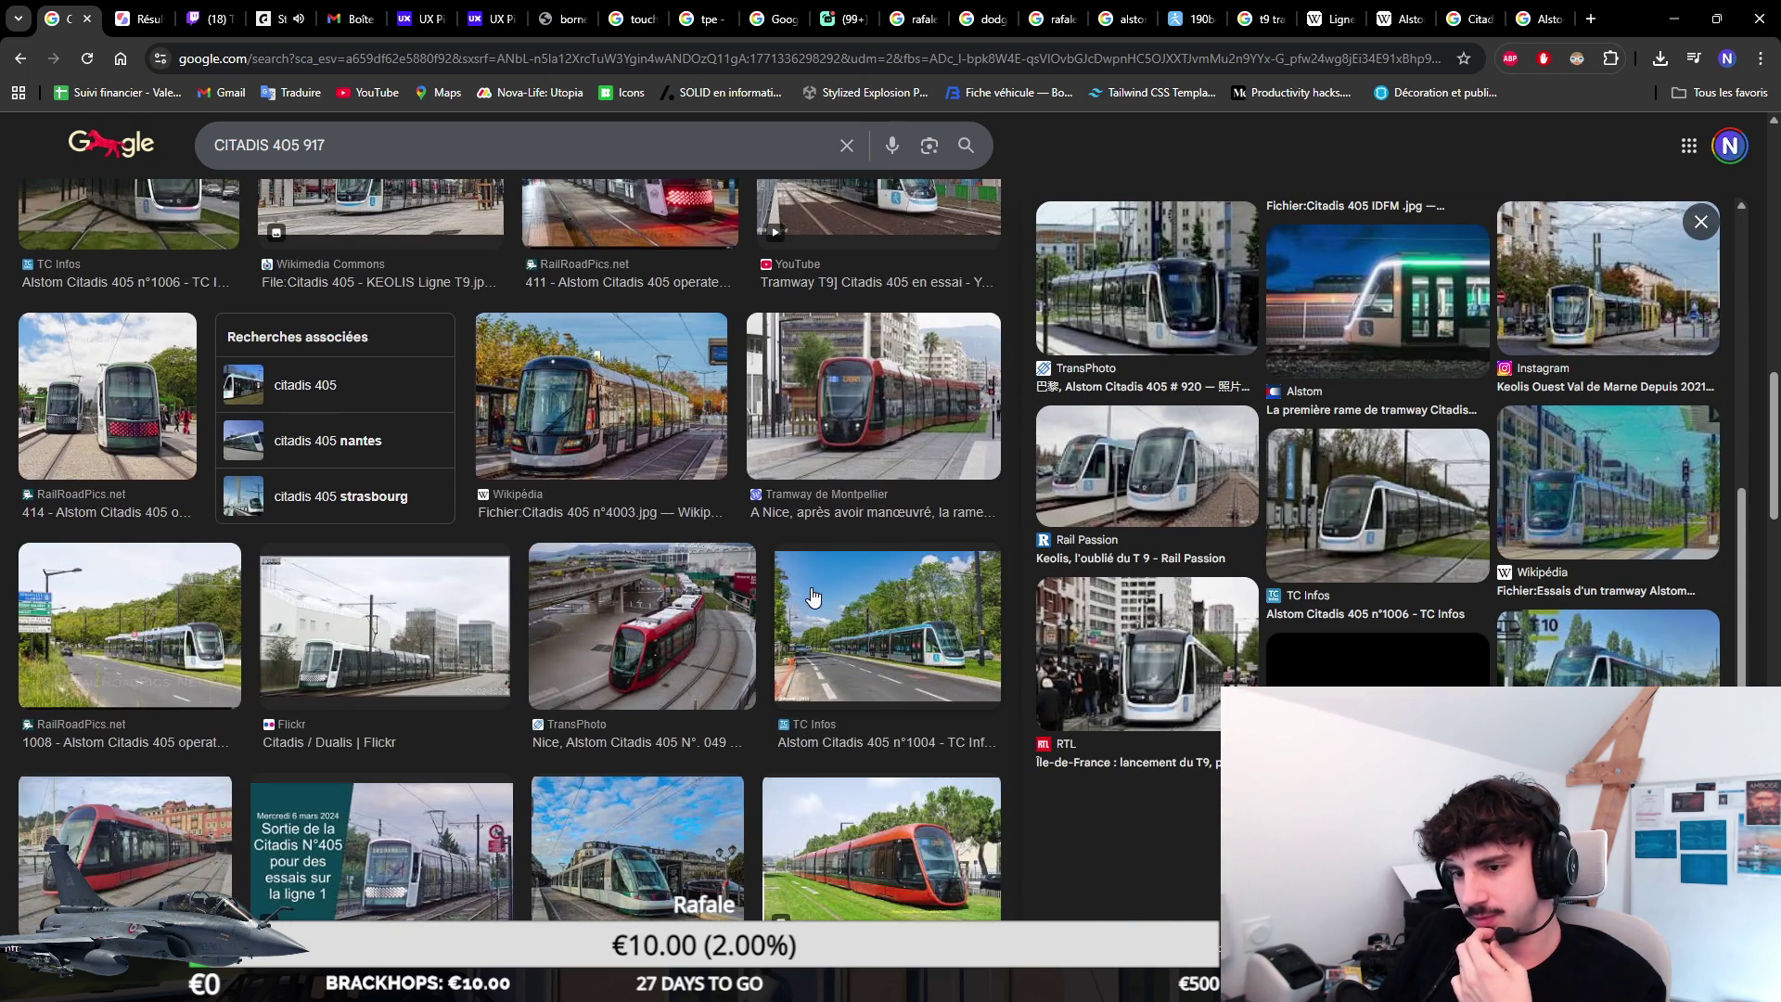
{"action": "scroll", "coordinate": [819, 598], "scroll_direction": "up", "scroll_amount": 3}
{"action": "left_click", "coordinate": [1532, 14]}
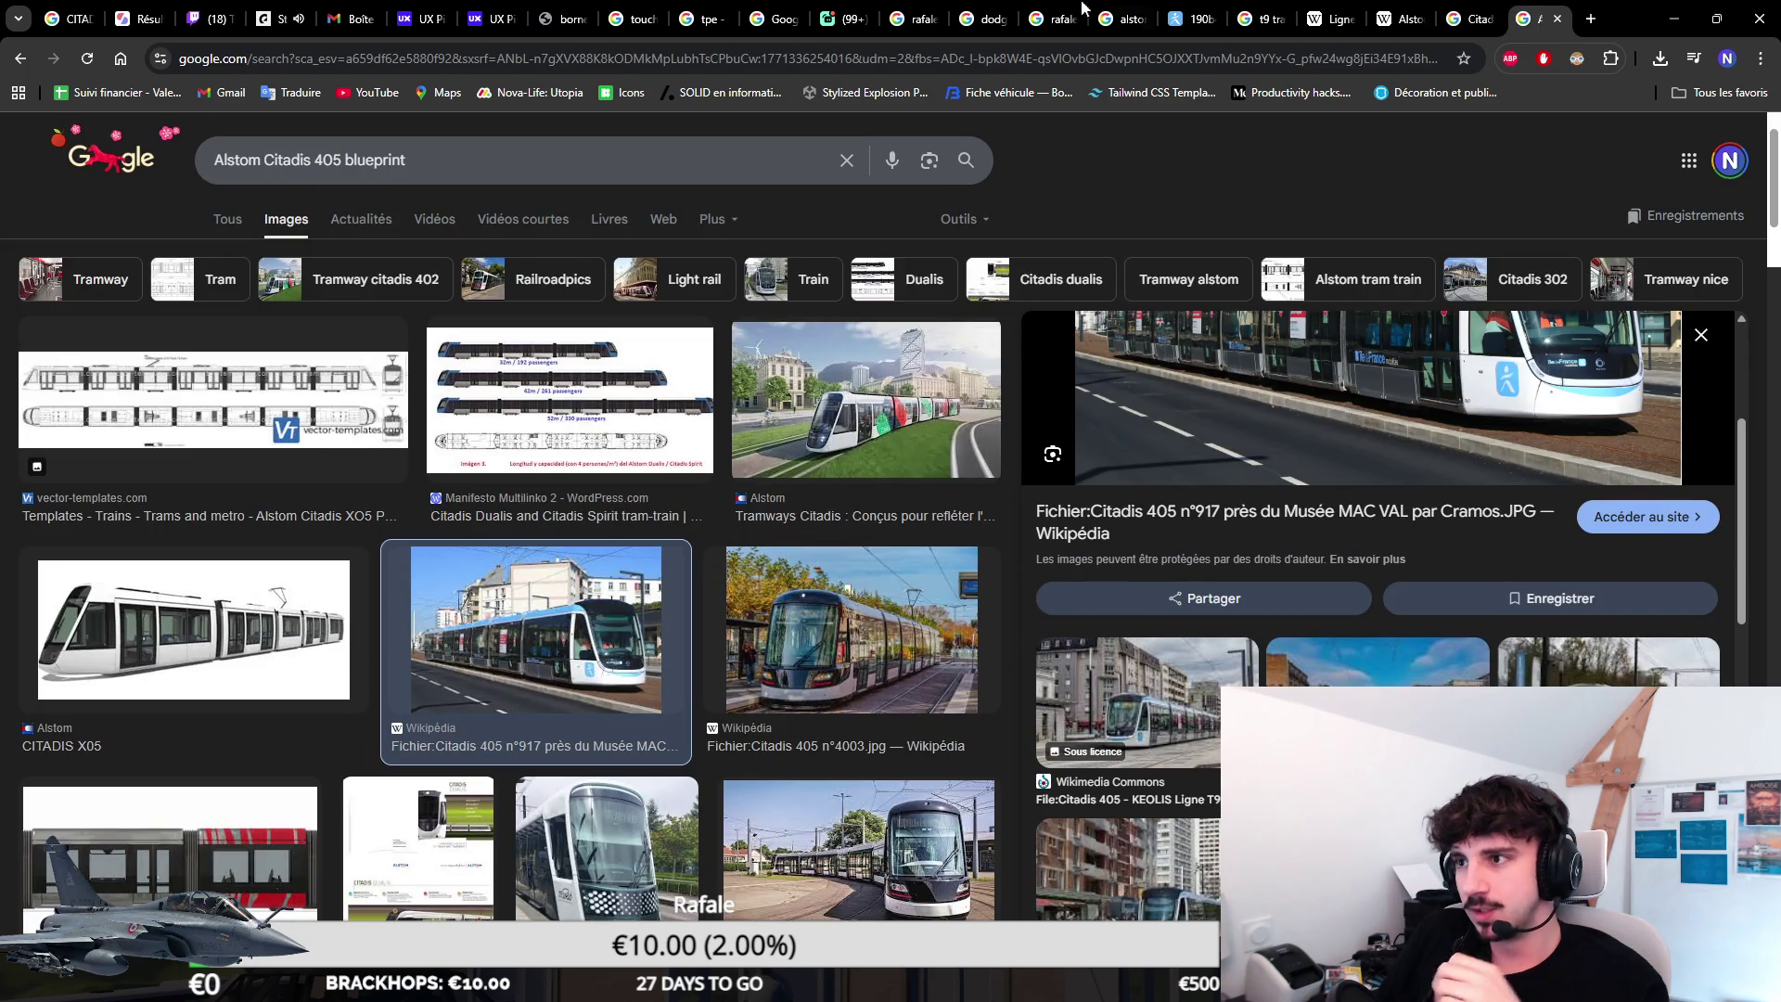
{"action": "left_click", "coordinate": [920, 10]}
Close an unneeded research tab and cycle through to the stream manager and StrawPoll results.
{"action": "key", "text": "ctrl+w"}
{"action": "key", "text": "ctrl+w"}
{"action": "key", "text": "ctrl+w"}
{"action": "key", "text": "ctrl+w"}
{"action": "key", "text": "ctrl+w"}
{"action": "key", "text": "ctrl+w"}
{"action": "key", "text": "ctrl+Tab"}
{"action": "key", "text": "ctrl+shift+Tab"}
{"action": "scroll", "coordinate": [1231, 417], "scroll_direction": "down", "scroll_amount": 3}
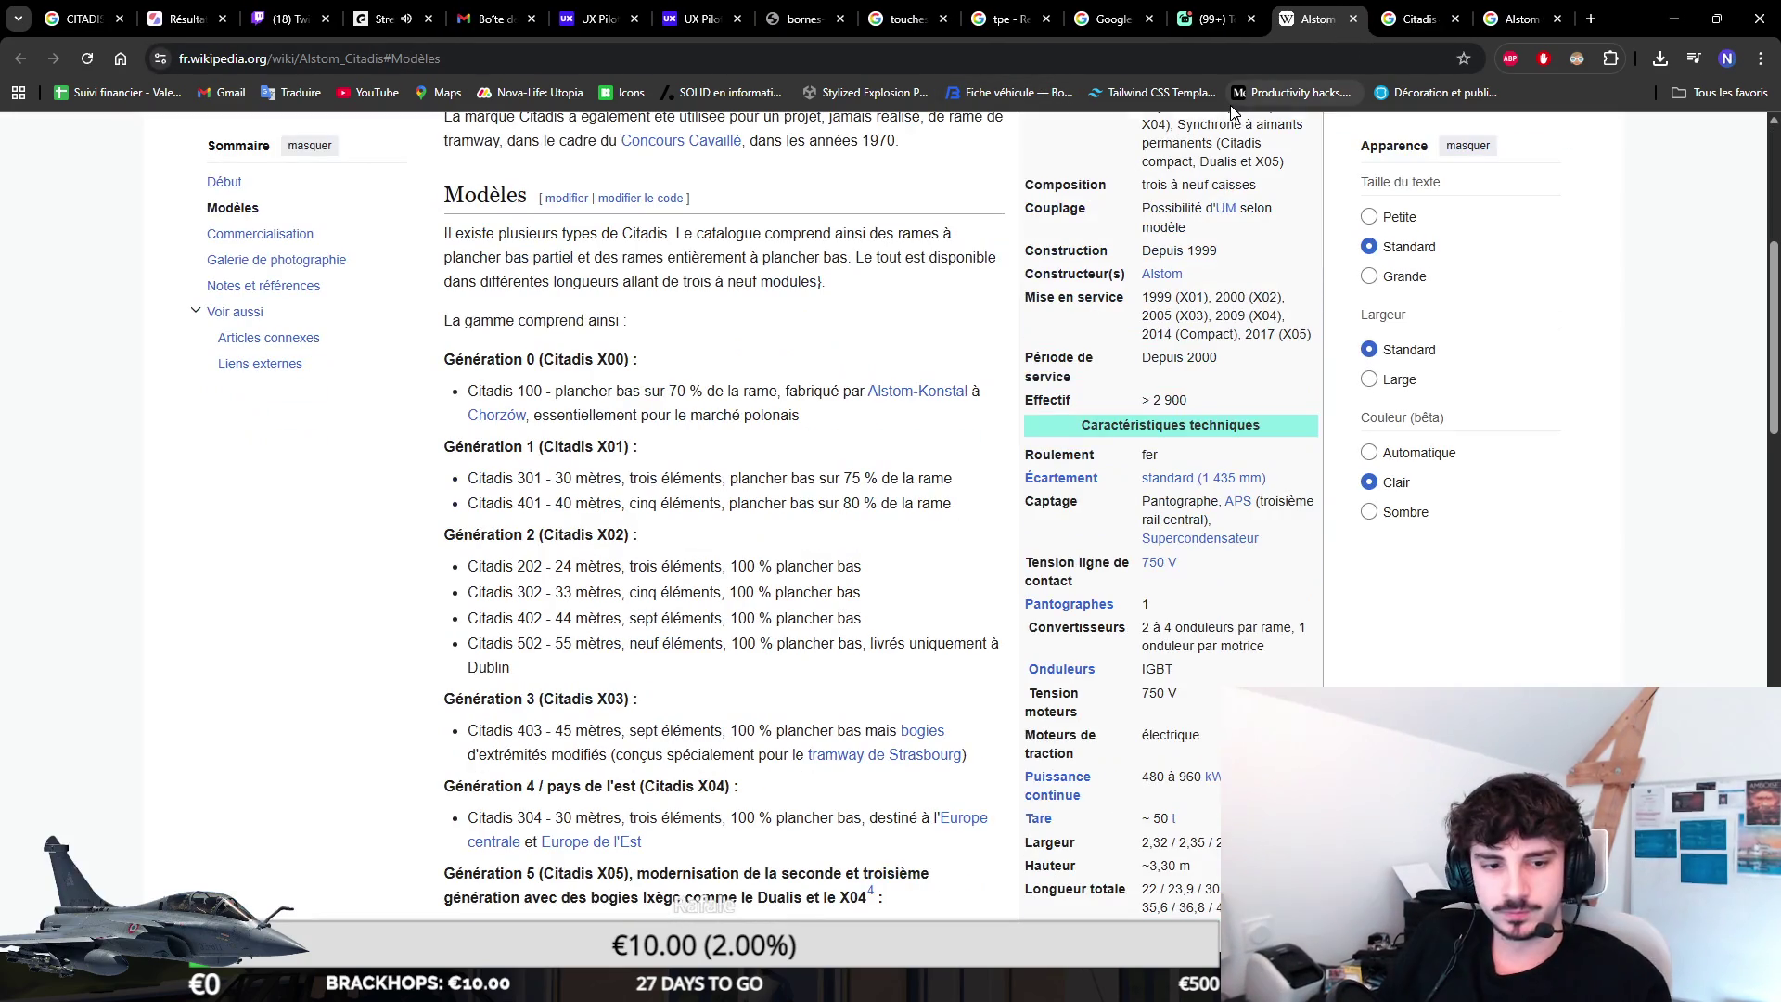
{"action": "key", "text": "ctrl+Tab"}
{"action": "left_click", "coordinate": [284, 19]}
{"action": "left_click", "coordinate": [199, 14]}
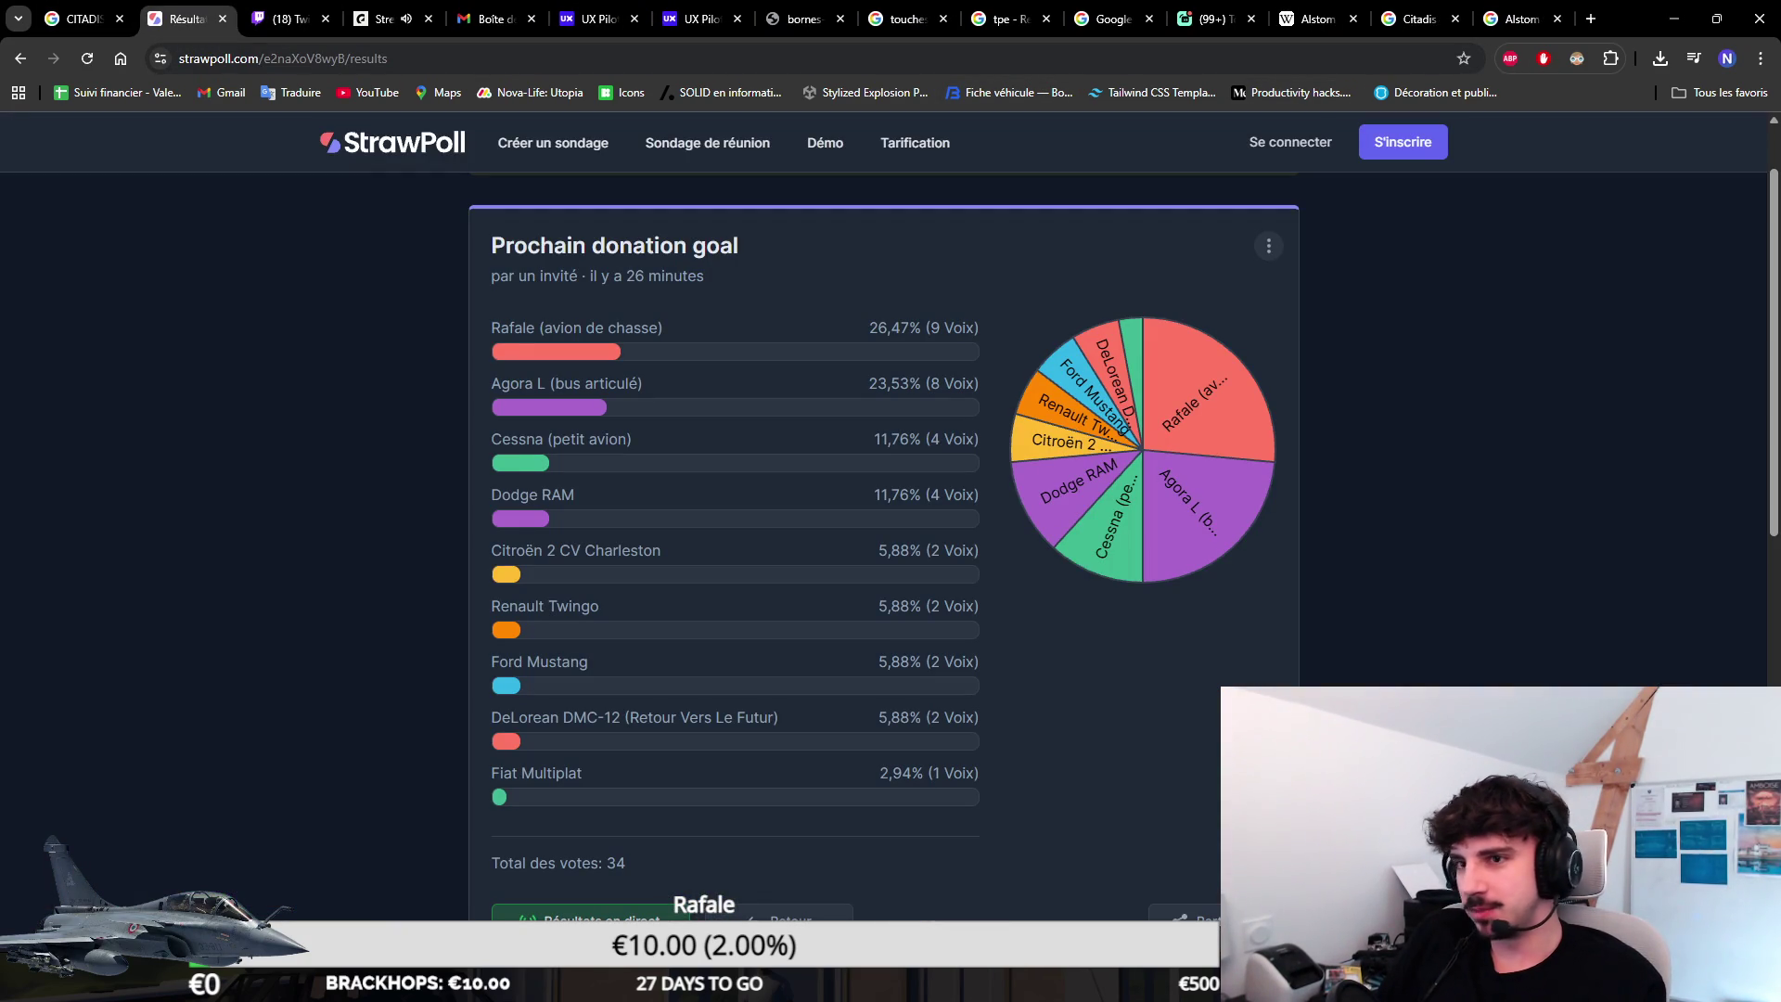
Glance at the Twitch stream manager, then drag the StrawPoll results tab out into its own window.
{"action": "key", "text": "ctrl+l"}
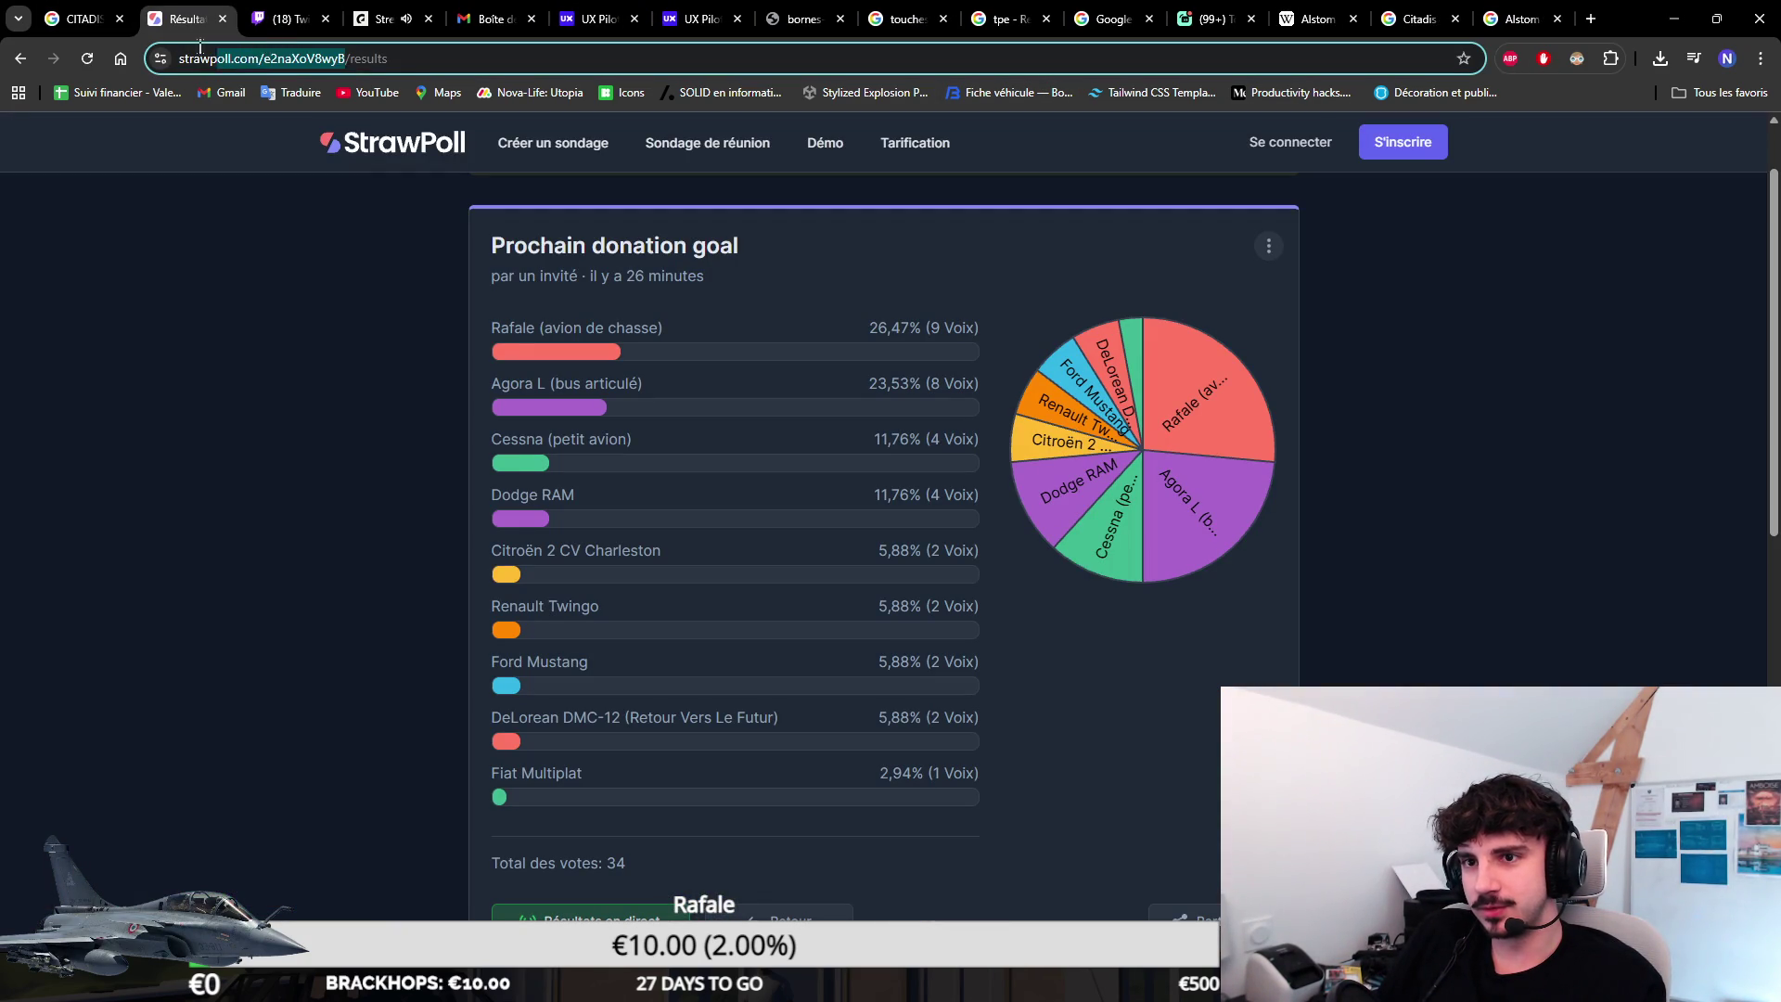
{"action": "left_click", "coordinate": [306, 14]}
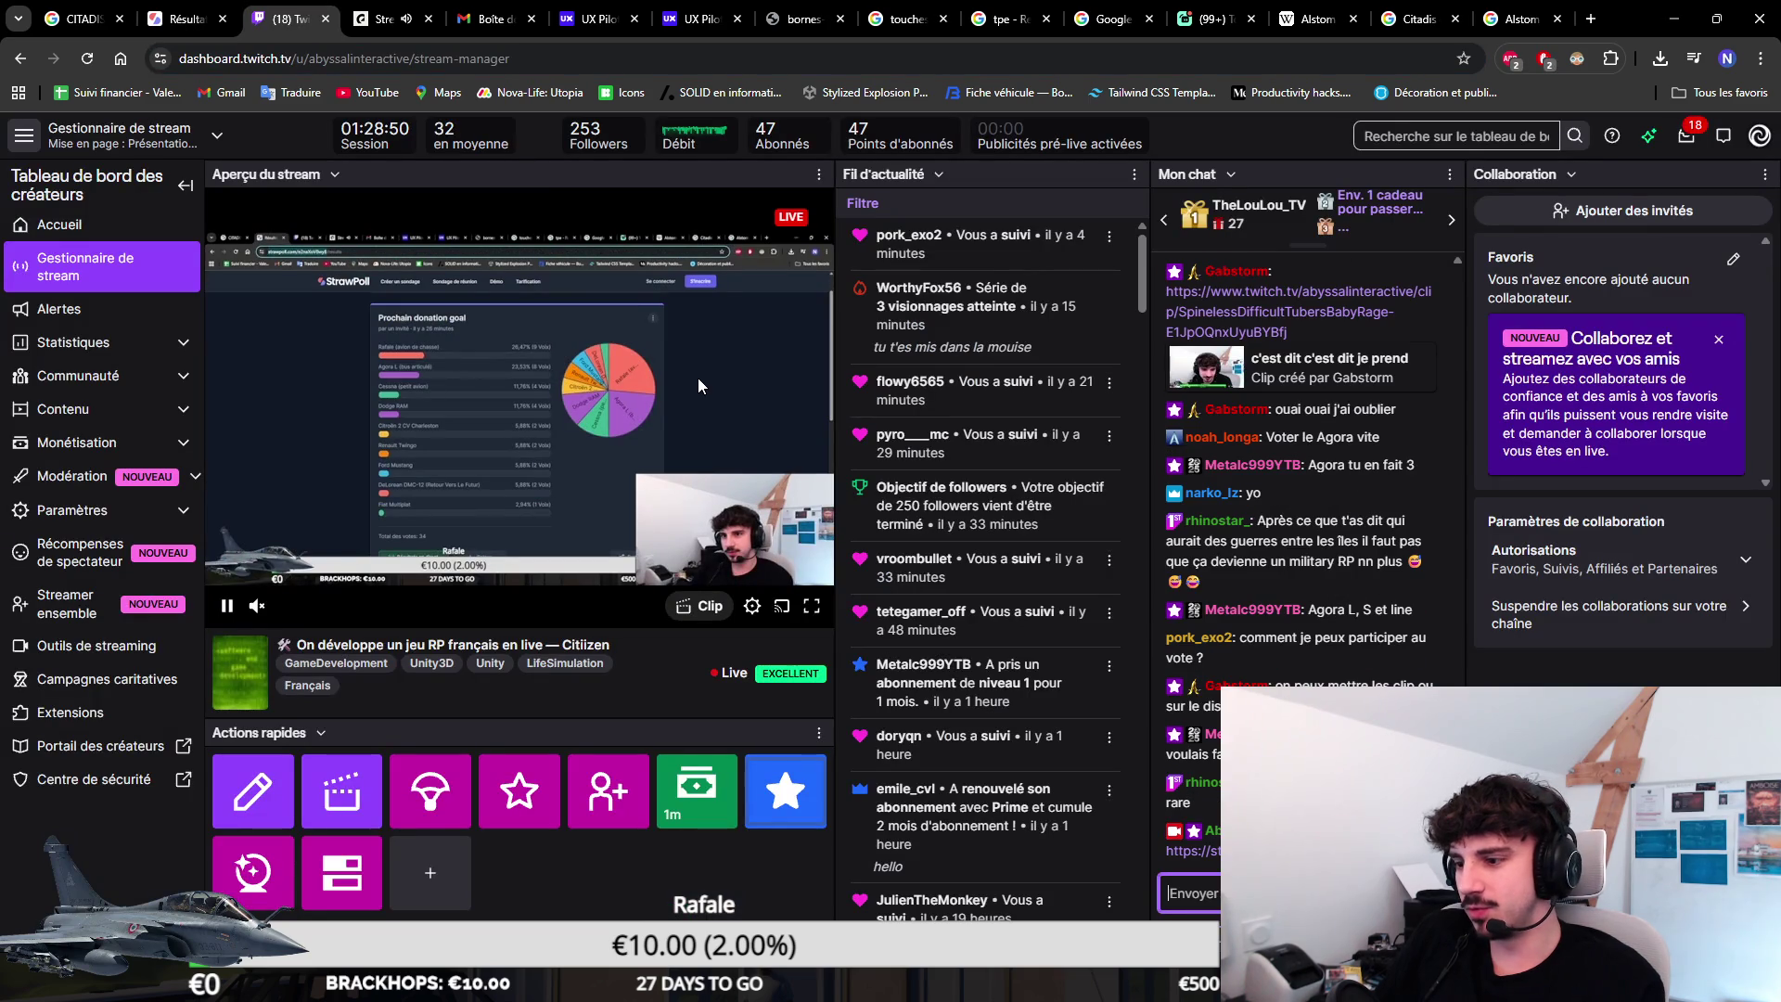
{"action": "key", "text": "ctrl+shift+Tab"}
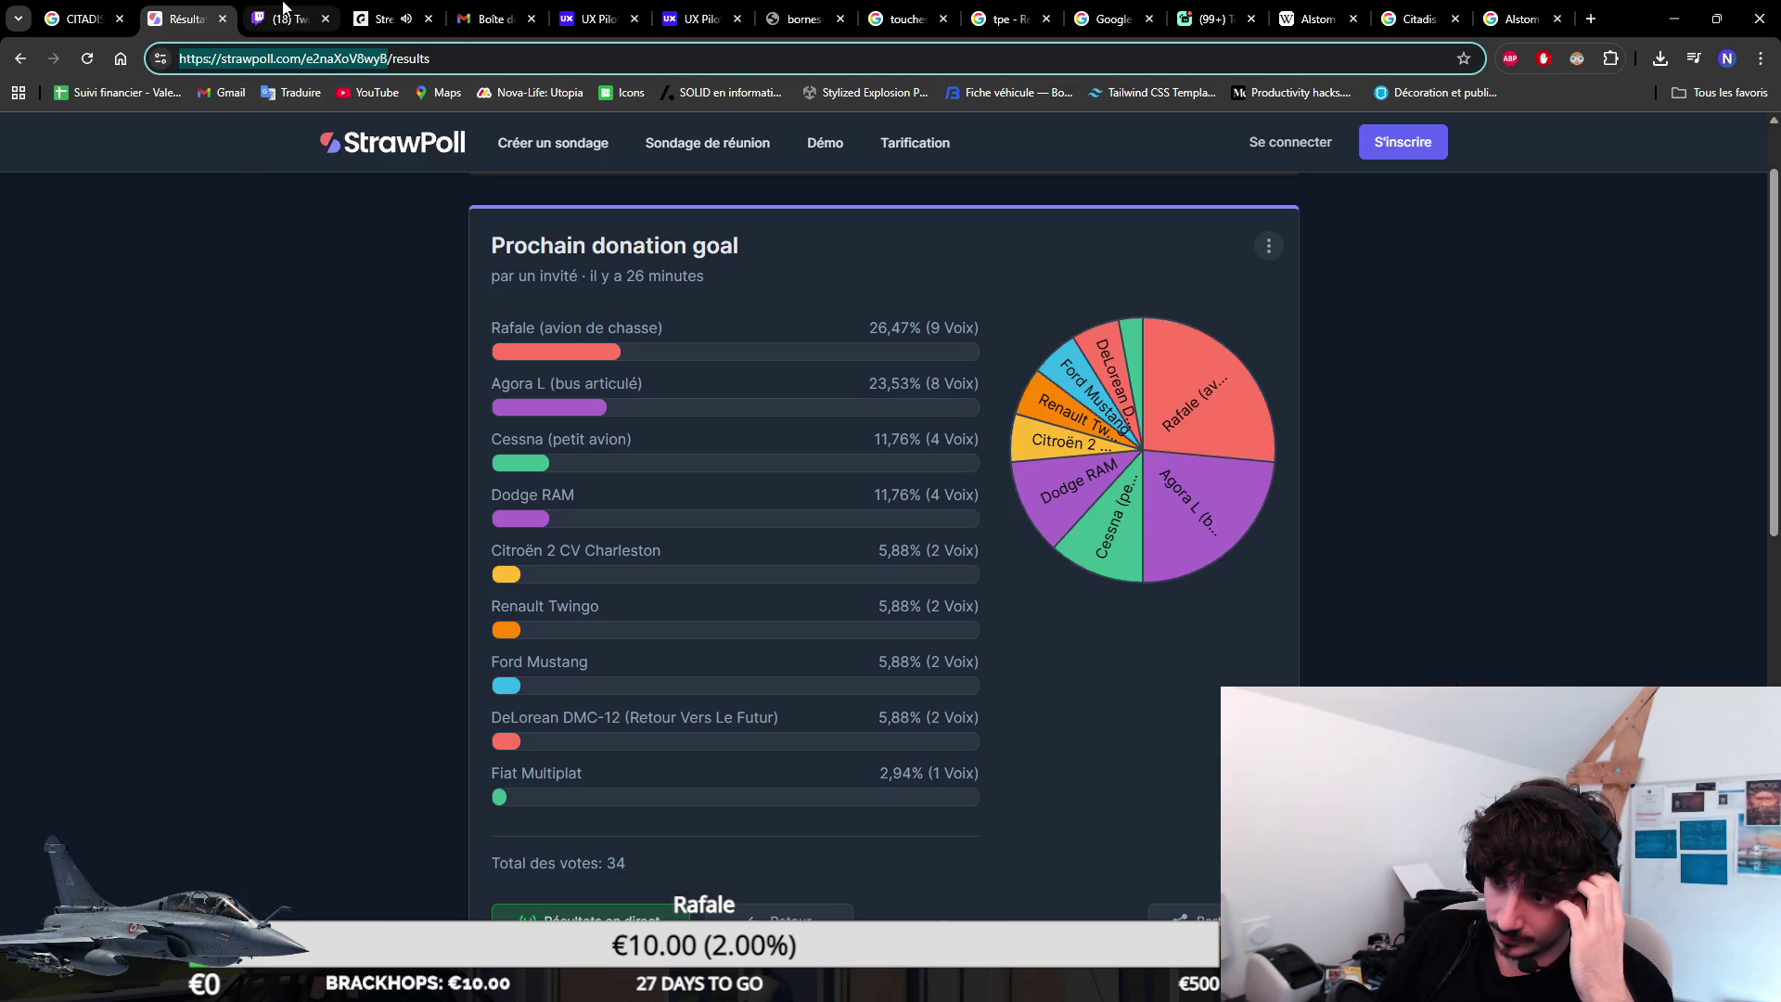
{"action": "left_click", "coordinate": [1304, 356]}
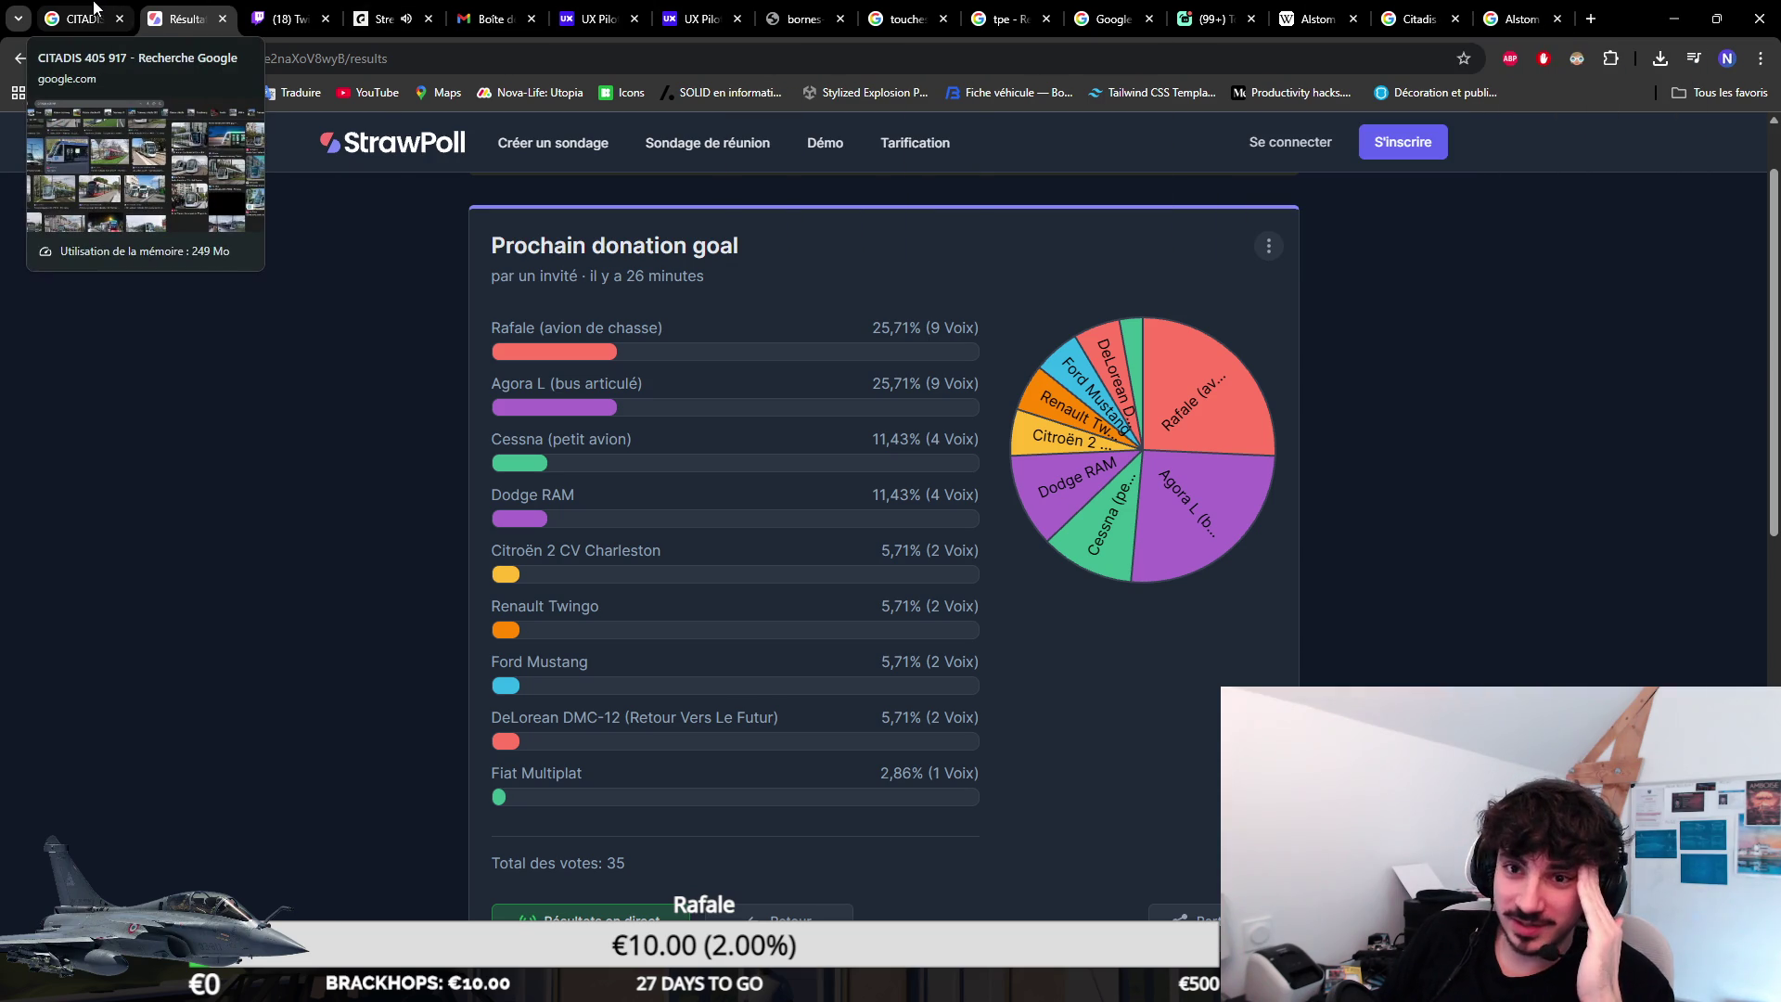
{"action": "left_click_drag", "start_coordinate": [181, 18], "coordinate": [1780, 278]}
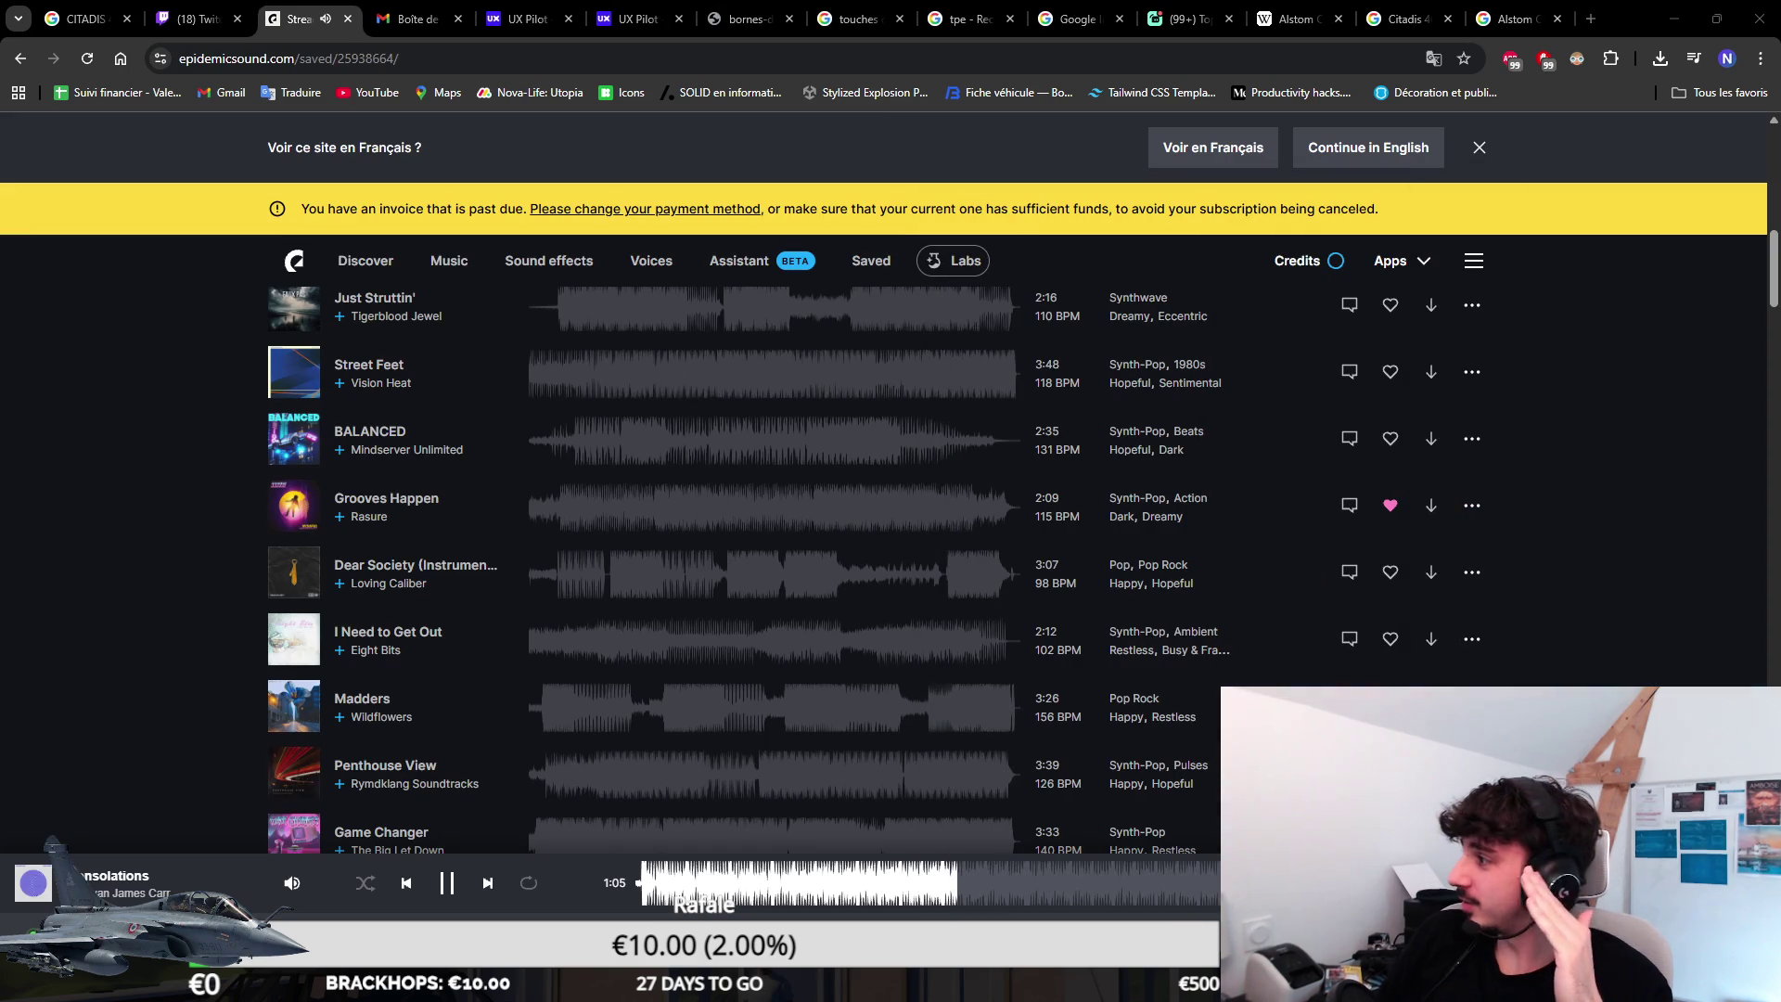
Change the image query from 'CITADIS 405 917' to 'CITADIS 405 blueprint' and run it.
{"action": "left_click", "coordinate": [84, 17]}
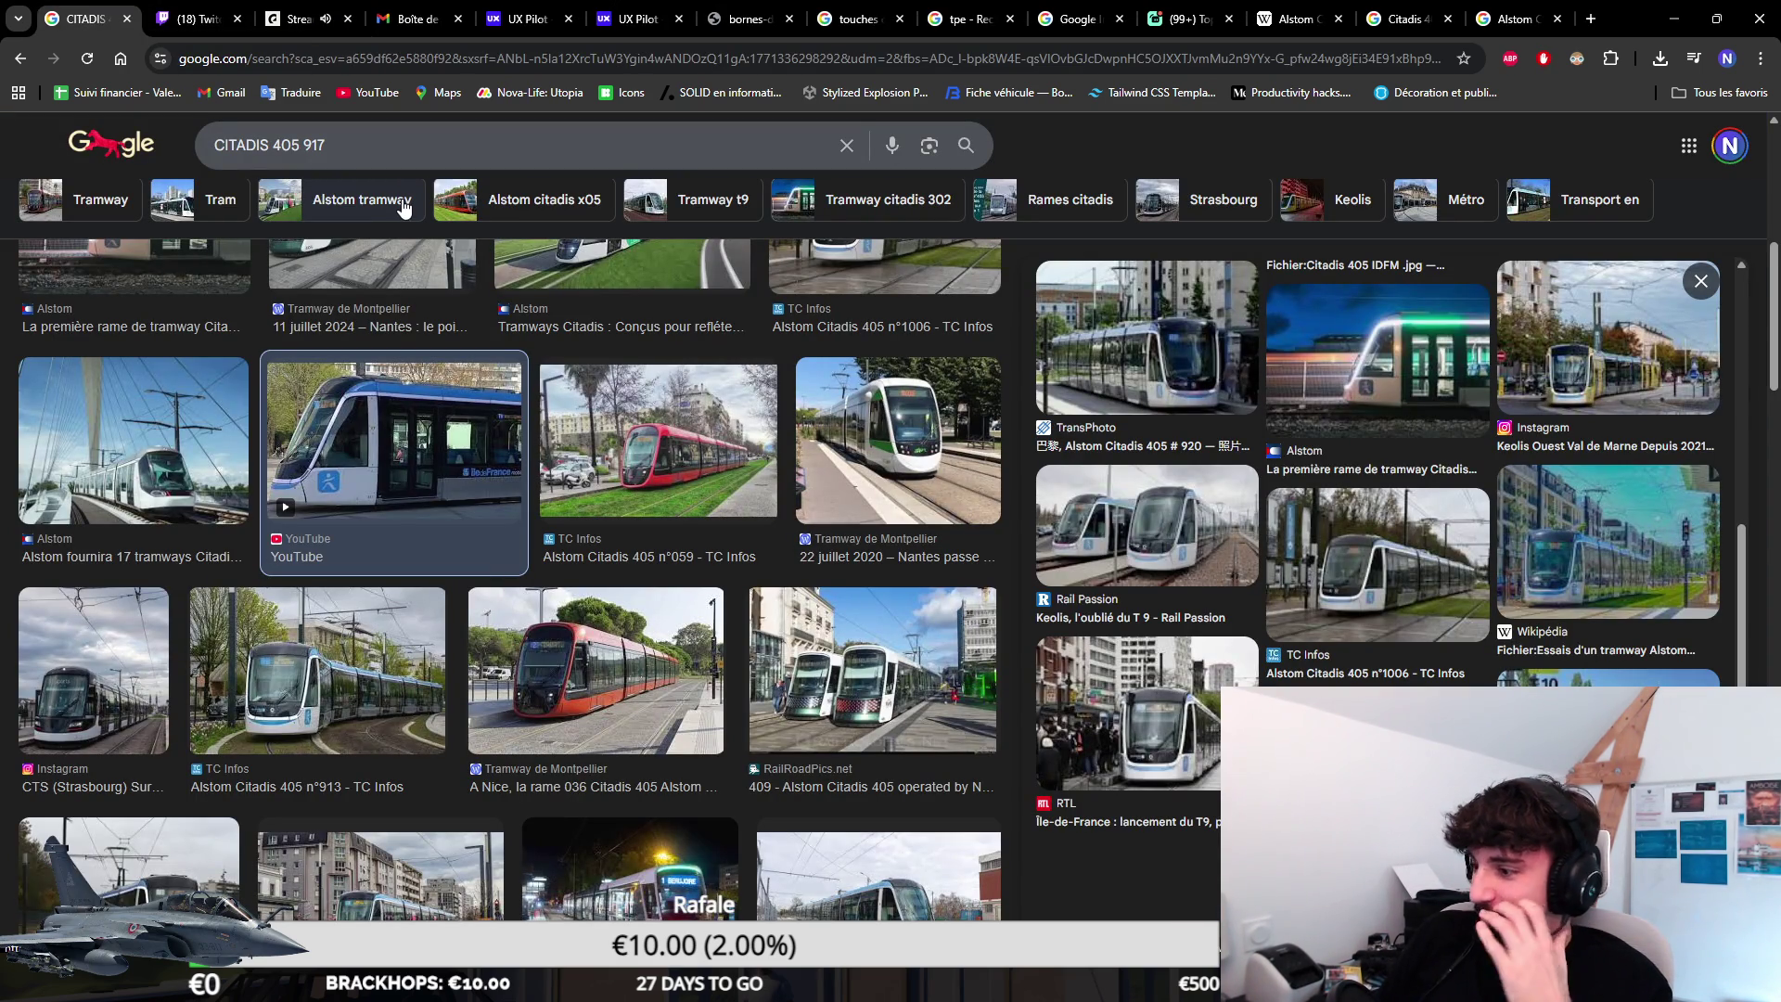
{"action": "scroll", "coordinate": [403, 206], "scroll_direction": "up", "scroll_amount": 3}
{"action": "scroll", "coordinate": [632, 331], "scroll_direction": "up", "scroll_amount": 2}
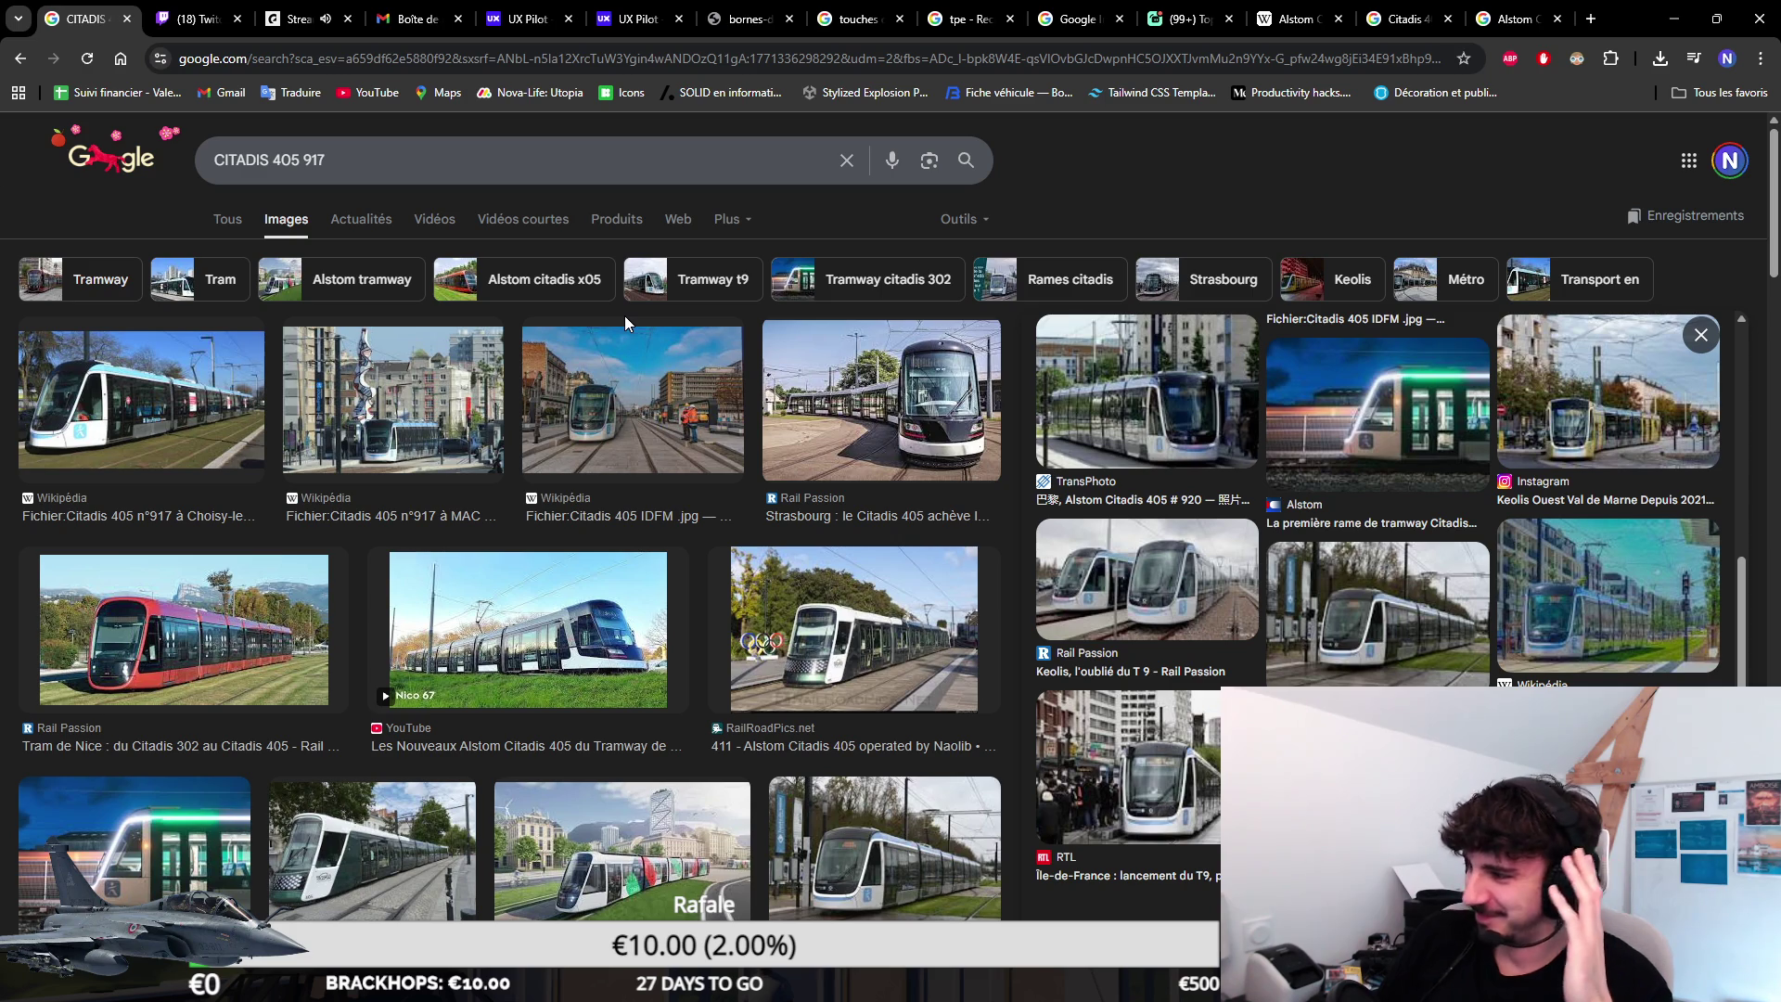
{"action": "double_click", "coordinate": [312, 160]}
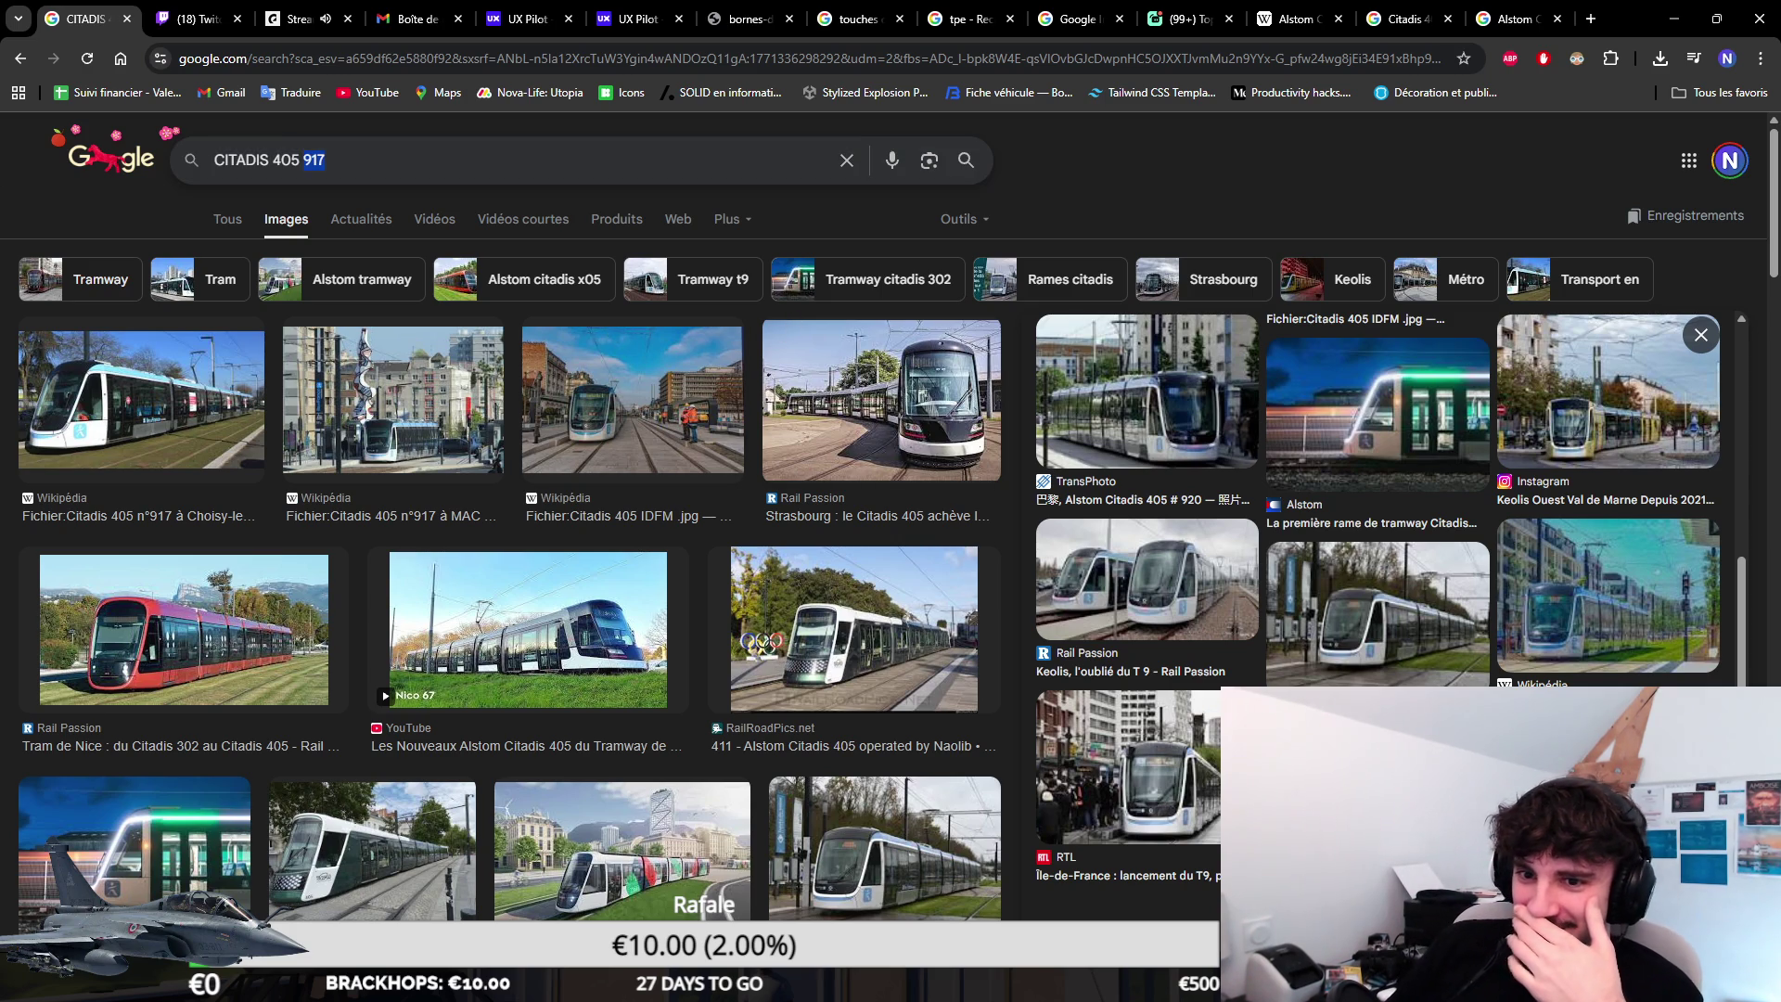
{"action": "key", "text": "BackSpace"}
{"action": "type", "text": "blueprint"}
{"action": "key", "text": "Return"}
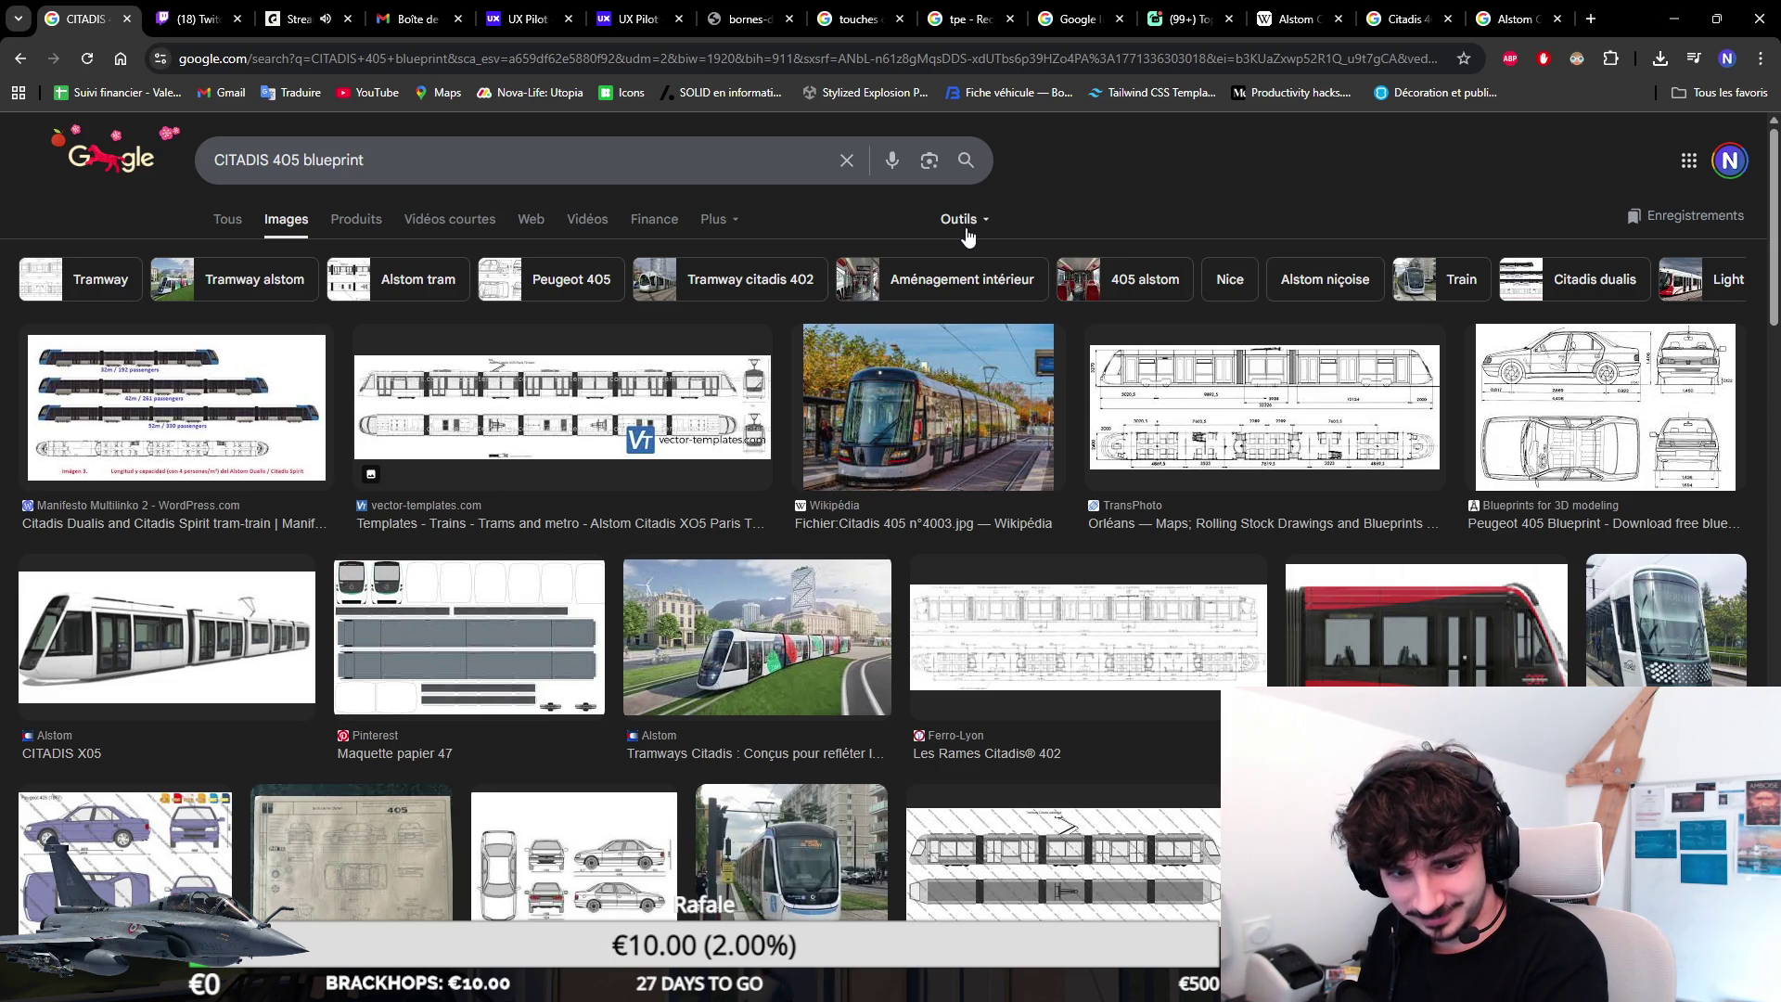
Preview several blueprint results: Maquette papier 47, Orléans tram, Citadis Dualis, Citadis X05 and Peugeot 405 templates.
{"action": "key", "text": "alt+Tab"}
{"action": "key", "text": "alt+Tab"}
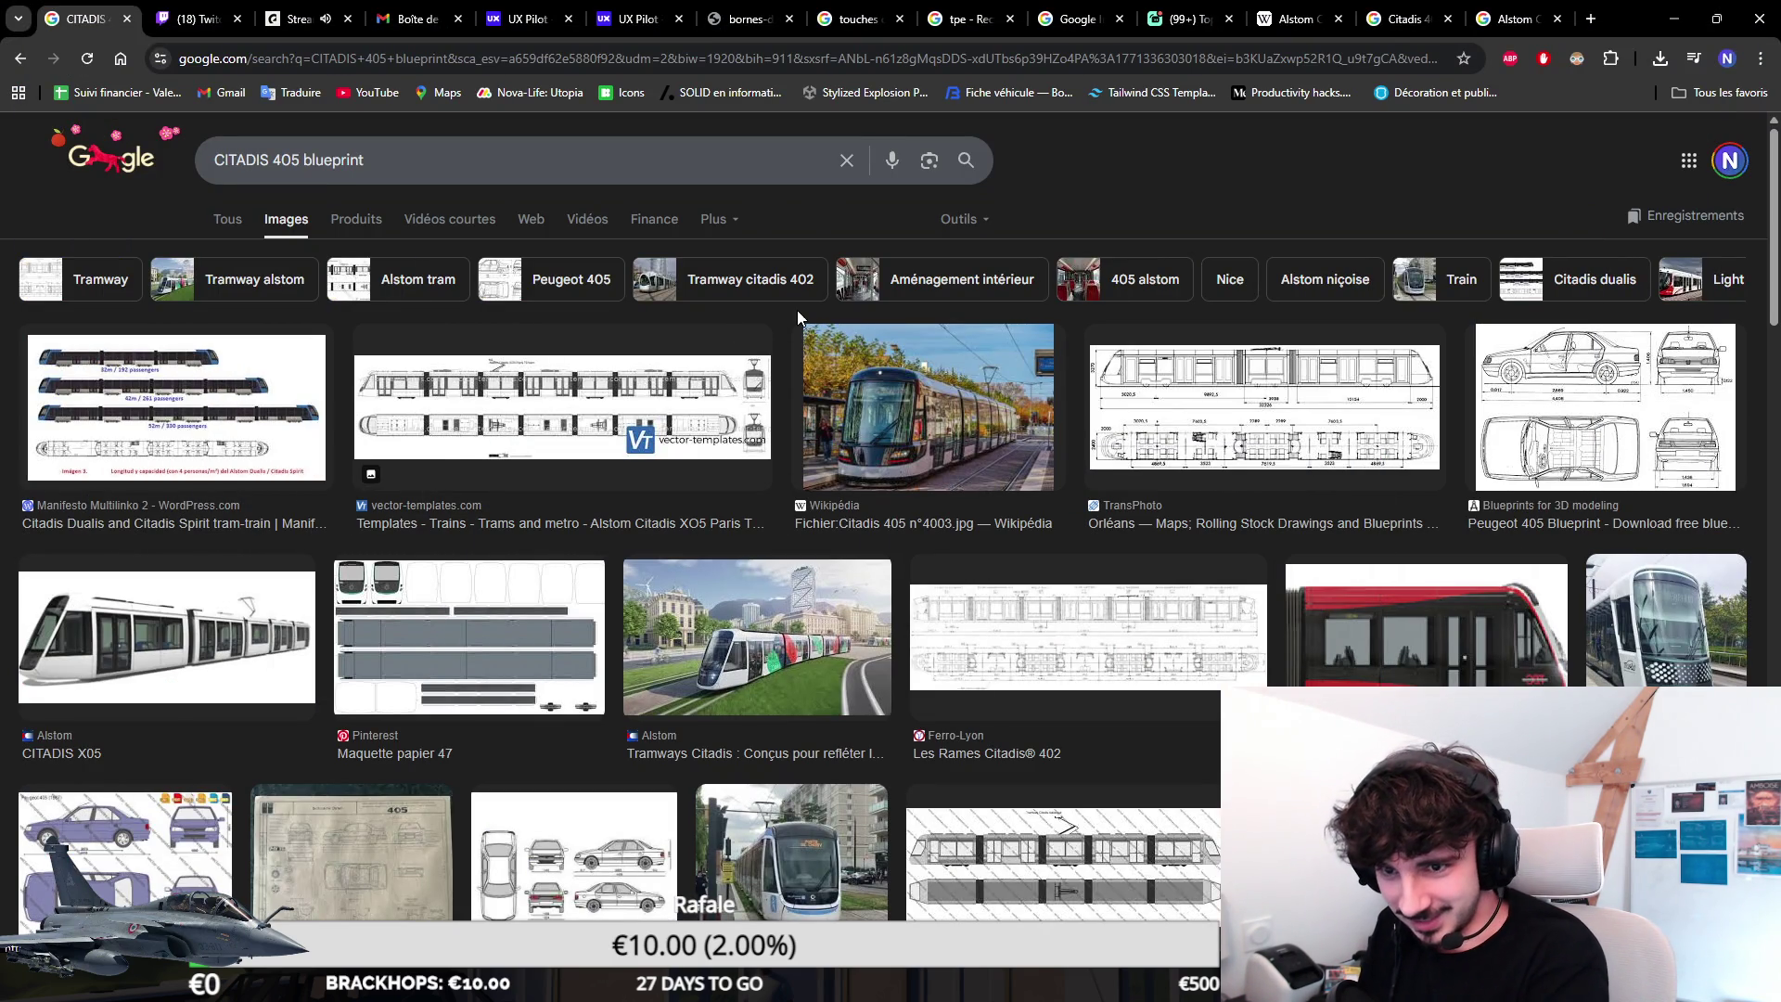
{"action": "left_click", "coordinate": [362, 640]}
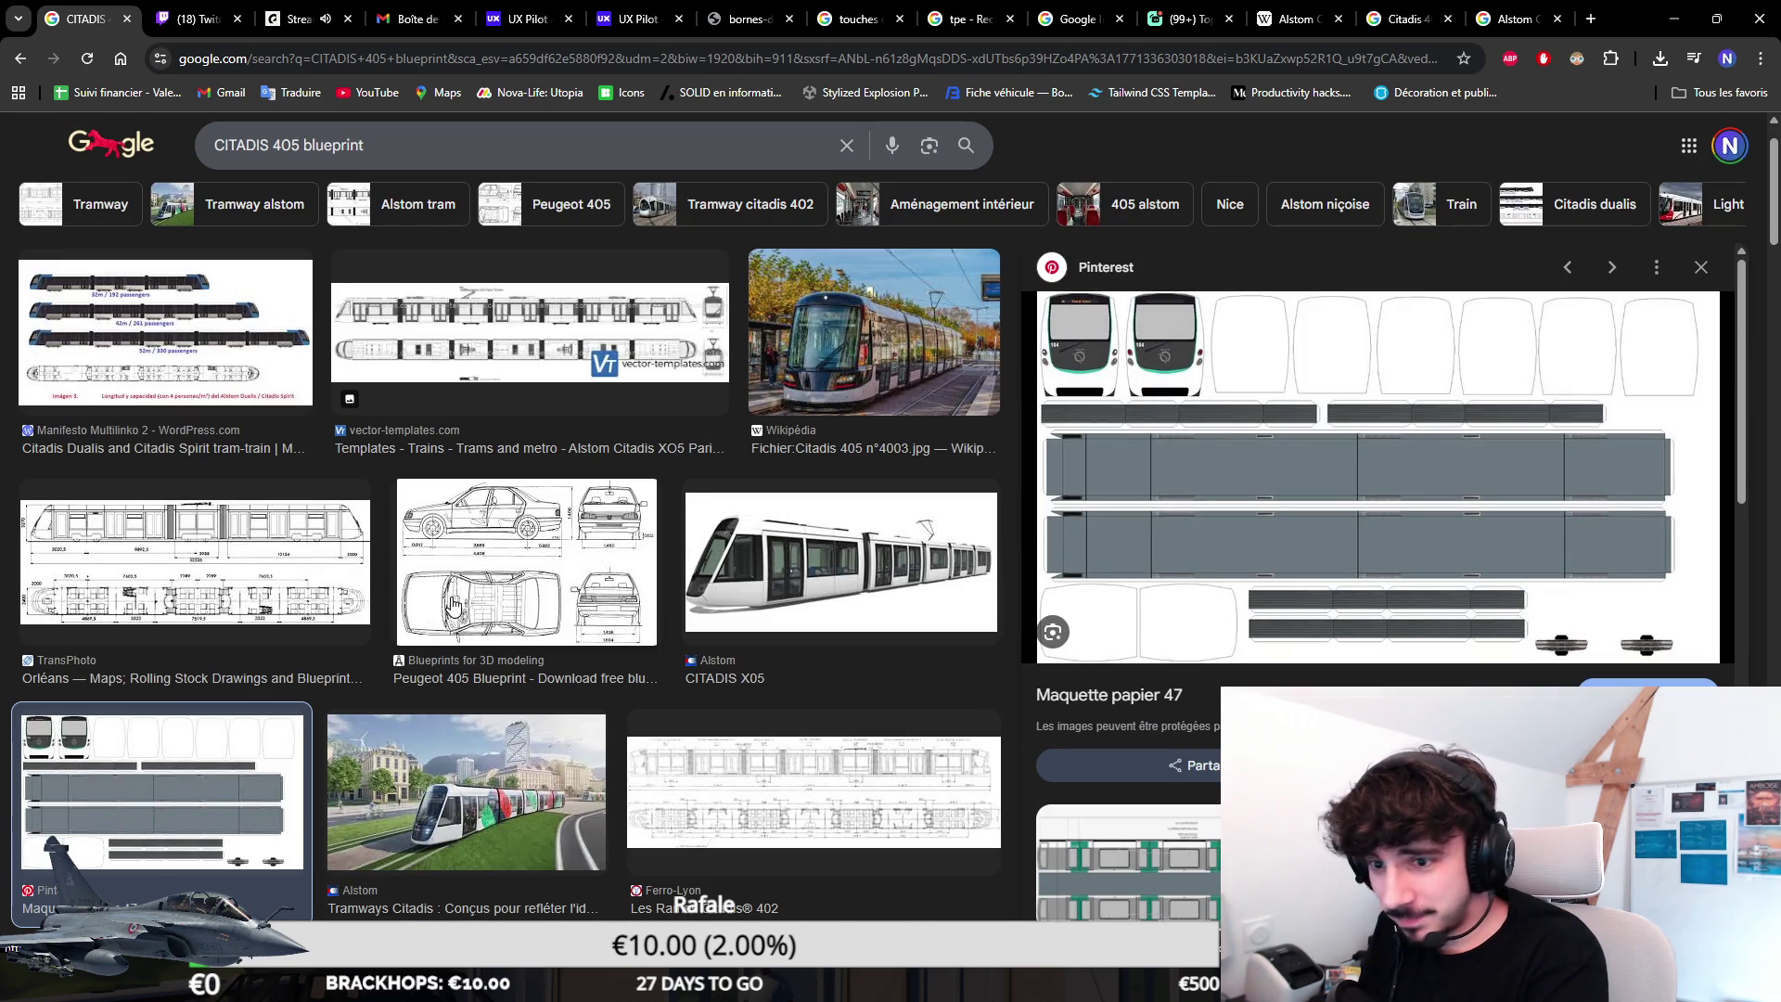
{"action": "left_click", "coordinate": [212, 555]}
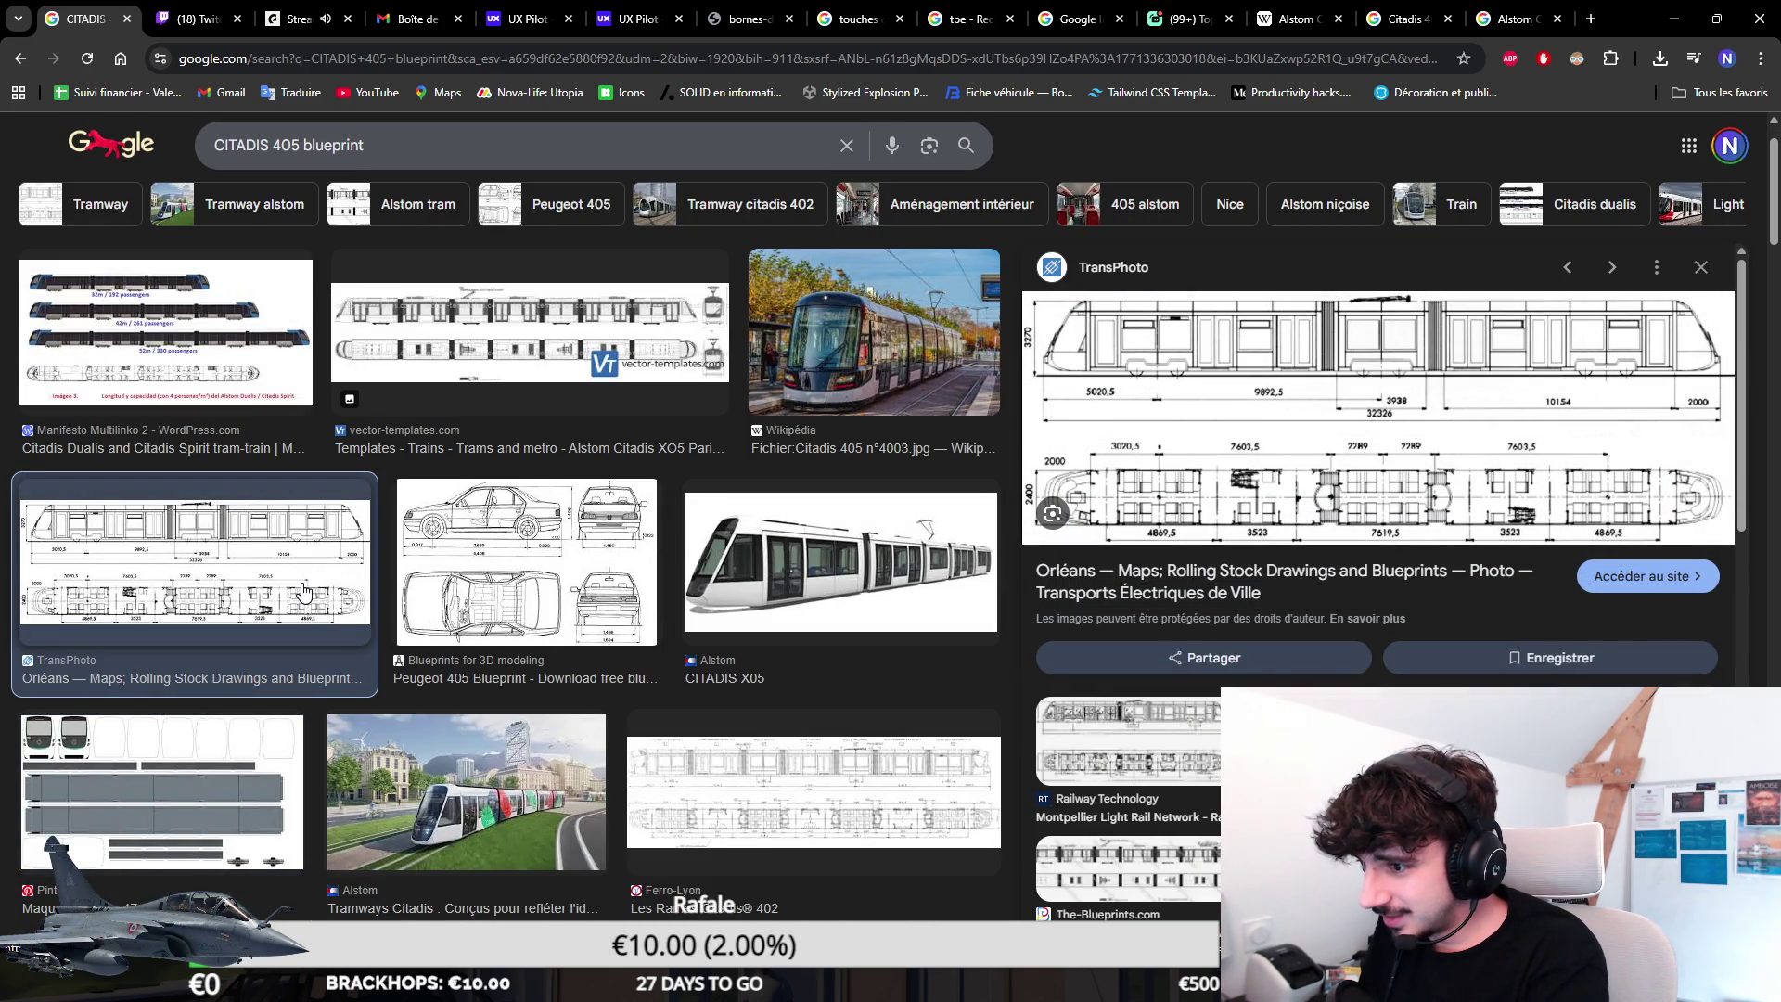
{"action": "left_click", "coordinate": [250, 359]}
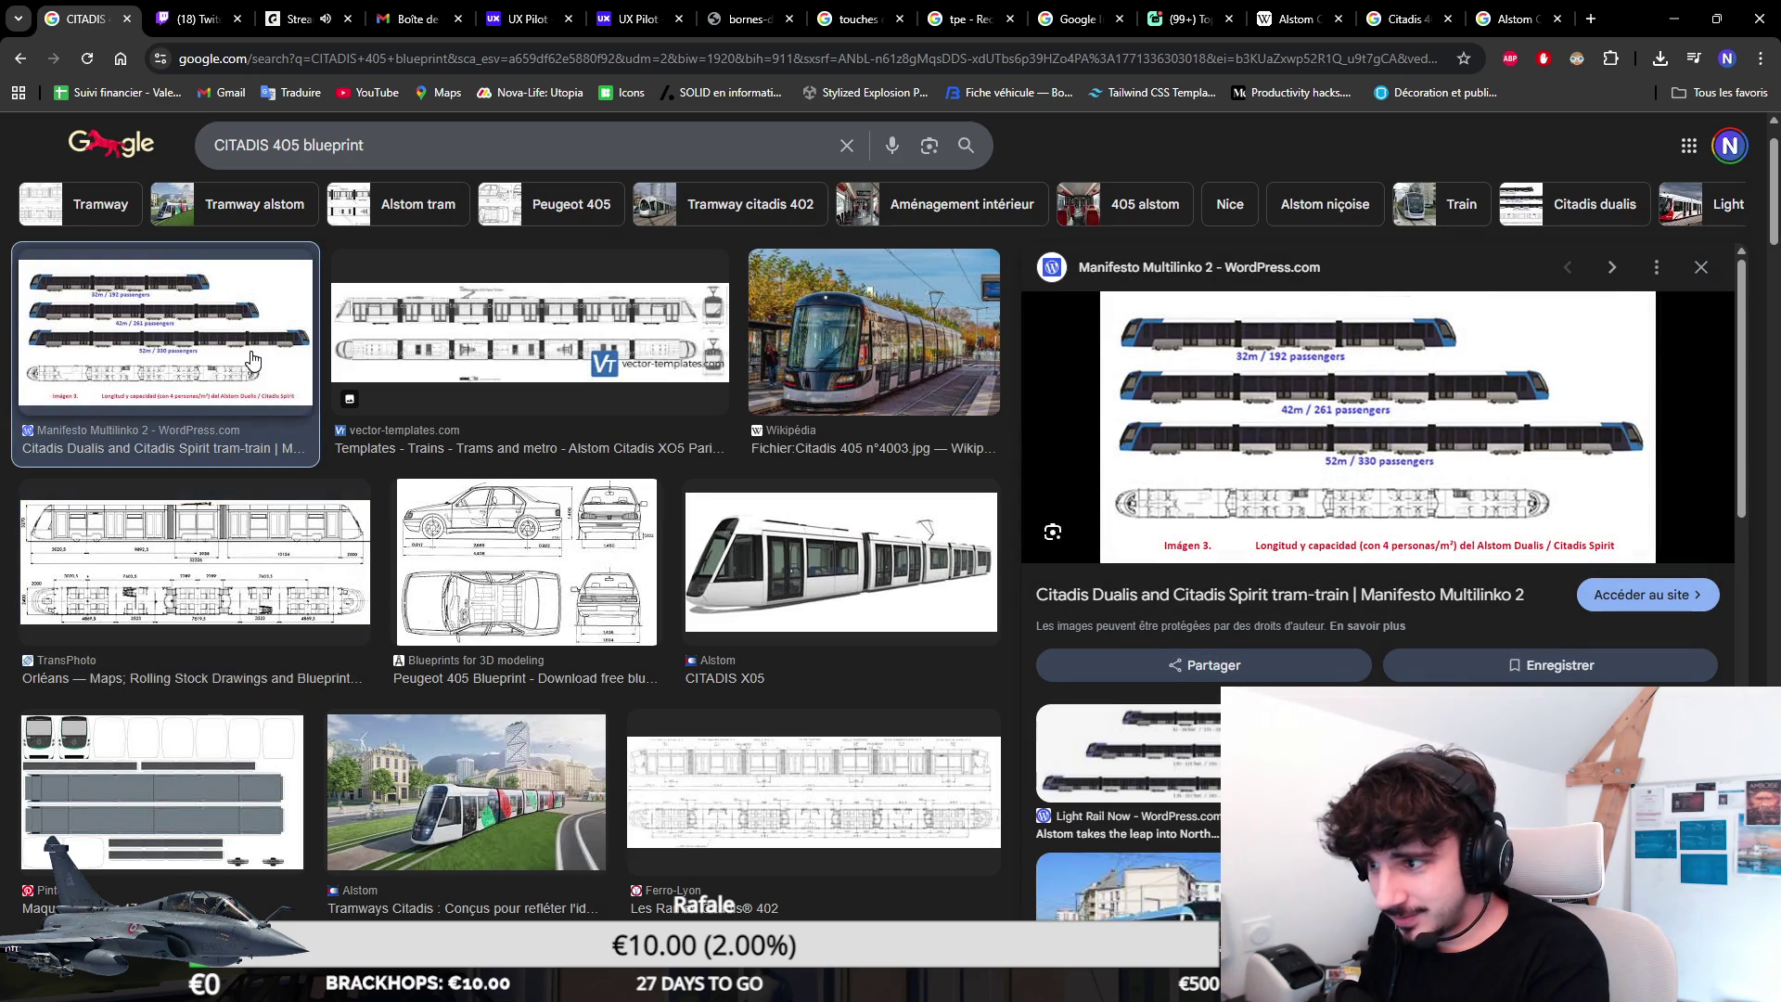
{"action": "left_click", "coordinate": [505, 350]}
{"action": "scroll", "coordinate": [503, 350], "scroll_direction": "down", "scroll_amount": 1}
{"action": "scroll", "coordinate": [585, 418], "scroll_direction": "down", "scroll_amount": 1}
{"action": "scroll", "coordinate": [669, 460], "scroll_direction": "down", "scroll_amount": 1}
{"action": "scroll", "coordinate": [742, 515], "scroll_direction": "down", "scroll_amount": 2}
{"action": "left_click", "coordinate": [655, 404]}
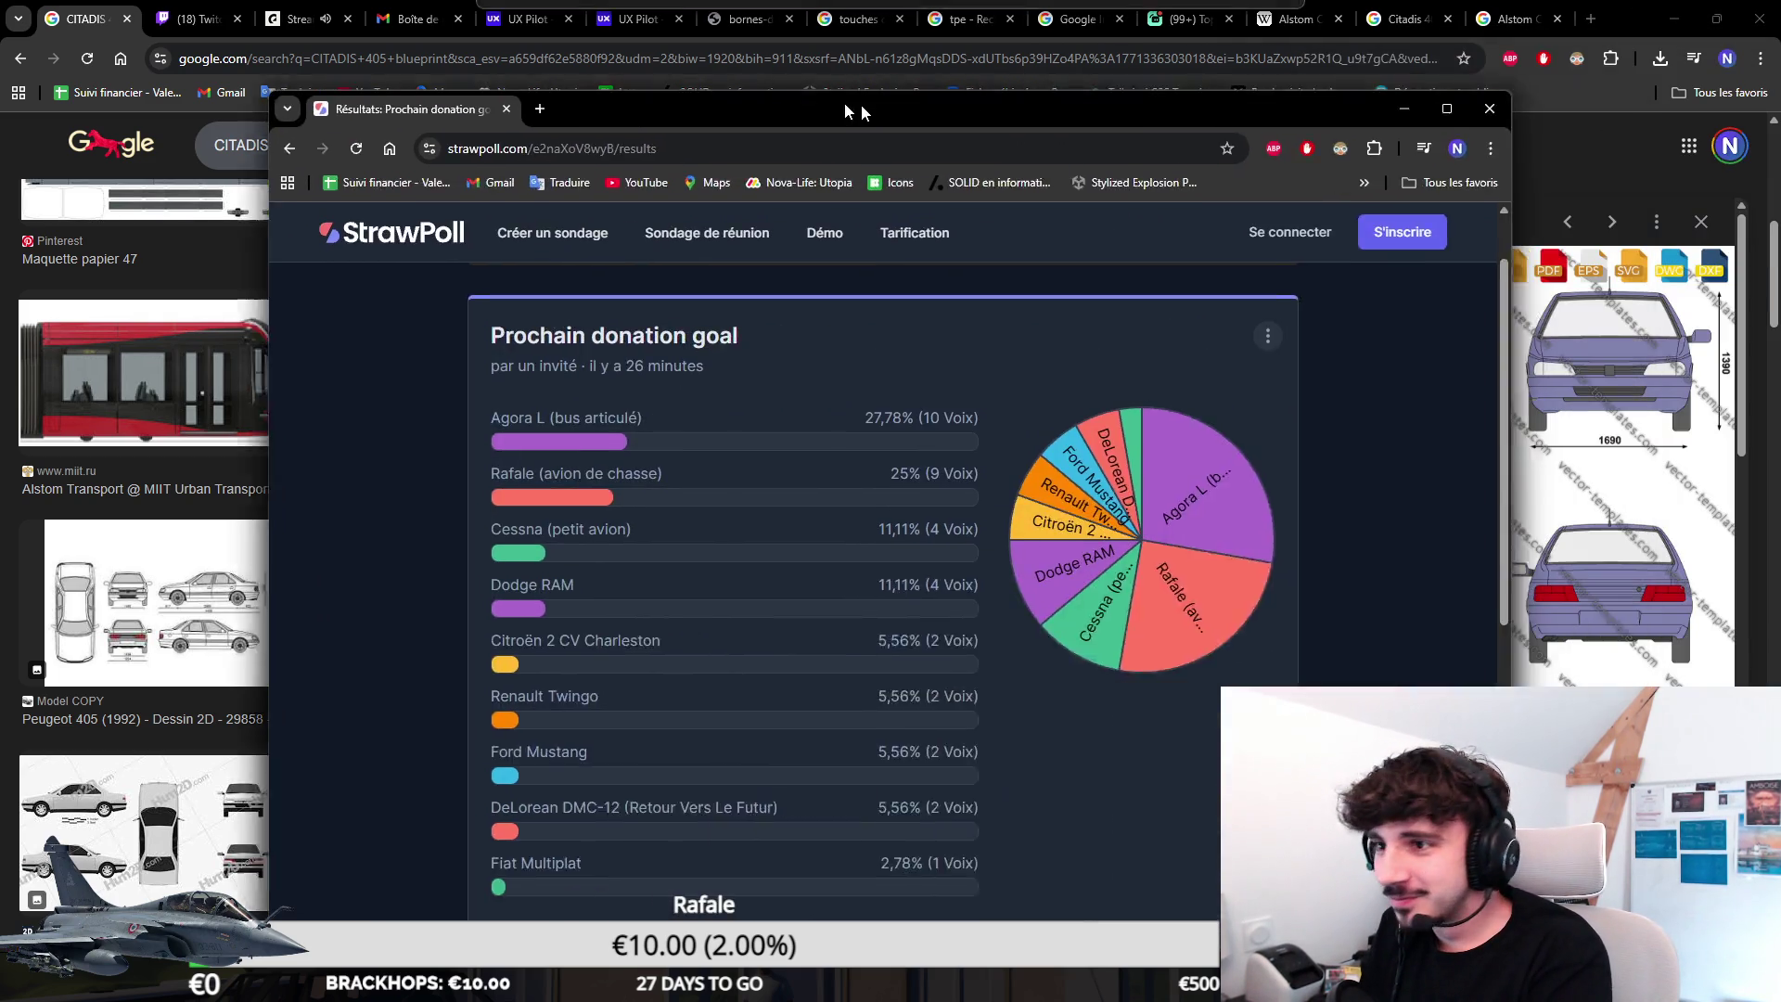
Reposition the StrawPoll results window, then preview the Facebook photo of the red Citadis 405 tram.
{"action": "left_click_drag", "start_coordinate": [841, 107], "coordinate": [772, 95]}
{"action": "double_click", "coordinate": [772, 88]}
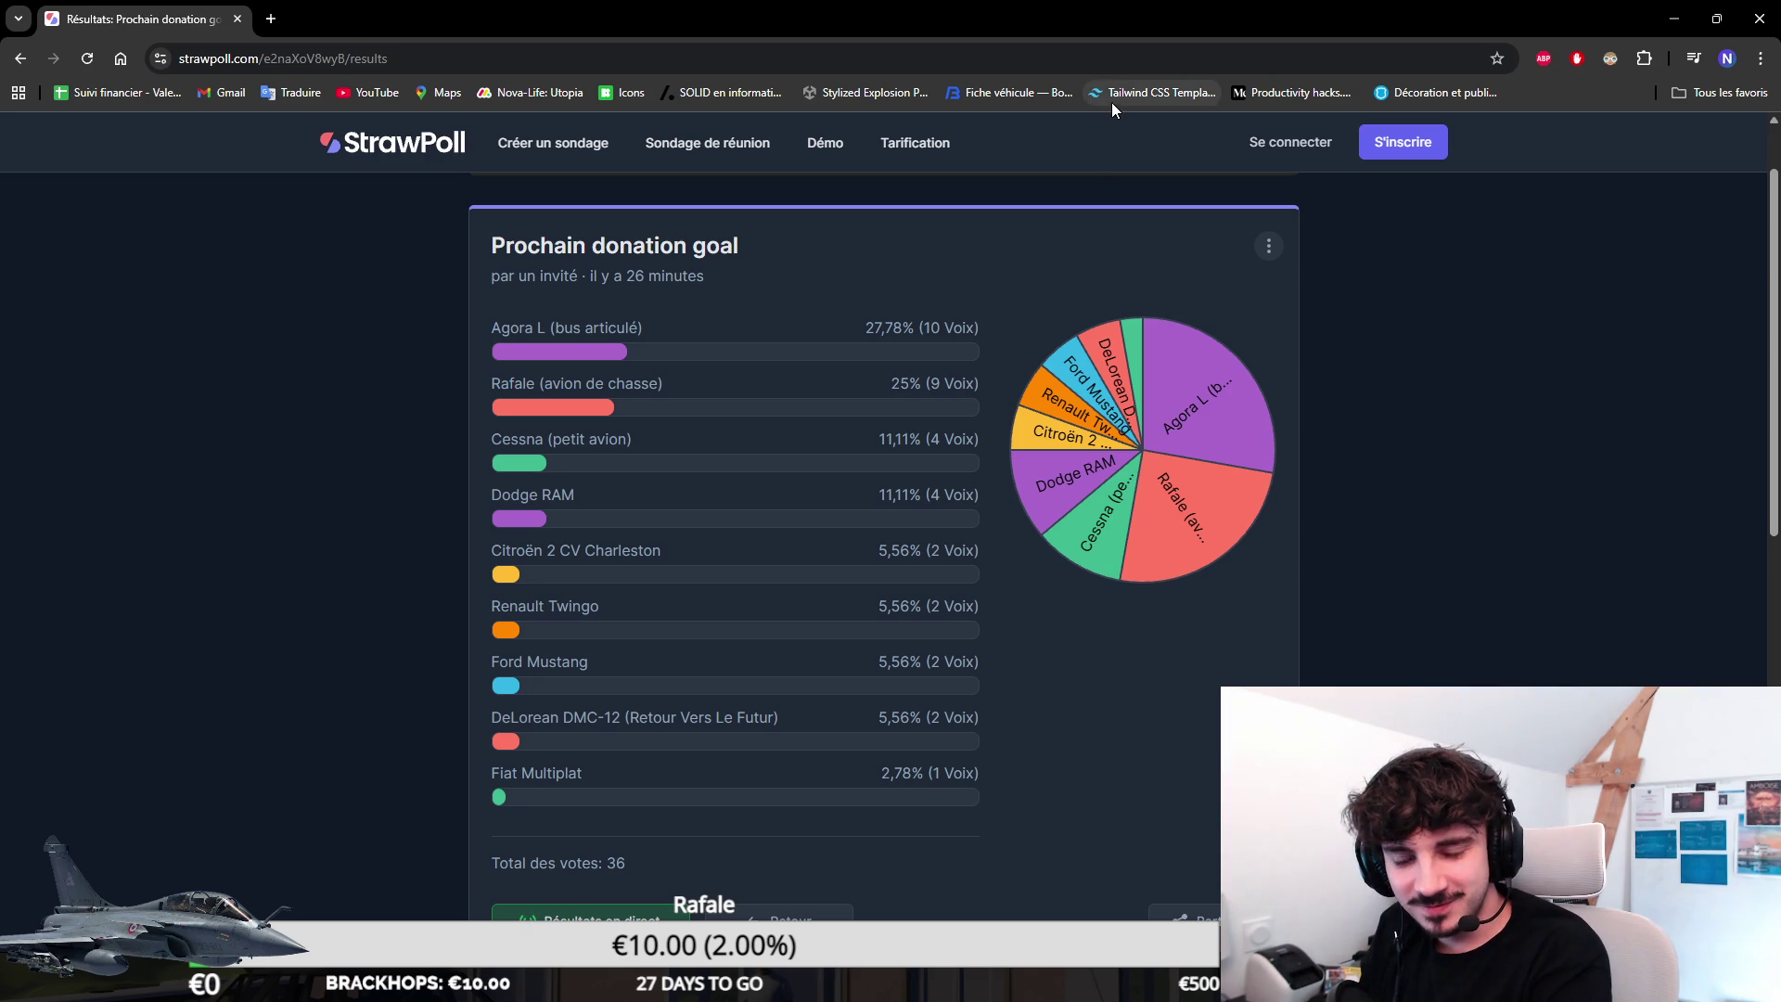
{"action": "mouse_move", "coordinate": [1224, 17]}
{"action": "left_mouse_down"}
{"action": "mouse_move", "coordinate": [1375, 118]}
{"action": "mouse_move", "coordinate": [1779, 125]}
{"action": "left_mouse_up"}
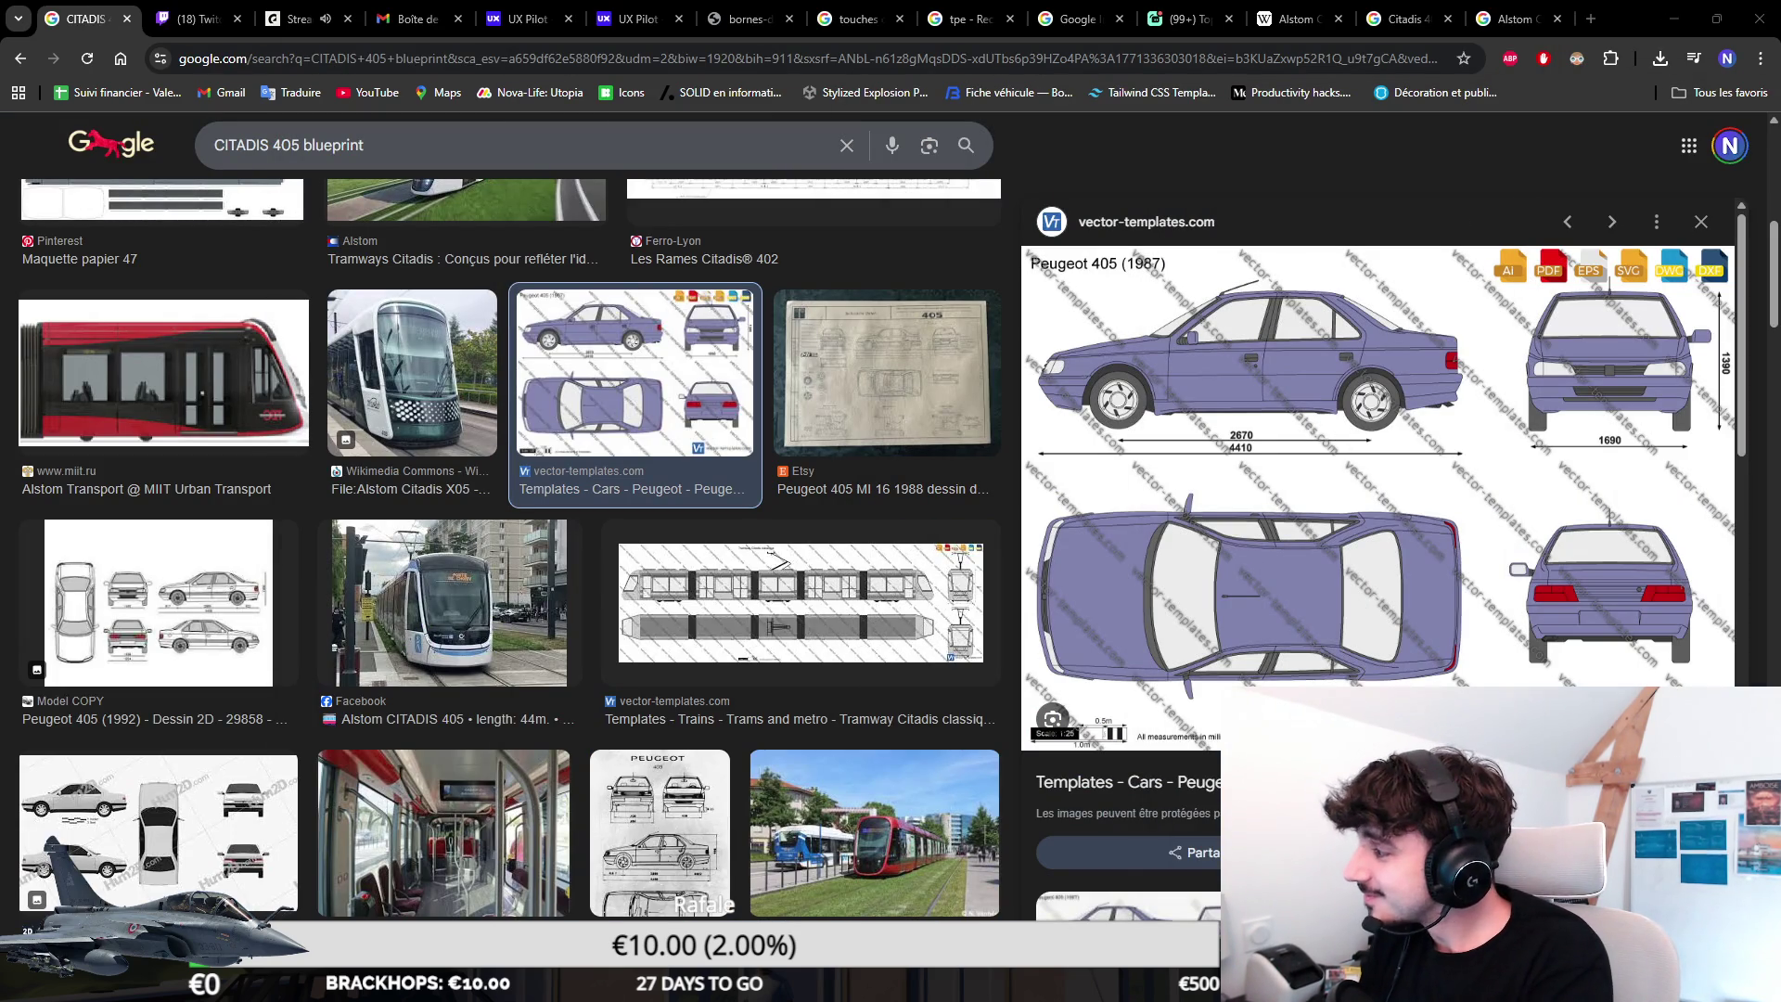
{"action": "scroll", "coordinate": [822, 372], "scroll_direction": "down", "scroll_amount": 2}
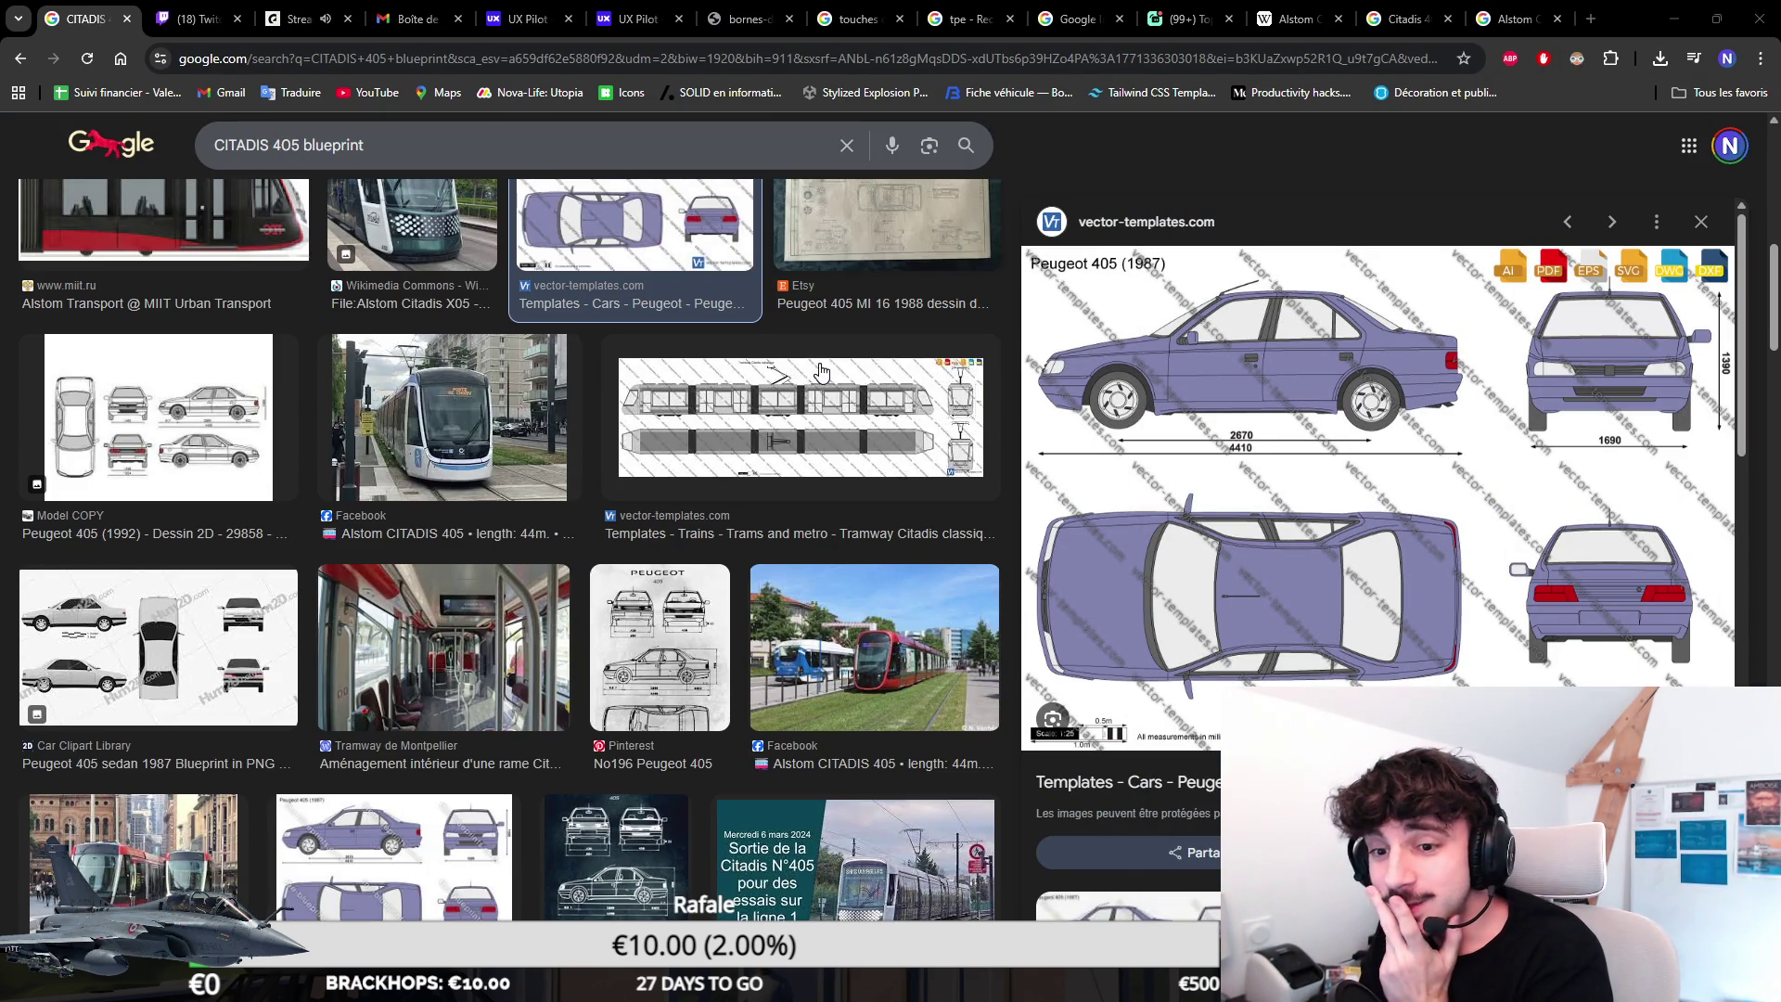
{"action": "scroll", "coordinate": [821, 372], "scroll_direction": "down", "scroll_amount": 2}
{"action": "scroll", "coordinate": [906, 261], "scroll_direction": "down", "scroll_amount": 2}
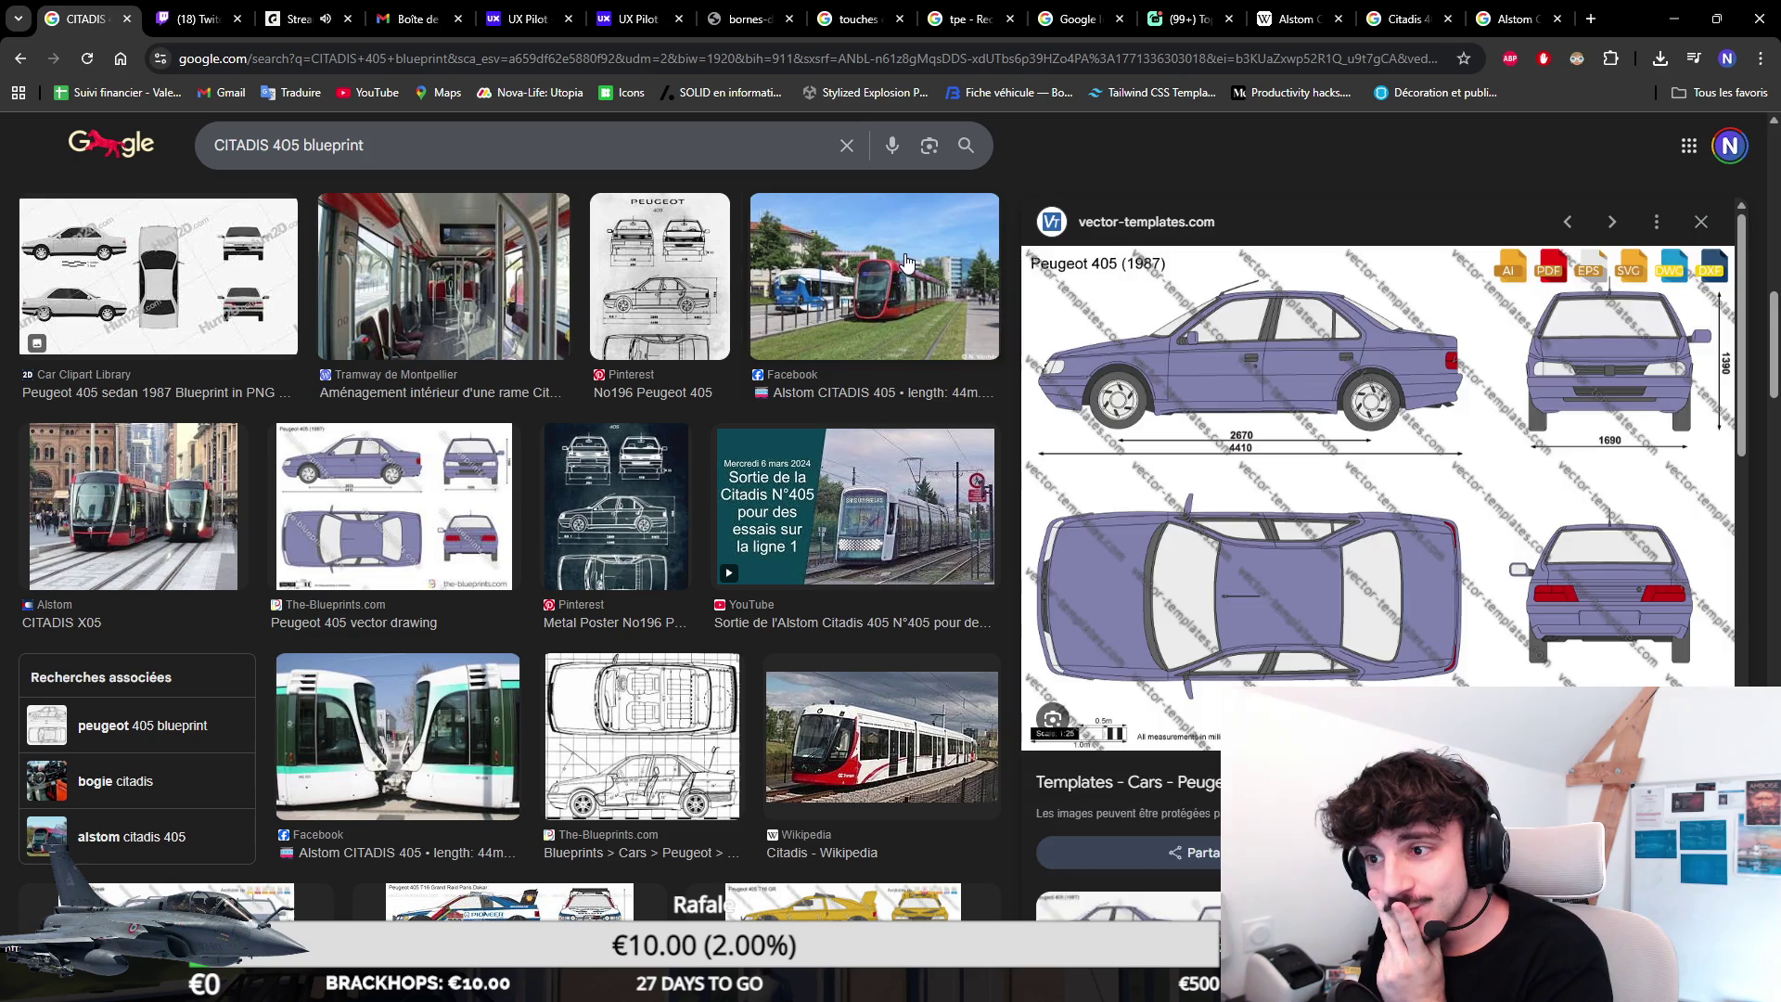
{"action": "left_click", "coordinate": [906, 262]}
{"action": "scroll", "coordinate": [835, 348], "scroll_direction": "down", "scroll_amount": 3}
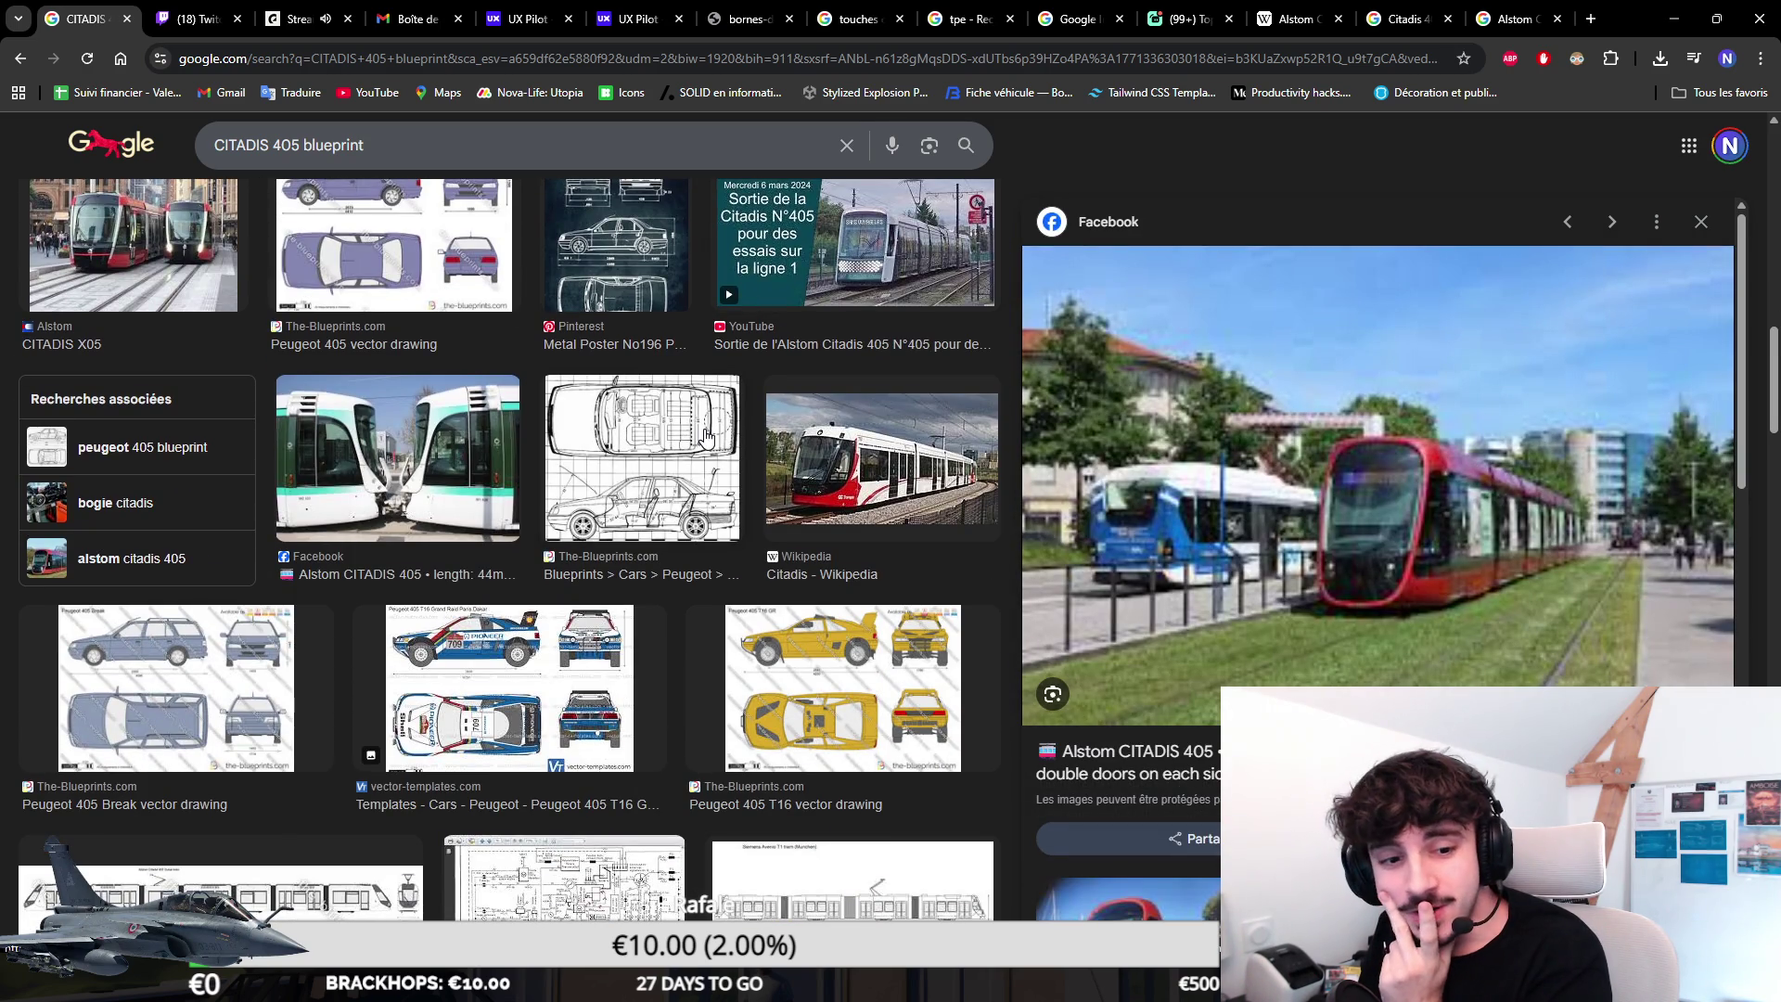
{"action": "scroll", "coordinate": [705, 440], "scroll_direction": "down", "scroll_amount": 2}
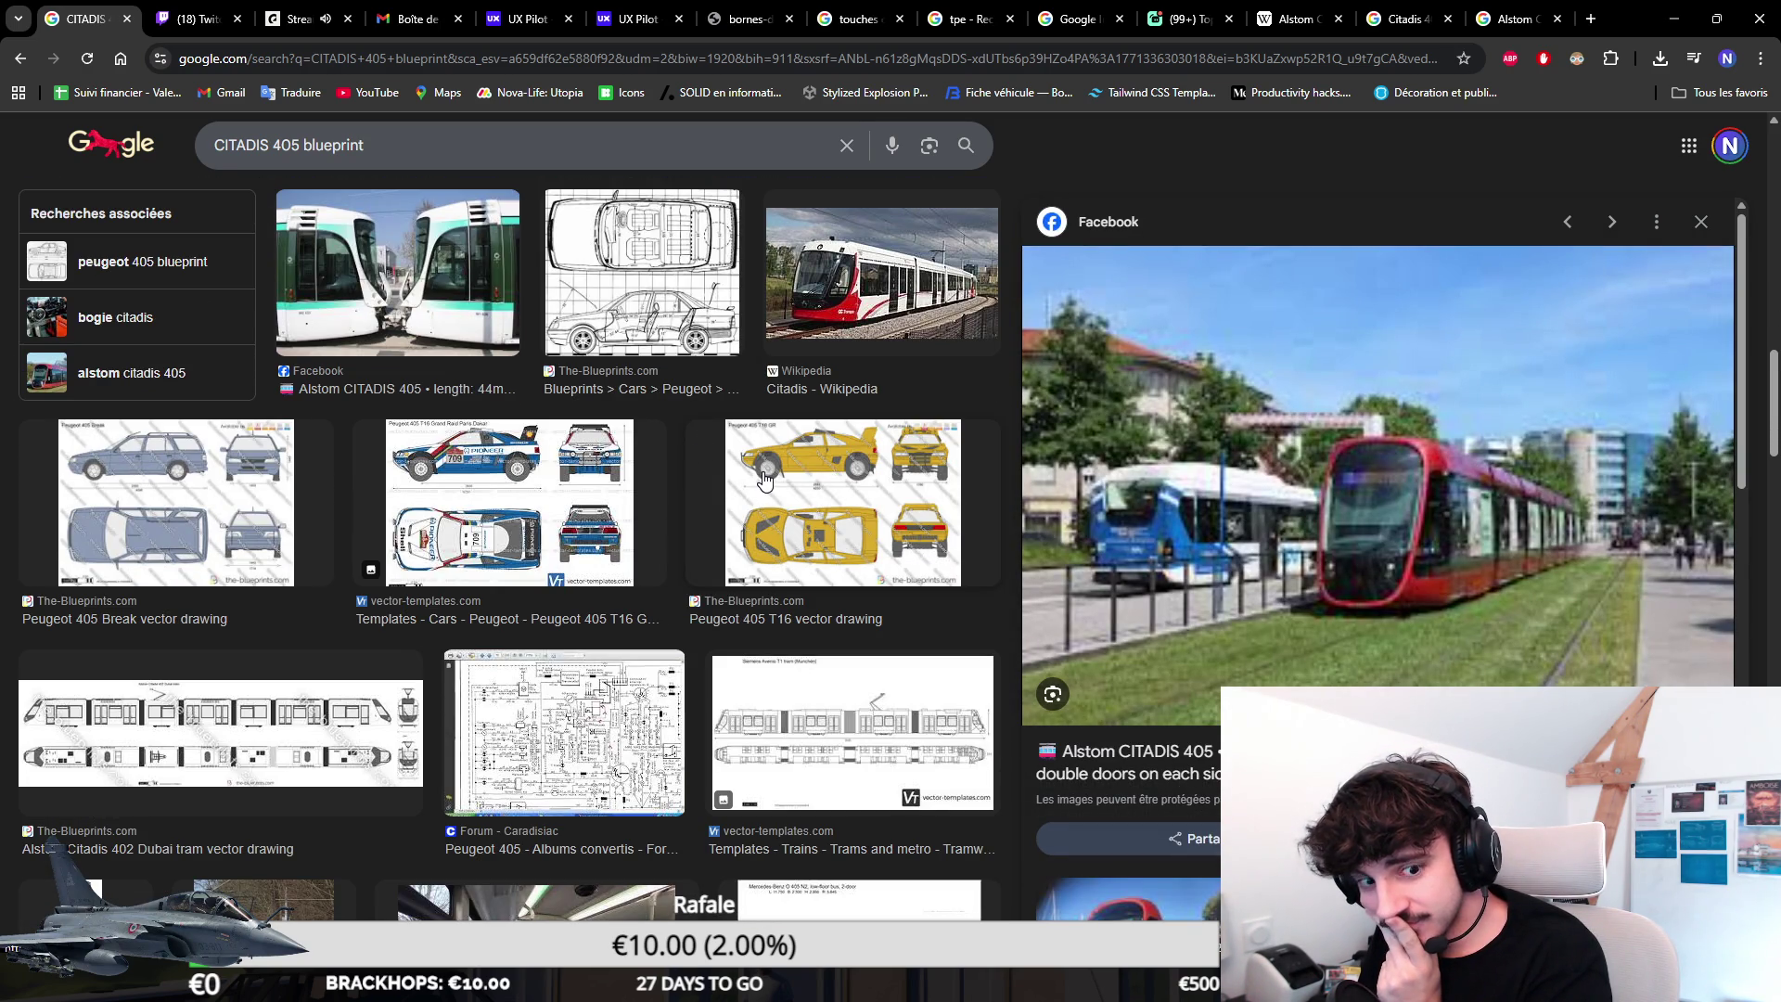
{"action": "scroll", "coordinate": [761, 480], "scroll_direction": "down", "scroll_amount": 2}
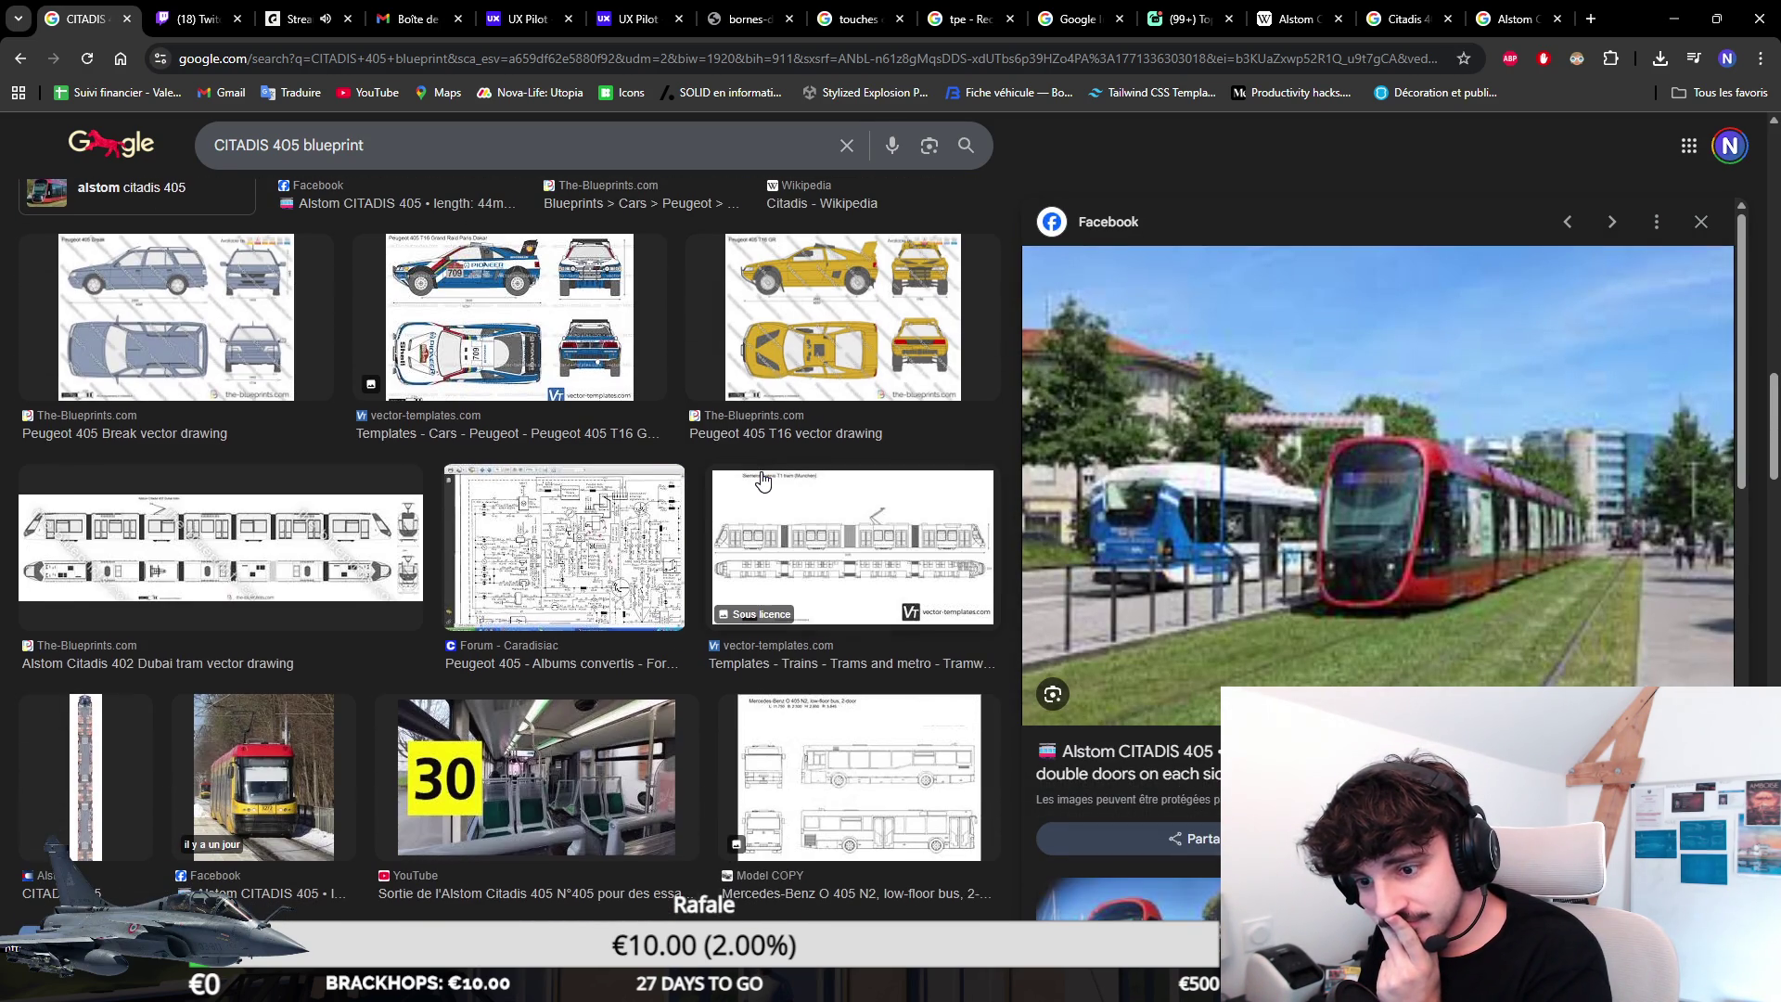